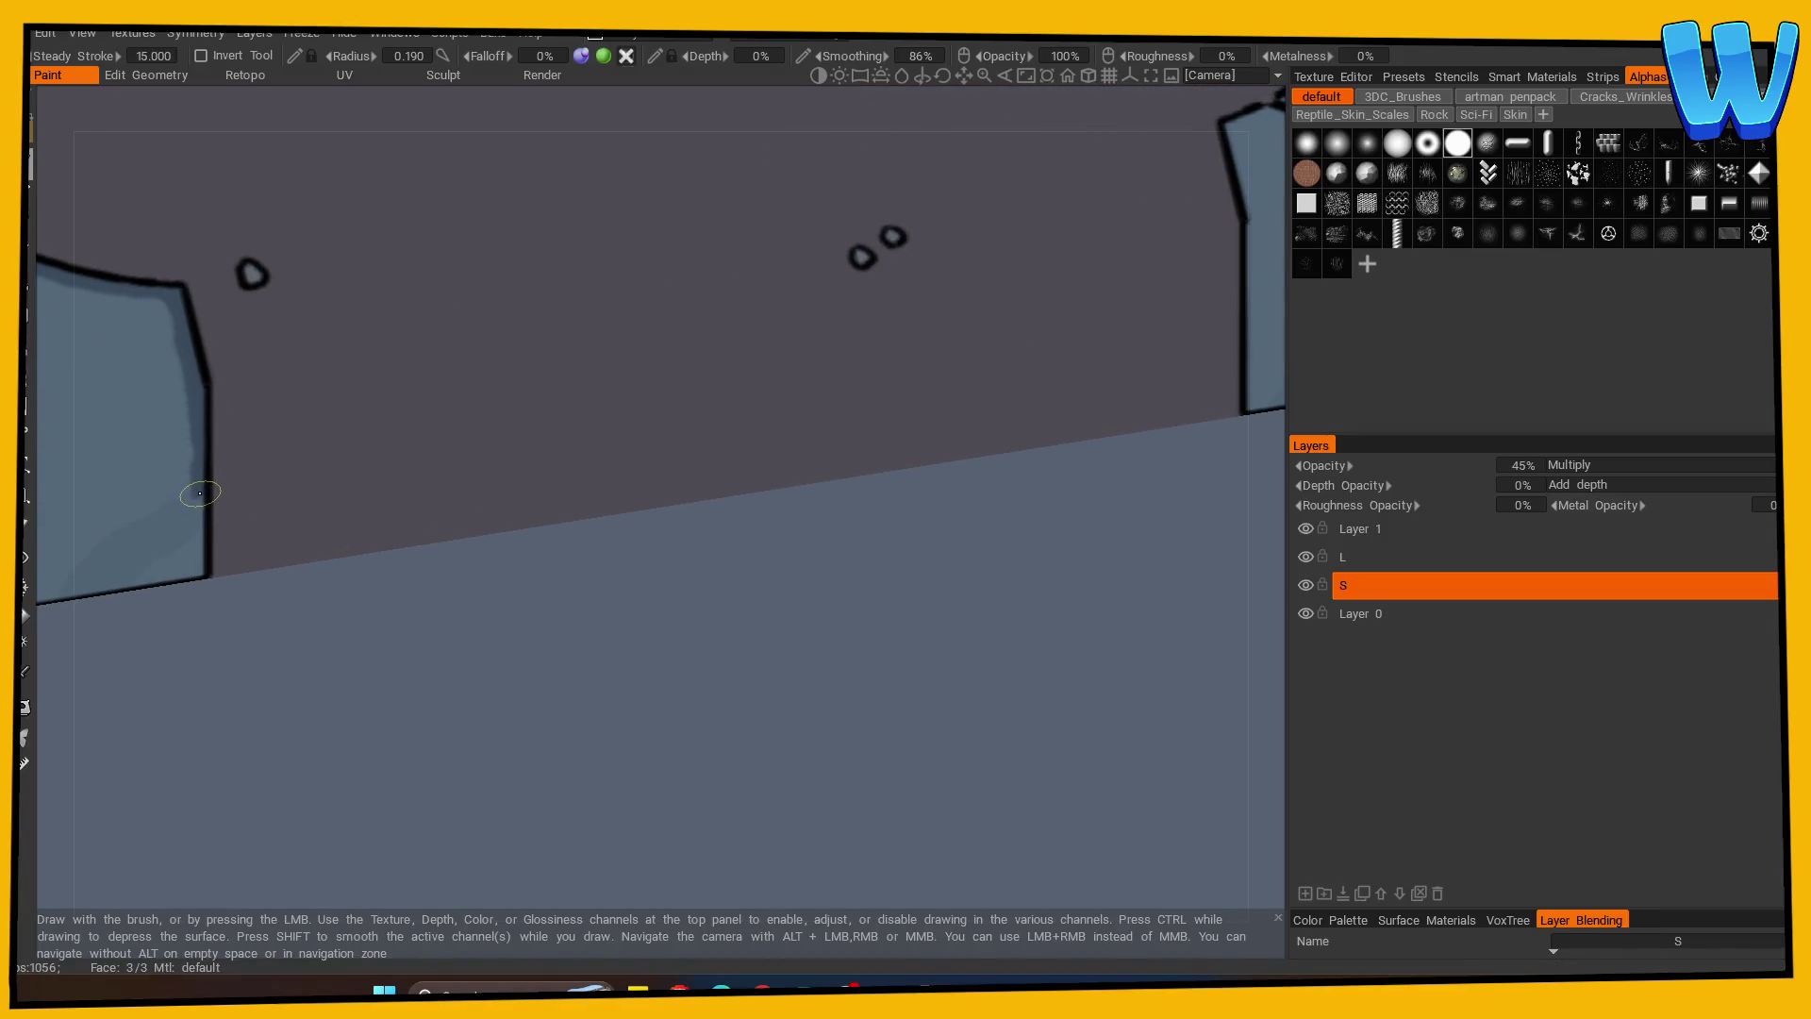
Paint a dark shadow stroke along the bottom edge of the right wall blocks.
mouse_move(311, 715)
alt+mouse_down()
mouse_move(210, 740)
mouse_move(514, 727)
mouse_move(667, 554)
mouse_move(401, 725)
alt+mouse_up()
alt+right_drag(401, 725, 752, 688)
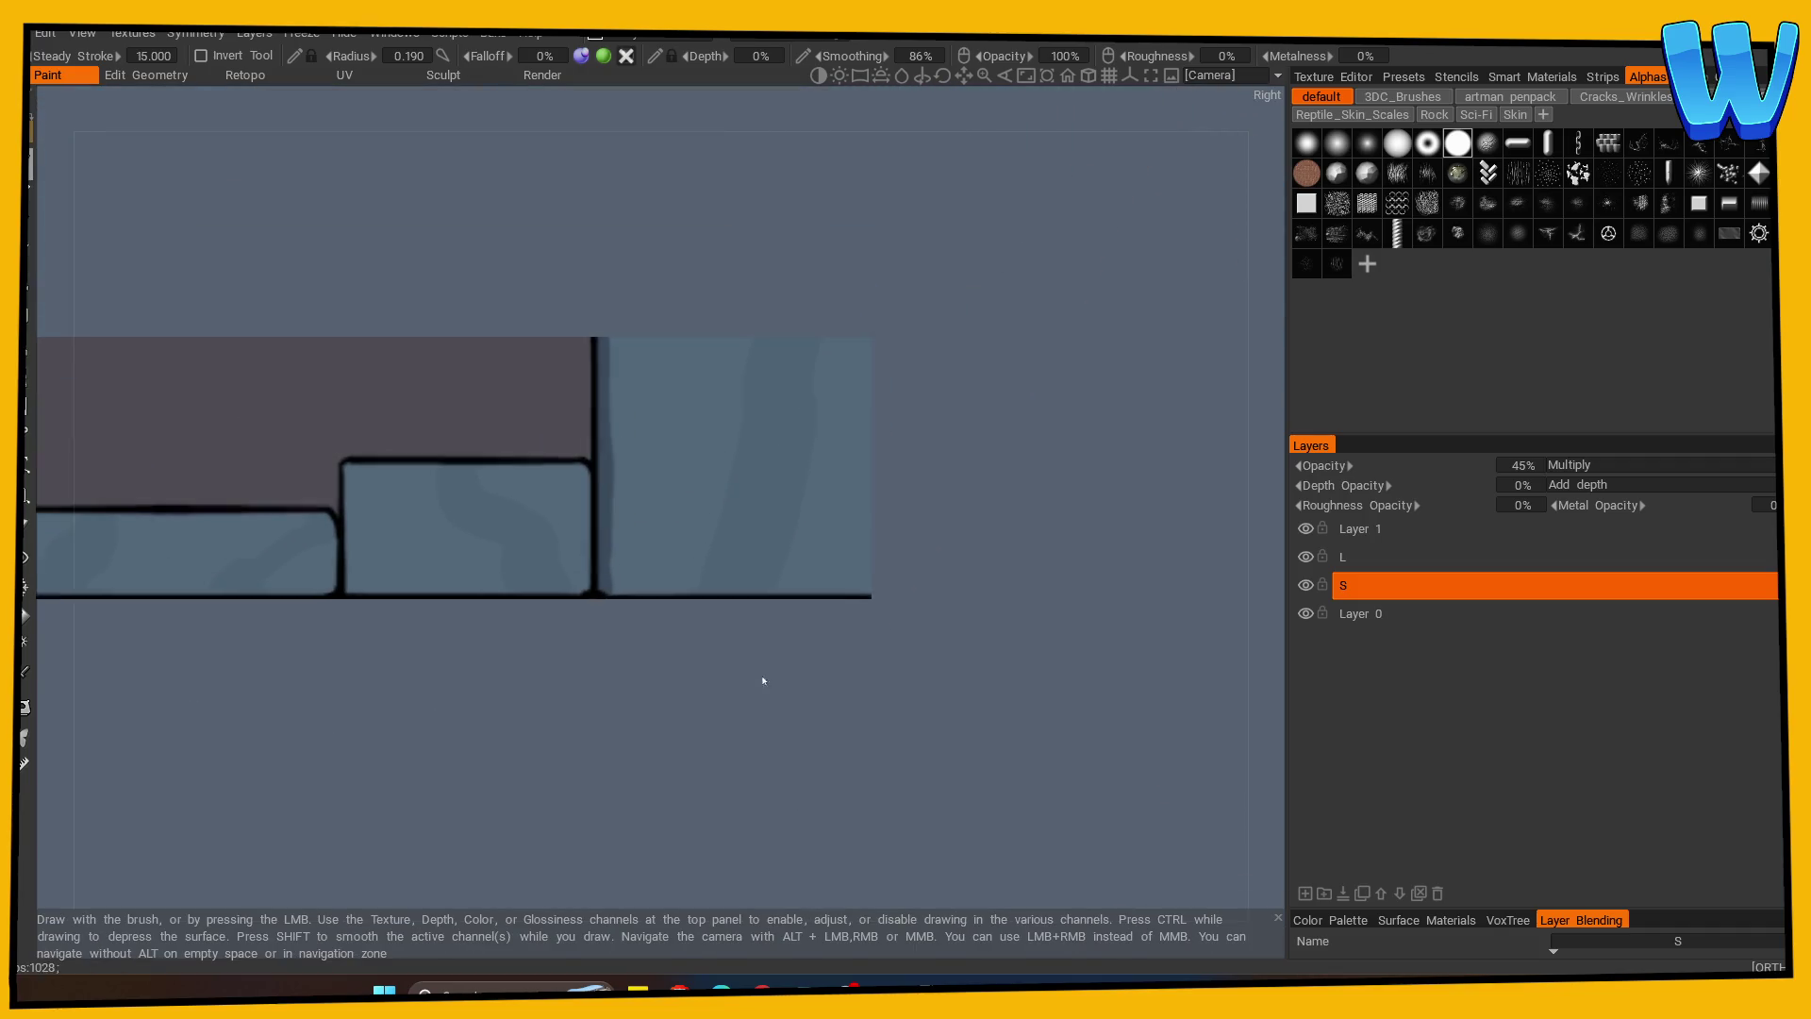
drag(608, 584, 877, 592)
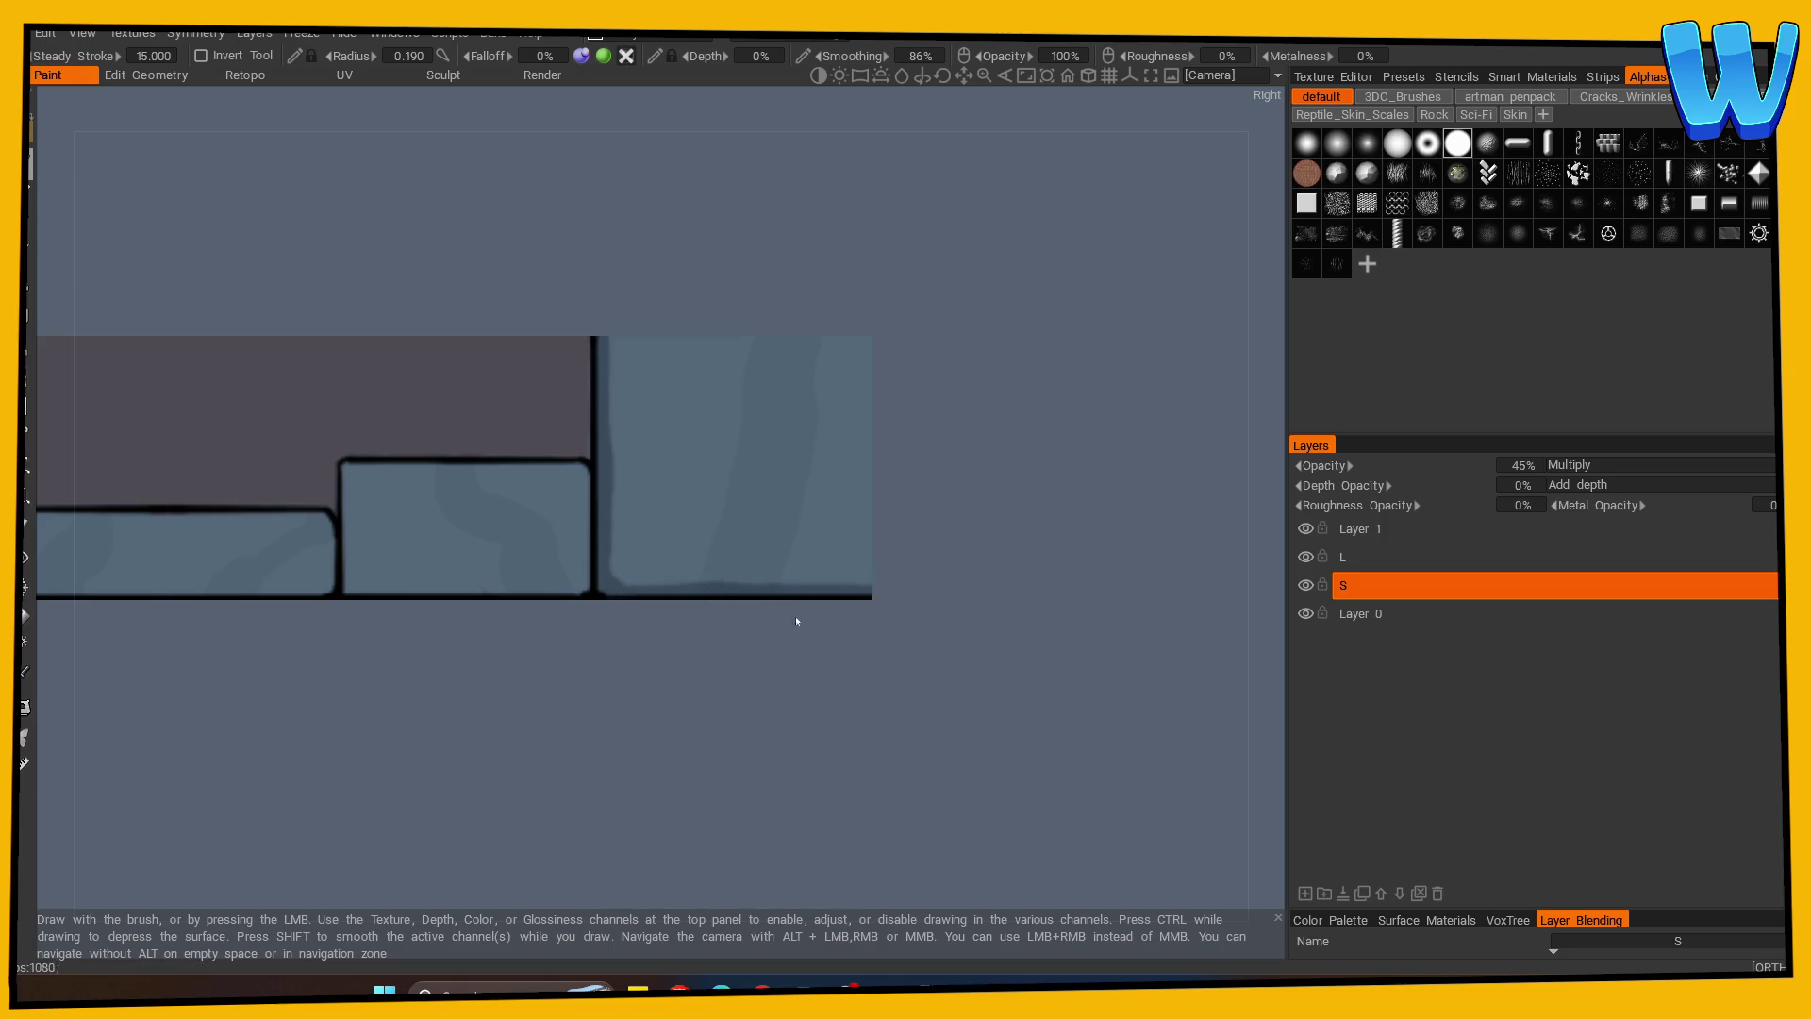
alt+right_drag(376, 738, 634, 630)
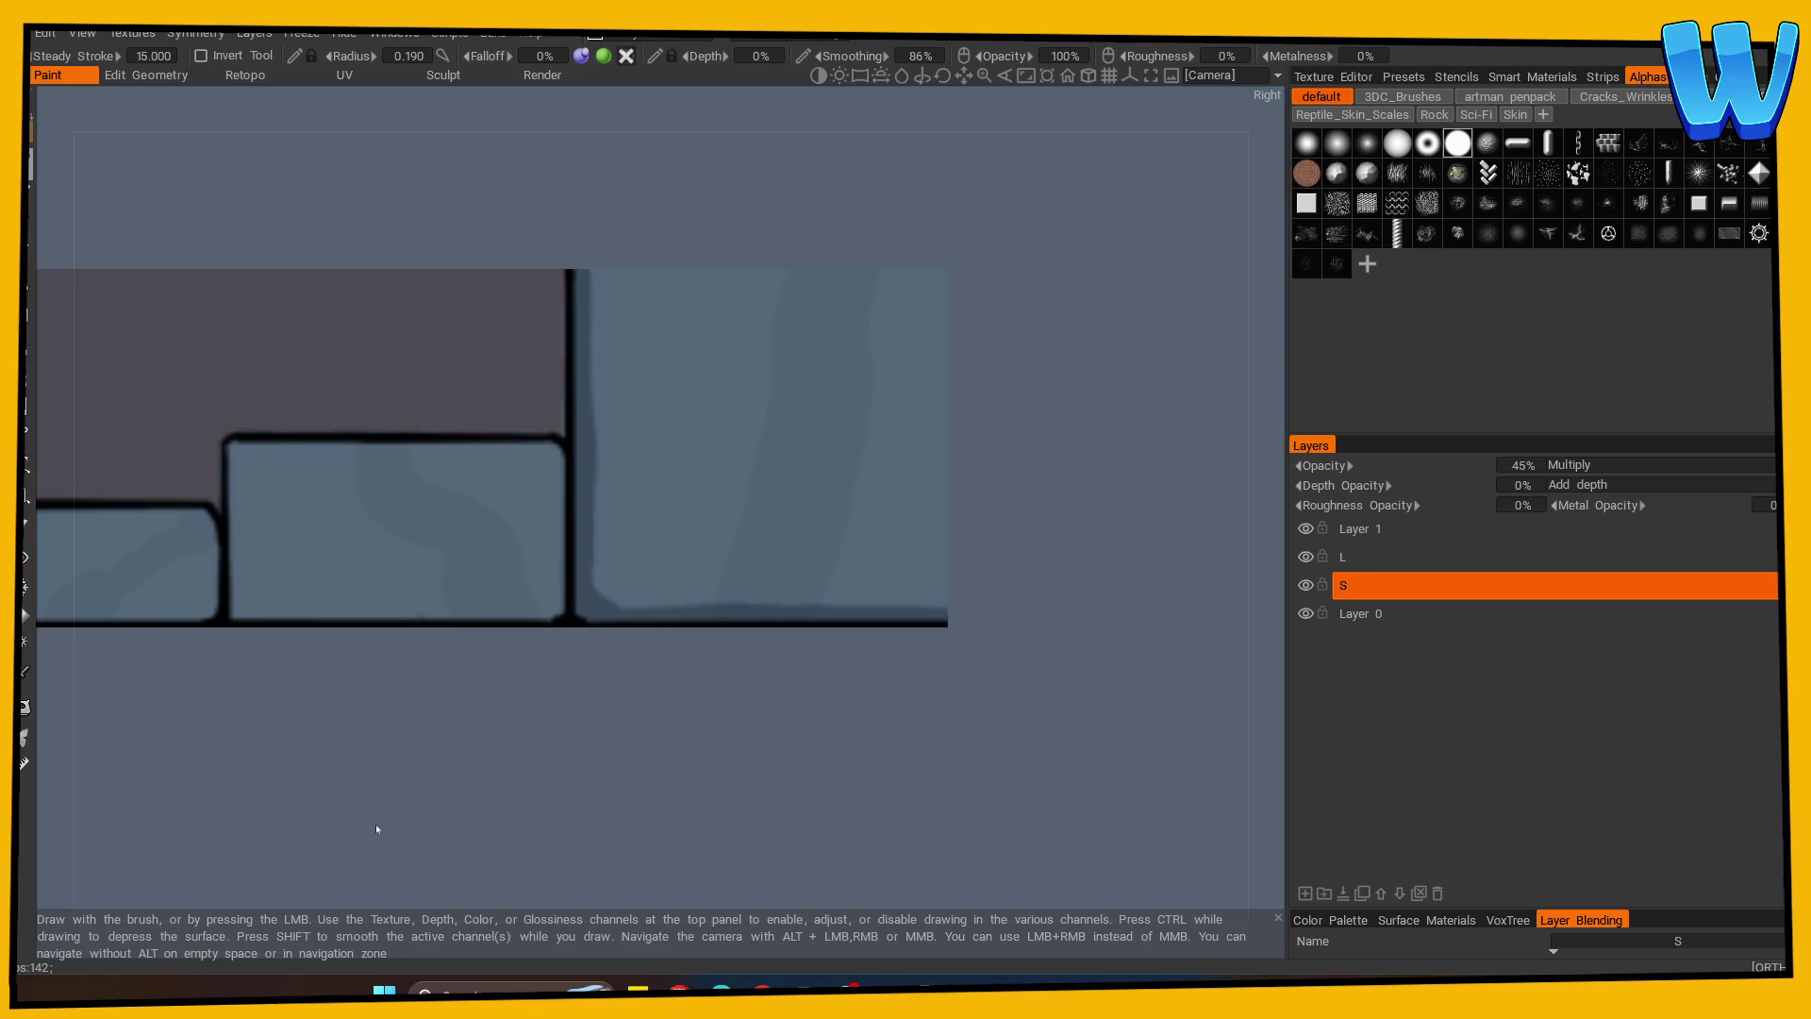
Square off the middle block's top-left corner and shade along its bottom edge.
mouse_move(375, 823)
middle_down()
mouse_move(356, 768)
mouse_move(400, 732)
mouse_move(250, 409)
middle_up()
mouse_move(249, 410)
mouse_down()
mouse_move(239, 379)
mouse_move(241, 562)
mouse_move(253, 391)
mouse_move(556, 392)
mouse_move(585, 443)
mouse_move(586, 572)
mouse_up()
drag(251, 545, 575, 566)
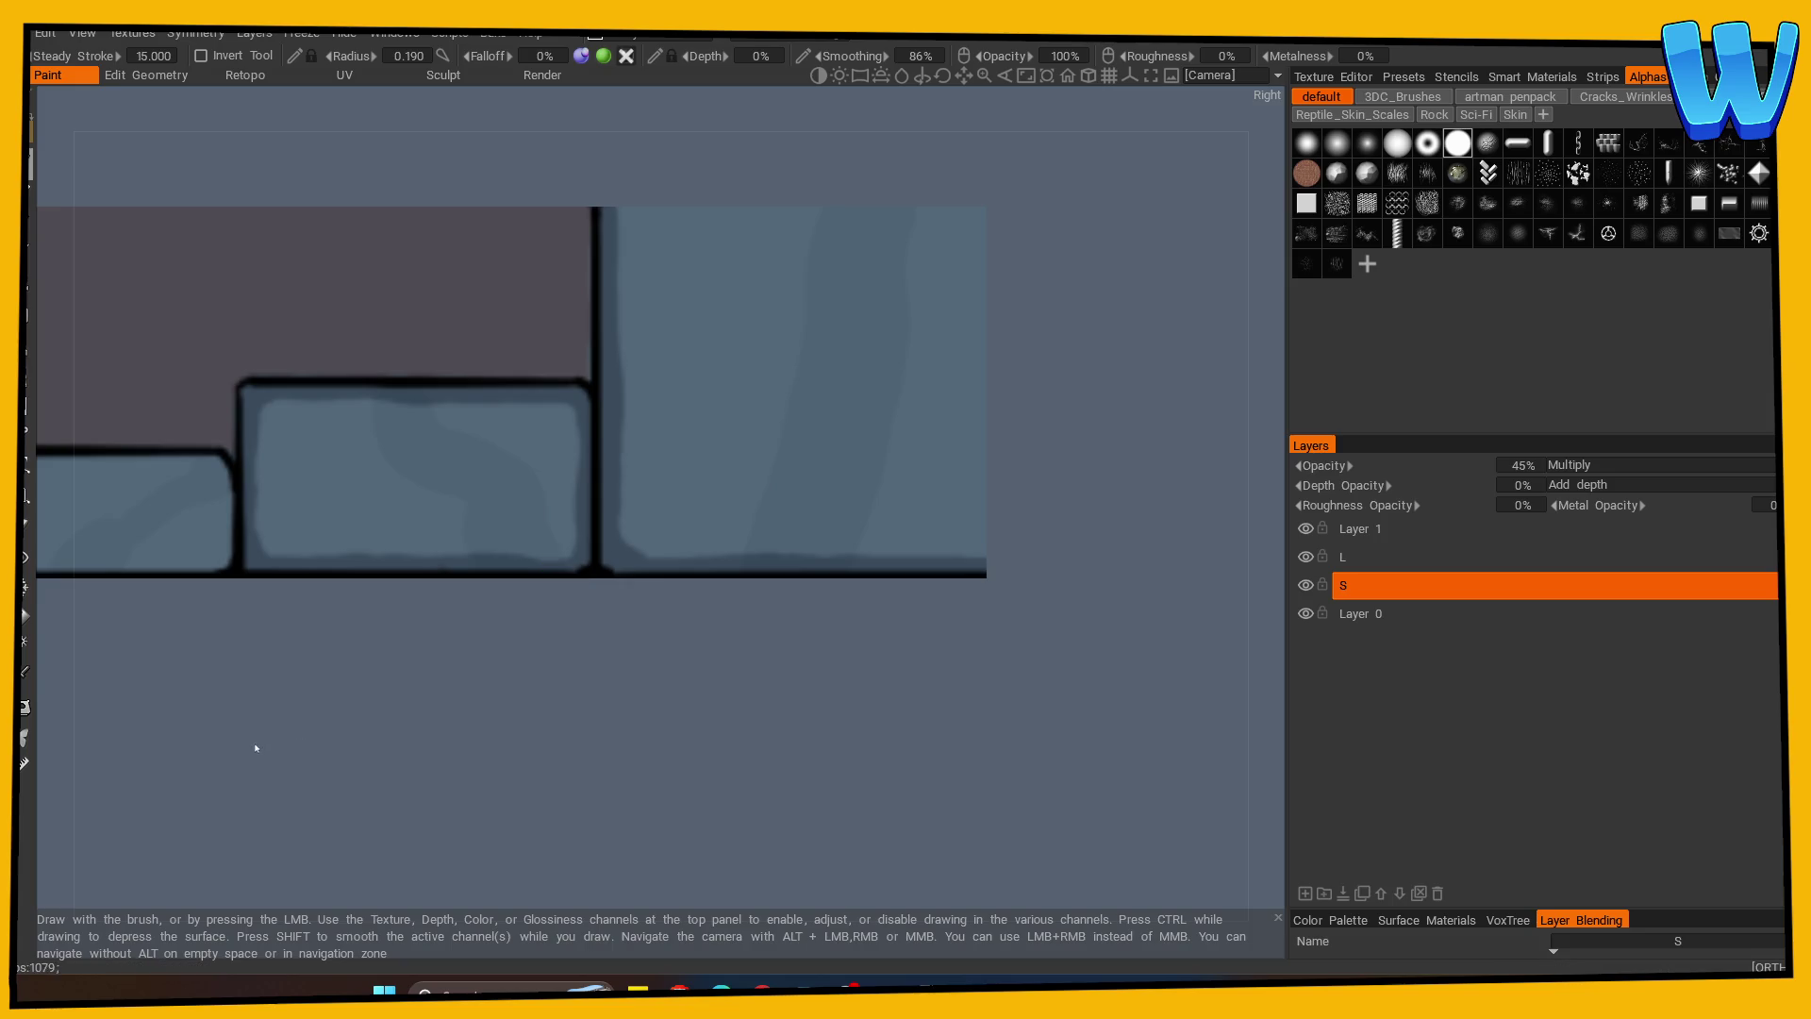
right_drag(545, 711, 319, 711)
mouse_move(318, 711)
mouse_down()
mouse_move(330, 747)
mouse_move(392, 719)
mouse_up()
Turn on mirrored painting and darken the lower-right block's left edge and bottom.
key(s)
click(193, 697)
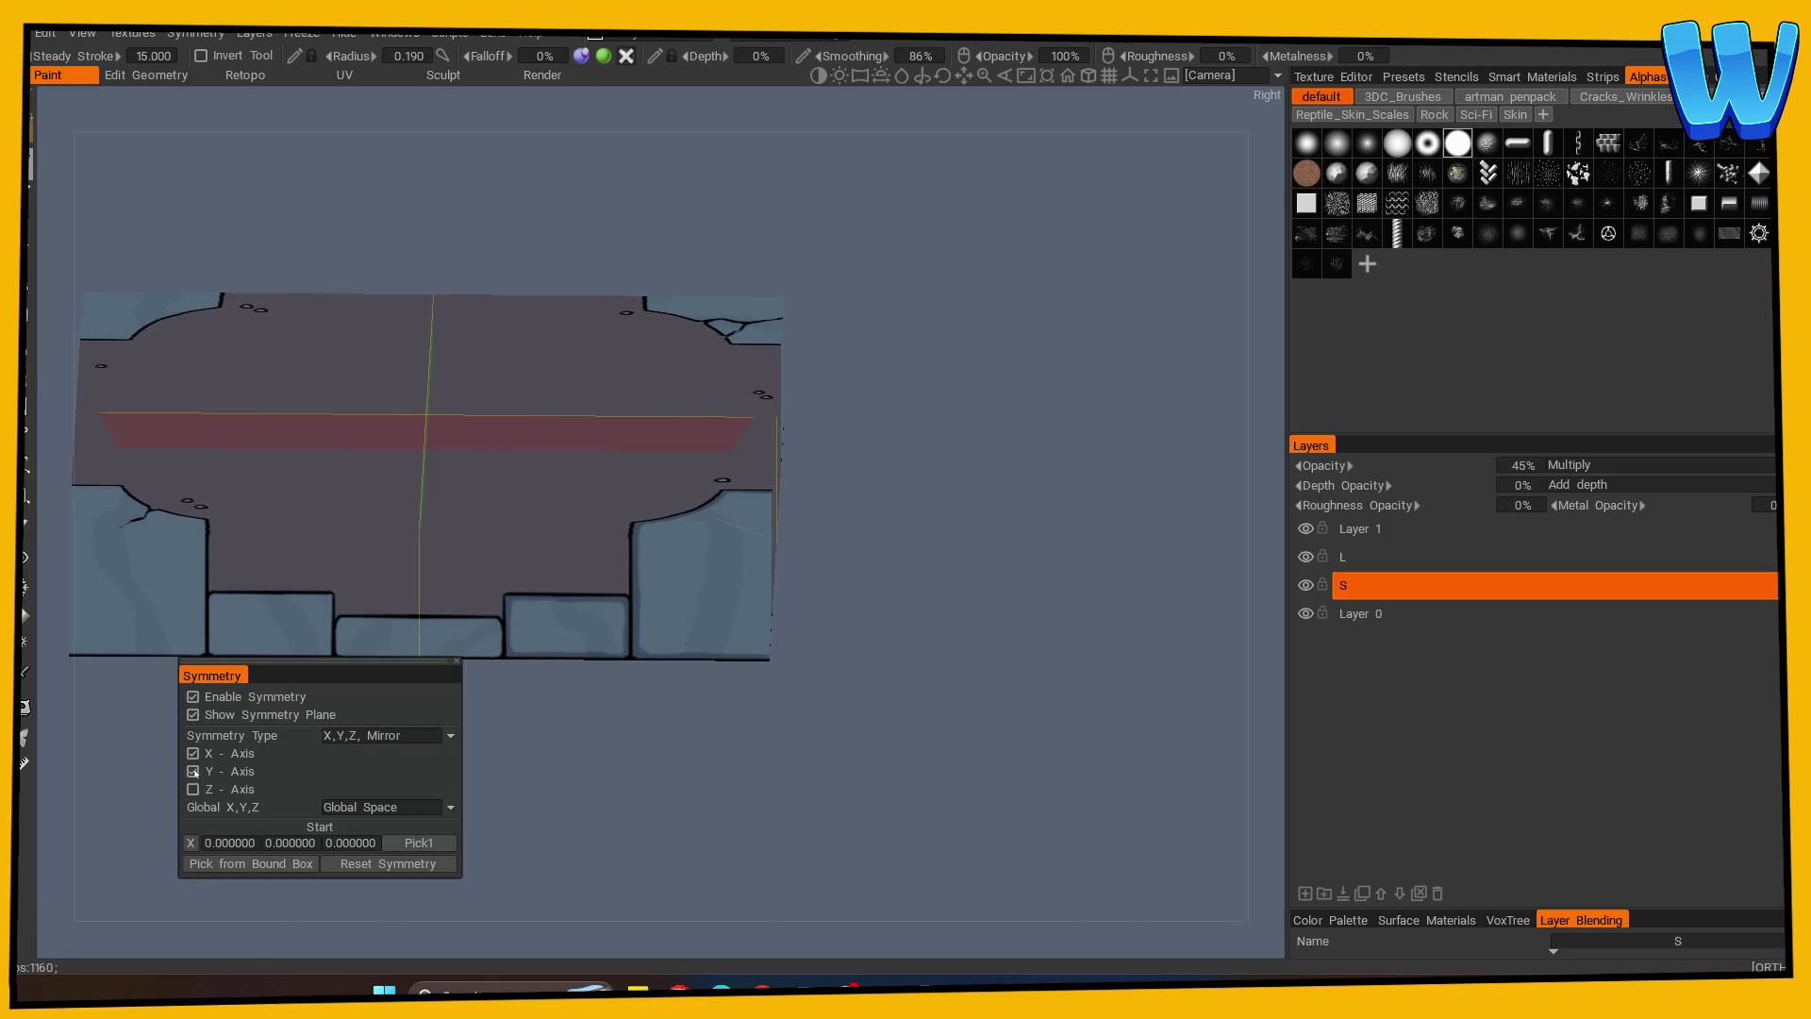
mouse_move(599, 740)
right_down()
mouse_move(615, 793)
mouse_move(752, 821)
mouse_move(784, 703)
right_up()
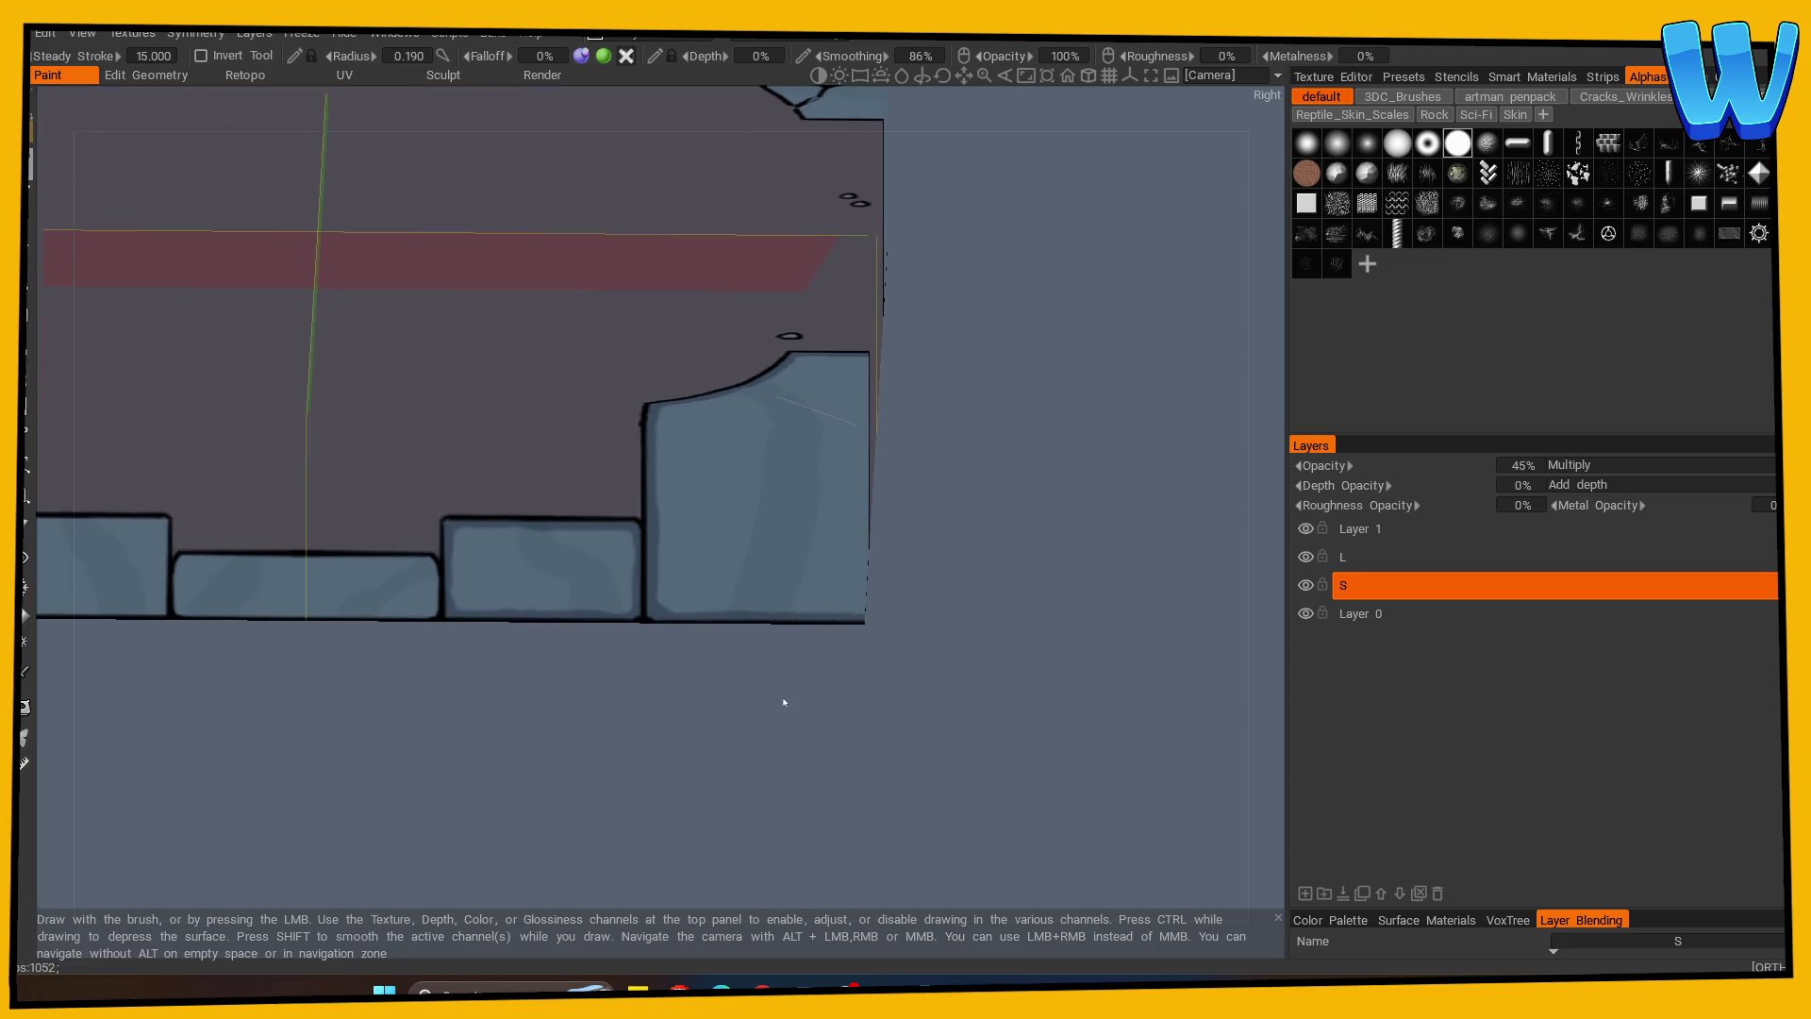
mouse_move(419, 804)
right_down()
mouse_move(437, 752)
mouse_move(680, 603)
mouse_move(626, 712)
mouse_move(177, 434)
mouse_move(324, 626)
mouse_move(396, 554)
mouse_move(307, 667)
mouse_move(195, 358)
right_up()
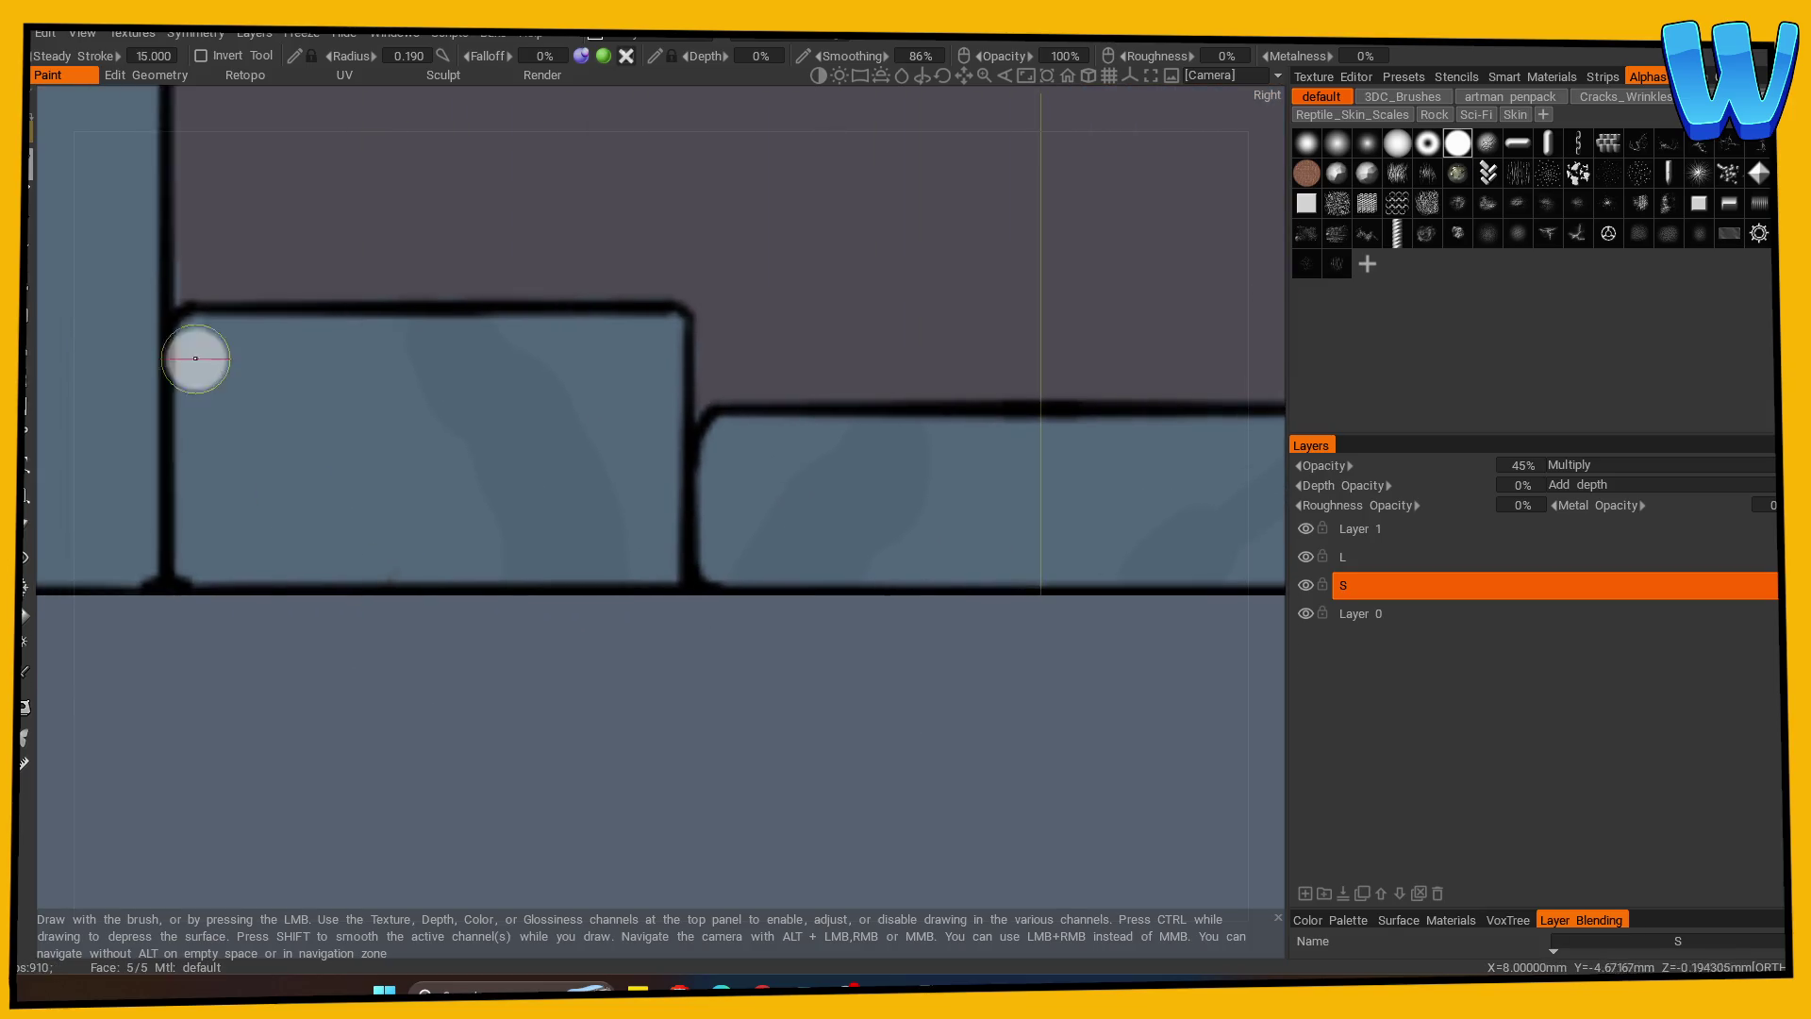
mouse_move(196, 359)
mouse_down()
mouse_move(185, 336)
mouse_move(180, 547)
mouse_move(196, 560)
mouse_move(214, 388)
mouse_move(194, 335)
mouse_move(437, 315)
mouse_move(671, 330)
mouse_move(669, 573)
mouse_up()
mouse_move(188, 544)
mouse_down()
mouse_move(210, 575)
mouse_move(650, 578)
mouse_up()
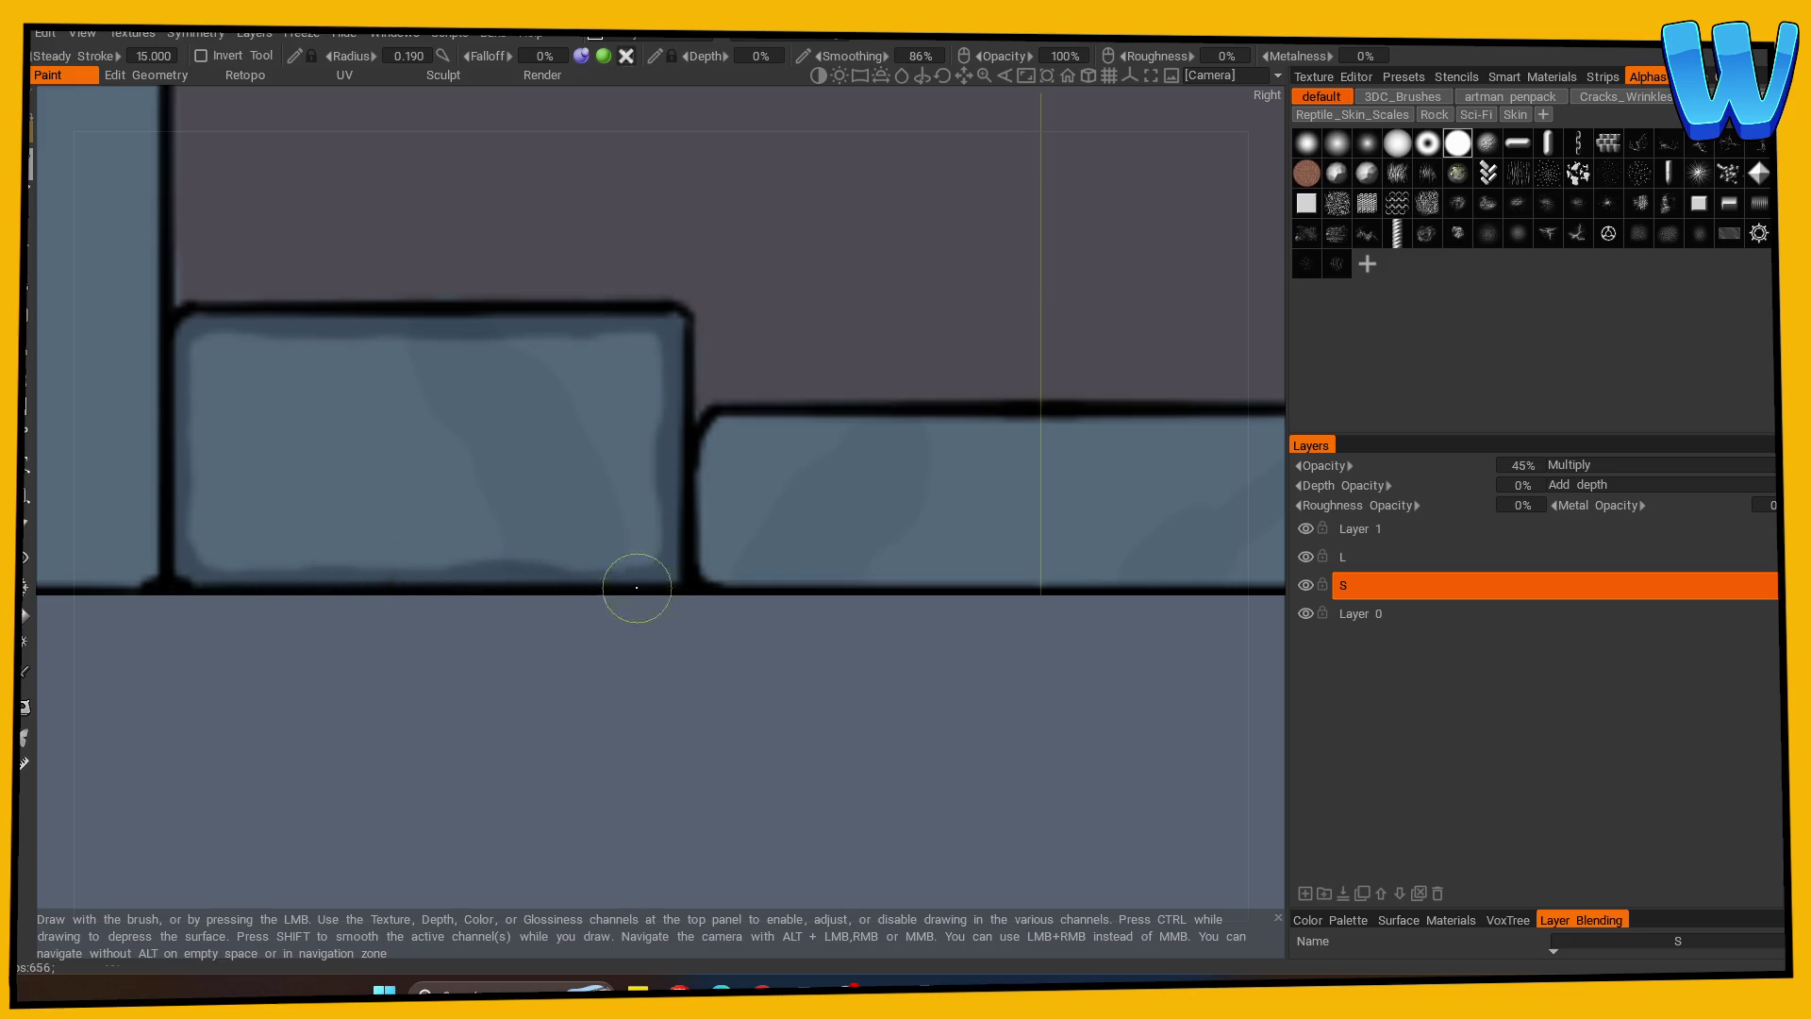
Darken the middle block's left and bottom edges and reinforce its dark vertical outline.
mouse_move(707, 688)
middle_down()
mouse_move(449, 739)
mouse_move(189, 716)
middle_up()
mouse_move(257, 417)
mouse_down()
mouse_move(230, 376)
mouse_move(210, 493)
mouse_move(295, 547)
mouse_move(566, 558)
mouse_move(348, 541)
mouse_move(226, 485)
mouse_move(232, 387)
mouse_move(546, 380)
mouse_move(359, 384)
mouse_move(226, 422)
mouse_up()
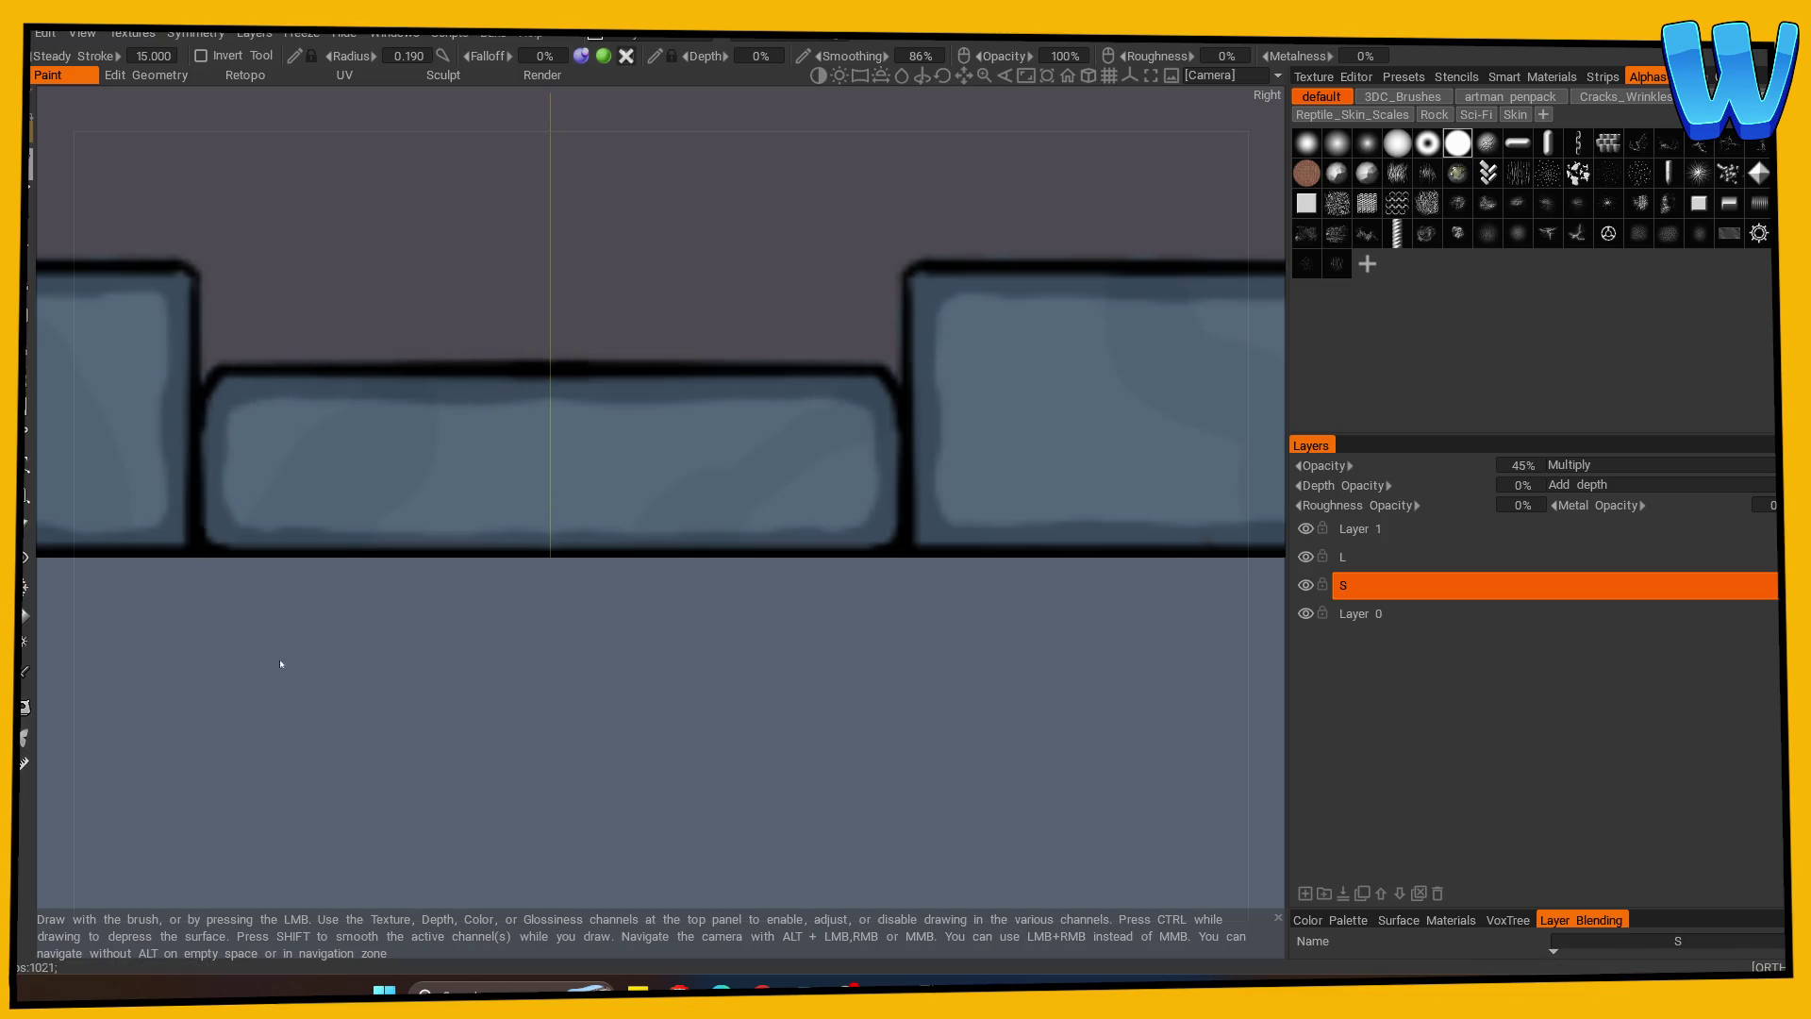
scroll(272, 648, down, 5)
scroll(279, 747, up, 1)
middle_drag(279, 747, 620, 681)
scroll(663, 531, up, 1)
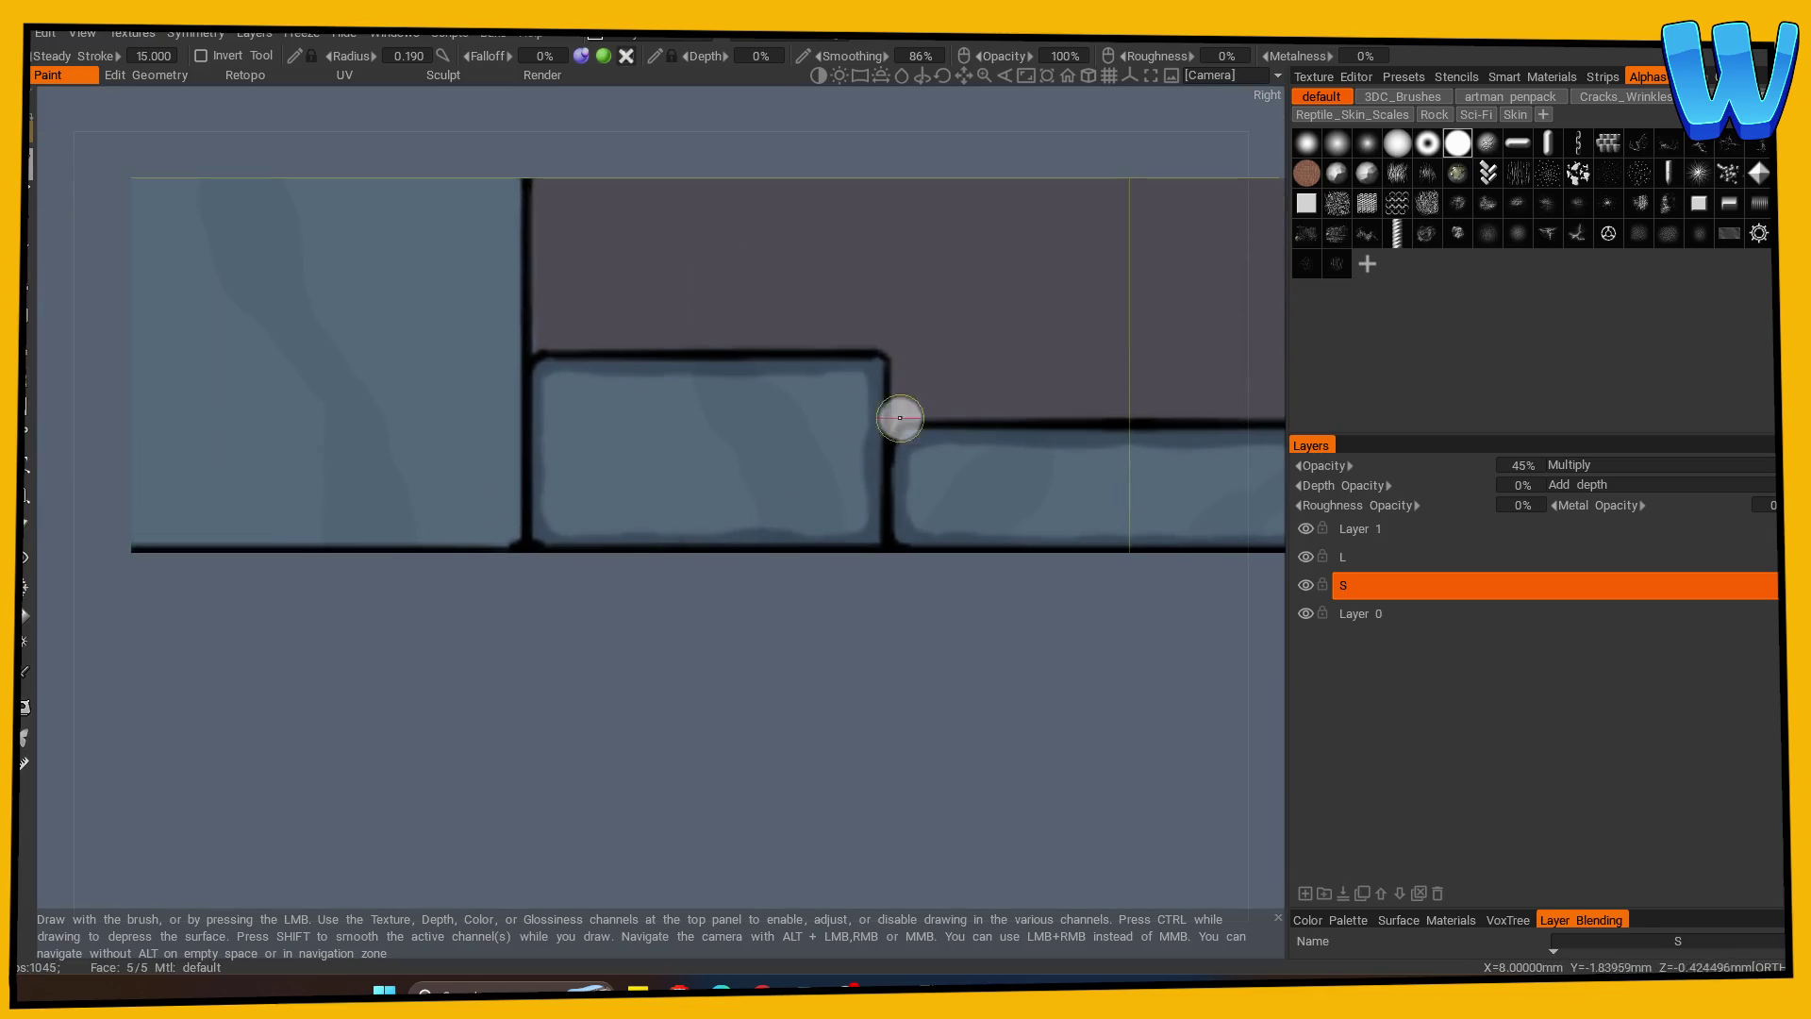
drag(518, 180, 504, 539)
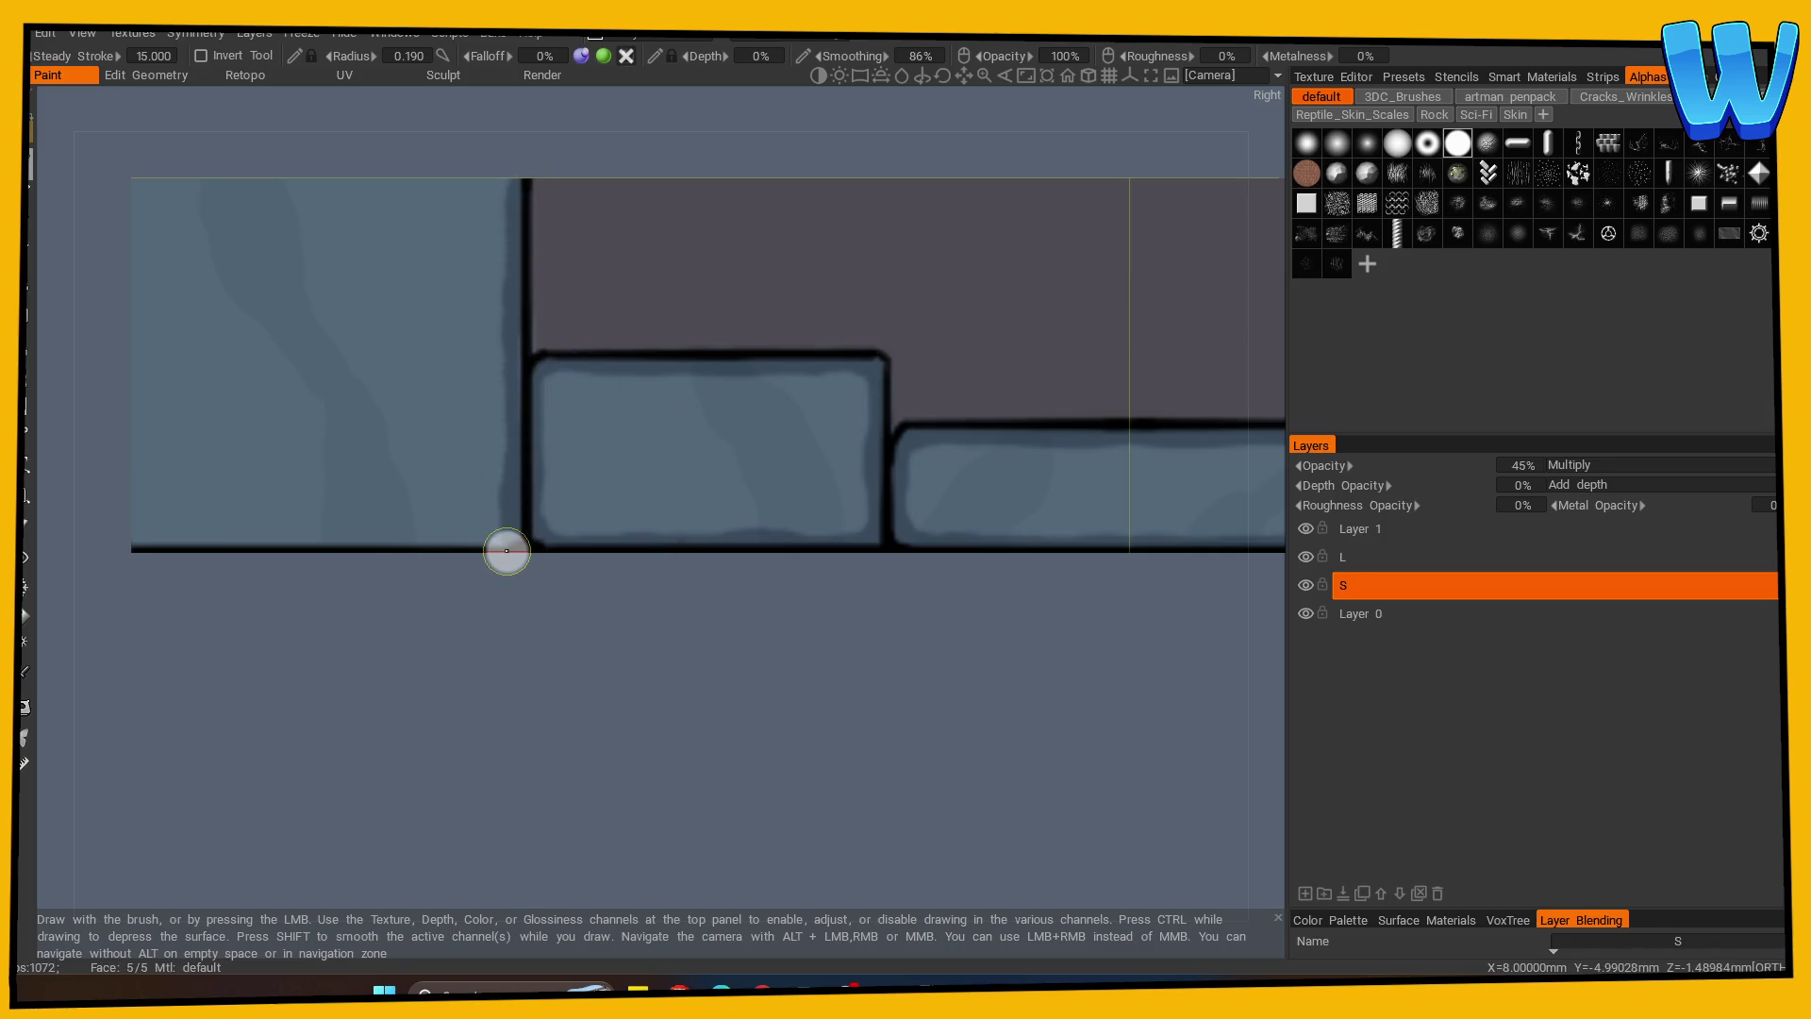
mouse_move(517, 296)
mouse_down()
mouse_move(506, 524)
mouse_move(114, 546)
mouse_up()
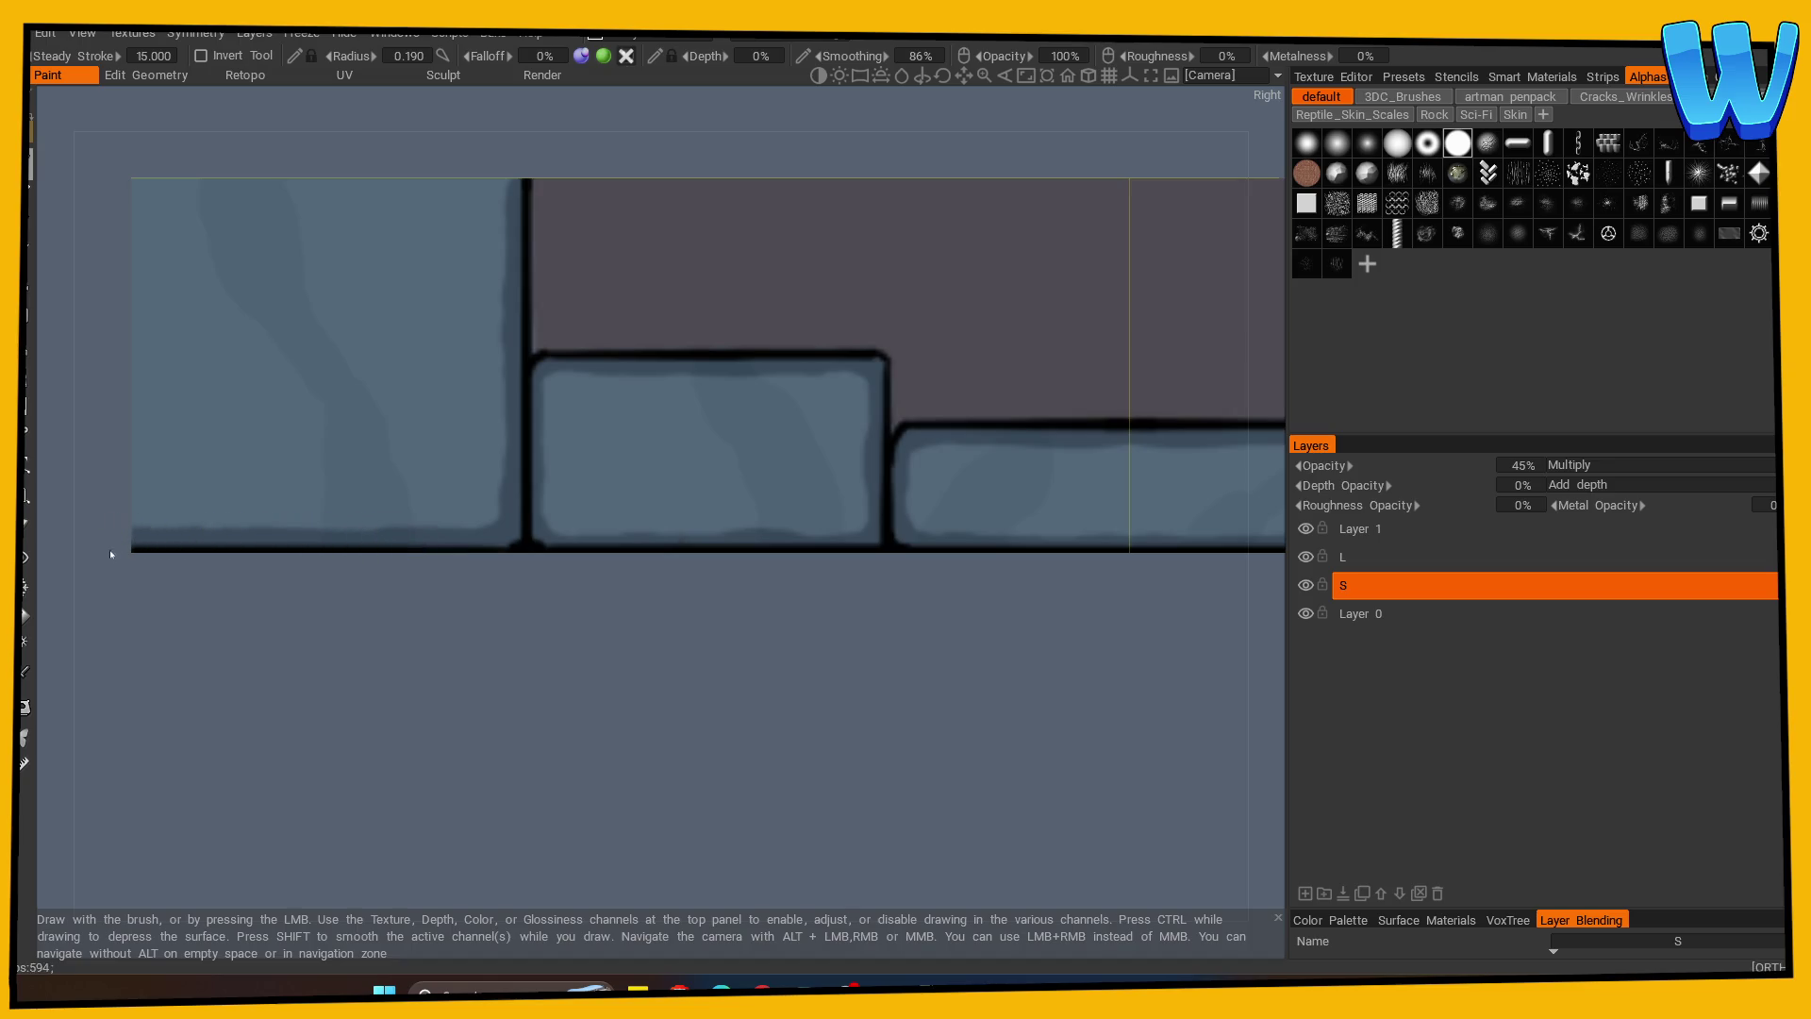
mouse_move(491, 266)
right_down()
mouse_move(489, 666)
mouse_move(598, 655)
mouse_move(211, 671)
mouse_move(772, 694)
right_up()
middle_drag(773, 694, 109, 740)
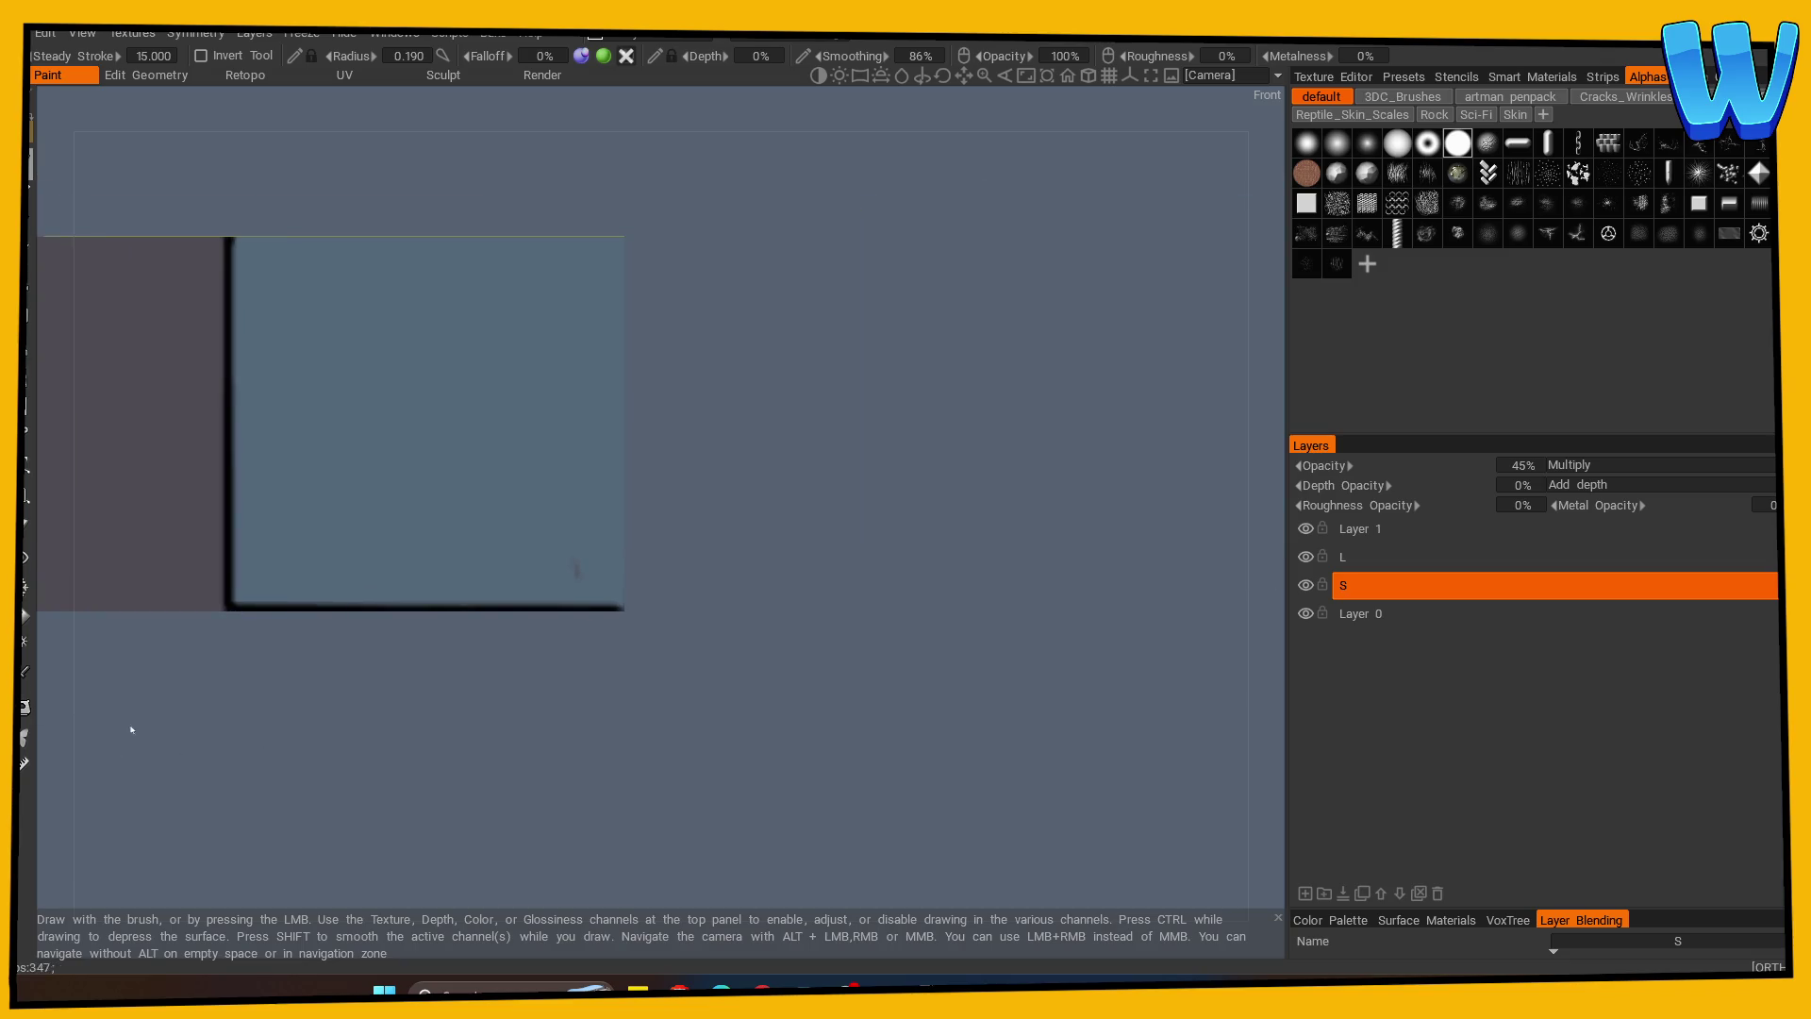
Paint dark lines down the corner panel's left edge, along its bottom and upper edges.
mouse_move(242, 250)
mouse_down()
mouse_move(235, 566)
mouse_move(266, 633)
mouse_up()
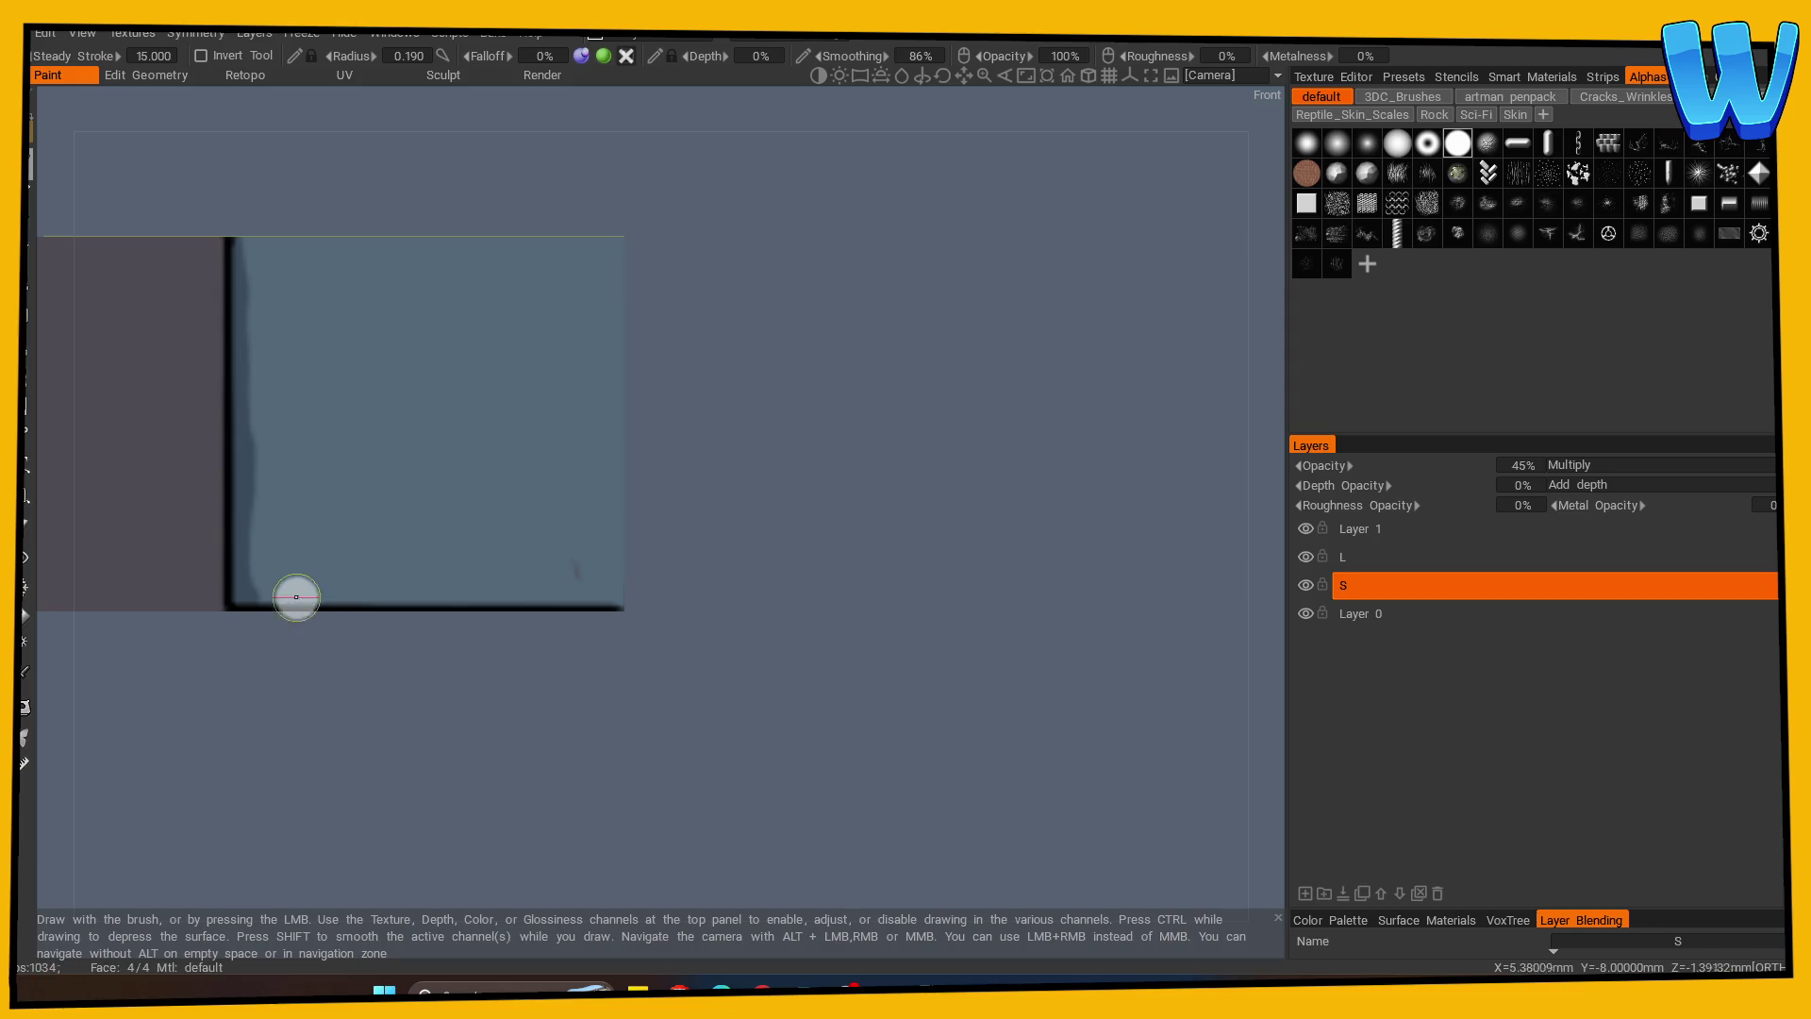
mouse_move(261, 595)
mouse_down()
mouse_move(604, 598)
mouse_move(537, 687)
mouse_move(348, 594)
mouse_move(404, 780)
mouse_up()
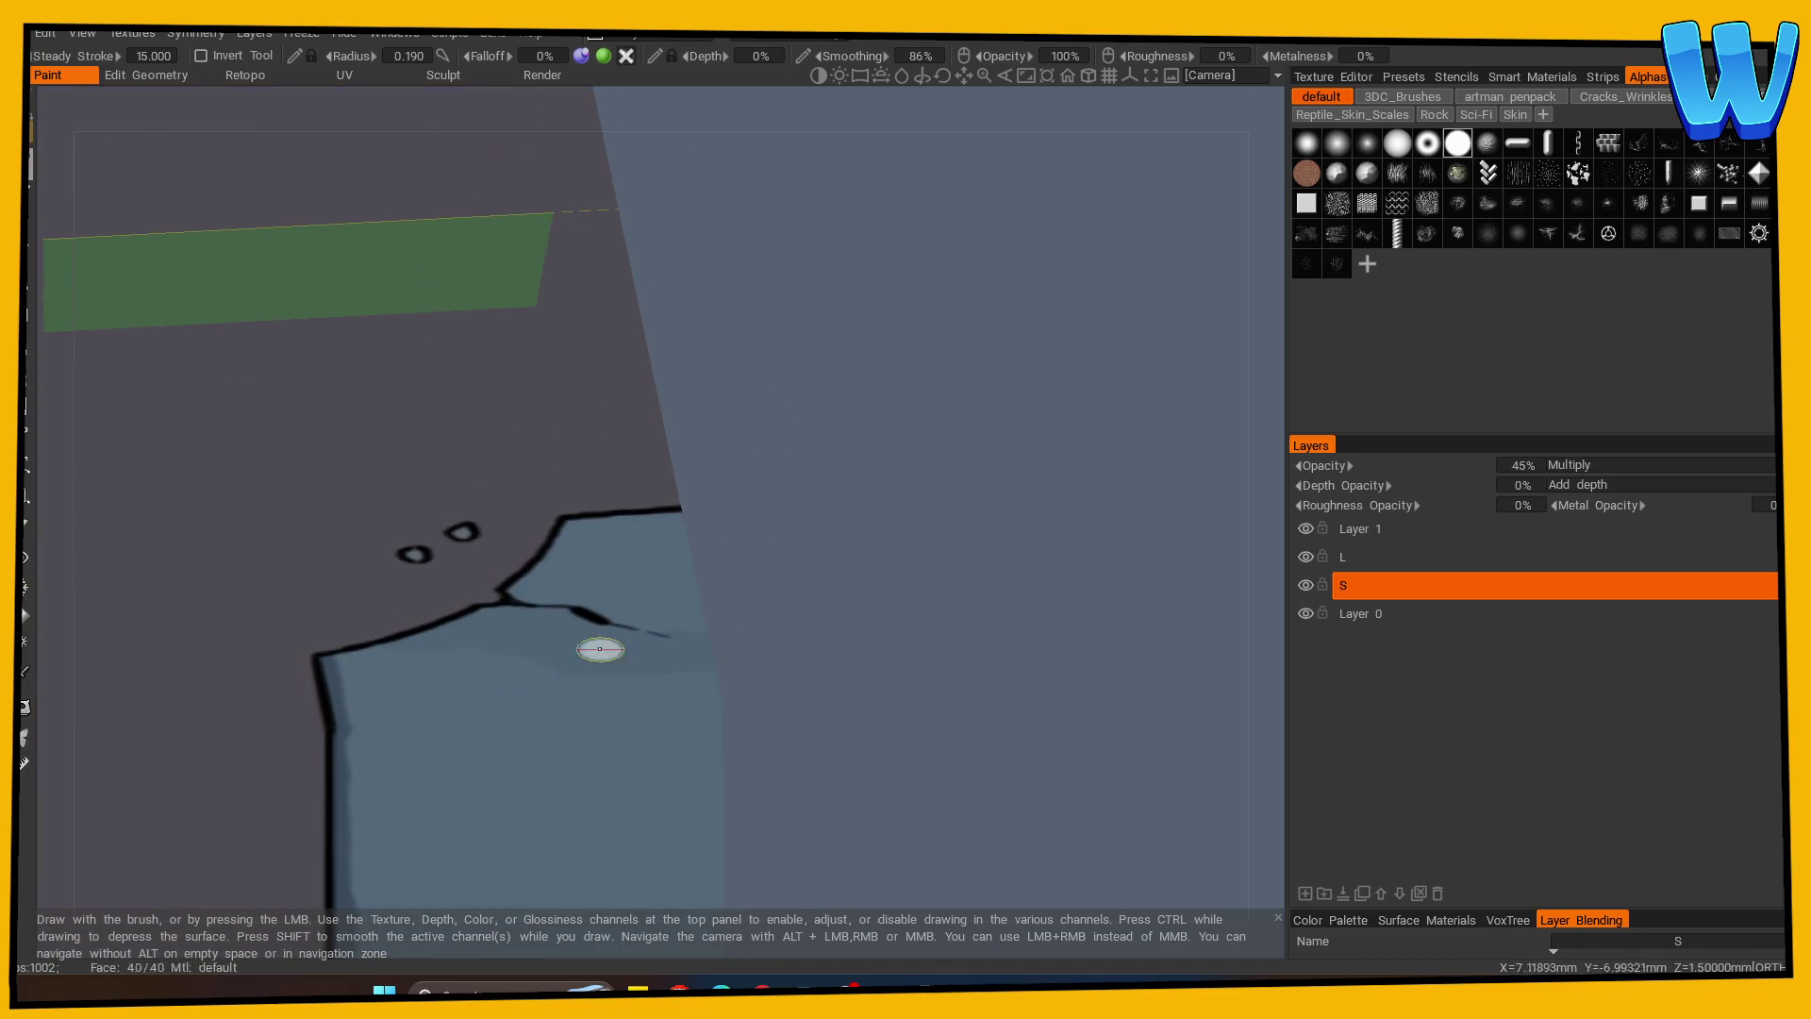
mouse_move(598, 647)
mouse_down()
mouse_move(817, 703)
mouse_move(829, 756)
mouse_move(800, 236)
mouse_up()
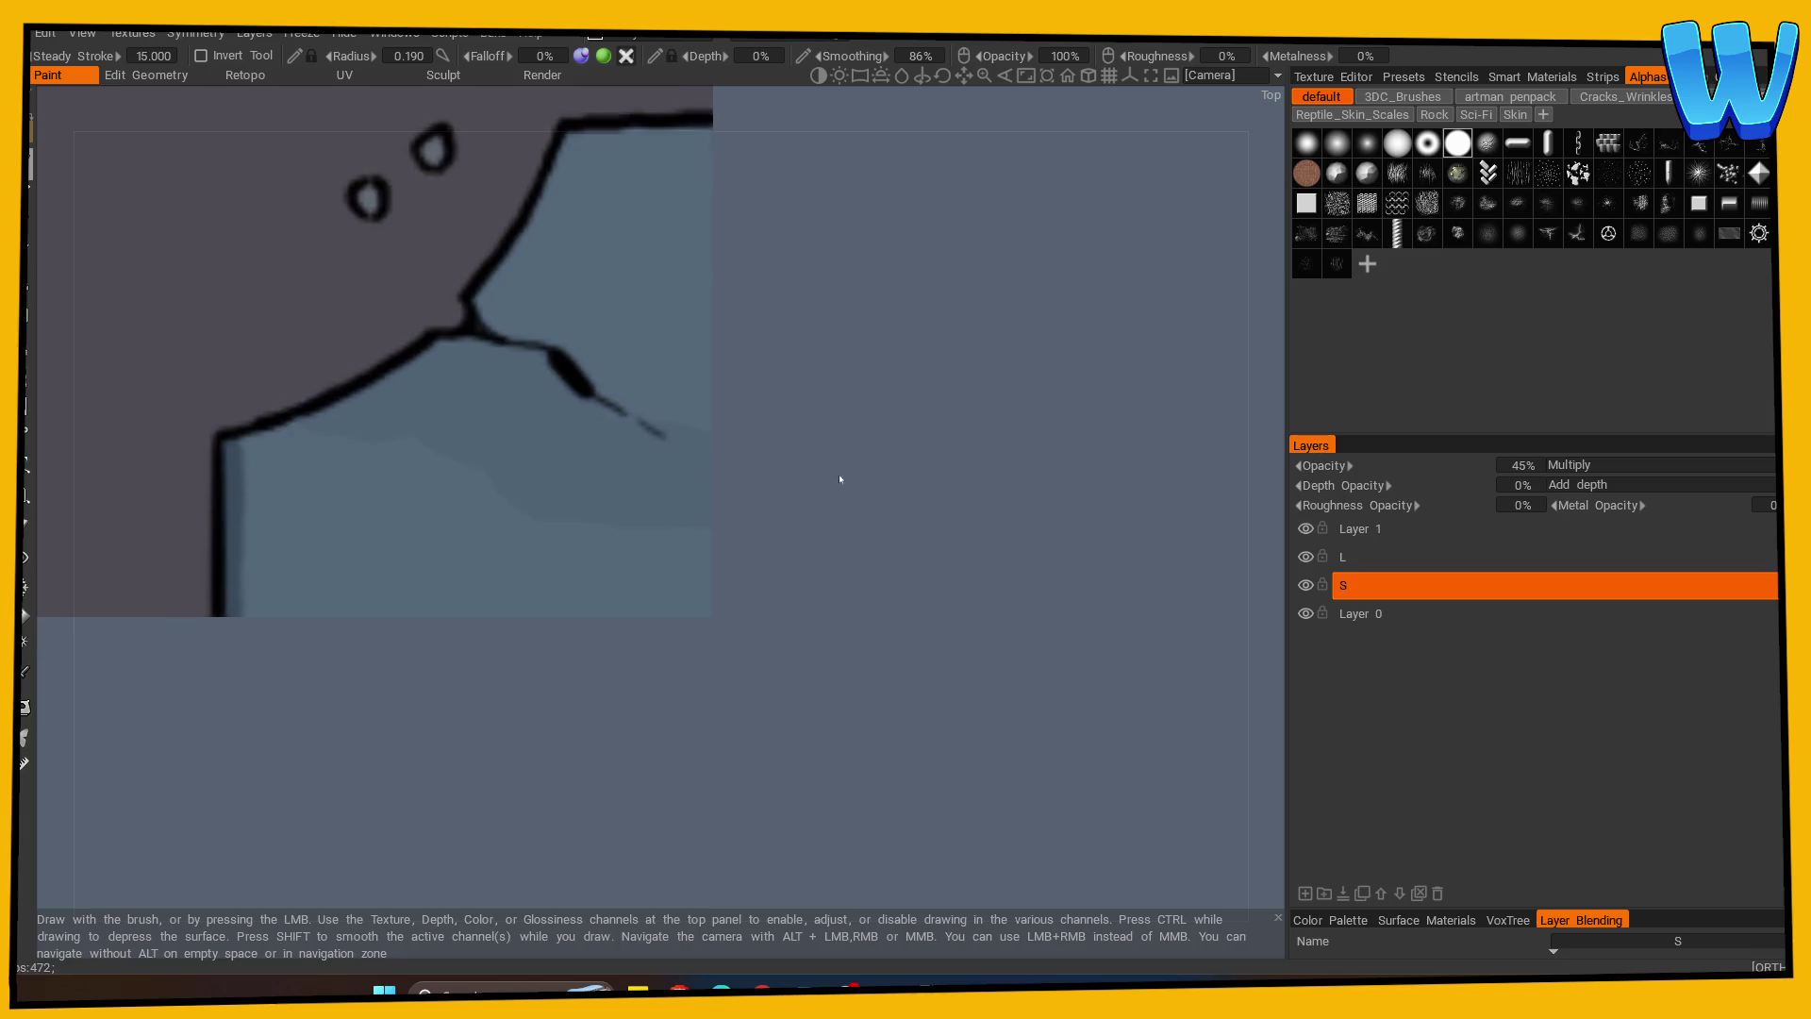
mouse_move(231, 425)
mouse_down()
mouse_move(401, 341)
mouse_move(553, 343)
mouse_move(550, 389)
mouse_move(603, 268)
mouse_move(696, 269)
mouse_up()
scroll(553, 343, down, 3)
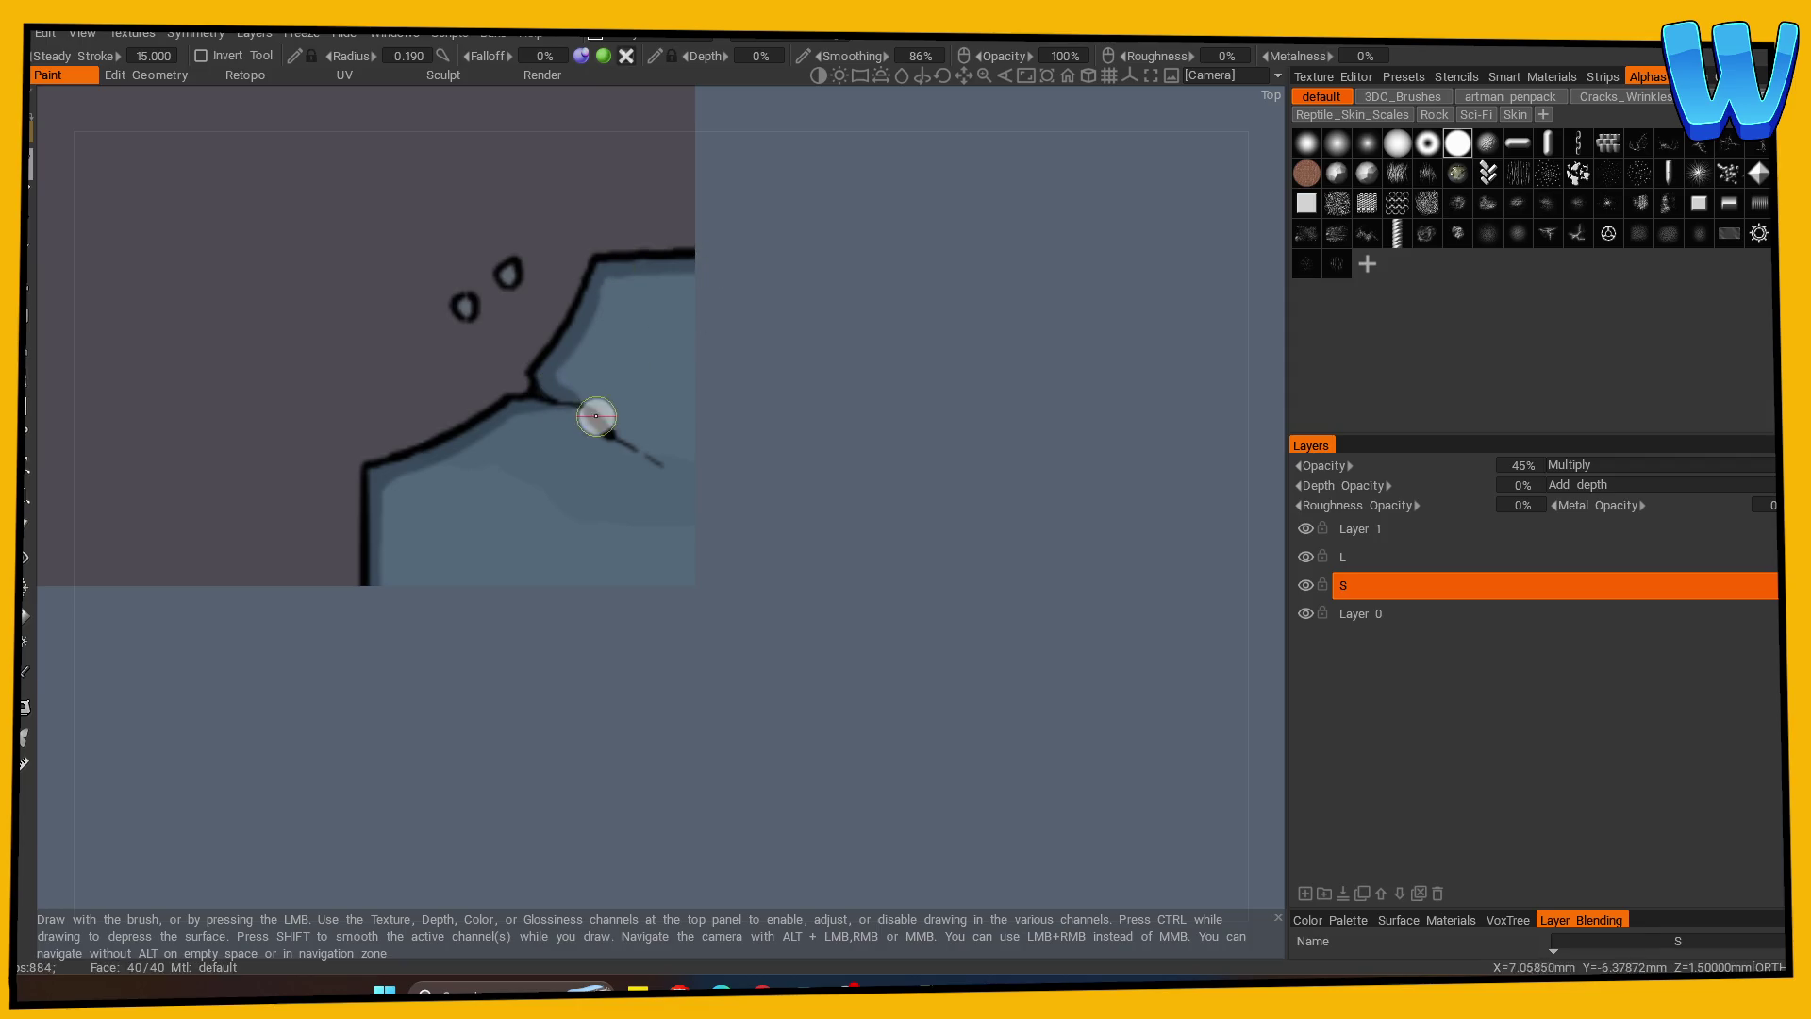
scroll(836, 502, down, 2)
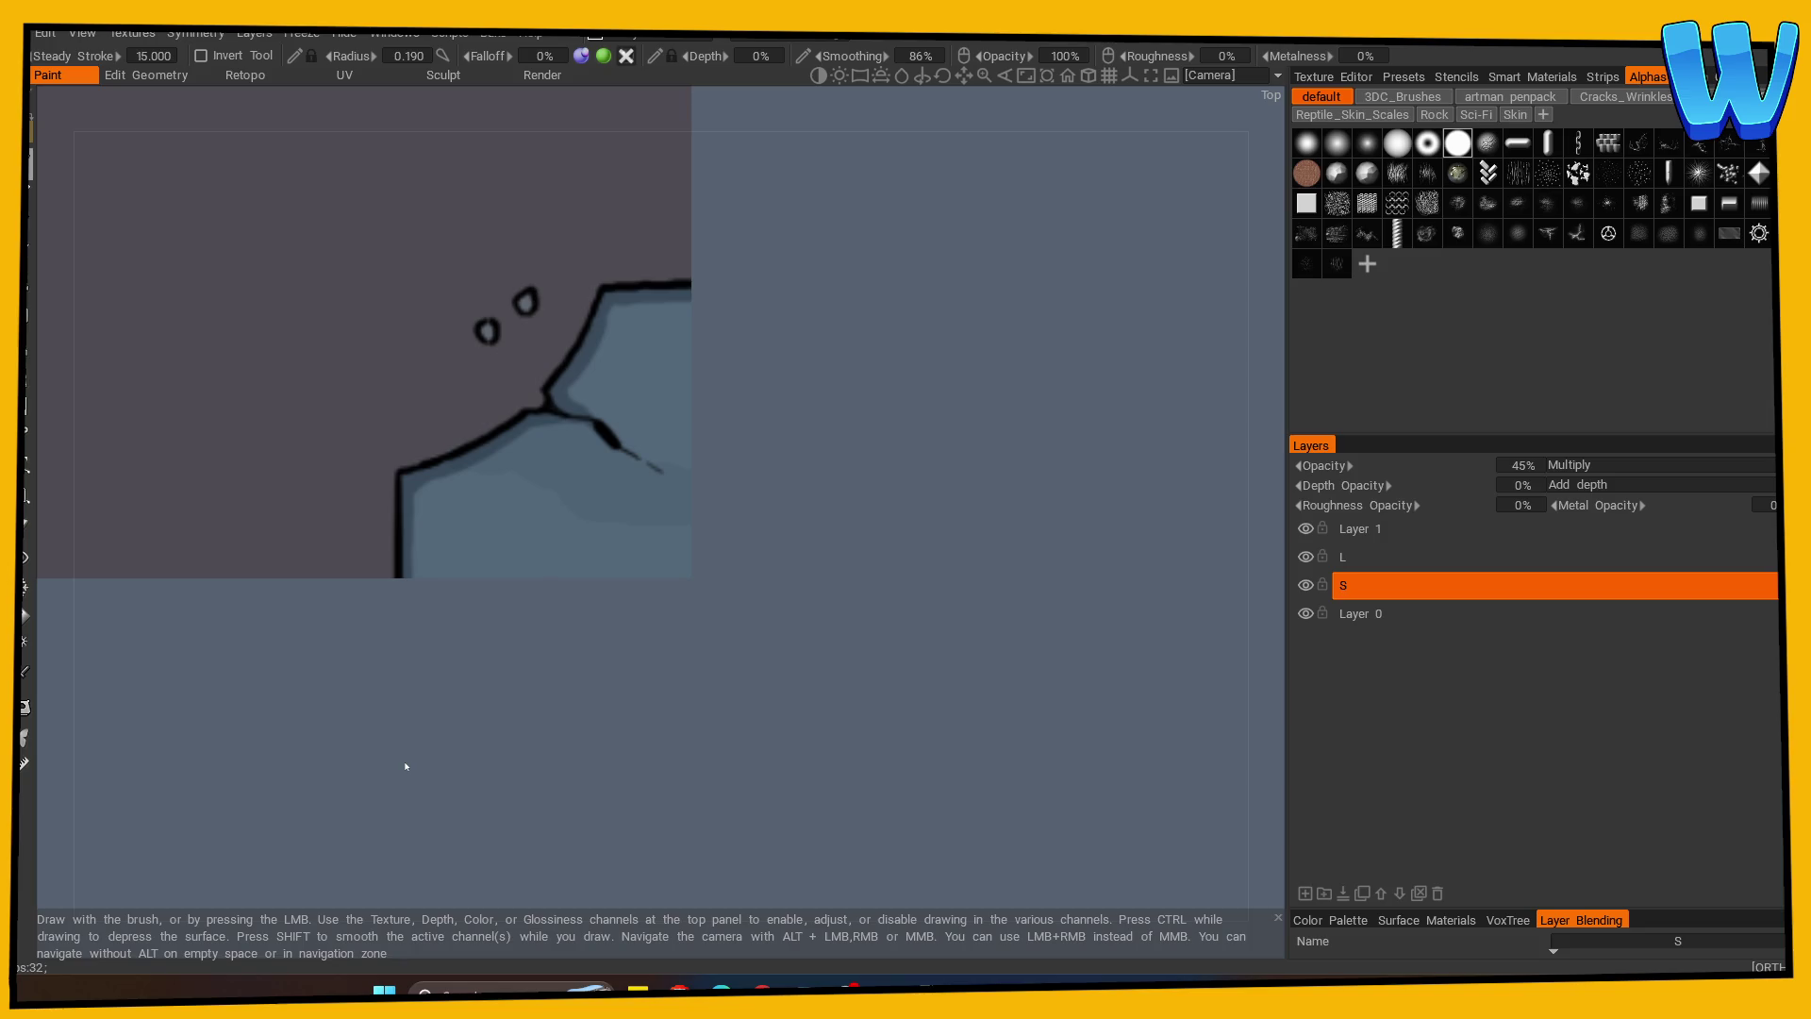
Orbit and zoom in close around the corner rock to inspect its cracks, then pick the eraser.
mouse_move(749, 619)
mouse_down()
mouse_move(680, 670)
mouse_move(654, 614)
mouse_up()
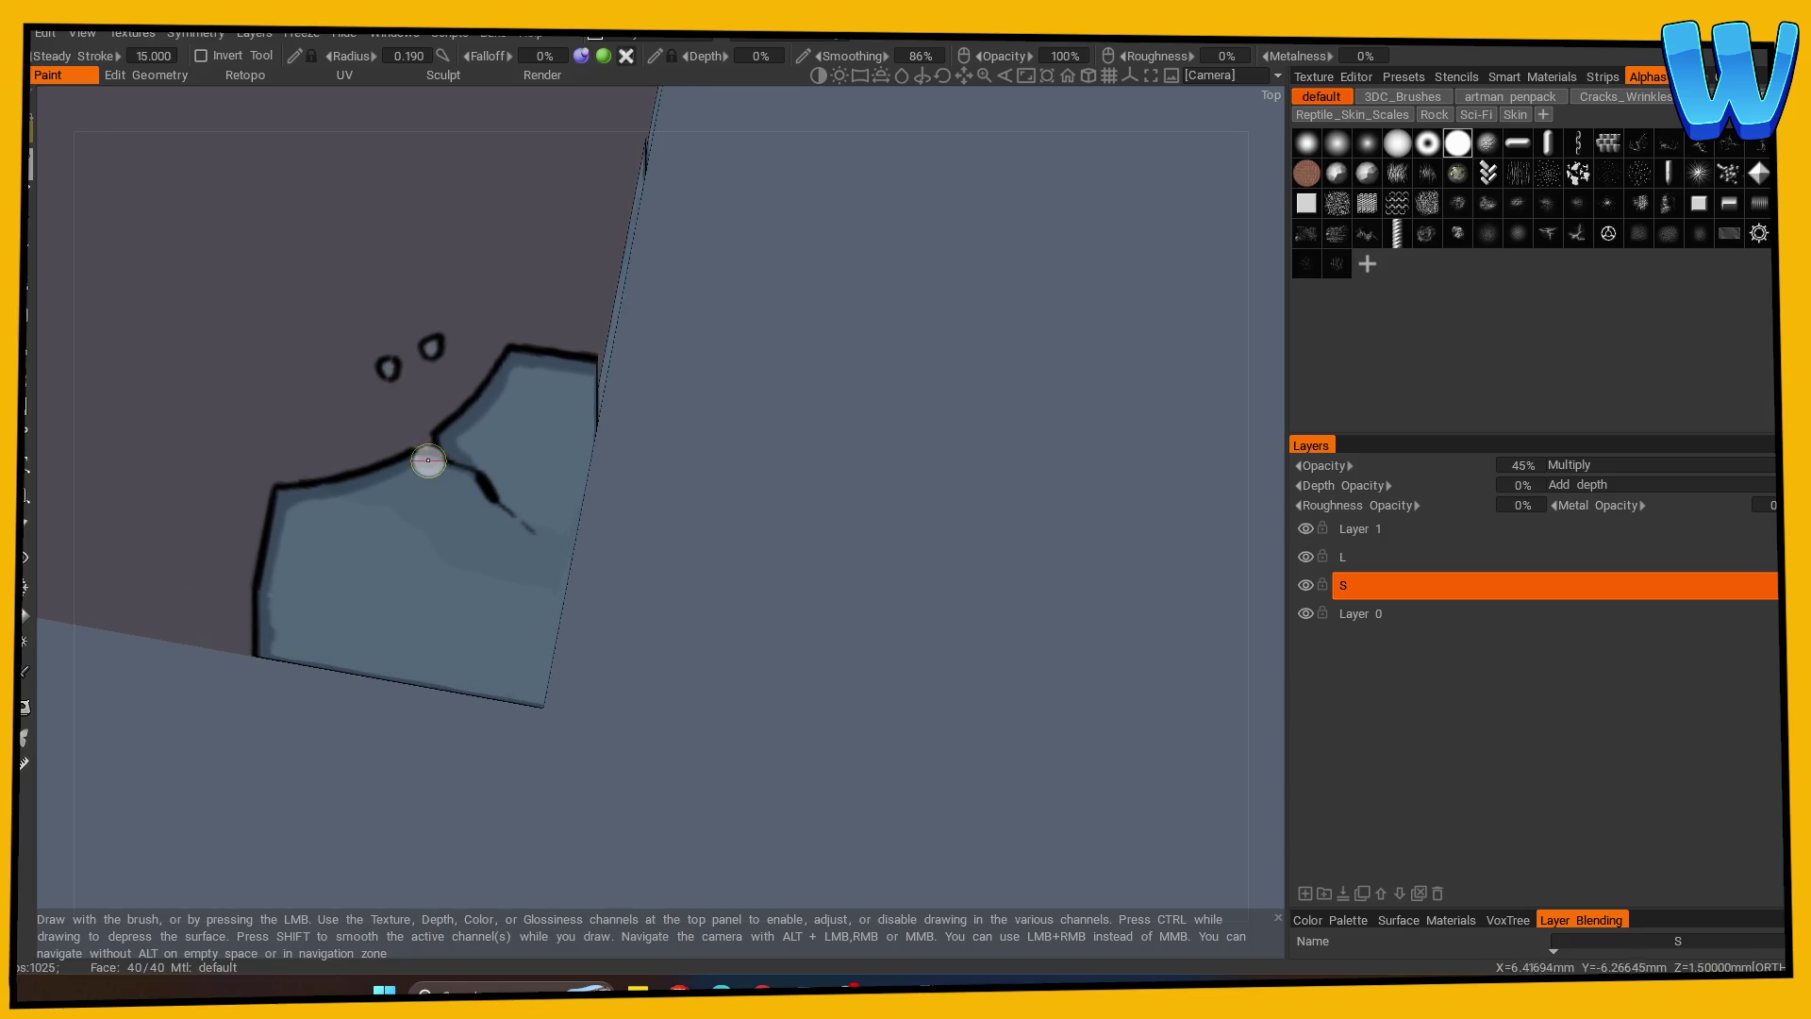
drag(694, 540, 356, 760)
middle_drag(355, 760, 1031, 732)
mouse_move(704, 724)
mouse_down()
mouse_move(744, 679)
mouse_move(797, 679)
mouse_move(768, 638)
mouse_move(673, 677)
mouse_move(835, 663)
mouse_move(640, 566)
mouse_move(473, 776)
mouse_move(498, 789)
mouse_move(529, 740)
mouse_move(501, 752)
mouse_move(473, 708)
mouse_move(675, 732)
mouse_move(557, 750)
mouse_move(739, 655)
mouse_up()
mouse_move(469, 526)
mouse_down()
mouse_move(754, 544)
mouse_move(736, 635)
mouse_move(812, 433)
mouse_move(810, 593)
mouse_move(757, 620)
mouse_up()
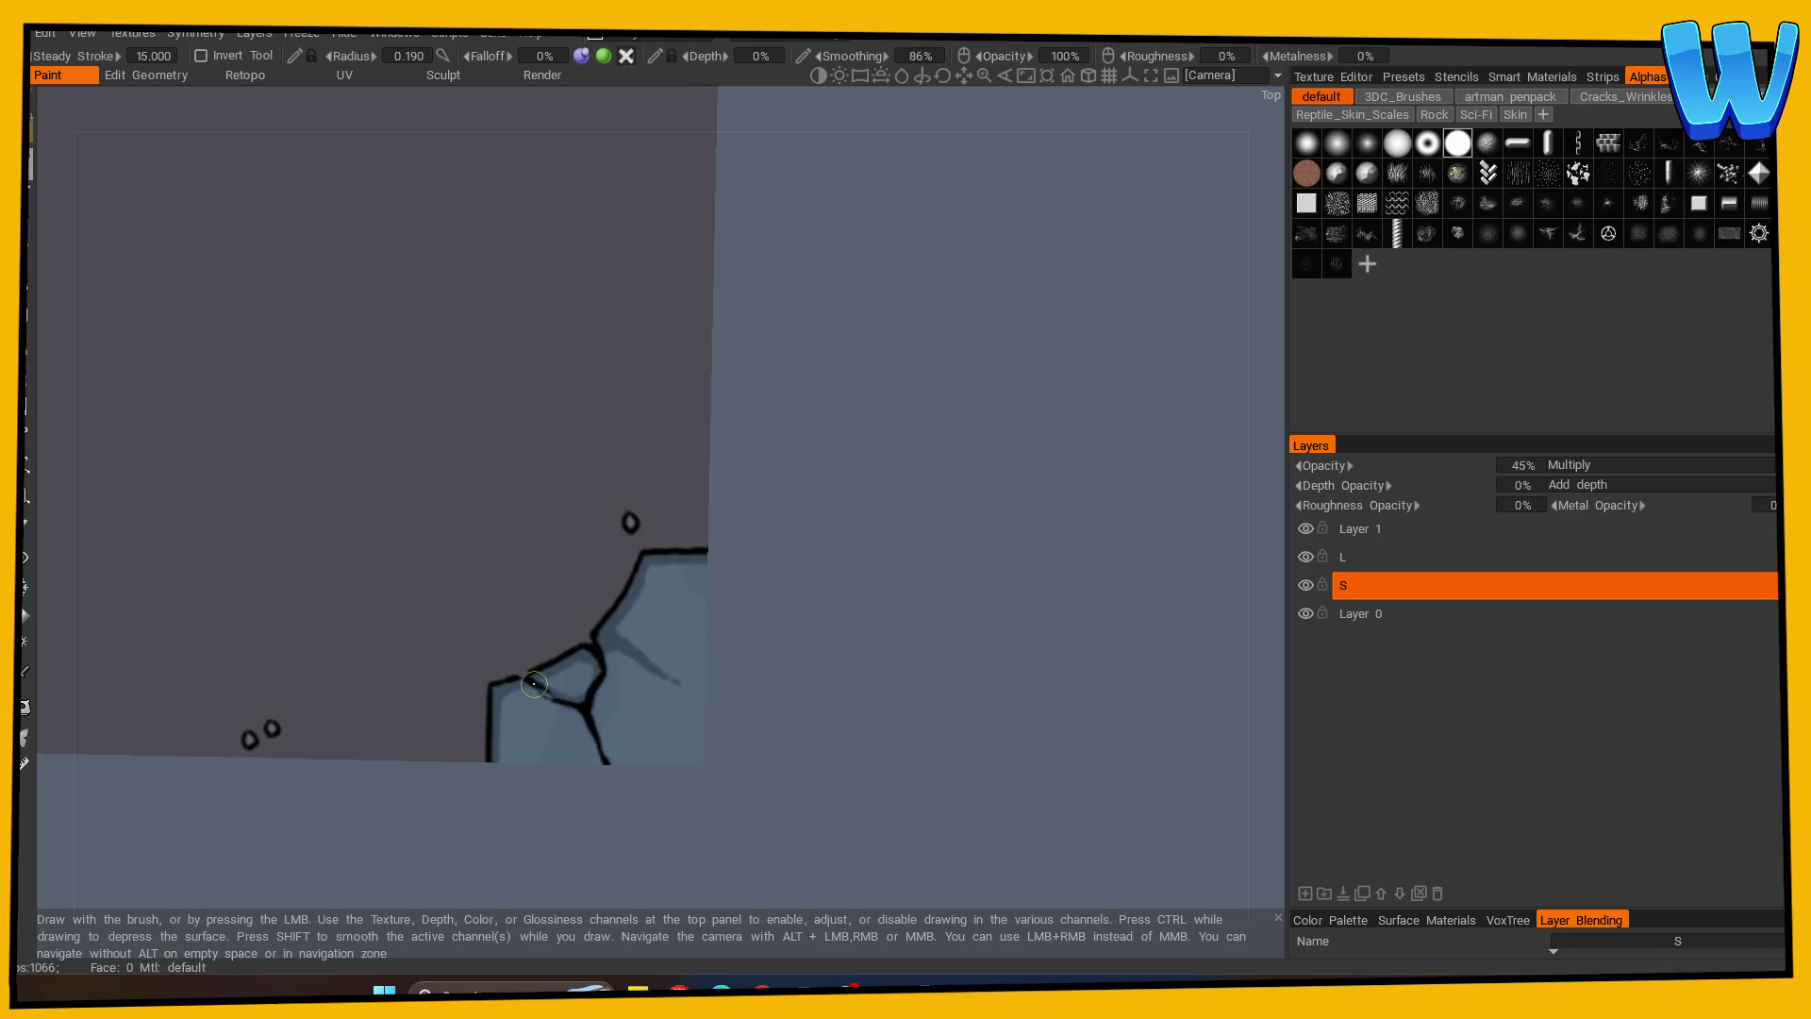
mouse_move(615, 663)
middle_down()
mouse_move(830, 493)
mouse_move(813, 525)
middle_up()
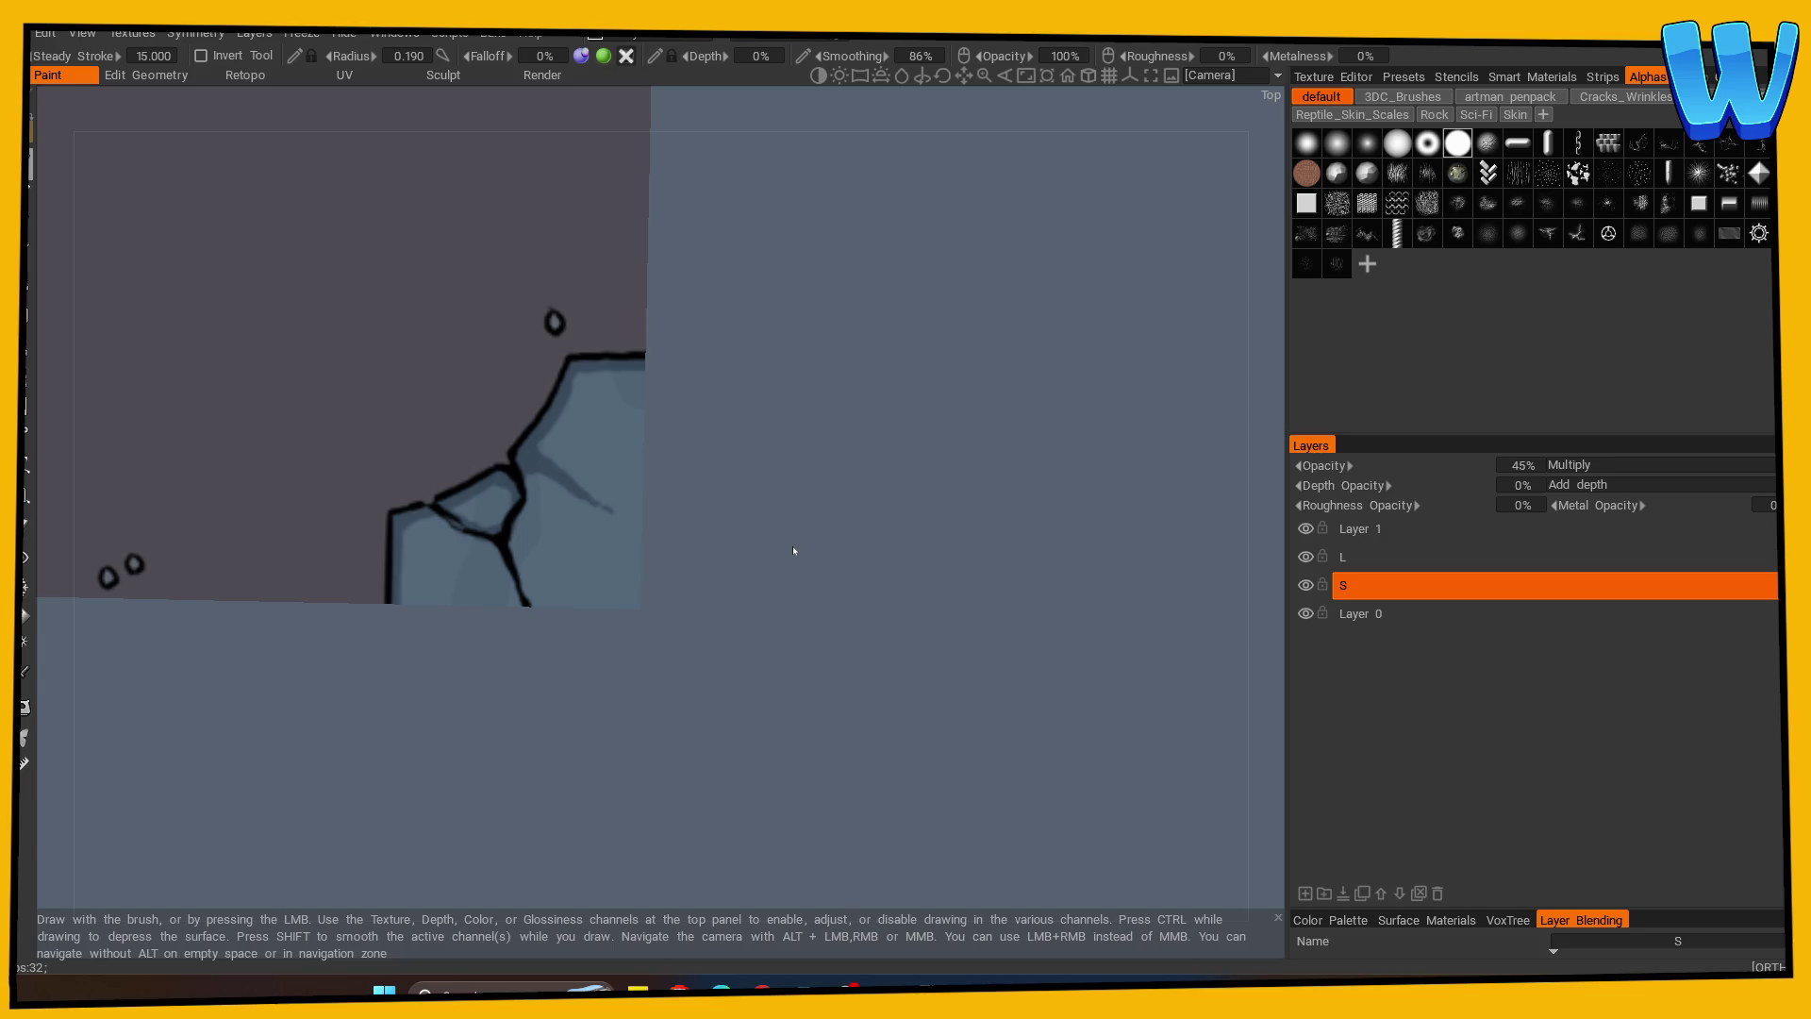
mouse_move(695, 537)
right_down()
mouse_move(695, 614)
mouse_move(631, 587)
right_up()
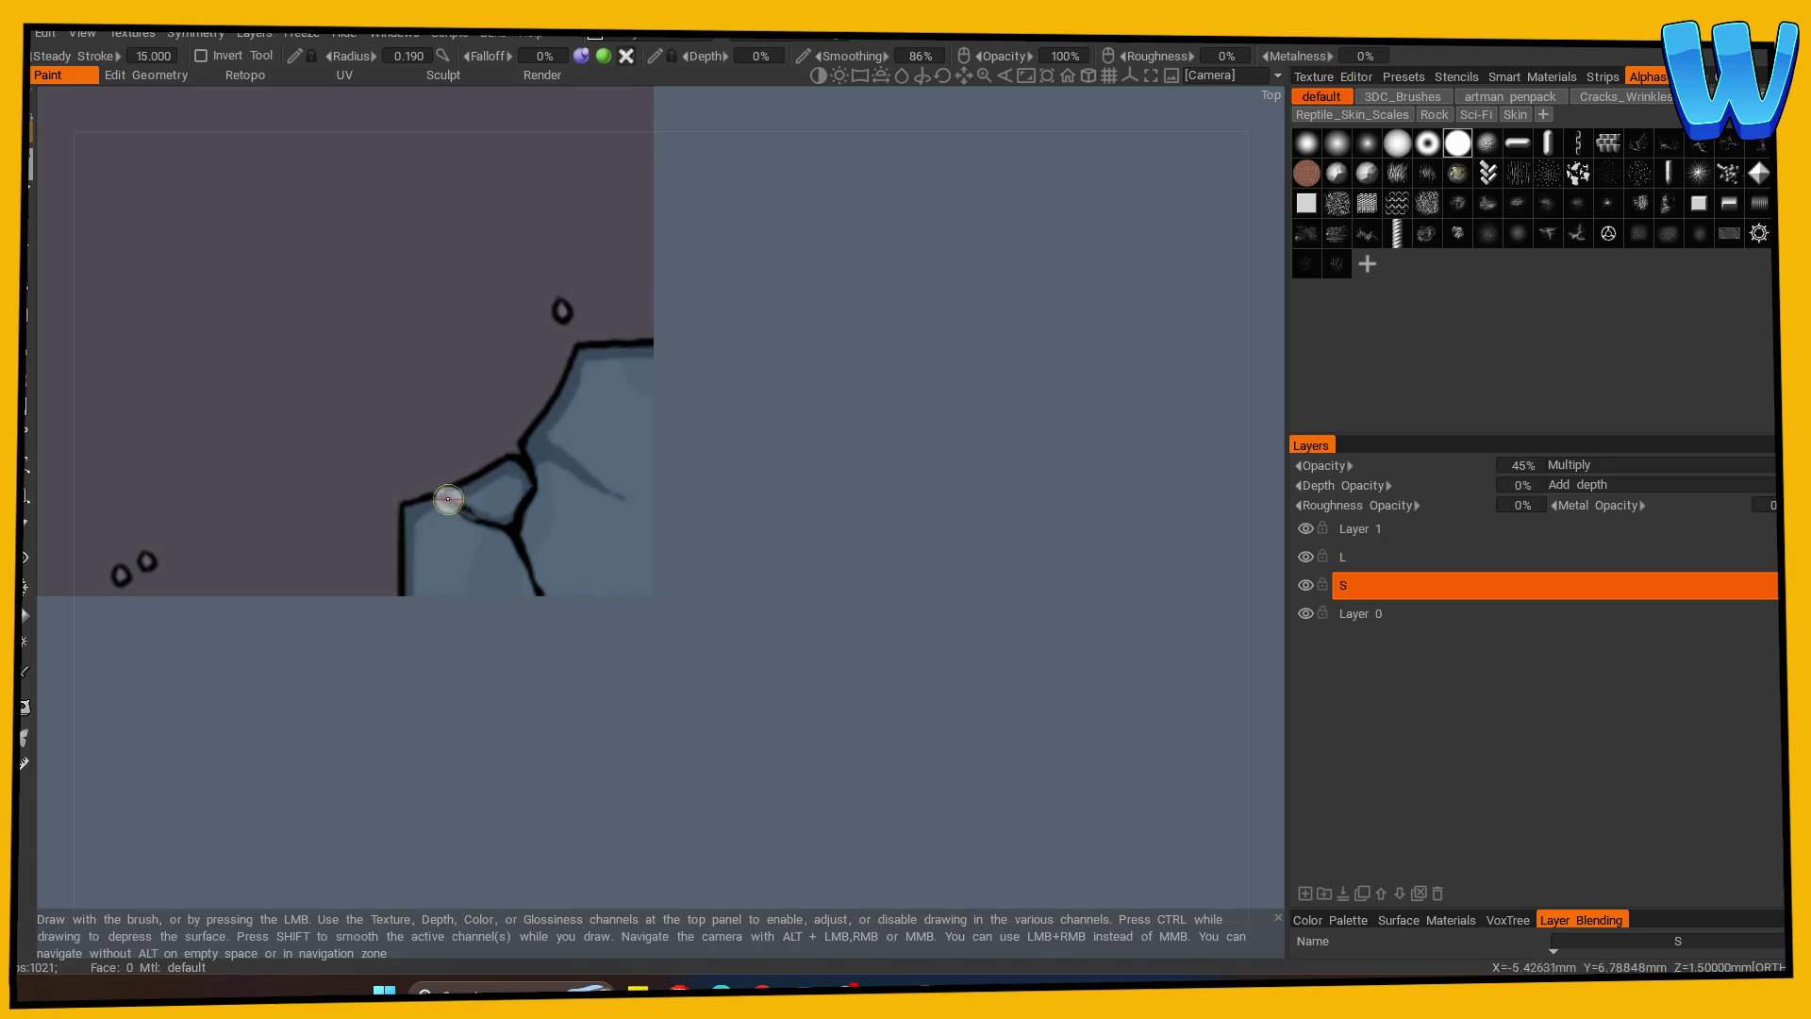
right_drag(748, 570, 693, 563)
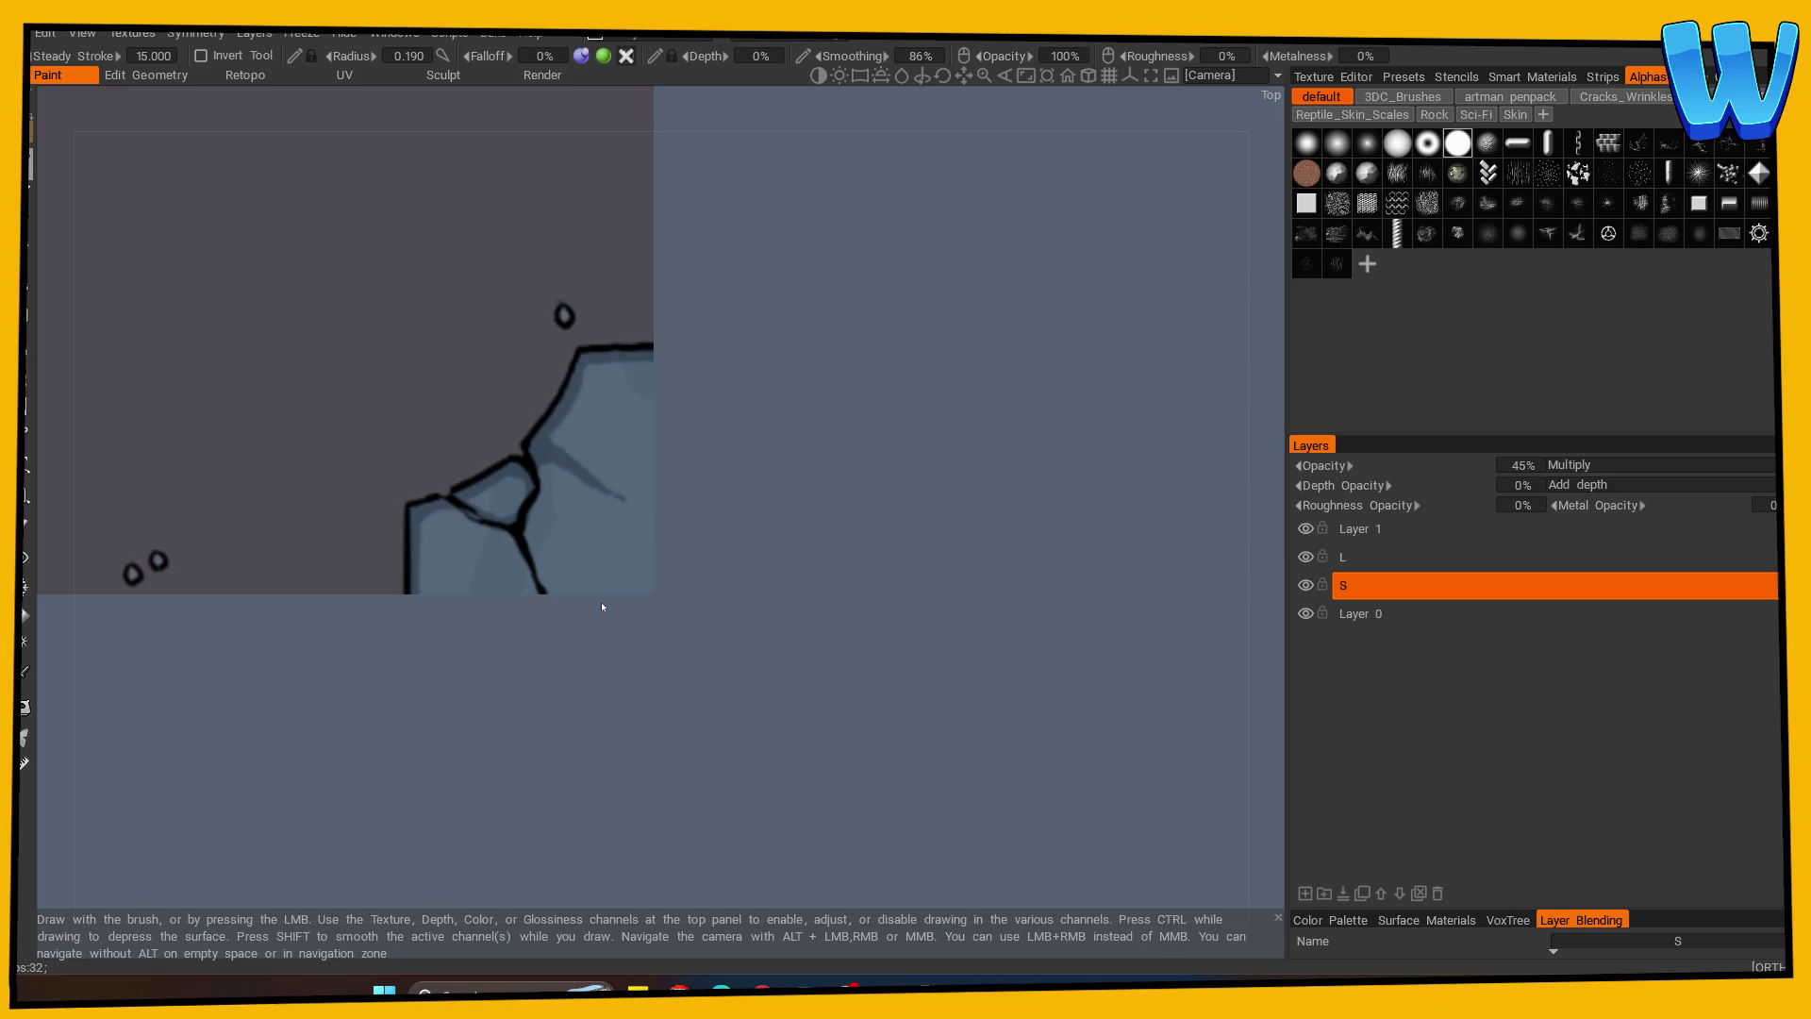
mouse_move(787, 559)
middle_down()
mouse_move(371, 687)
mouse_move(525, 720)
mouse_move(890, 627)
mouse_move(80, 597)
middle_up()
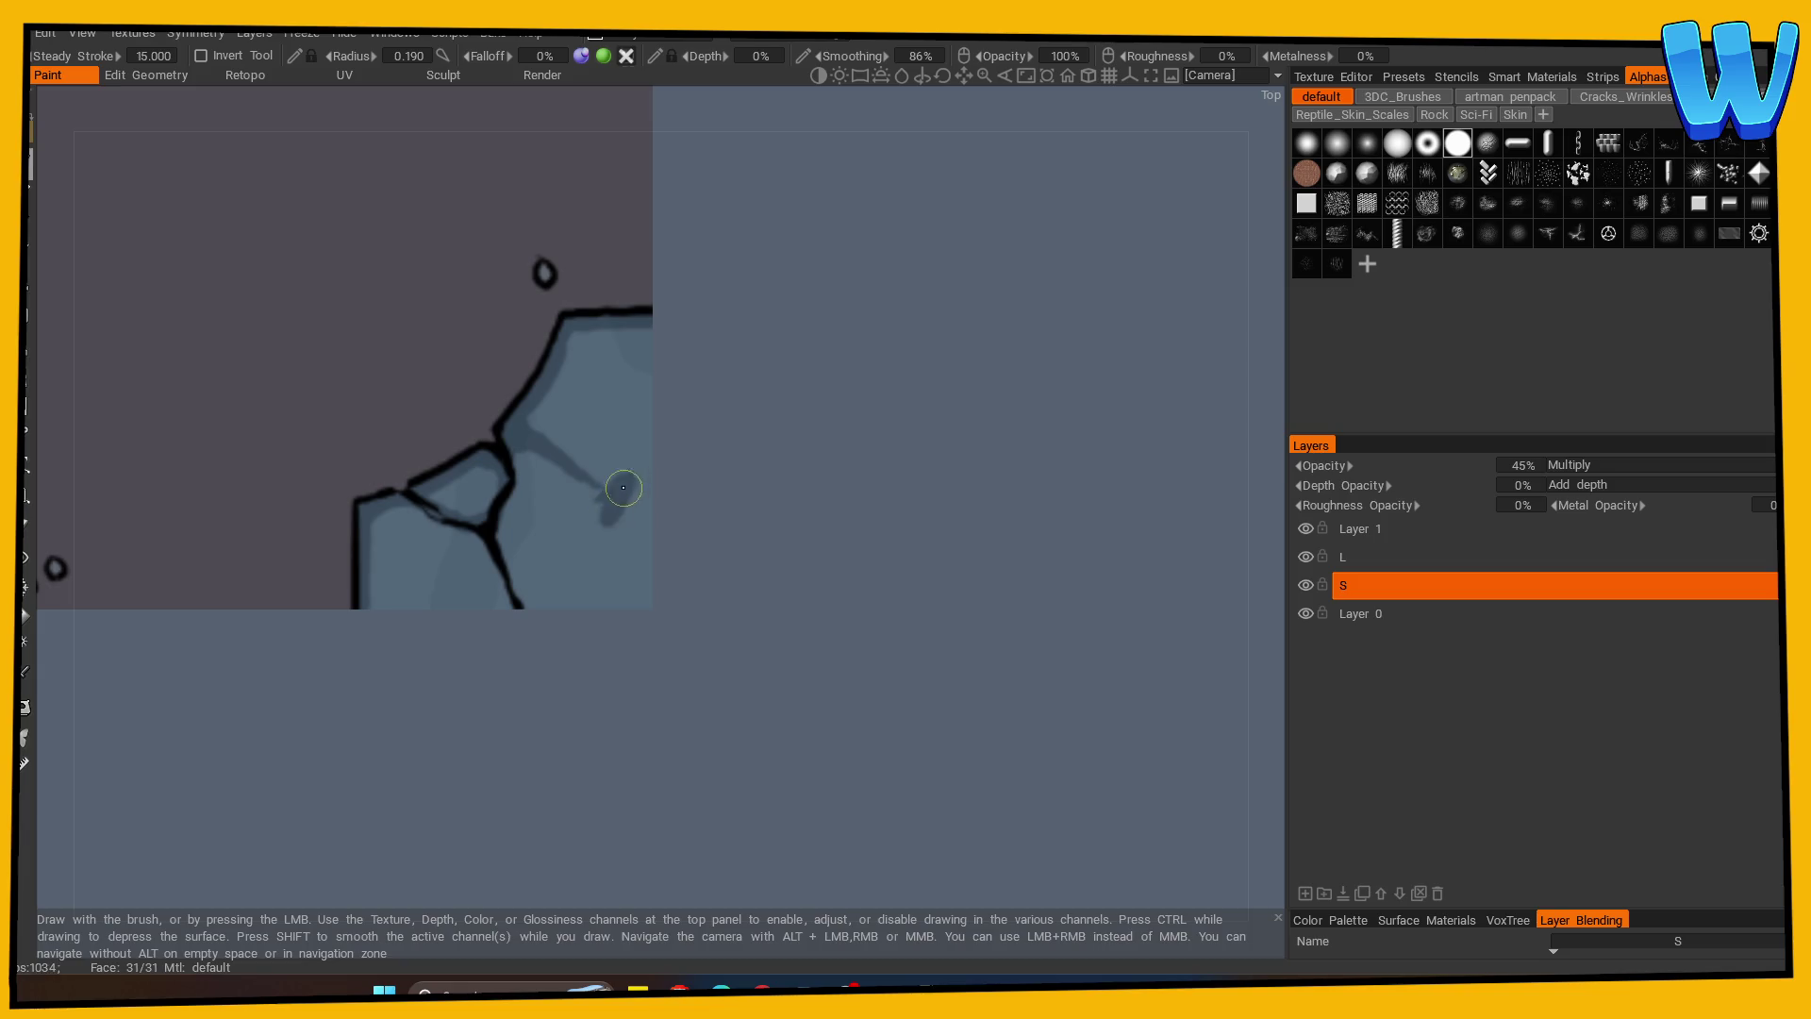
key(e)
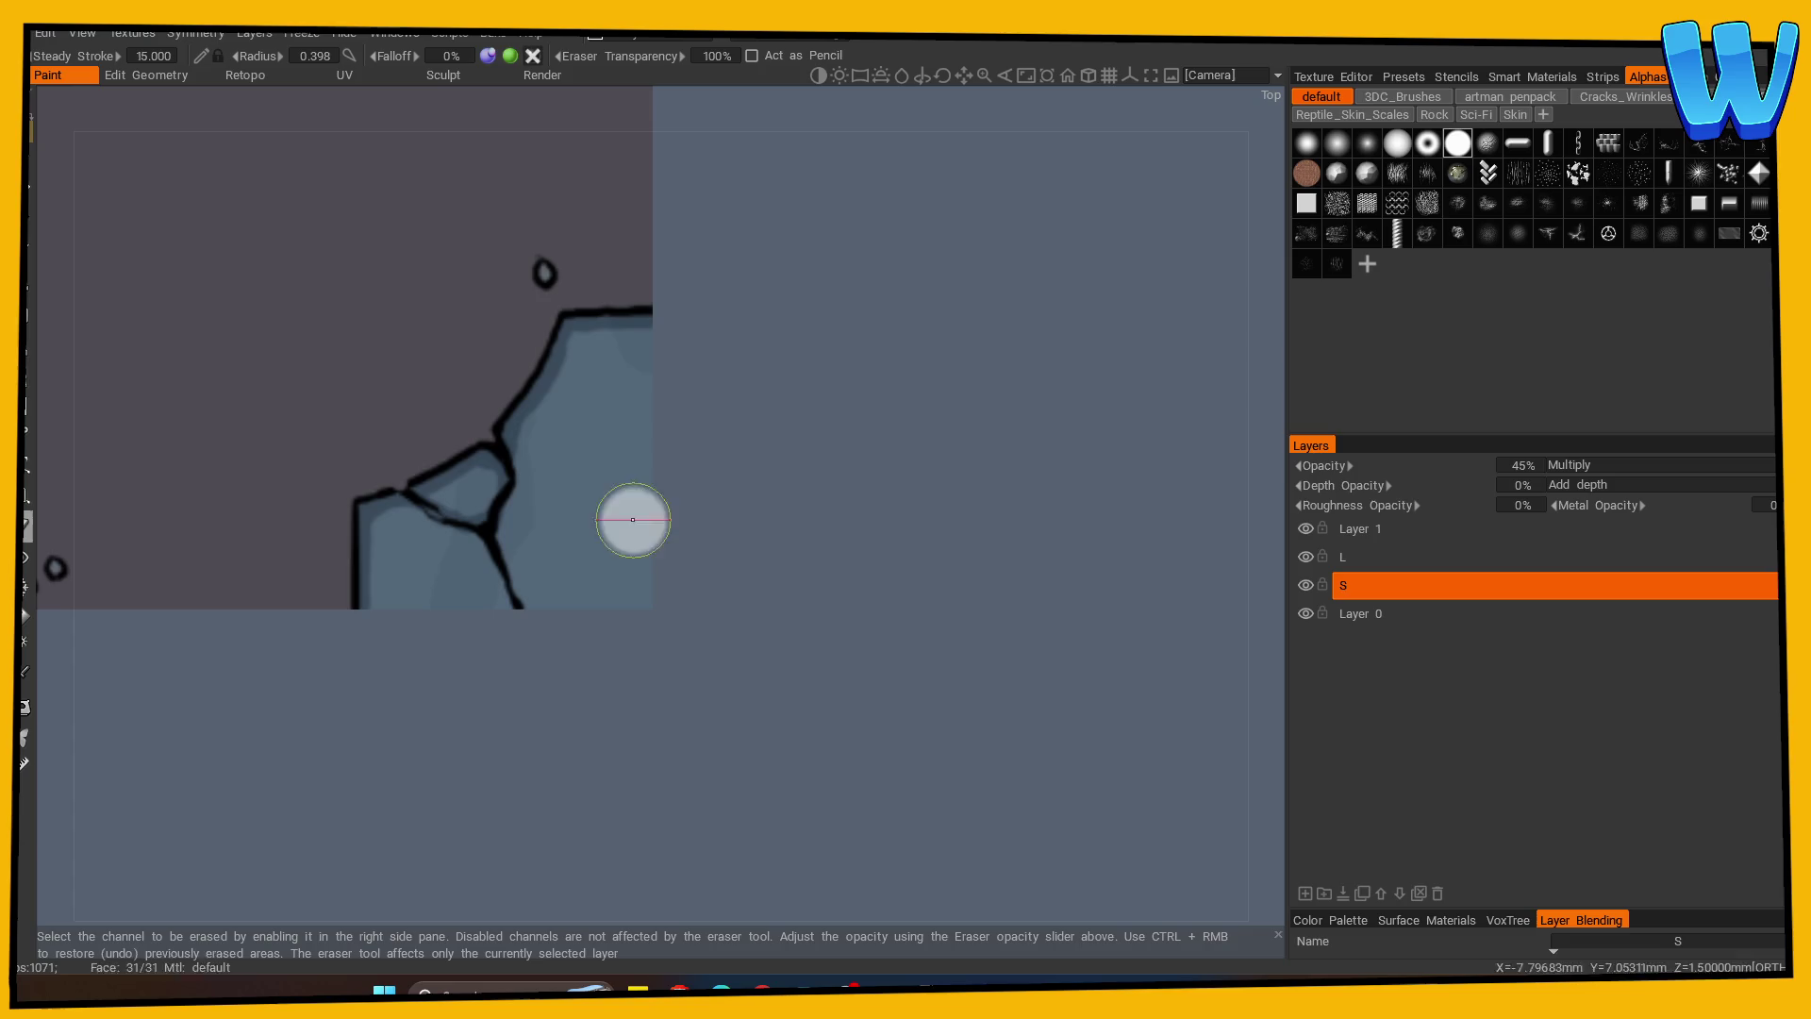
Erase the stray dark streak on the corner rock.
scroll(614, 518, down, 2)
mouse_move(254, 783)
middle_down()
mouse_move(929, 695)
mouse_move(448, 740)
mouse_move(604, 750)
middle_up()
mouse_move(311, 561)
mouse_down()
mouse_move(302, 485)
mouse_move(342, 472)
mouse_up()
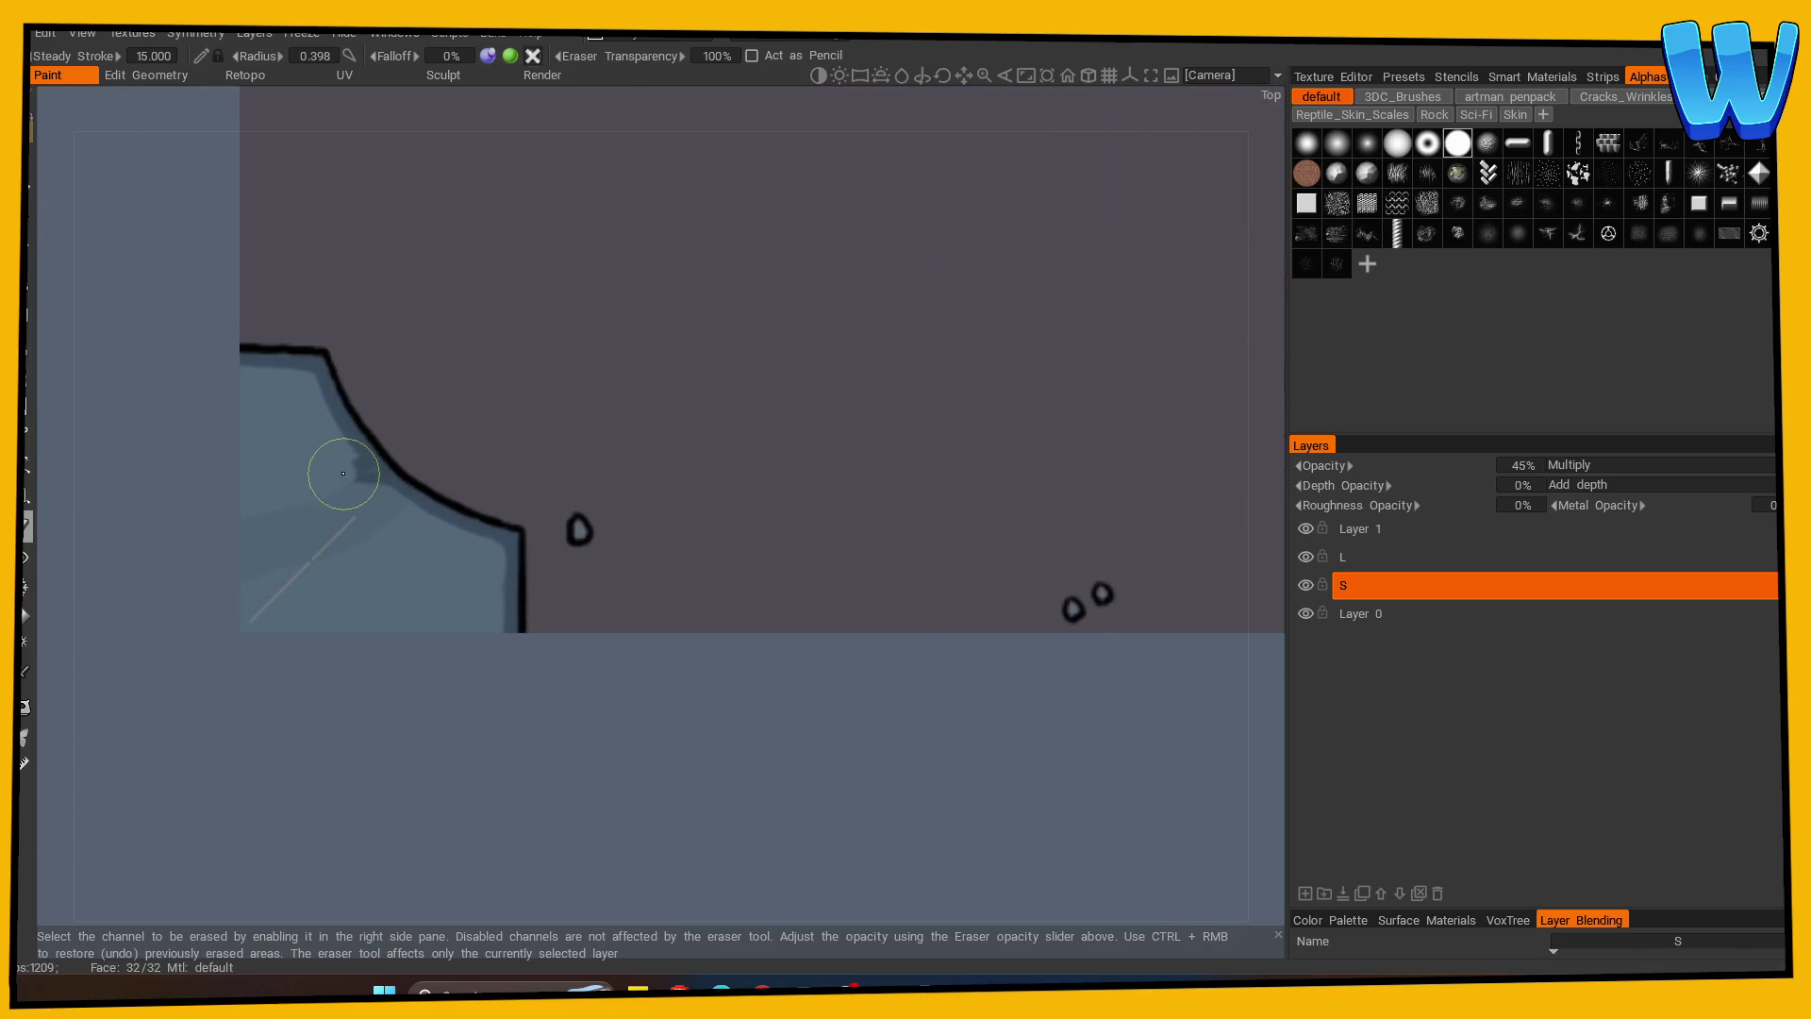
scroll(154, 817, down, 2)
mouse_move(154, 817)
middle_down()
mouse_move(283, 372)
mouse_move(187, 803)
middle_up()
Check the right corner rock up close, then return to the paint brush with a level view.
scroll(331, 647, up, 1)
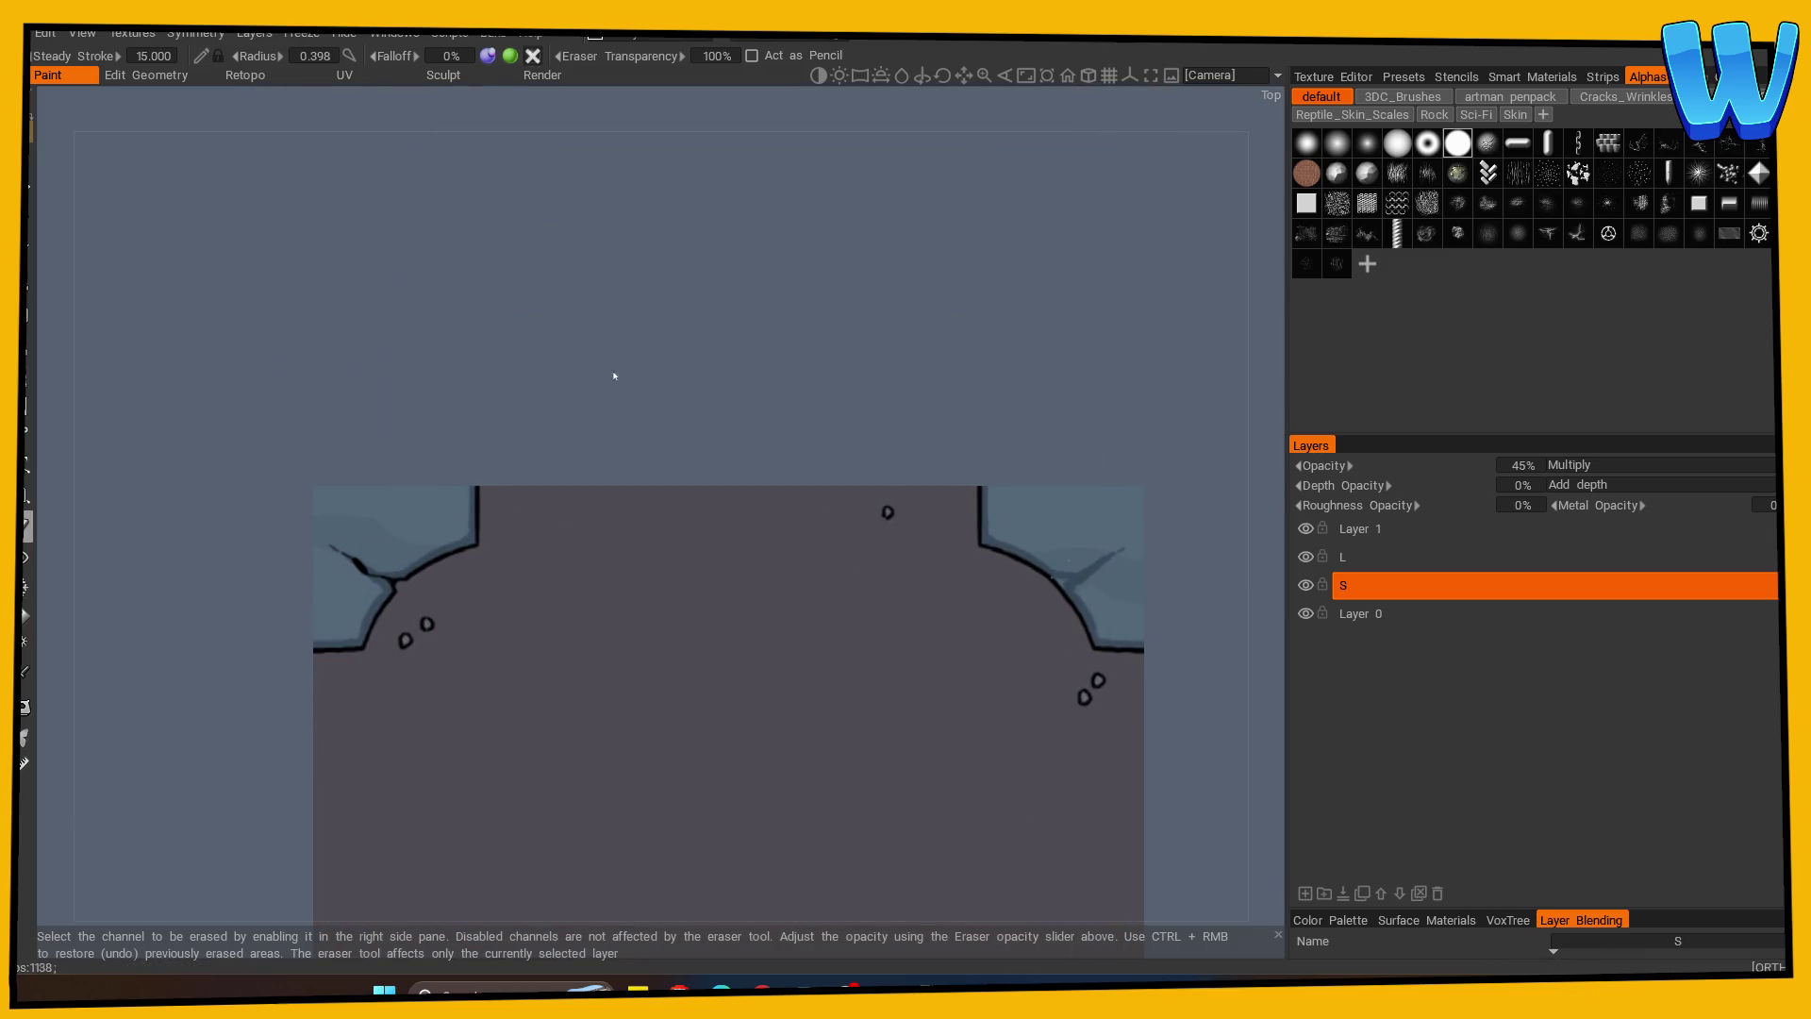
middle_drag(606, 384, 323, 291)
mouse_move(906, 476)
middle_down()
mouse_move(668, 473)
mouse_move(570, 528)
middle_up()
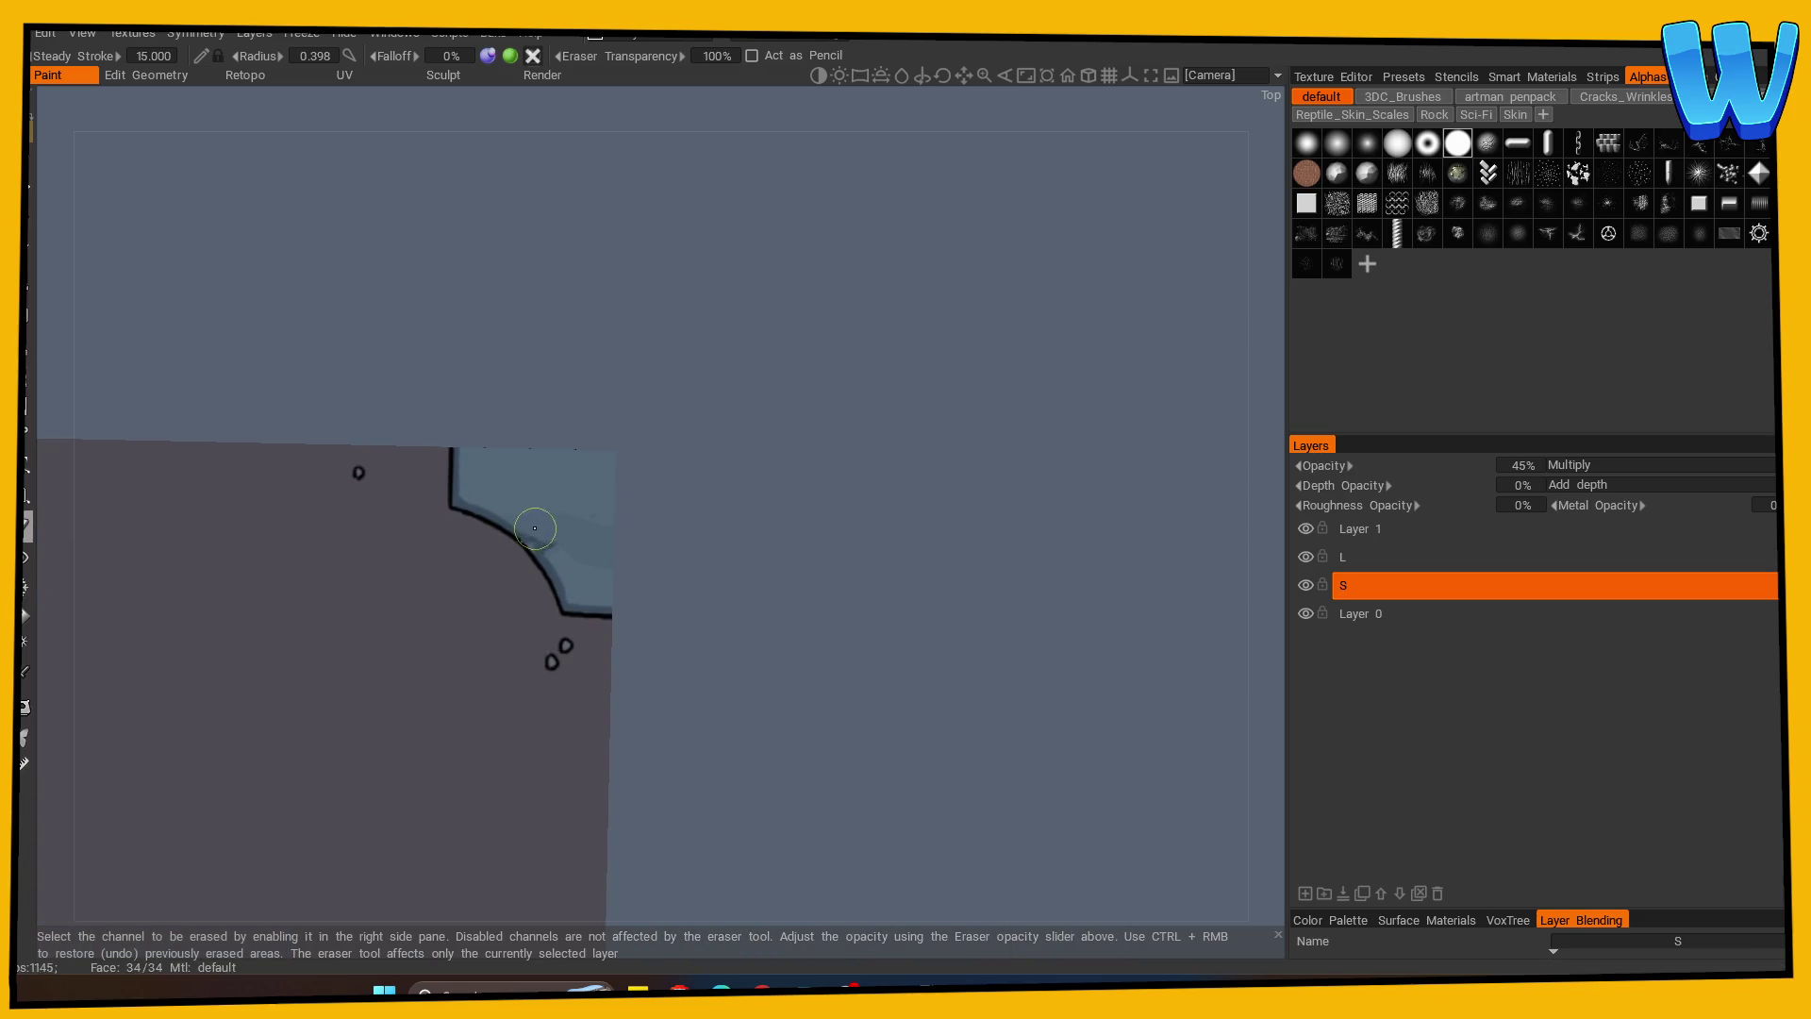
scroll(622, 519, up, 3)
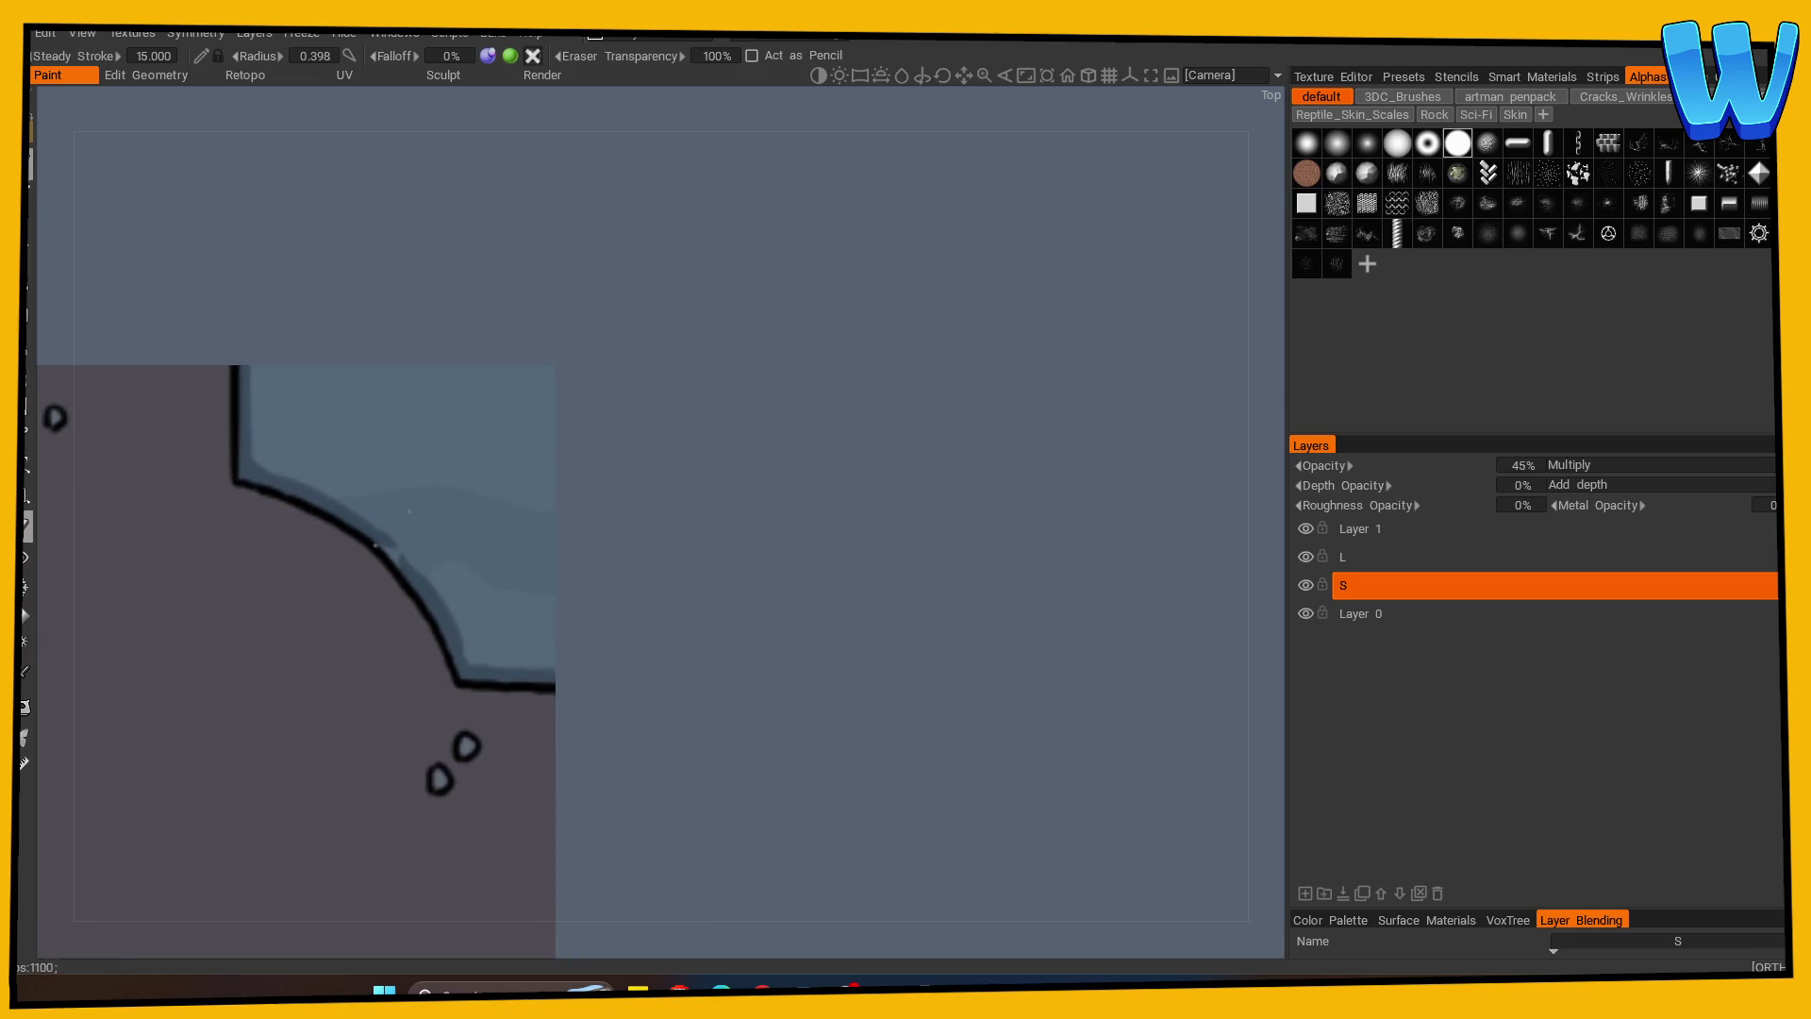
click(26, 193)
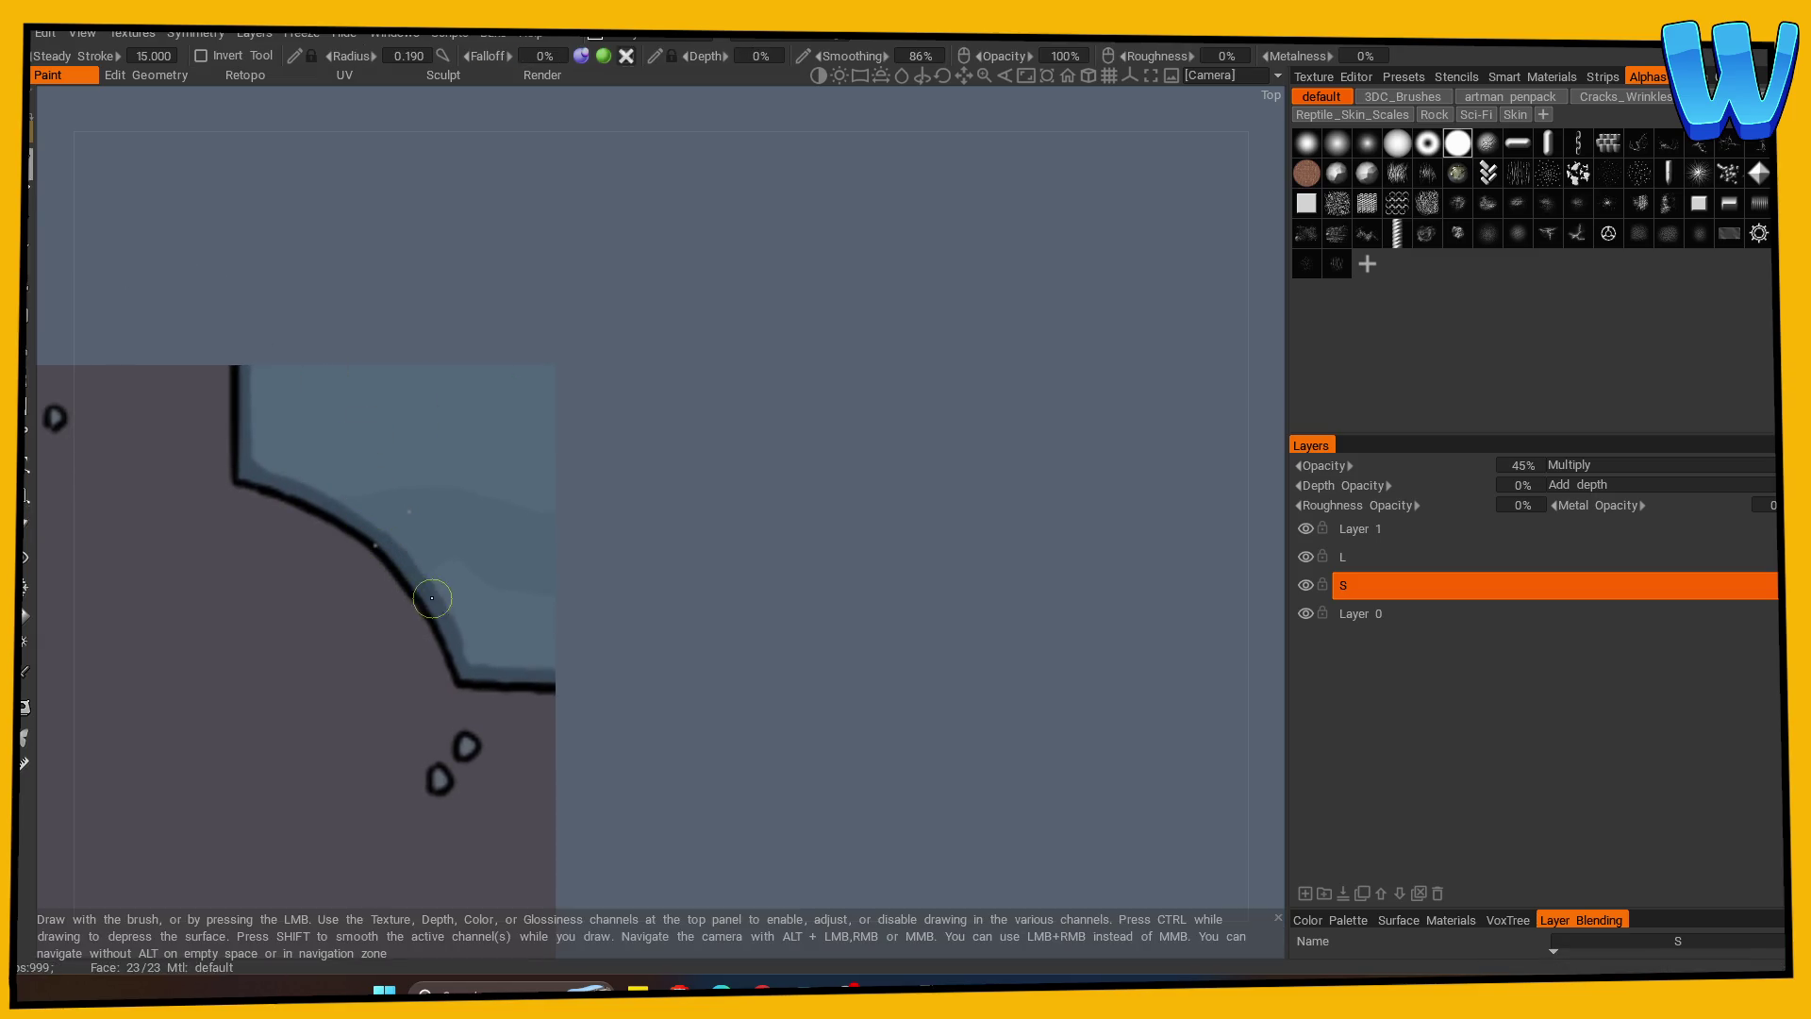
scroll(309, 669, down, 3)
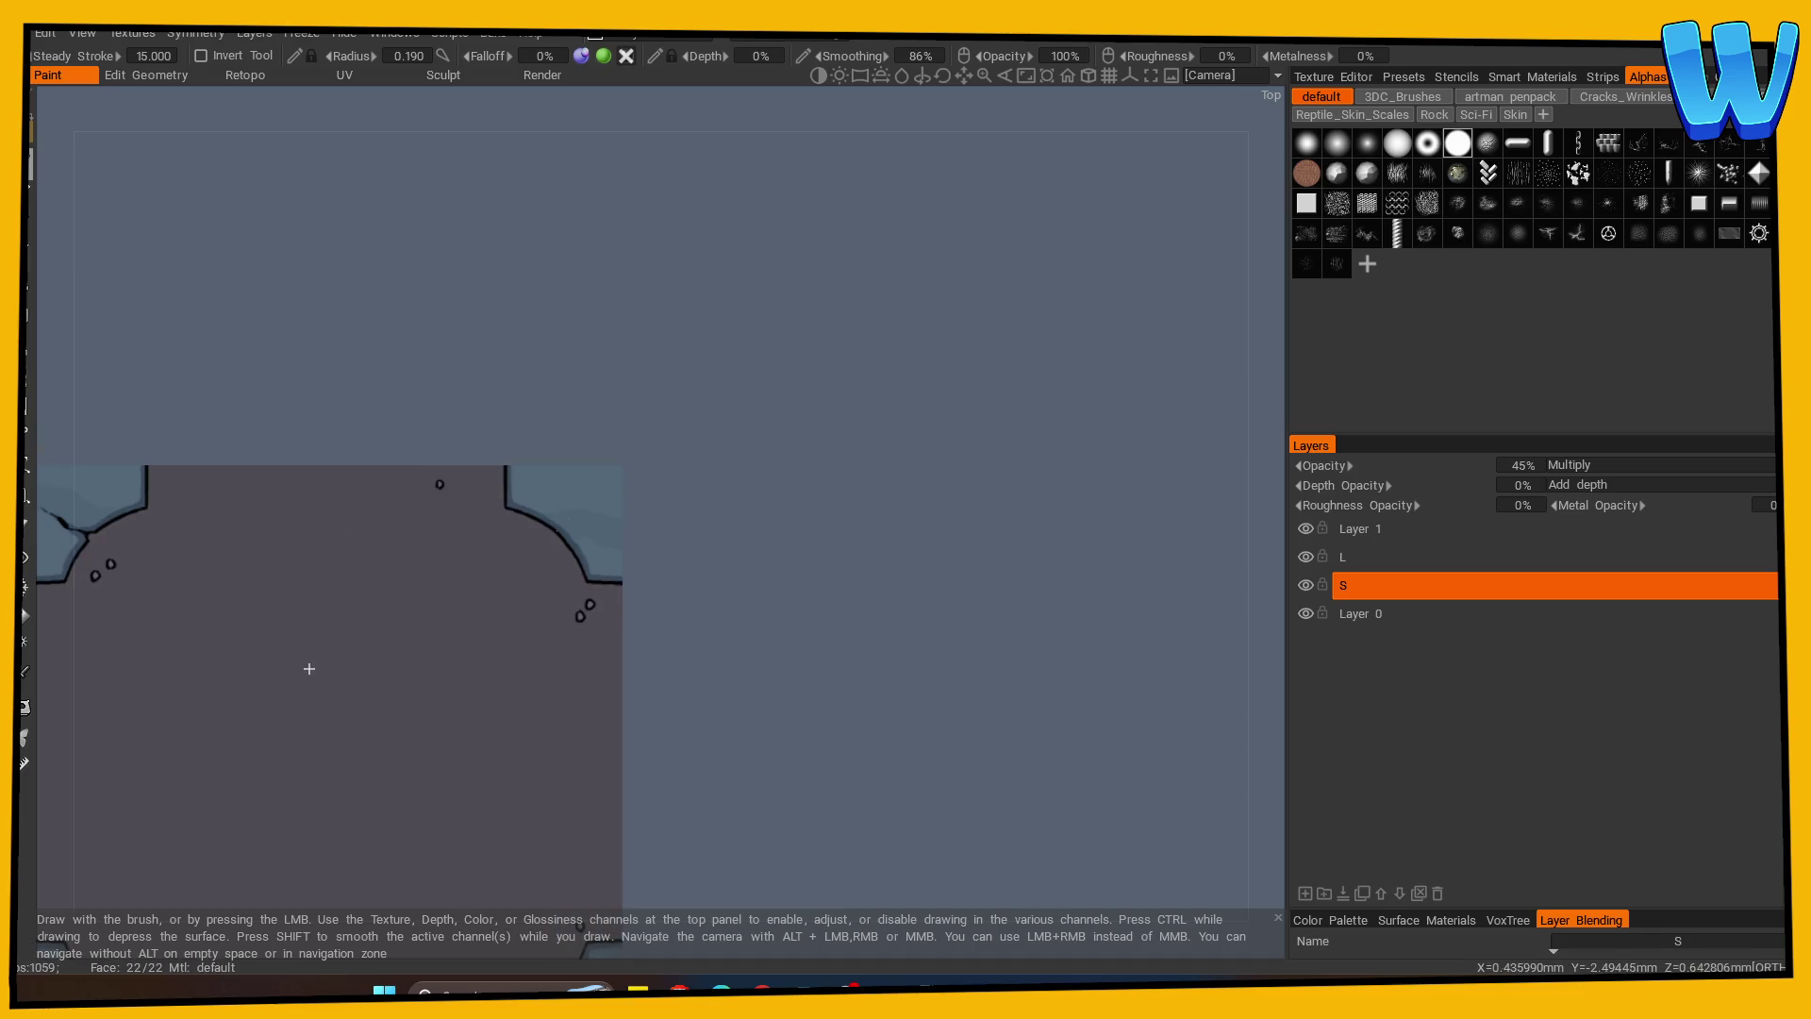
scroll(692, 719, down, 3)
drag(411, 735, 395, 714)
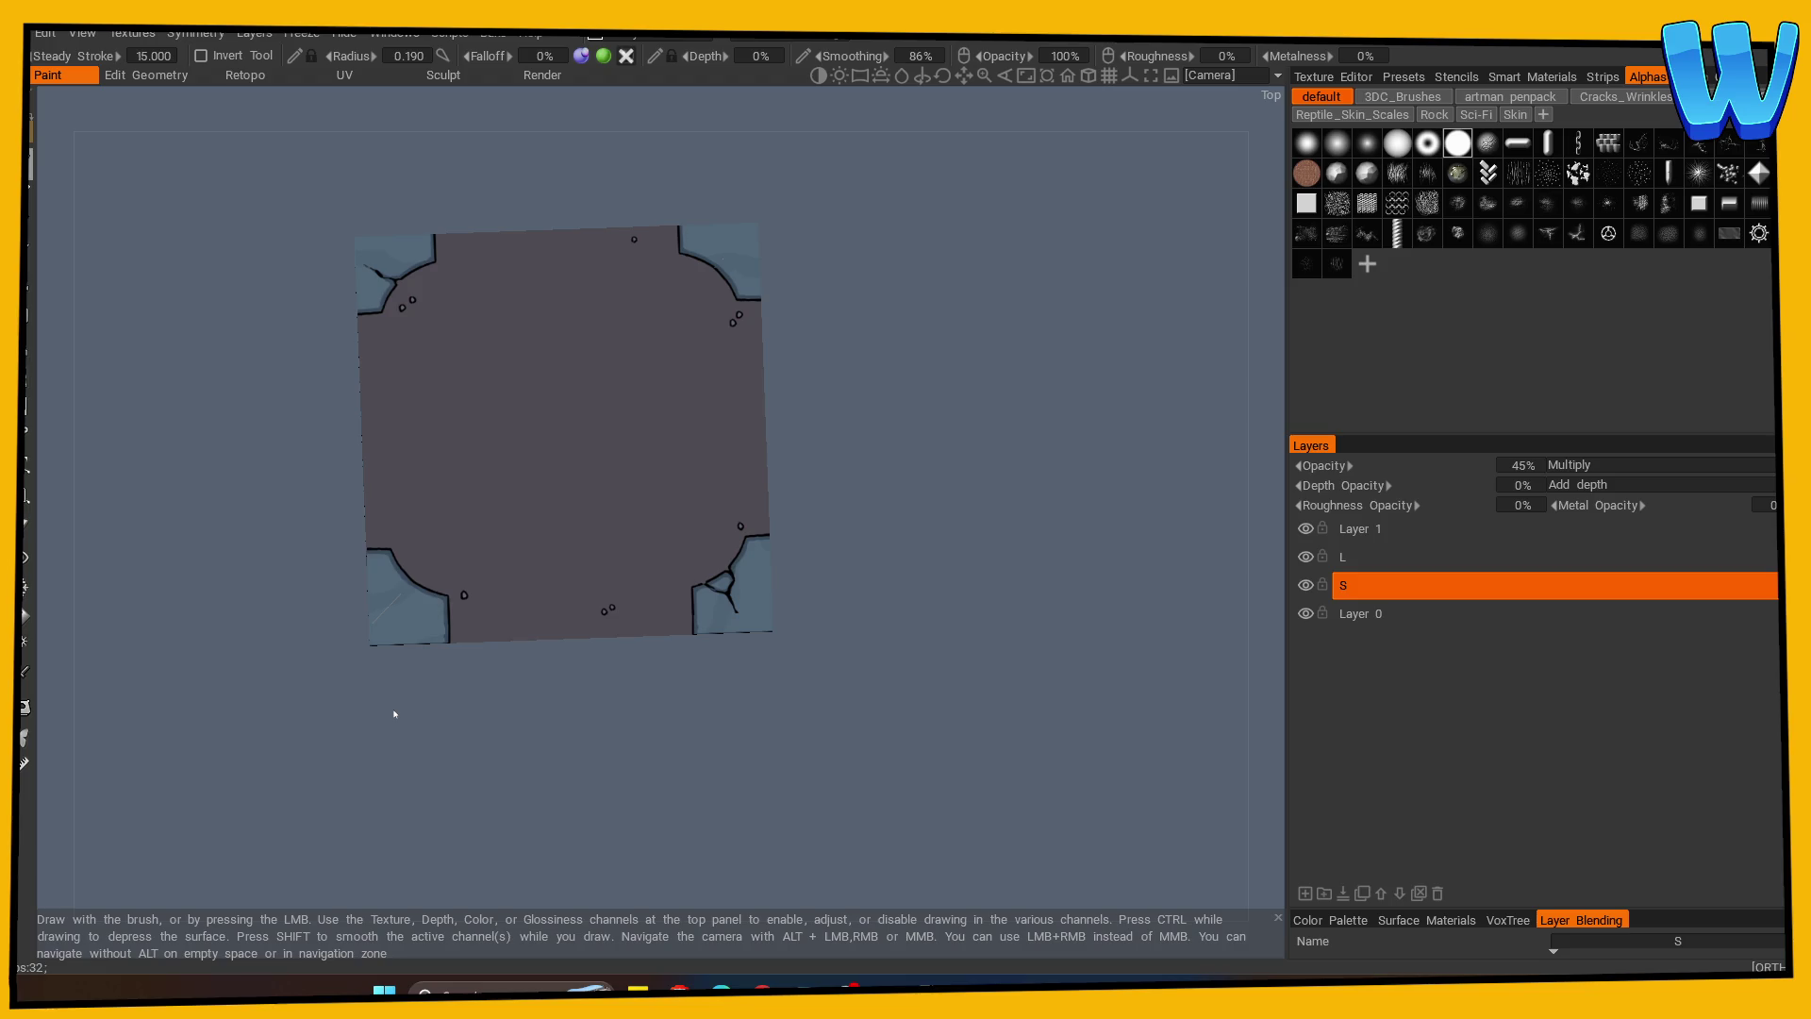
Select layer L and zoom into a tile corner stone from above.
mouse_move(394, 714)
mouse_down()
mouse_move(473, 758)
mouse_move(537, 755)
mouse_up()
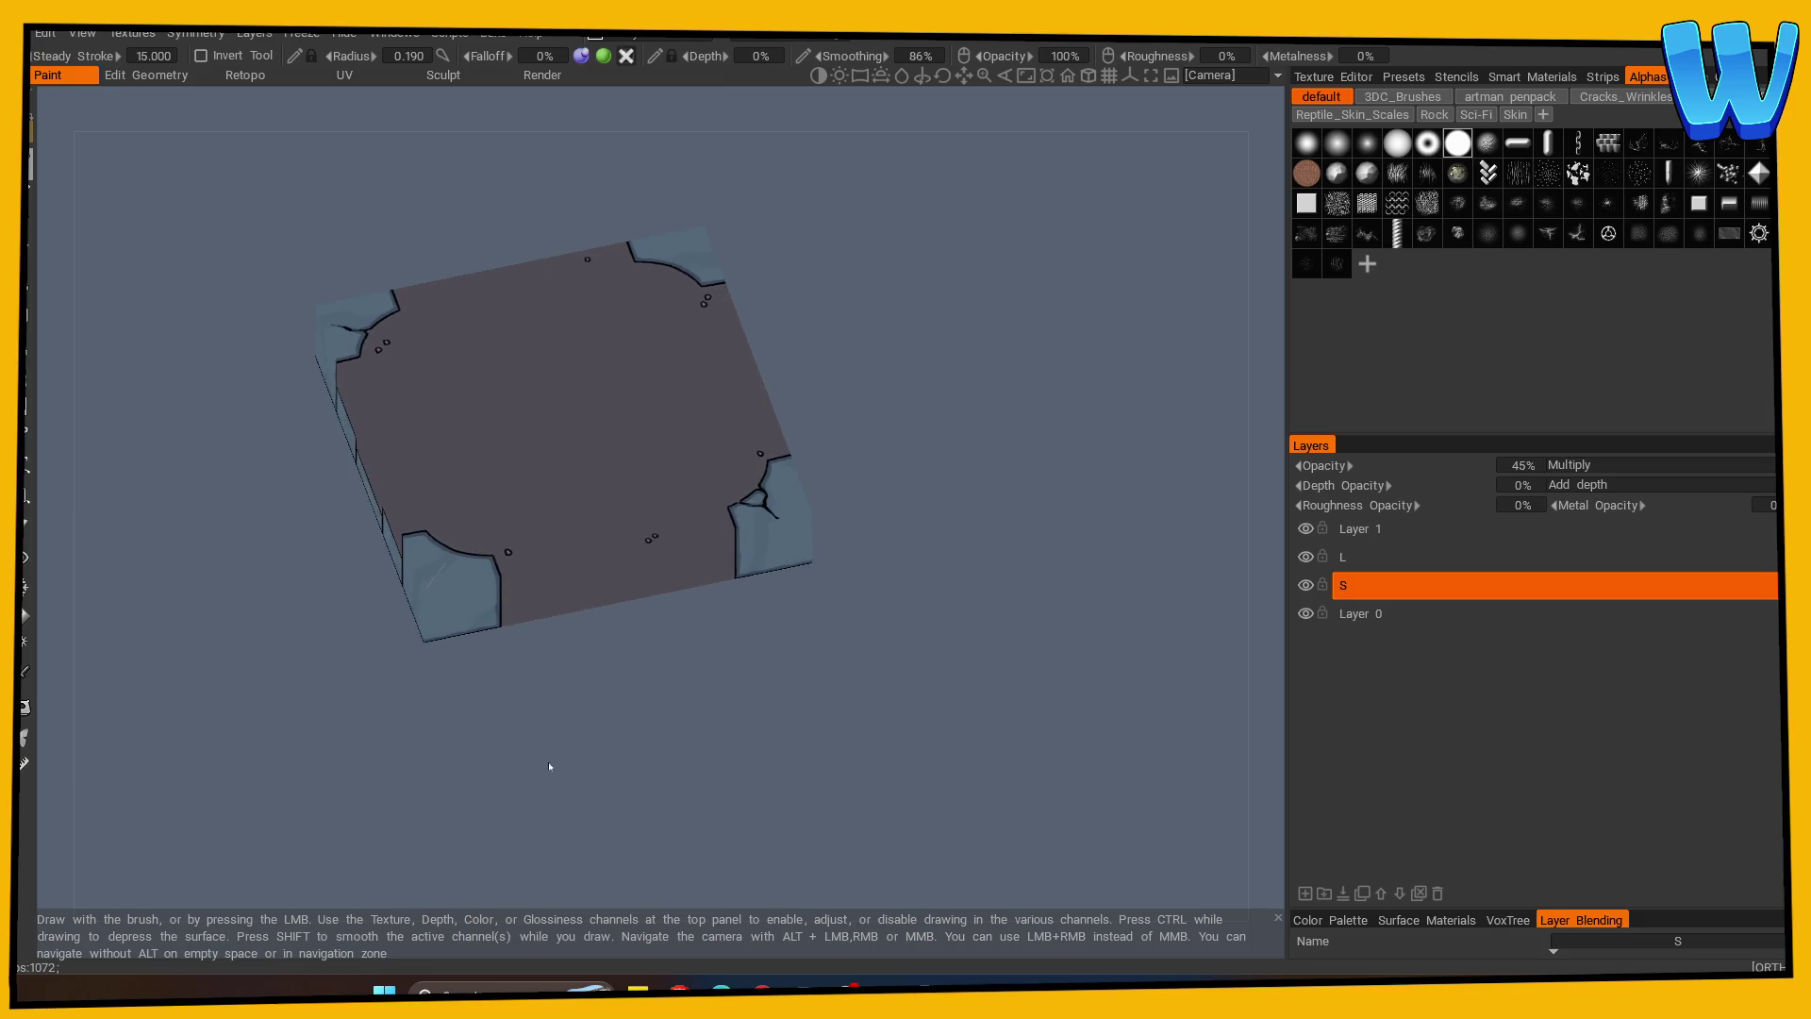
scroll(538, 755, up, 5)
scroll(633, 809, down, 5)
mouse_move(633, 809)
mouse_down()
mouse_move(688, 768)
mouse_move(911, 730)
mouse_move(617, 734)
mouse_move(900, 755)
mouse_move(717, 686)
mouse_move(796, 727)
mouse_move(781, 732)
mouse_move(938, 667)
mouse_move(695, 739)
mouse_move(812, 726)
mouse_move(751, 720)
mouse_move(711, 808)
mouse_move(755, 789)
mouse_up()
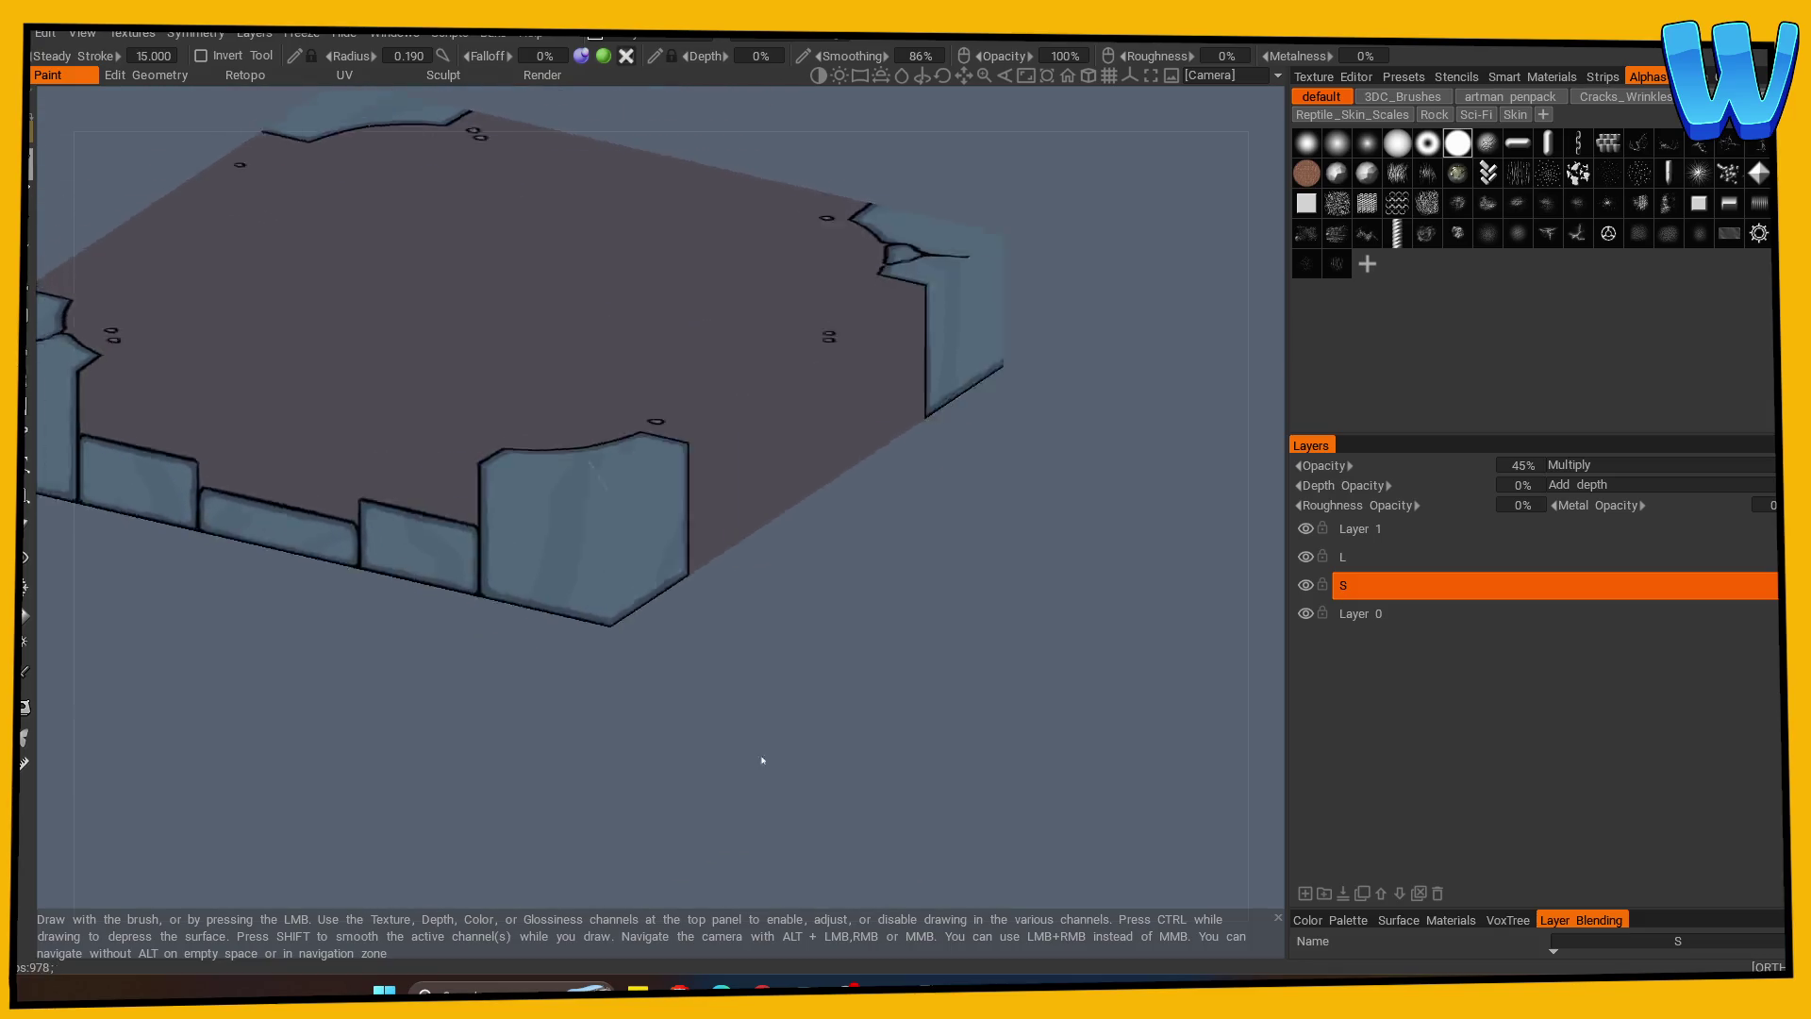
click(1367, 559)
mouse_move(755, 789)
middle_down()
mouse_move(862, 490)
mouse_move(283, 501)
middle_up()
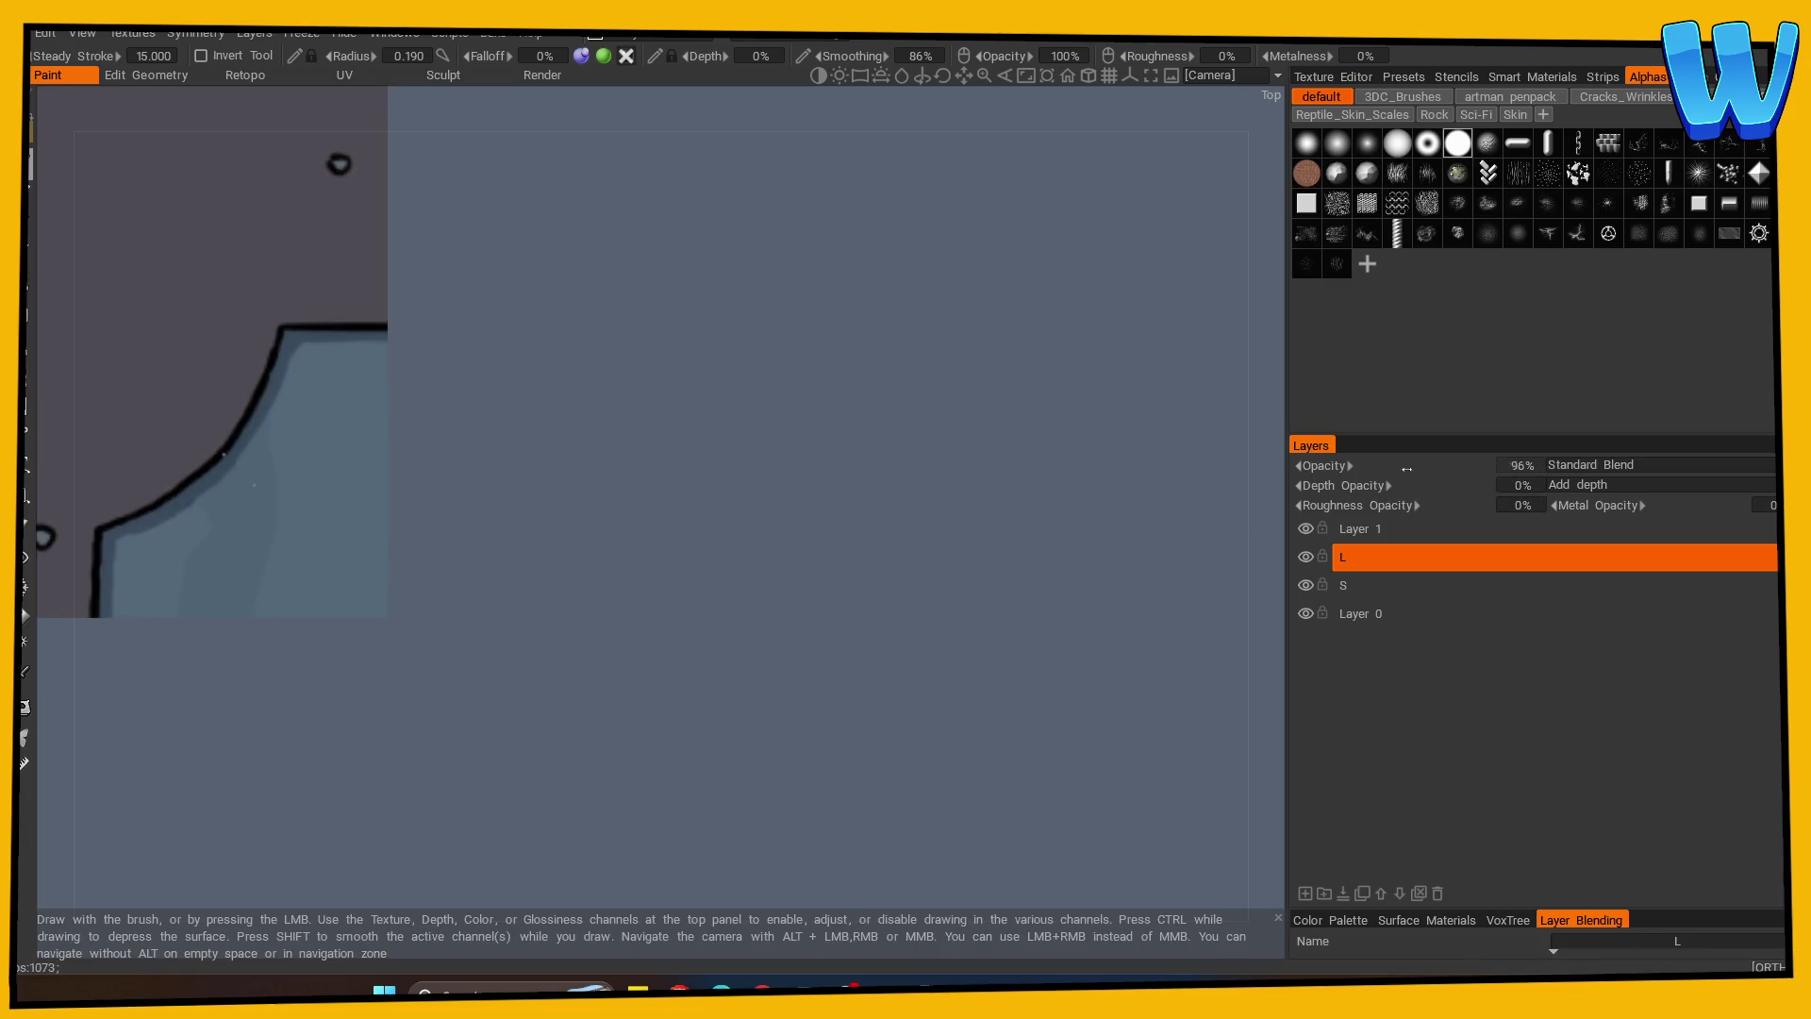
Set layer L to Screen blend at 50% opacity and use a smaller, deeper brush.
drag(1414, 468, 1378, 468)
click(1604, 464)
click(1603, 530)
middle_drag(518, 614, 878, 566)
right_drag(451, 549, 400, 523)
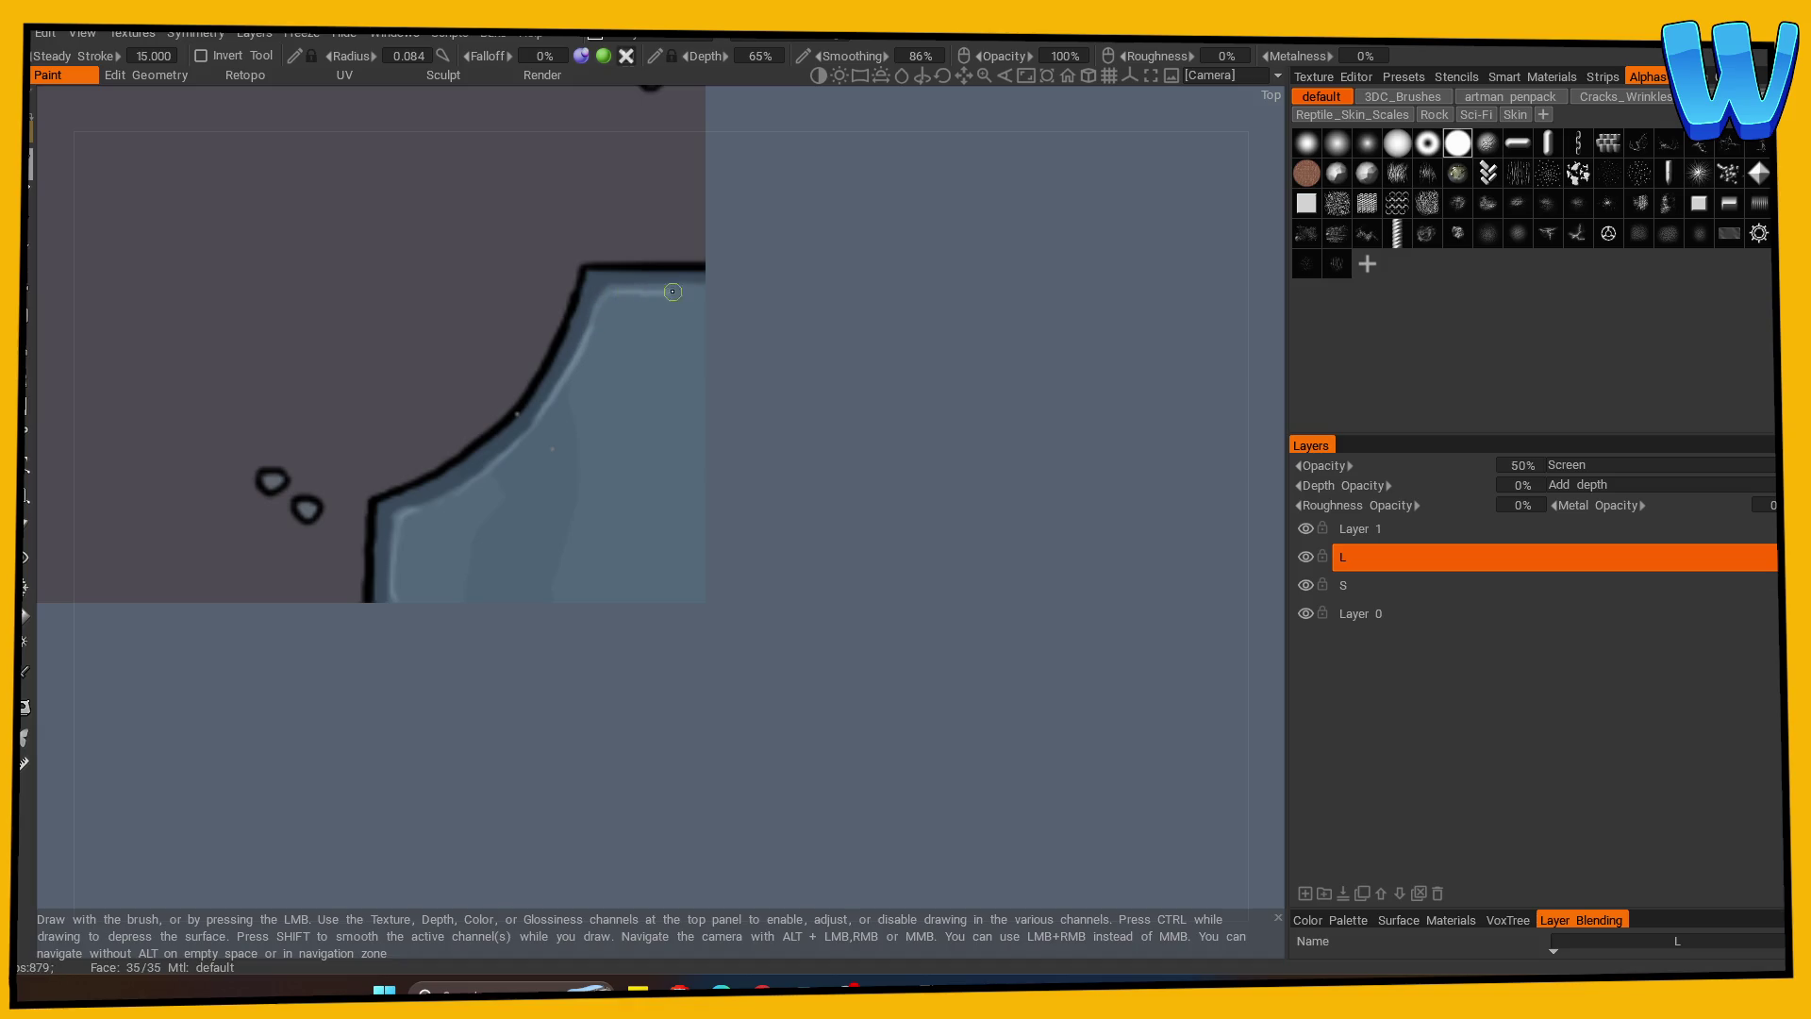
Paint light highlight strokes along the corner and side stone edges.
mouse_move(932, 487)
right_down()
mouse_move(704, 478)
mouse_move(824, 509)
mouse_move(770, 518)
right_up()
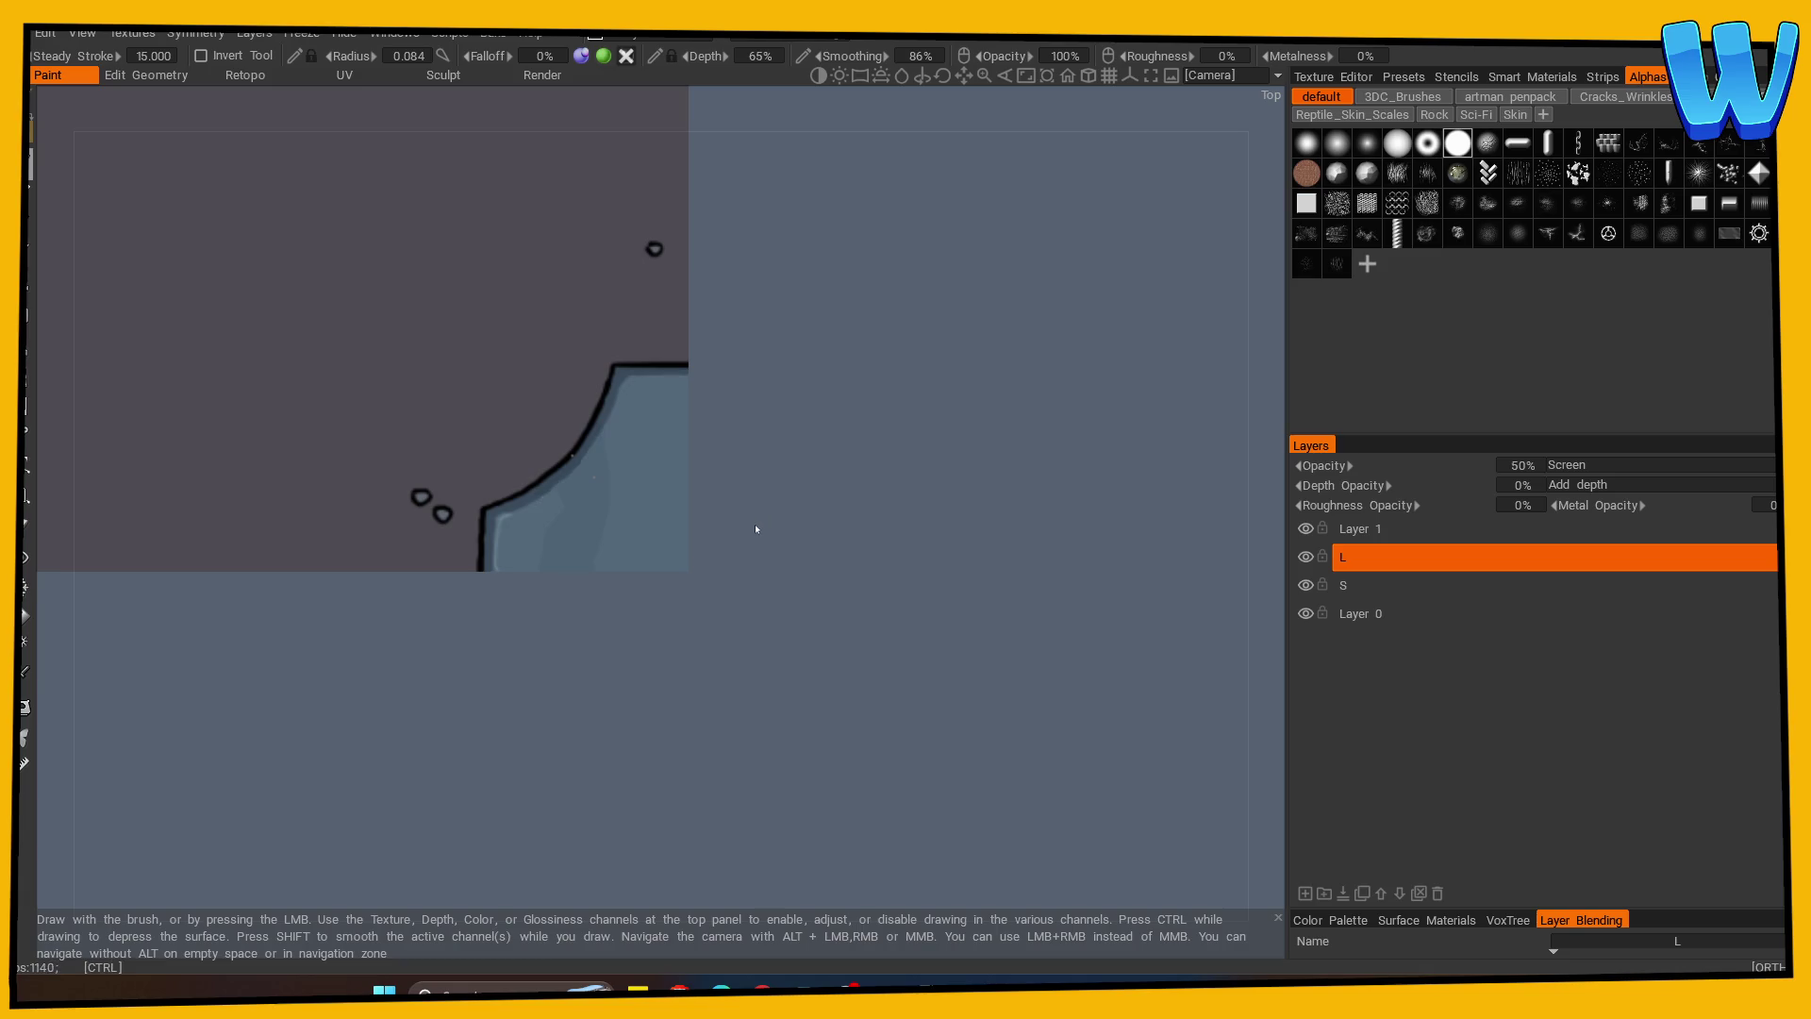
key(s)
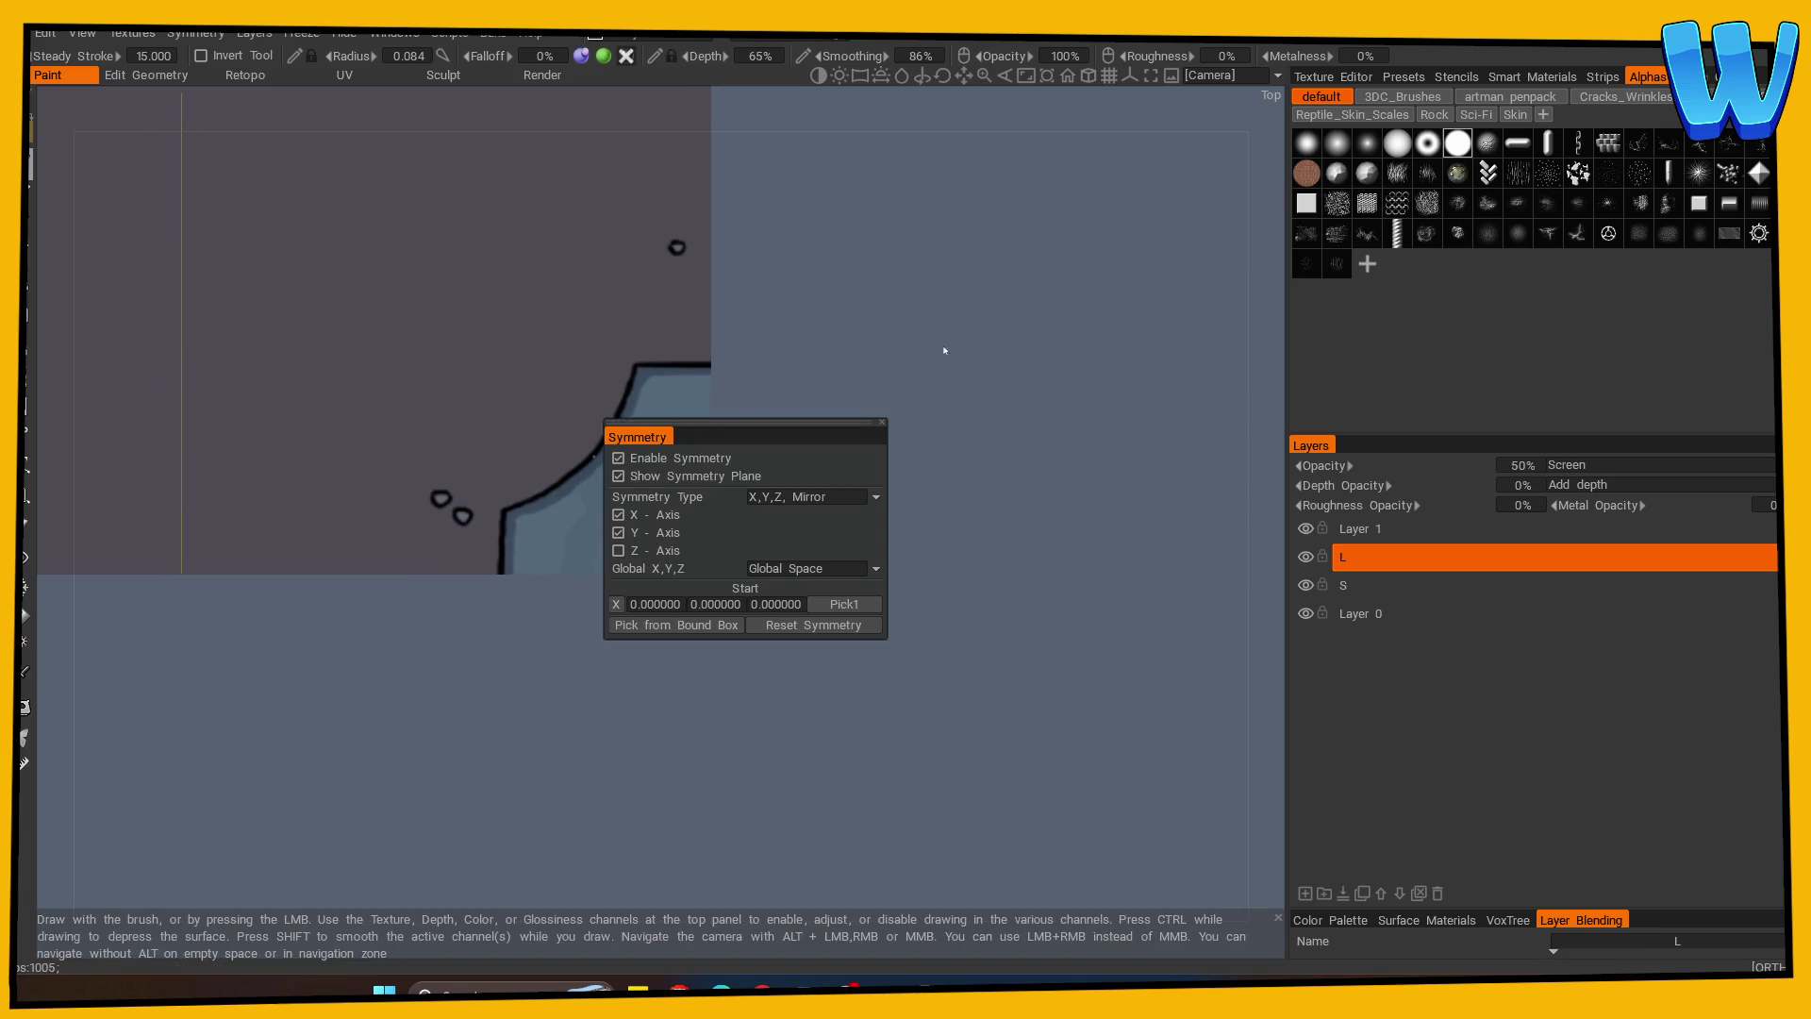
right_drag(938, 343, 1140, 359)
mouse_move(806, 544)
alt+mouse_down()
mouse_move(283, 740)
mouse_move(251, 723)
alt+mouse_up()
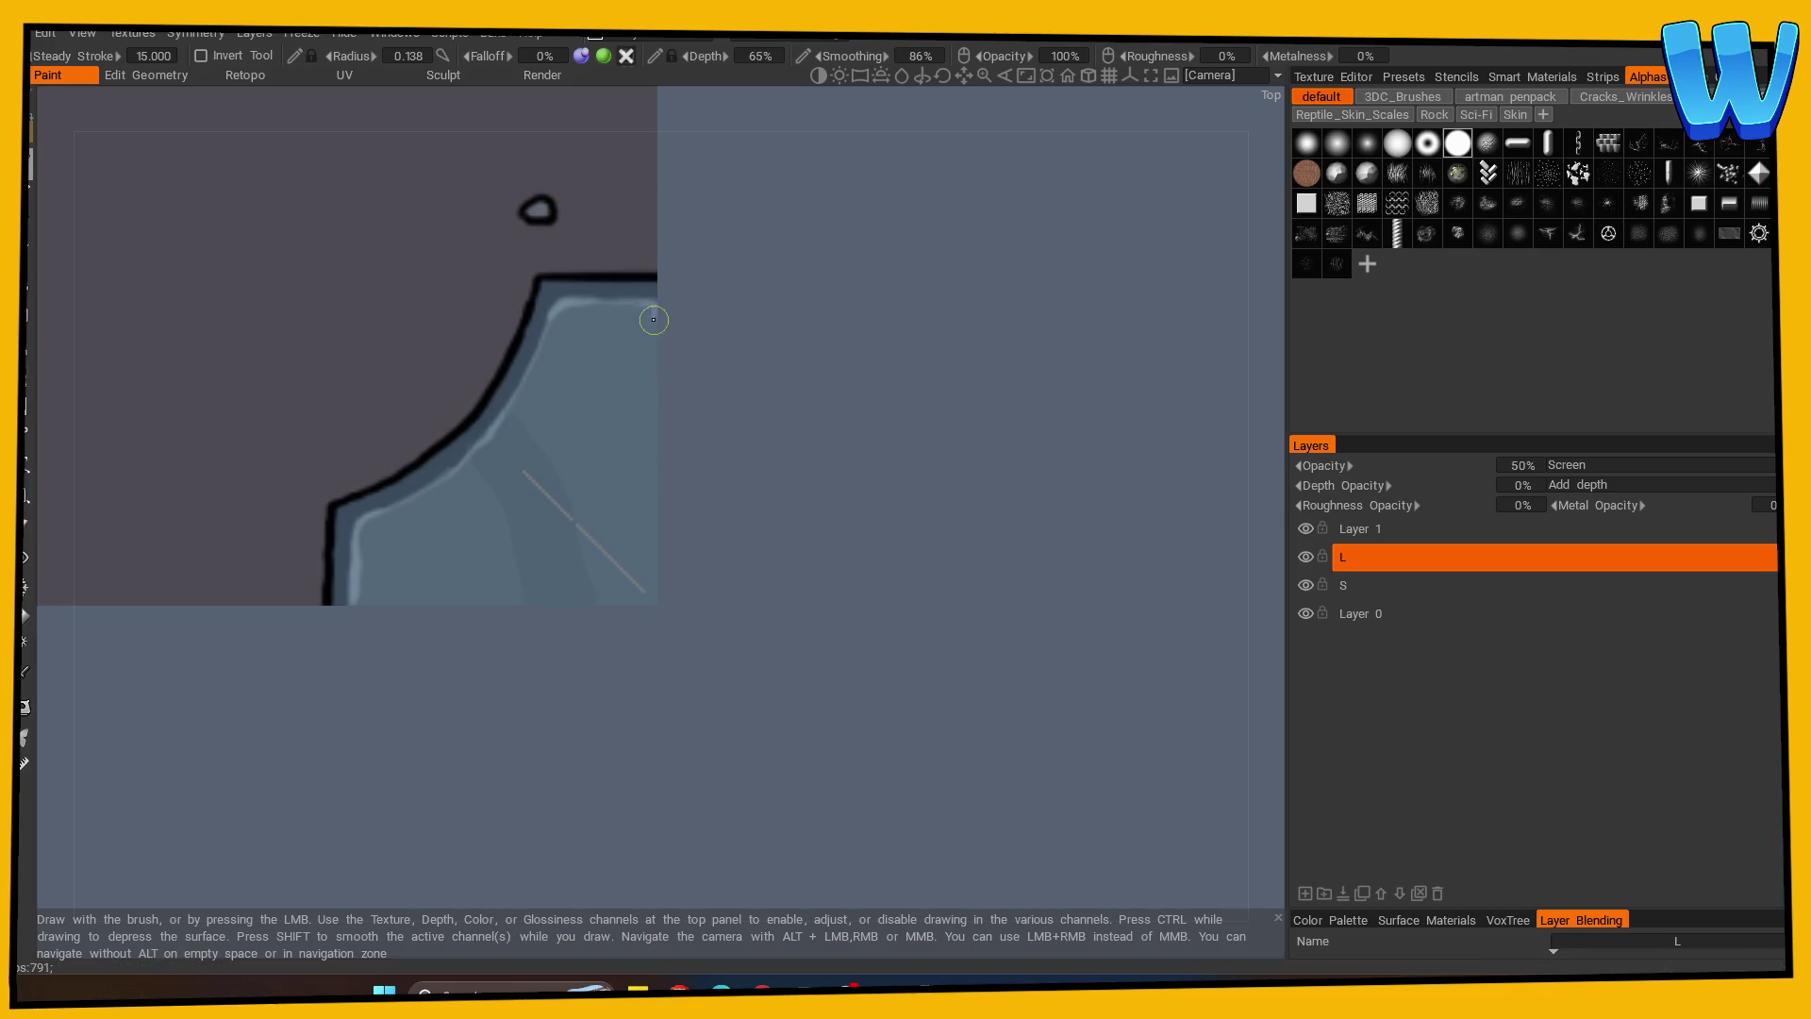
drag(653, 387, 654, 546)
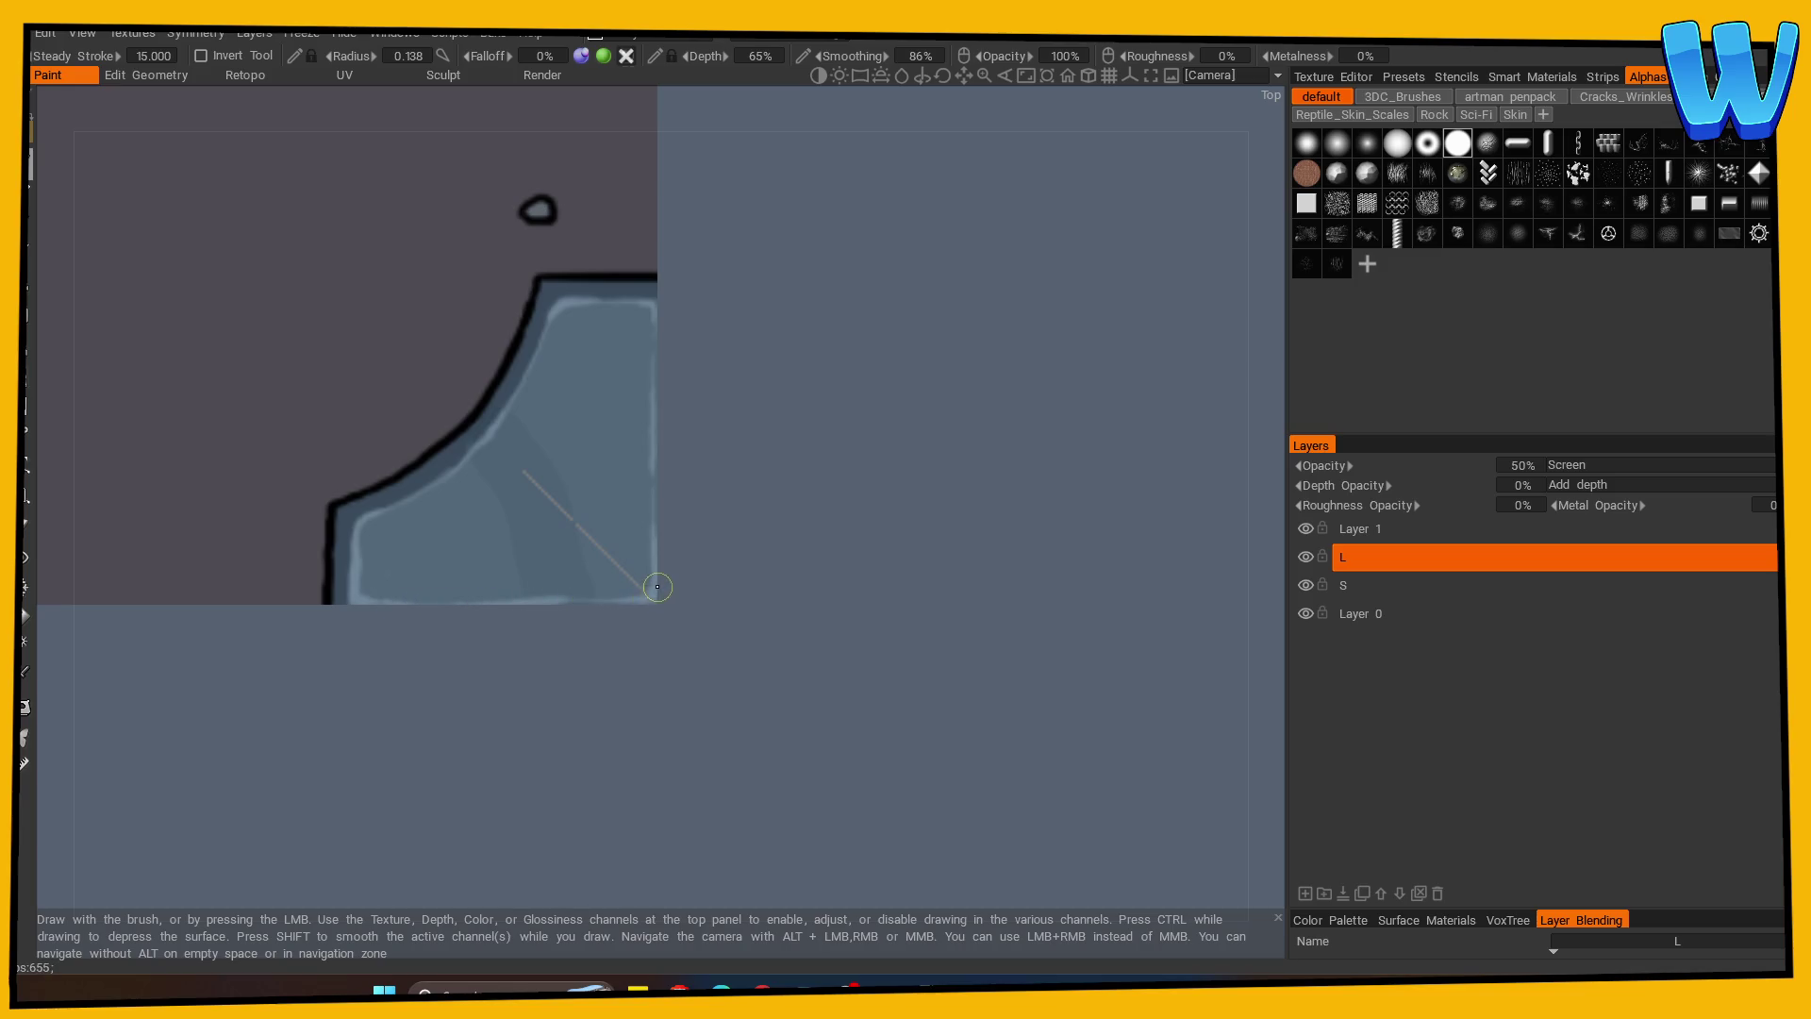
mouse_move(605, 629)
mouse_down()
mouse_move(524, 689)
mouse_move(527, 672)
mouse_up()
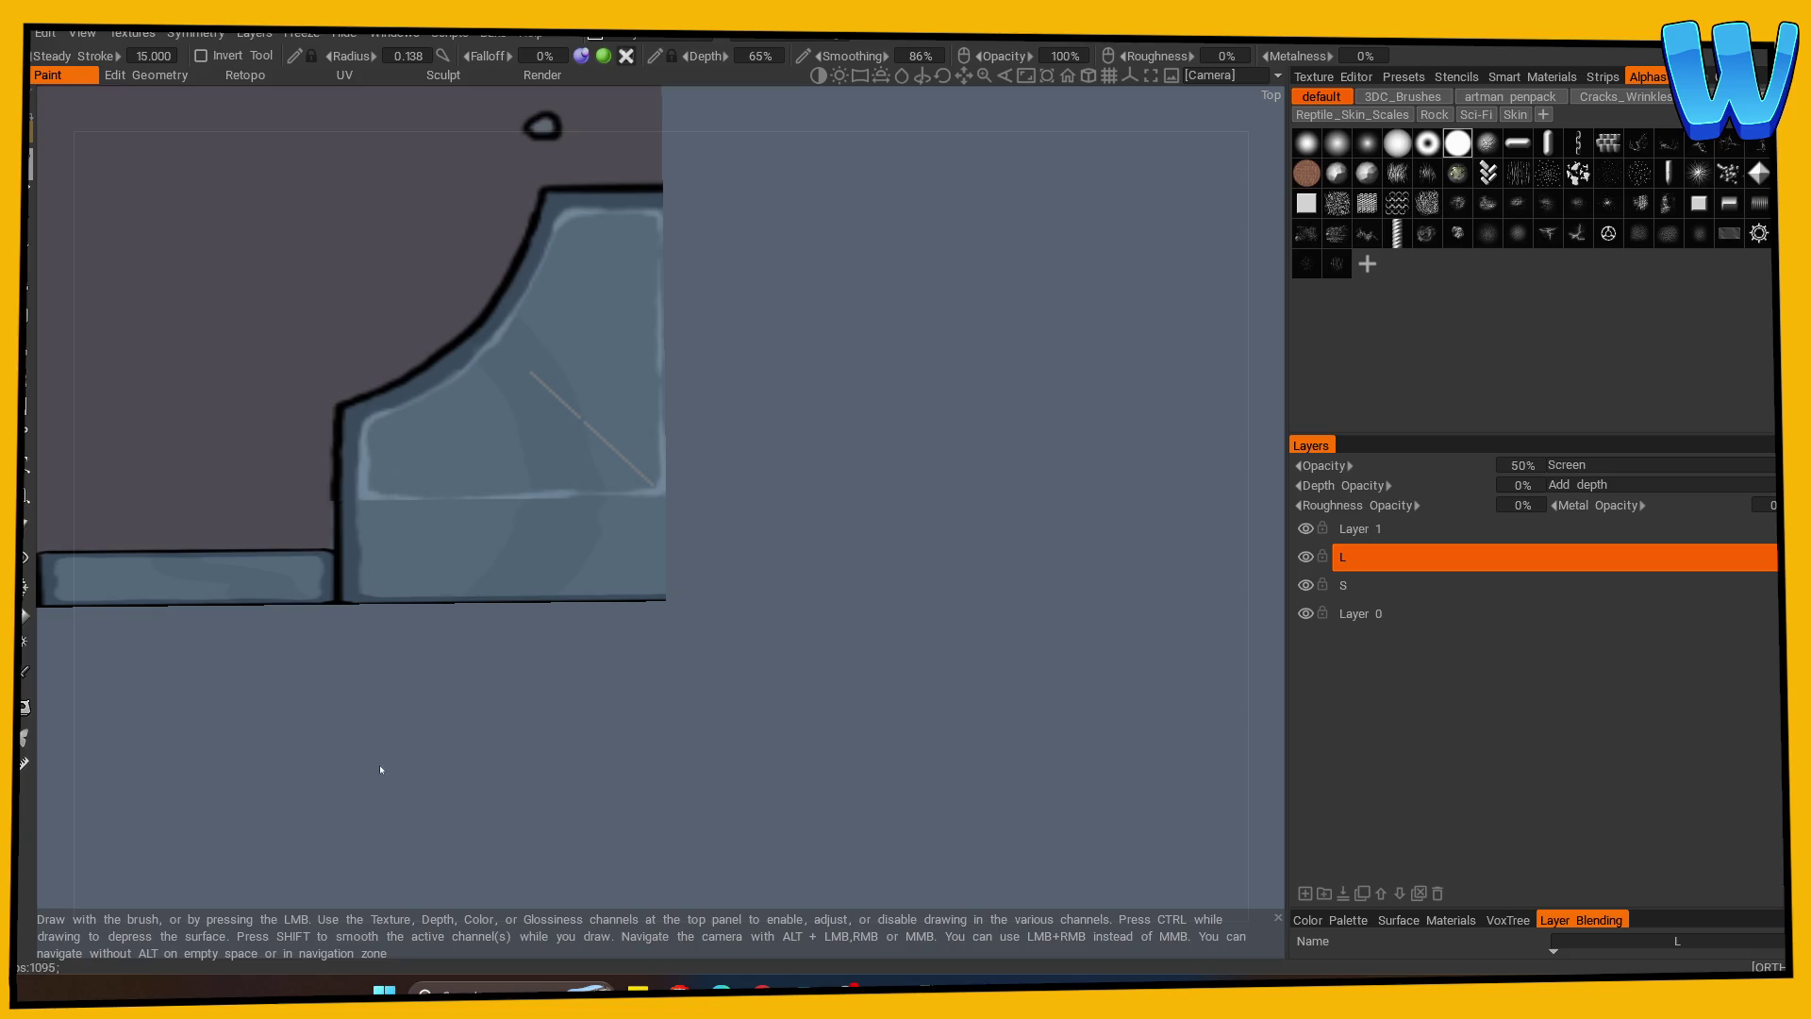
mouse_move(412, 783)
mouse_down()
mouse_move(392, 796)
mouse_move(465, 664)
mouse_move(732, 423)
mouse_move(711, 501)
mouse_move(881, 704)
mouse_move(727, 699)
mouse_move(733, 725)
mouse_move(485, 627)
mouse_move(658, 572)
mouse_up()
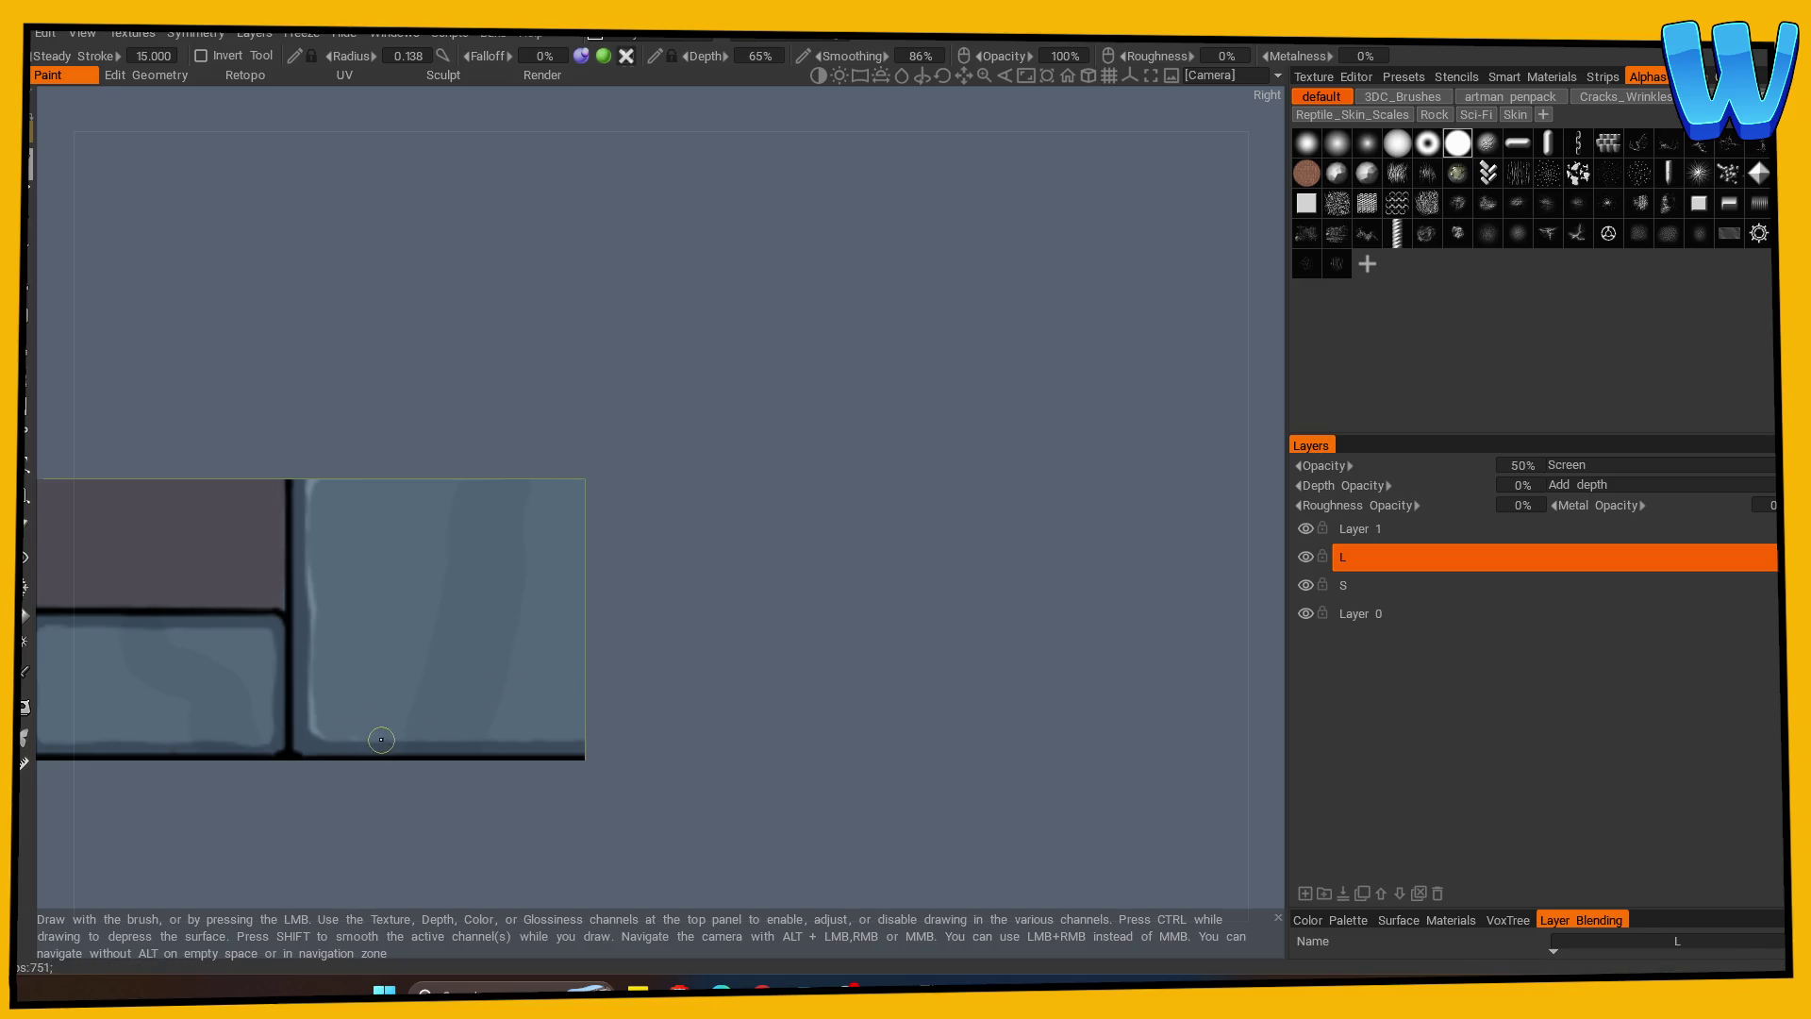
mouse_move(561, 737)
alt+mouse_down()
mouse_move(623, 792)
mouse_move(398, 773)
mouse_move(258, 796)
mouse_move(711, 658)
mouse_move(760, 590)
mouse_move(370, 603)
mouse_move(364, 584)
alt+mouse_up()
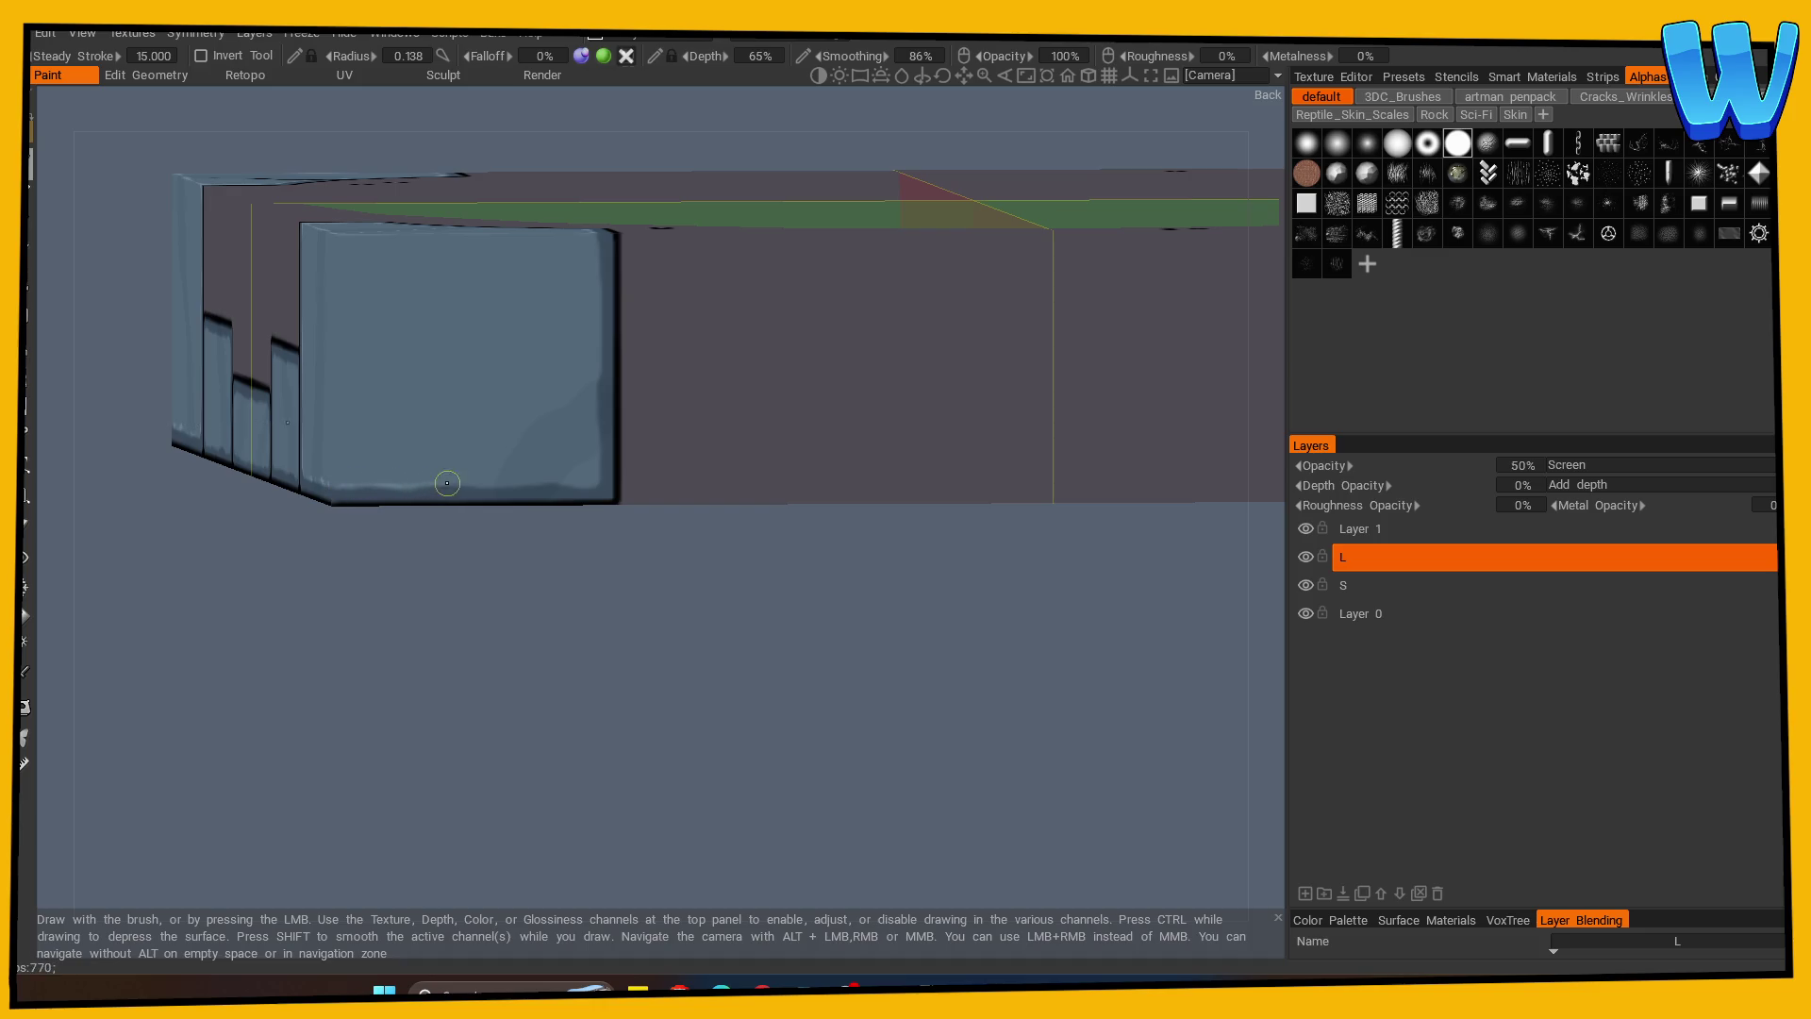
Orbit around the tile to inspect the highlighted stone blocks from several angles.
alt+drag(602, 478, 541, 695)
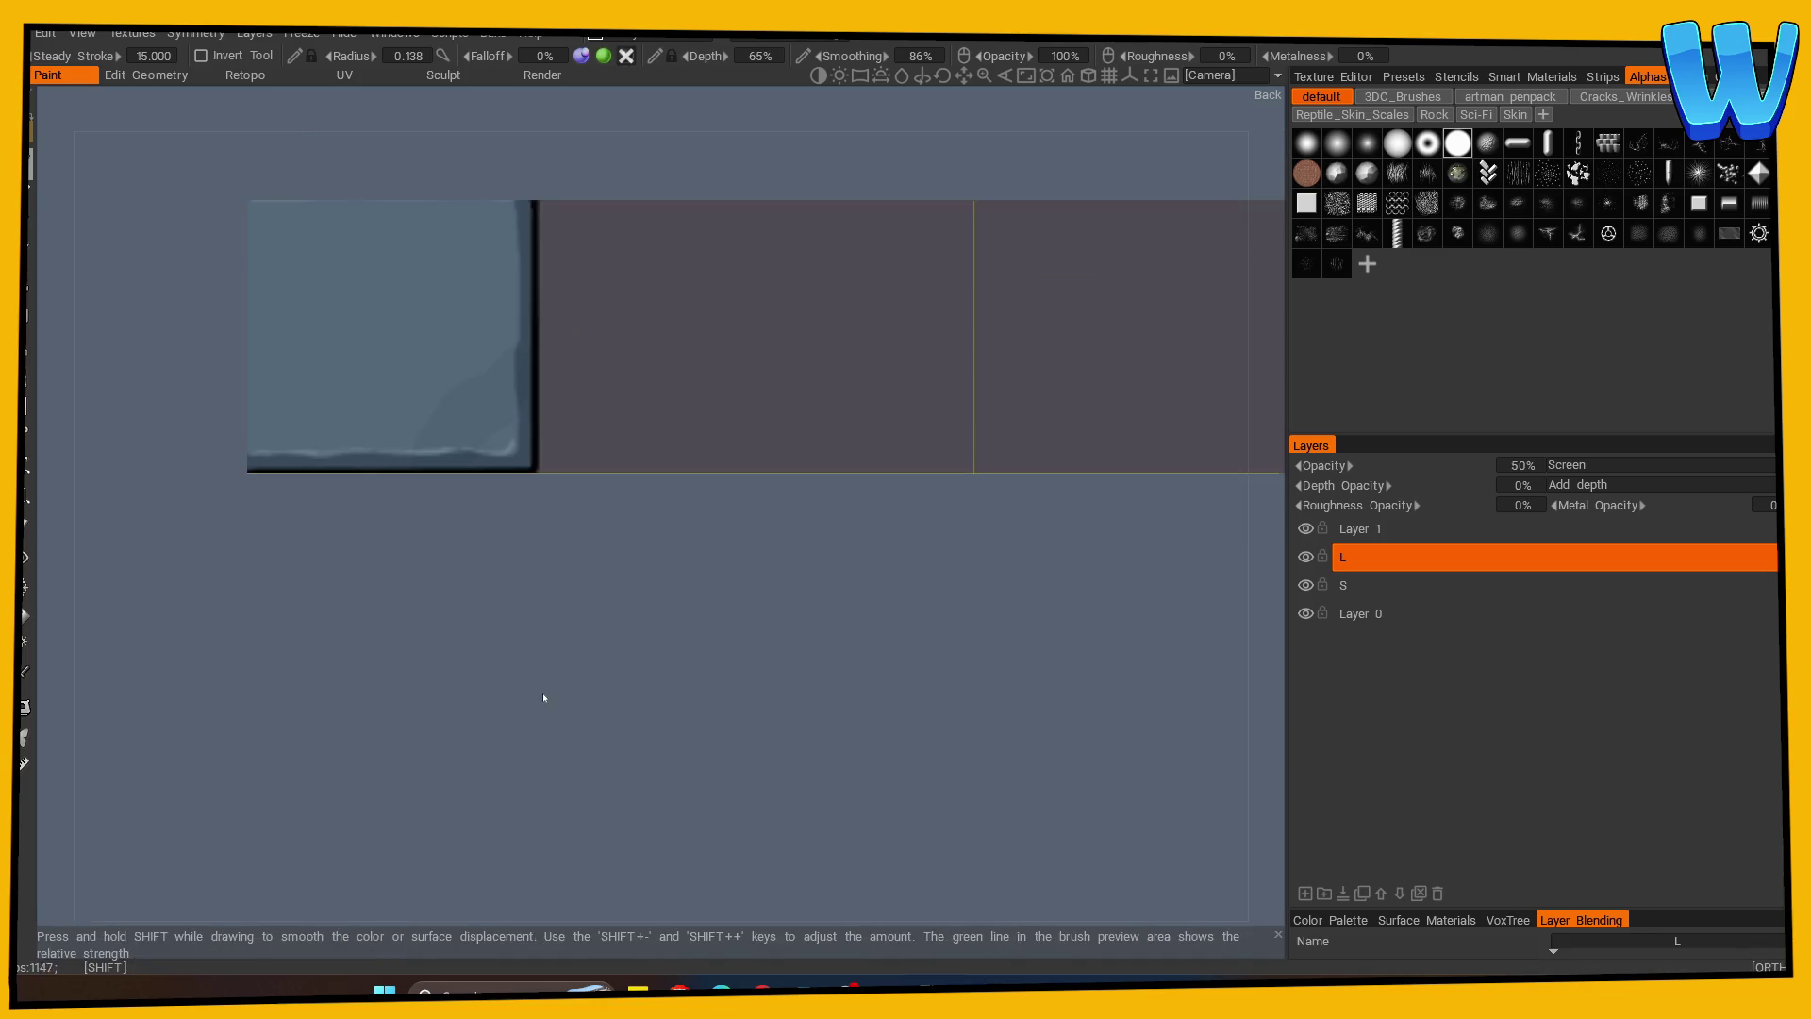
mouse_move(514, 411)
alt+mouse_down()
mouse_move(347, 905)
mouse_move(161, 736)
alt+mouse_up()
alt+right_drag(303, 761, 481, 744)
alt+middle_drag(481, 744, 383, 746)
mouse_move(383, 746)
alt+right_down()
mouse_move(396, 610)
mouse_move(348, 688)
alt+right_up()
alt+middle_drag(348, 687, 353, 819)
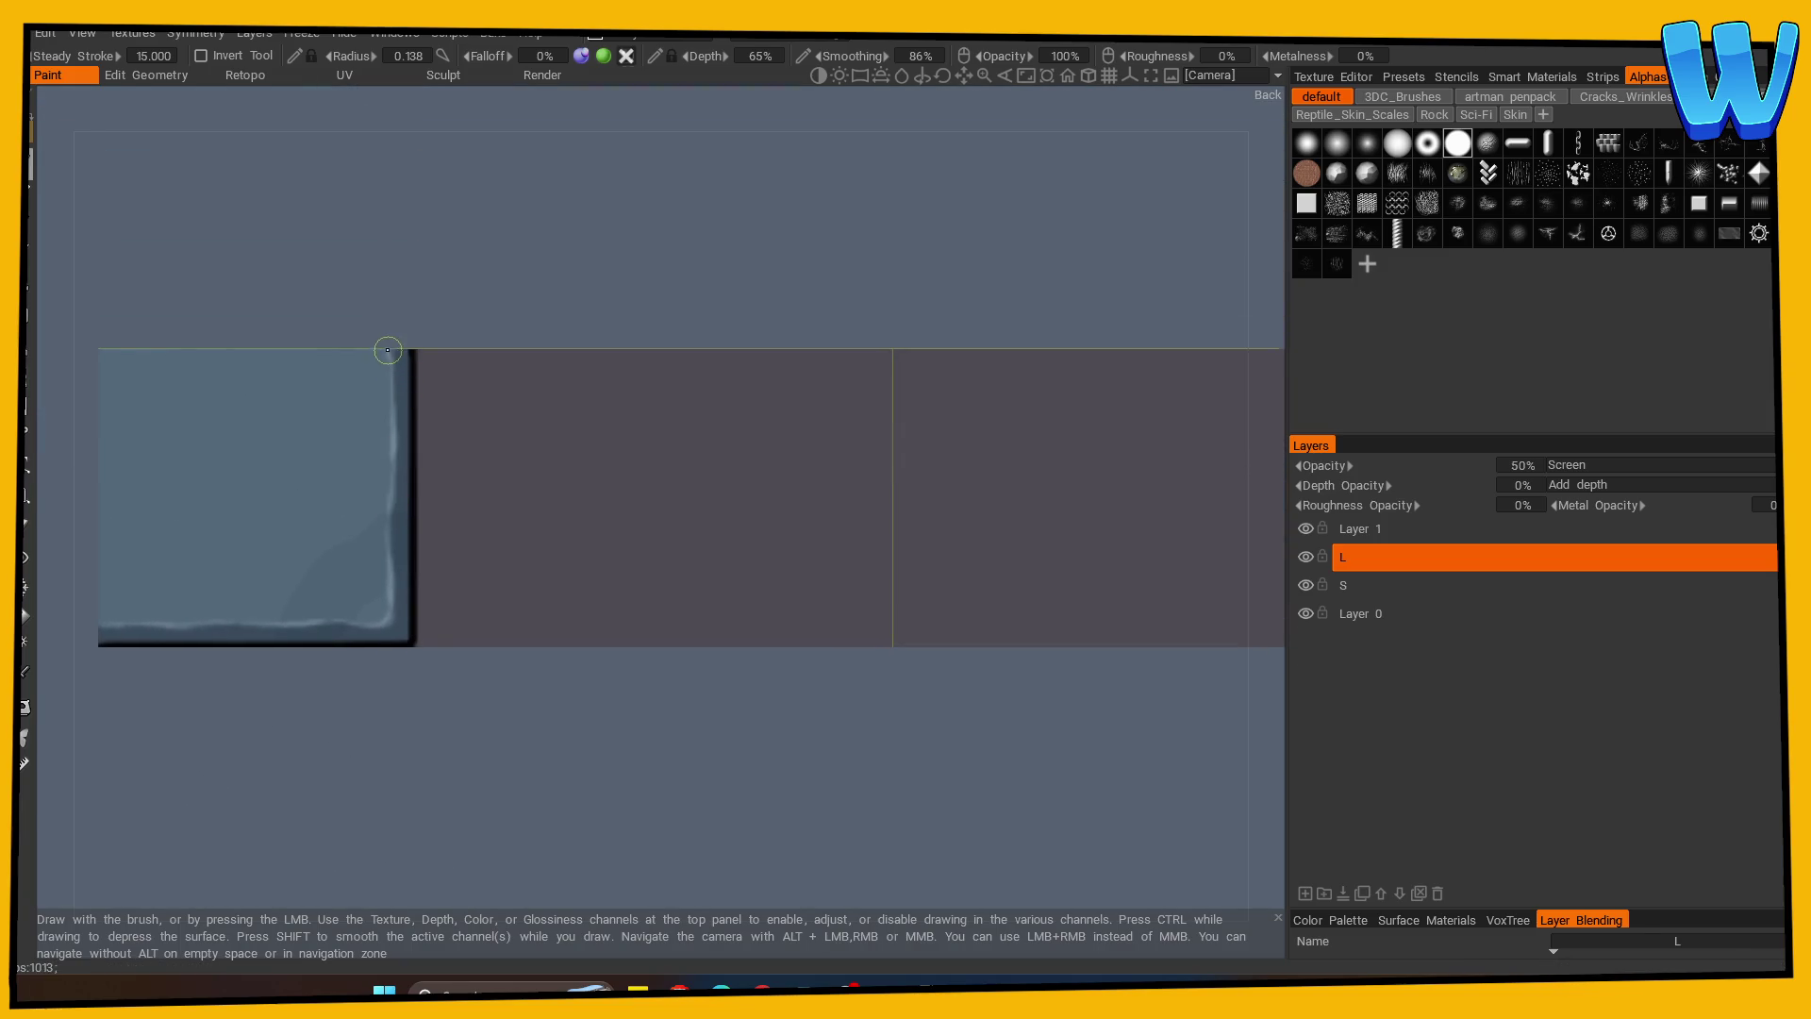
alt+drag(393, 400, 340, 751)
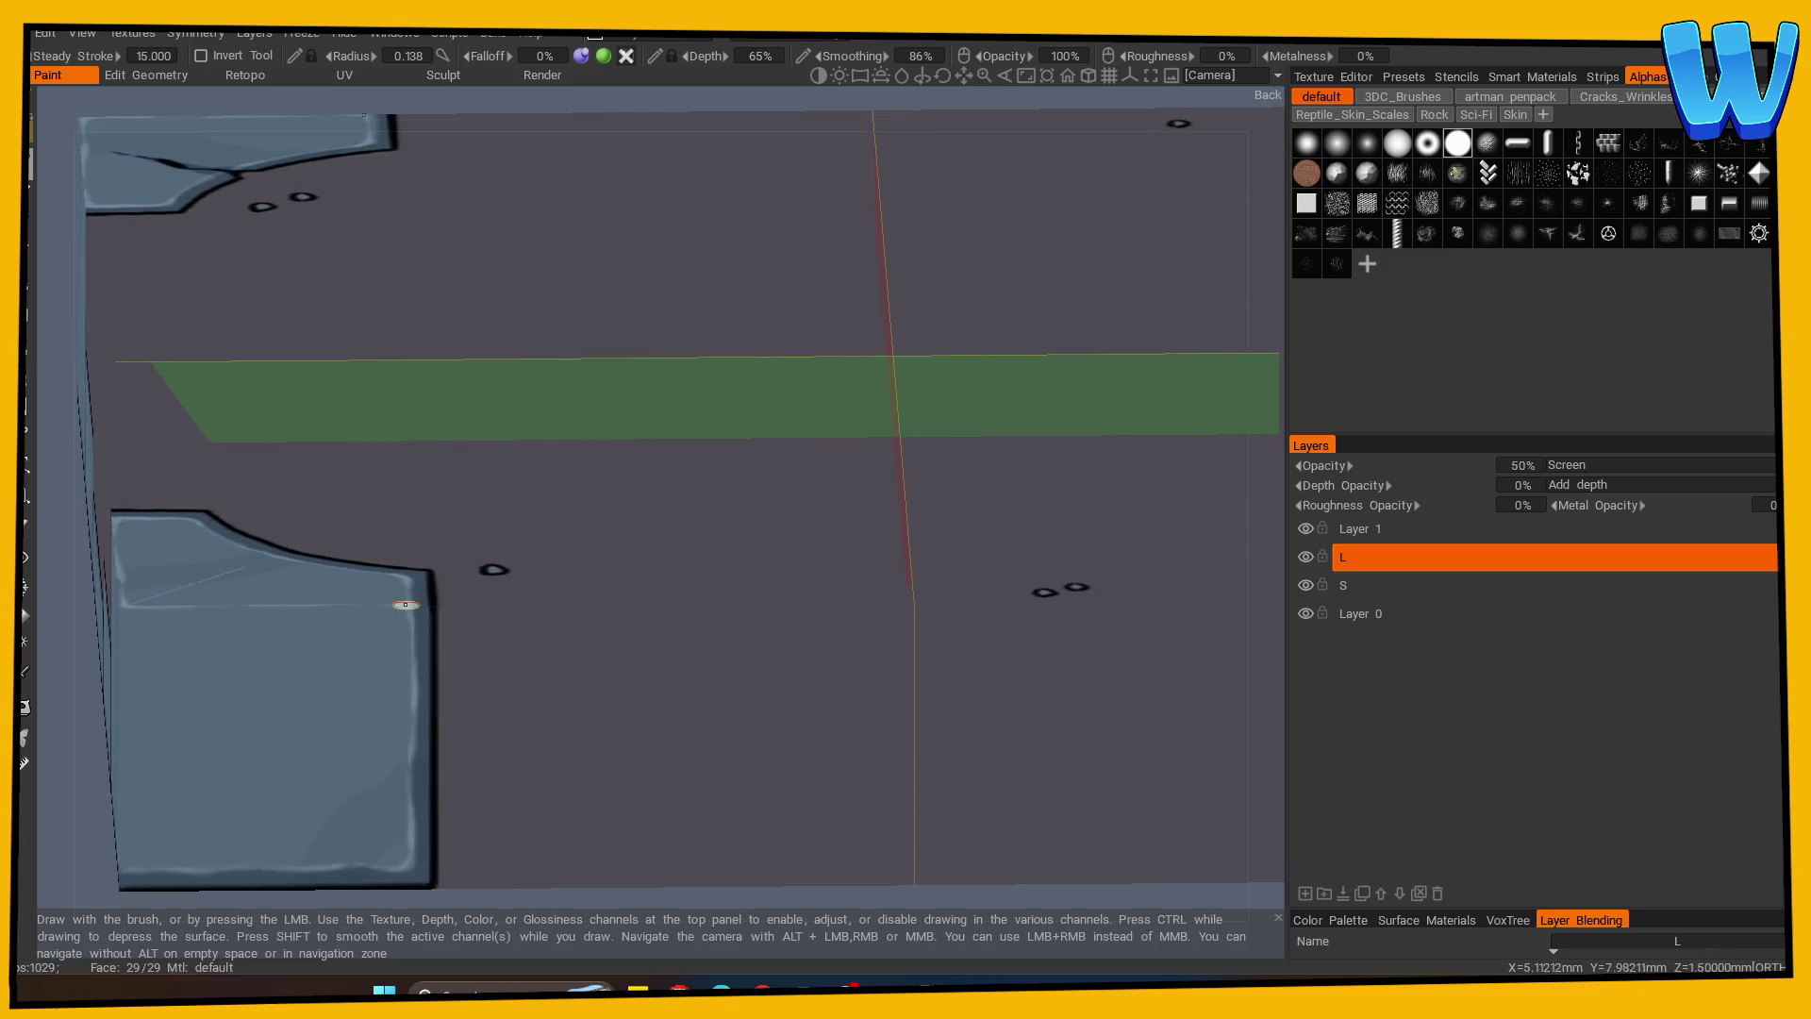
mouse_move(195, 696)
alt+right_down()
mouse_move(477, 728)
mouse_move(366, 821)
alt+right_up()
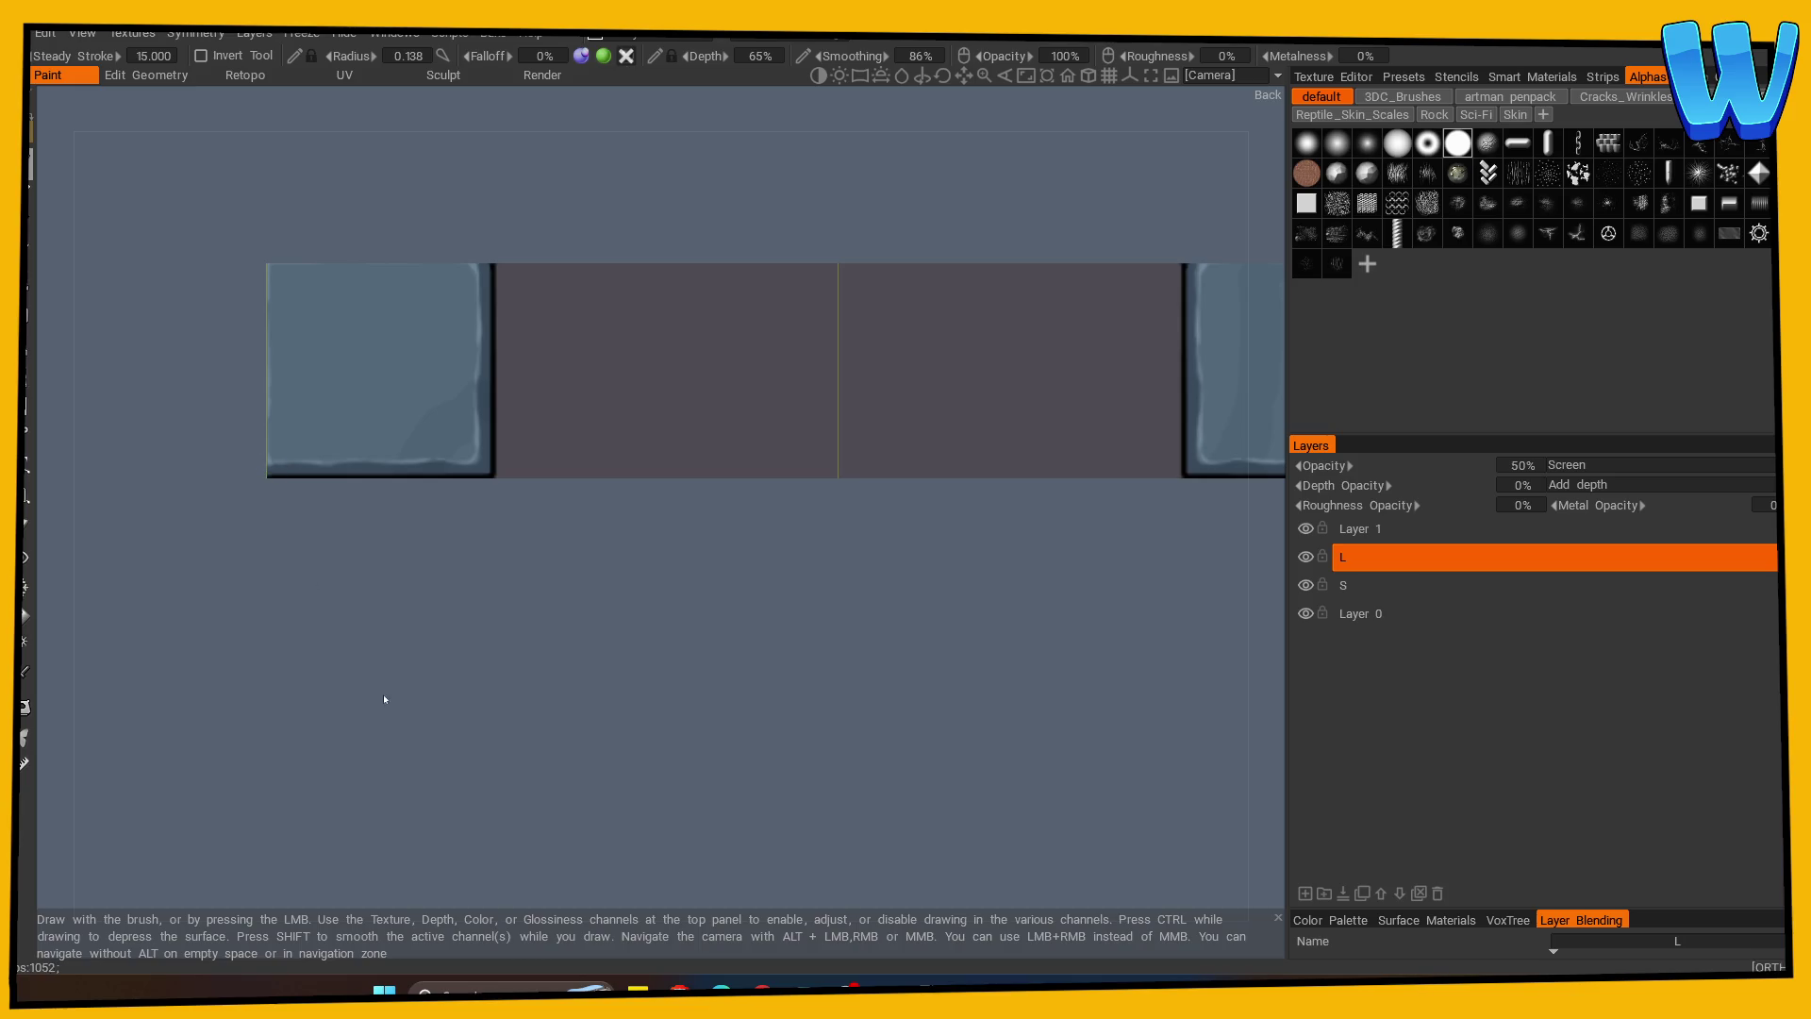
mouse_move(384, 647)
mouse_down()
mouse_move(404, 707)
mouse_move(472, 755)
mouse_move(296, 720)
mouse_move(517, 817)
mouse_move(424, 734)
mouse_up()
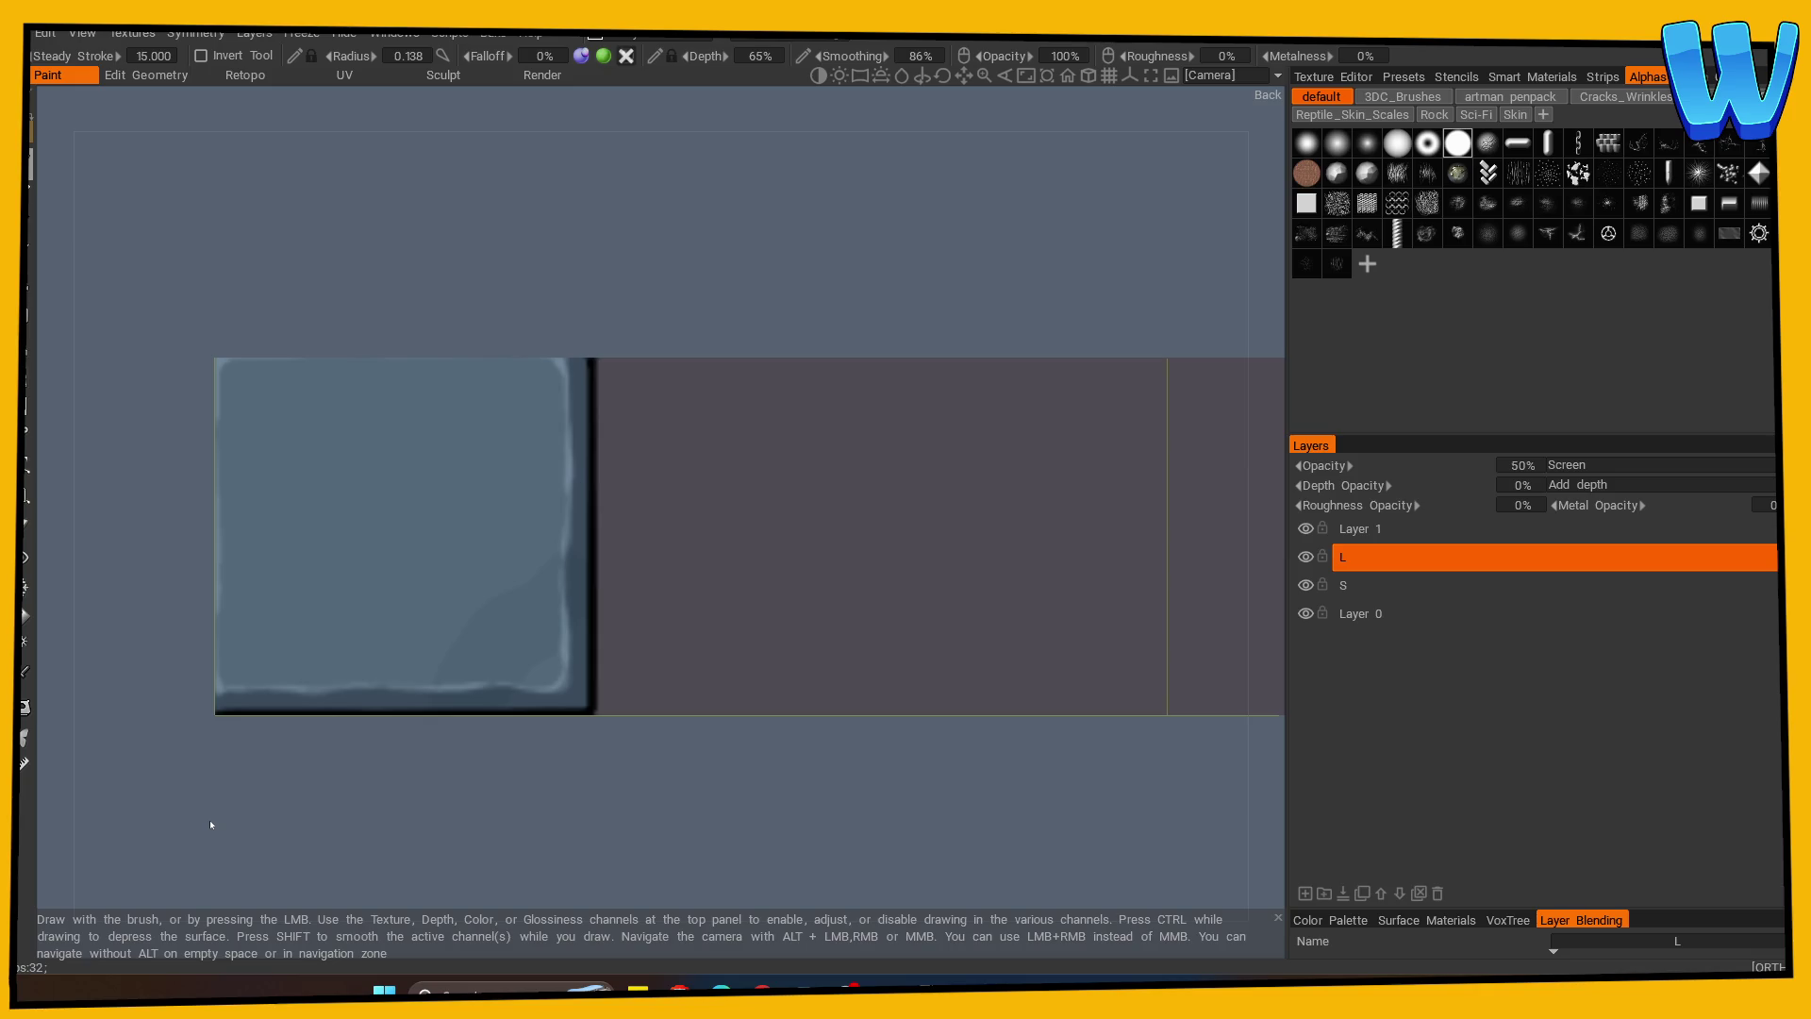
scroll(209, 825, down, 4)
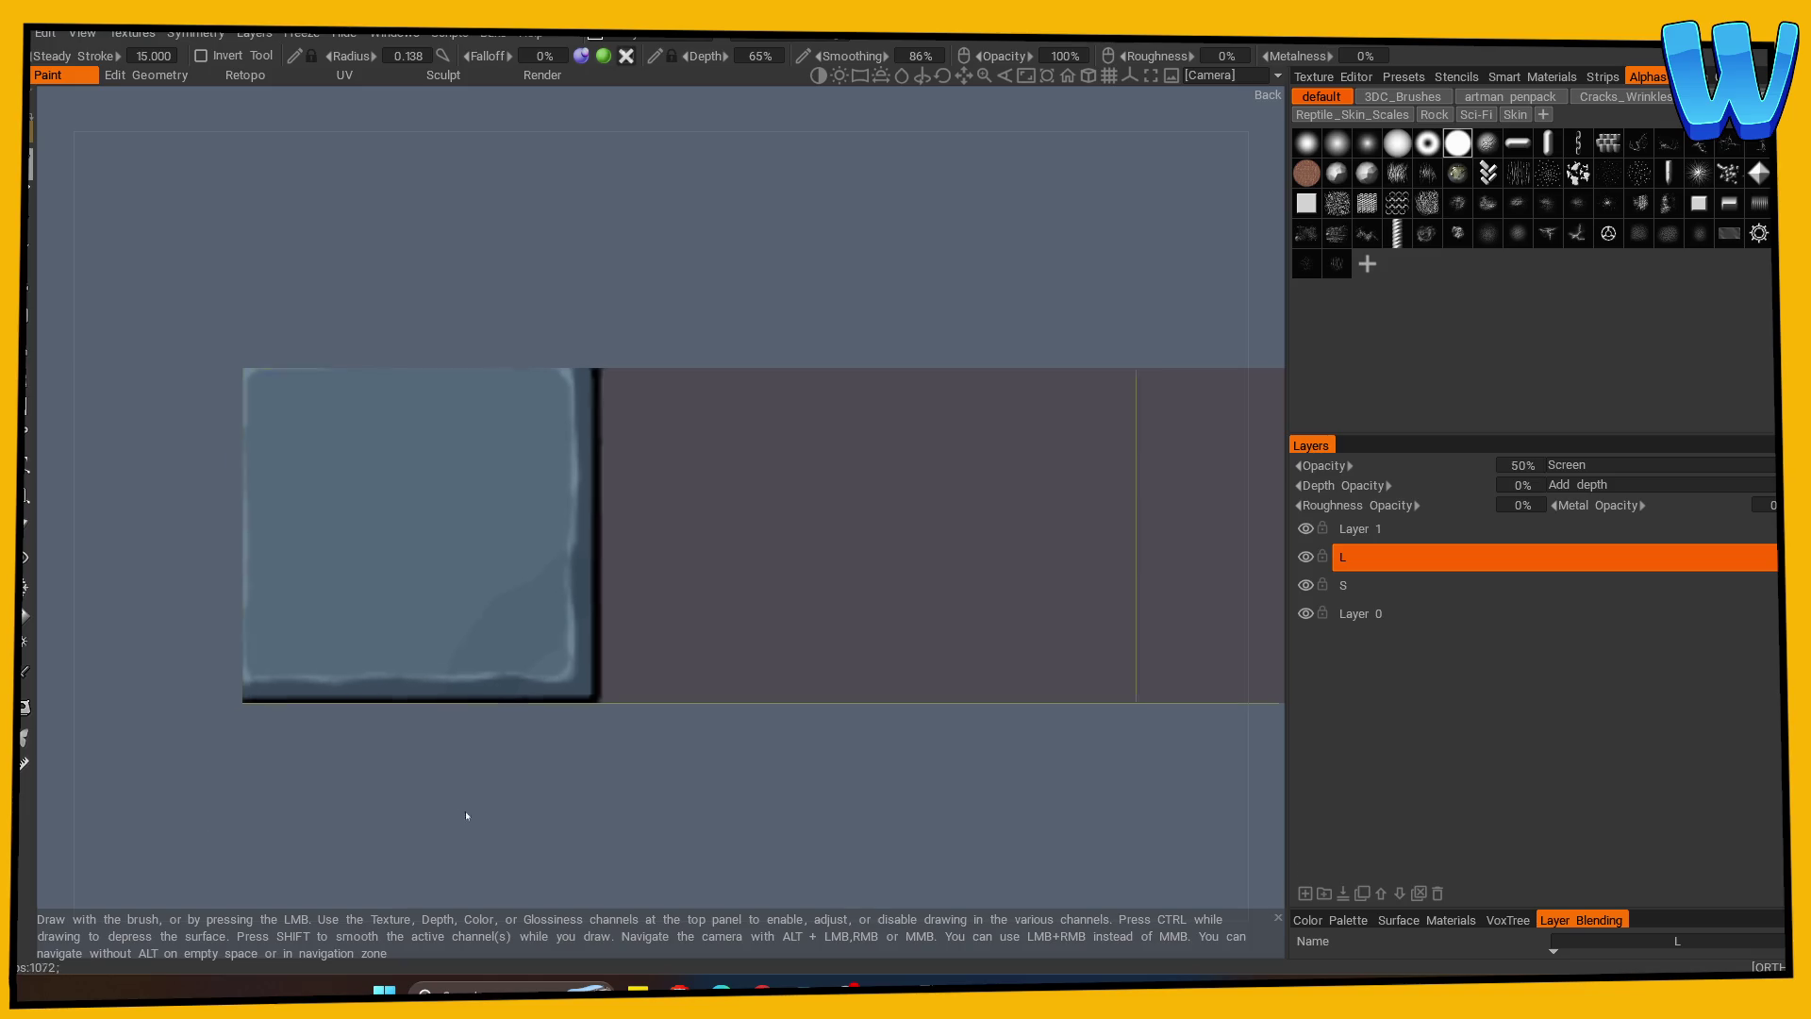
drag(242, 679, 362, 740)
scroll(320, 698, up, 4)
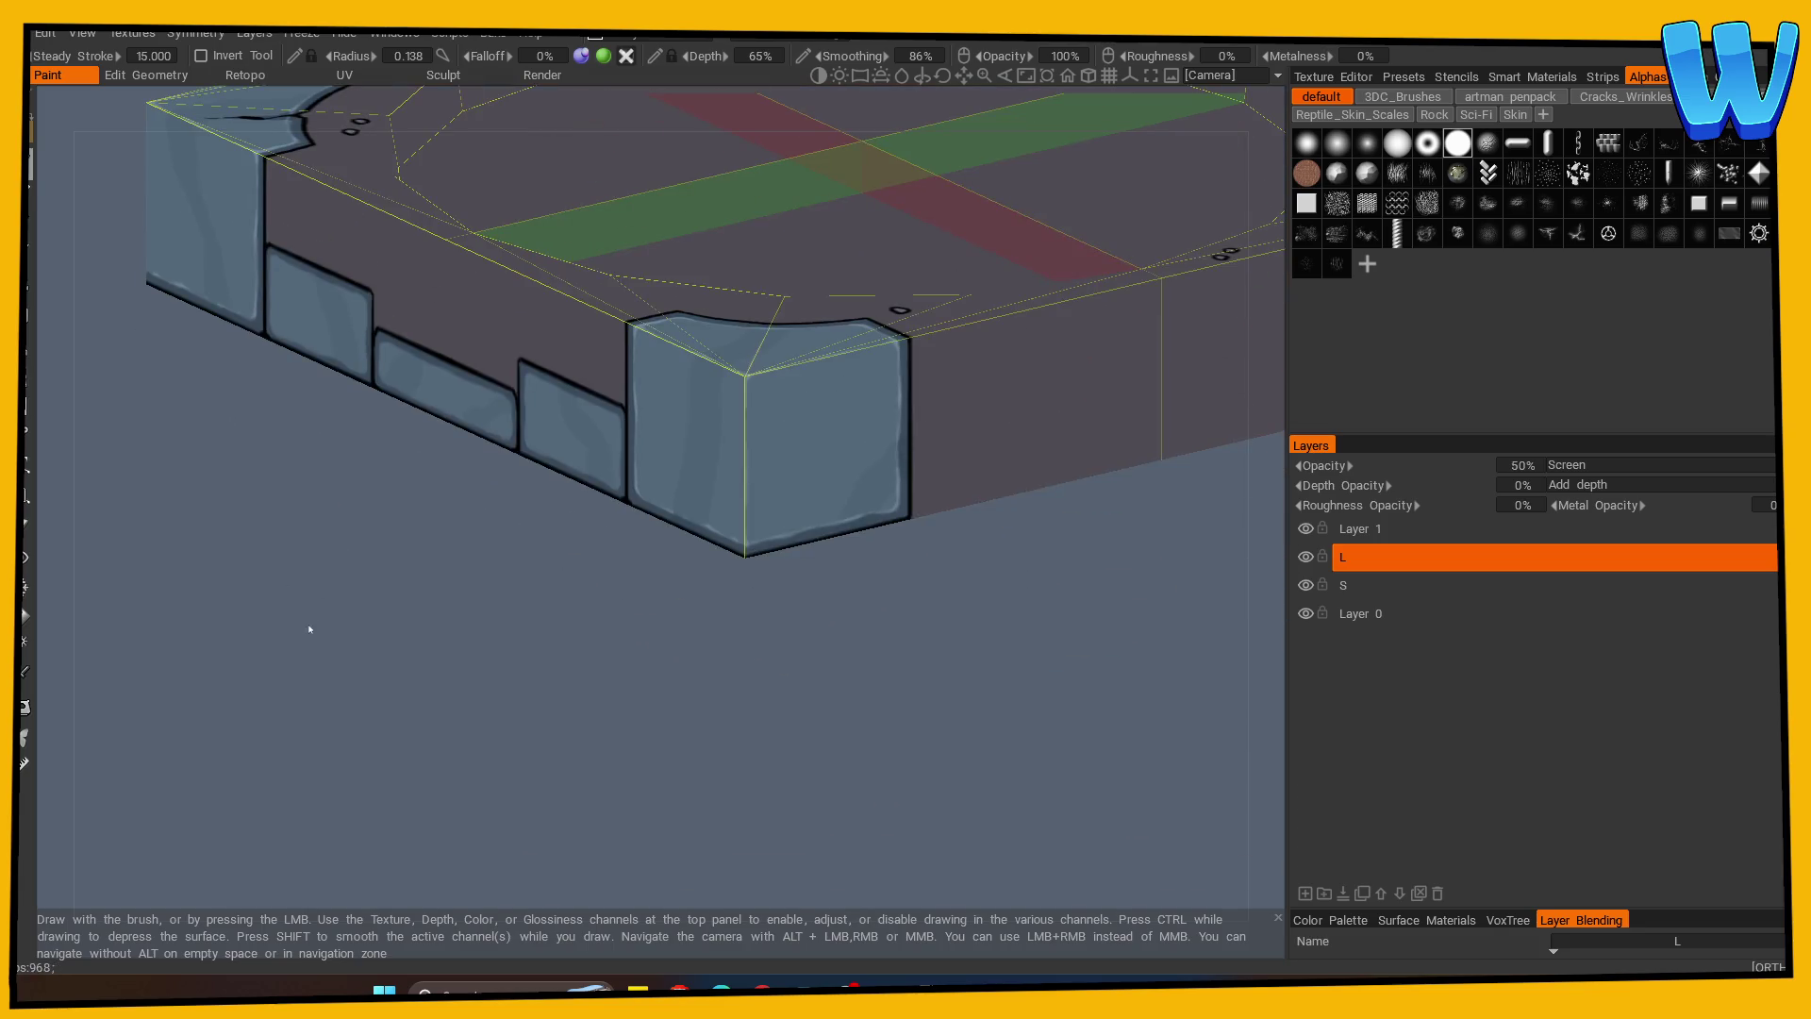
scroll(357, 675, down, 3)
scroll(543, 732, up, 6)
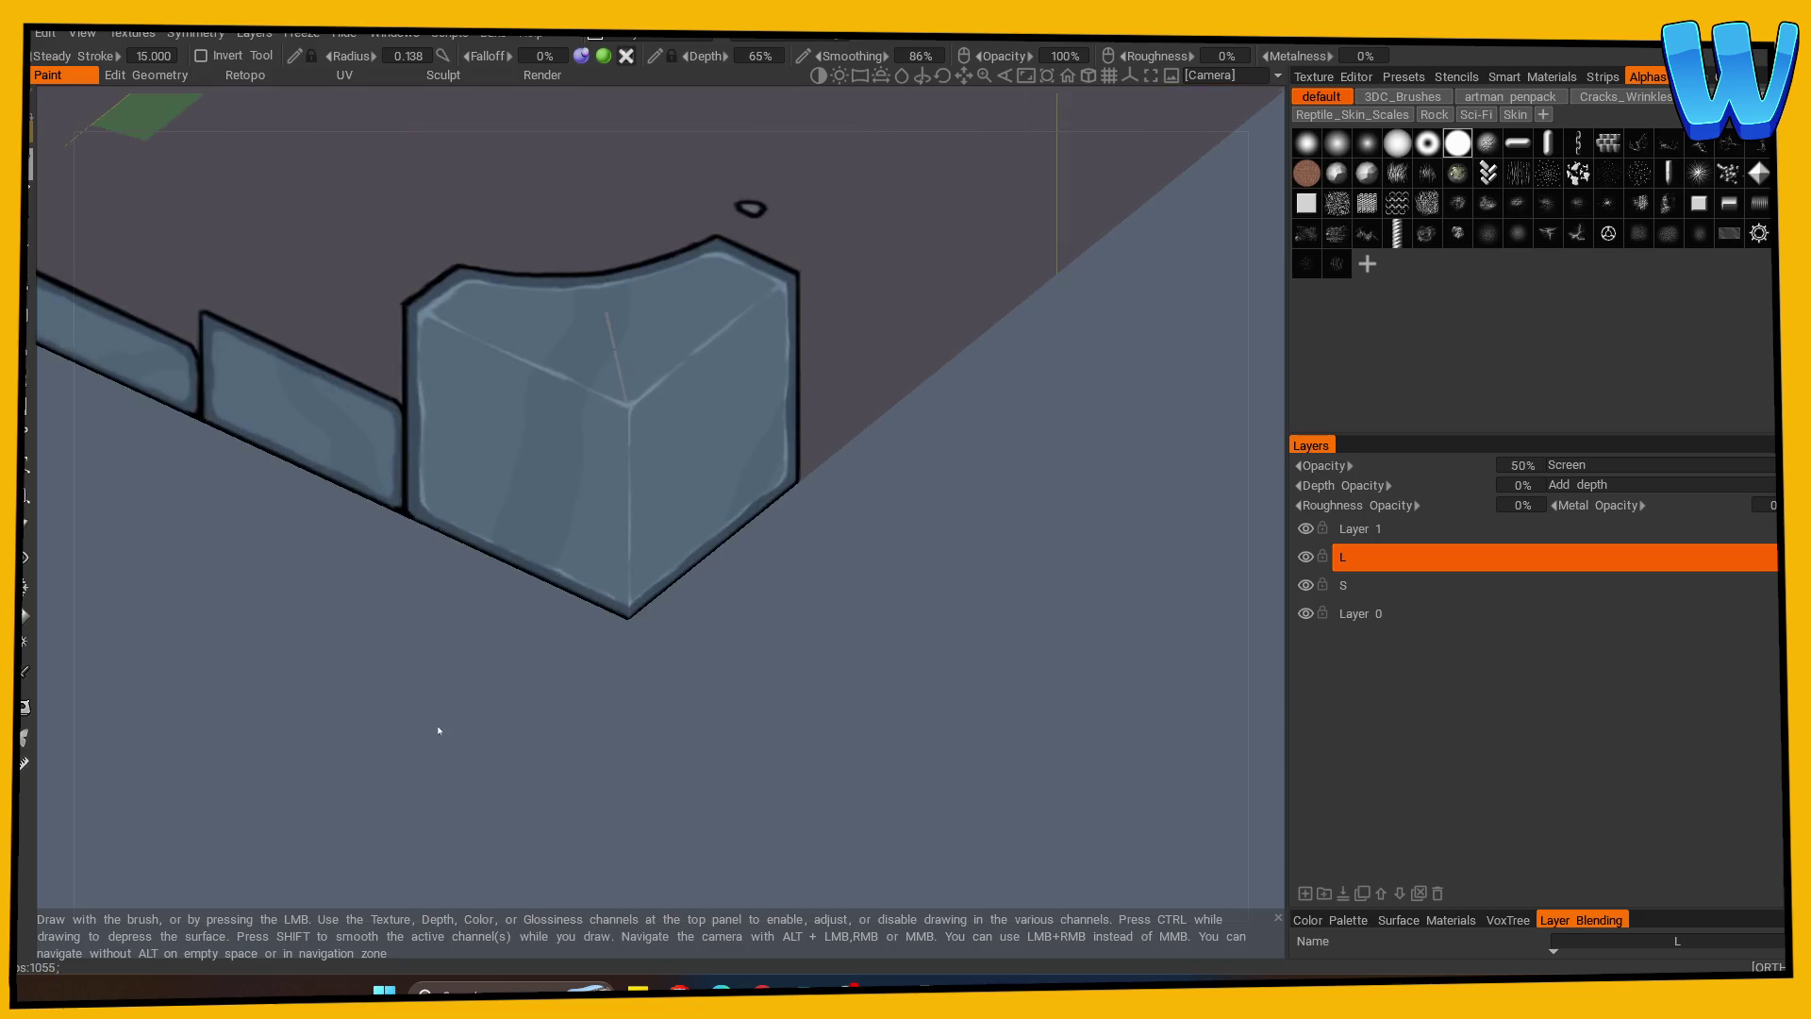
Snap to a flat side view of the stone blocks and enable mirror symmetry.
shift+drag(438, 730, 716, 443)
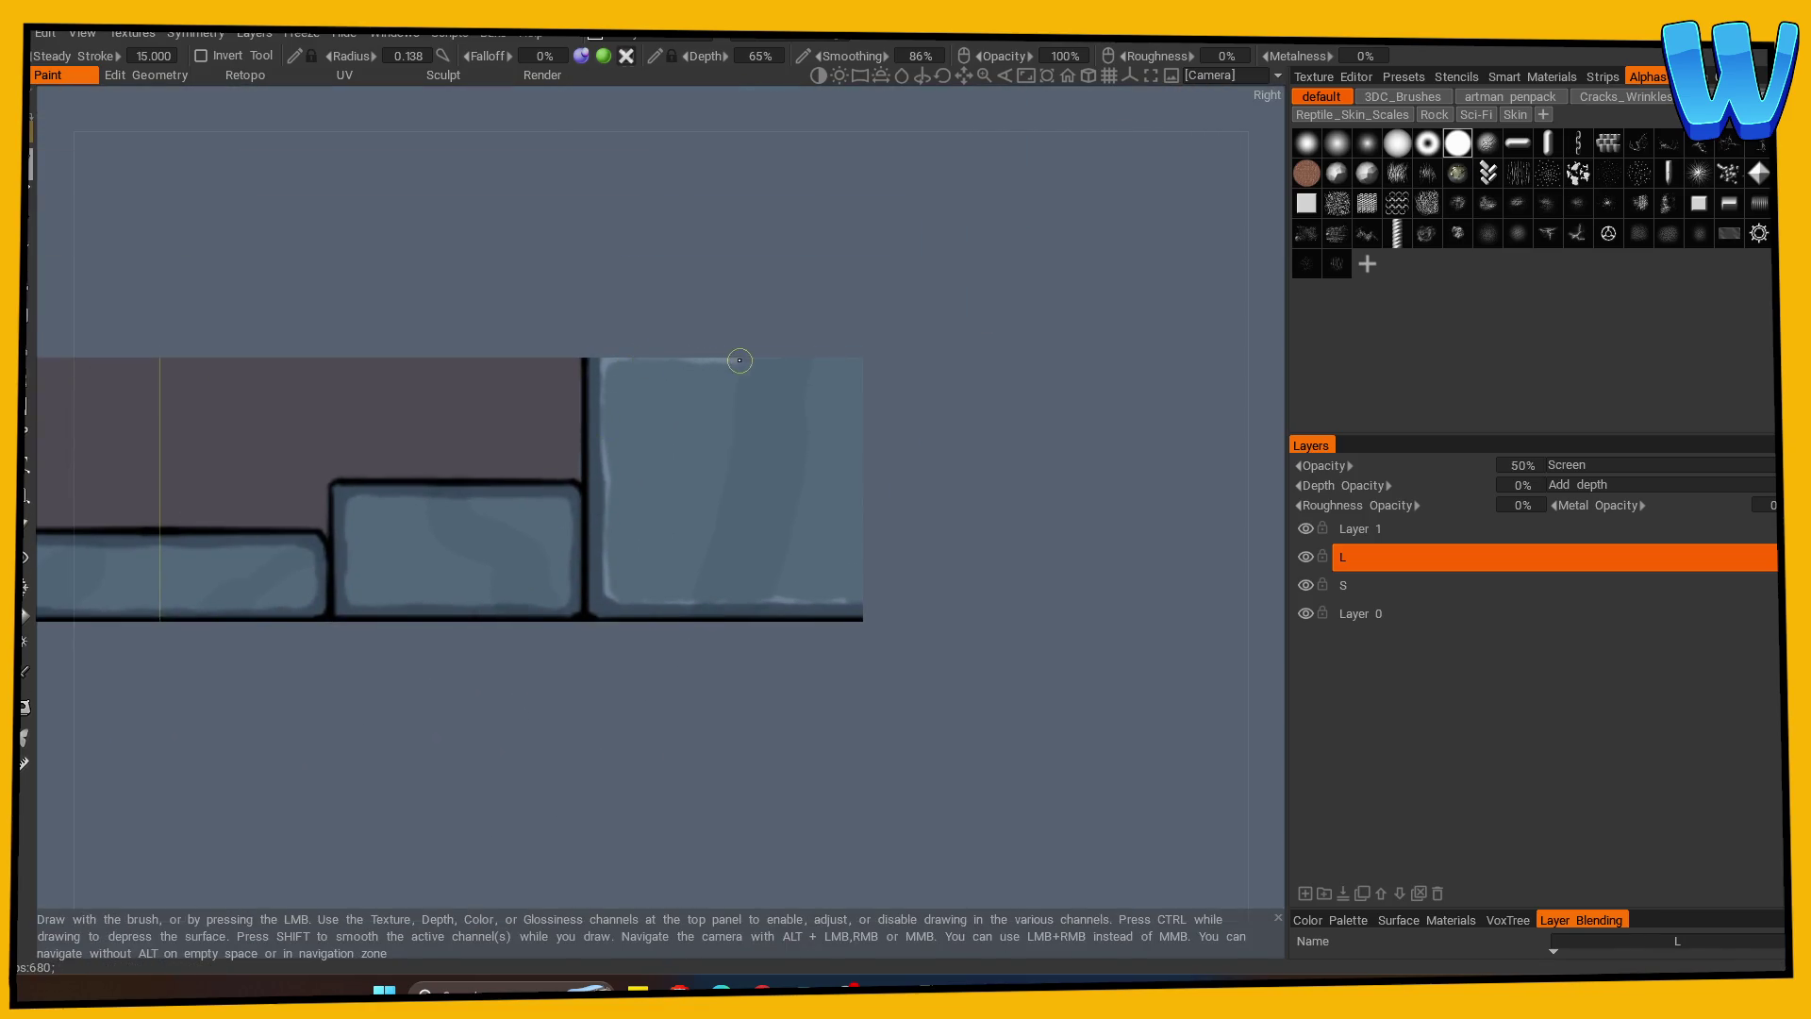
middle_drag(962, 534, 585, 384)
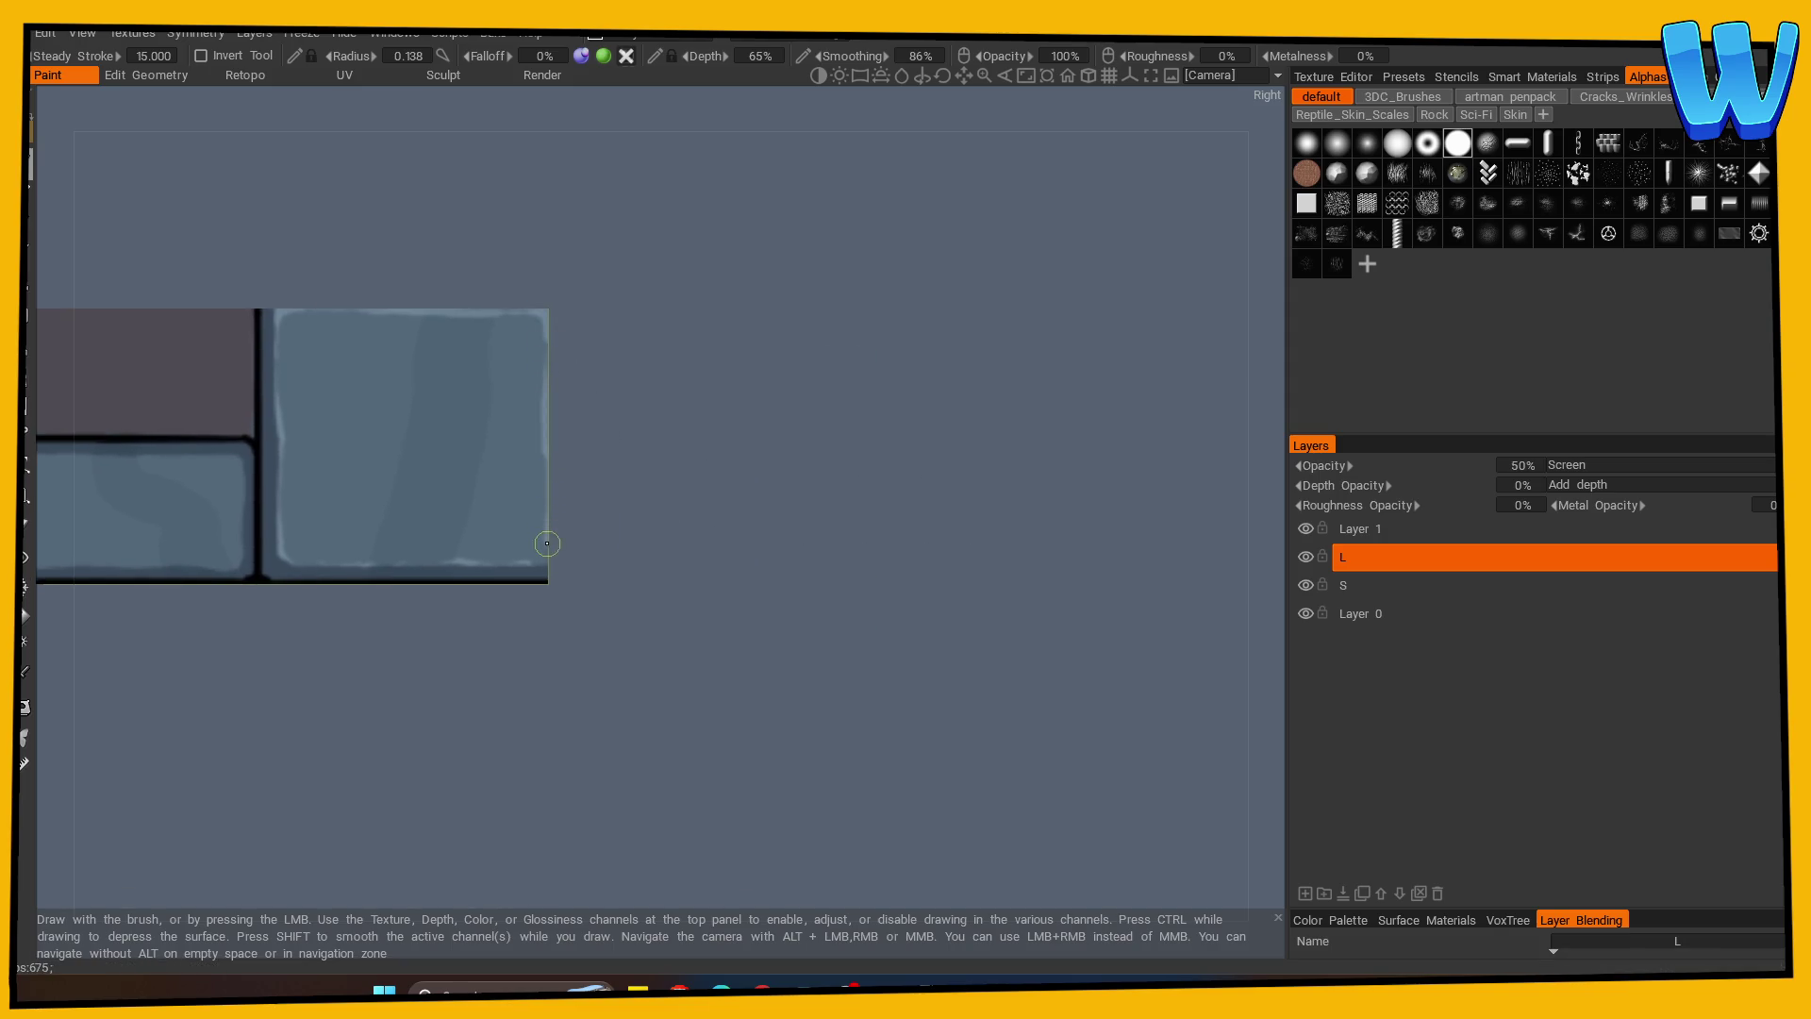
right_drag(526, 550, 230, 824)
drag(751, 617, 686, 679)
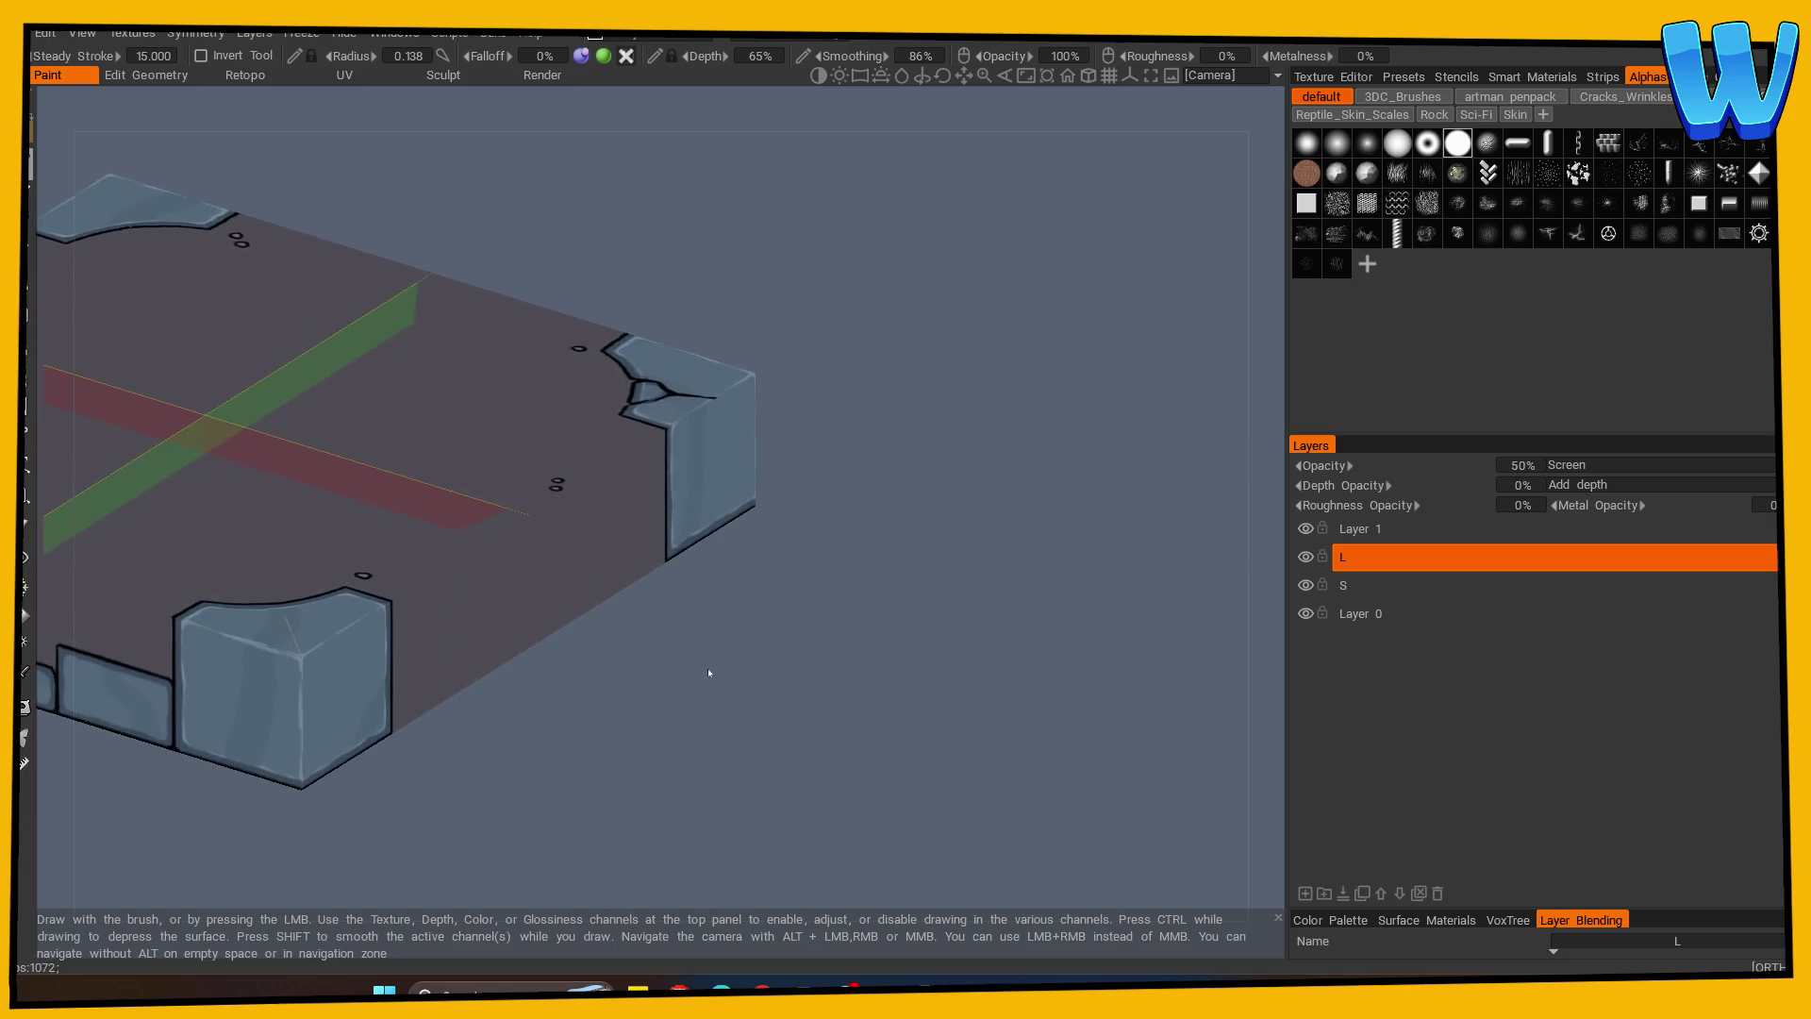
right_drag(687, 679, 223, 776)
drag(223, 776, 368, 853)
mouse_move(367, 853)
right_down()
mouse_move(1010, 666)
mouse_move(884, 671)
right_up()
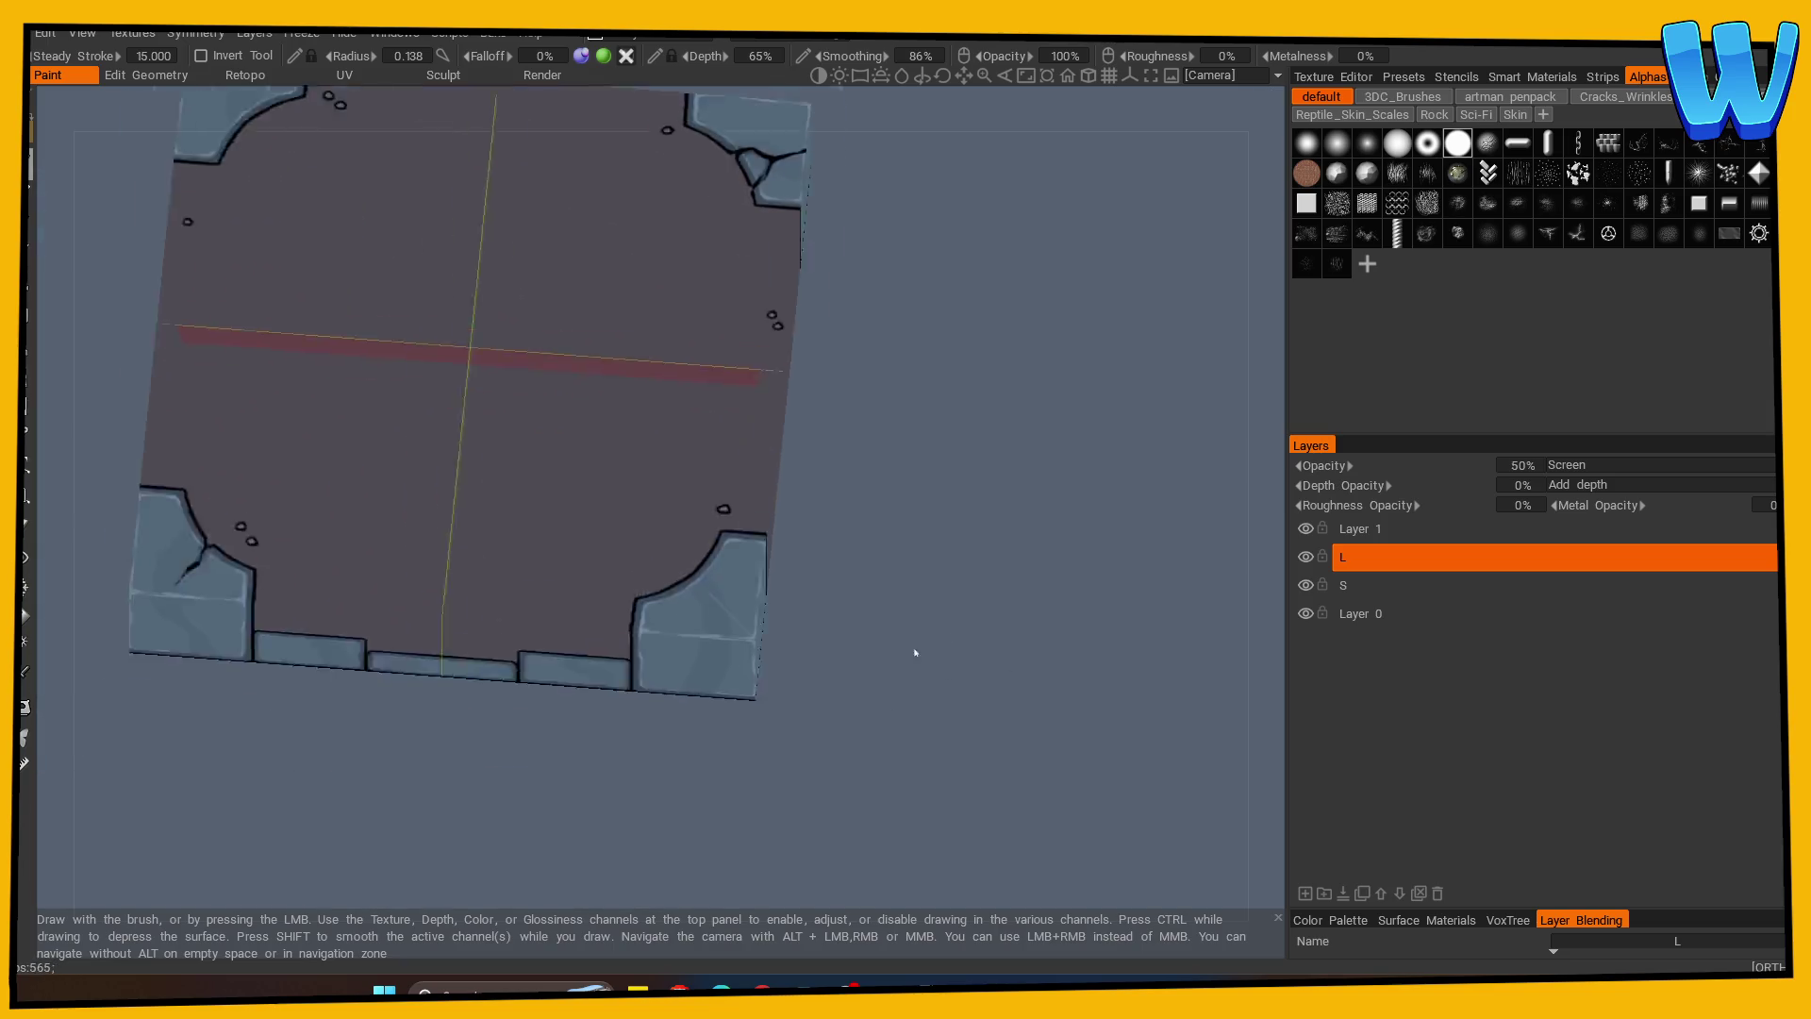
drag(883, 671, 1079, 626)
key(s)
shift+drag(275, 780, 304, 654)
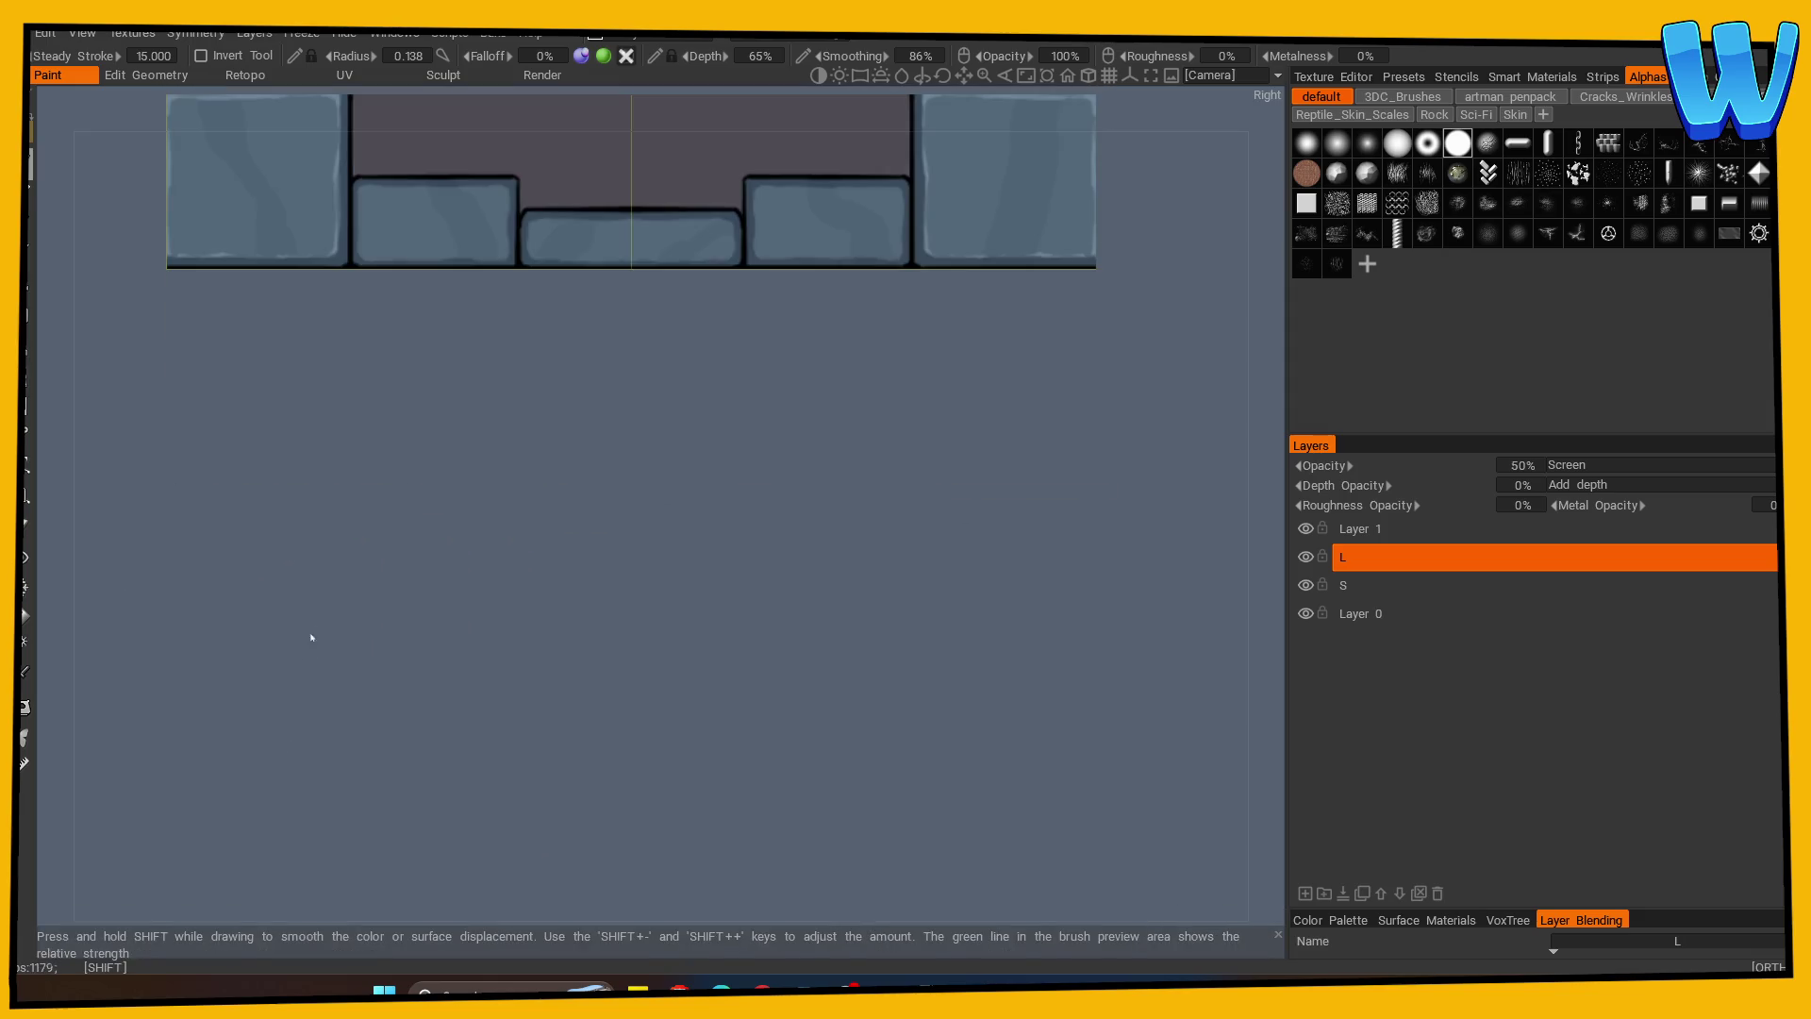
key(s)
scroll(706, 586, up, 2)
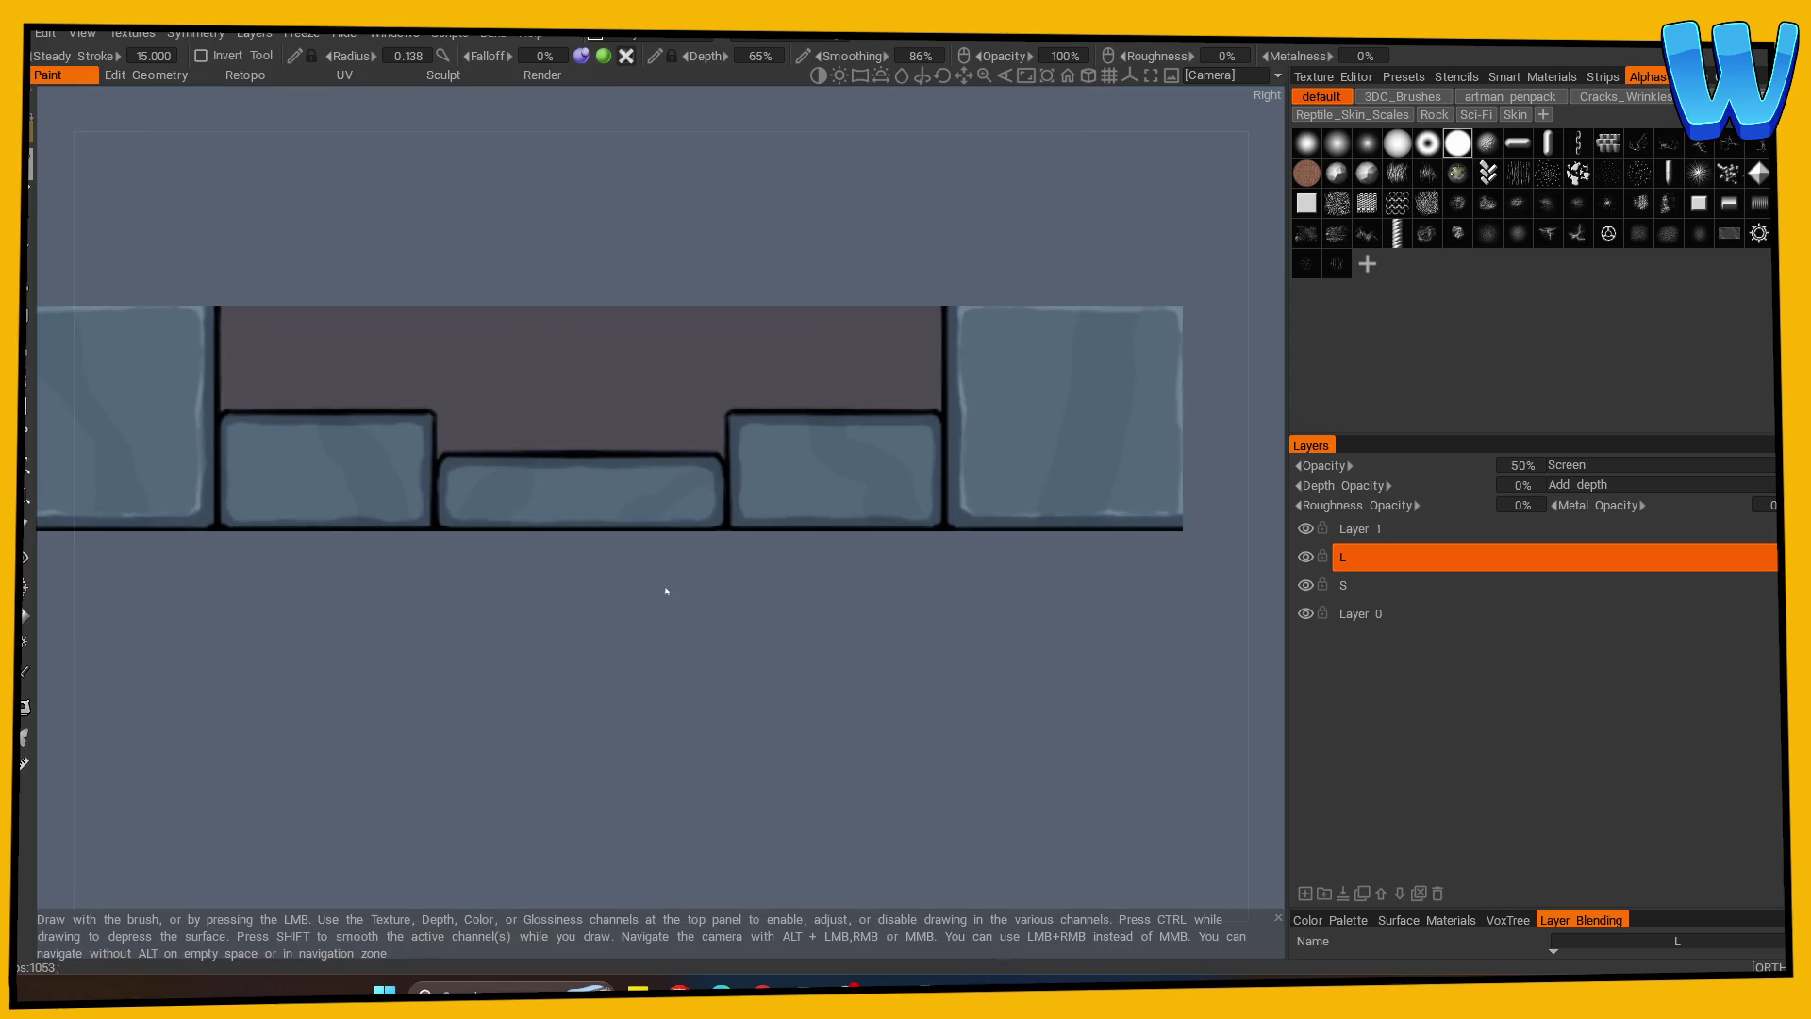
key(s)
click(137, 426)
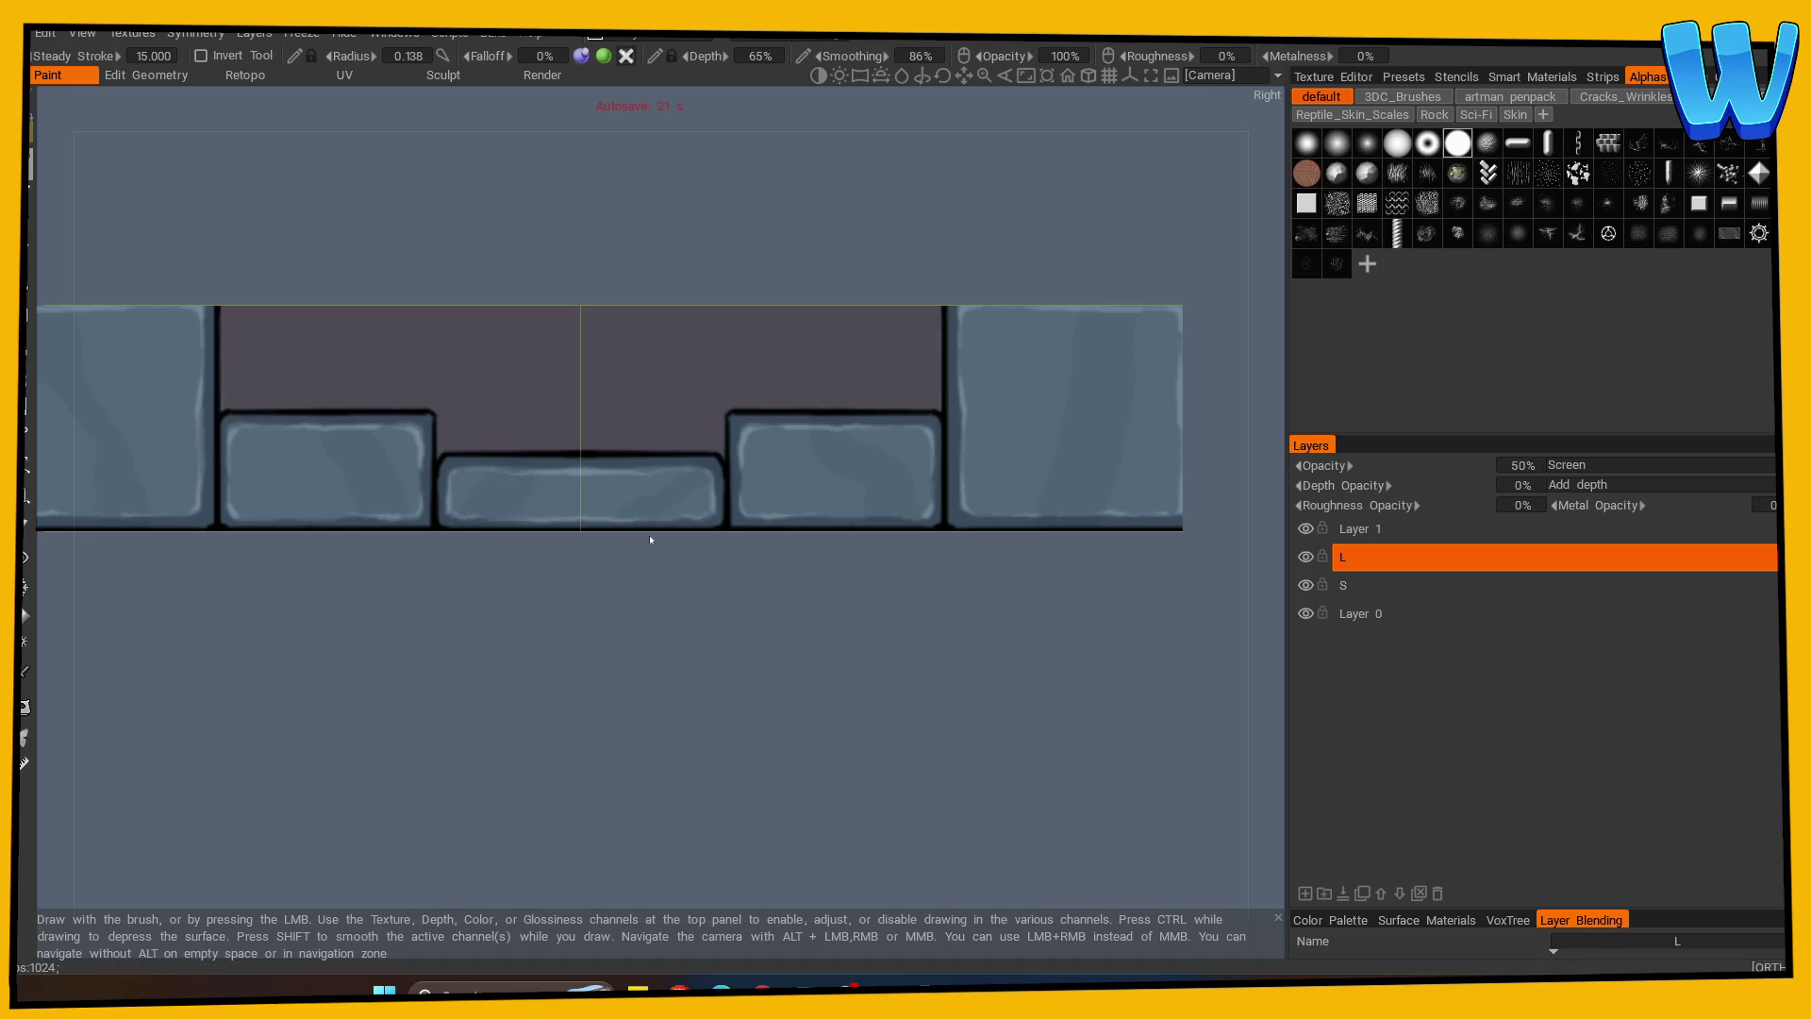
Move to a top-down view framing the tile's lower corner stones.
scroll(648, 539, down, 2)
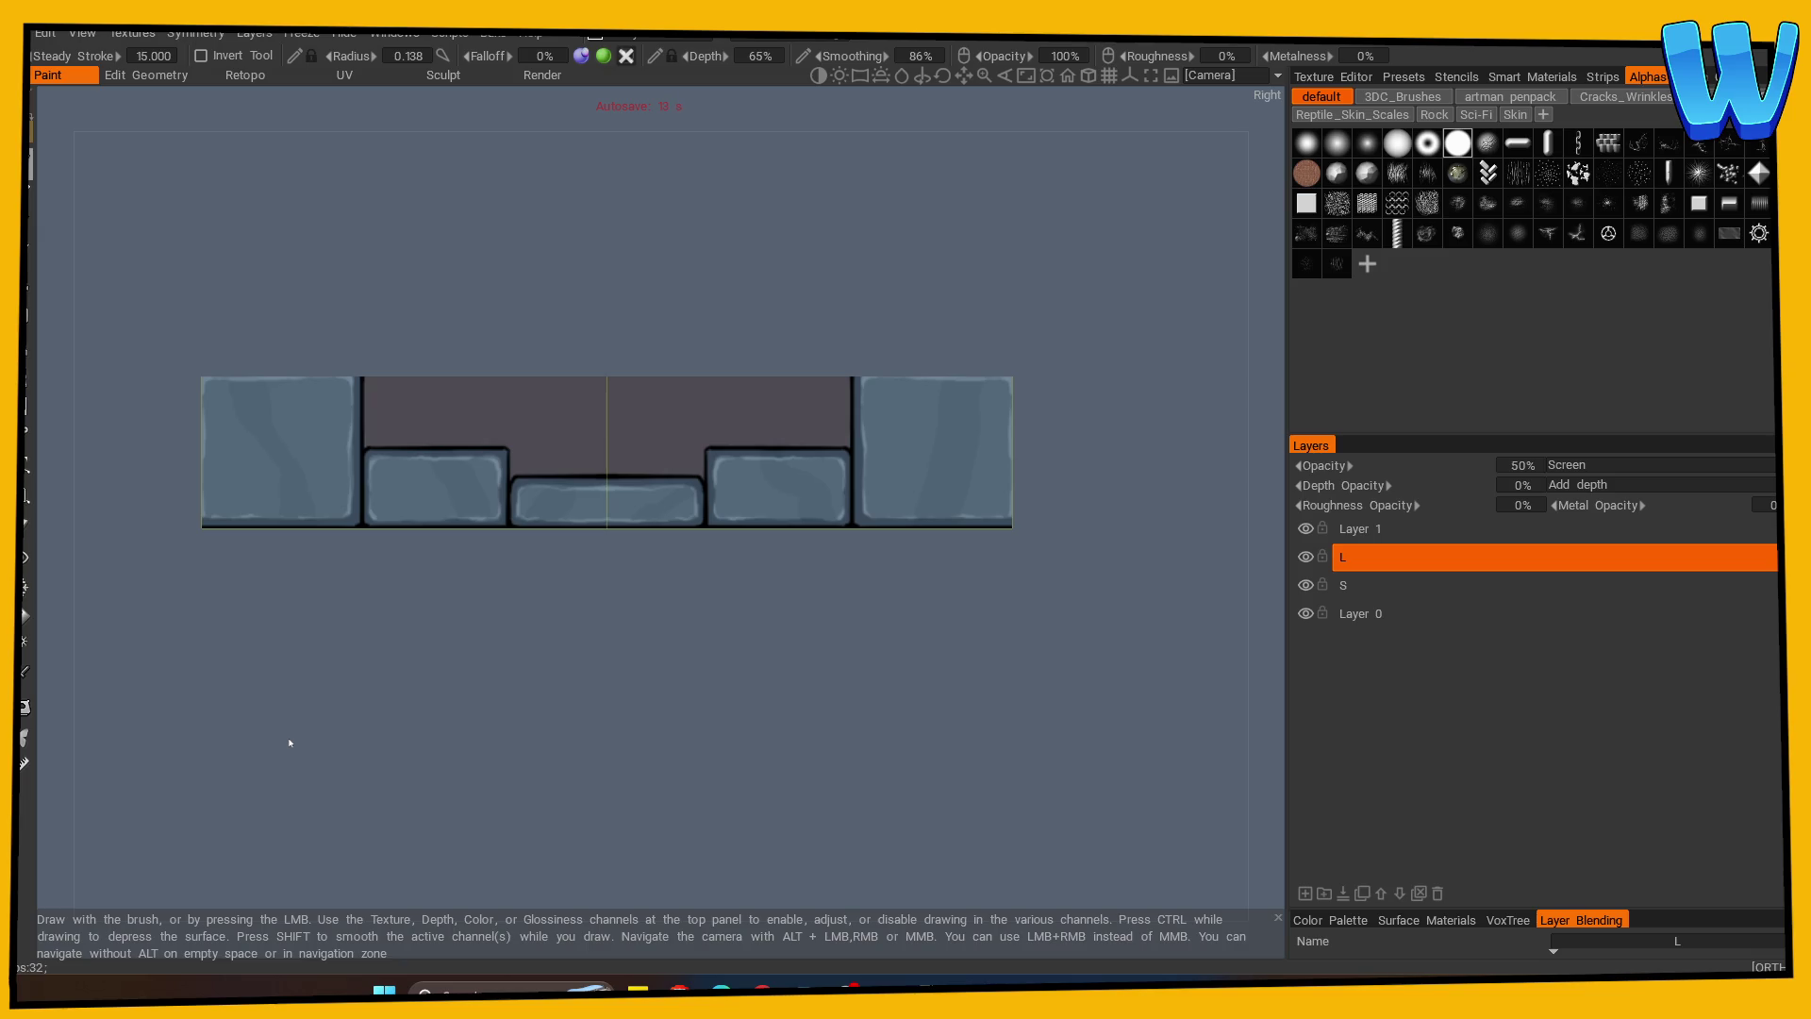
mouse_move(285, 643)
mouse_down()
mouse_move(517, 671)
mouse_move(566, 695)
mouse_up()
scroll(750, 748, up, 3)
mouse_move(750, 748)
mouse_down()
mouse_move(873, 748)
mouse_move(348, 790)
mouse_move(1077, 779)
mouse_up()
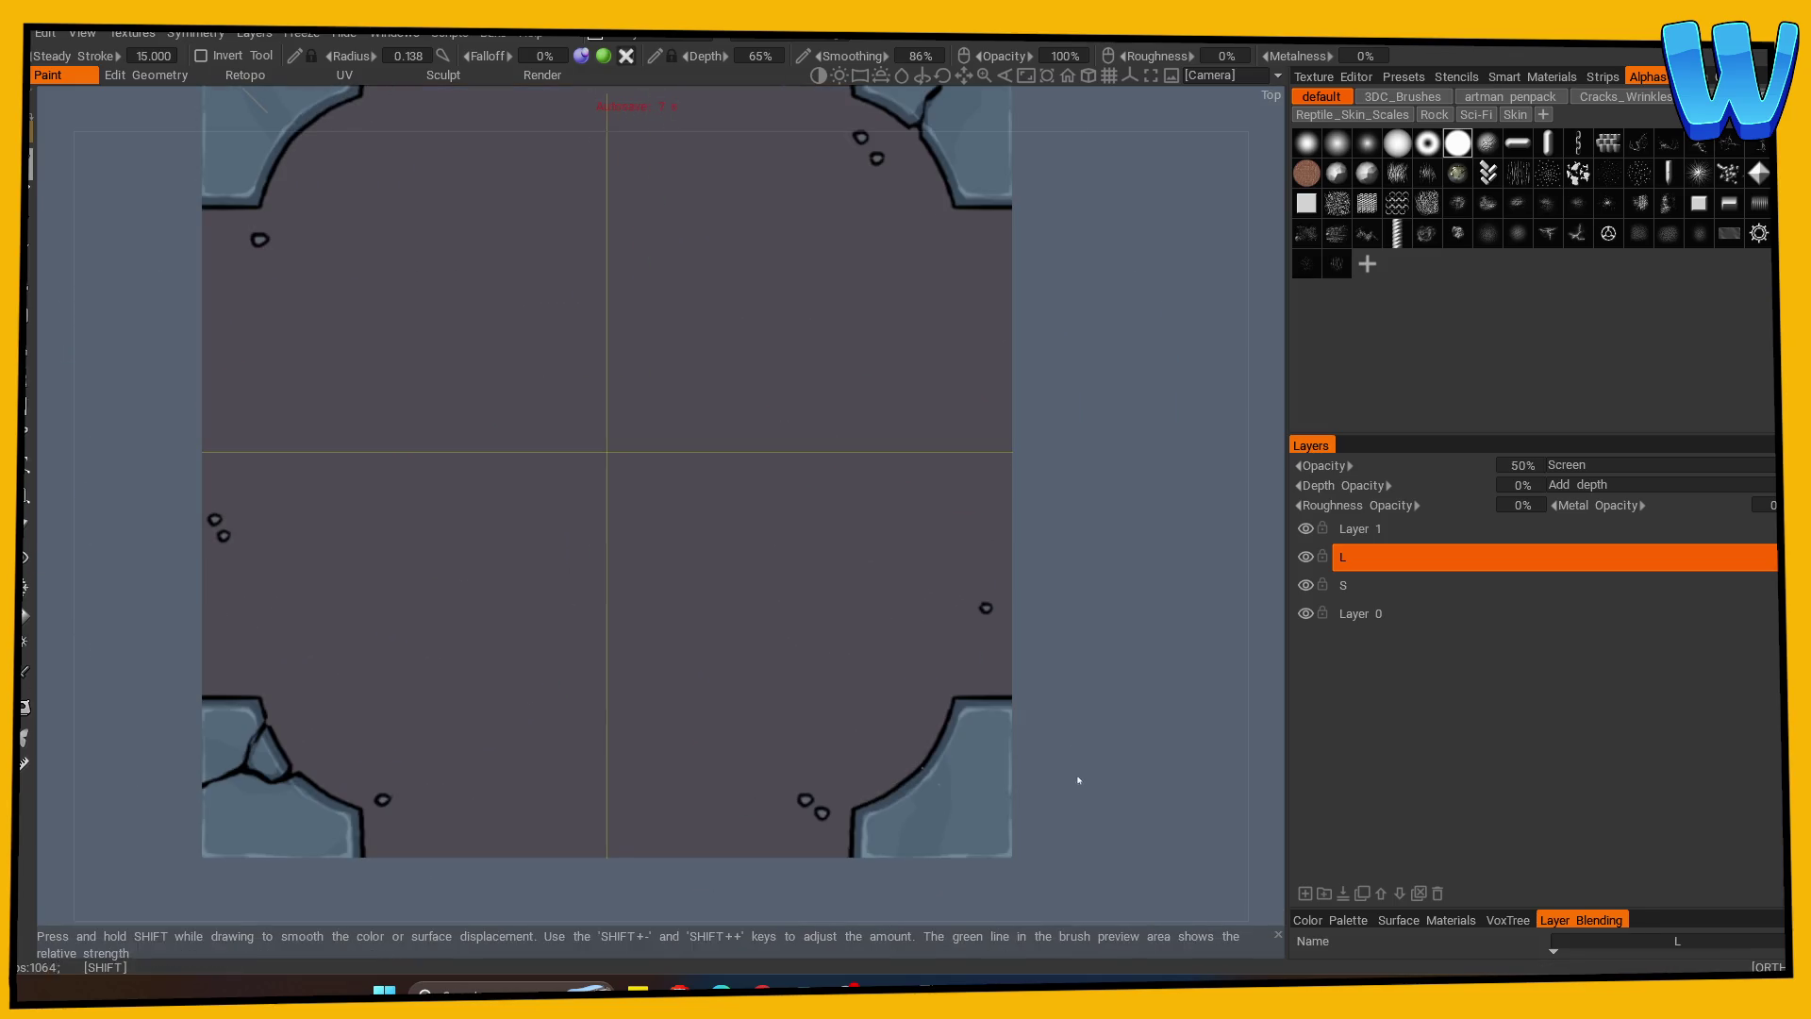
middle_drag(1045, 790, 1023, 436)
Darken and thicken the crack line across the corner stone.
key(s)
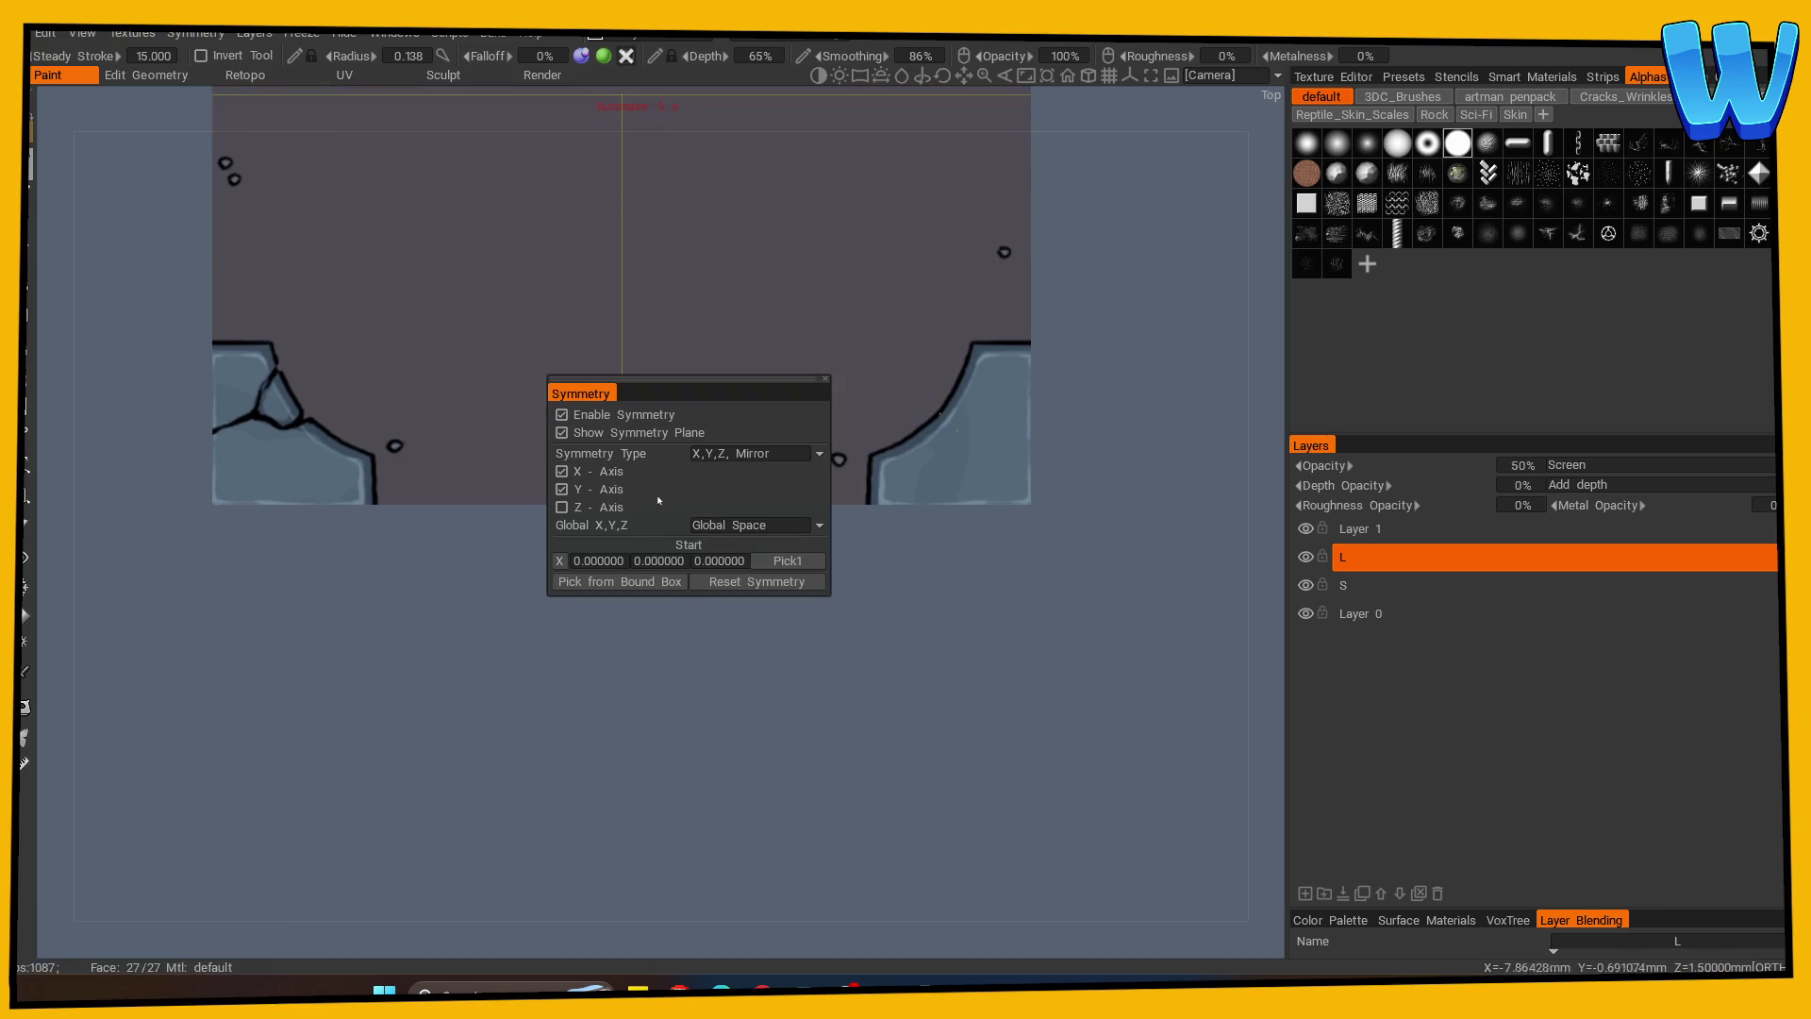
scroll(490, 691, up, 5)
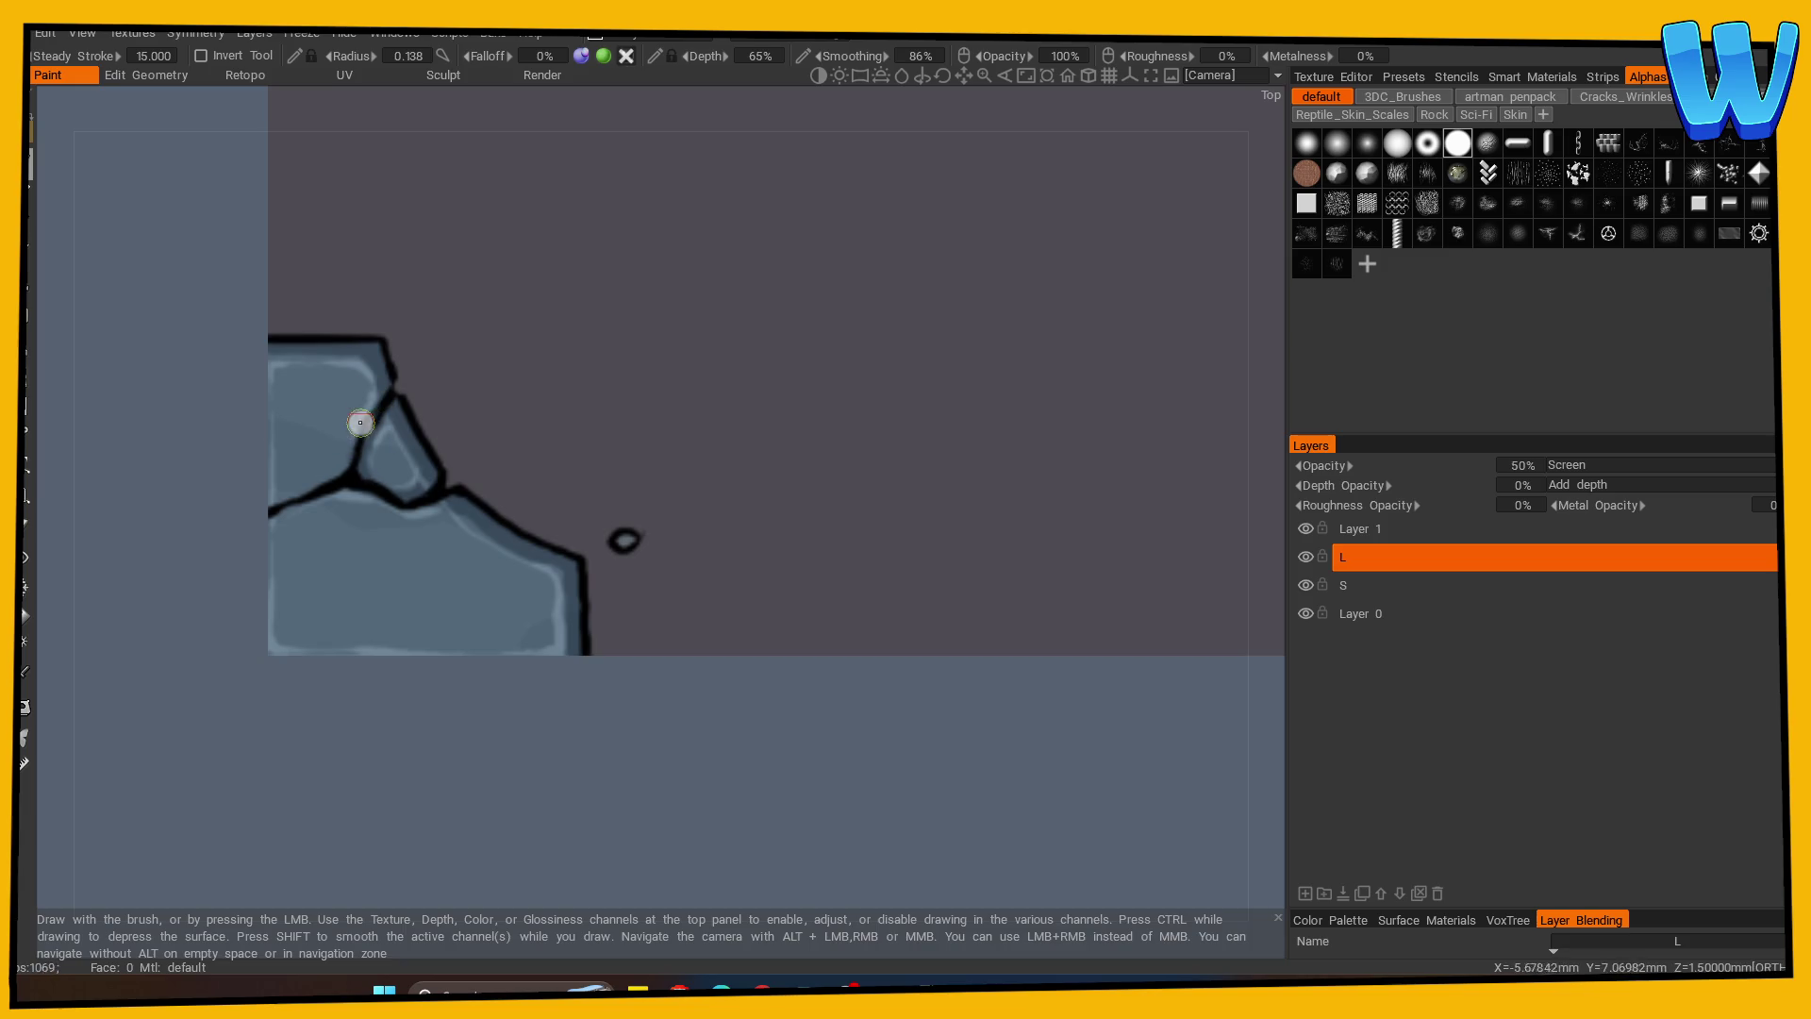
key(e)
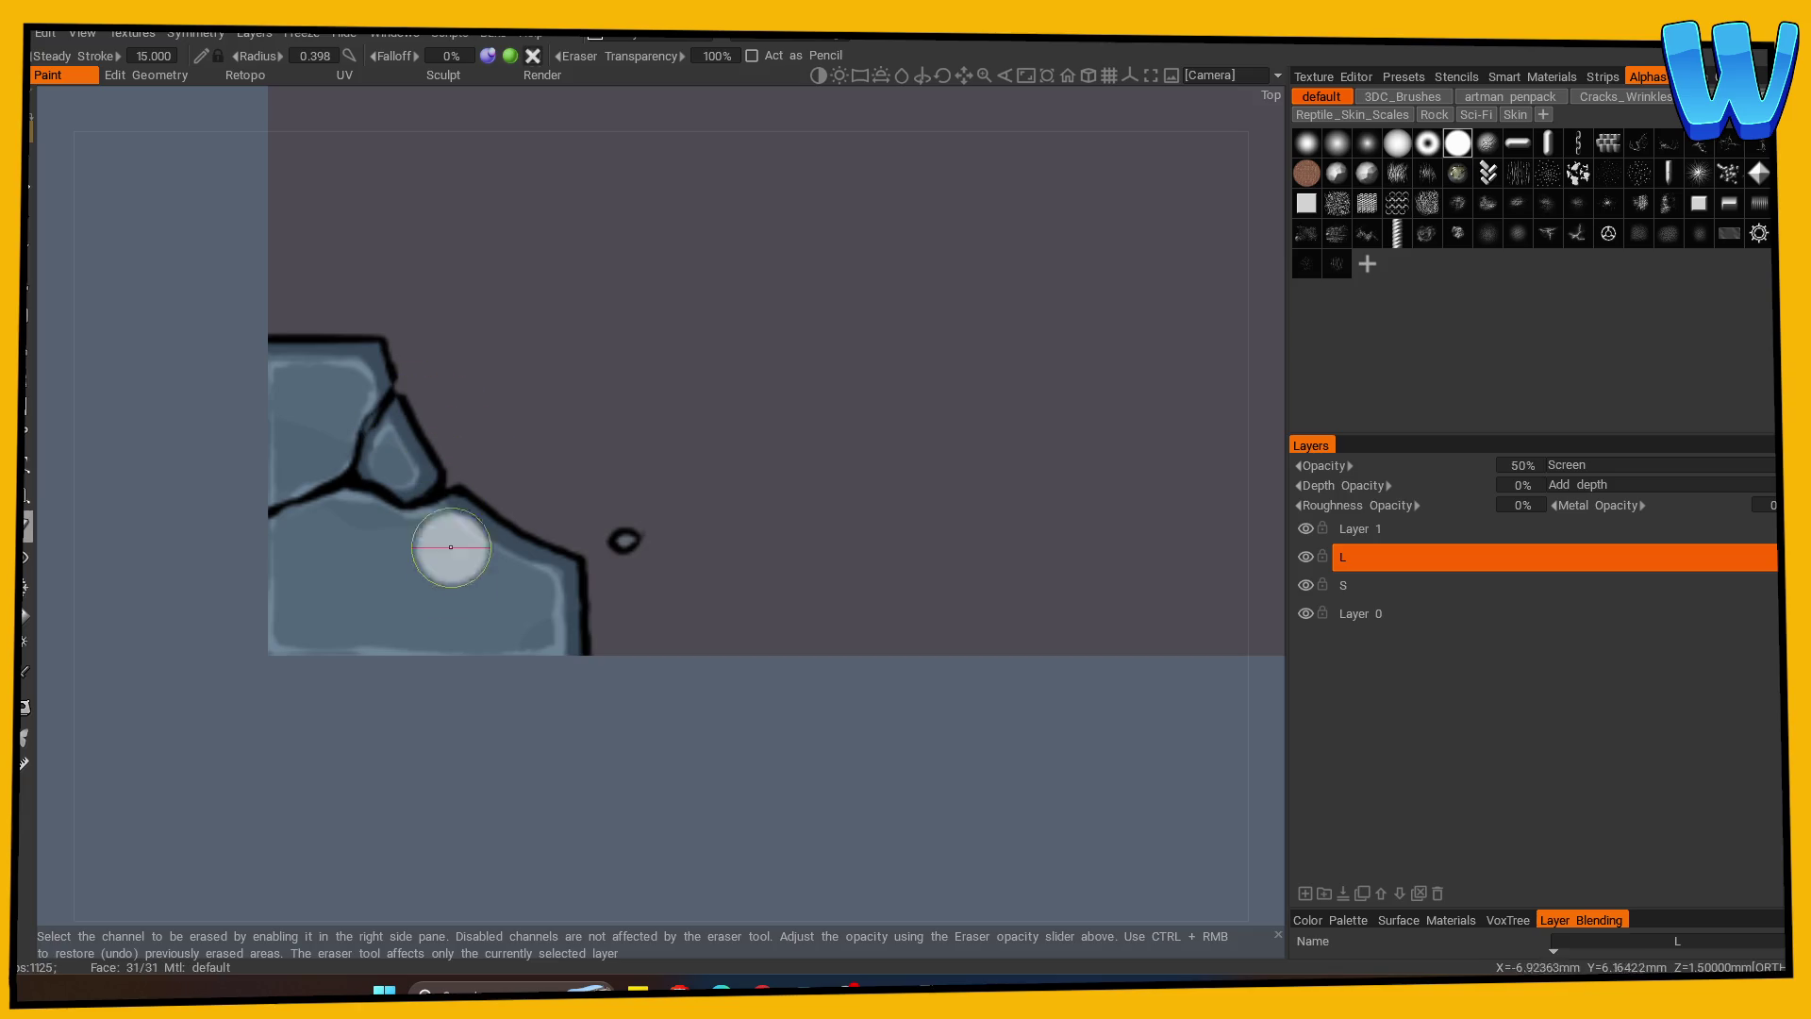
key(b)
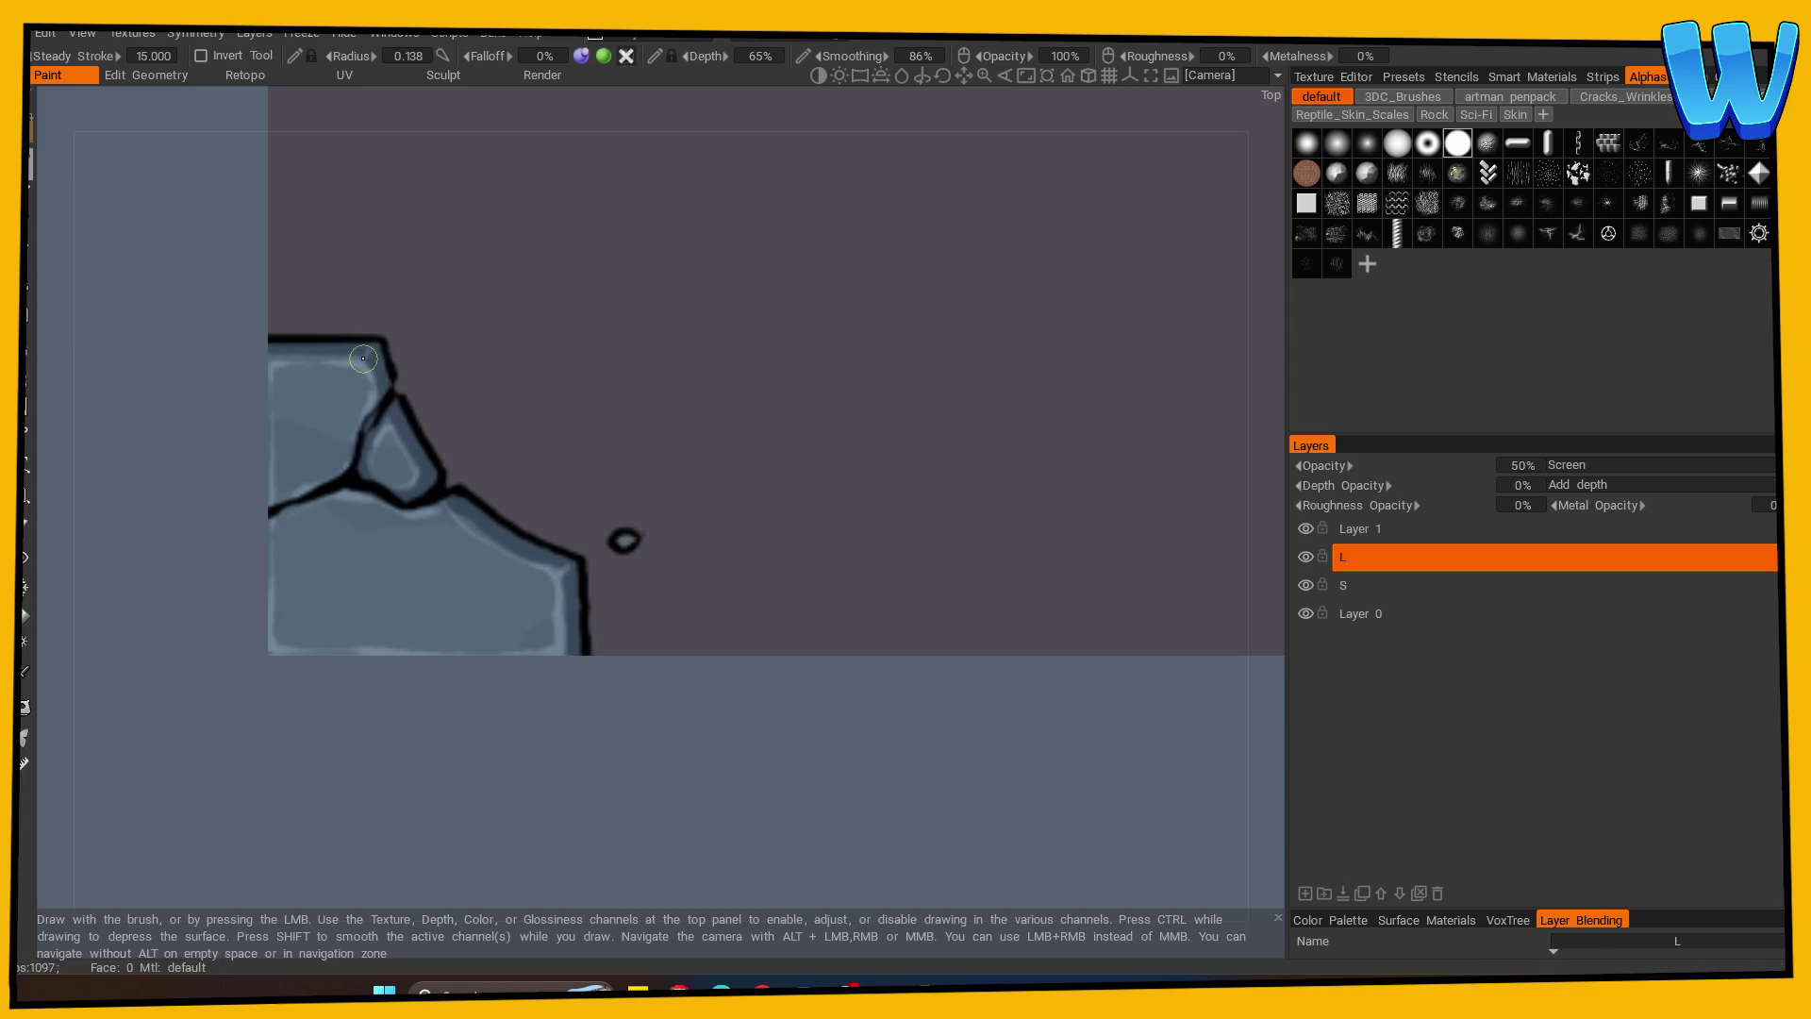
mouse_move(485, 488)
middle_down()
mouse_move(416, 788)
mouse_move(942, 732)
mouse_move(401, 672)
mouse_move(607, 654)
mouse_move(491, 688)
mouse_move(518, 723)
mouse_move(638, 639)
mouse_move(849, 825)
mouse_move(906, 585)
mouse_move(883, 369)
mouse_move(909, 574)
mouse_move(891, 562)
middle_up()
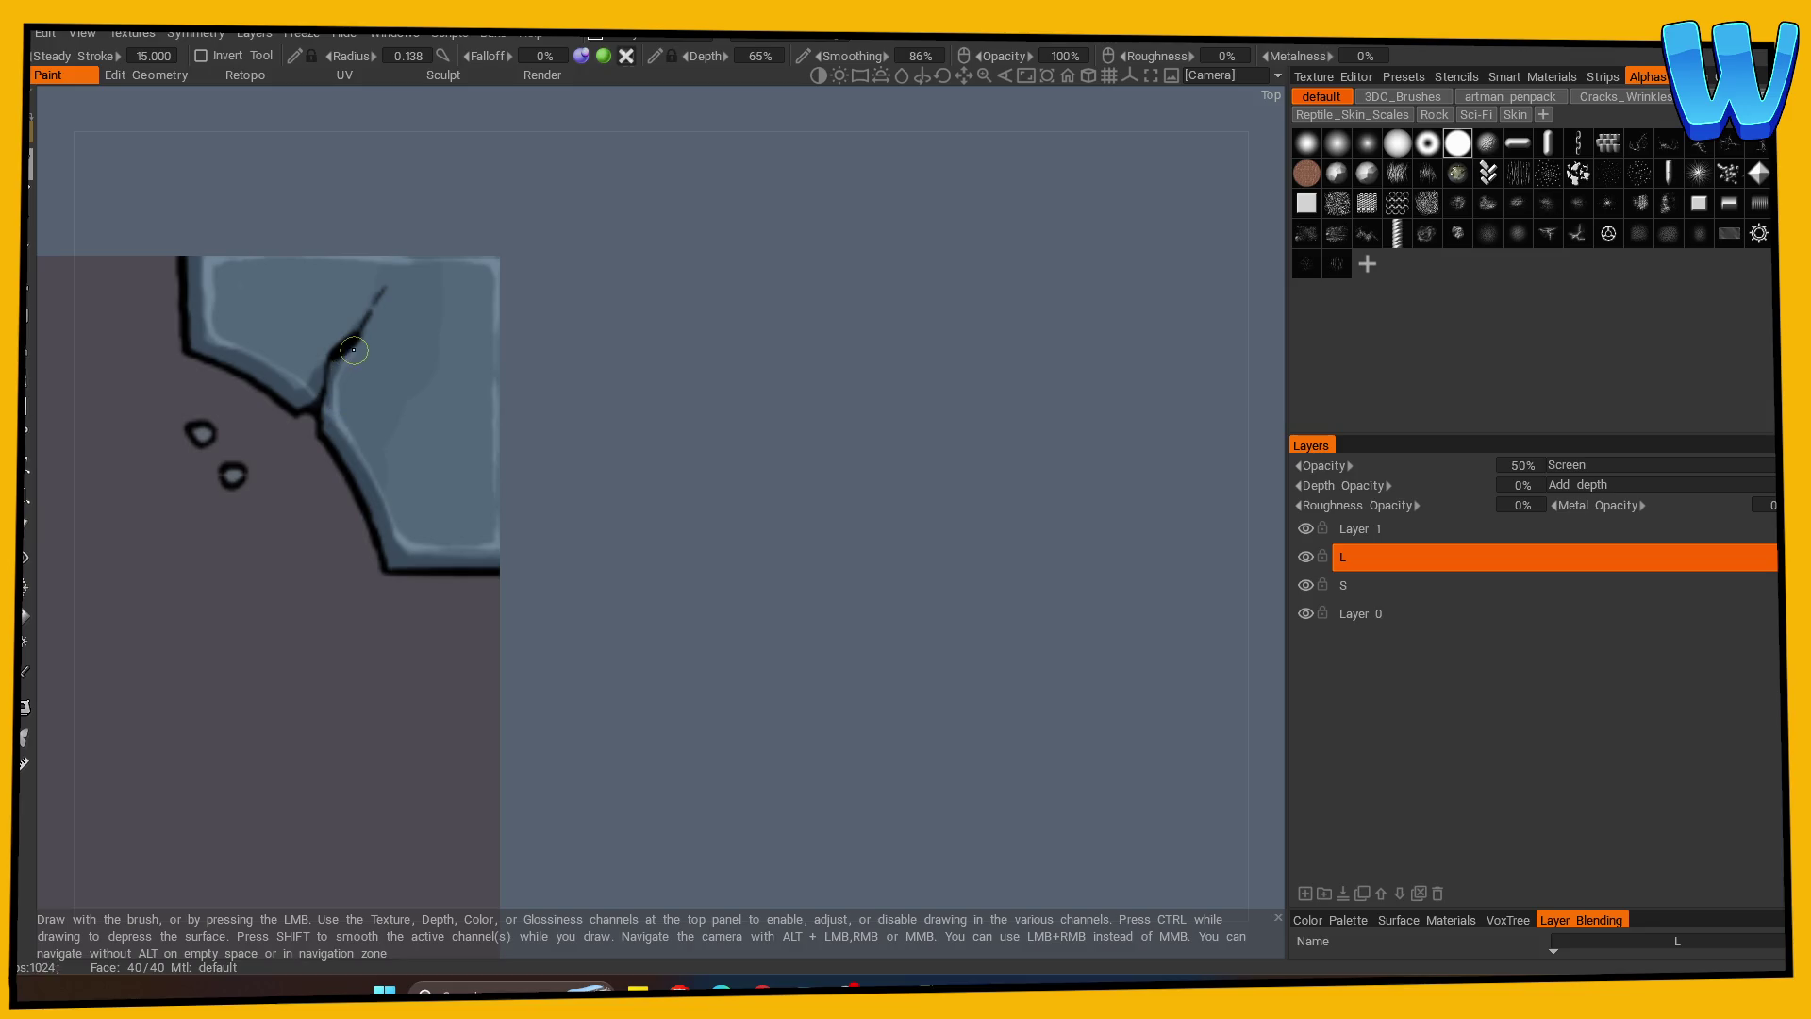
drag(355, 308, 344, 334)
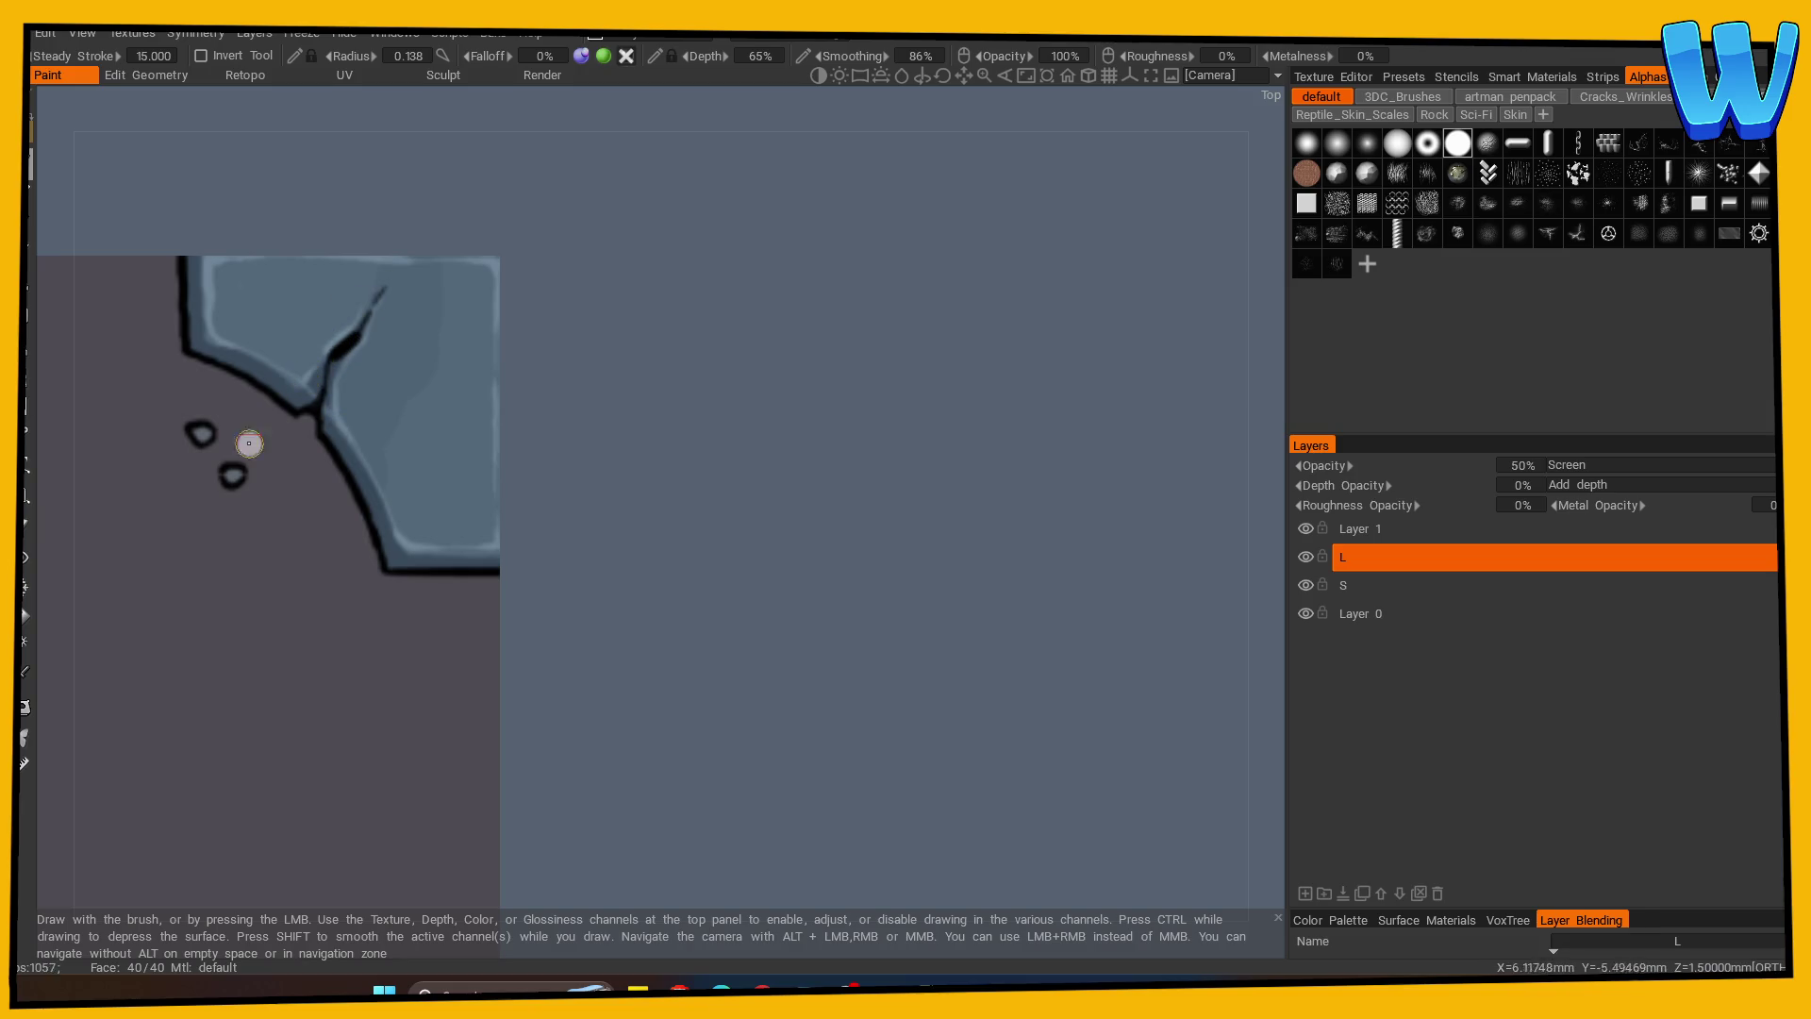
Toggle the eraser and back to the brush, then zoom and tilt the tile to review it.
key(e)
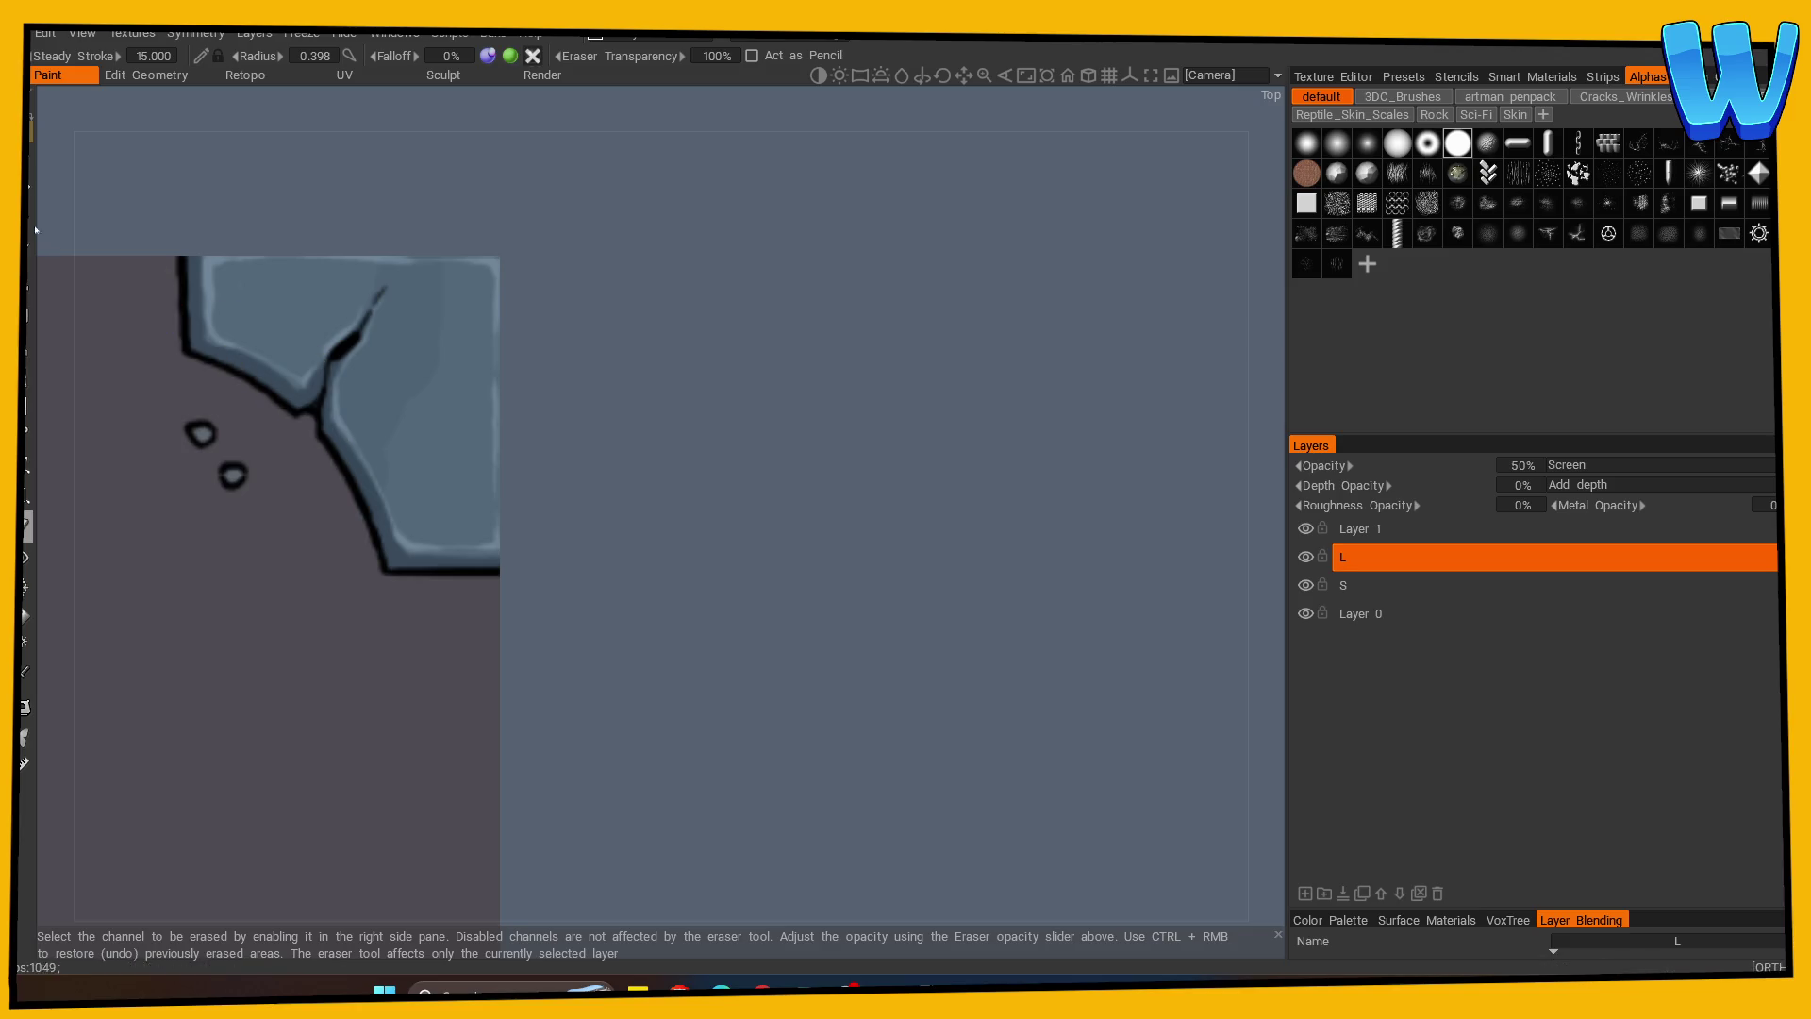
key(b)
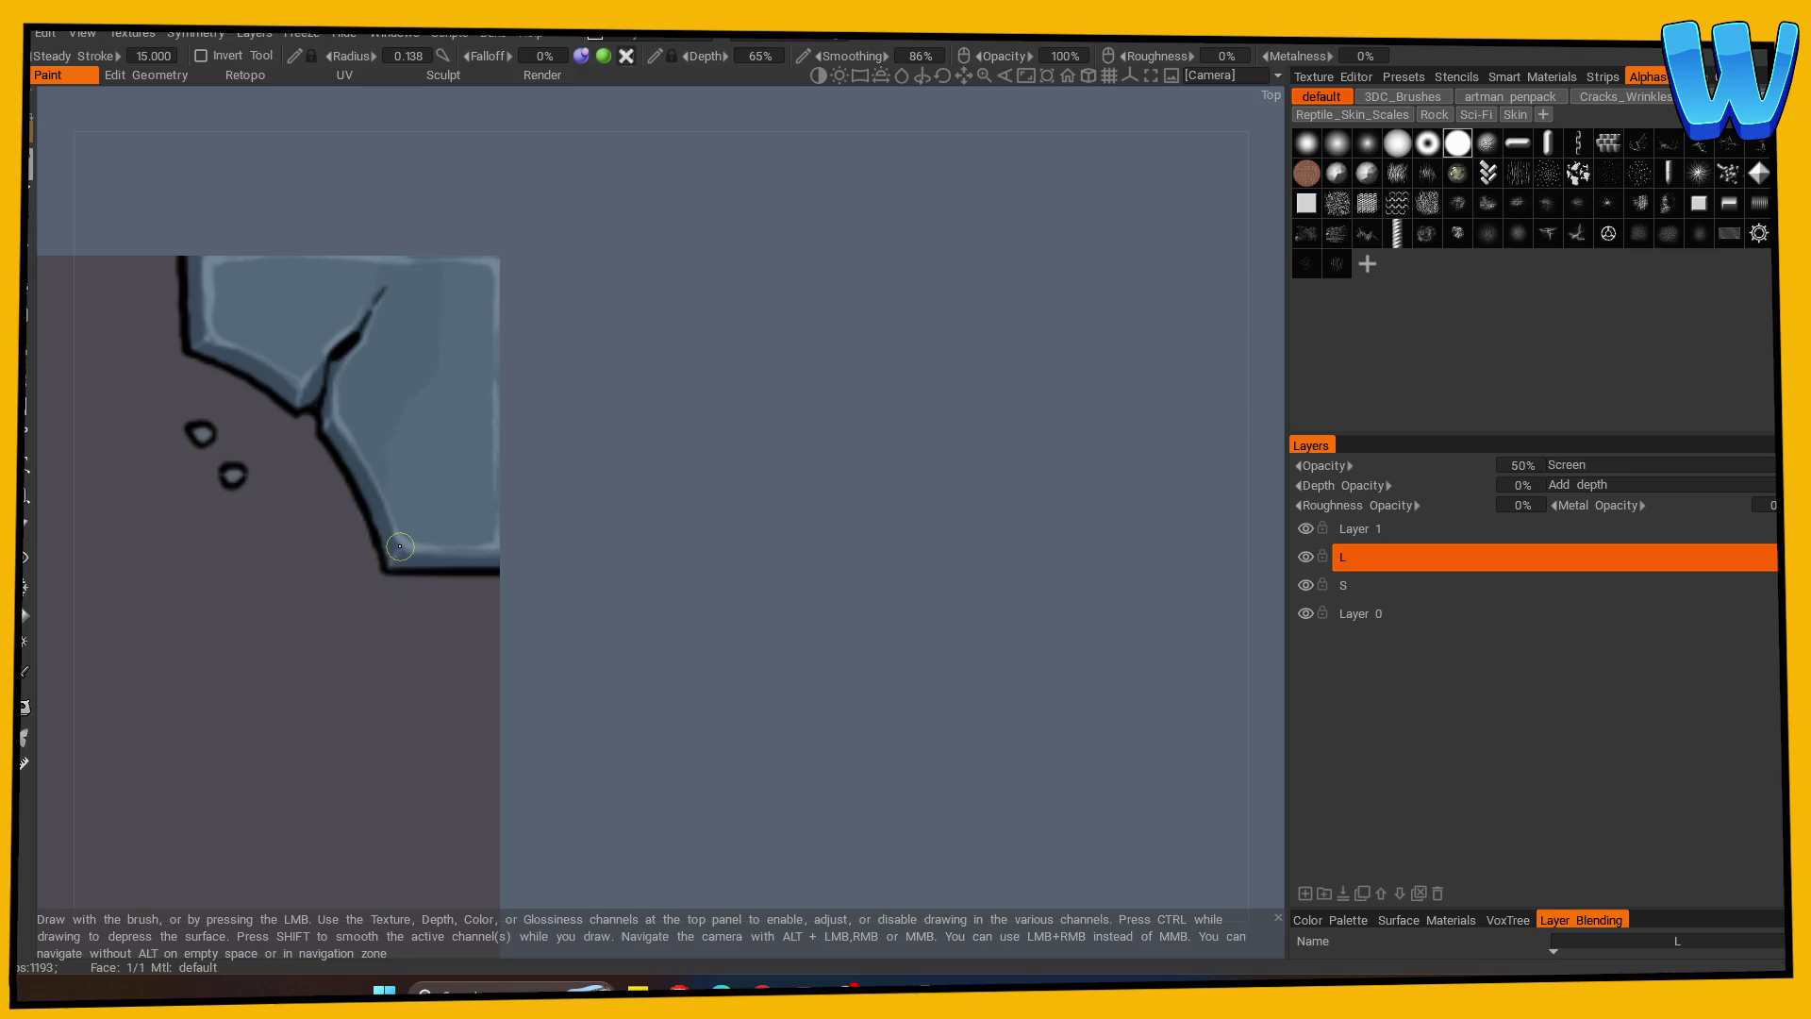
scroll(651, 642, down, 5)
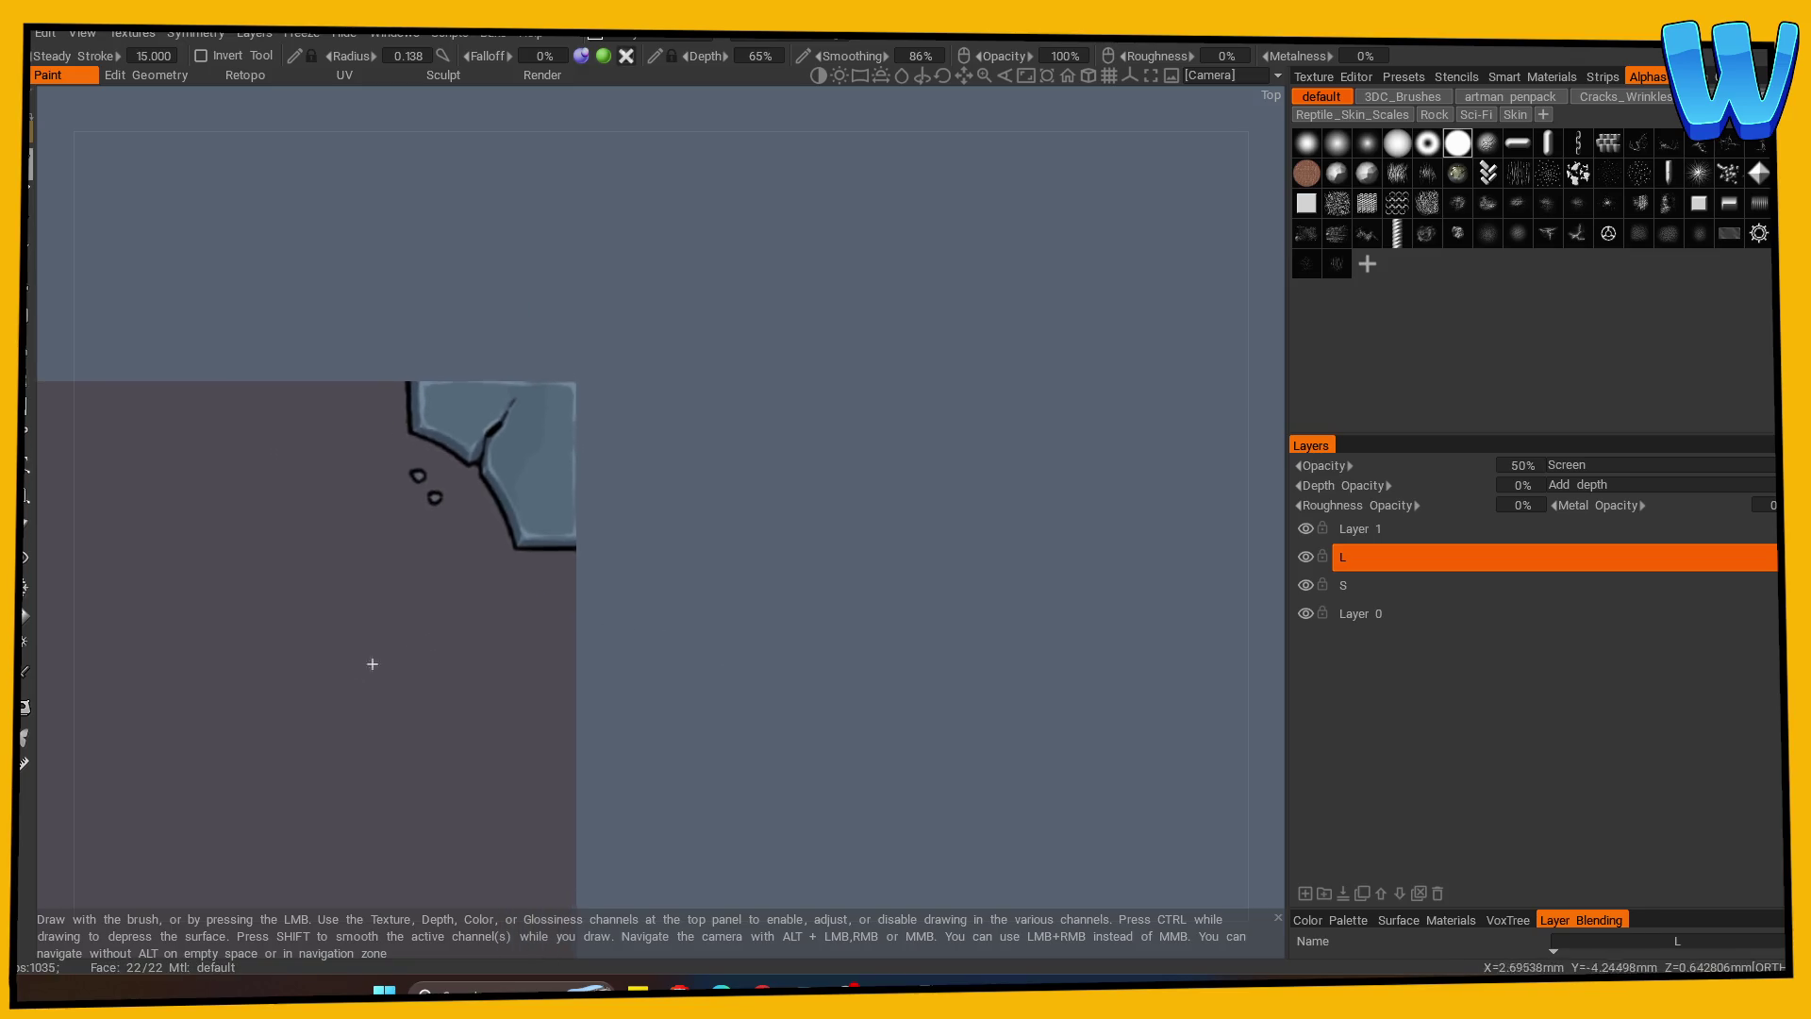
scroll(735, 258, down, 3)
scroll(493, 340, up, 5)
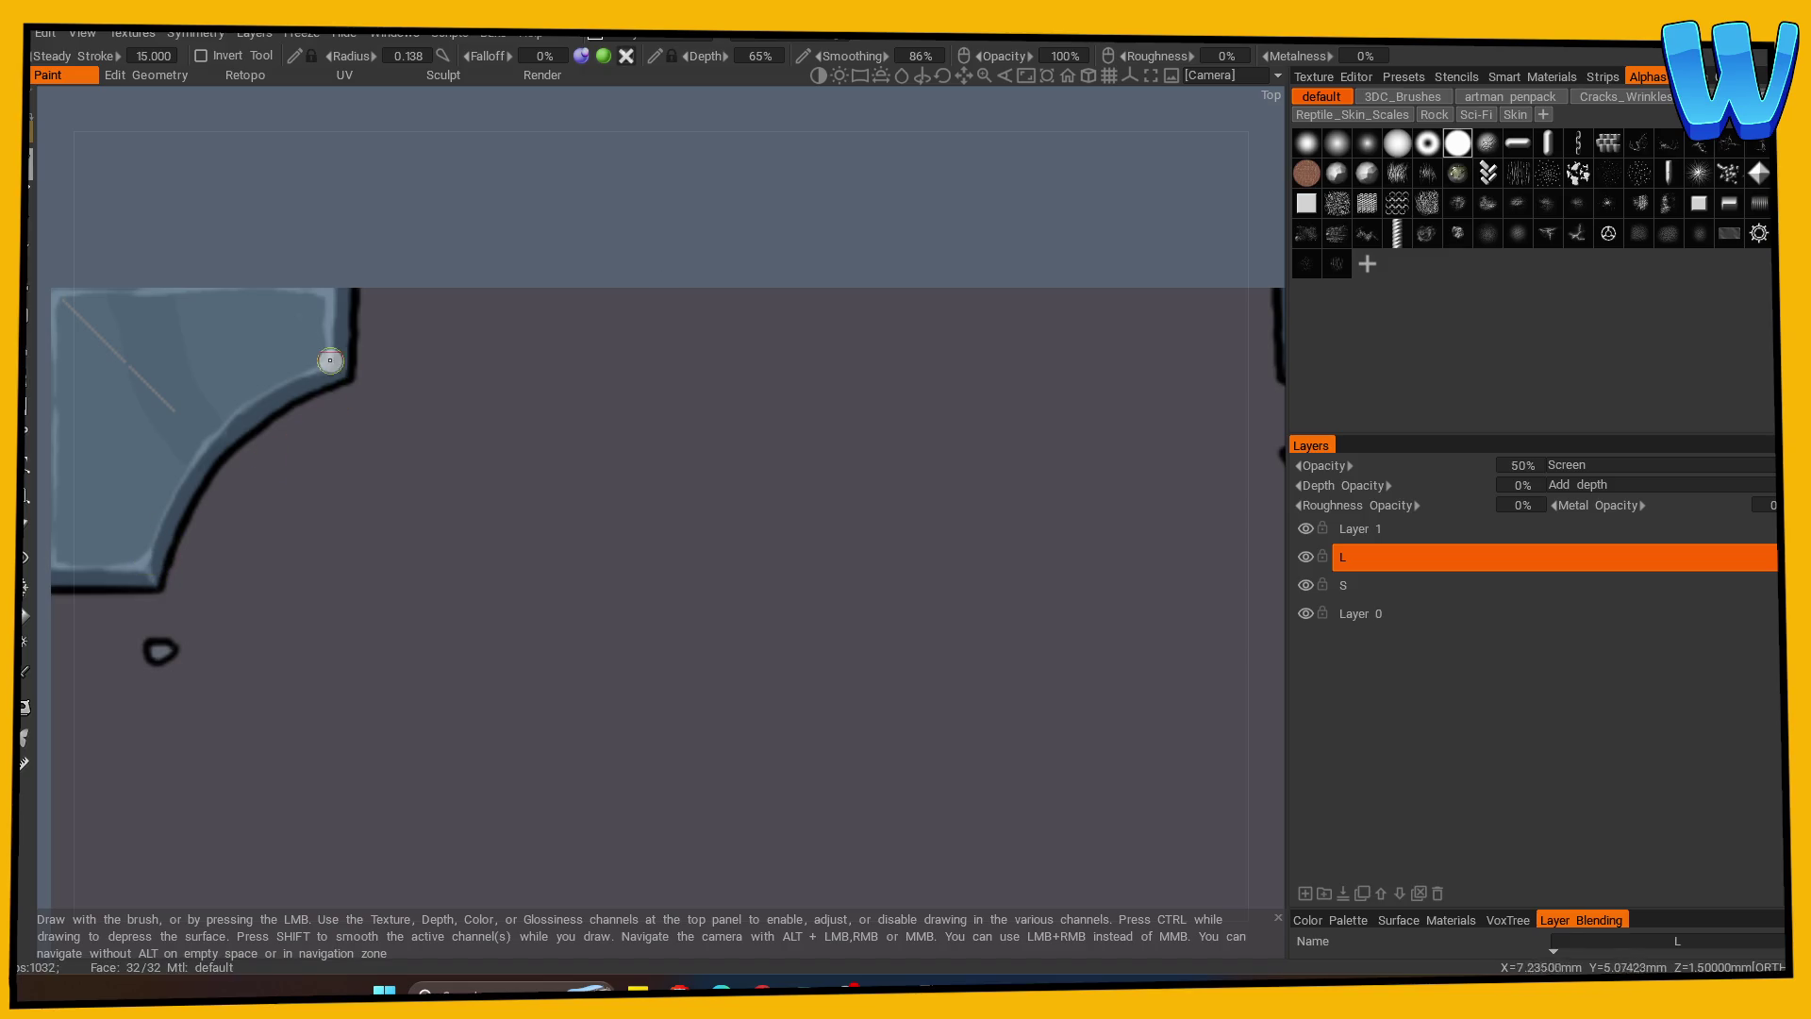
scroll(623, 262, down, 3)
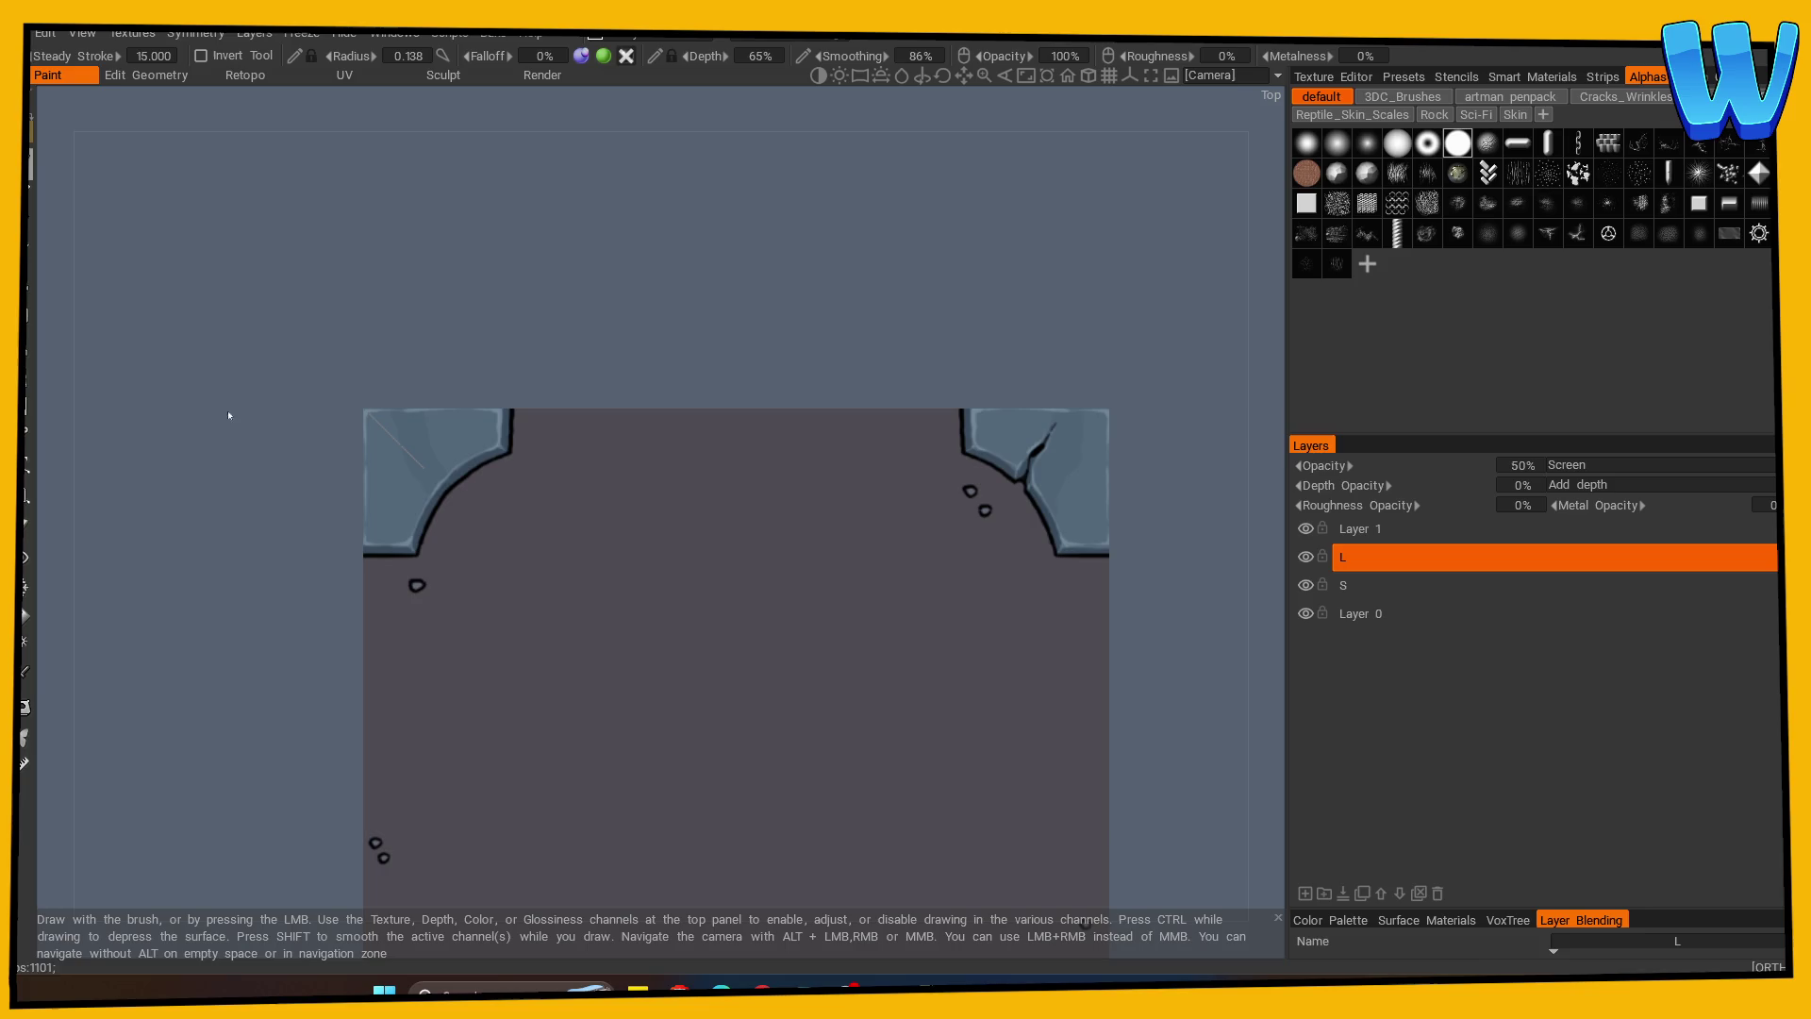
scroll(1015, 590, up, 5)
scroll(685, 508, up, 3)
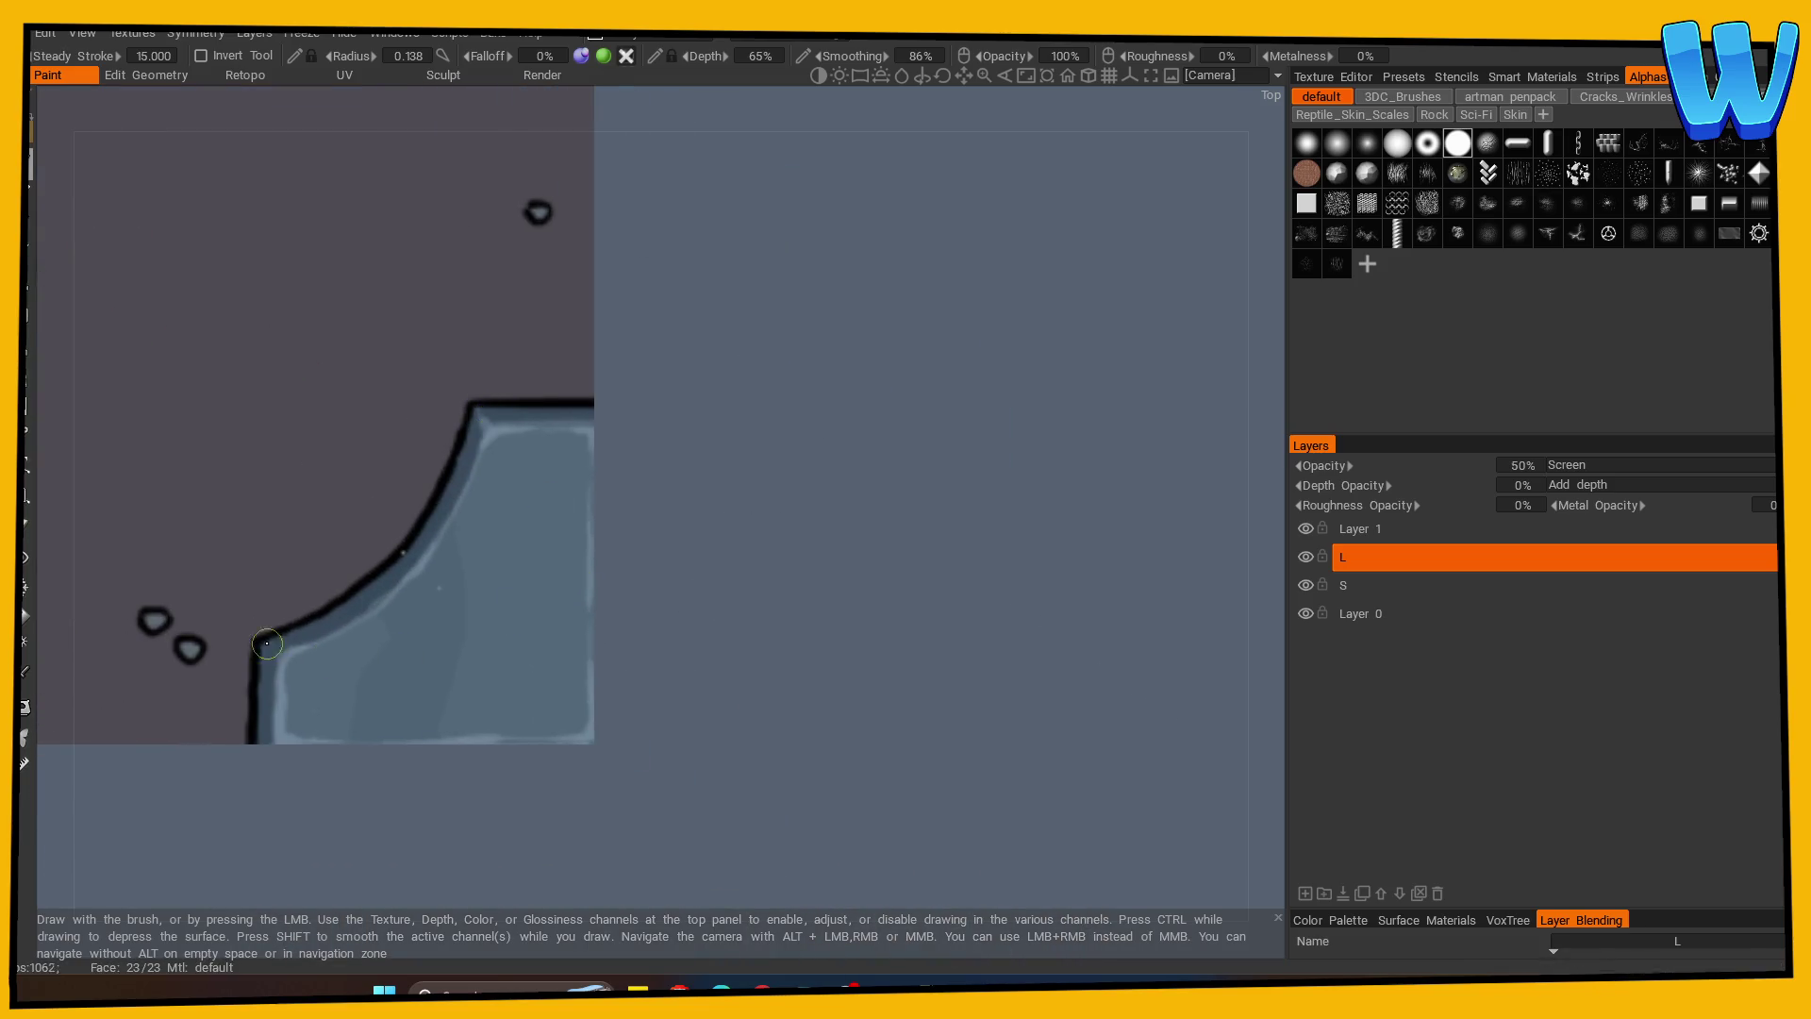
scroll(477, 739, down, 3)
mouse_move(478, 739)
mouse_down()
mouse_move(797, 679)
mouse_move(295, 739)
mouse_move(631, 719)
mouse_up()
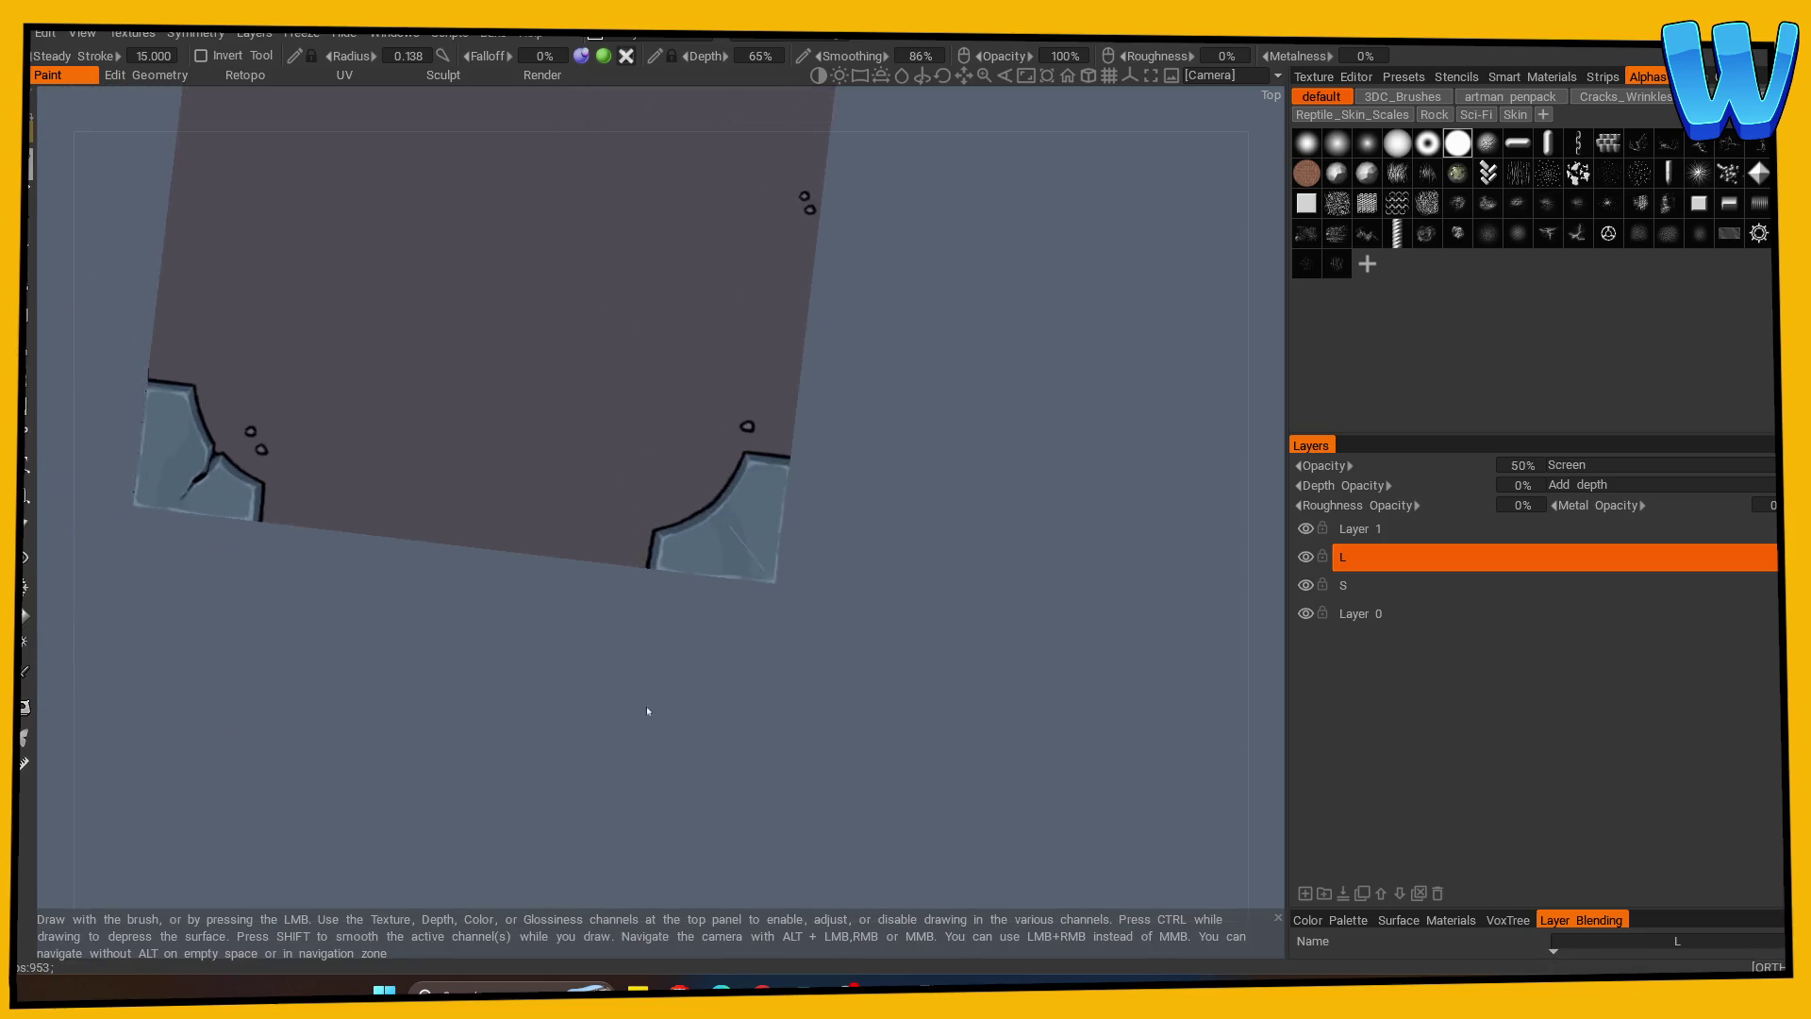
scroll(477, 732, down, 3)
drag(477, 731, 548, 534)
scroll(548, 534, up, 5)
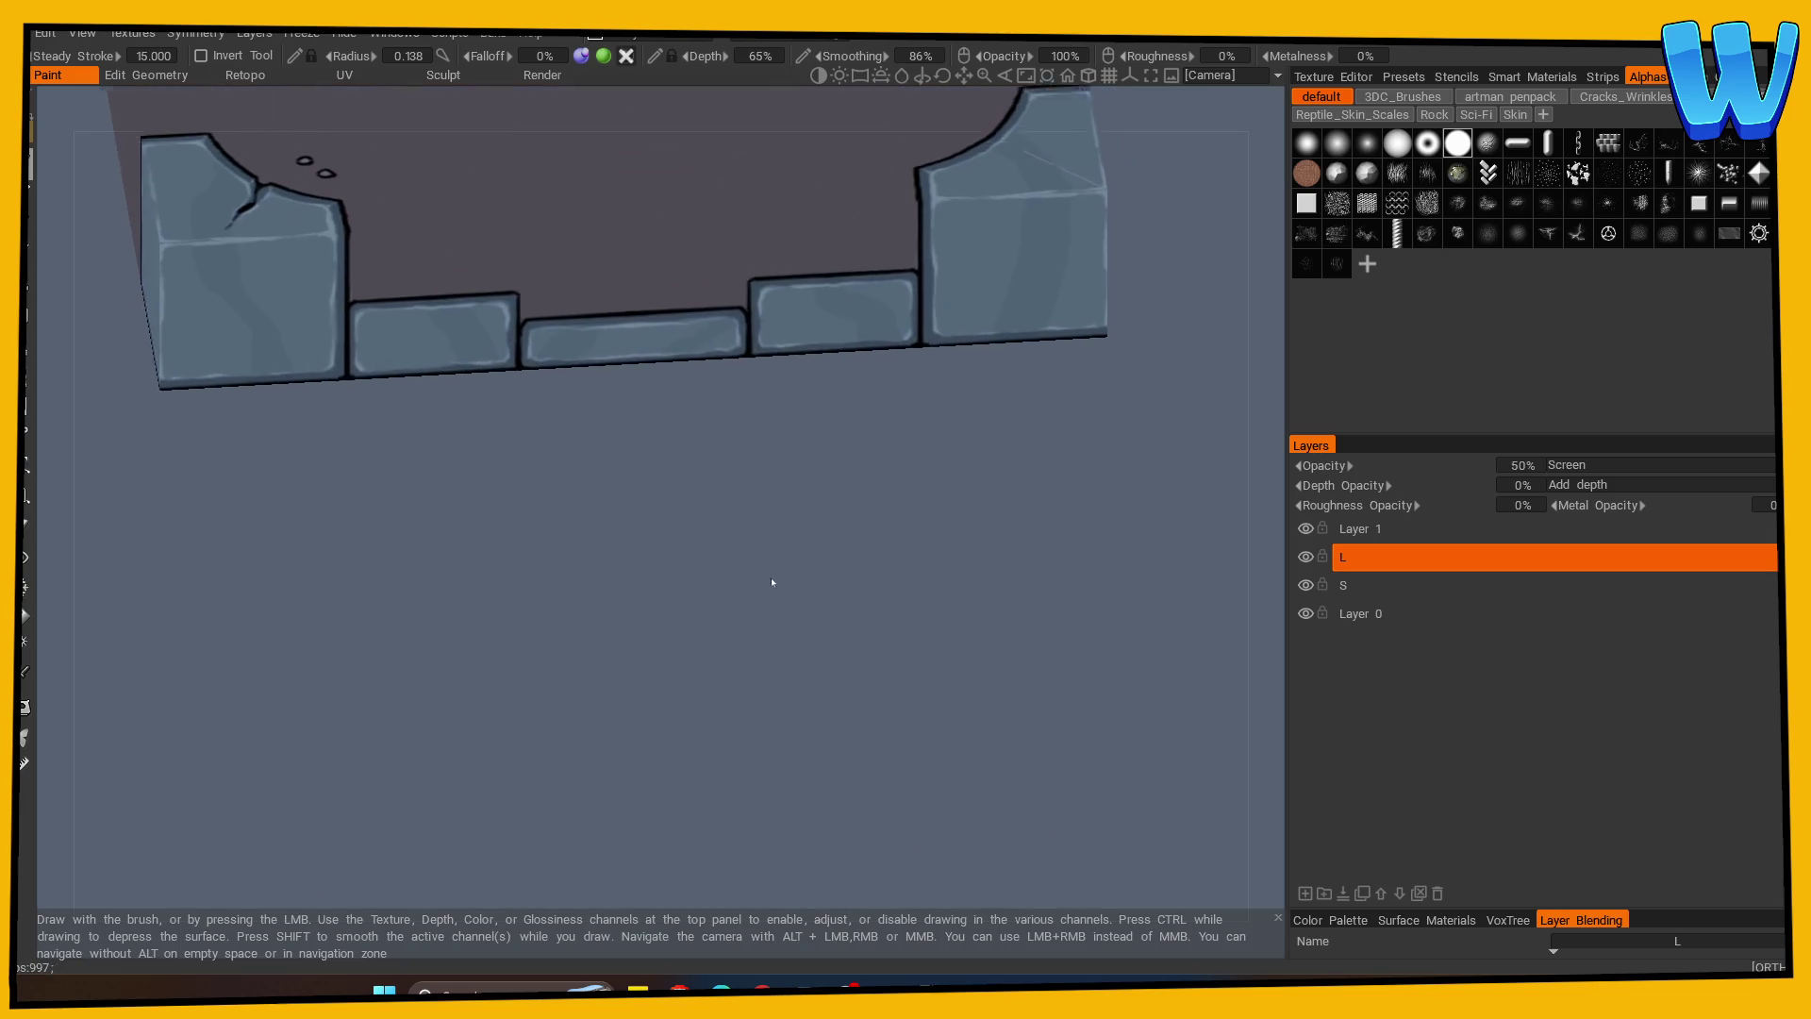
scroll(780, 575, up, 3)
drag(565, 712, 469, 562)
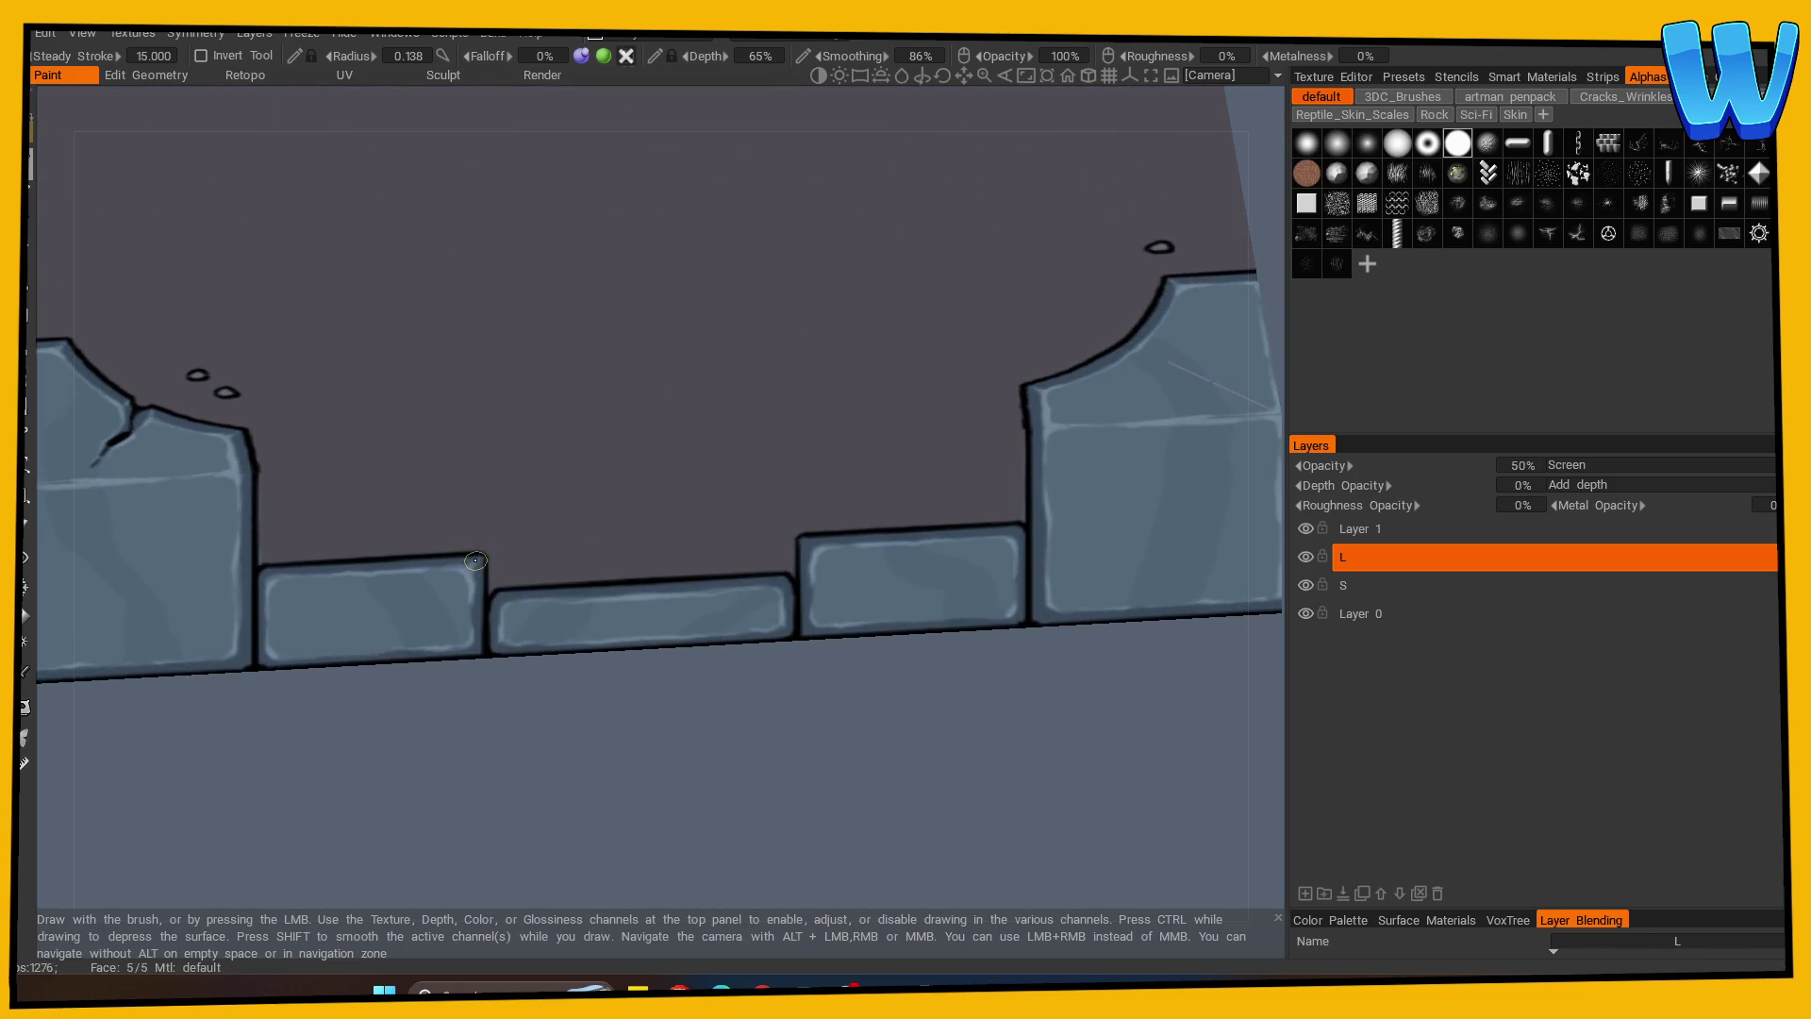
scroll(607, 735, up, 1)
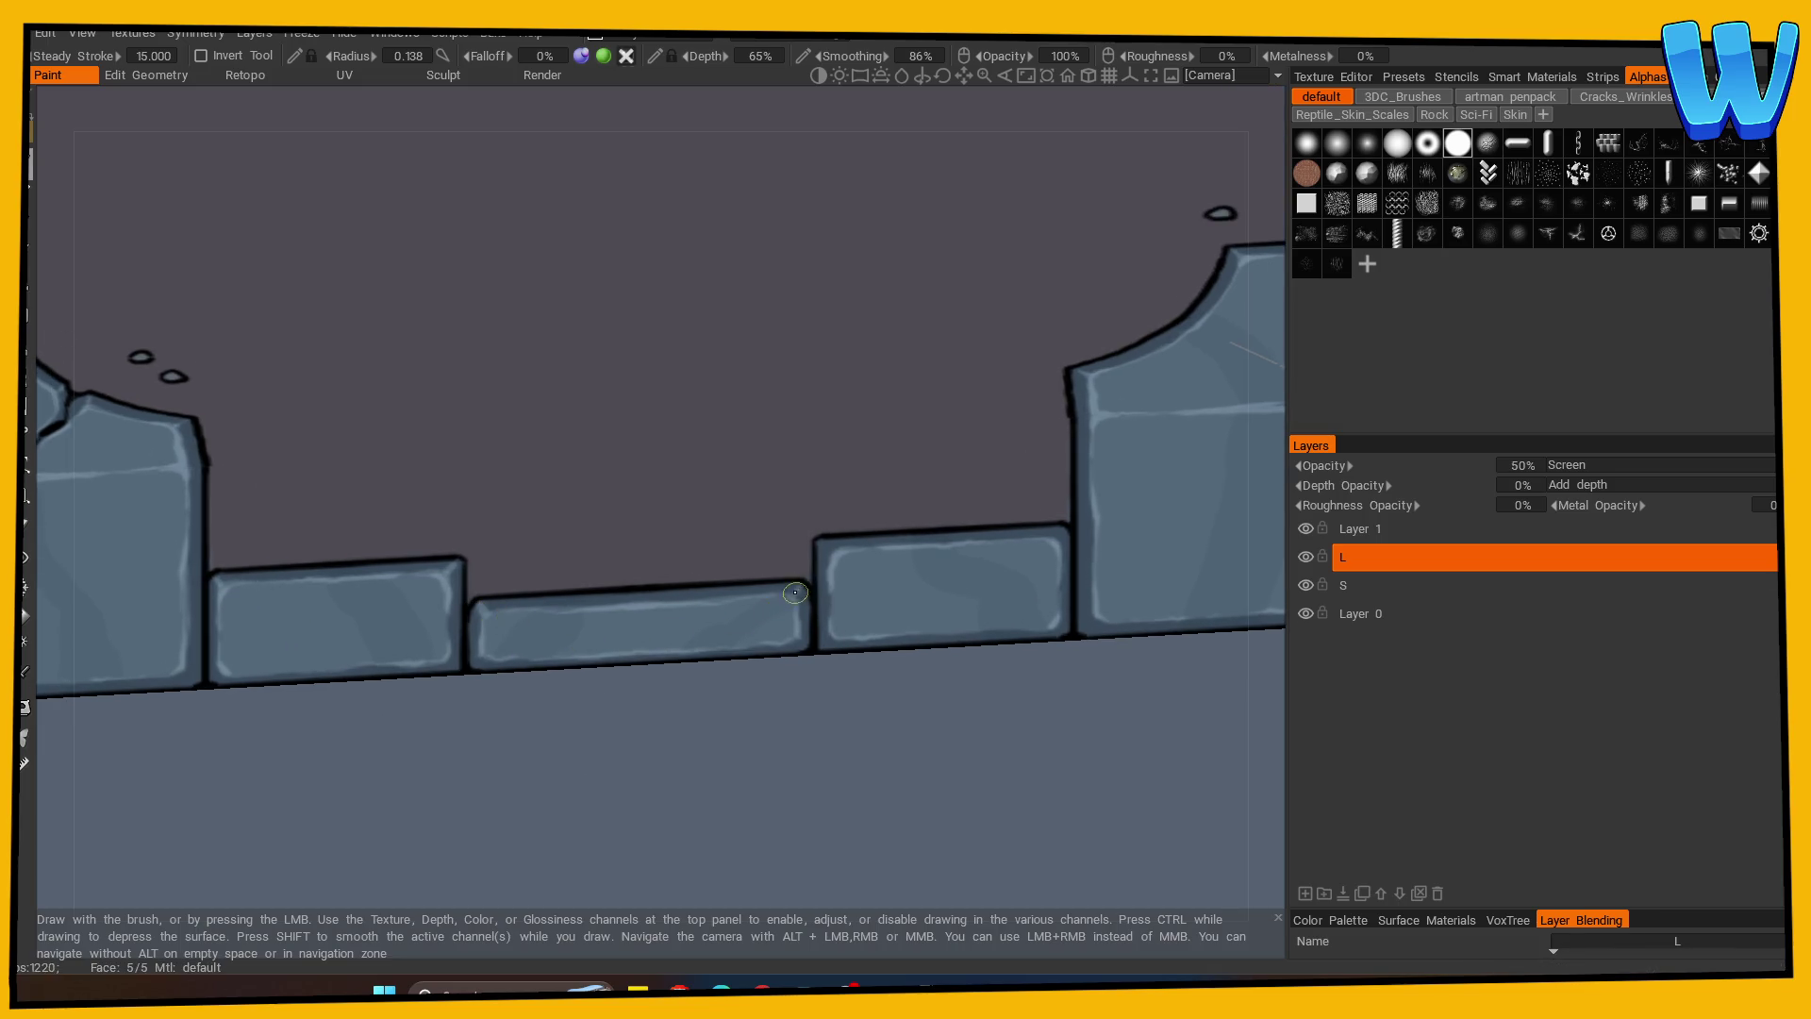
scroll(427, 736, down, 8)
drag(427, 735, 642, 765)
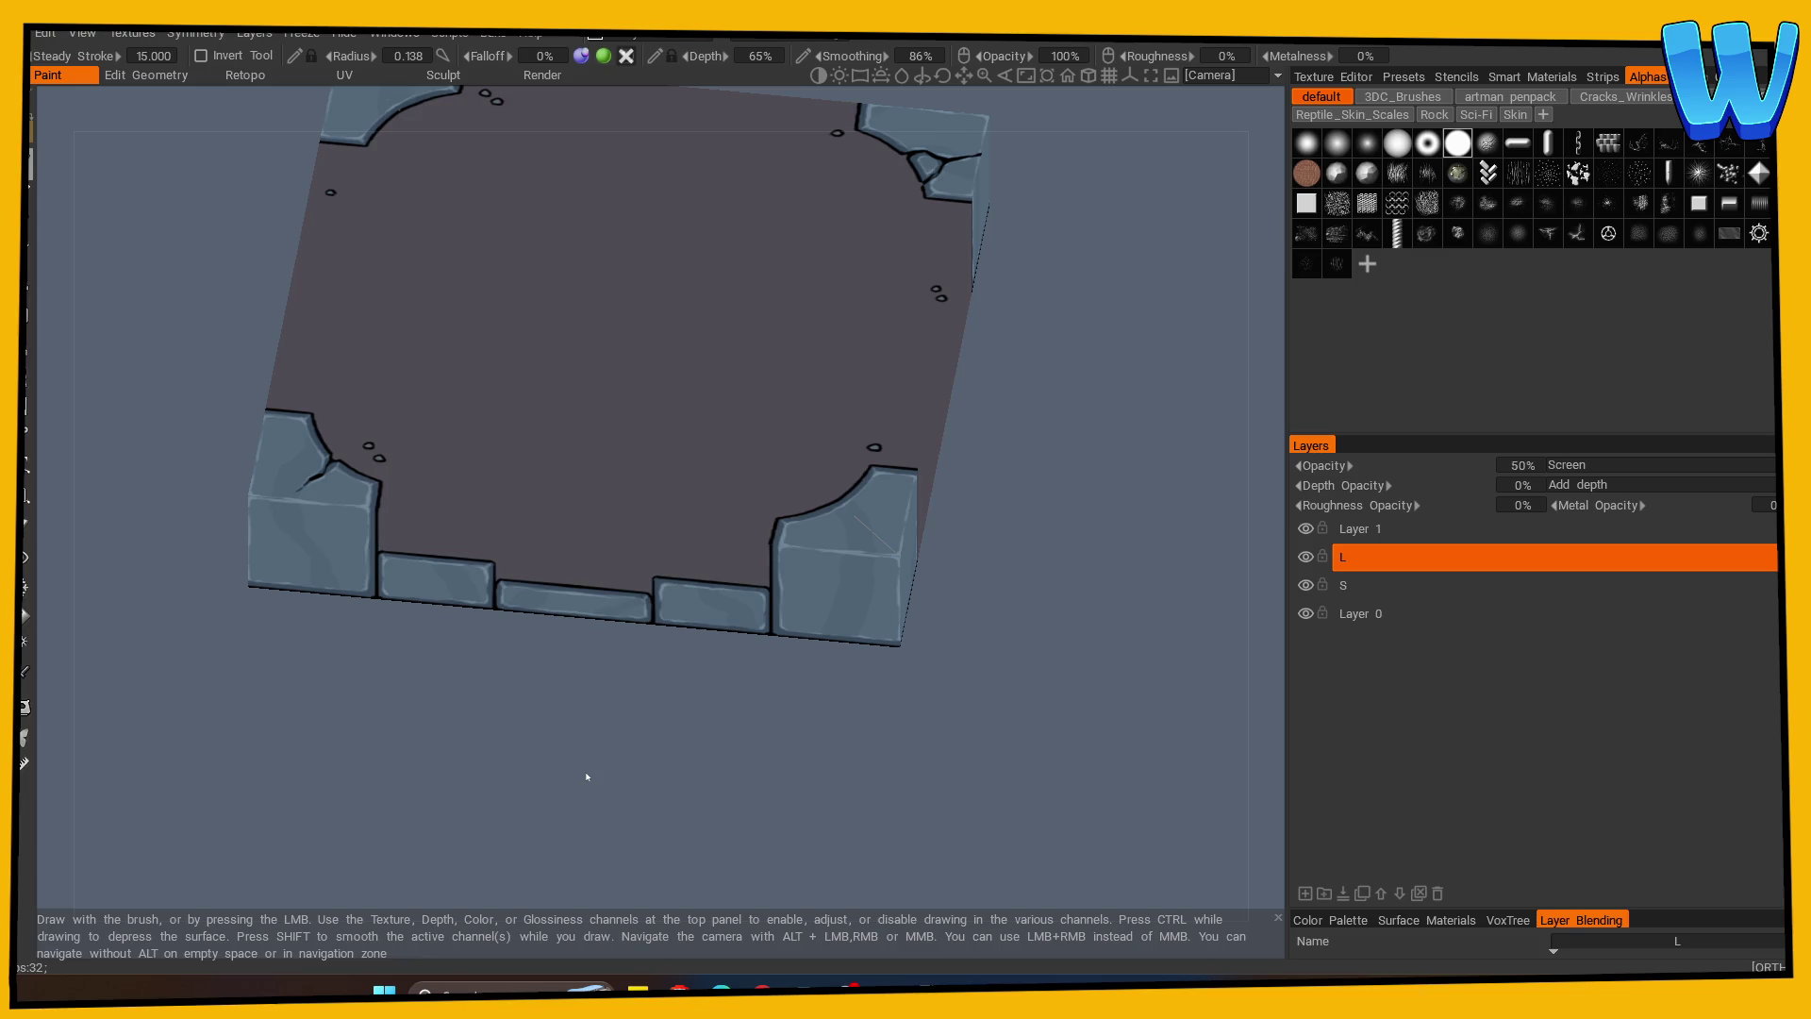
mouse_move(869, 680)
mouse_down()
mouse_move(825, 762)
mouse_move(1184, 731)
mouse_move(1128, 732)
mouse_move(1098, 804)
mouse_up()
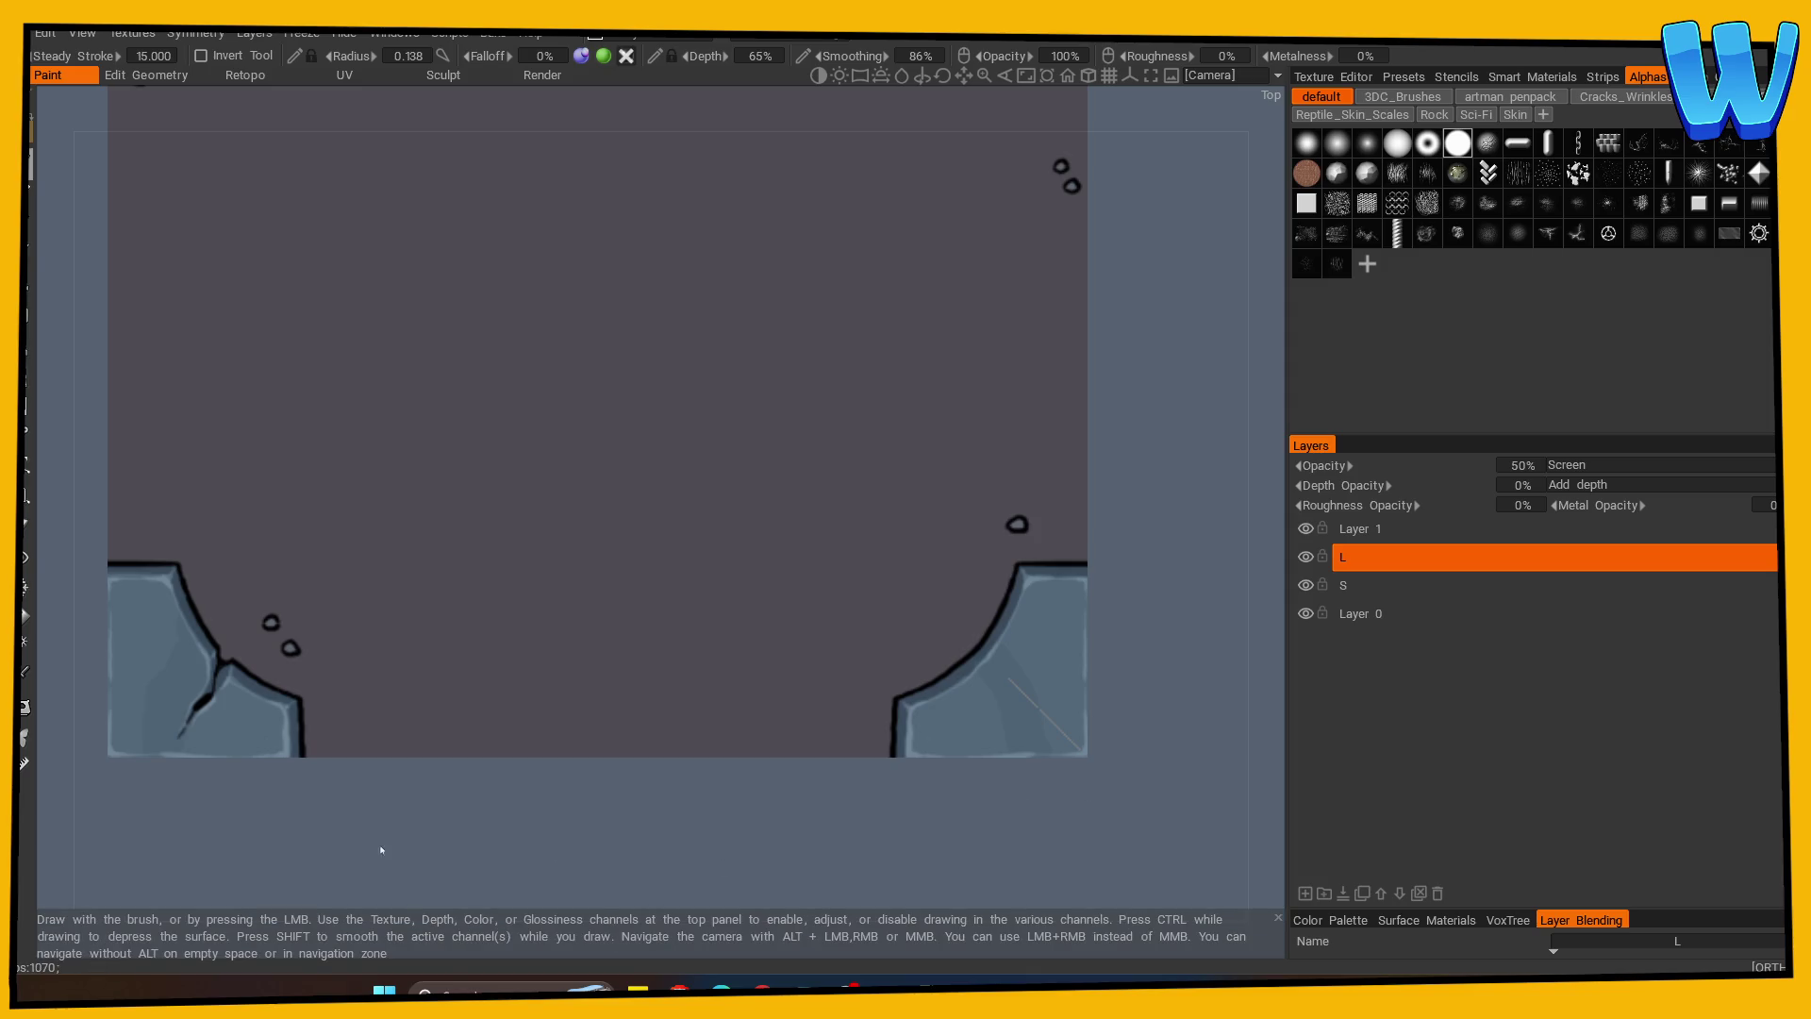
scroll(679, 768, up, 4)
Sample the dark outline colour and paint a small pebble ring beside the cracked corner.
key(v)
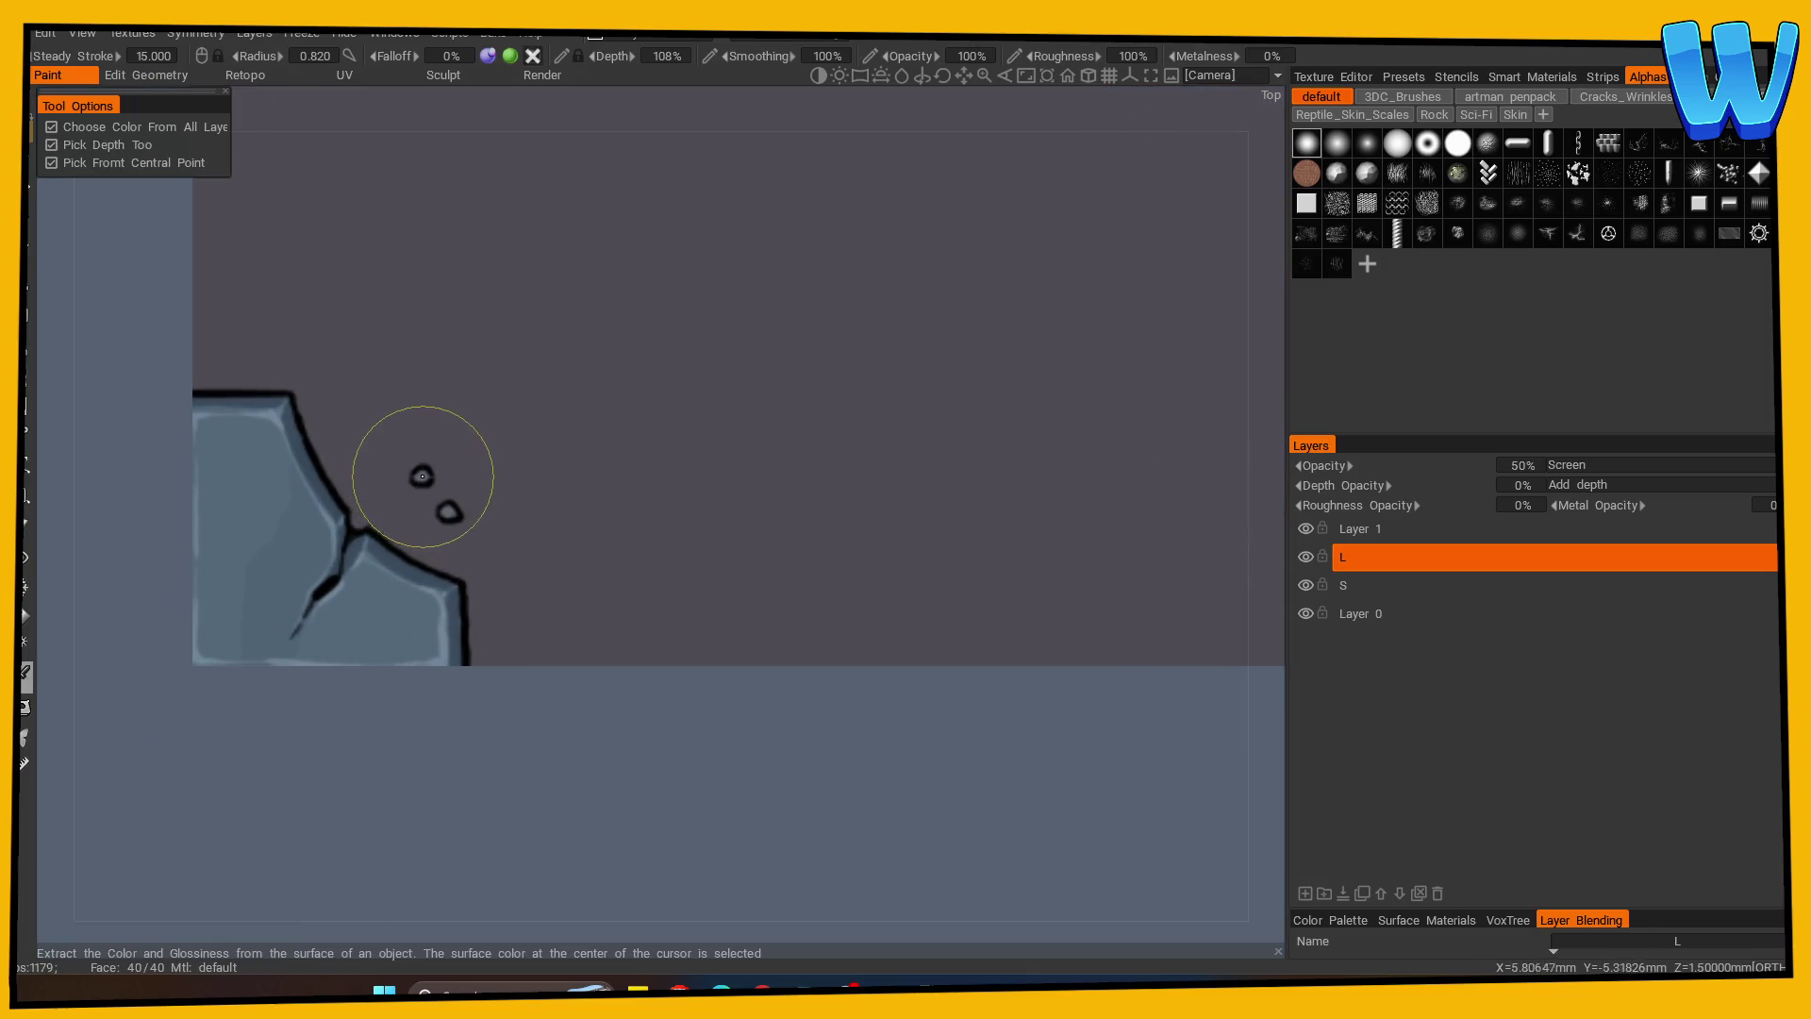
click(423, 472)
click(422, 474)
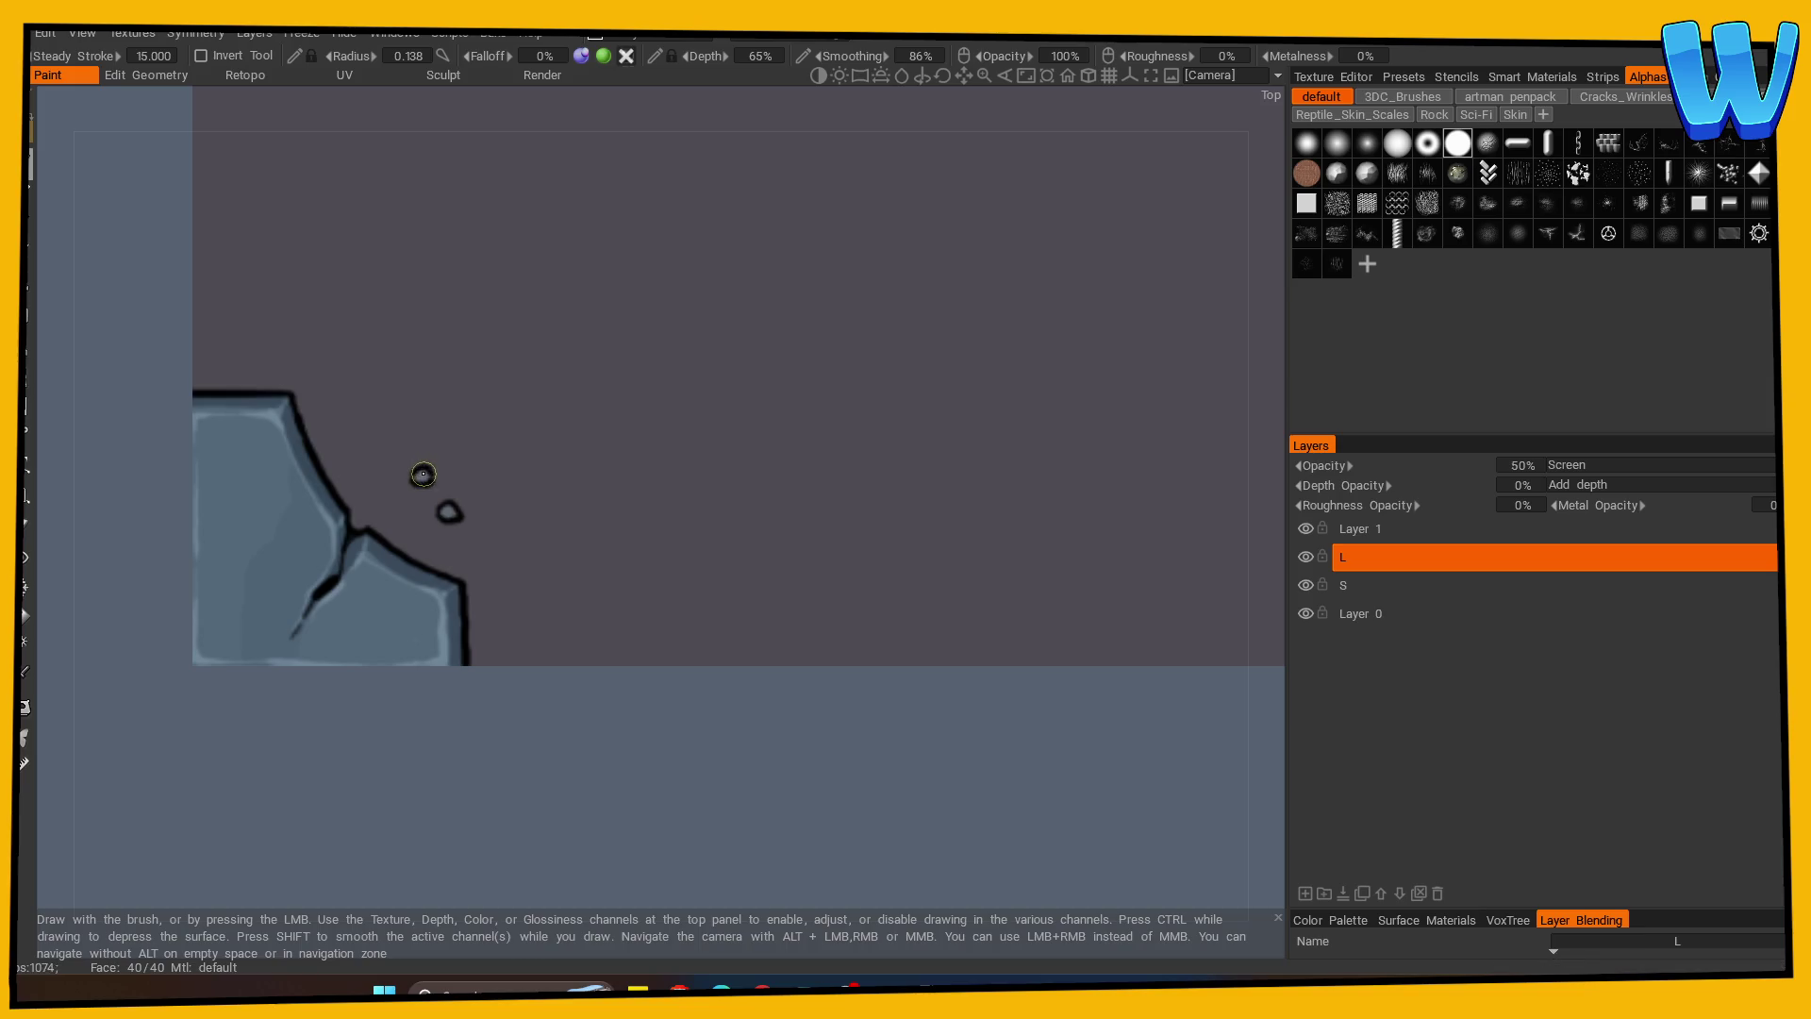
scroll(980, 735, down, 4)
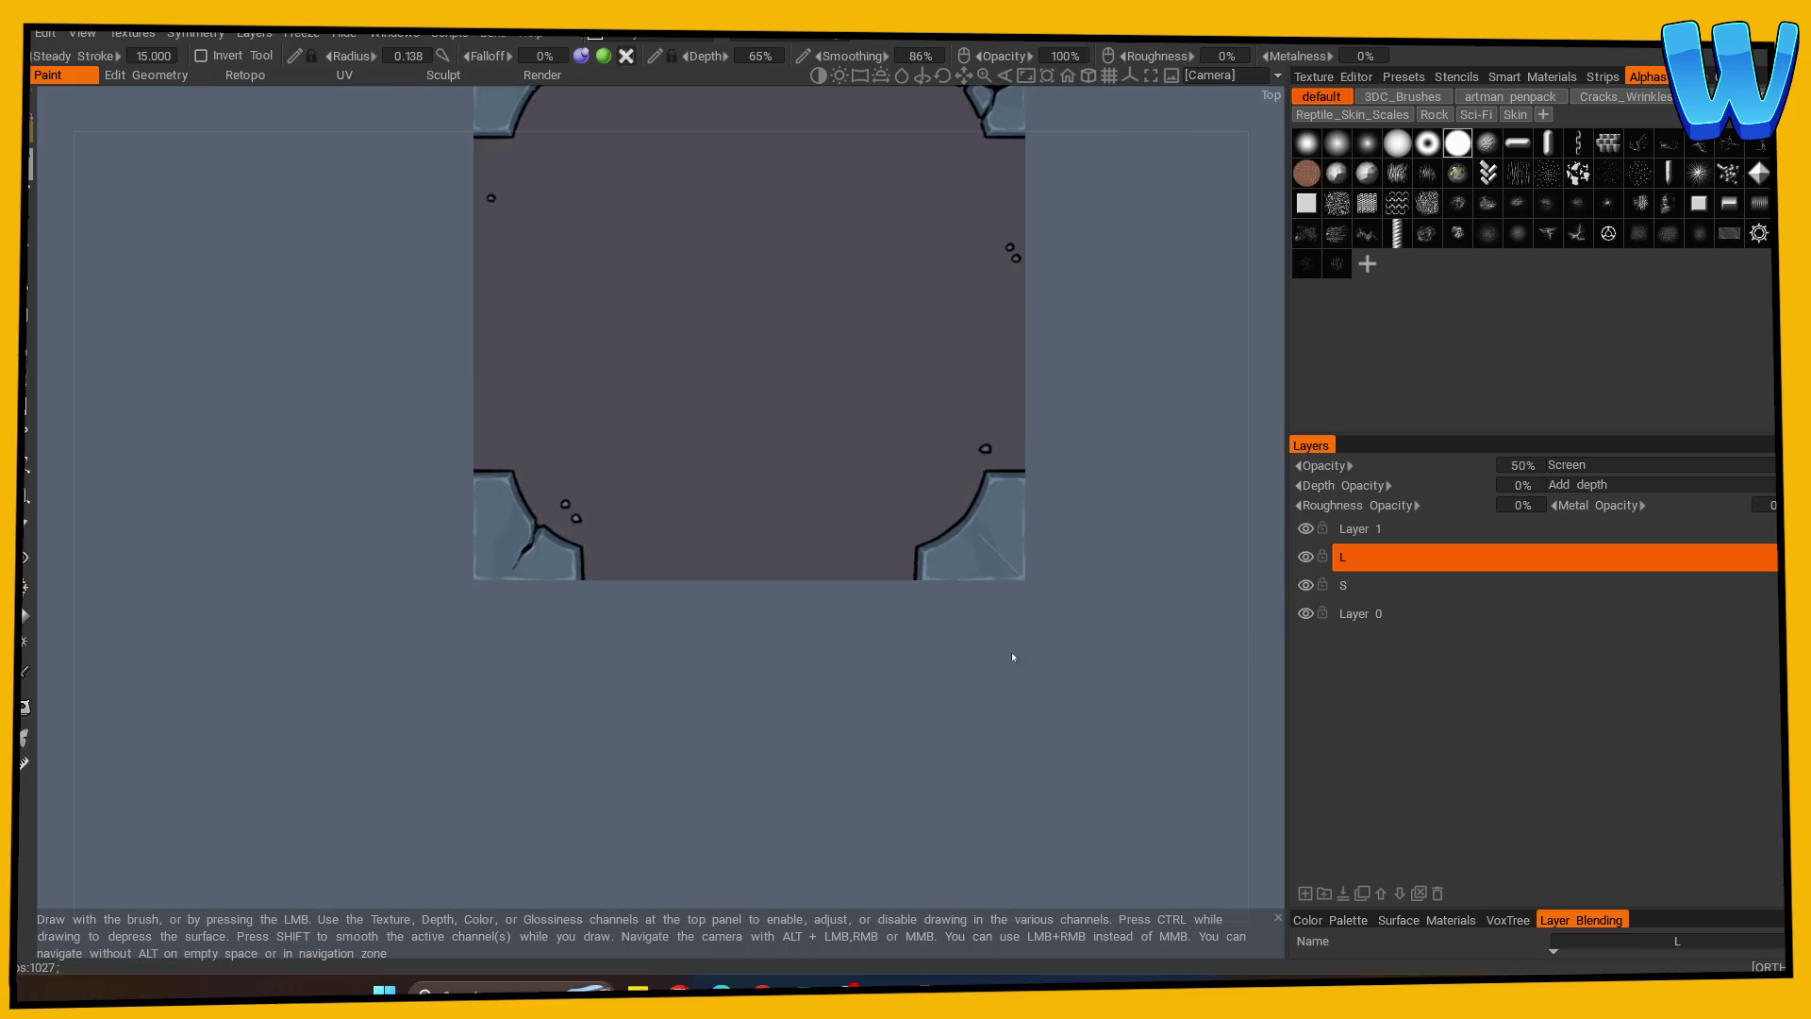
scroll(986, 659, up, 5)
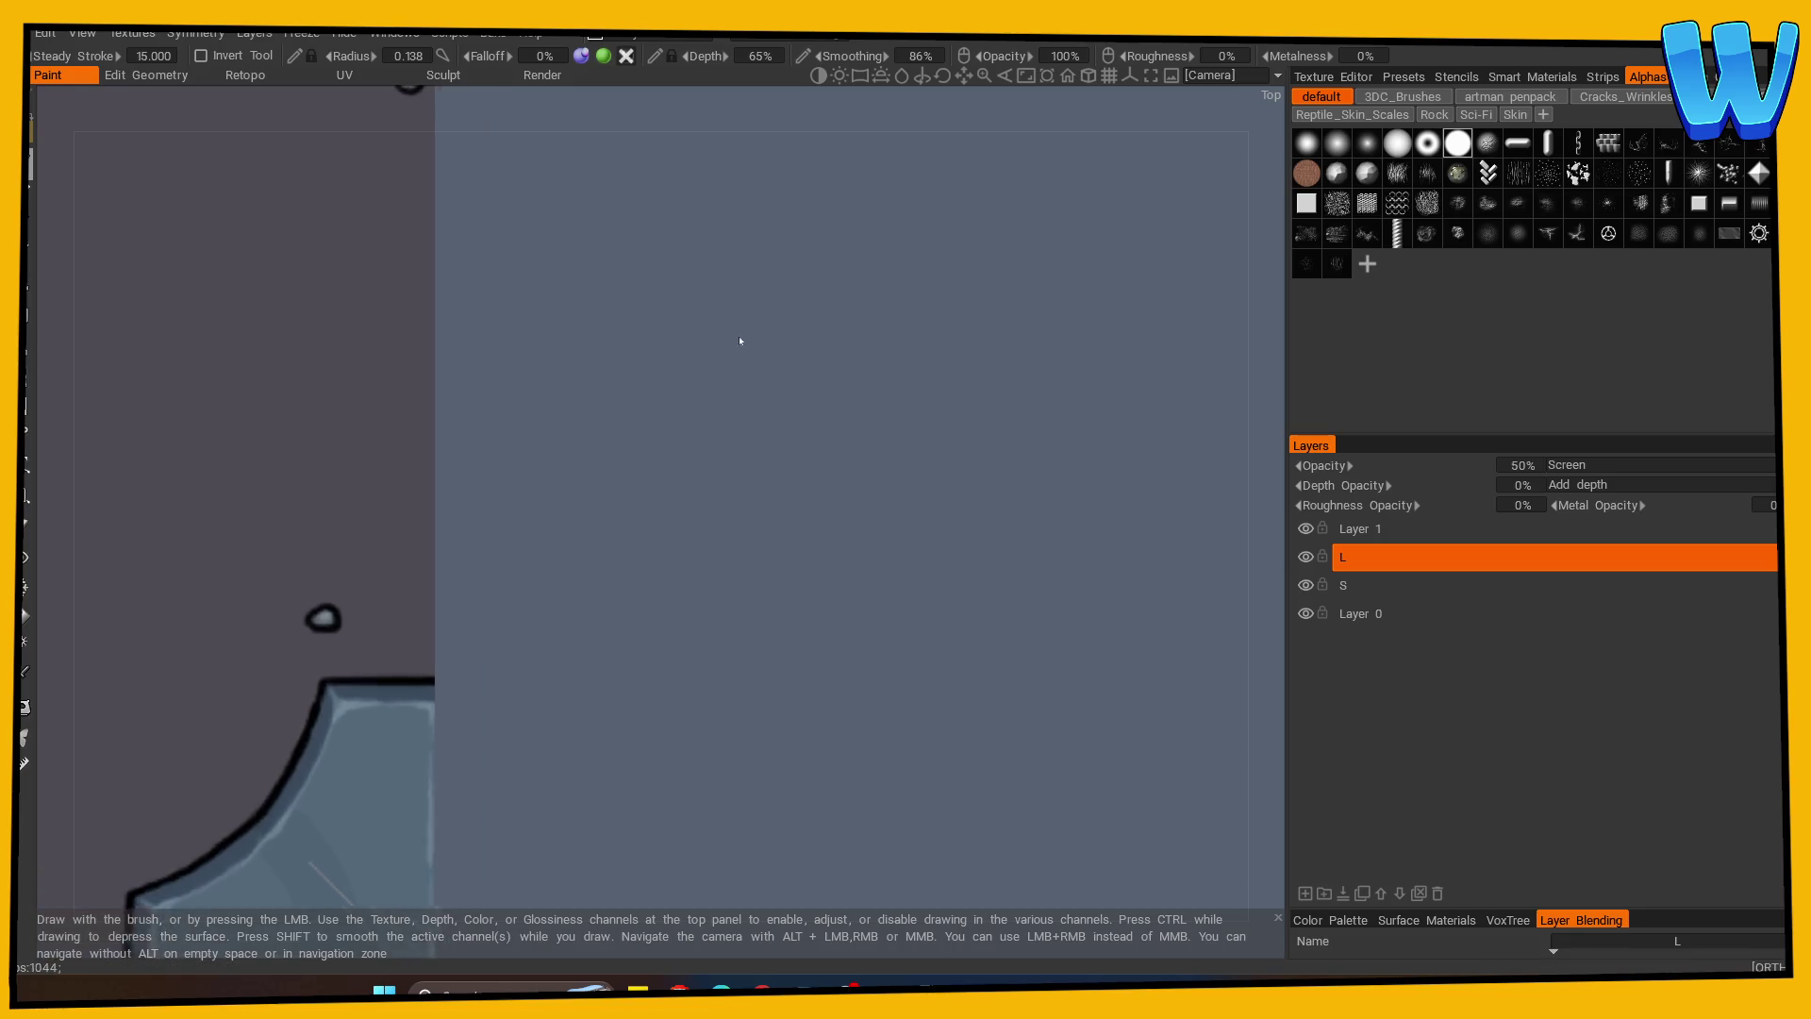
Look over the whole tile, then bring up its Layers.psd in Photoshop.
middle_drag(675, 368, 870, 757)
middle_drag(834, 451, 836, 586)
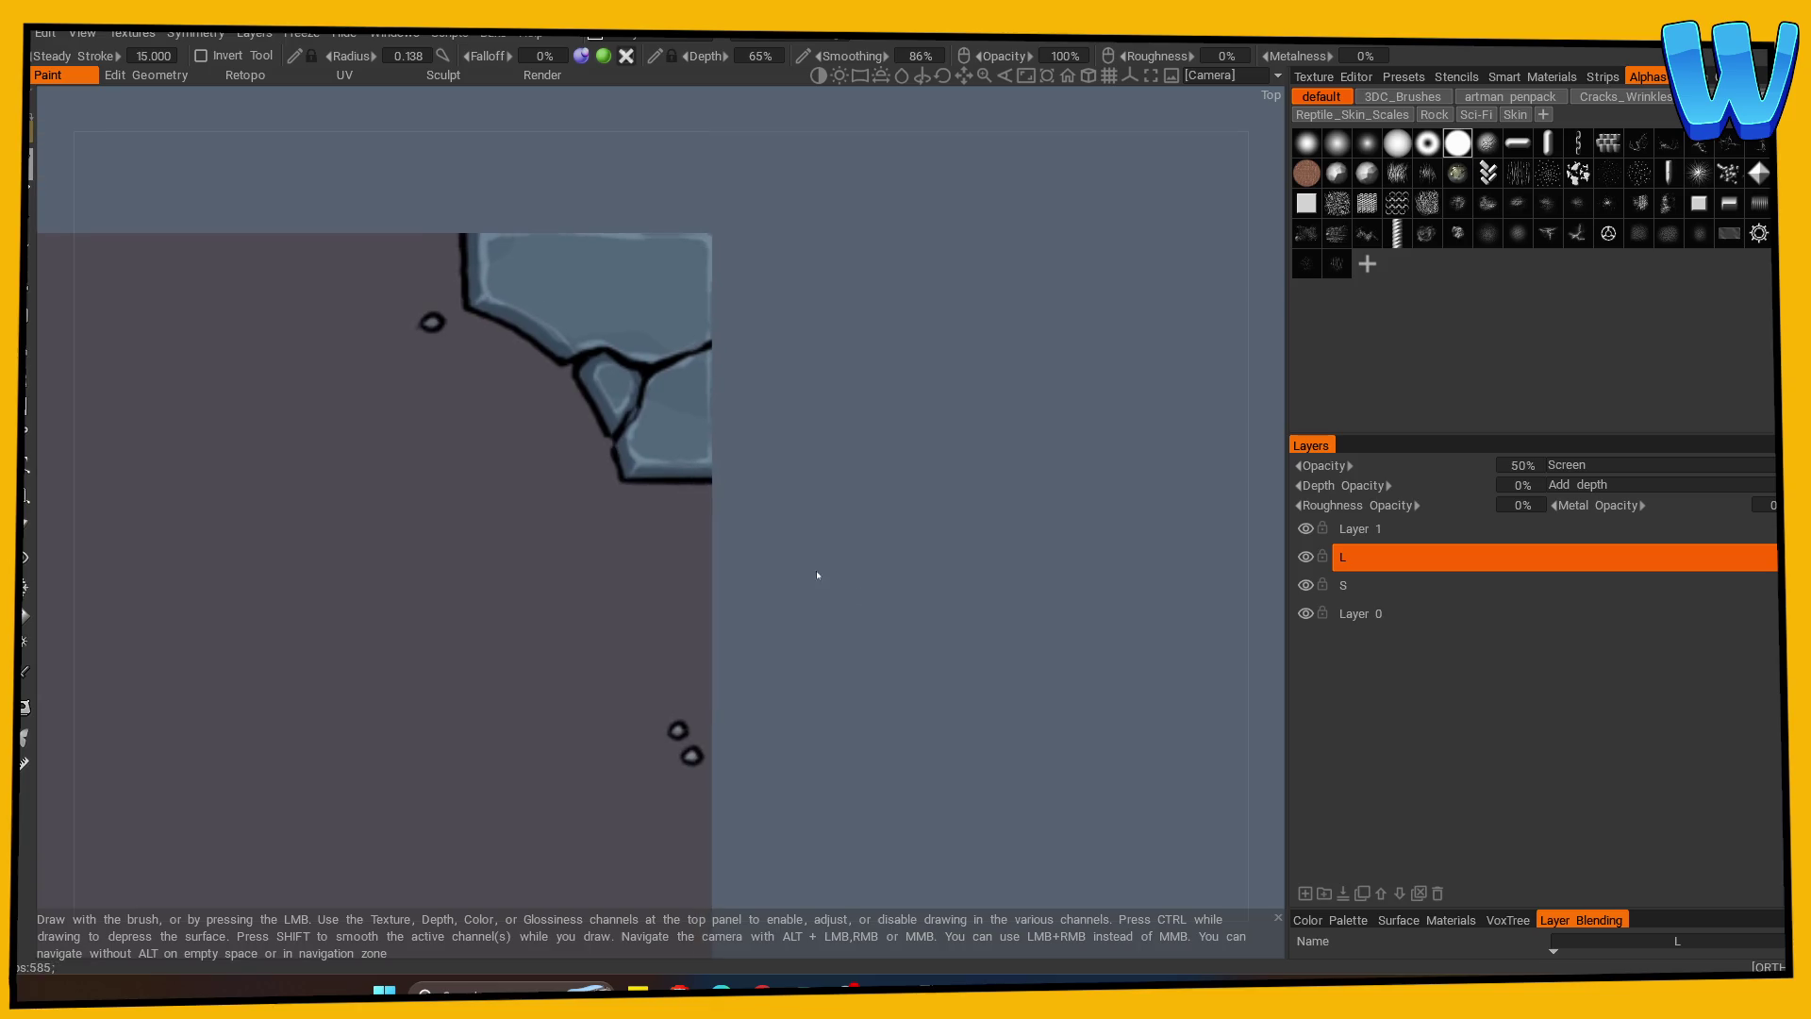
mouse_move(595, 376)
middle_down()
mouse_move(725, 458)
mouse_move(1141, 490)
middle_up()
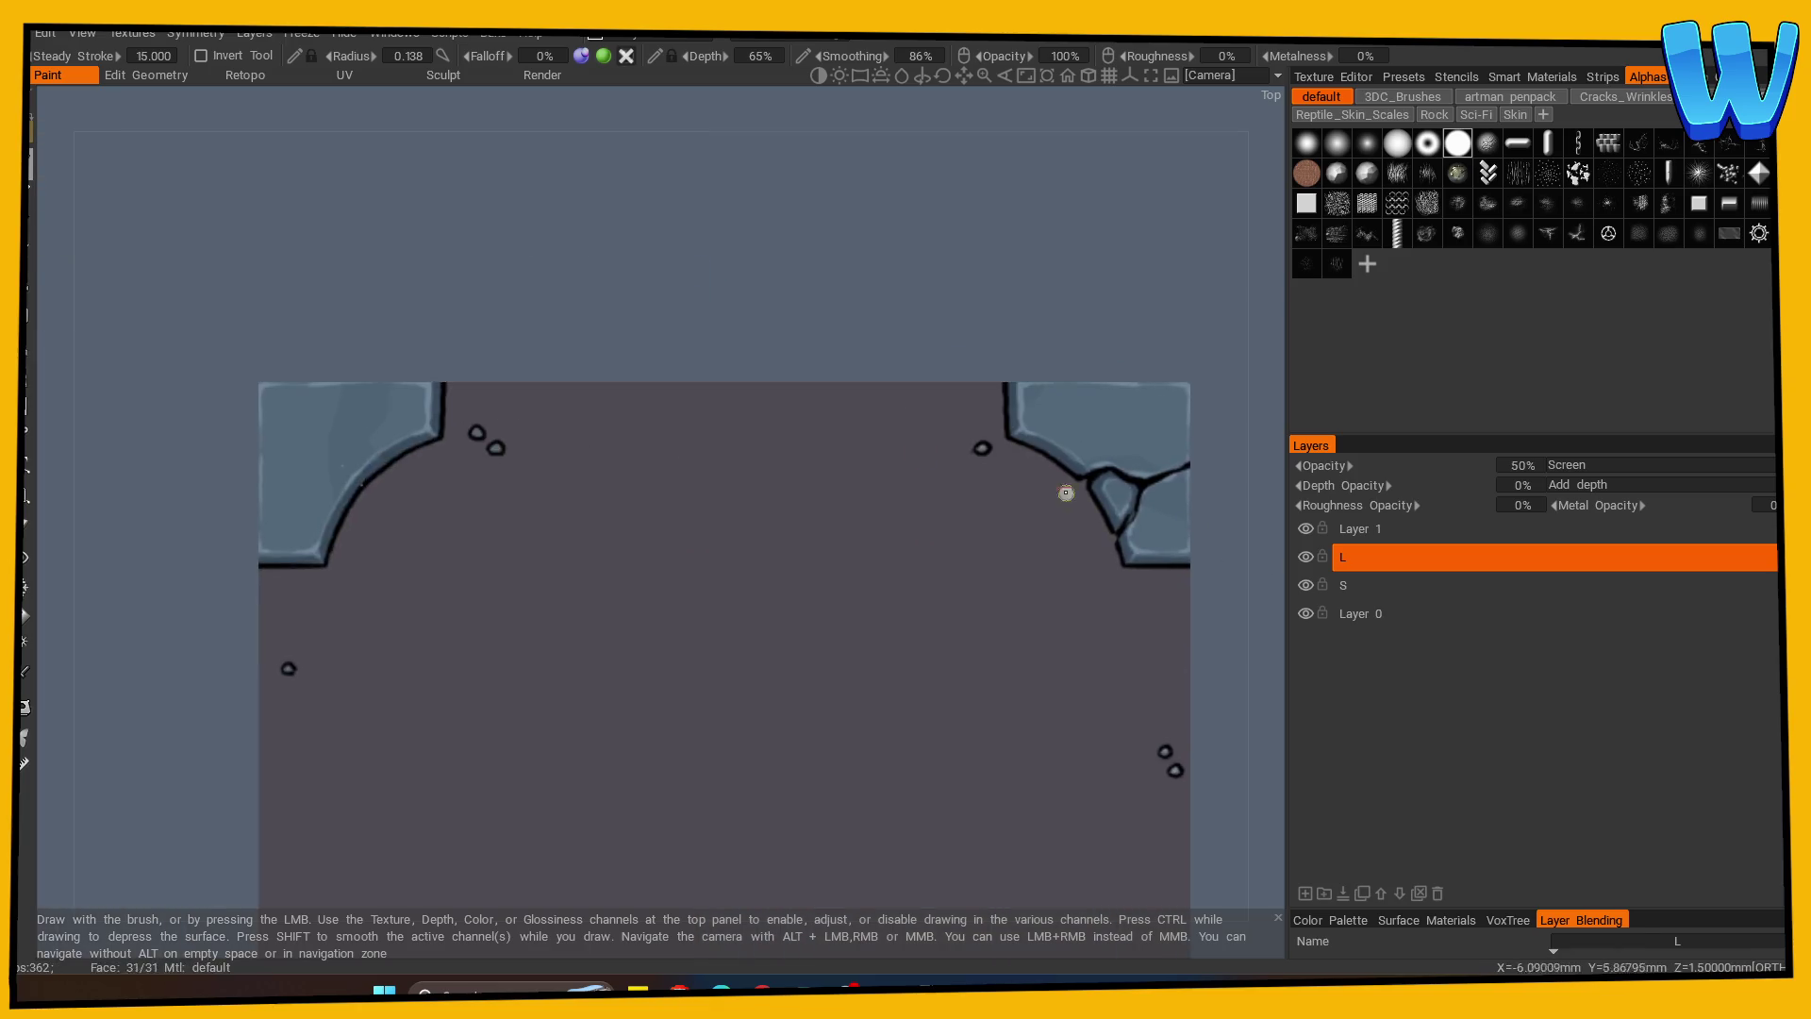
scroll(566, 302, up, 1)
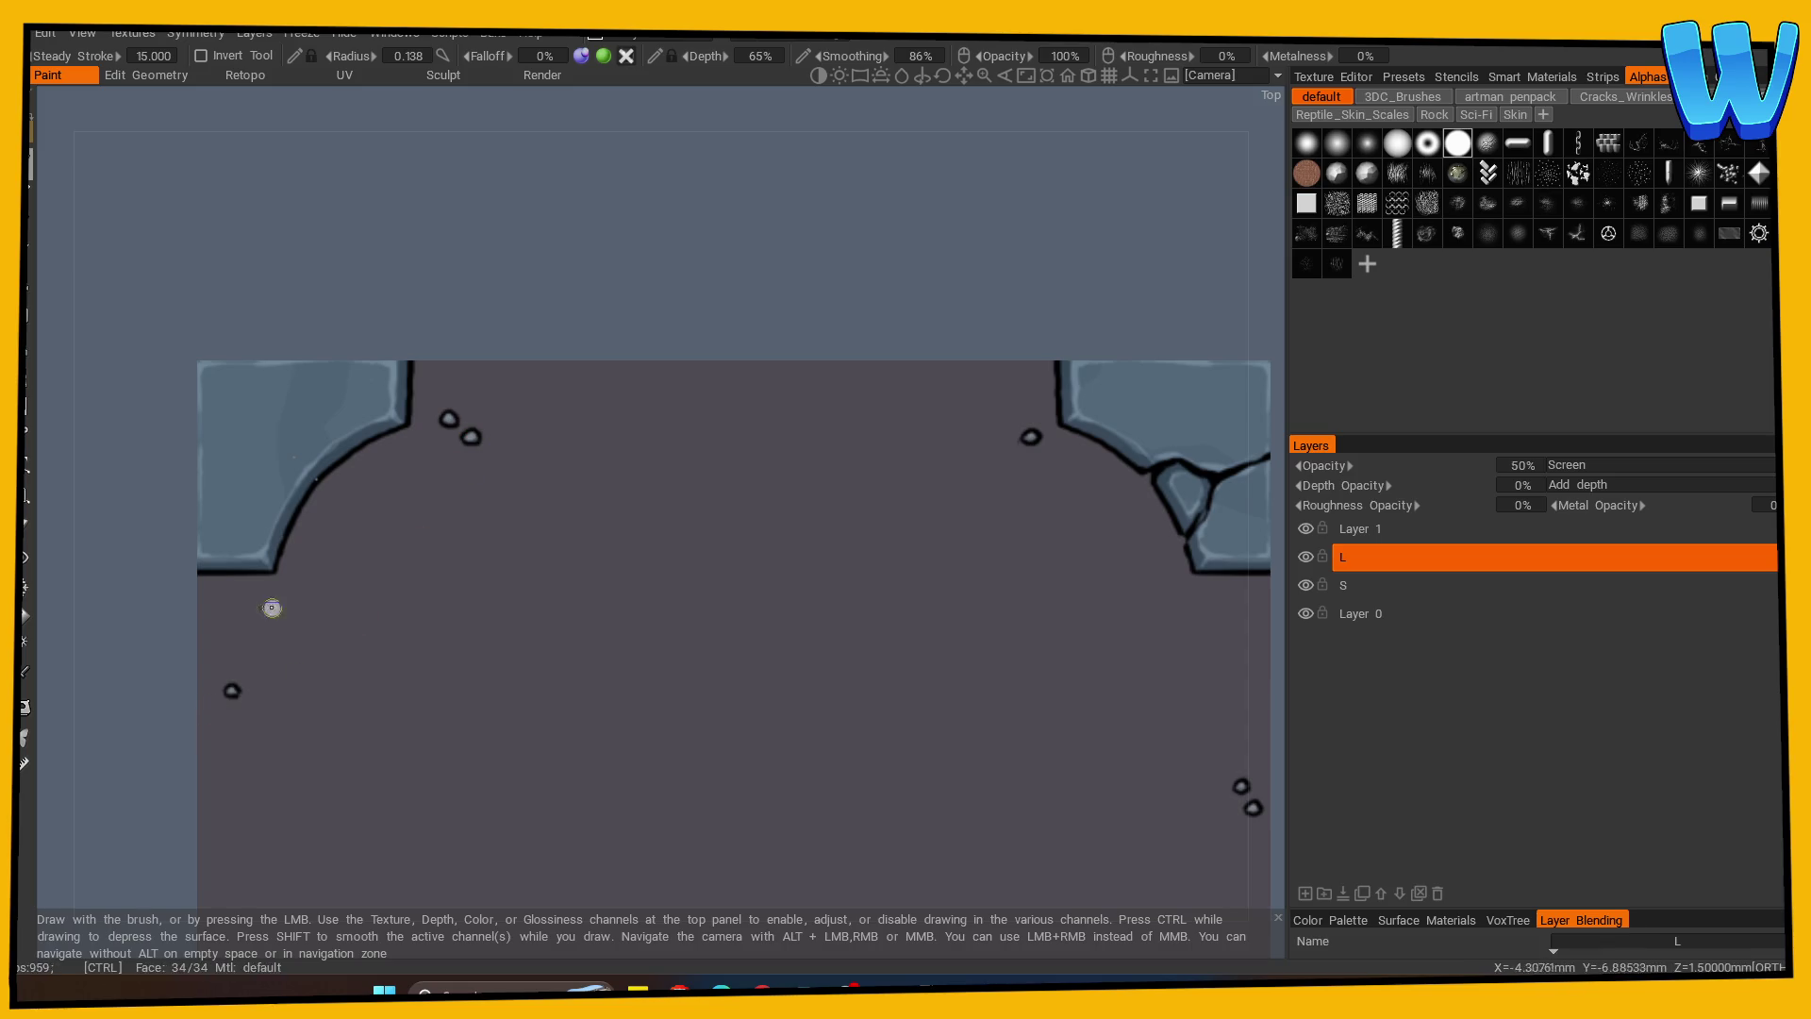
scroll(251, 639, down, 5)
mouse_move(214, 359)
mouse_down()
mouse_move(1059, 659)
mouse_move(1045, 712)
mouse_up()
middle_drag(1045, 712, 930, 639)
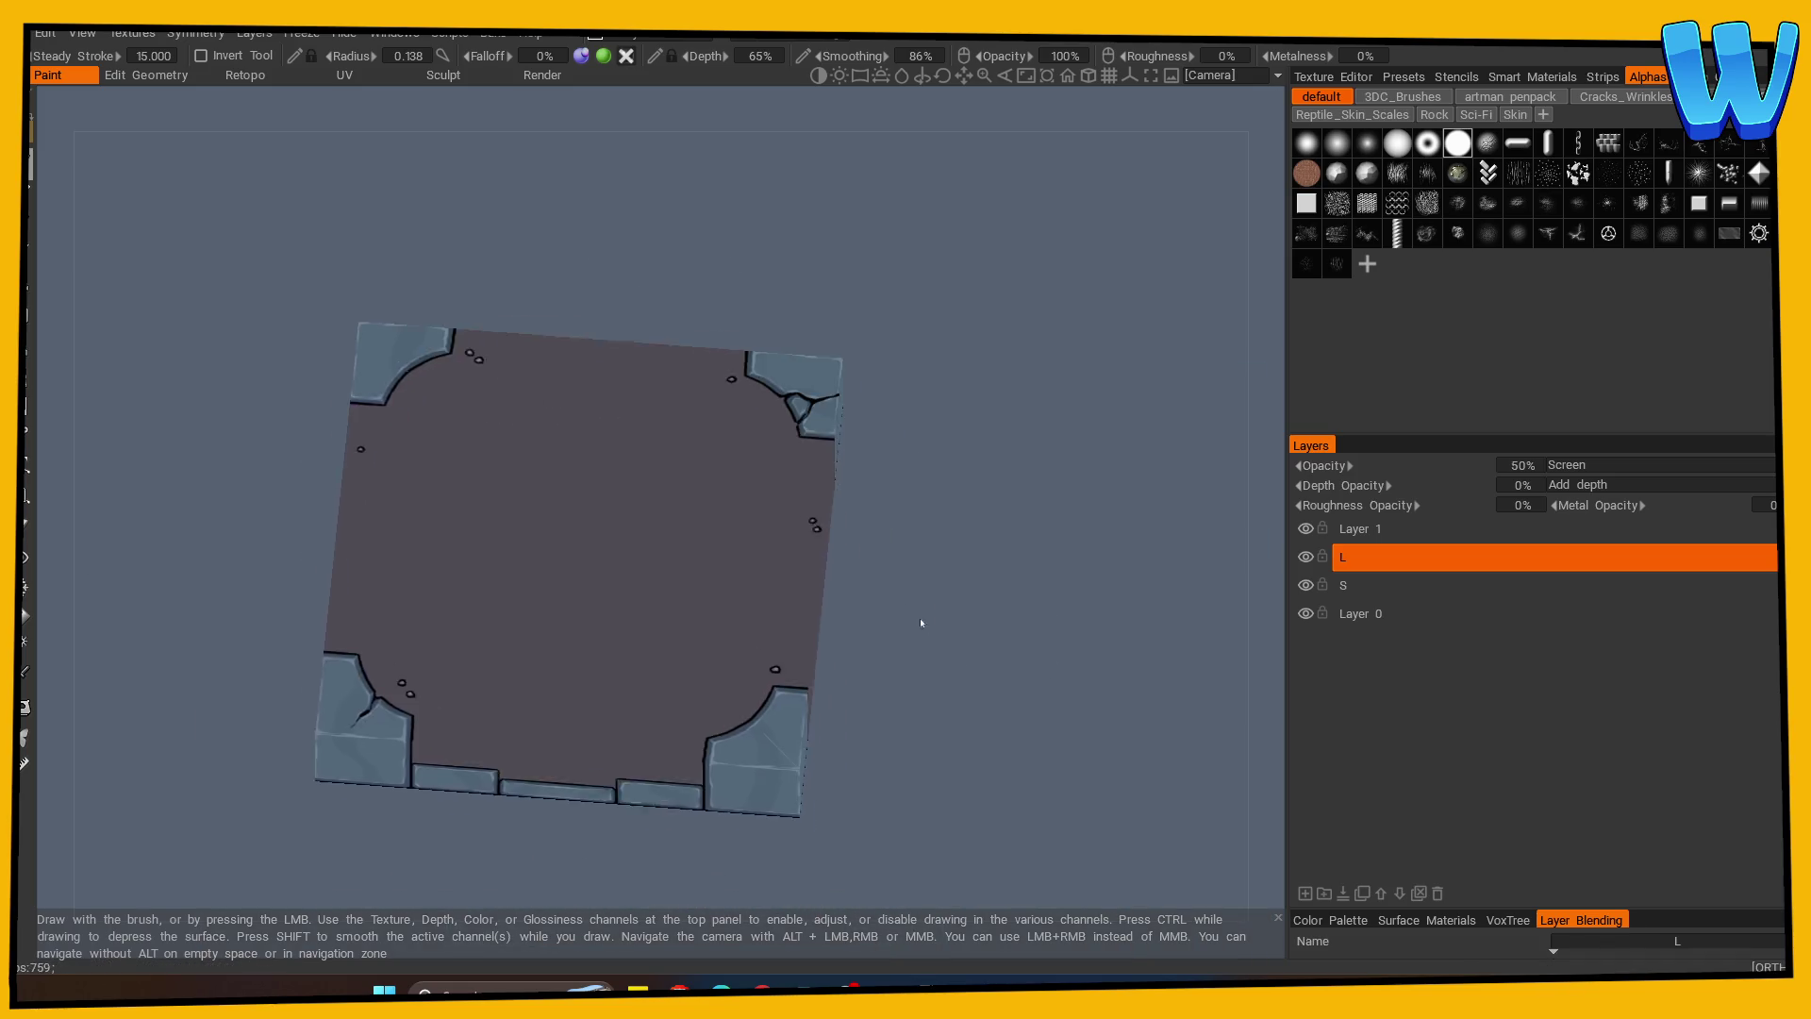
scroll(896, 662, up, 2)
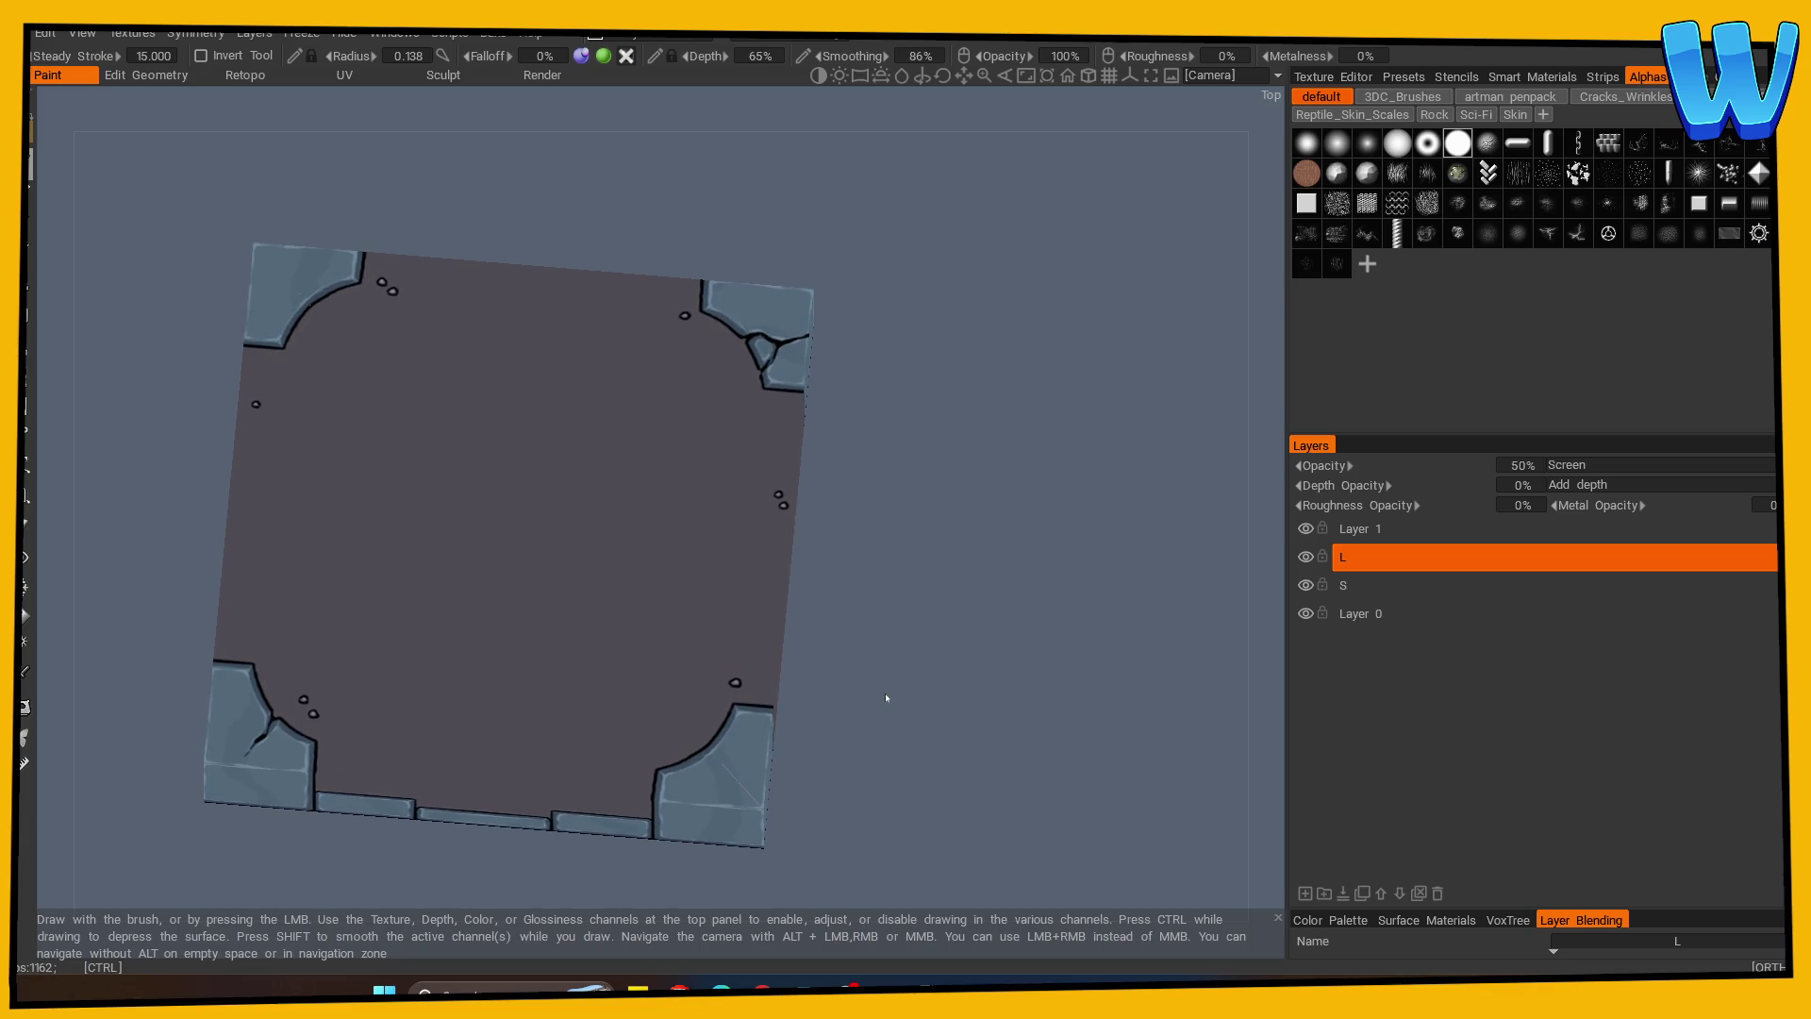
key(alt+Tab)
key(Return)
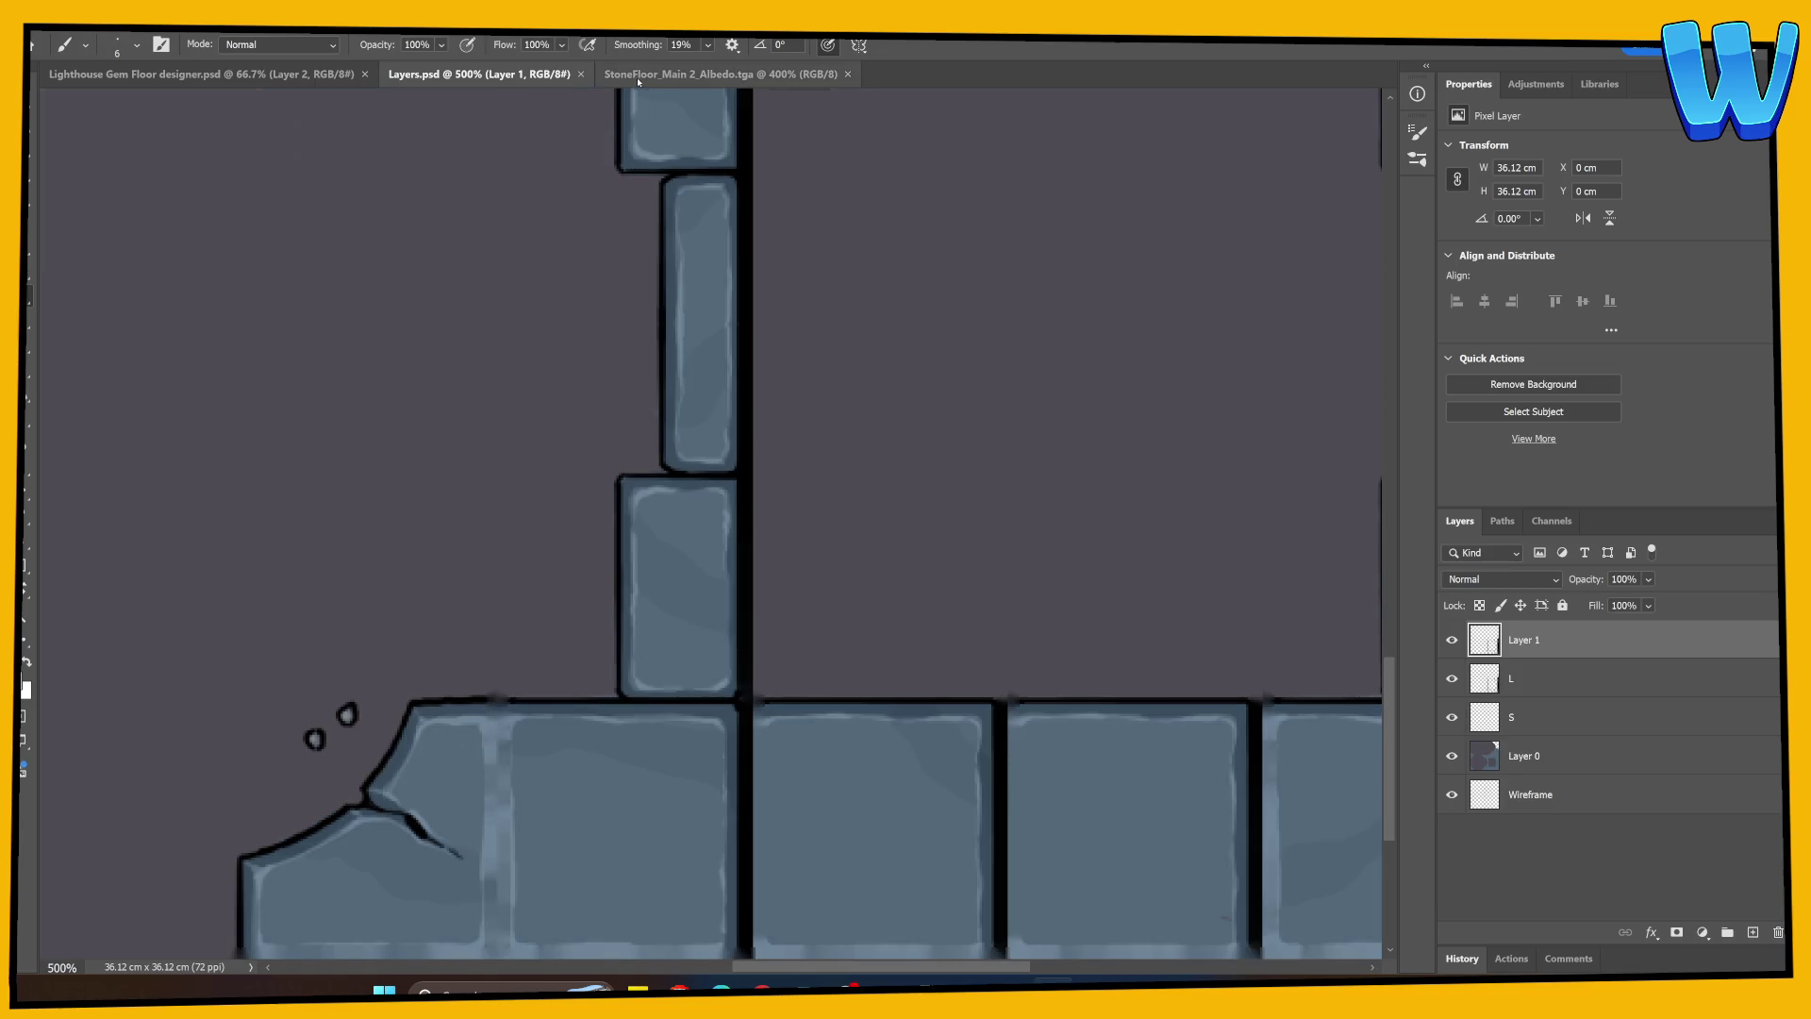
Check the StoneFloor_Main 2_Albedo.tga texture, select Layer 0, save Layers.psd, and return to 3DCoat.
click(639, 77)
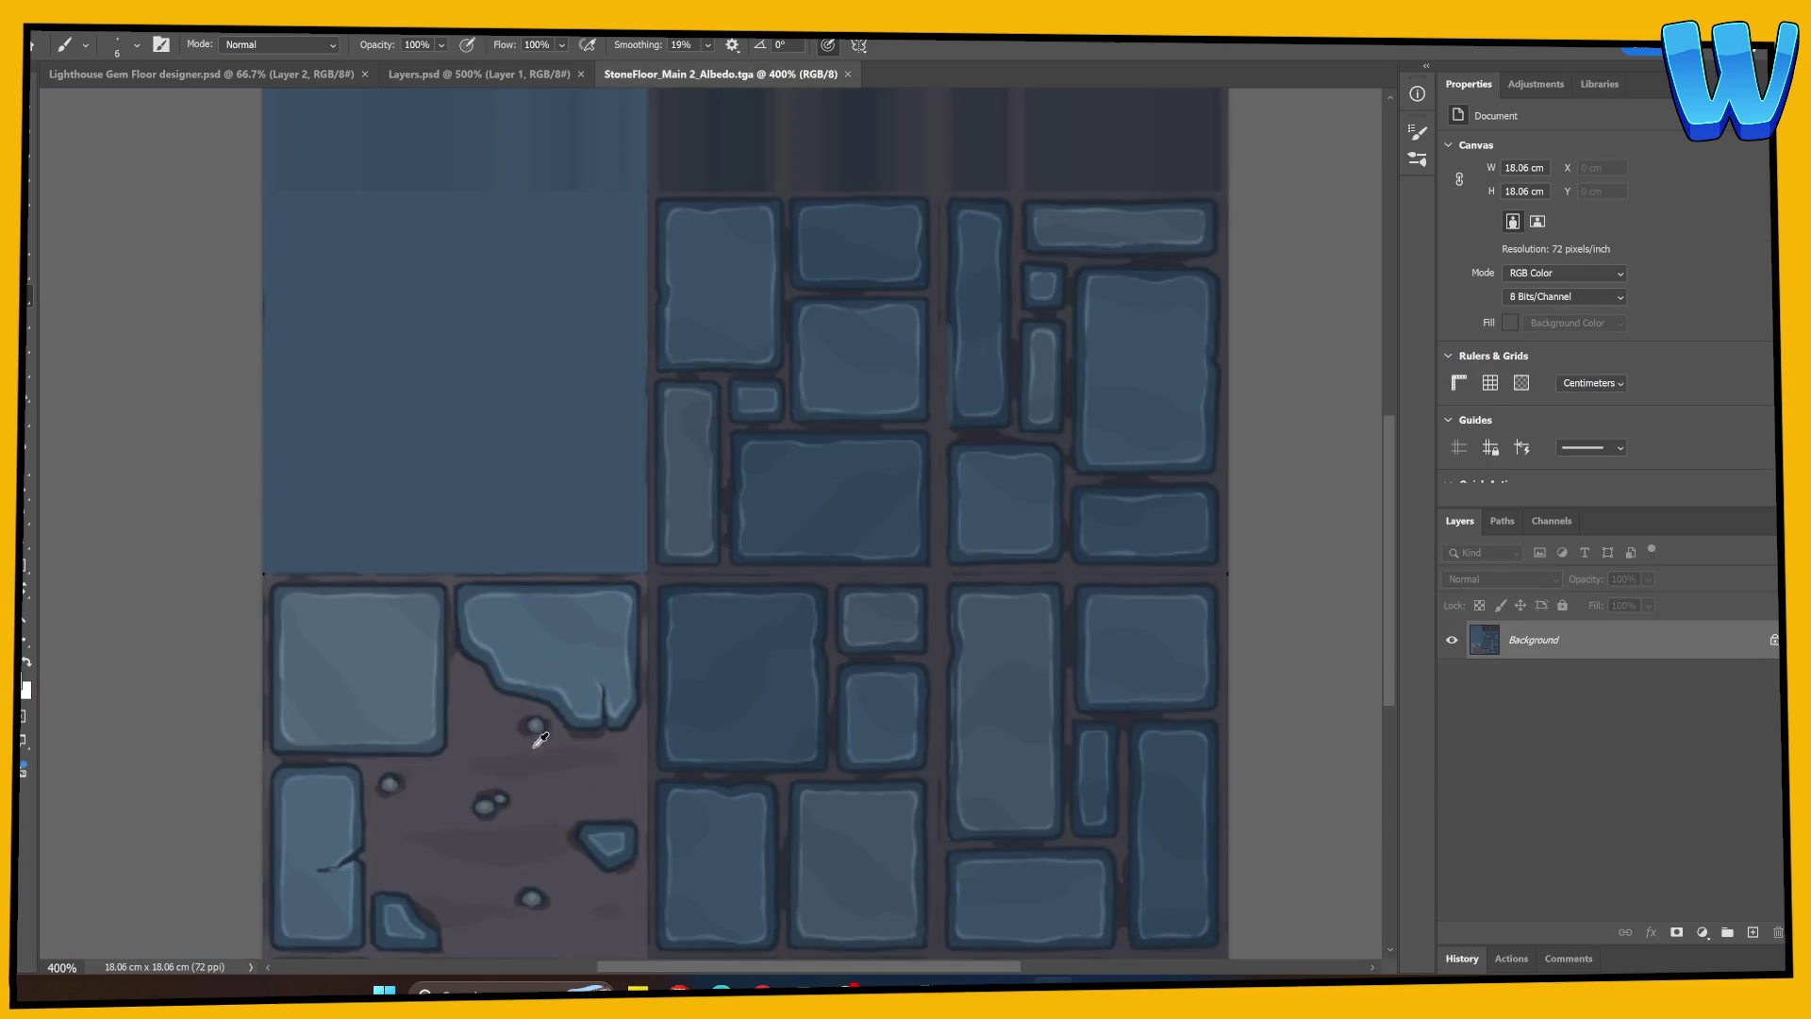
key(ctrl+Tab)
key(ctrl+Tab)
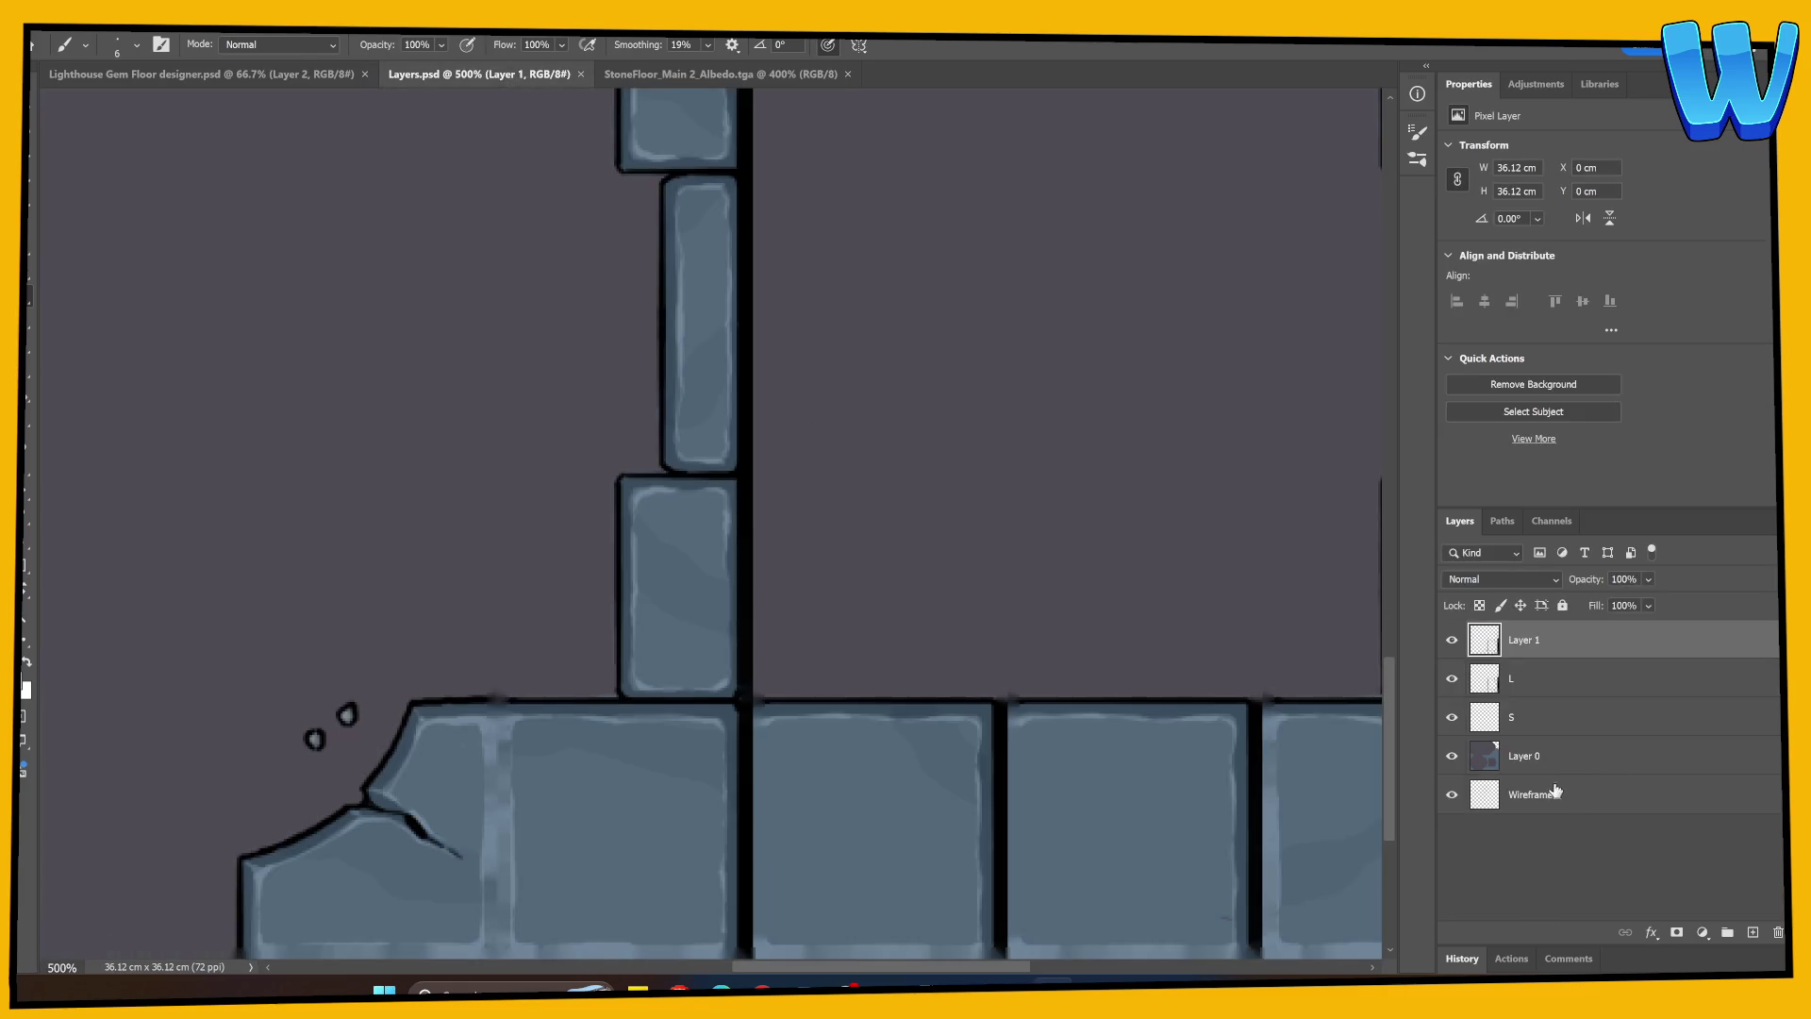
click(1453, 755)
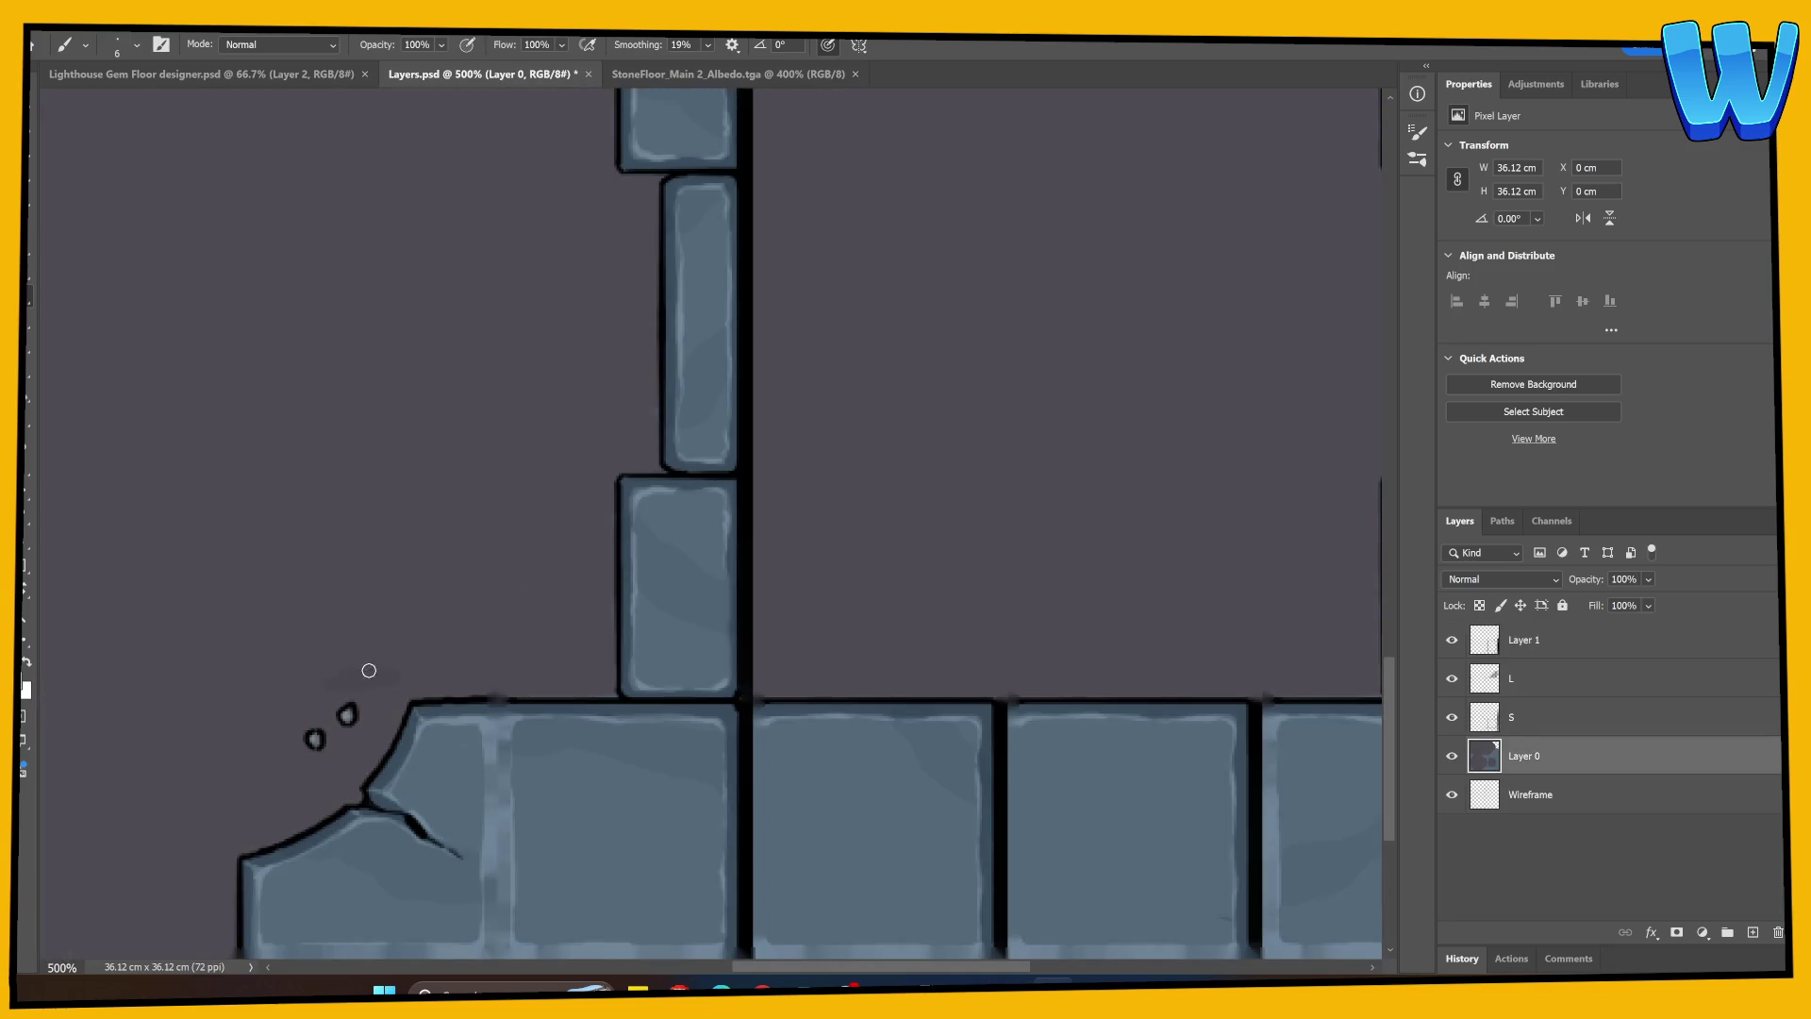
key(ctrl+s)
key(alt+Tab)
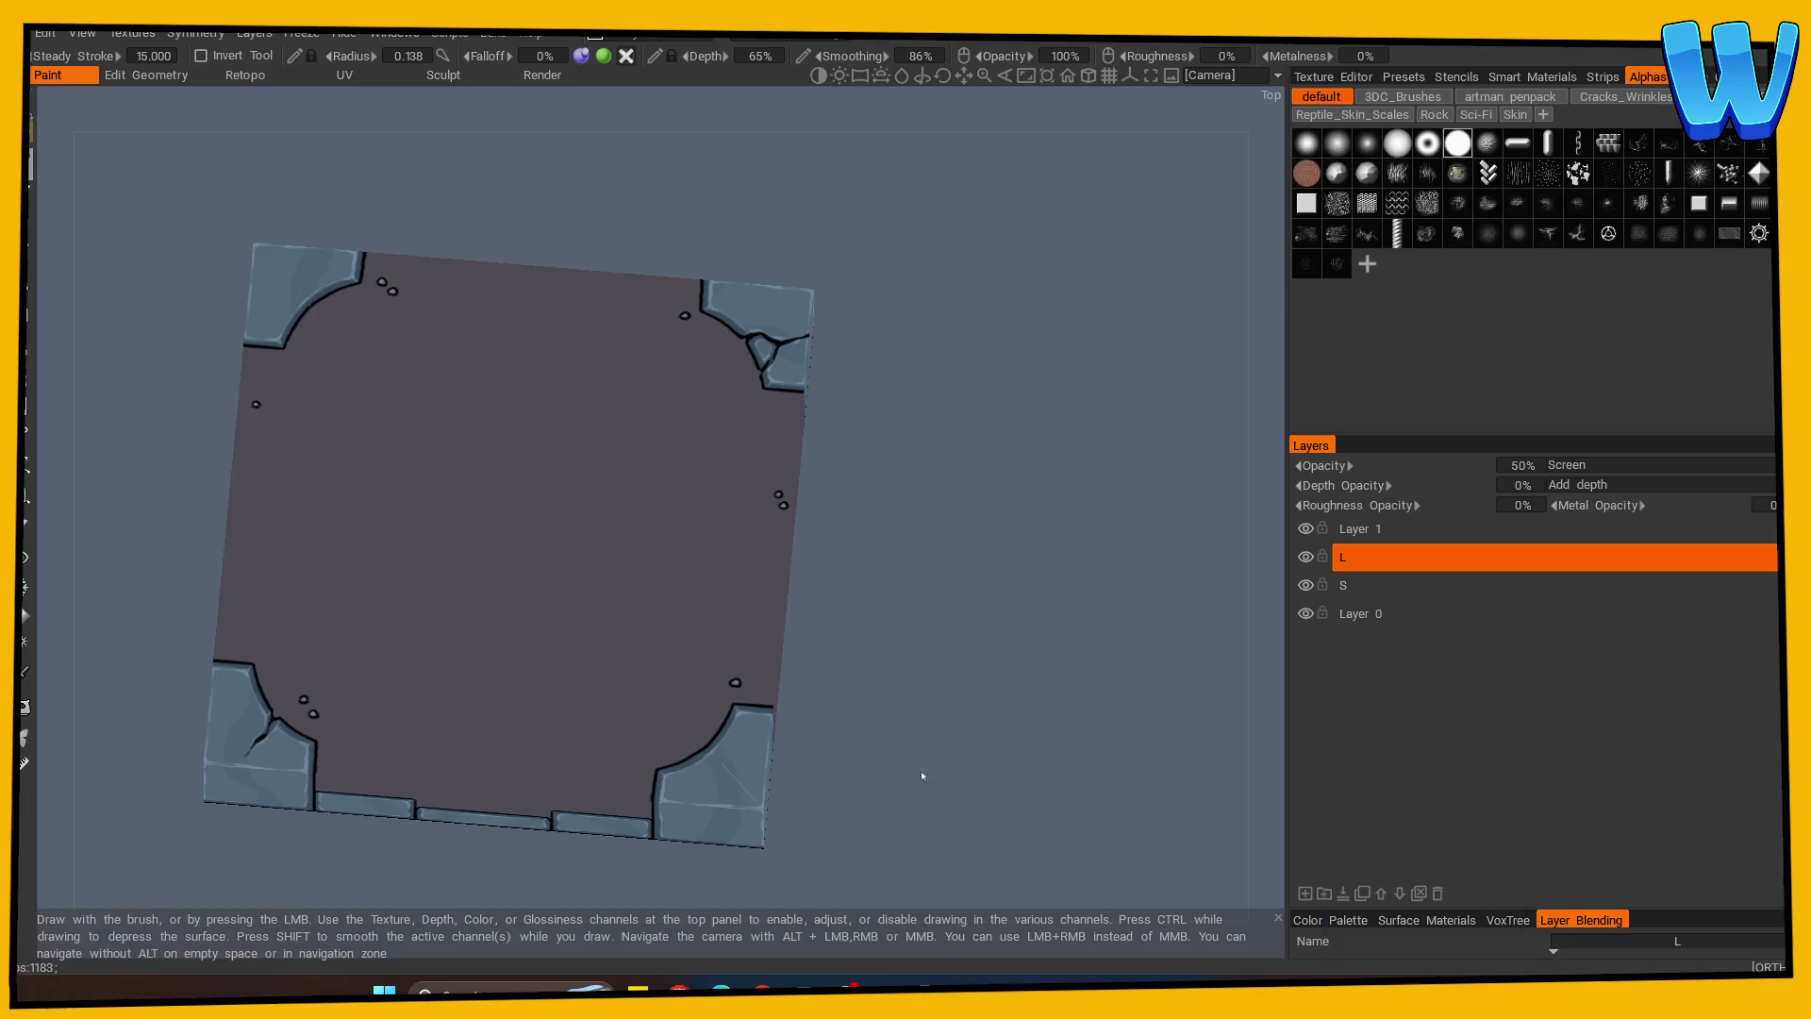
Frame both bottom corners of the tile and make Layer 0 the paint layer.
mouse_move(879, 777)
mouse_down()
mouse_move(896, 699)
mouse_move(904, 713)
mouse_up()
middle_drag(903, 713, 885, 578)
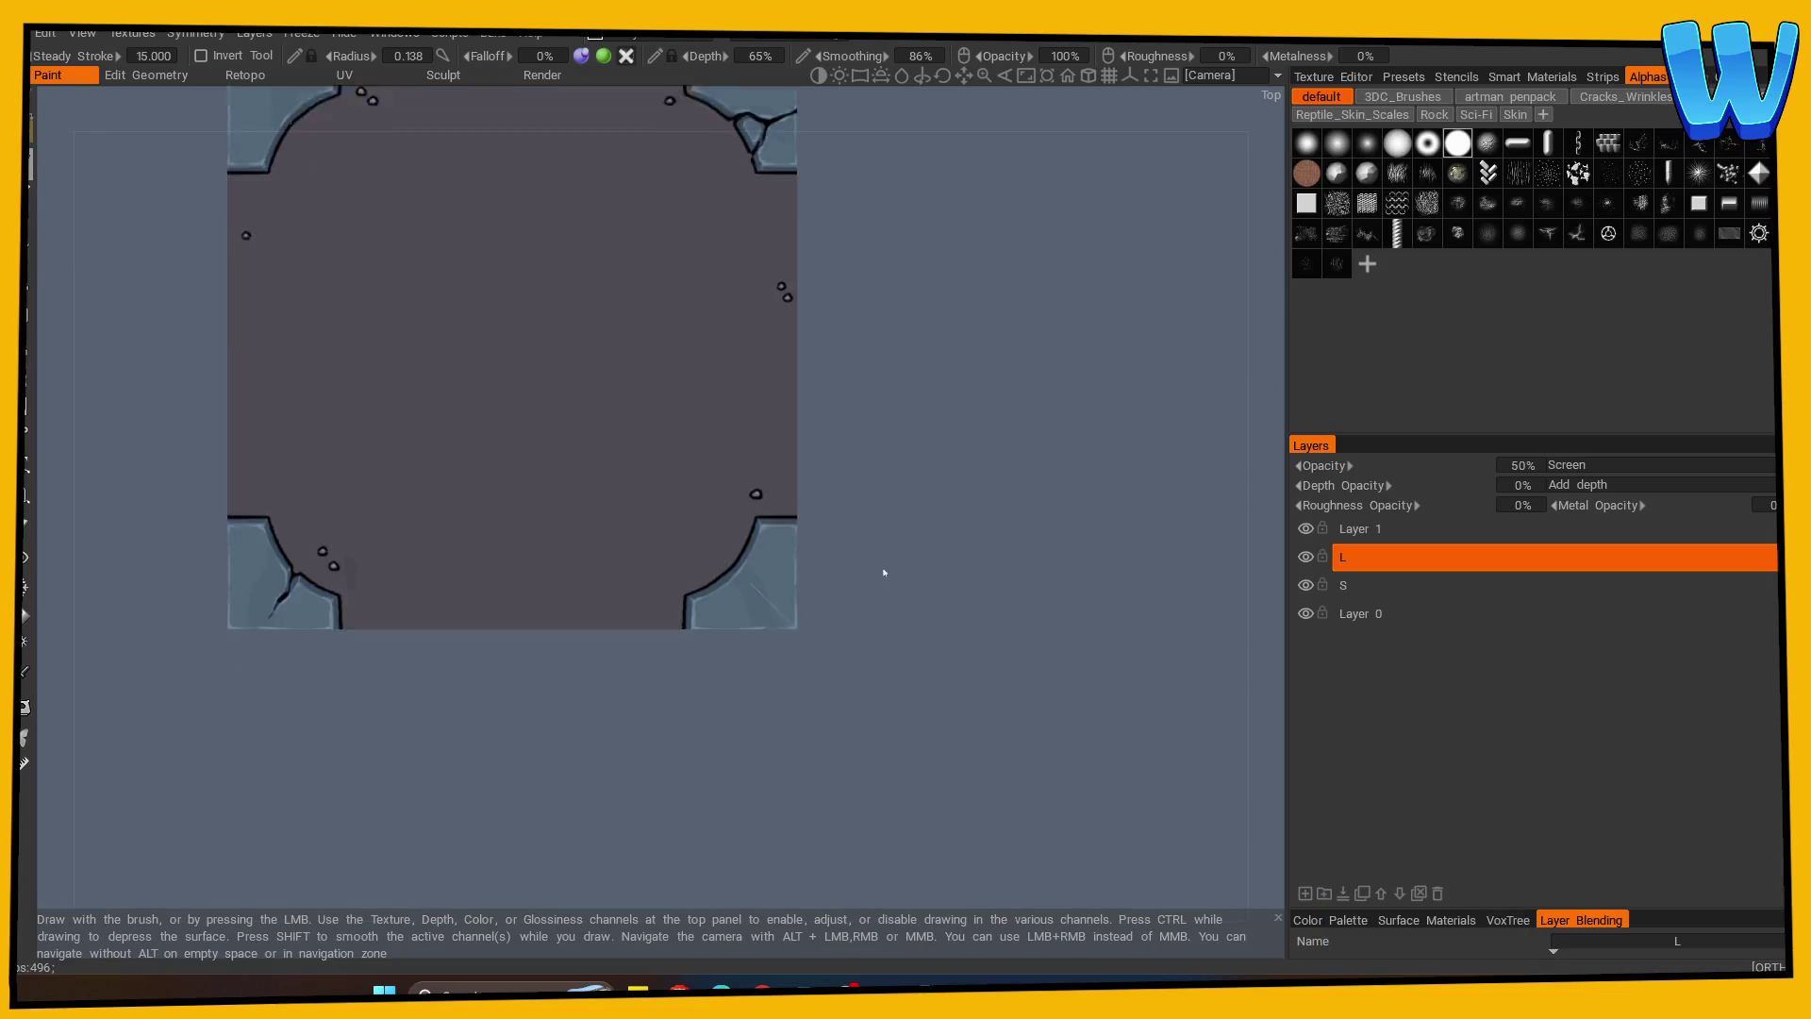
right_drag(884, 577, 1213, 596)
middle_drag(938, 687, 1249, 692)
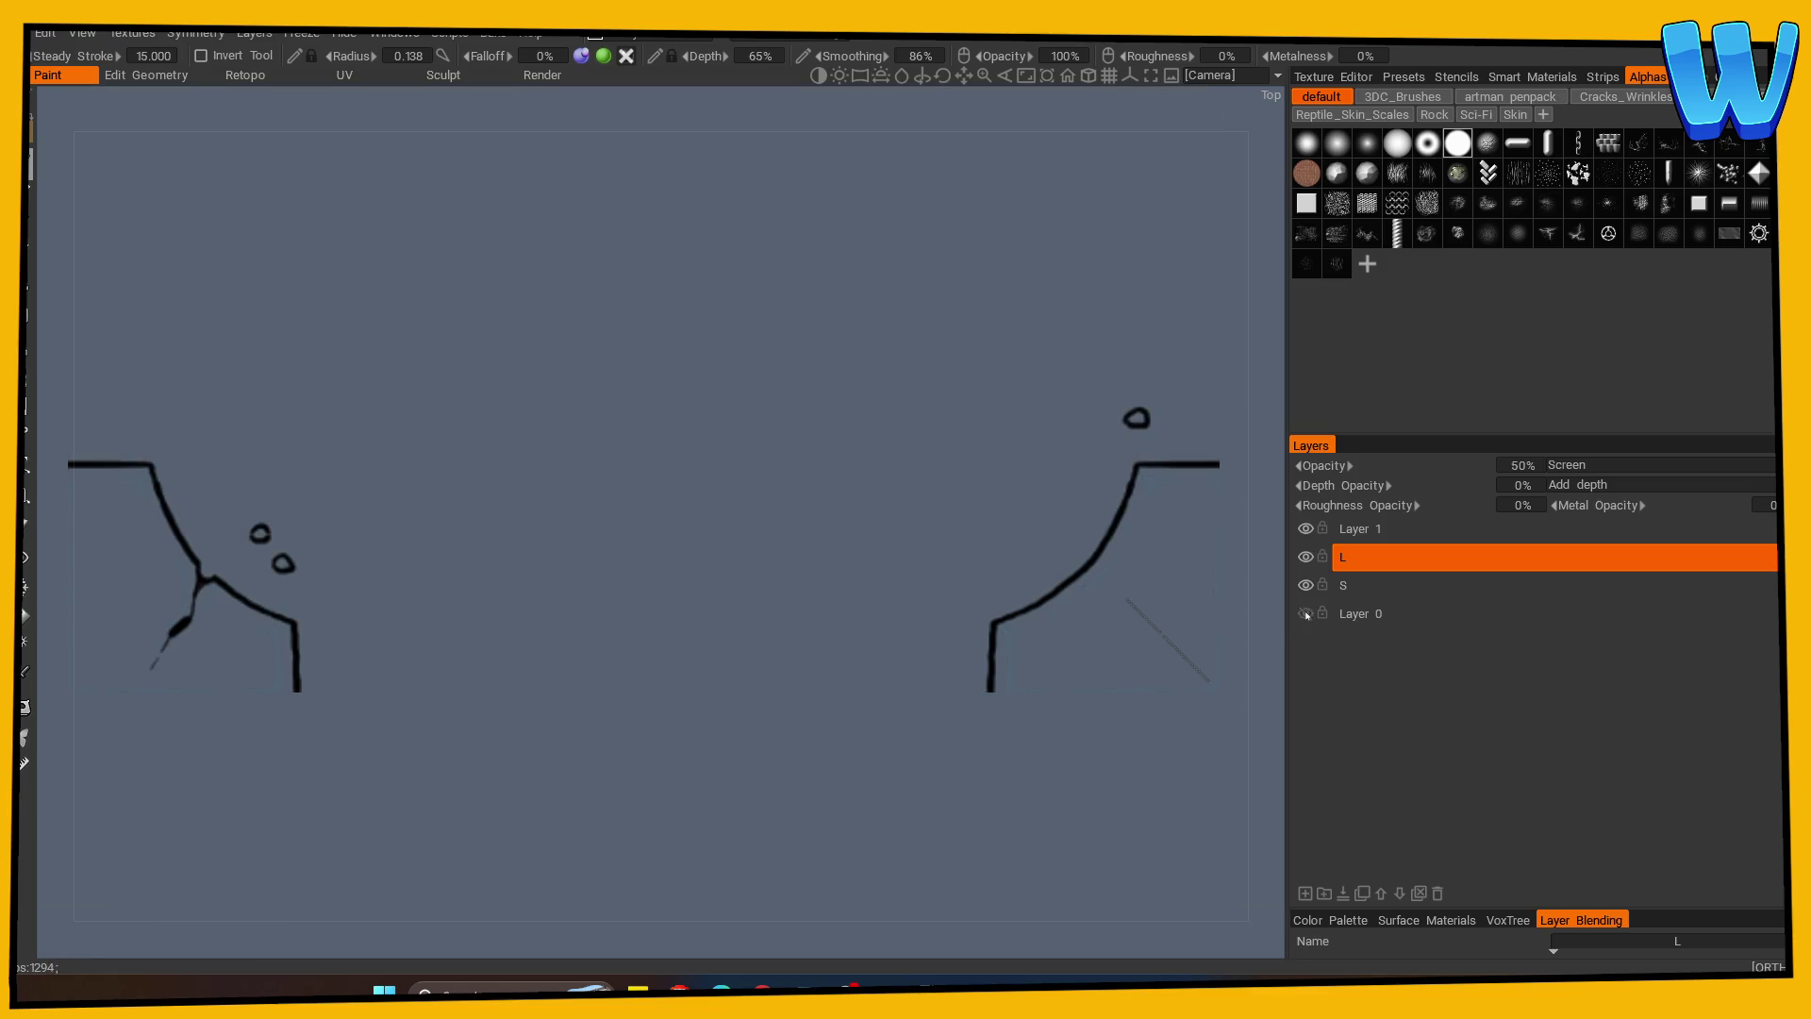
click(1354, 613)
key(v)
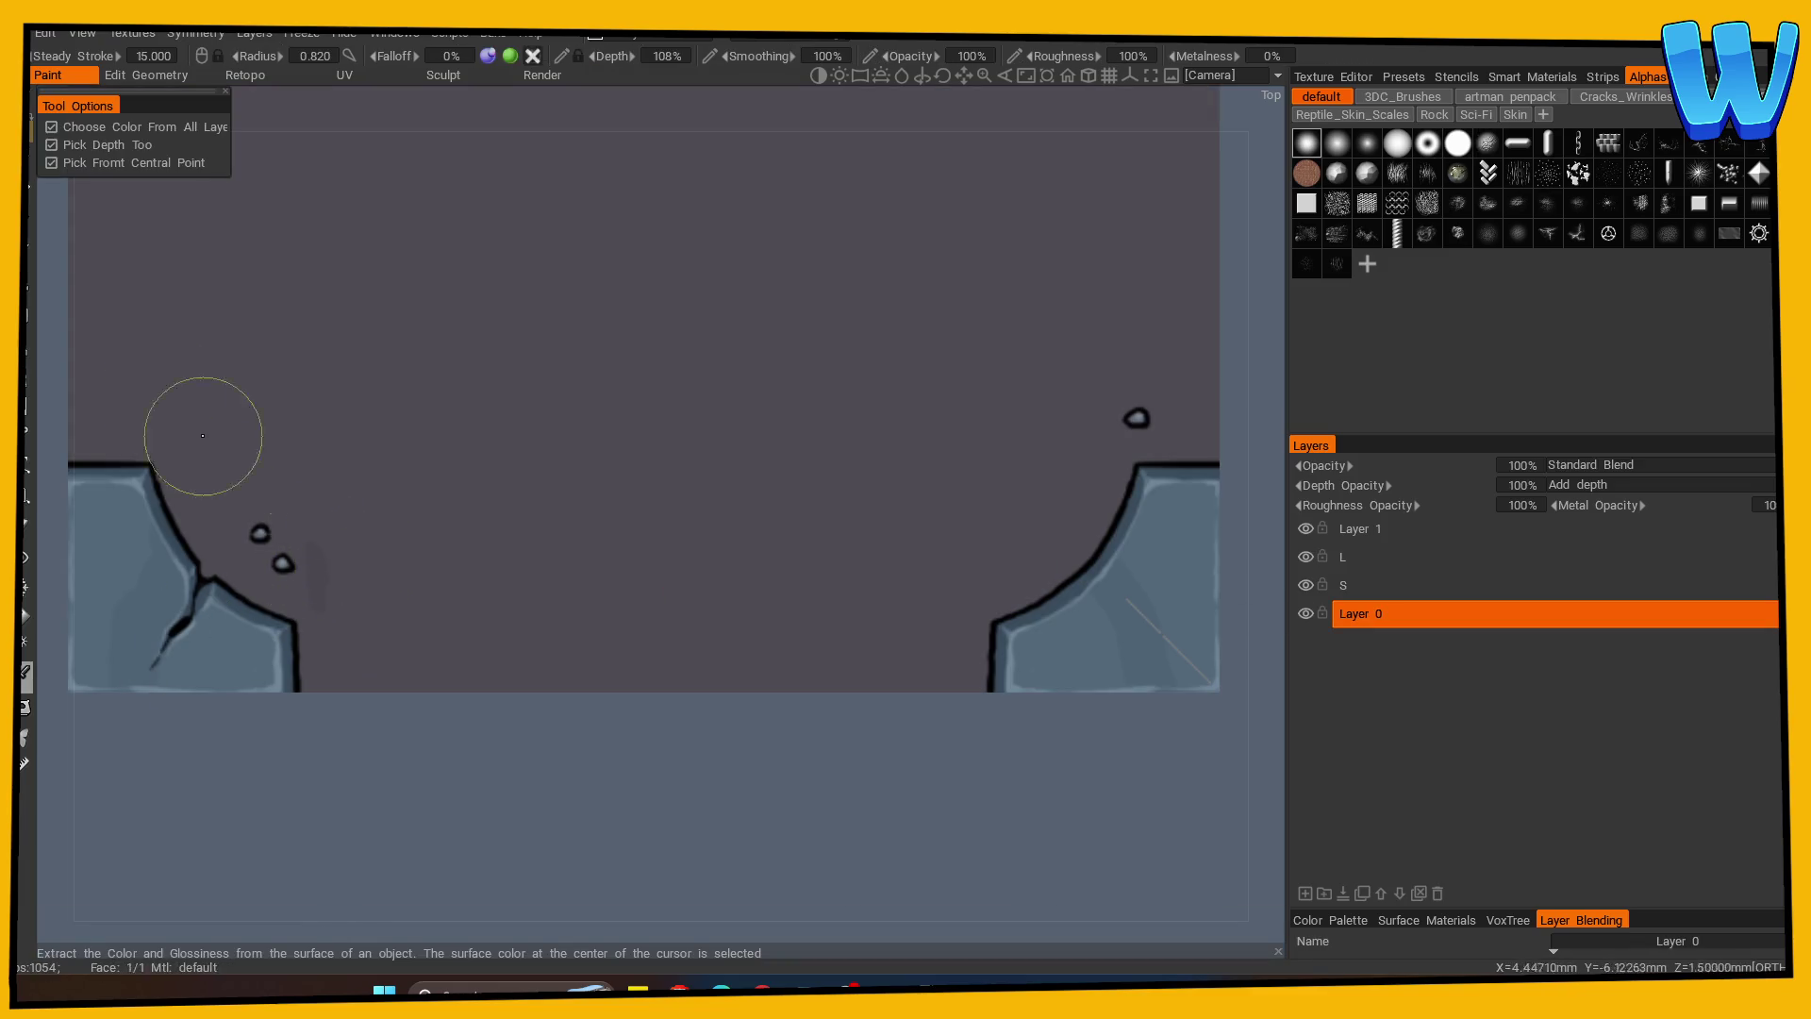
key(Escape)
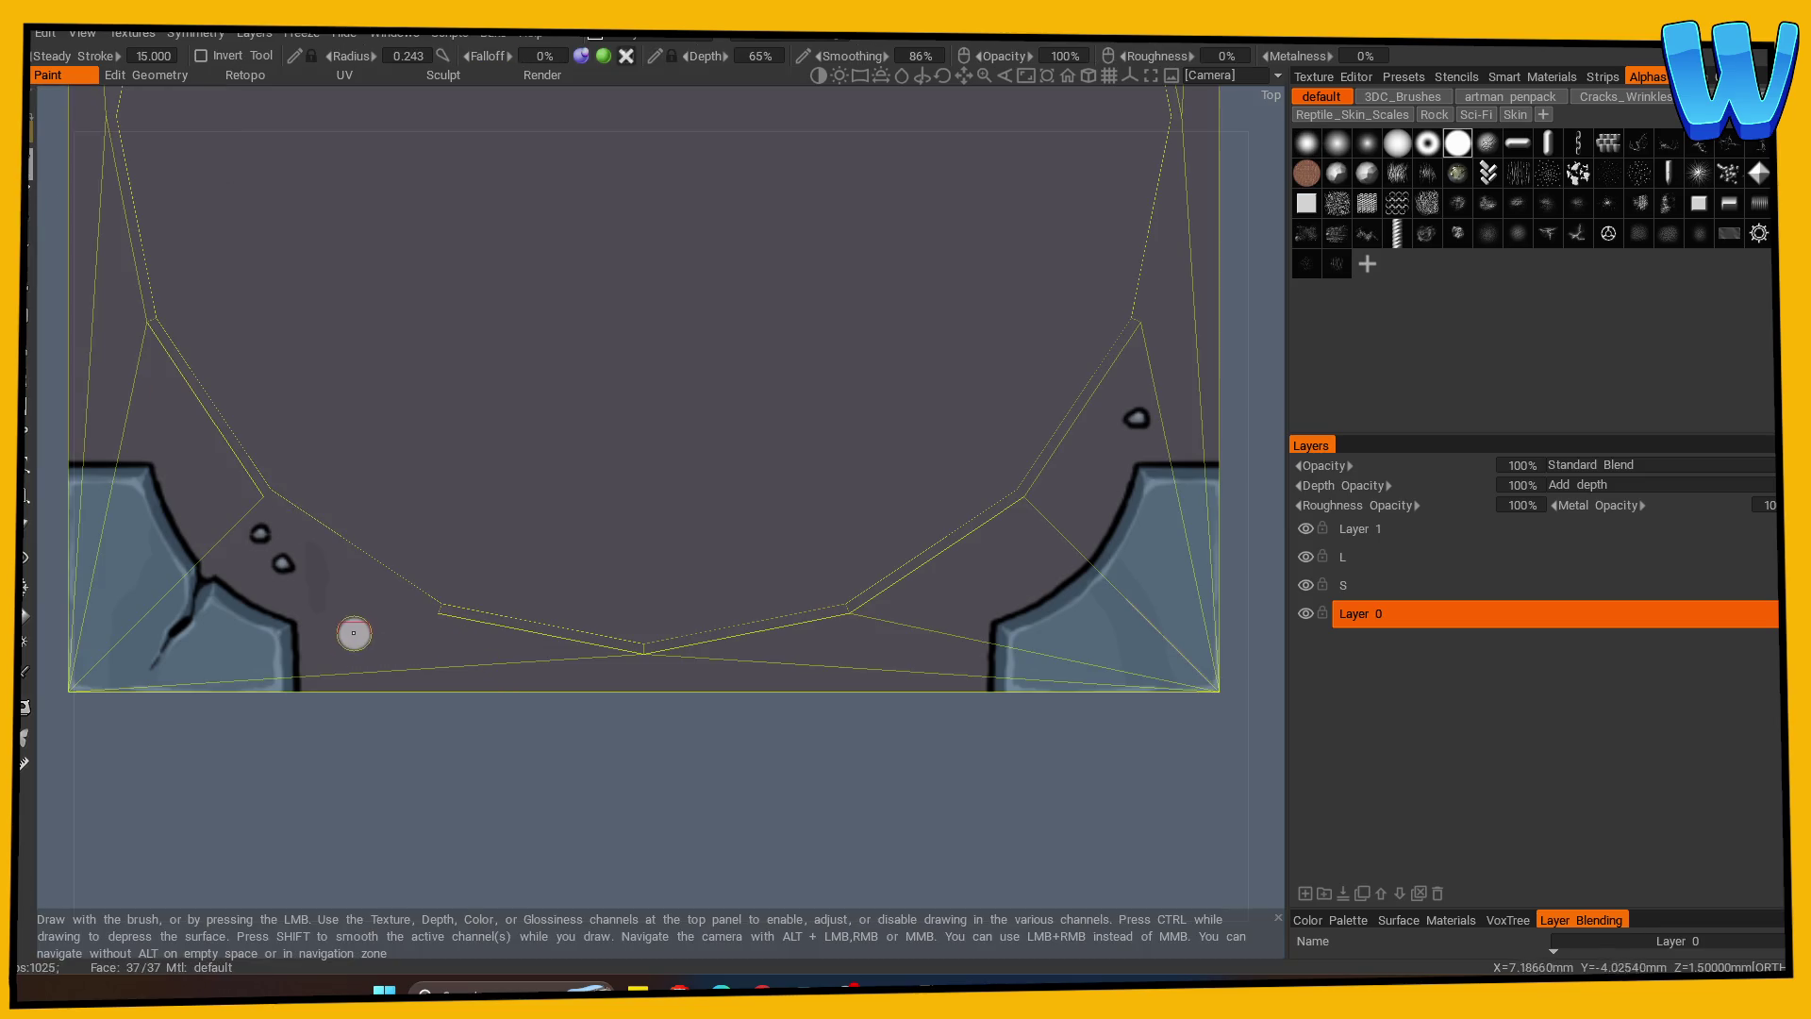
Paint dark smudges across the tile's lower floor, then pan around the corner pieces.
drag(415, 642, 954, 641)
middle_drag(1000, 615, 703, 502)
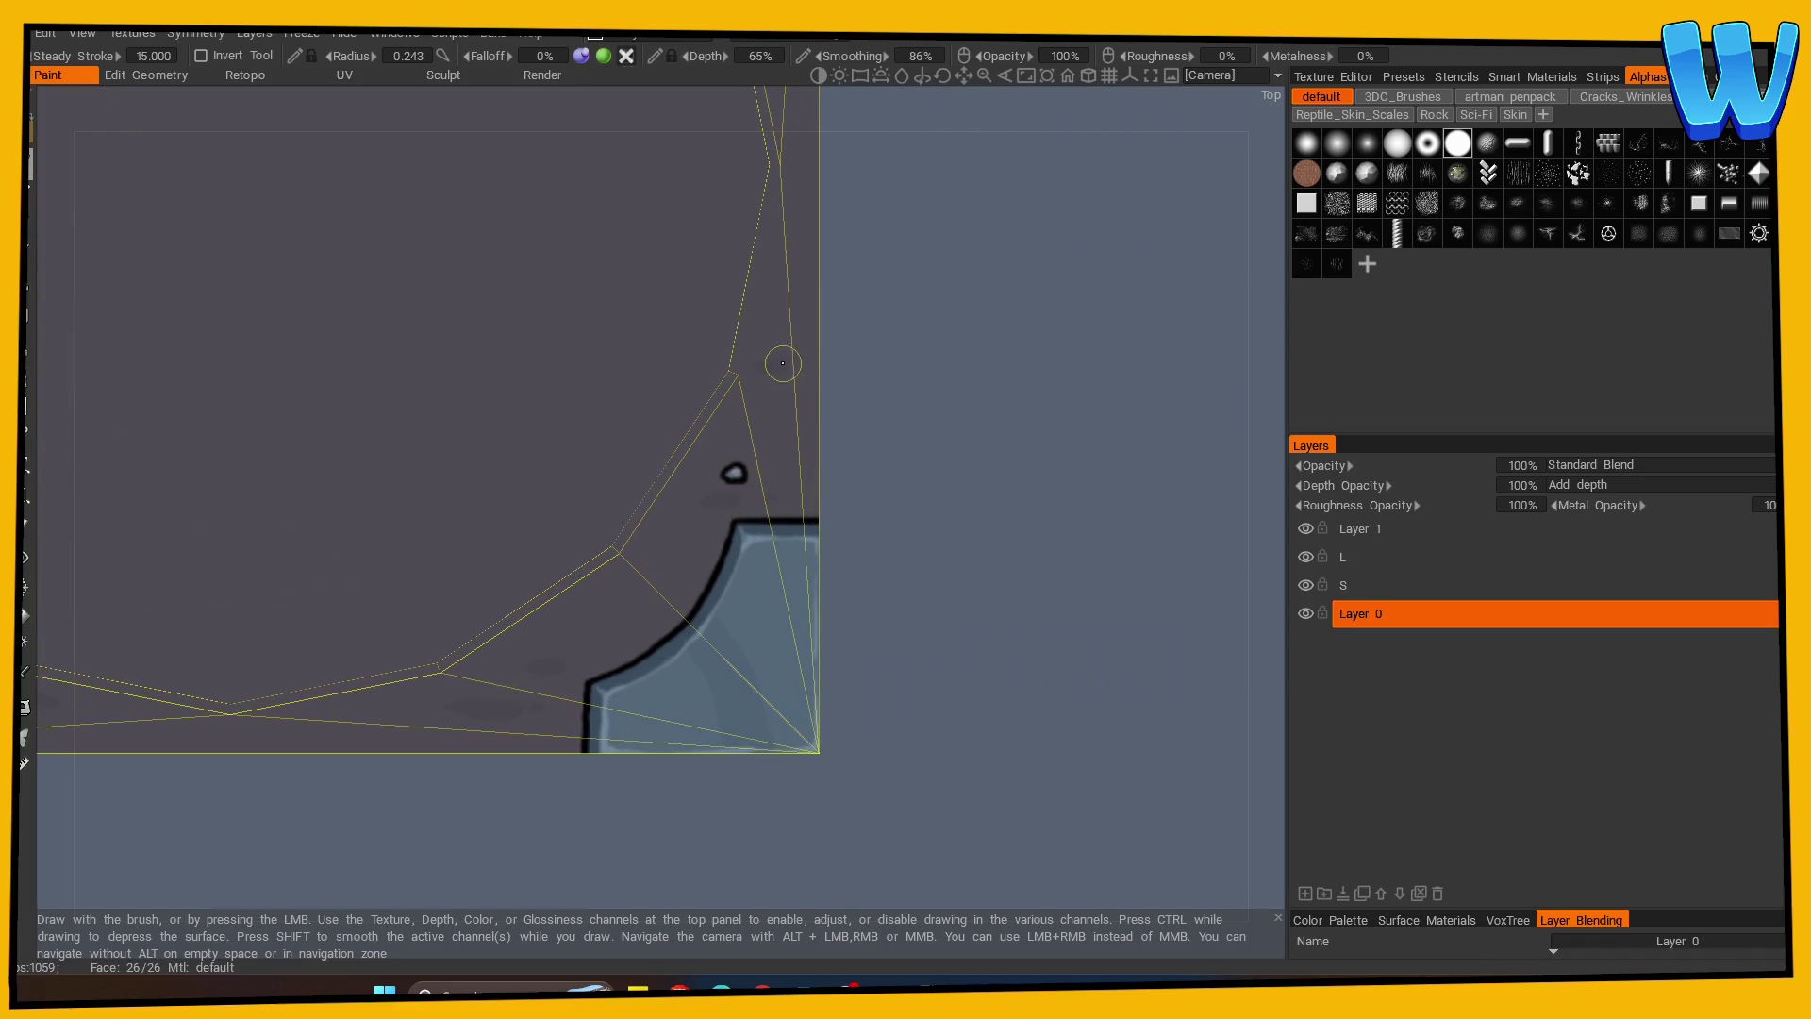
drag(1029, 361, 717, 363)
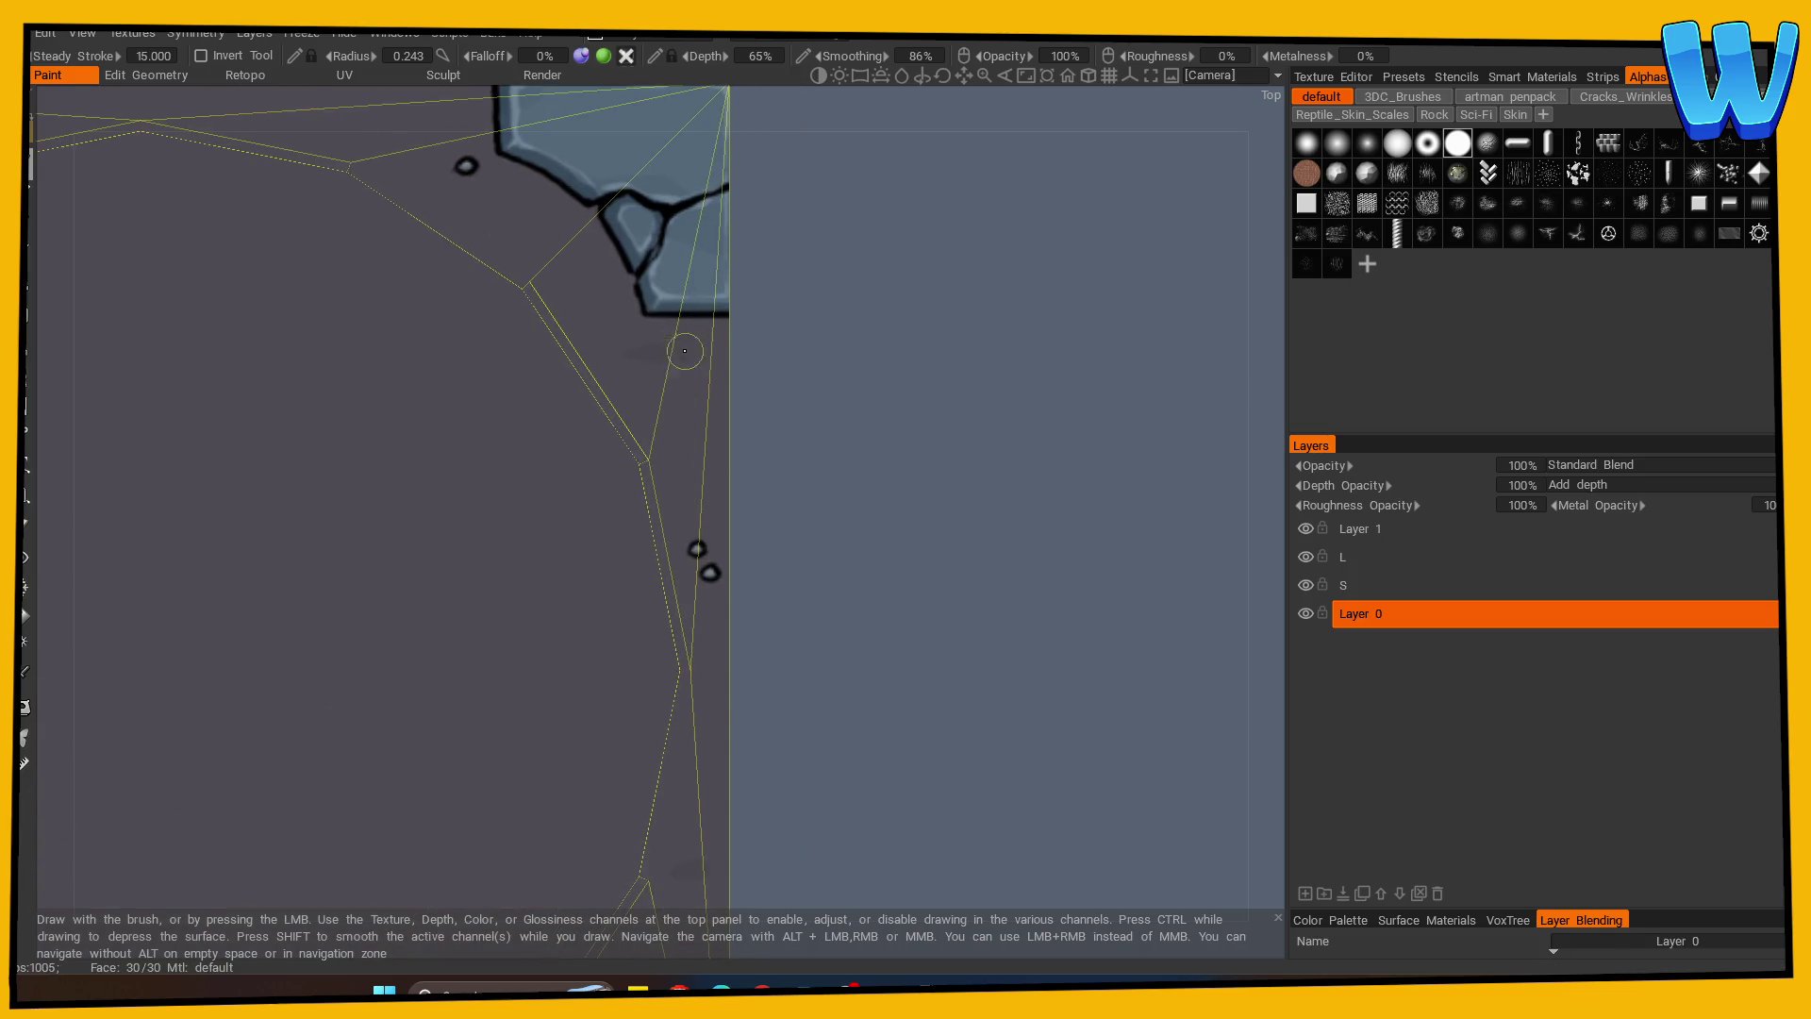
mouse_move(727, 371)
middle_down()
mouse_move(841, 433)
mouse_move(932, 552)
middle_up()
scroll(840, 392, down, 1)
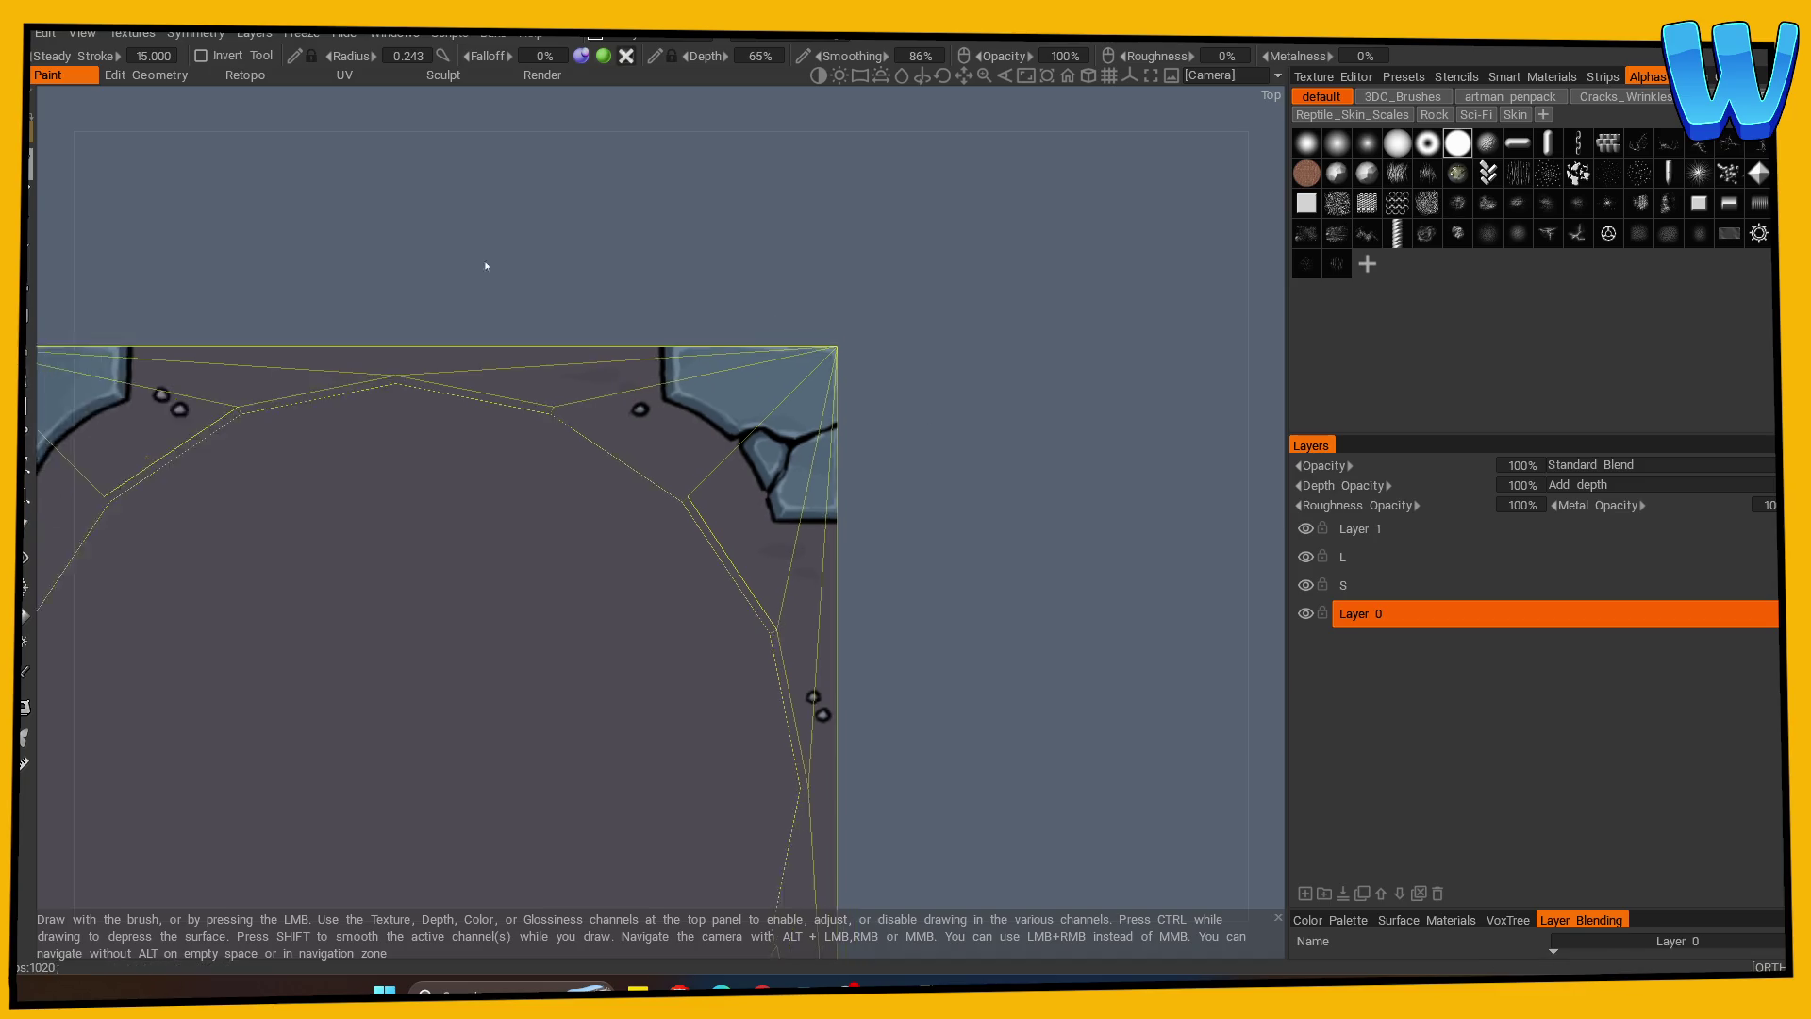
middle_drag(477, 267, 805, 329)
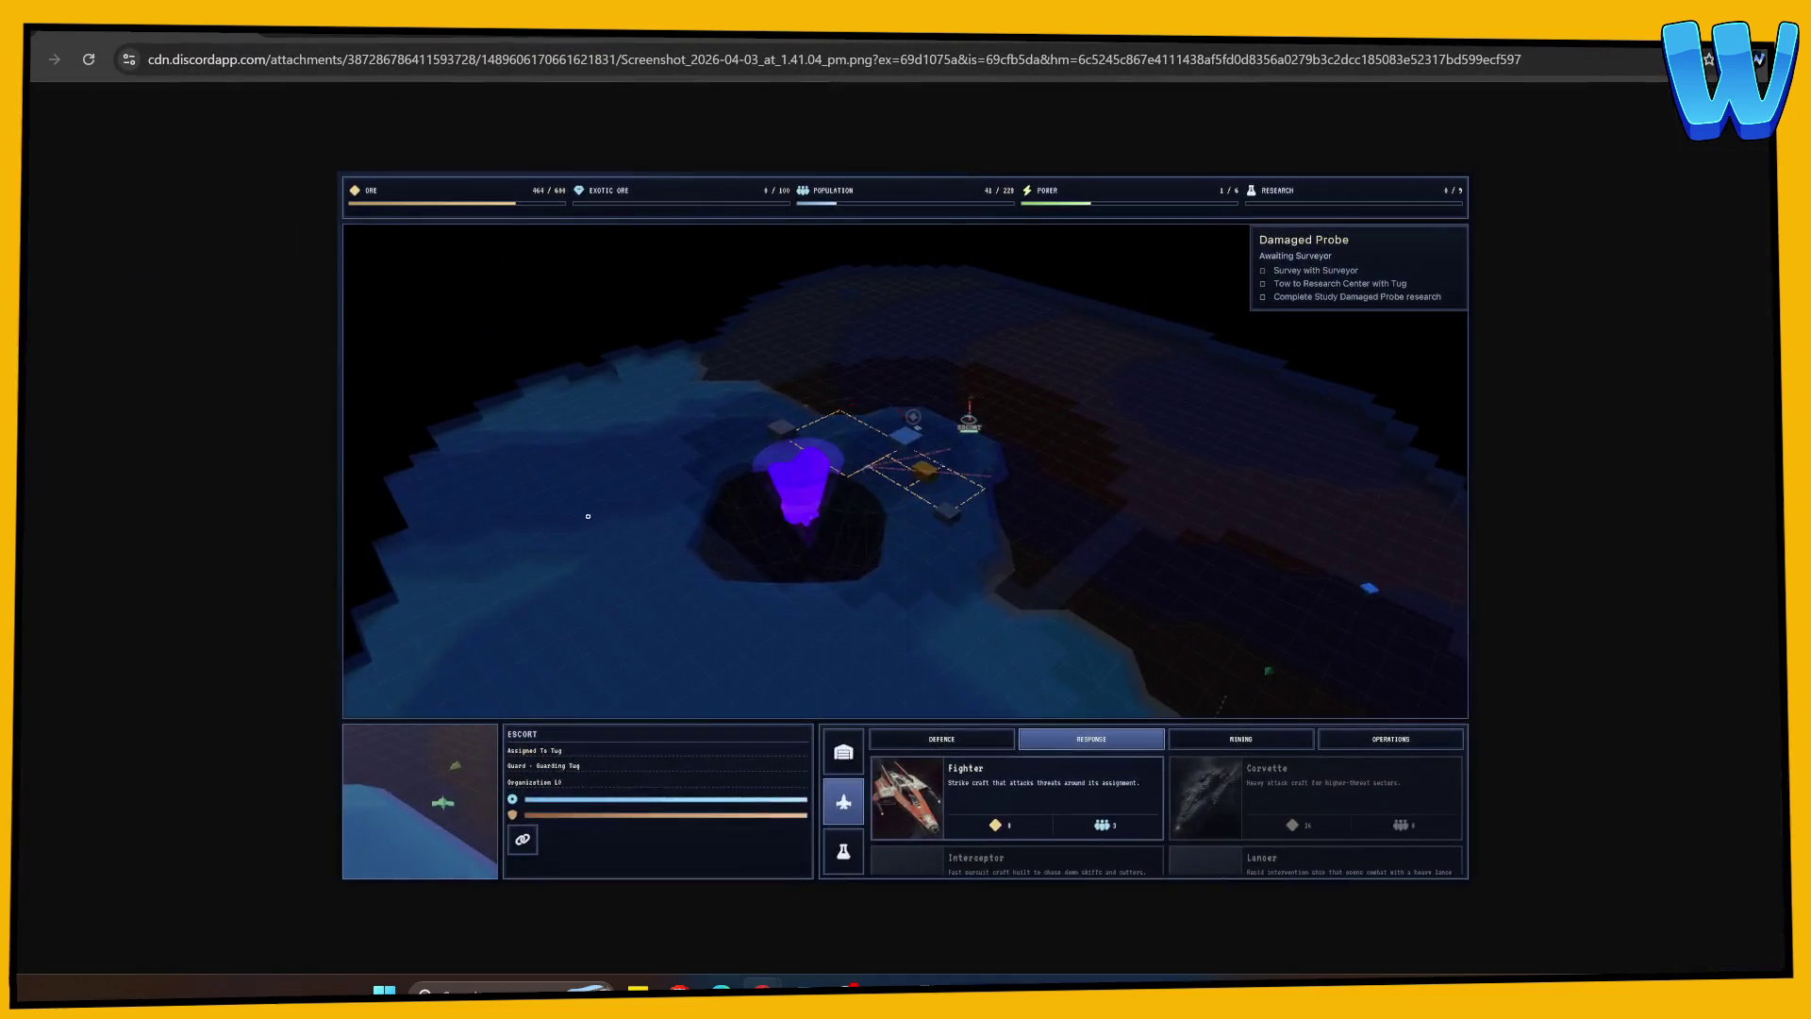
click(651, 533)
scroll(747, 475, up, 3)
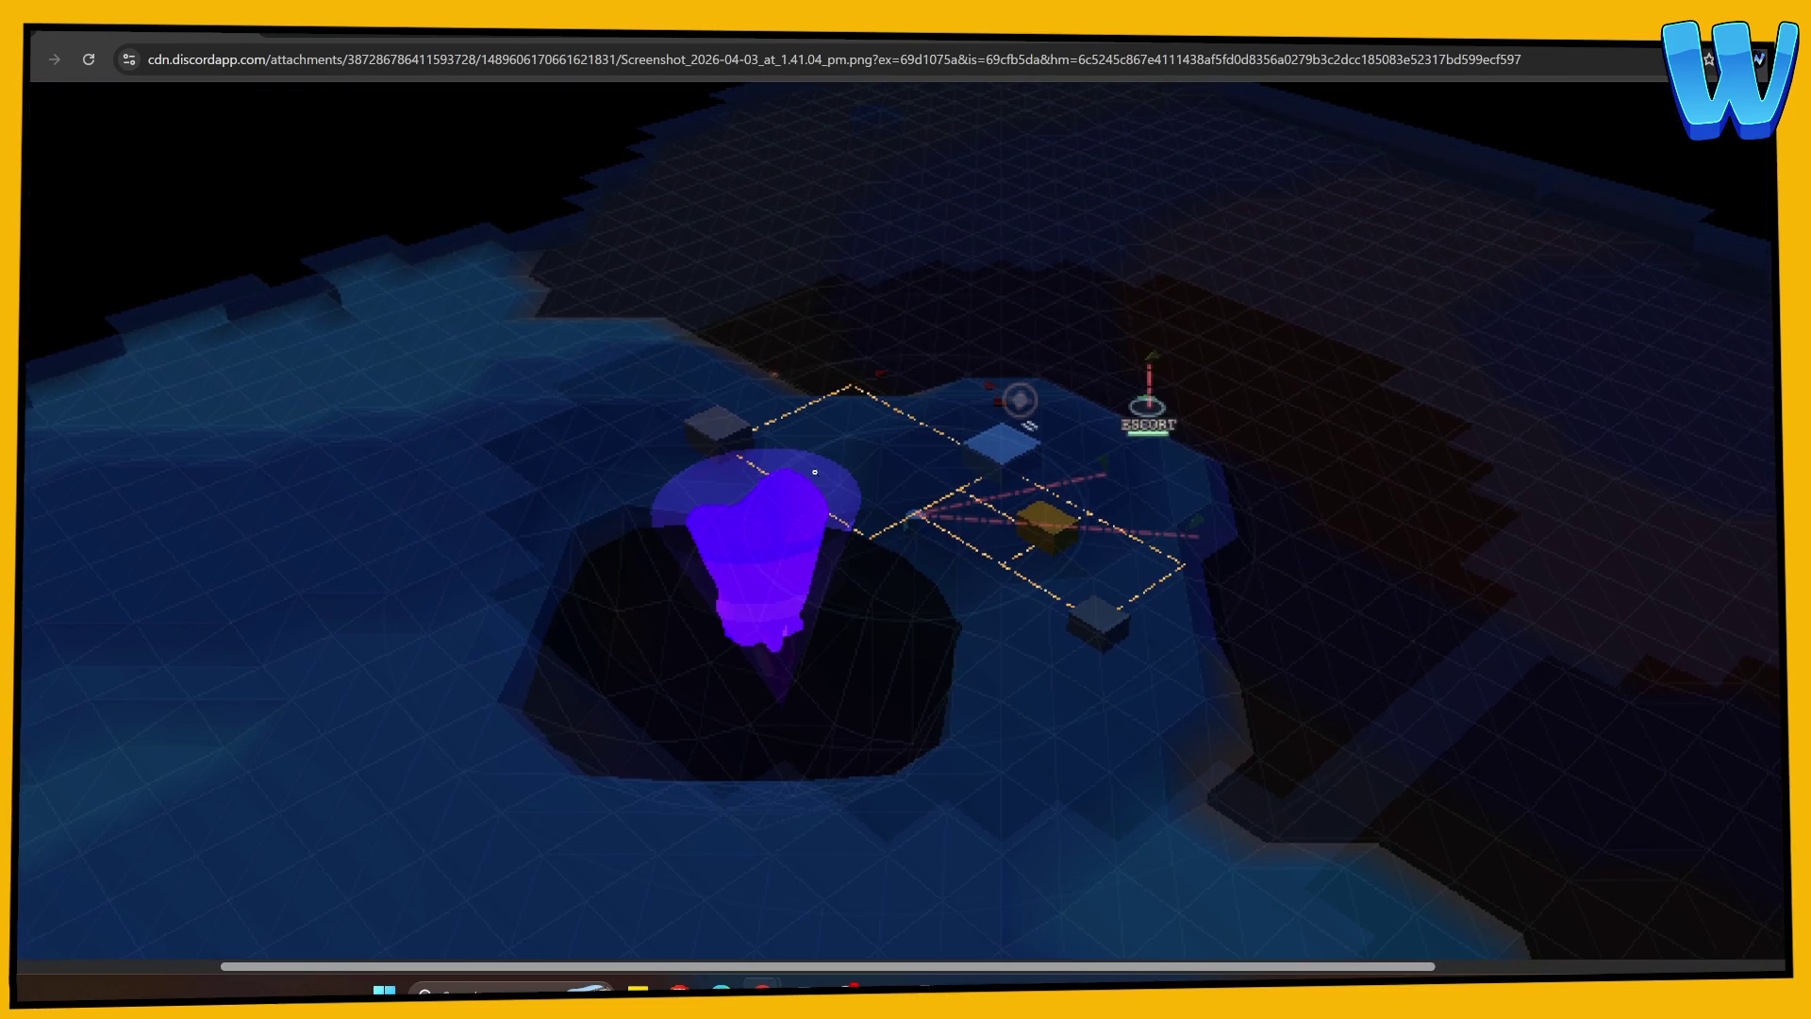
click(860, 507)
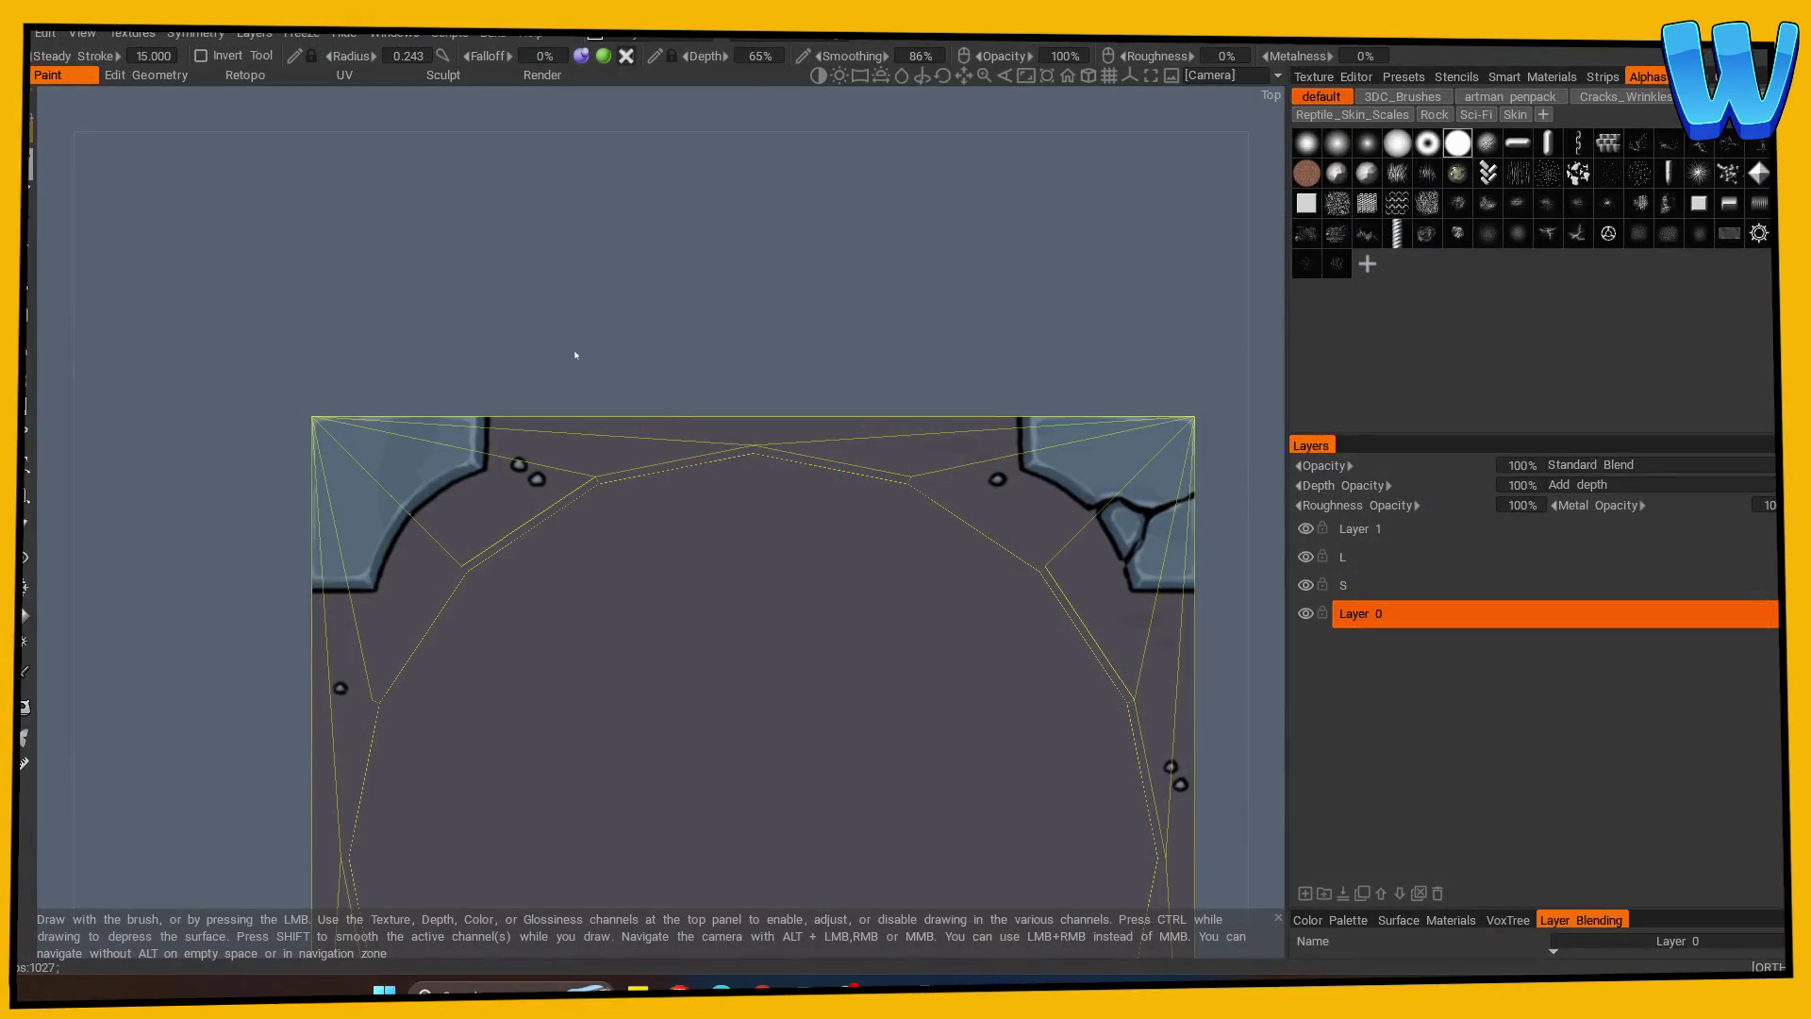
Sample the surface colour and paint a faint dark stroke near the top-left corner.
mouse_move(567, 325)
middle_down()
mouse_move(1132, 445)
mouse_move(1024, 393)
mouse_move(1063, 544)
middle_up()
scroll(1064, 544, down, 1)
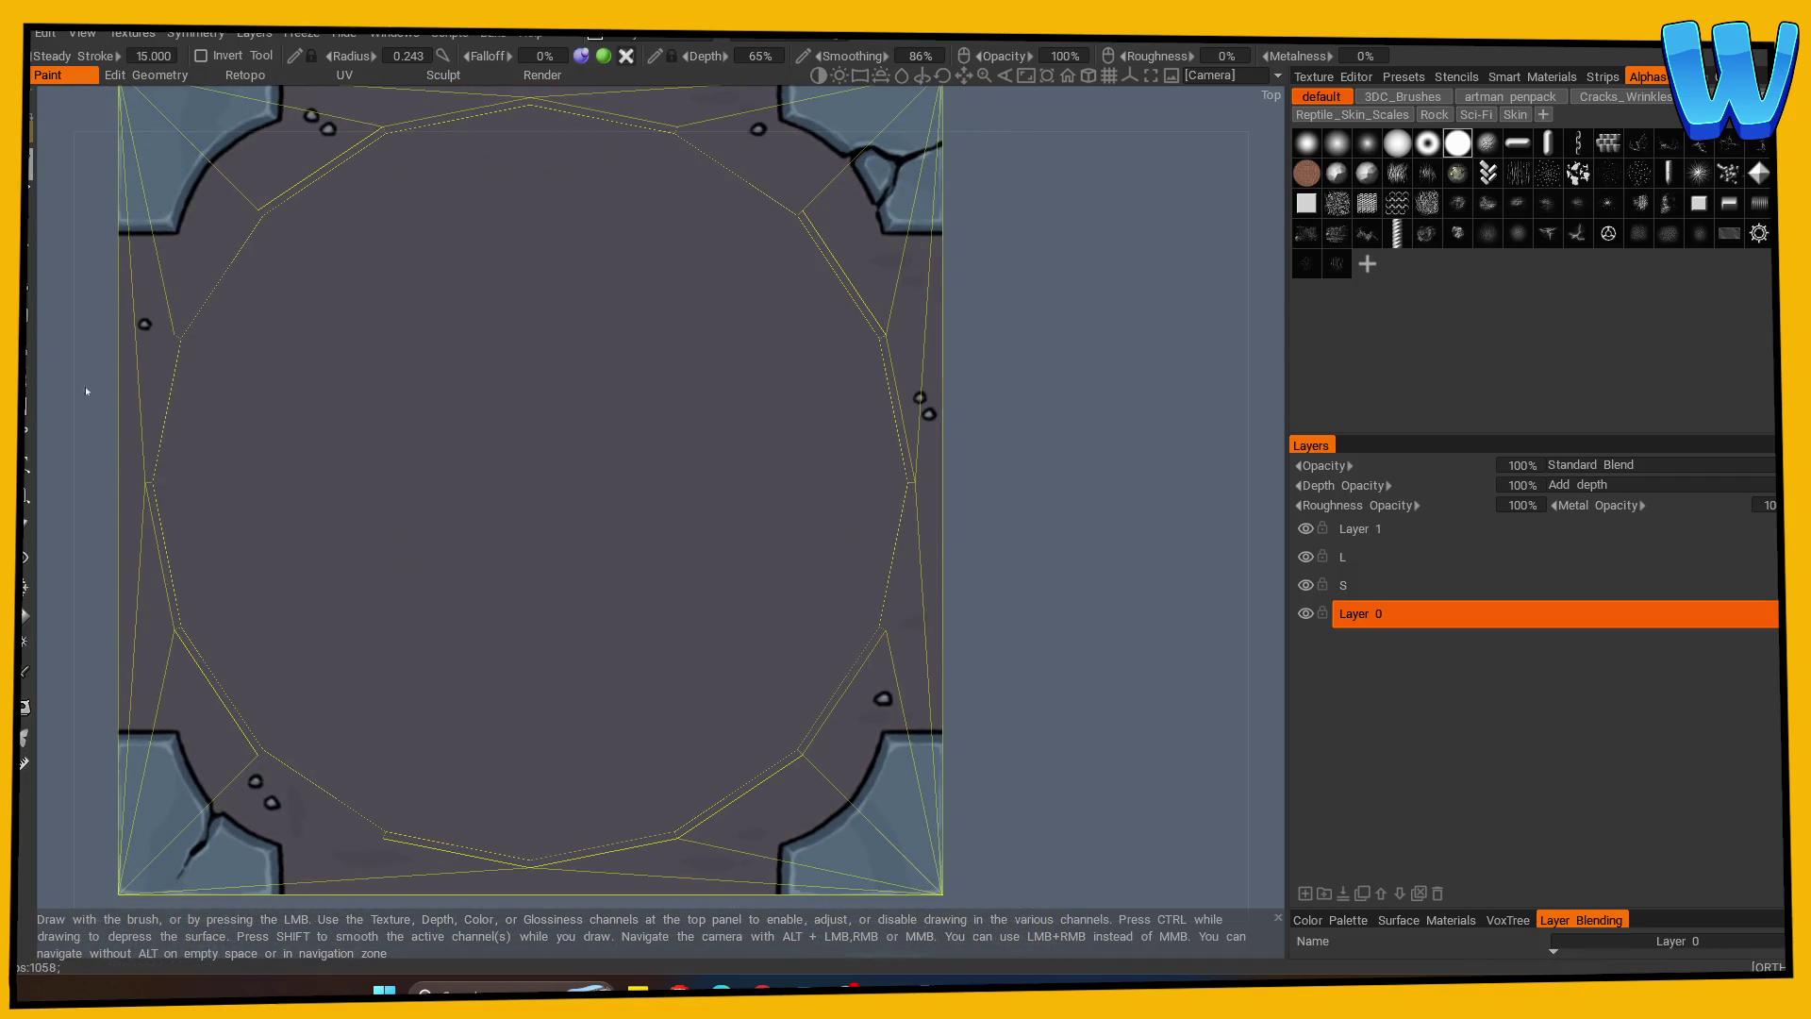
click(25, 674)
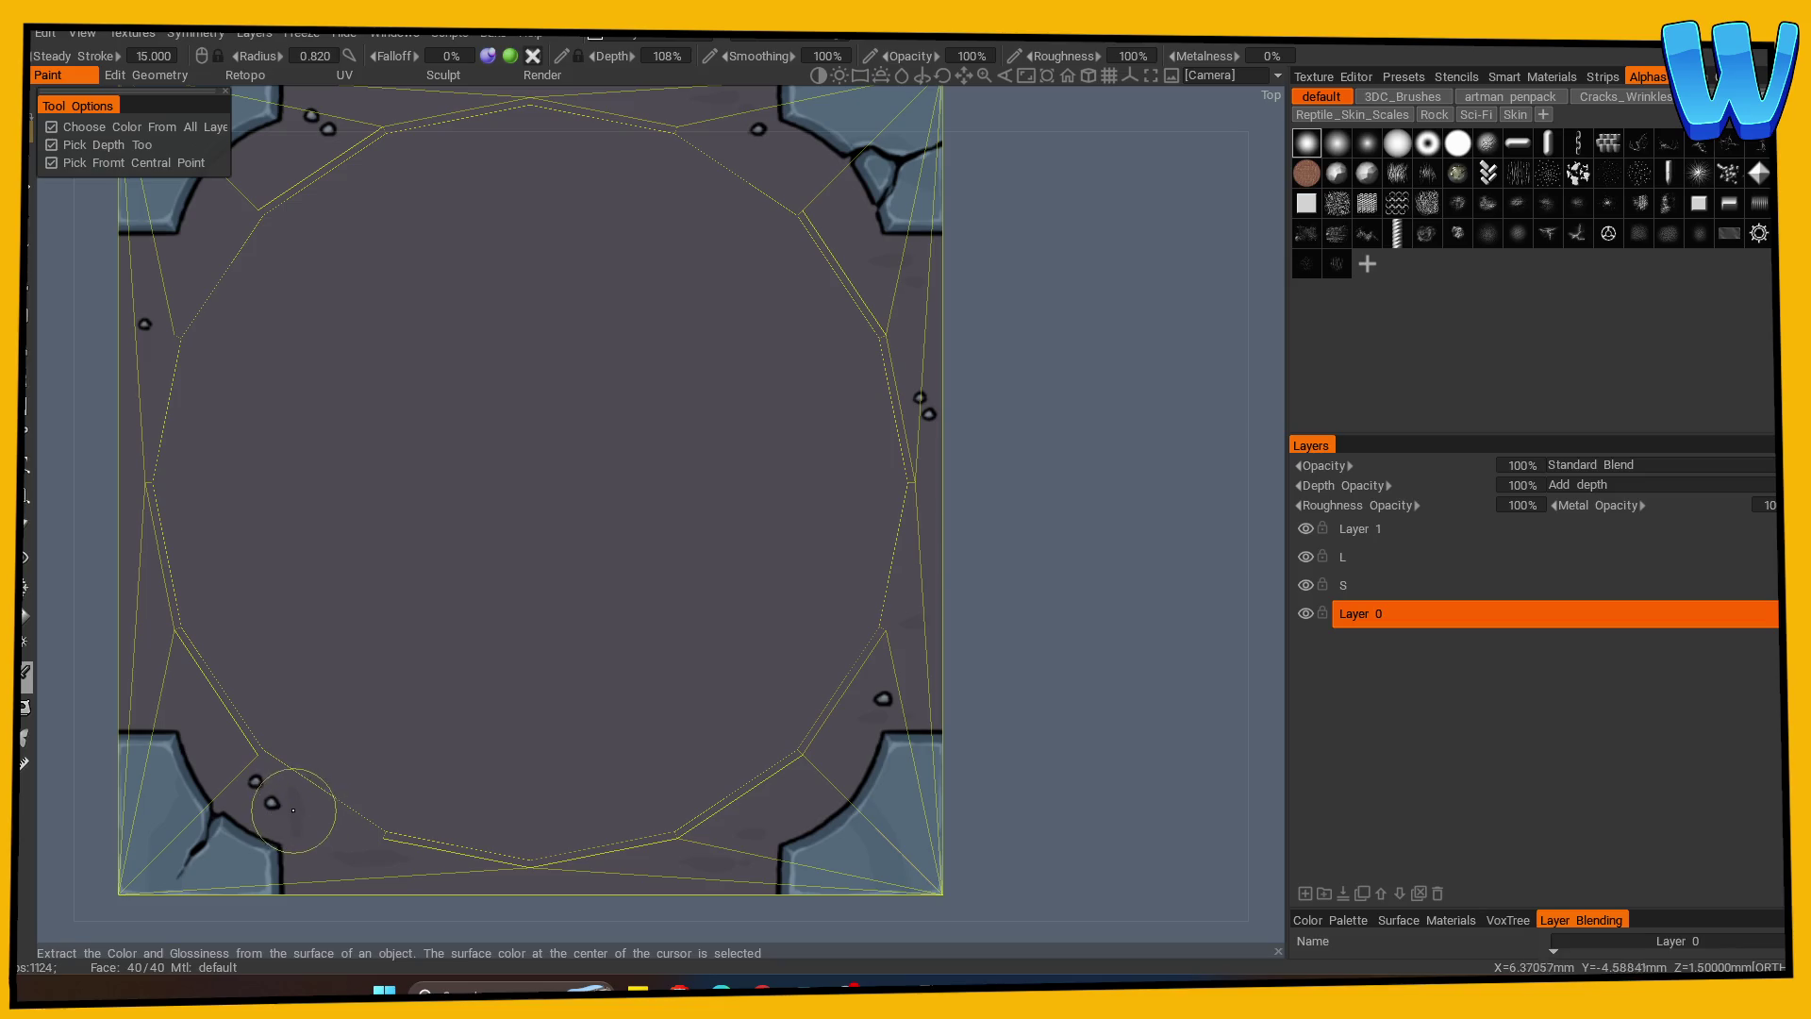
click(28, 160)
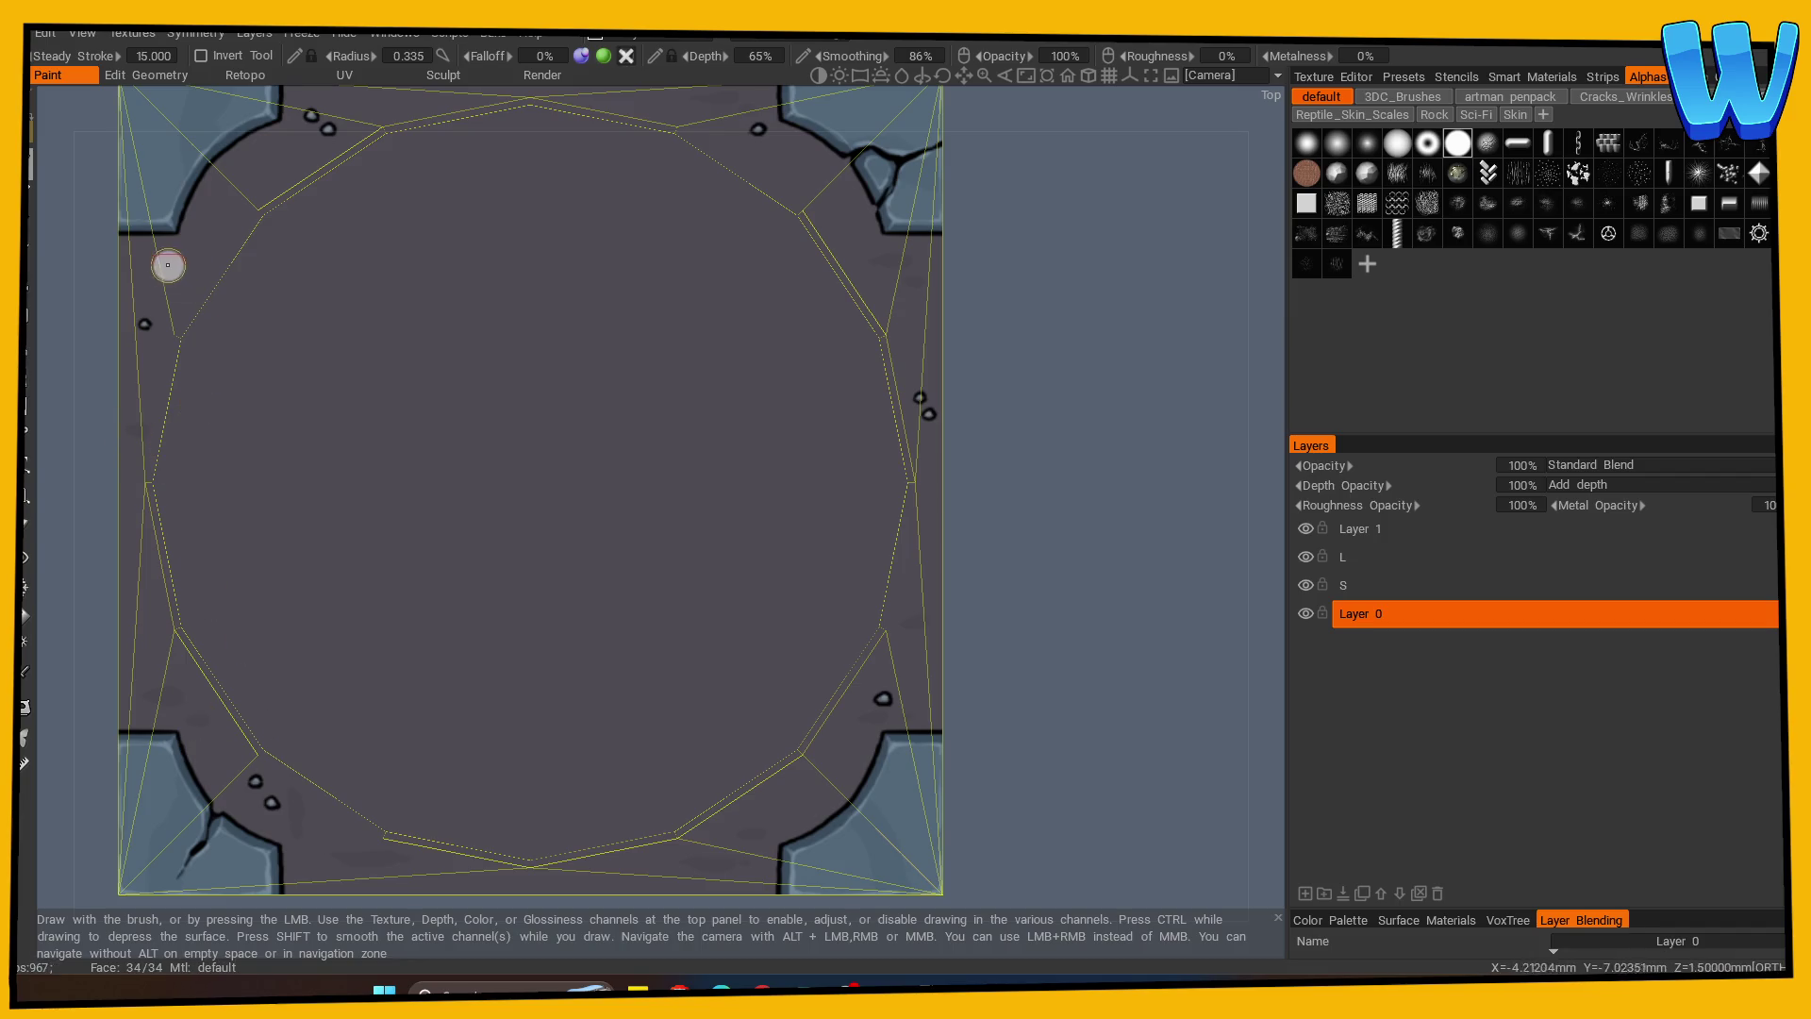
drag(157, 272, 209, 252)
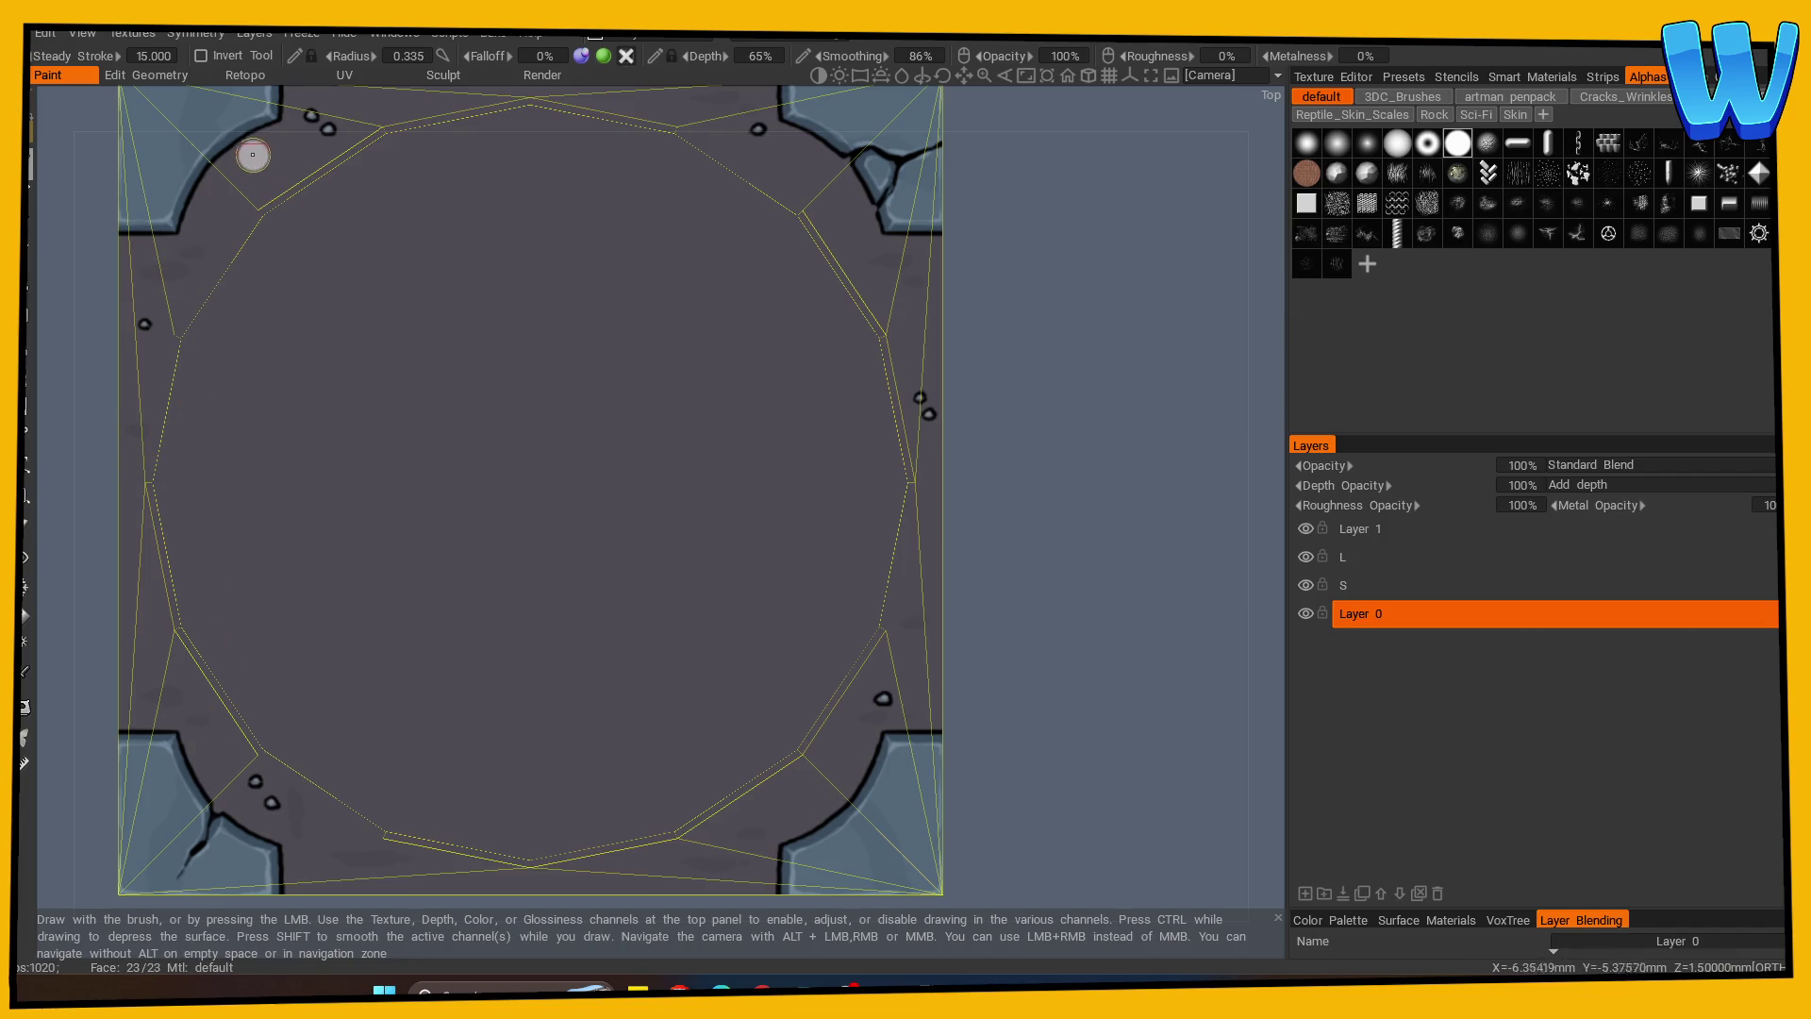
Hide the yellow wireframe overlay and view the whole square texture.
mouse_move(251, 178)
middle_down()
mouse_move(1071, 364)
mouse_move(634, 364)
middle_up()
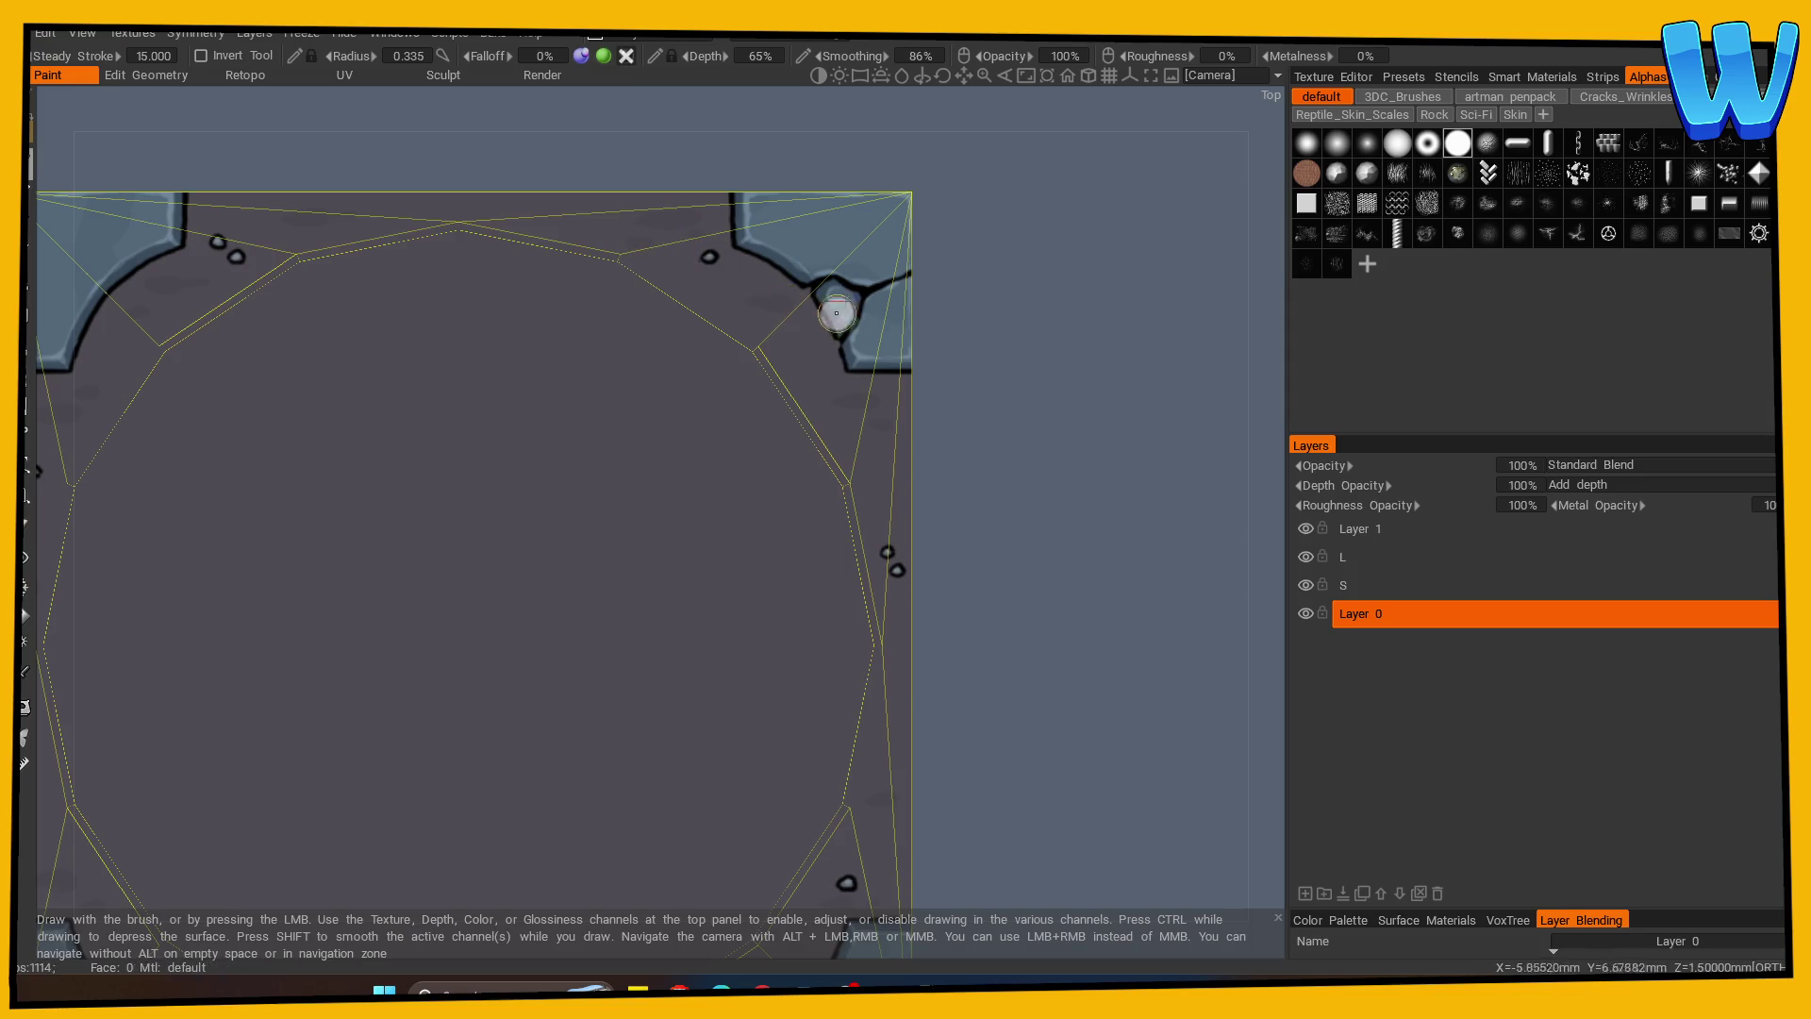
scroll(968, 521, down, 2)
middle_drag(968, 520, 970, 315)
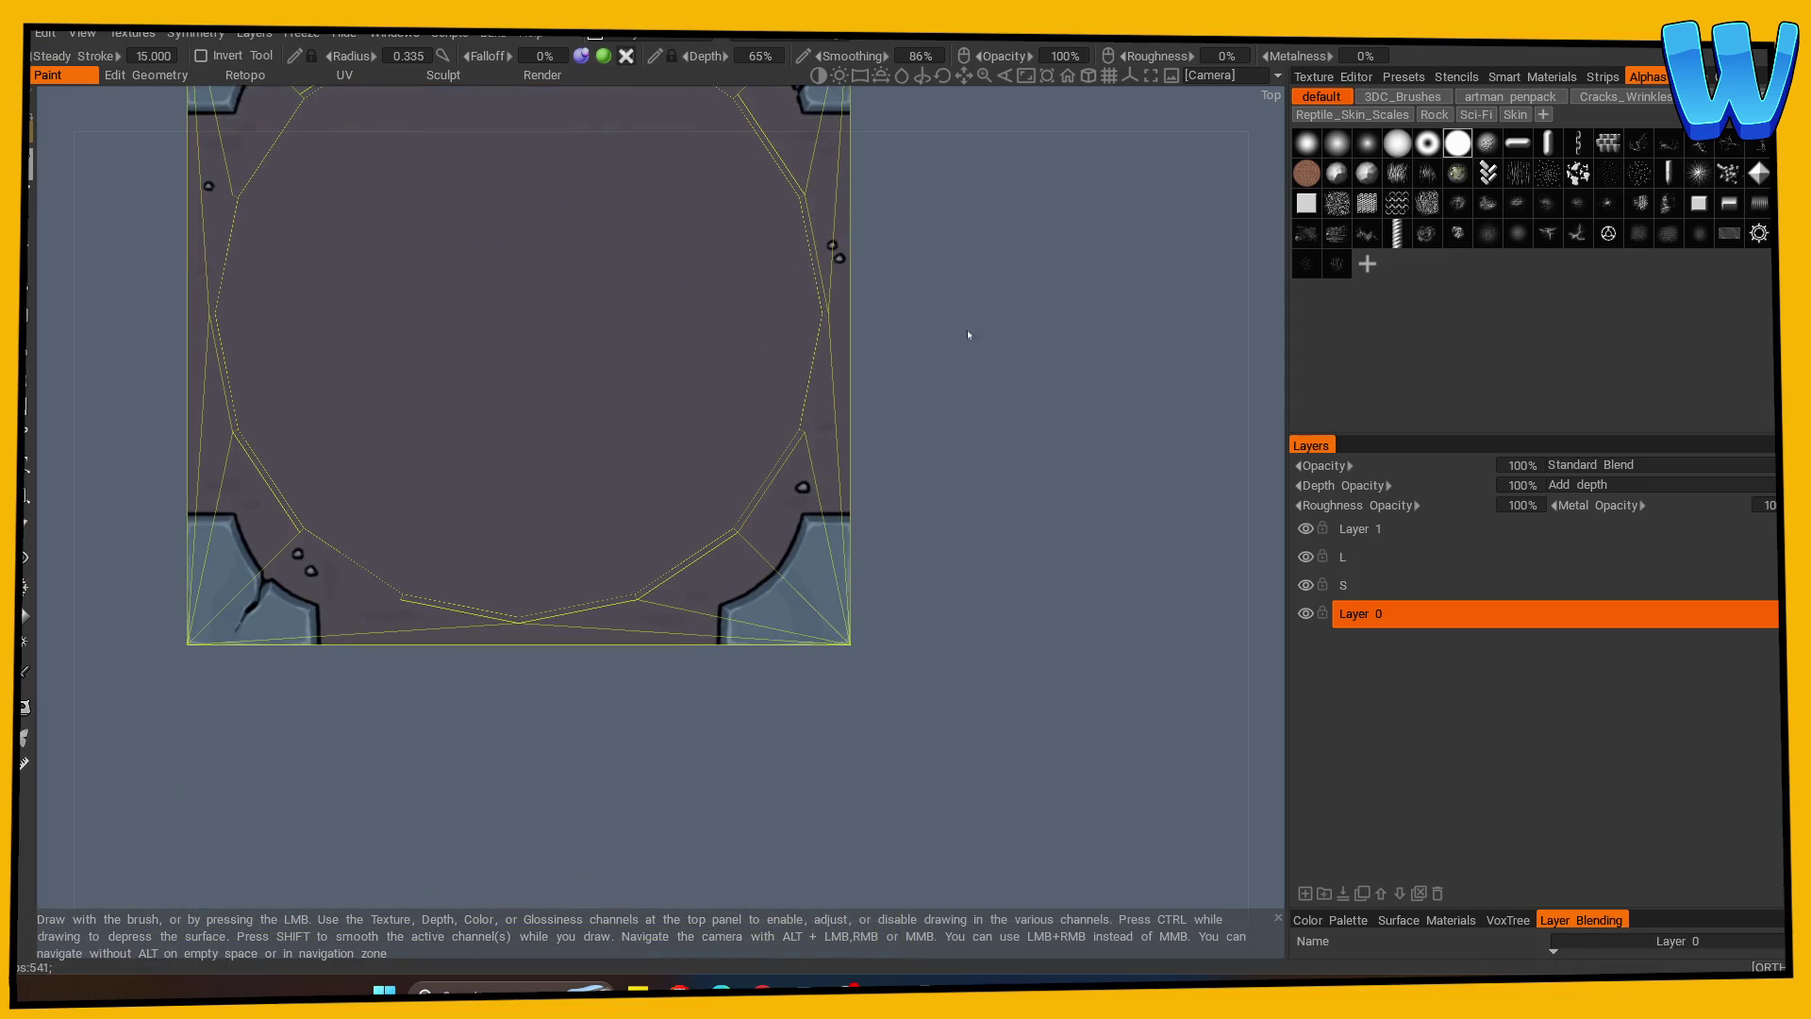
scroll(436, 752, up, 3)
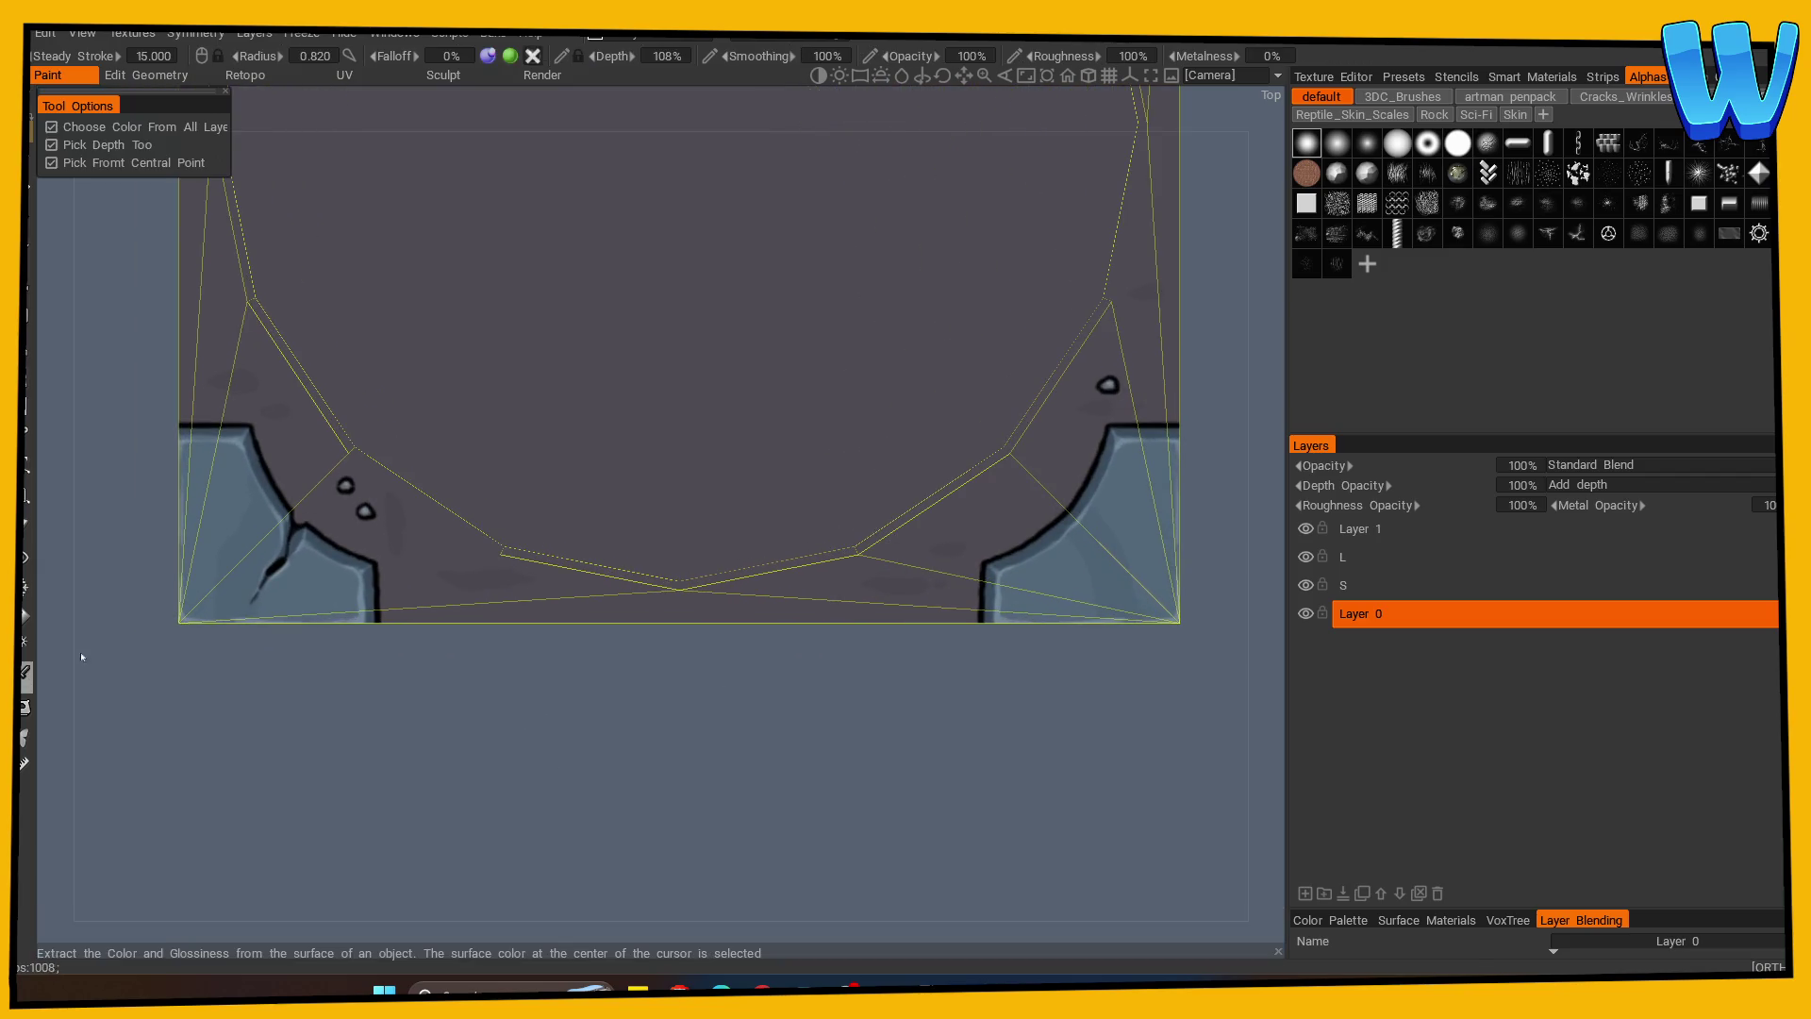
key(w)
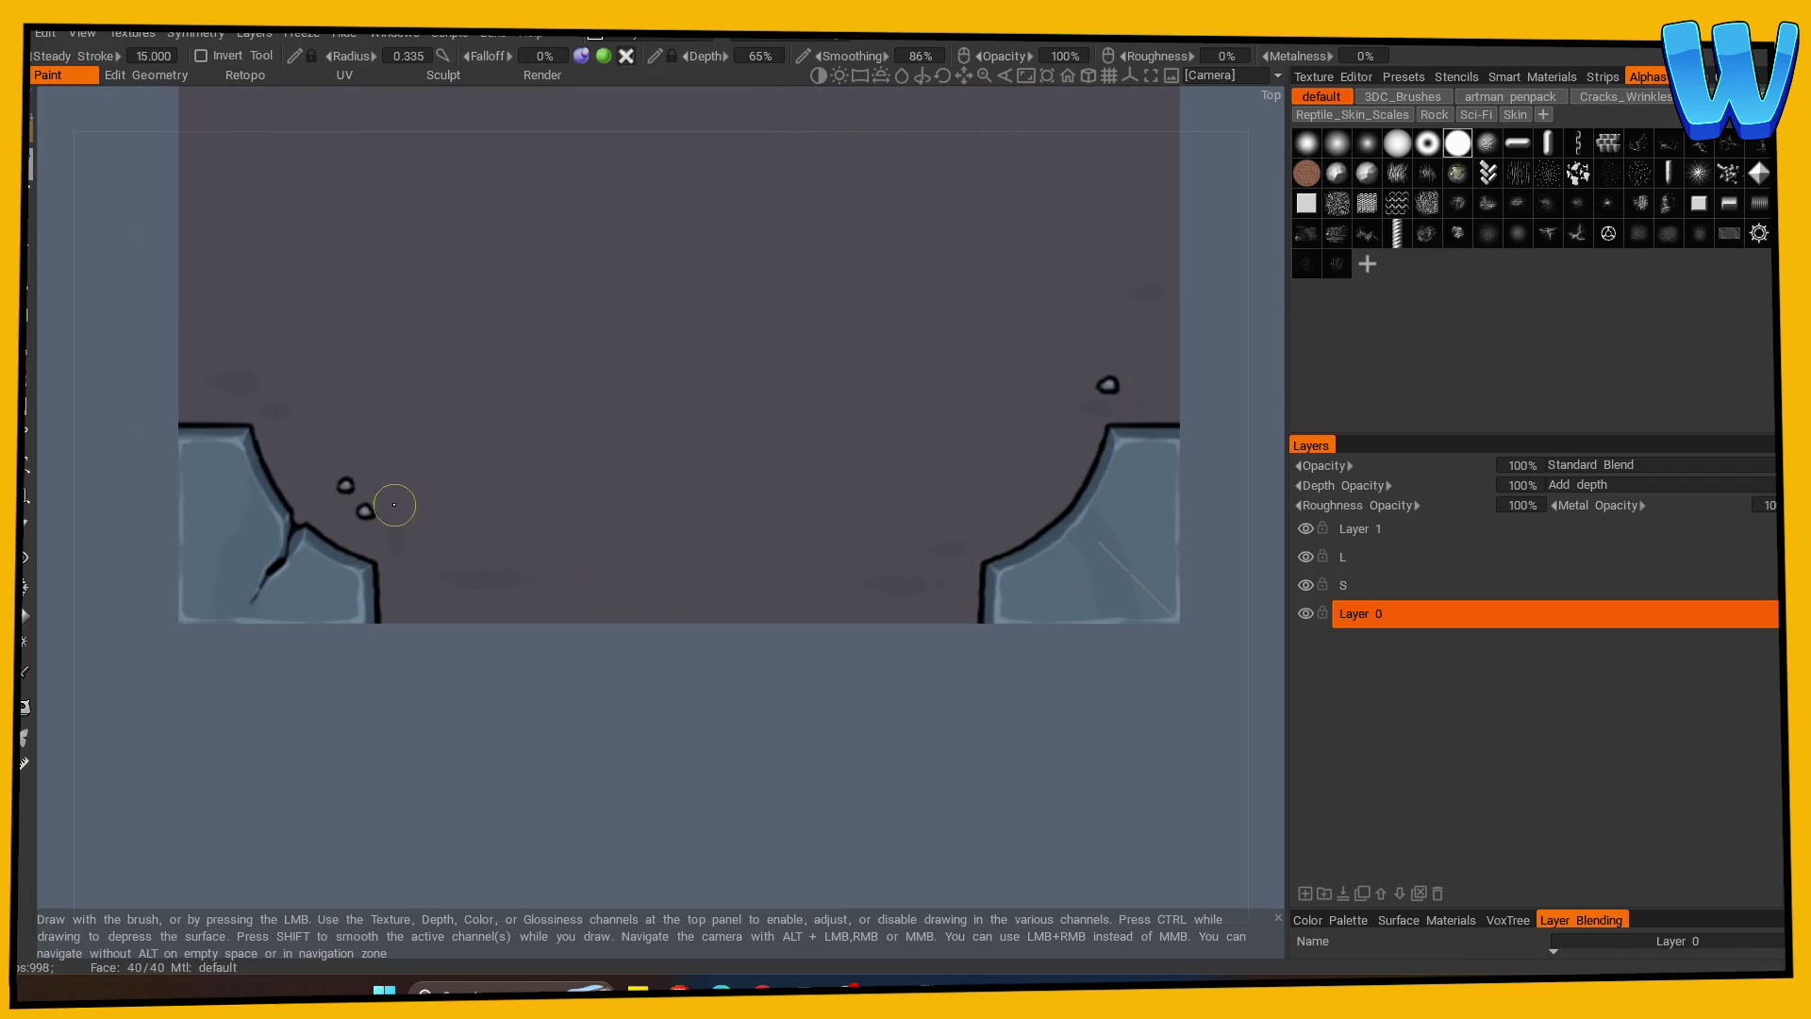
mouse_move(586, 755)
right_down()
mouse_move(344, 756)
mouse_move(596, 768)
right_up()
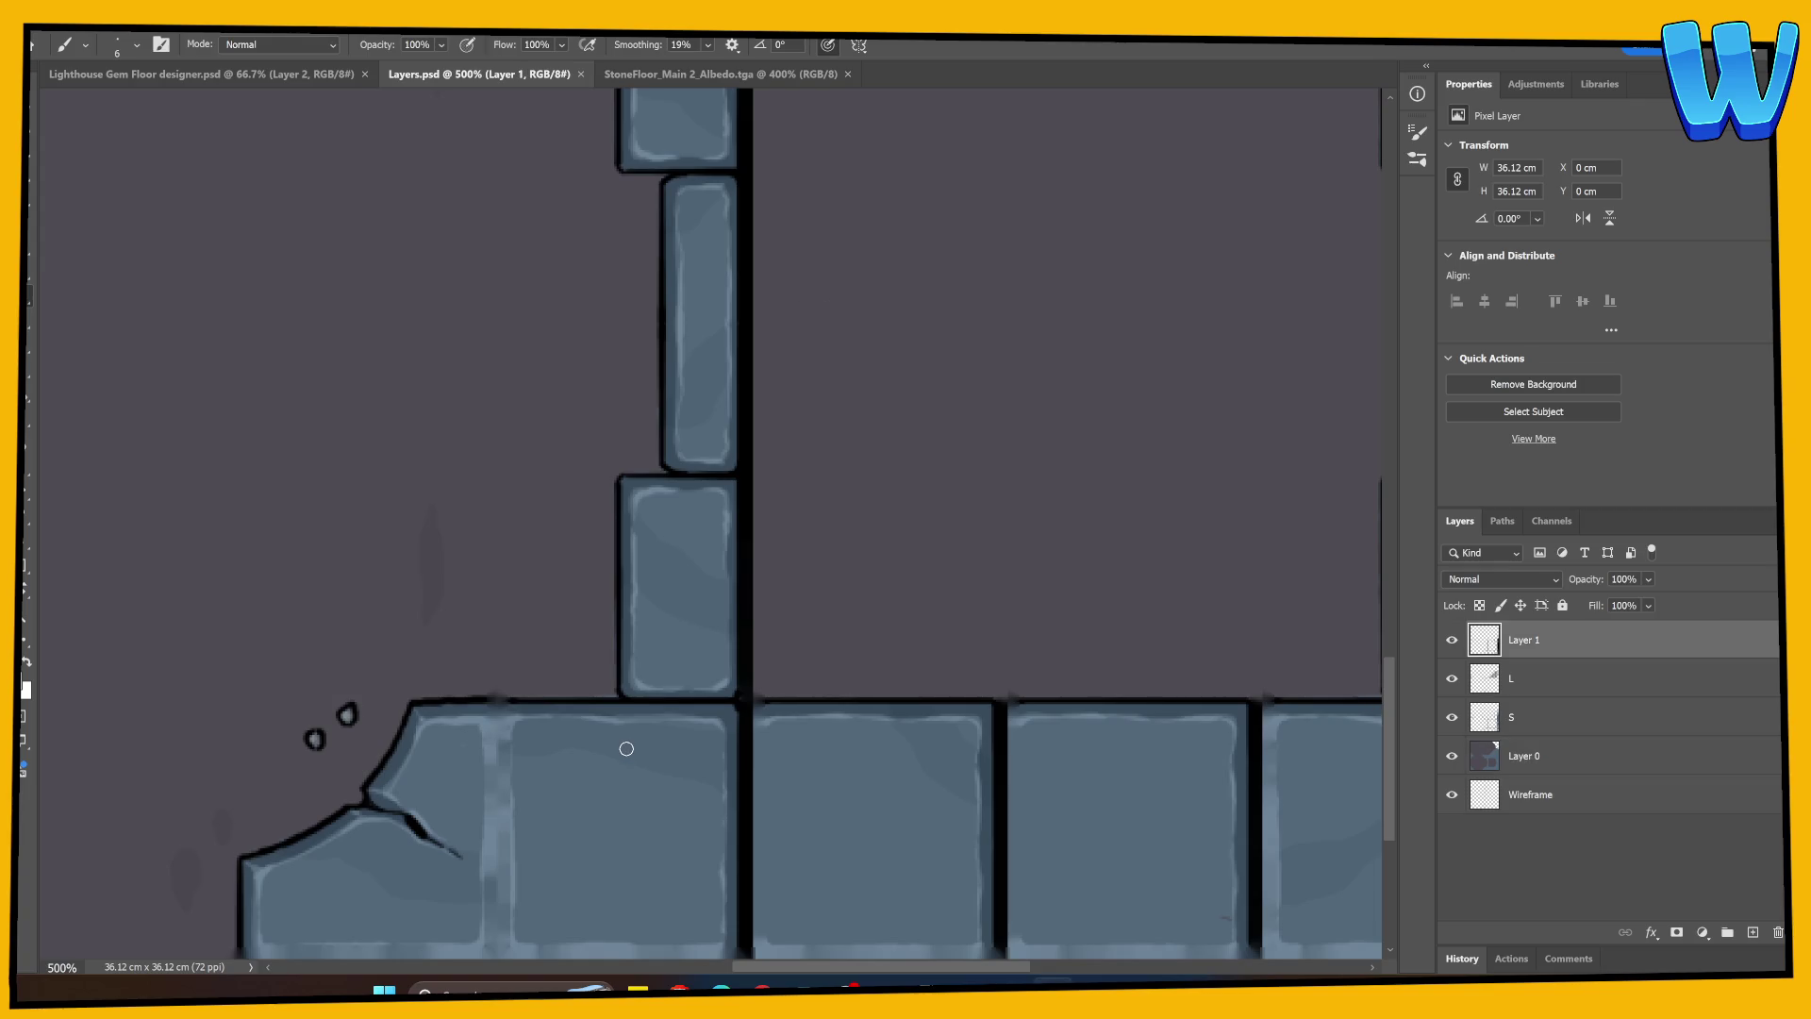
Check the StoneFloor_Main 2_Albedo.tga texture in Photoshop, then return to the Floor Emblem SLOT Paint project.
click(289, 82)
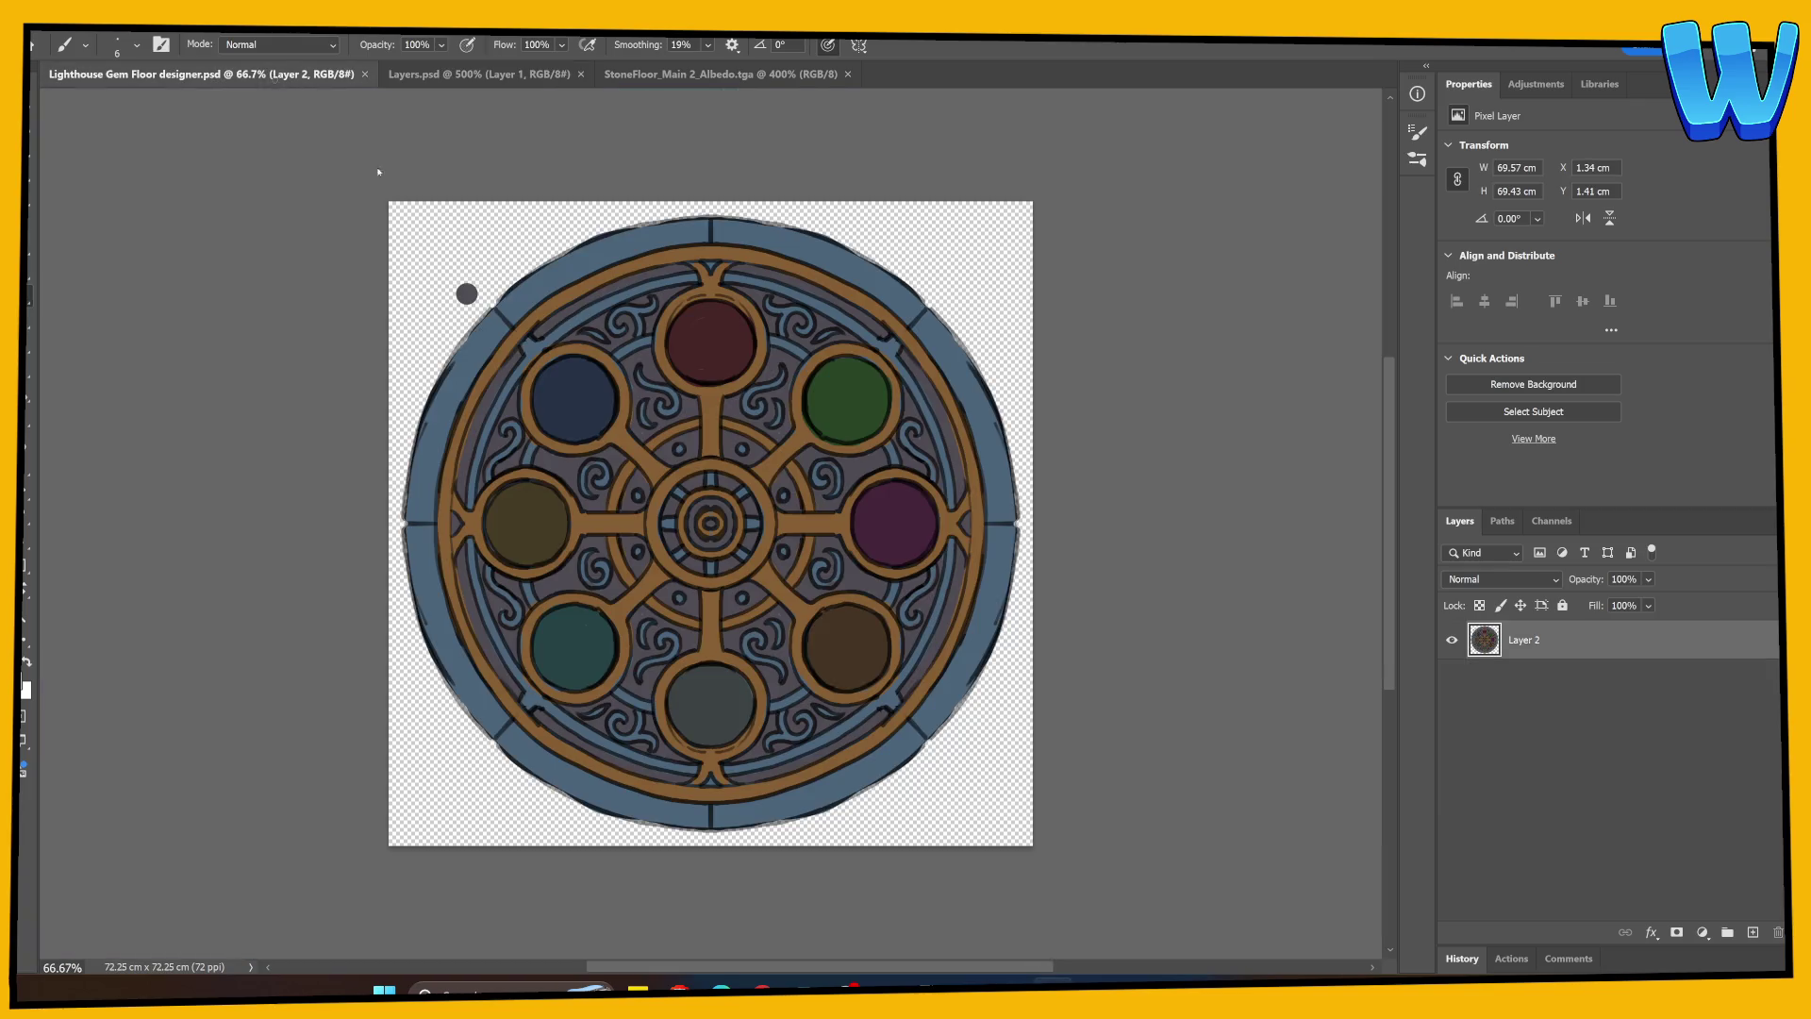
click(720, 73)
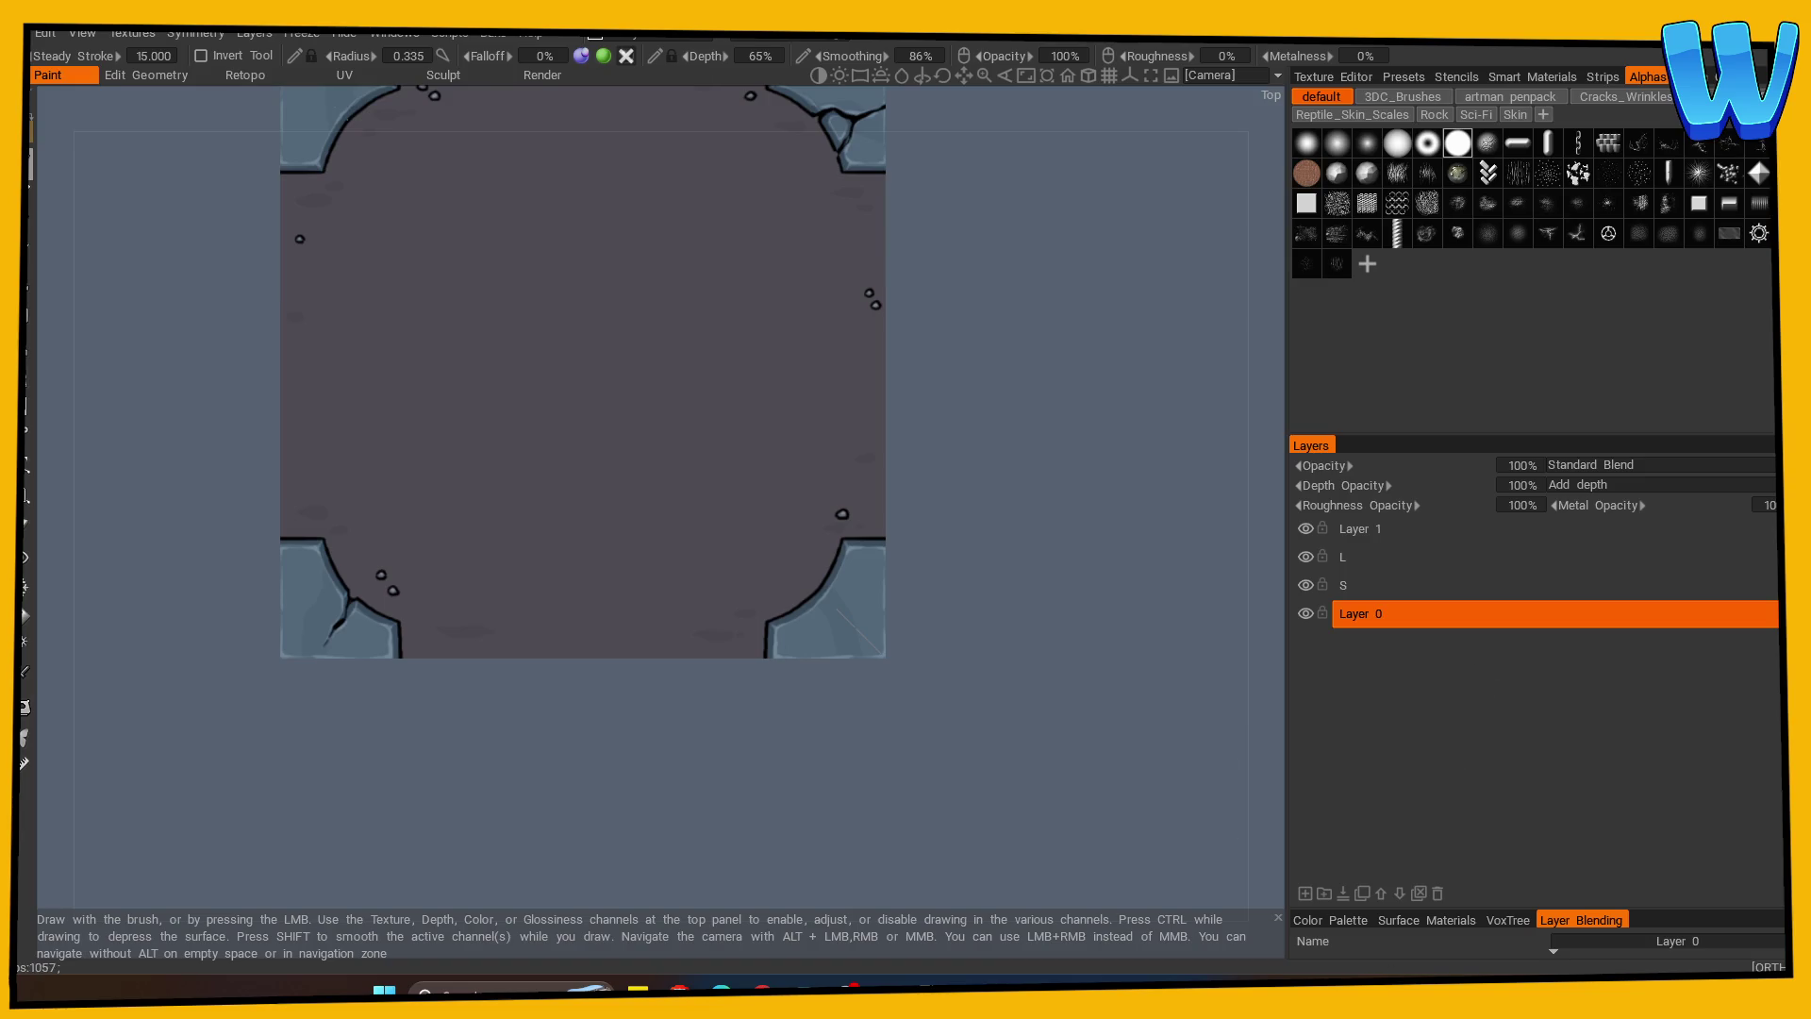
mouse_move(1427, 990)
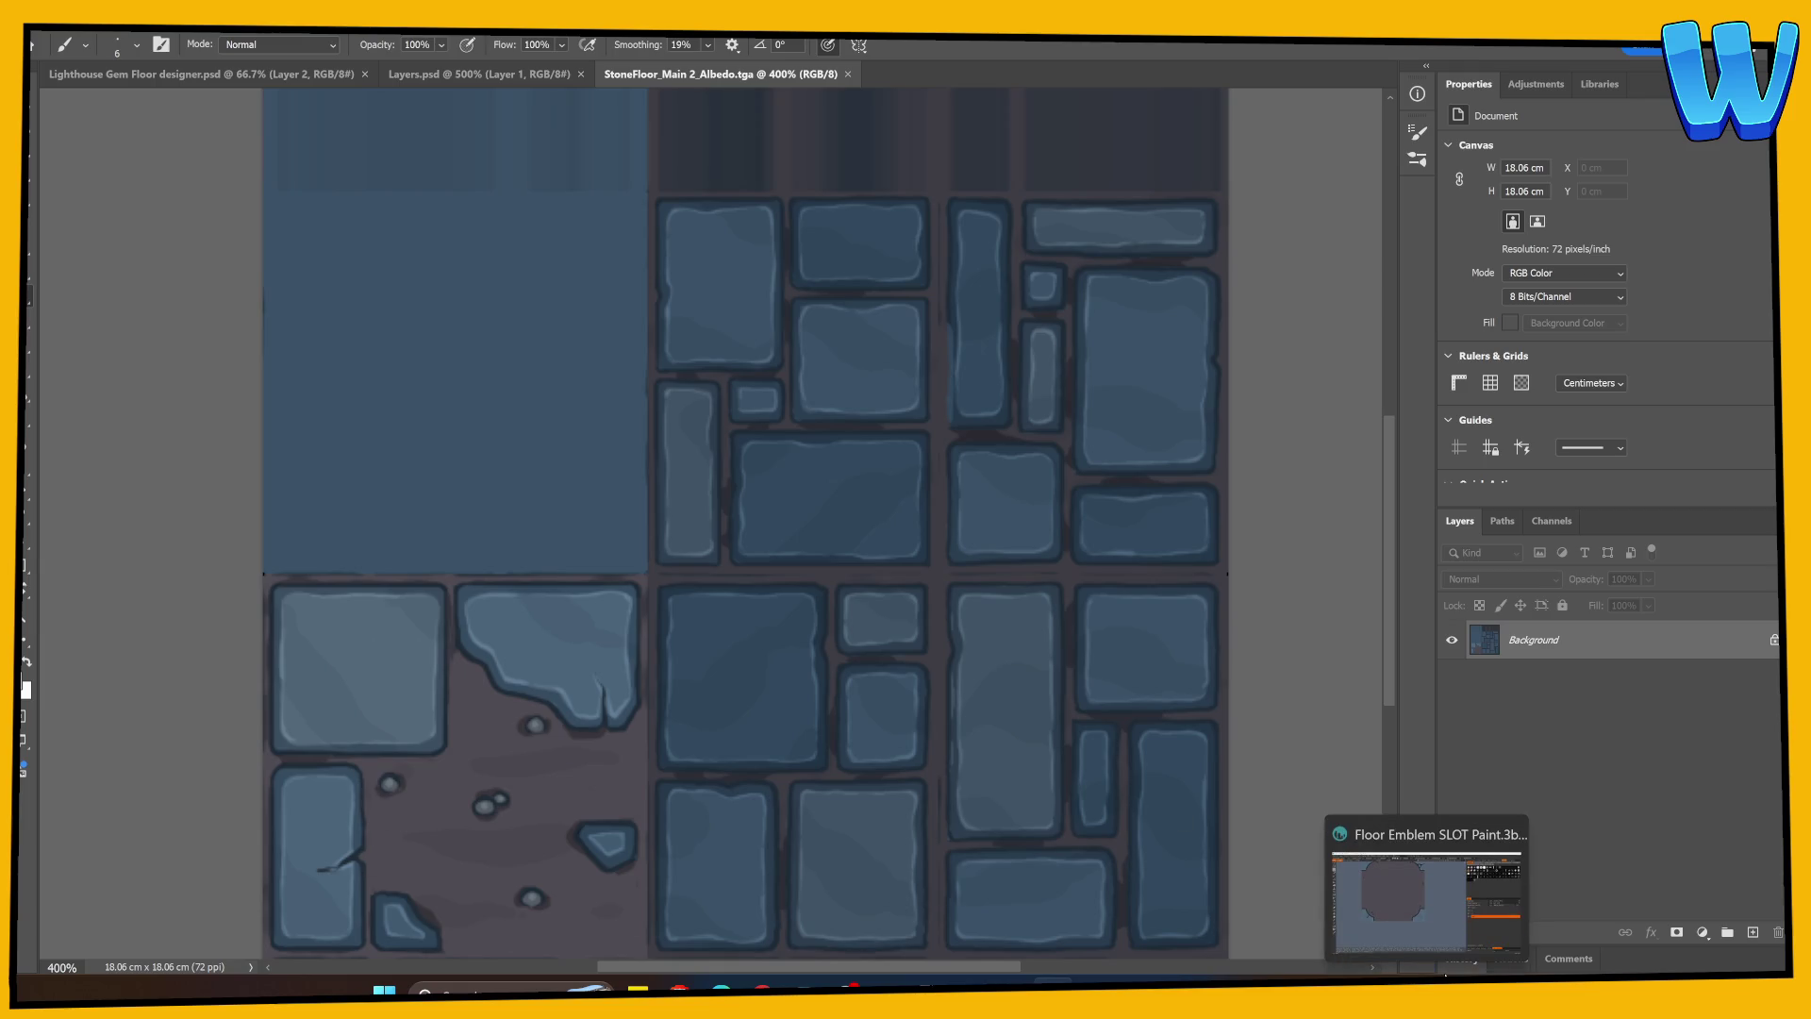
click(1445, 977)
Add a new layer above L and name it DS.
mouse_move(989, 851)
mouse_down()
mouse_move(920, 660)
mouse_move(444, 546)
mouse_move(635, 691)
mouse_up()
click(1358, 557)
click(1306, 894)
double_click(1362, 558)
click(1595, 557)
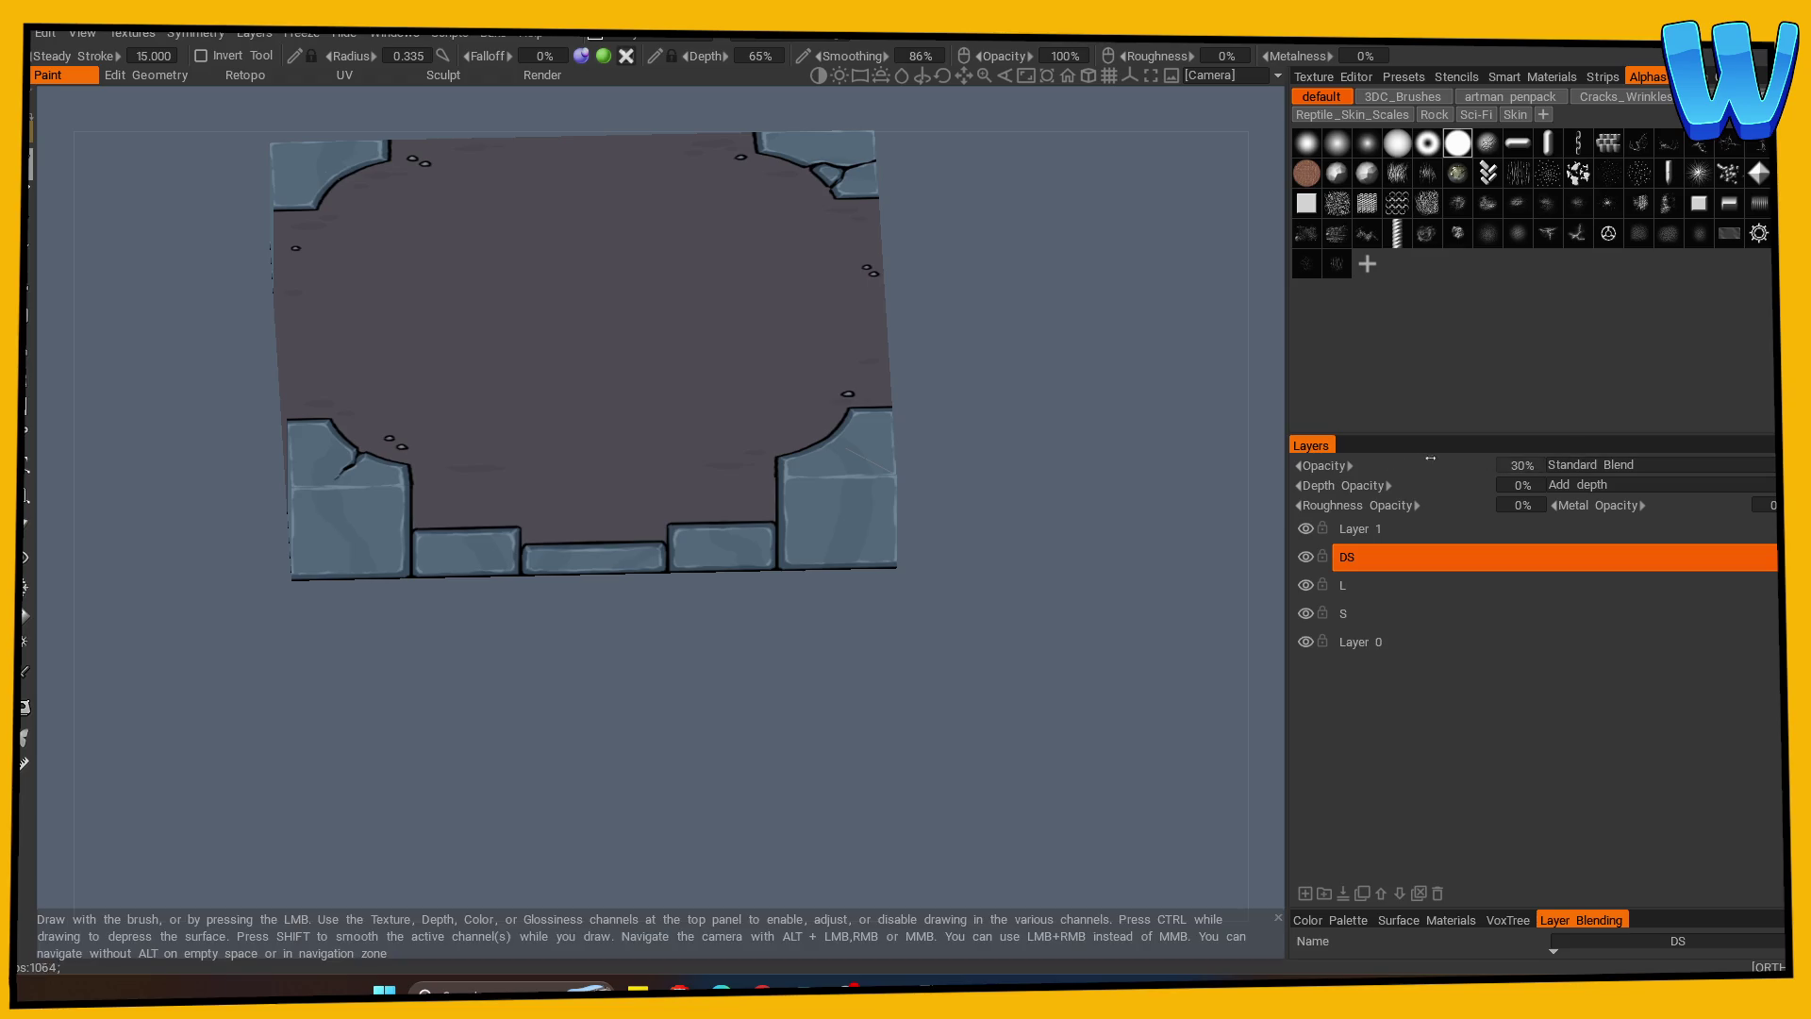
Set the DS layer to Multiply blending and sample a colour from the tile.
click(1529, 466)
click(1570, 481)
click(26, 671)
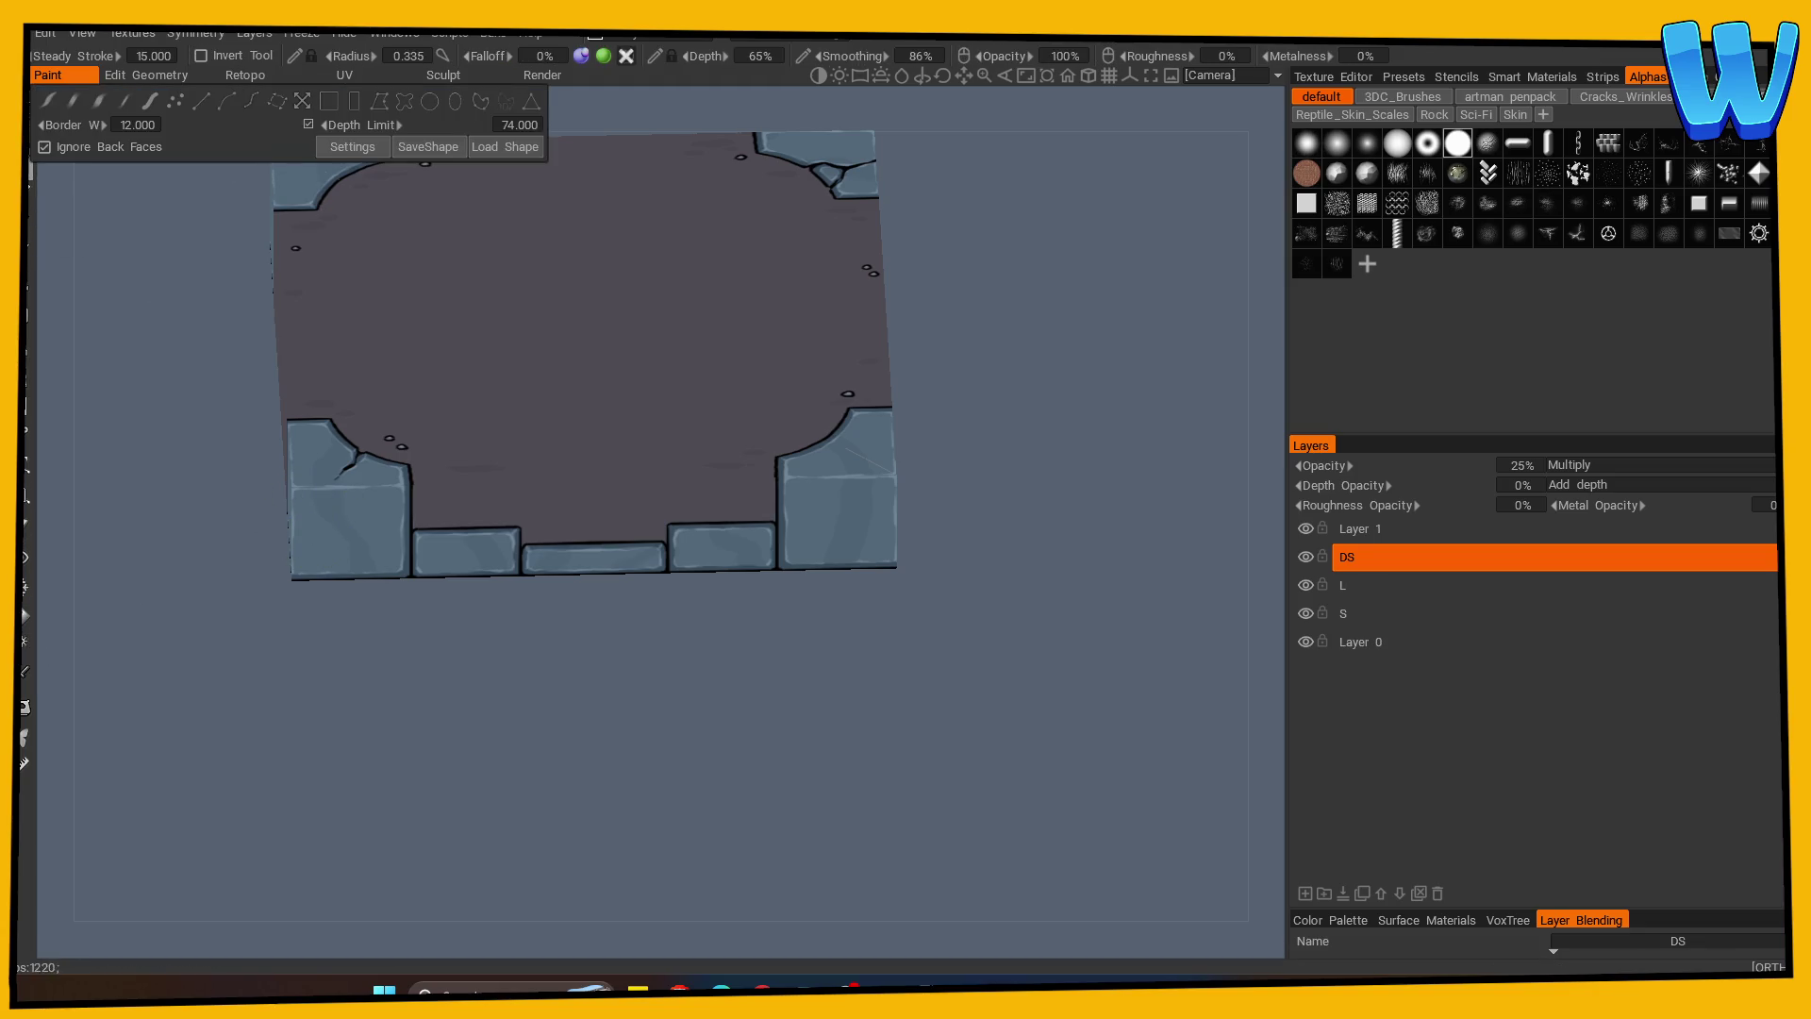
click(363, 535)
Choose the hard solid circle brush shape for painting the tile.
mouse_move(364, 535)
alt+mouse_down()
mouse_move(419, 649)
mouse_move(608, 694)
mouse_move(579, 636)
alt+mouse_up()
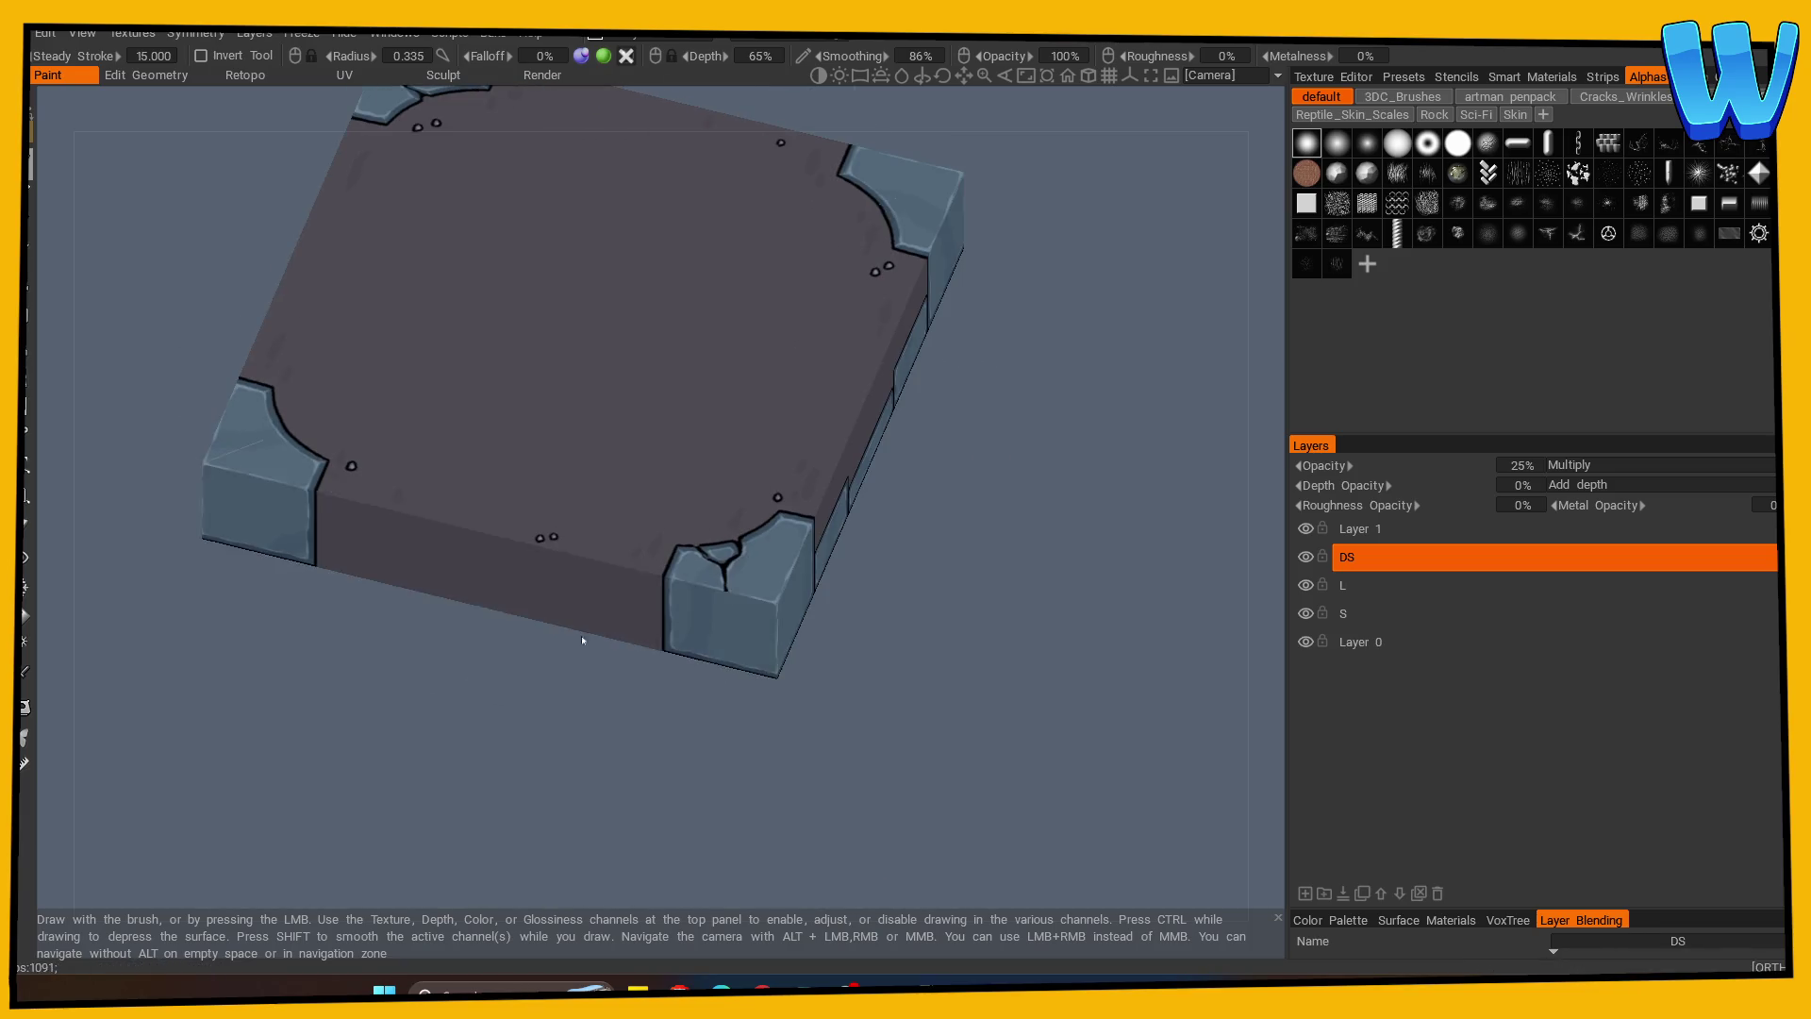
mouse_move(649, 717)
alt+mouse_down()
mouse_move(383, 788)
mouse_move(708, 707)
mouse_move(890, 741)
alt+mouse_up()
alt+right_drag(890, 741, 969, 724)
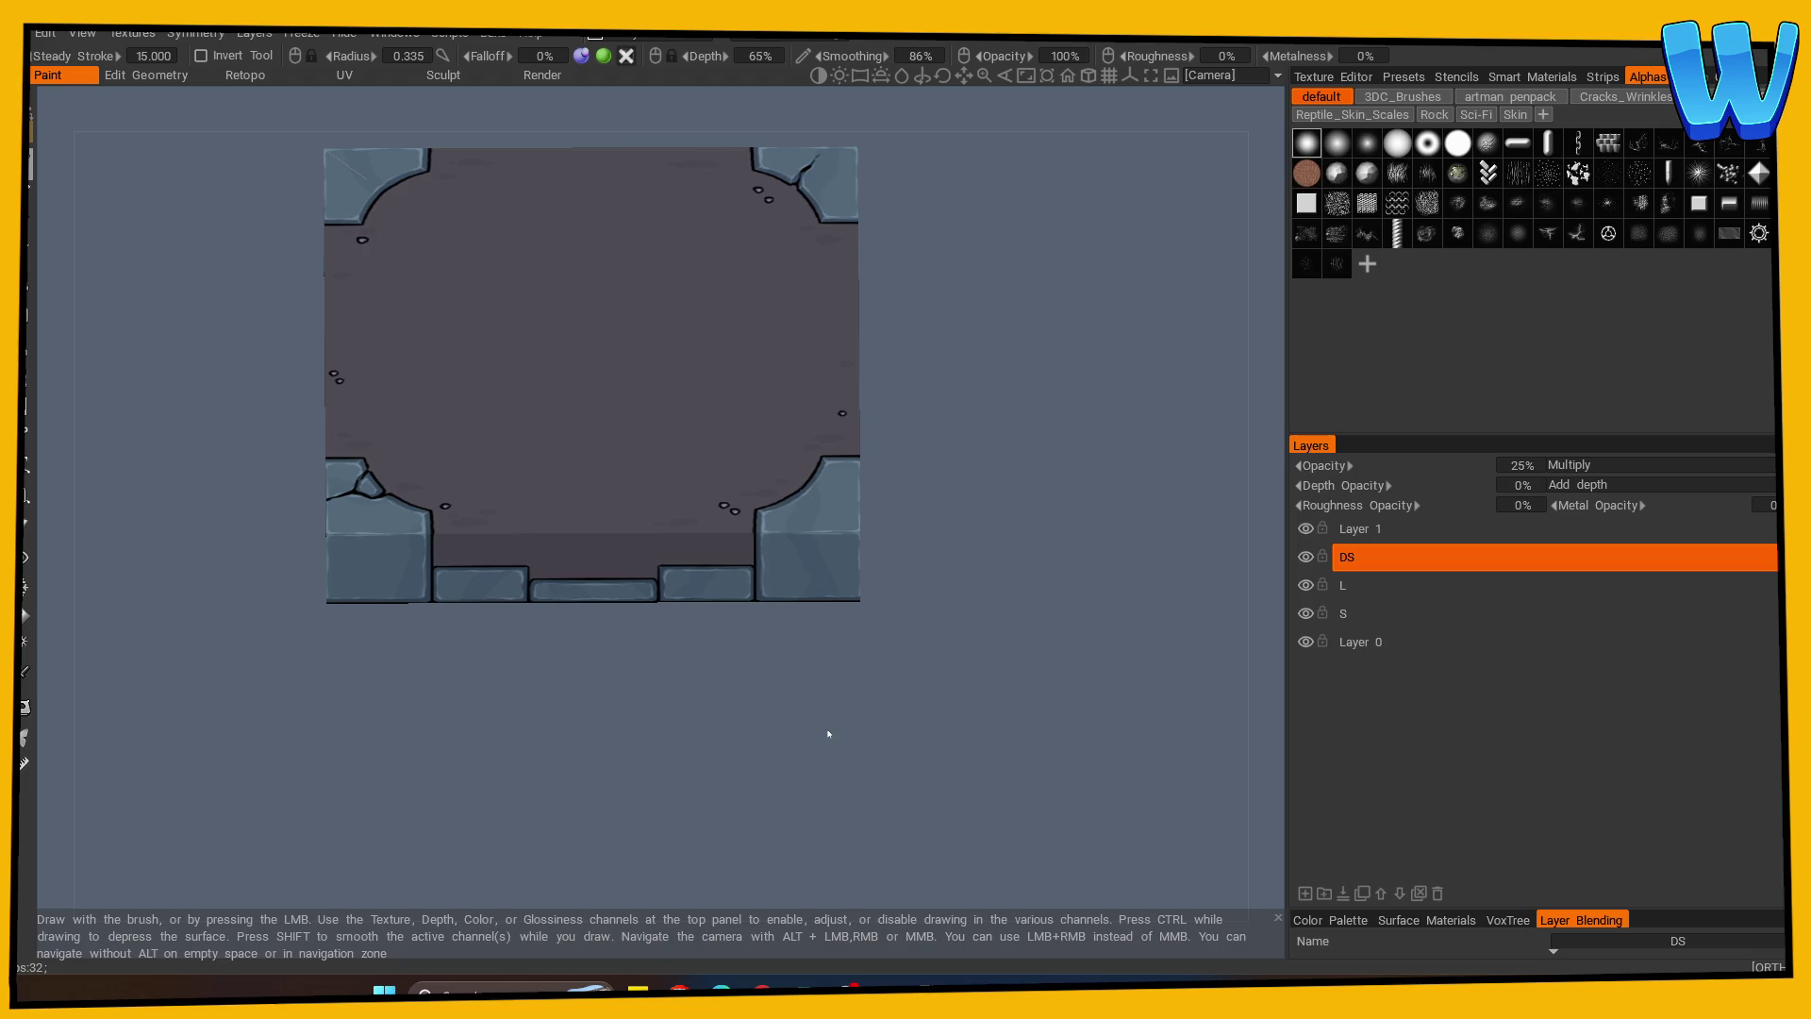
mouse_move(971, 640)
alt+right_down()
mouse_move(865, 670)
mouse_move(962, 695)
mouse_move(857, 752)
mouse_move(911, 721)
mouse_move(685, 764)
mouse_move(857, 768)
mouse_move(852, 726)
alt+right_up()
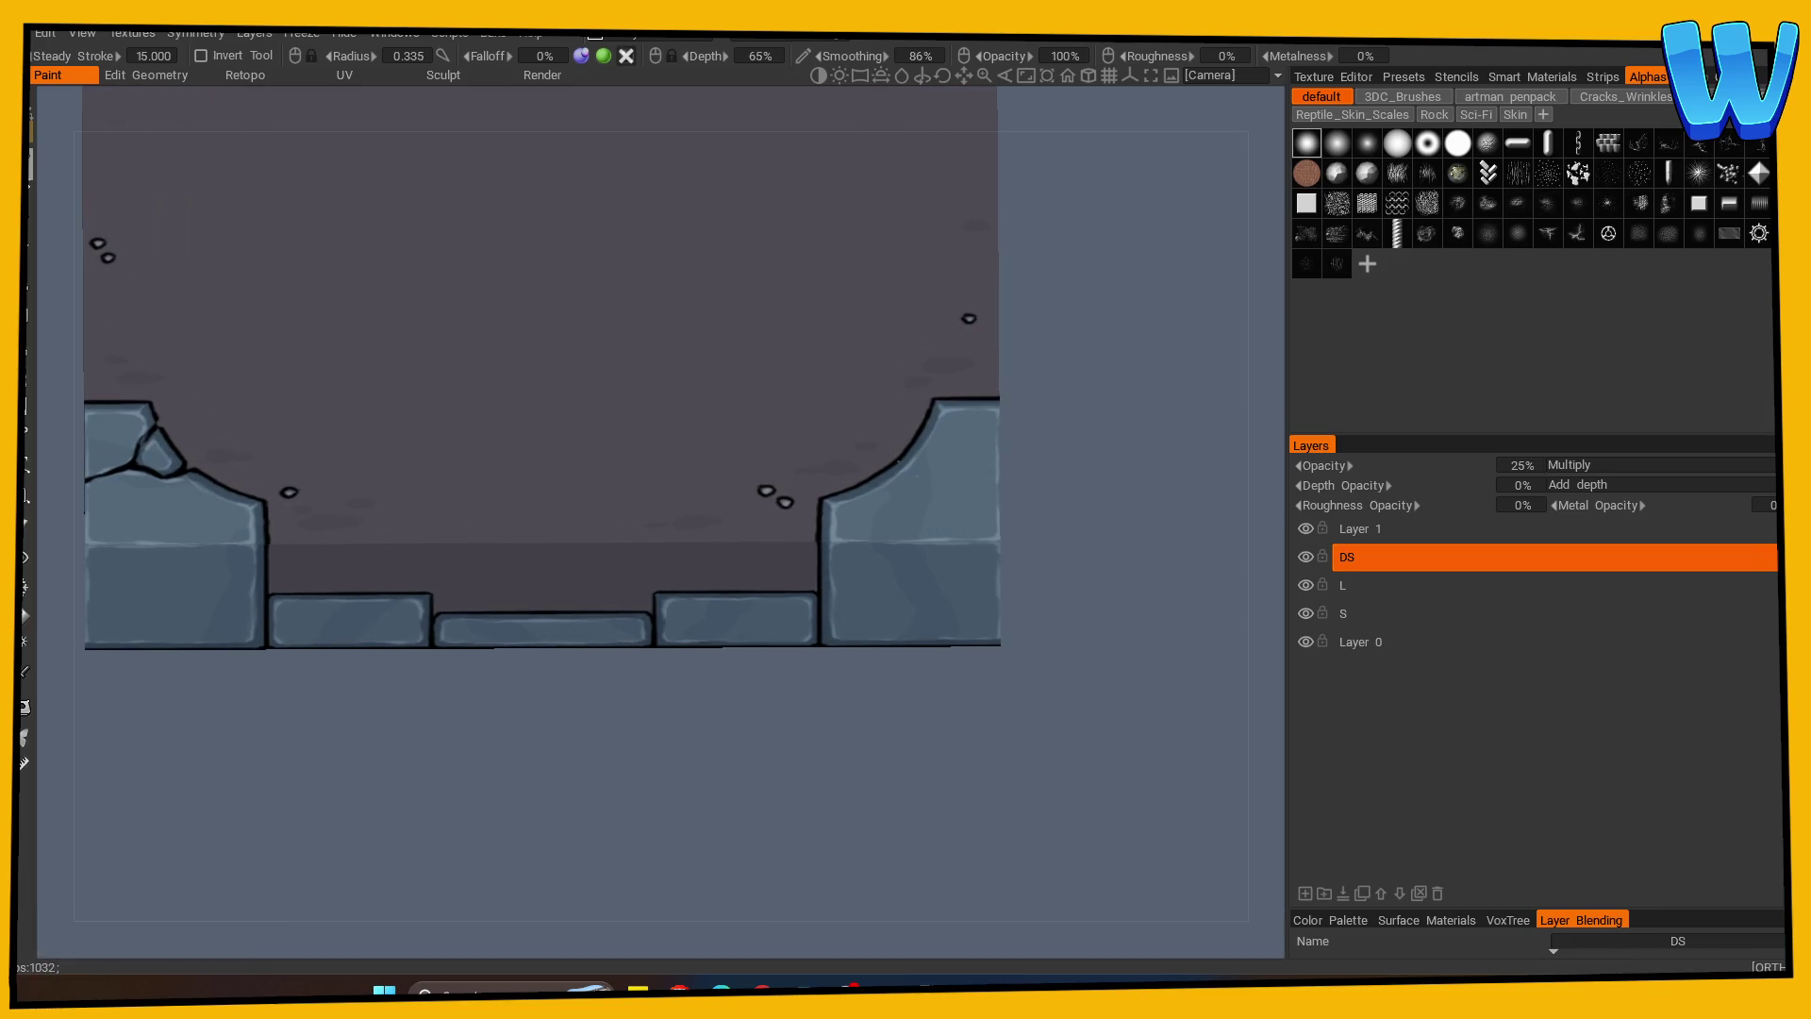
click(1457, 142)
Turn on mirrored symmetry painting across the tile.
mouse_move(660, 736)
alt+right_down()
mouse_move(510, 756)
mouse_move(744, 732)
alt+right_up()
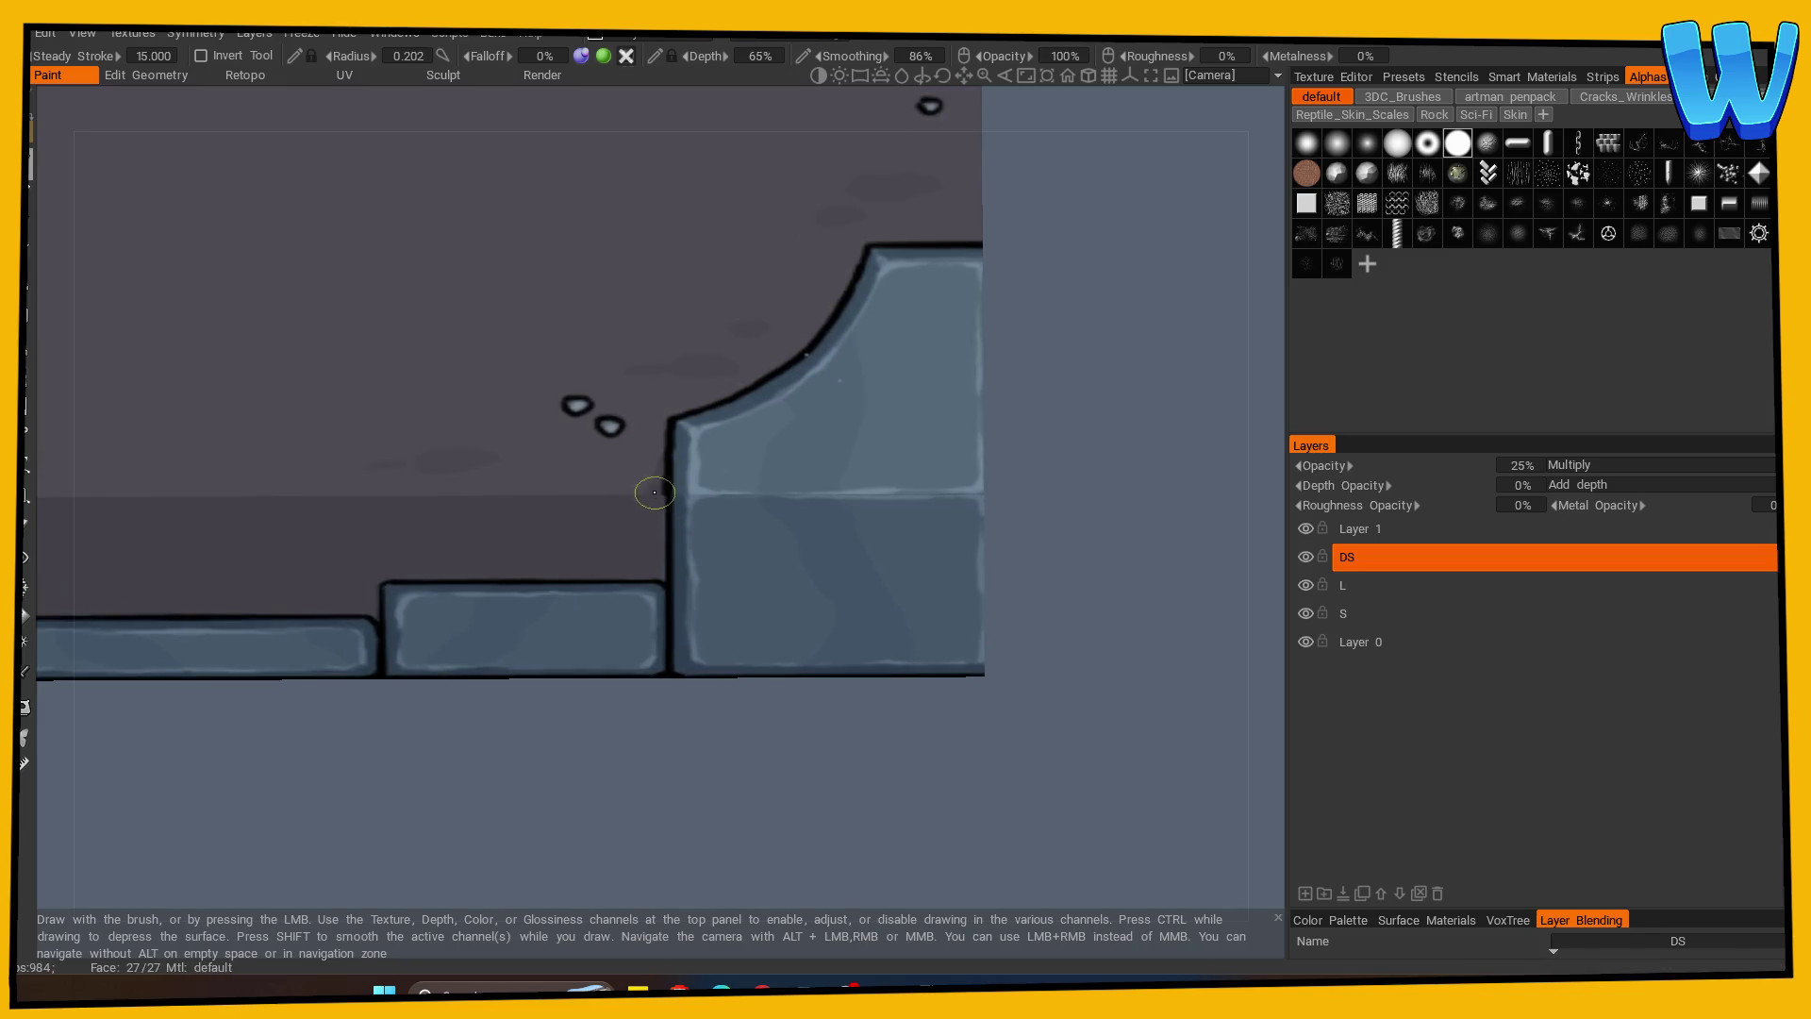
middle_drag(513, 759, 971, 808)
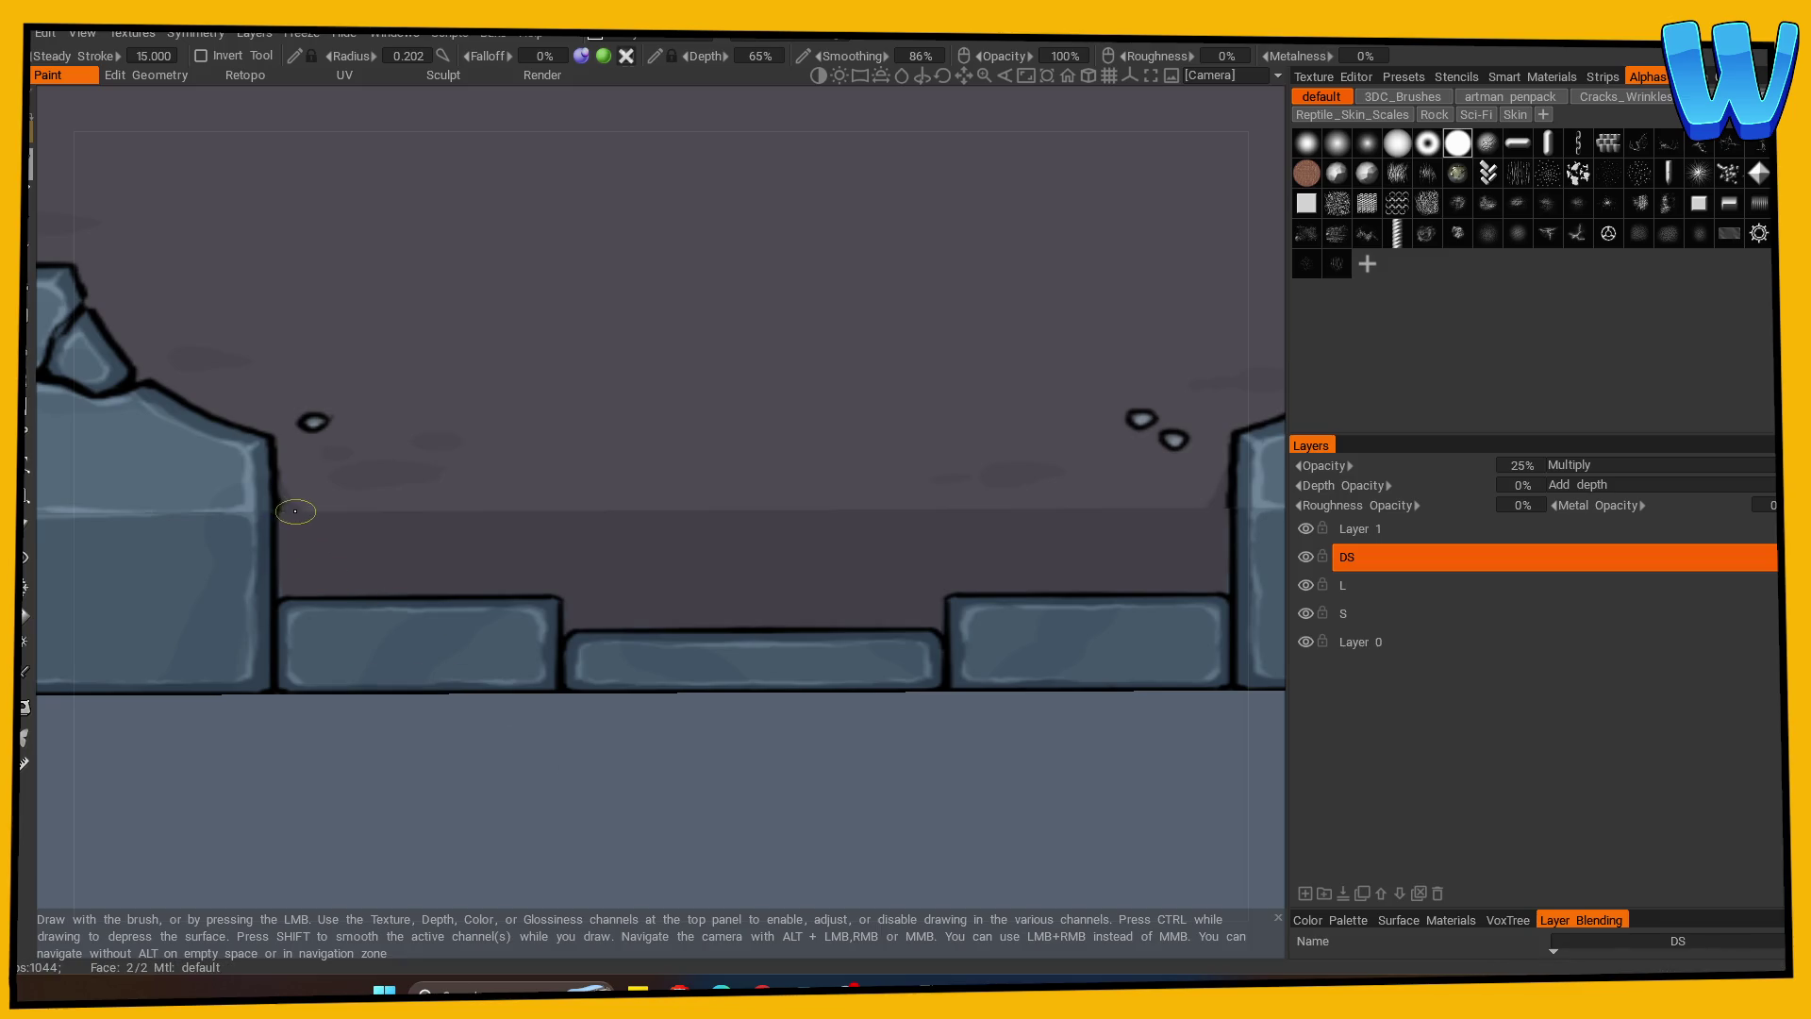
scroll(328, 788, down, 3)
mouse_move(328, 789)
mouse_down()
mouse_move(372, 808)
mouse_move(552, 790)
mouse_up()
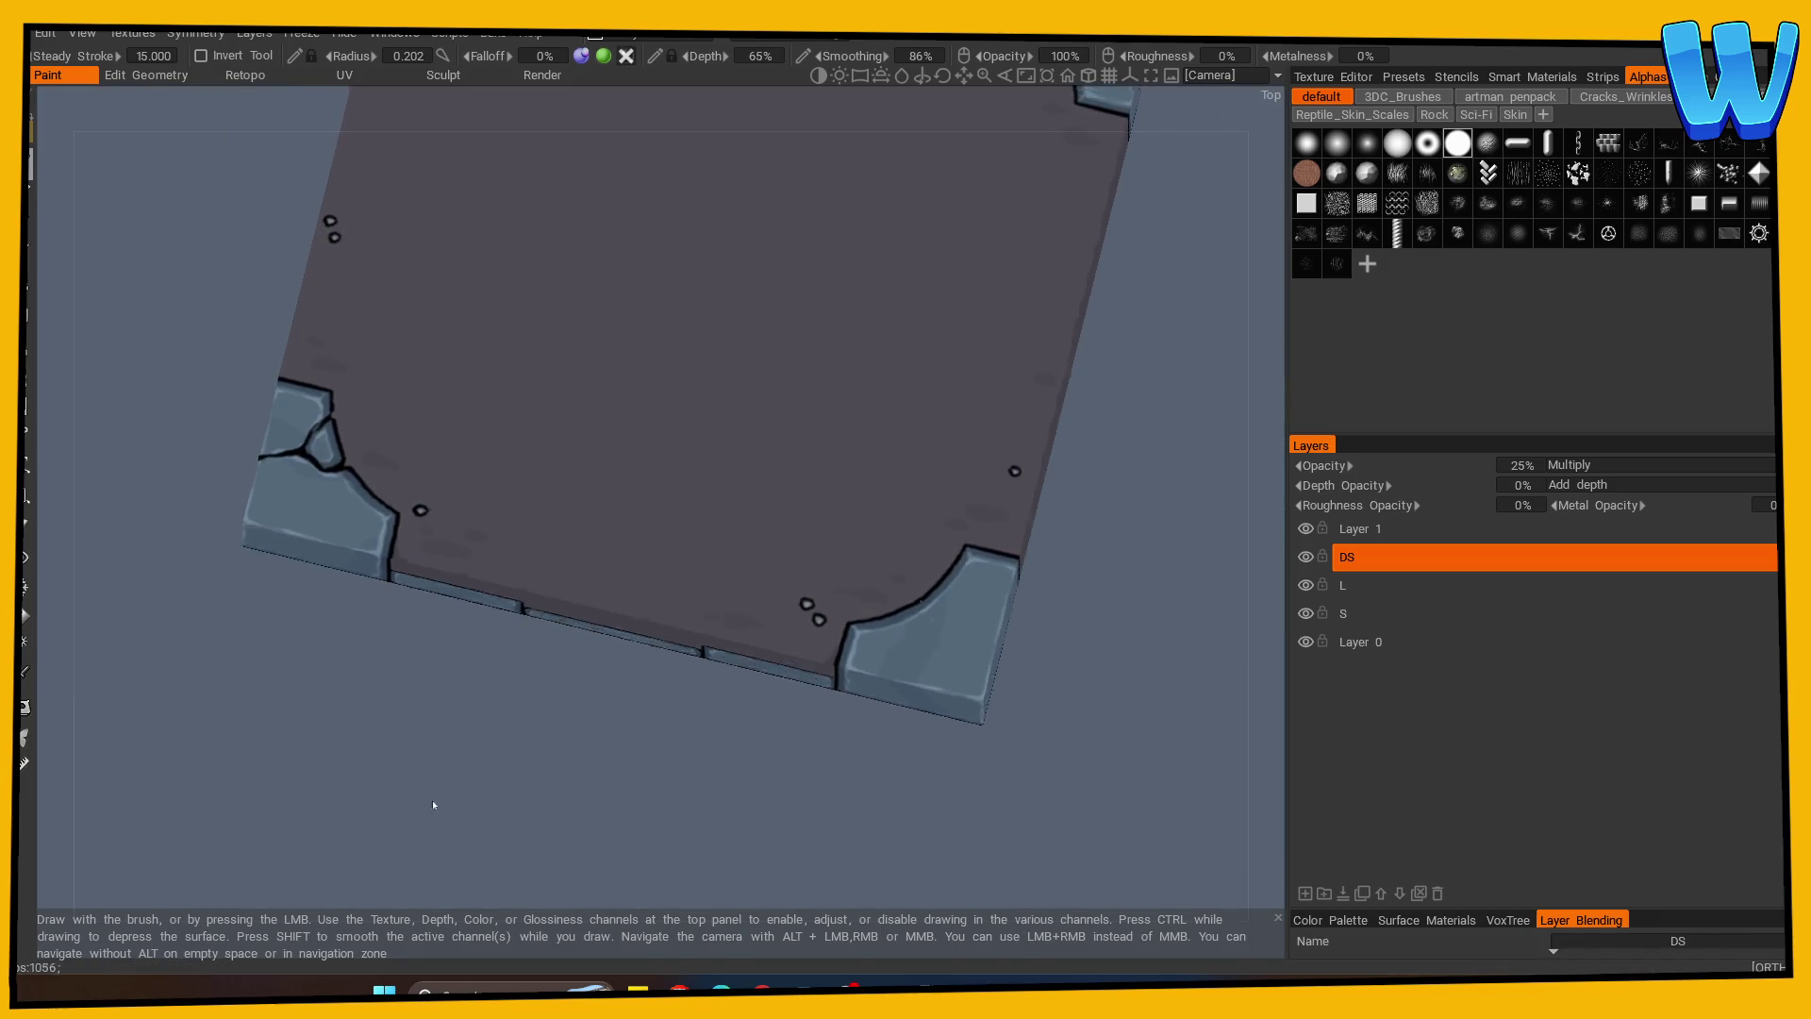
scroll(552, 790, up, 1)
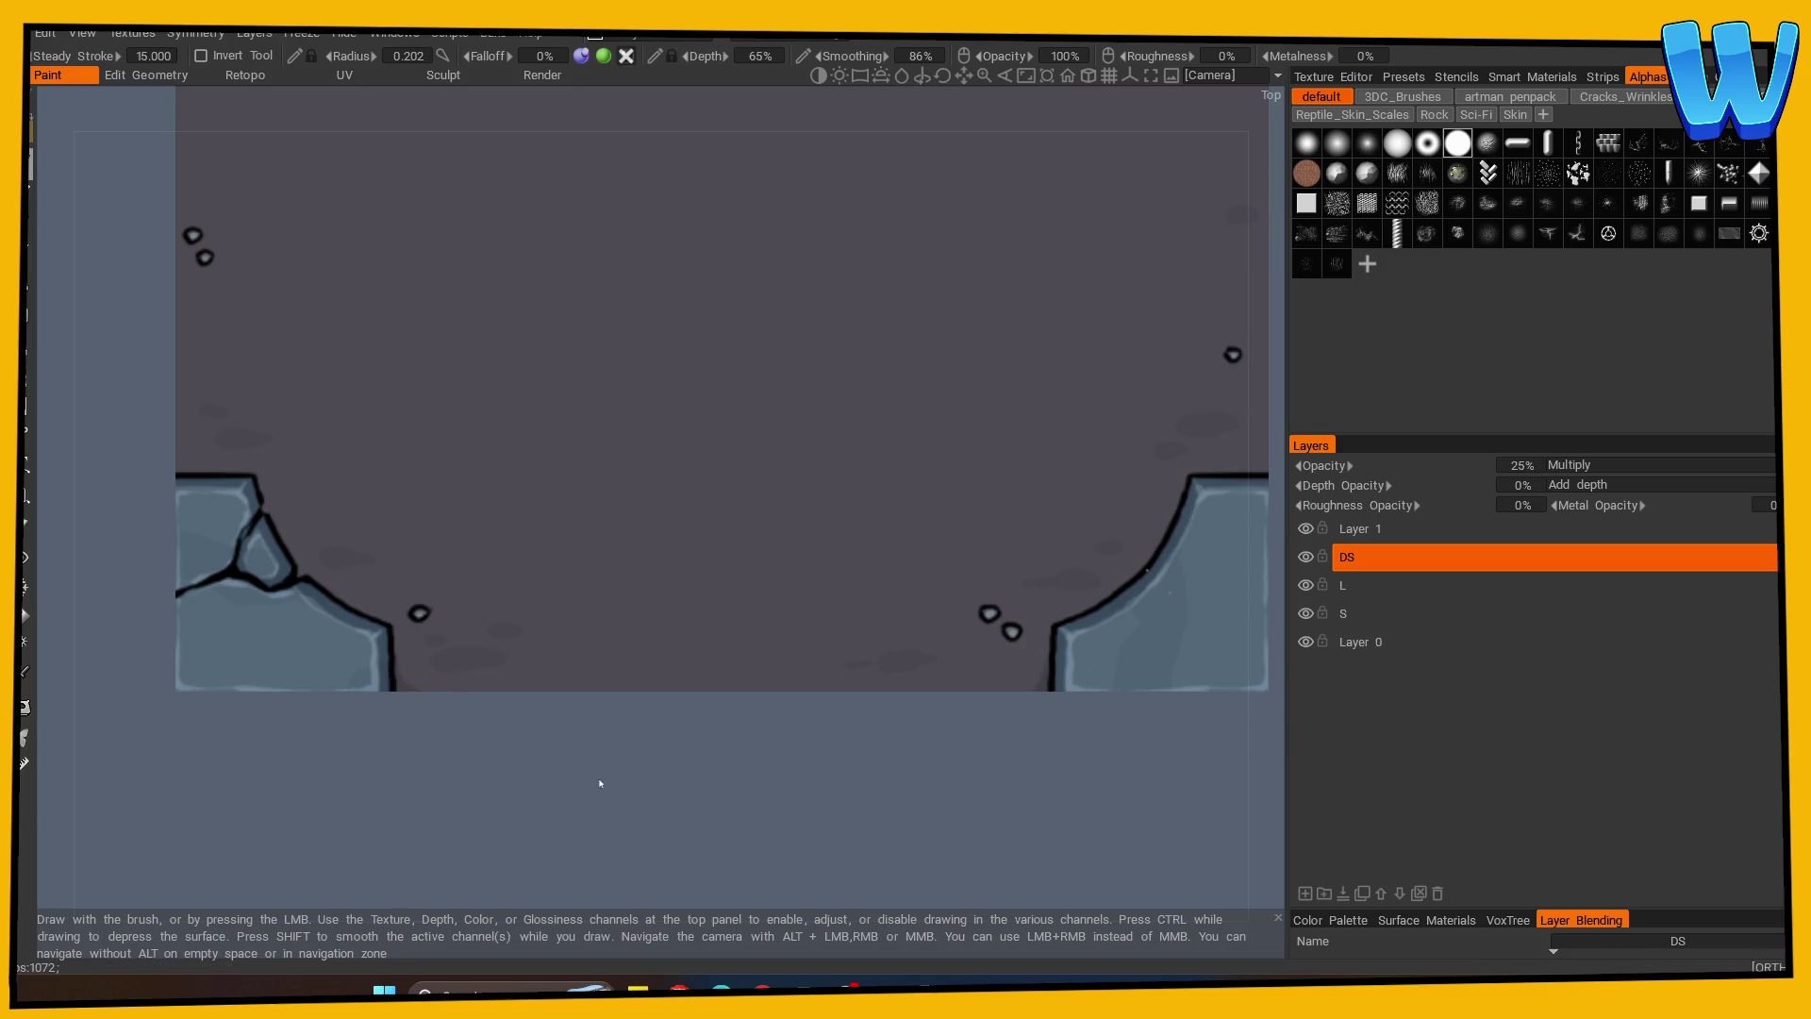
key(s)
click(83, 403)
Orbit and pan around the stone corners, ending on a flat top-down view.
drag(392, 809, 367, 708)
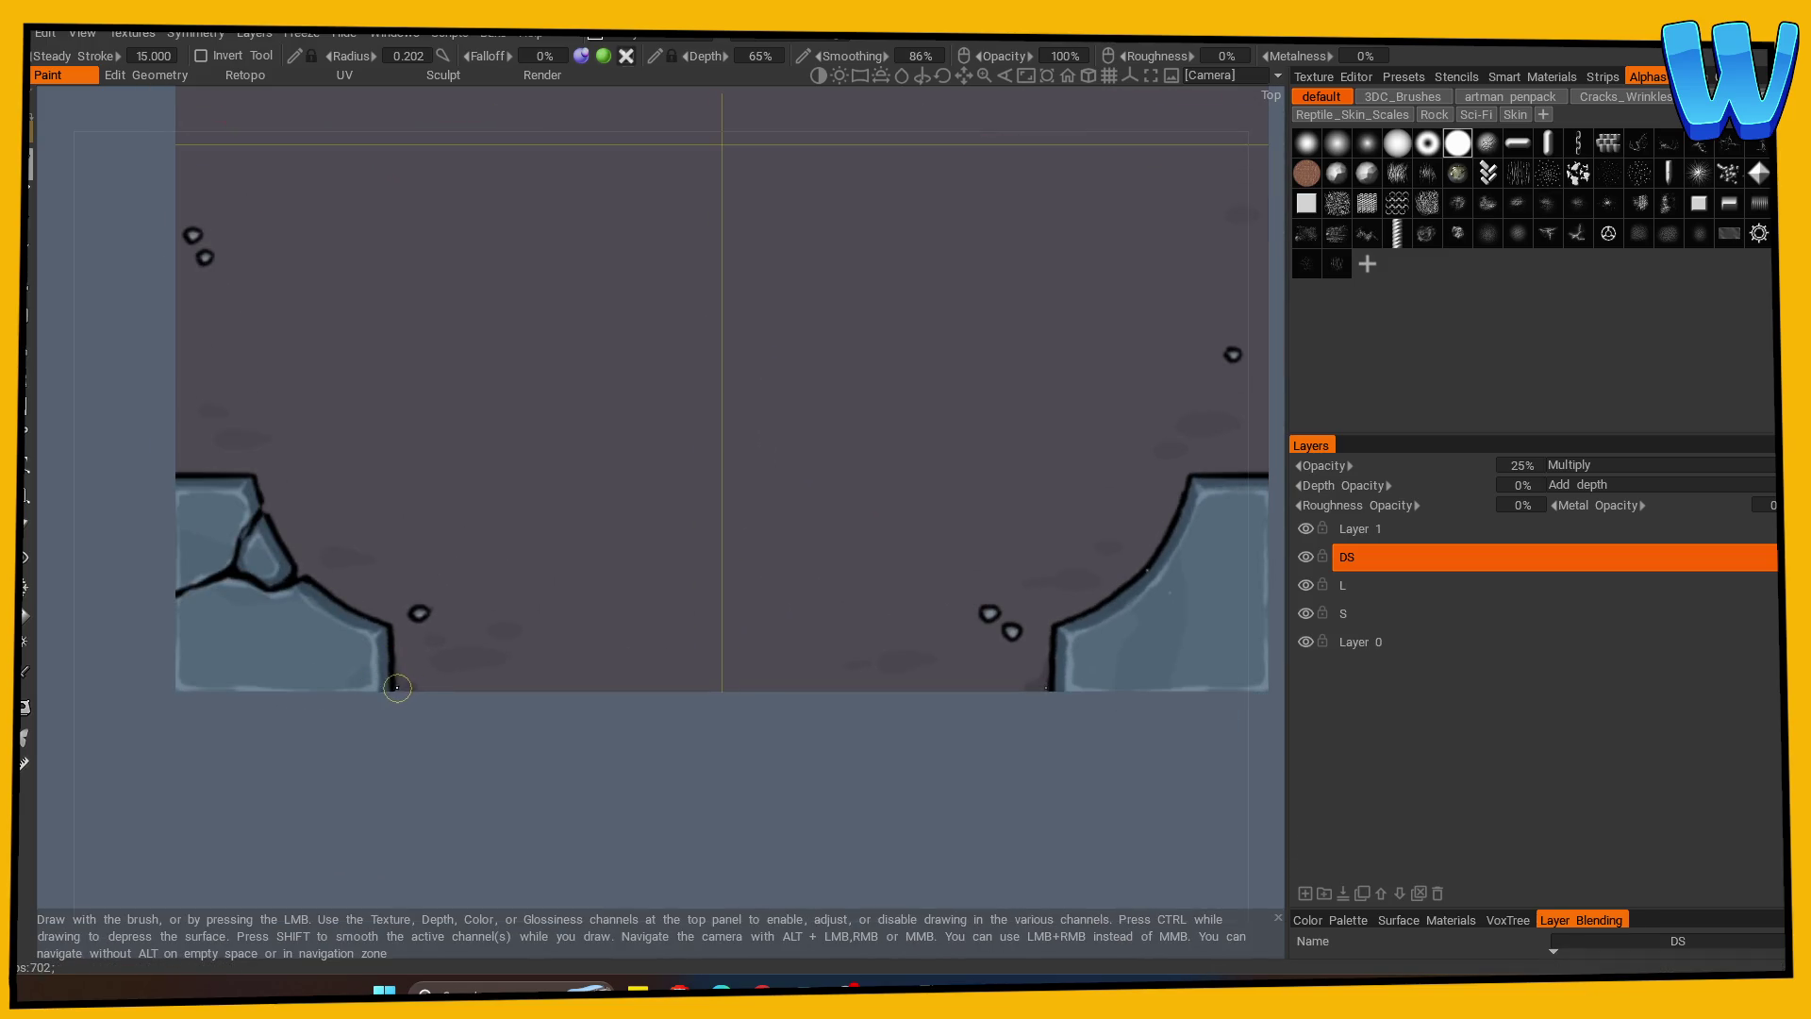
middle_drag(793, 807, 430, 743)
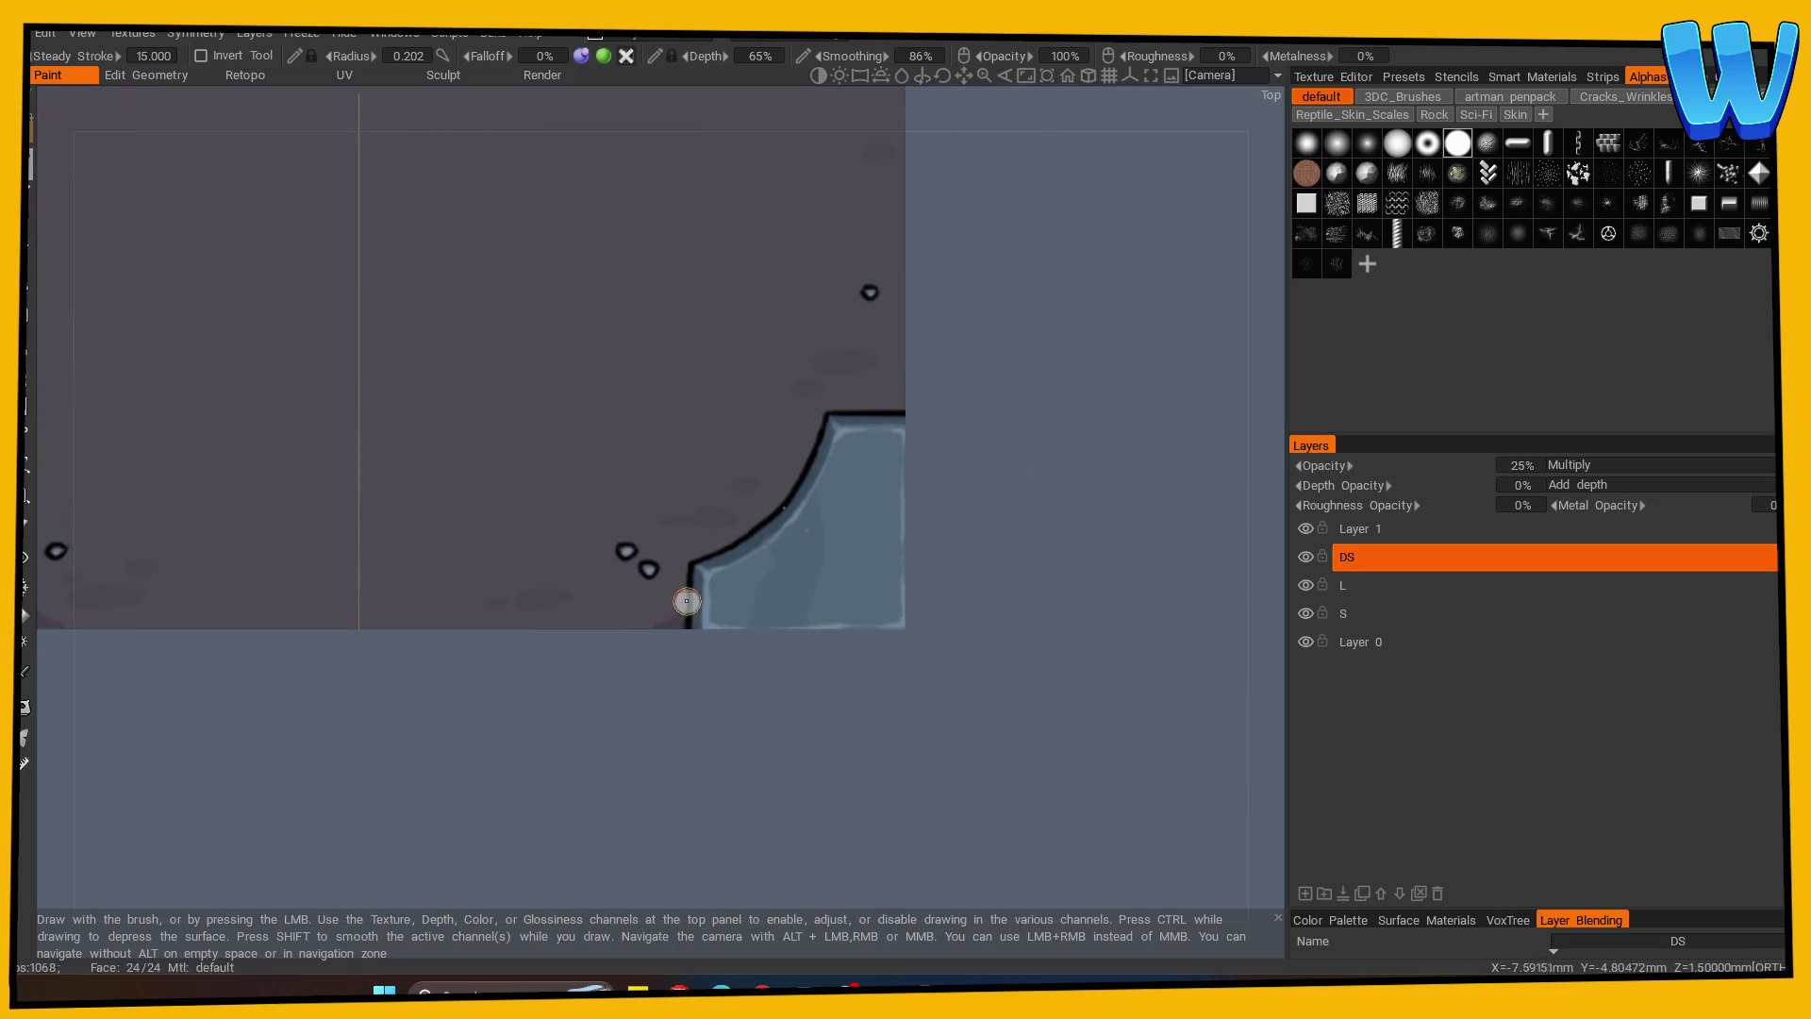
mouse_move(660, 687)
mouse_down()
mouse_move(711, 768)
mouse_move(452, 761)
mouse_up()
middle_drag(453, 761, 727, 720)
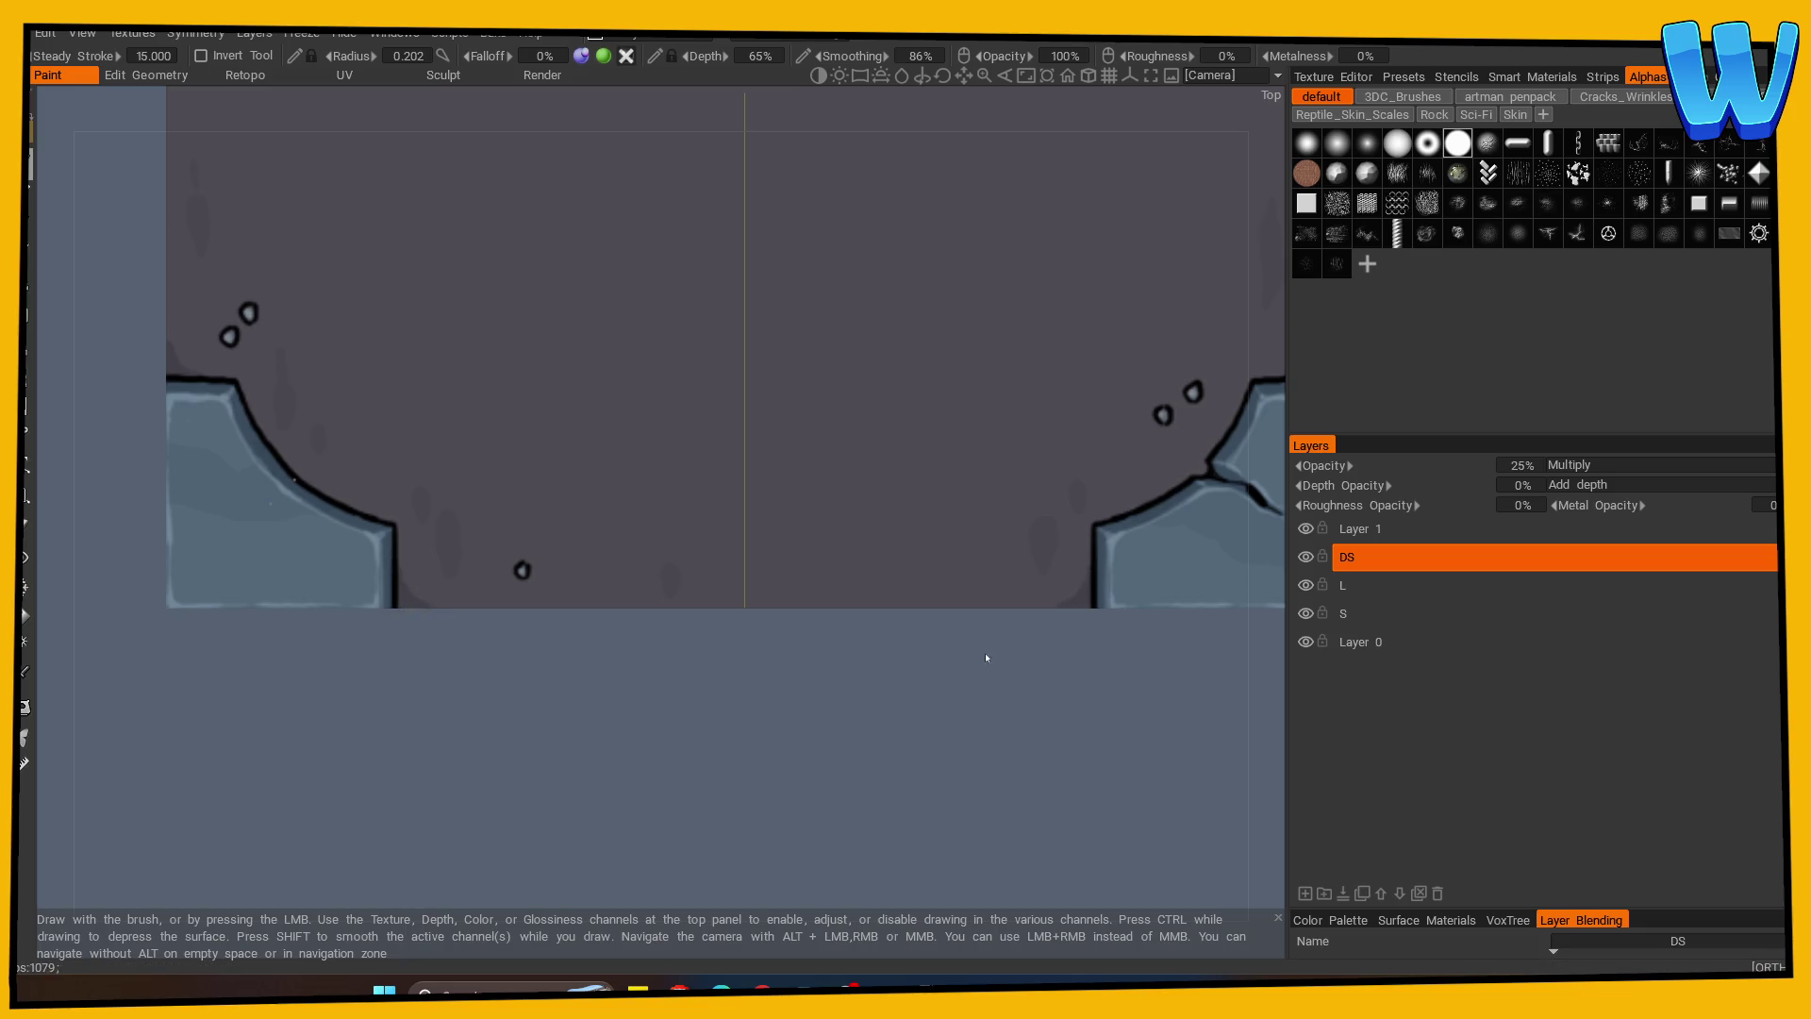
scroll(368, 796, down, 5)
mouse_move(601, 756)
mouse_down()
mouse_move(619, 607)
mouse_move(963, 762)
mouse_move(930, 745)
mouse_up()
scroll(930, 745, up, 3)
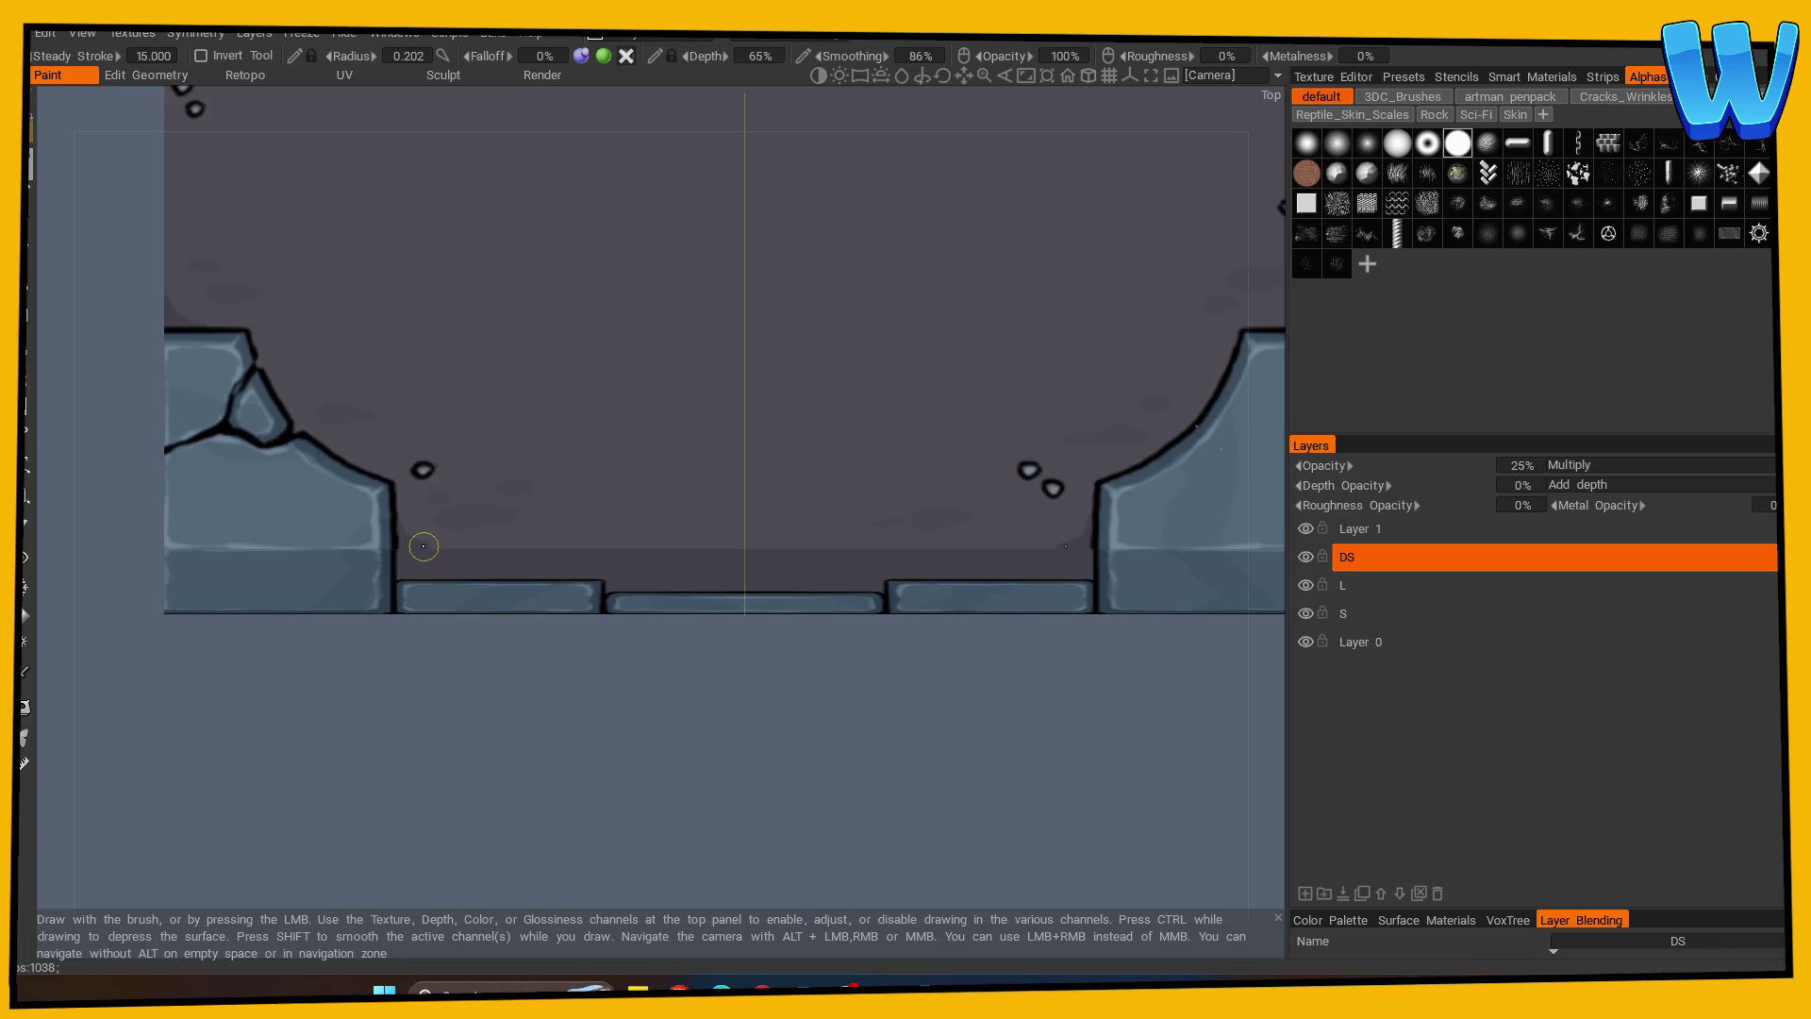
scroll(509, 745, down, 5)
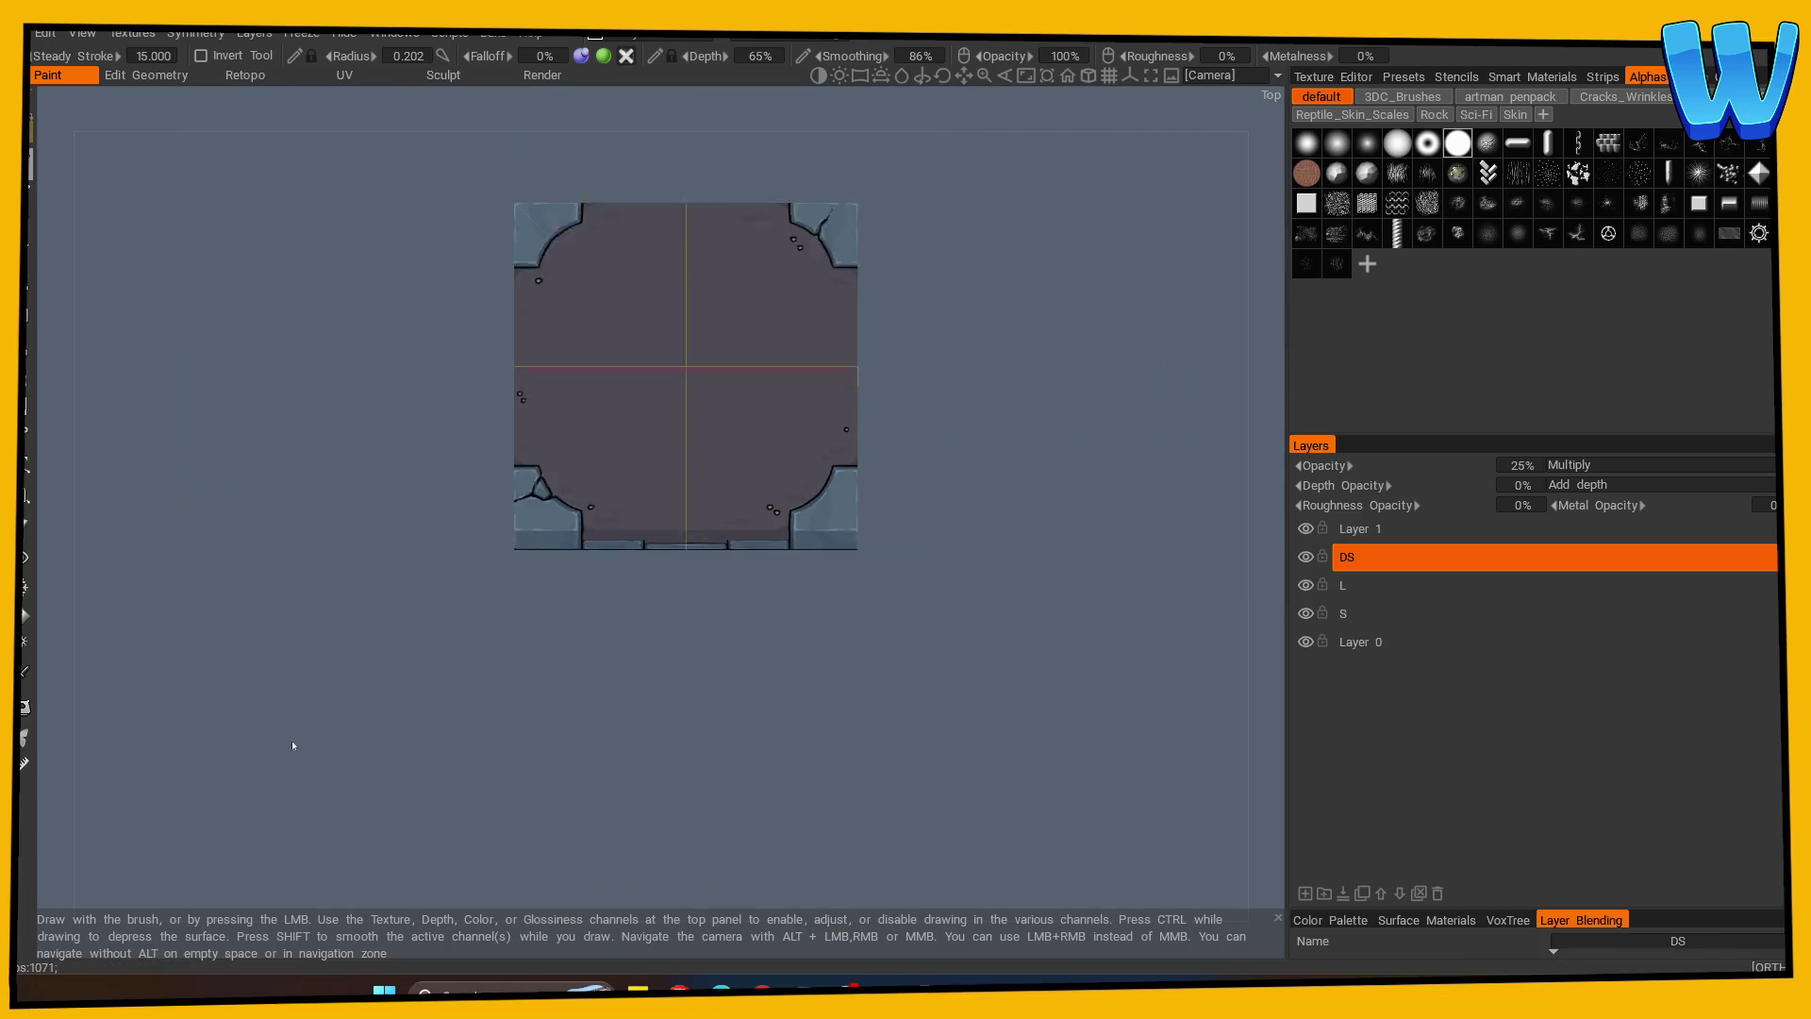
drag(638, 780, 671, 647)
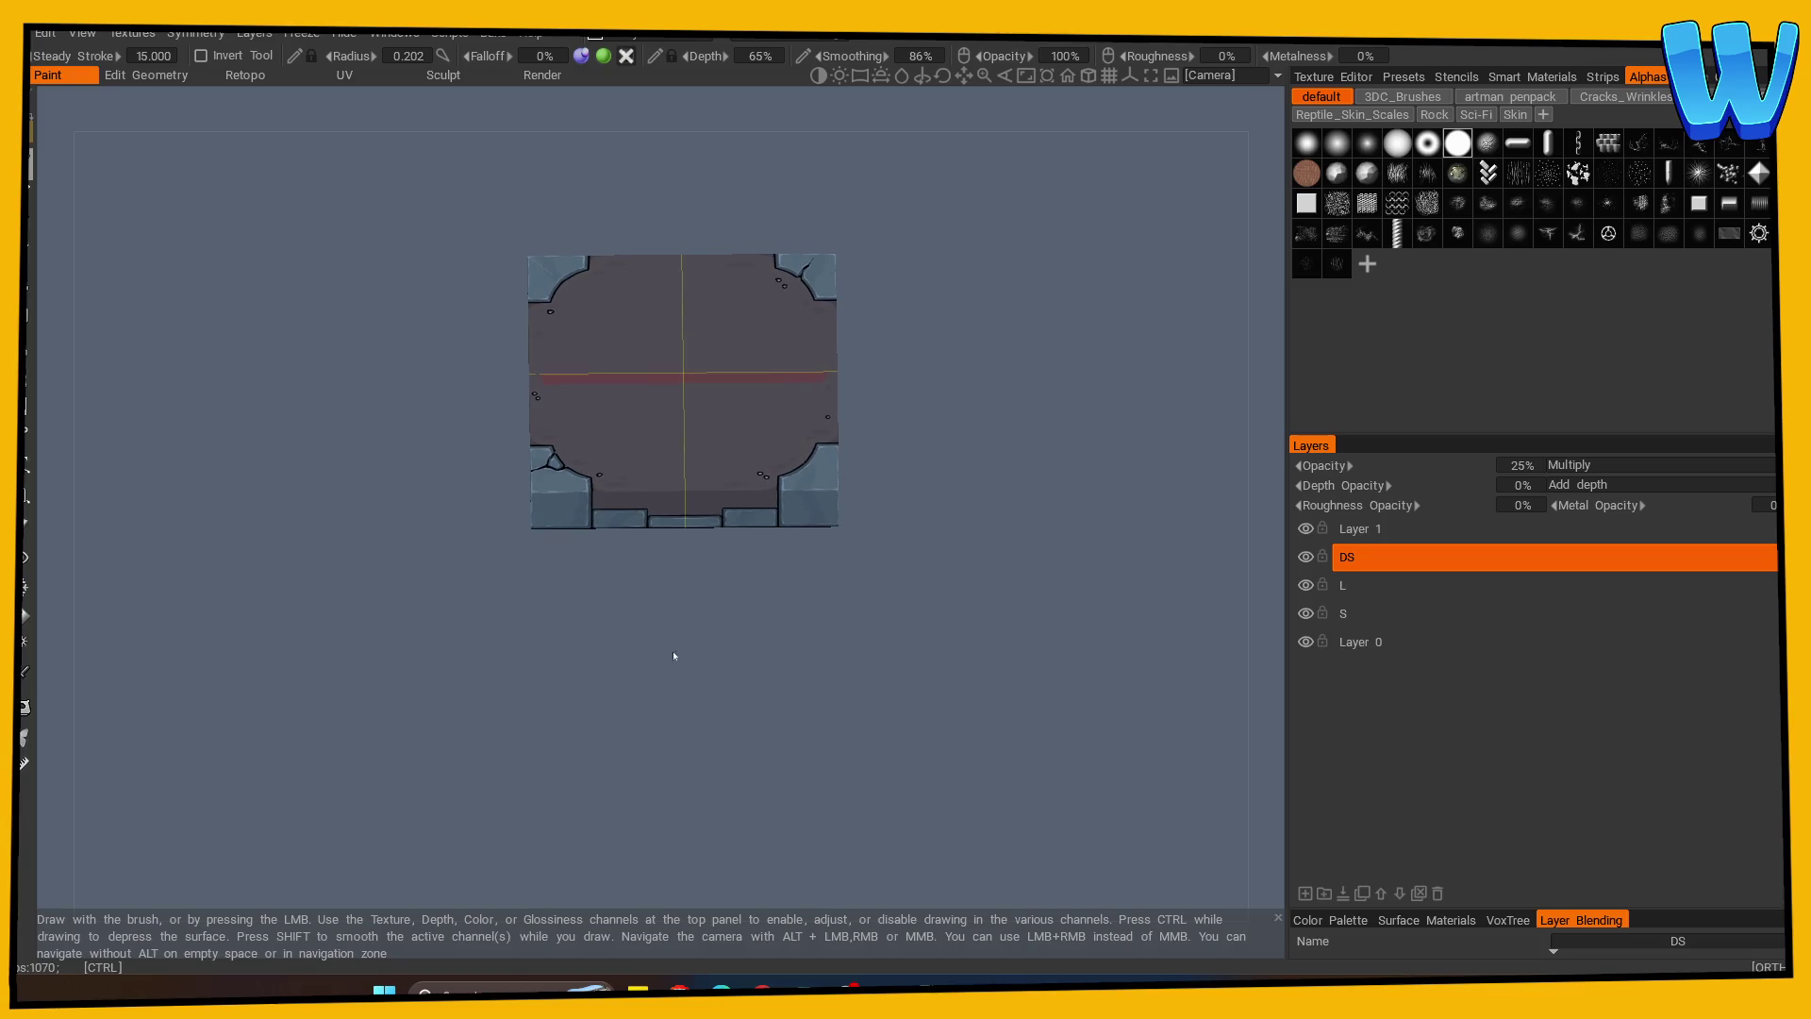
scroll(991, 677, up, 2)
mouse_move(991, 676)
mouse_down()
mouse_move(893, 748)
mouse_move(865, 732)
mouse_up()
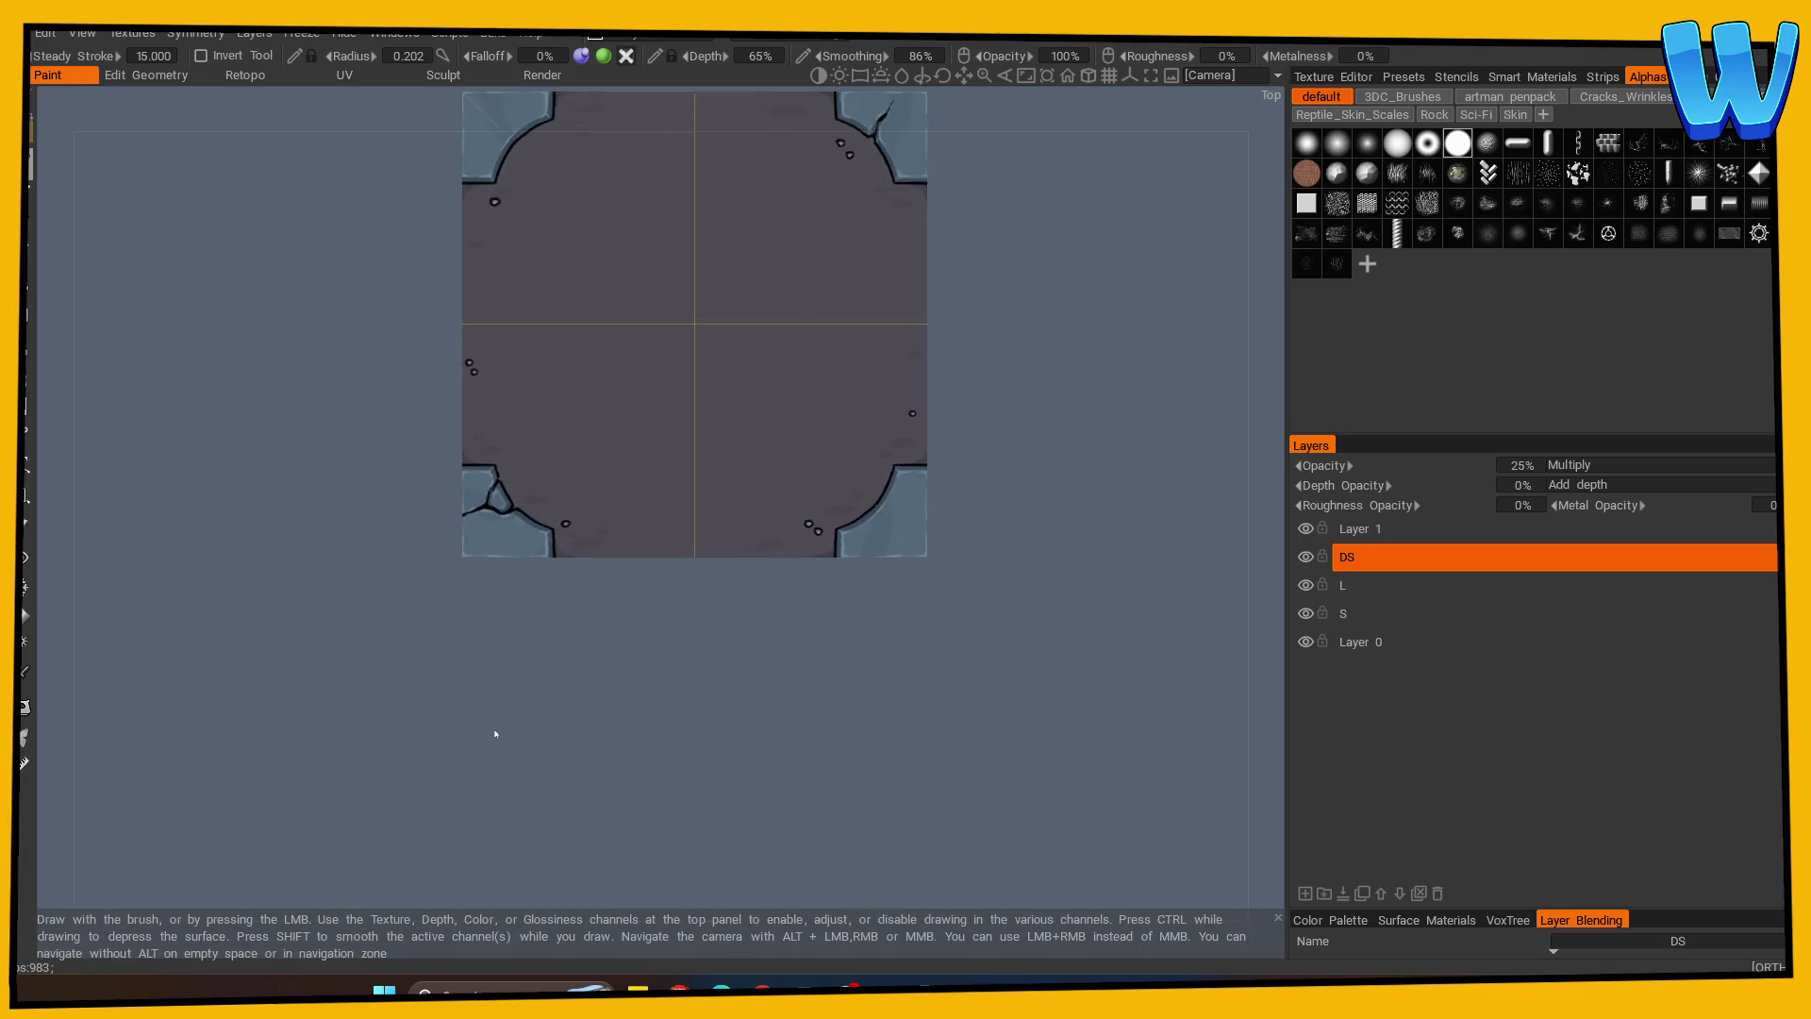
scroll(509, 754, up, 2)
Show the mesh wireframe over the tile and orbit to check its sides.
mouse_move(524, 109)
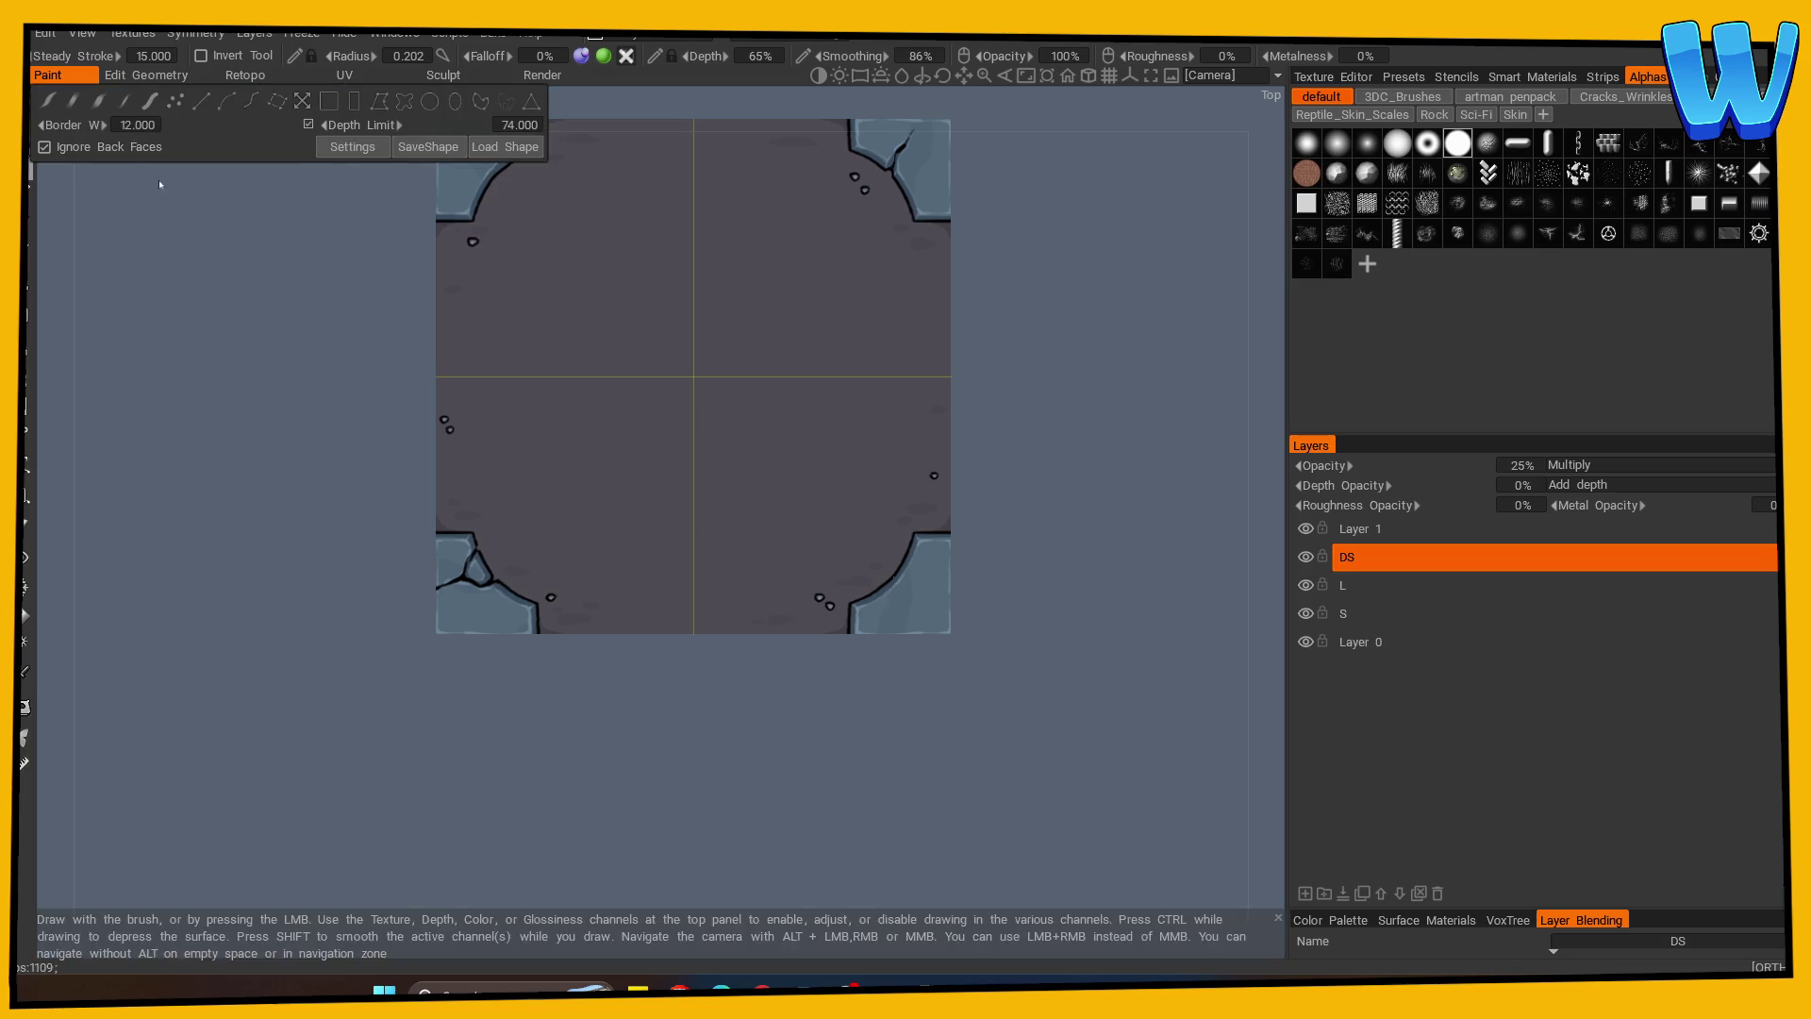
key(w)
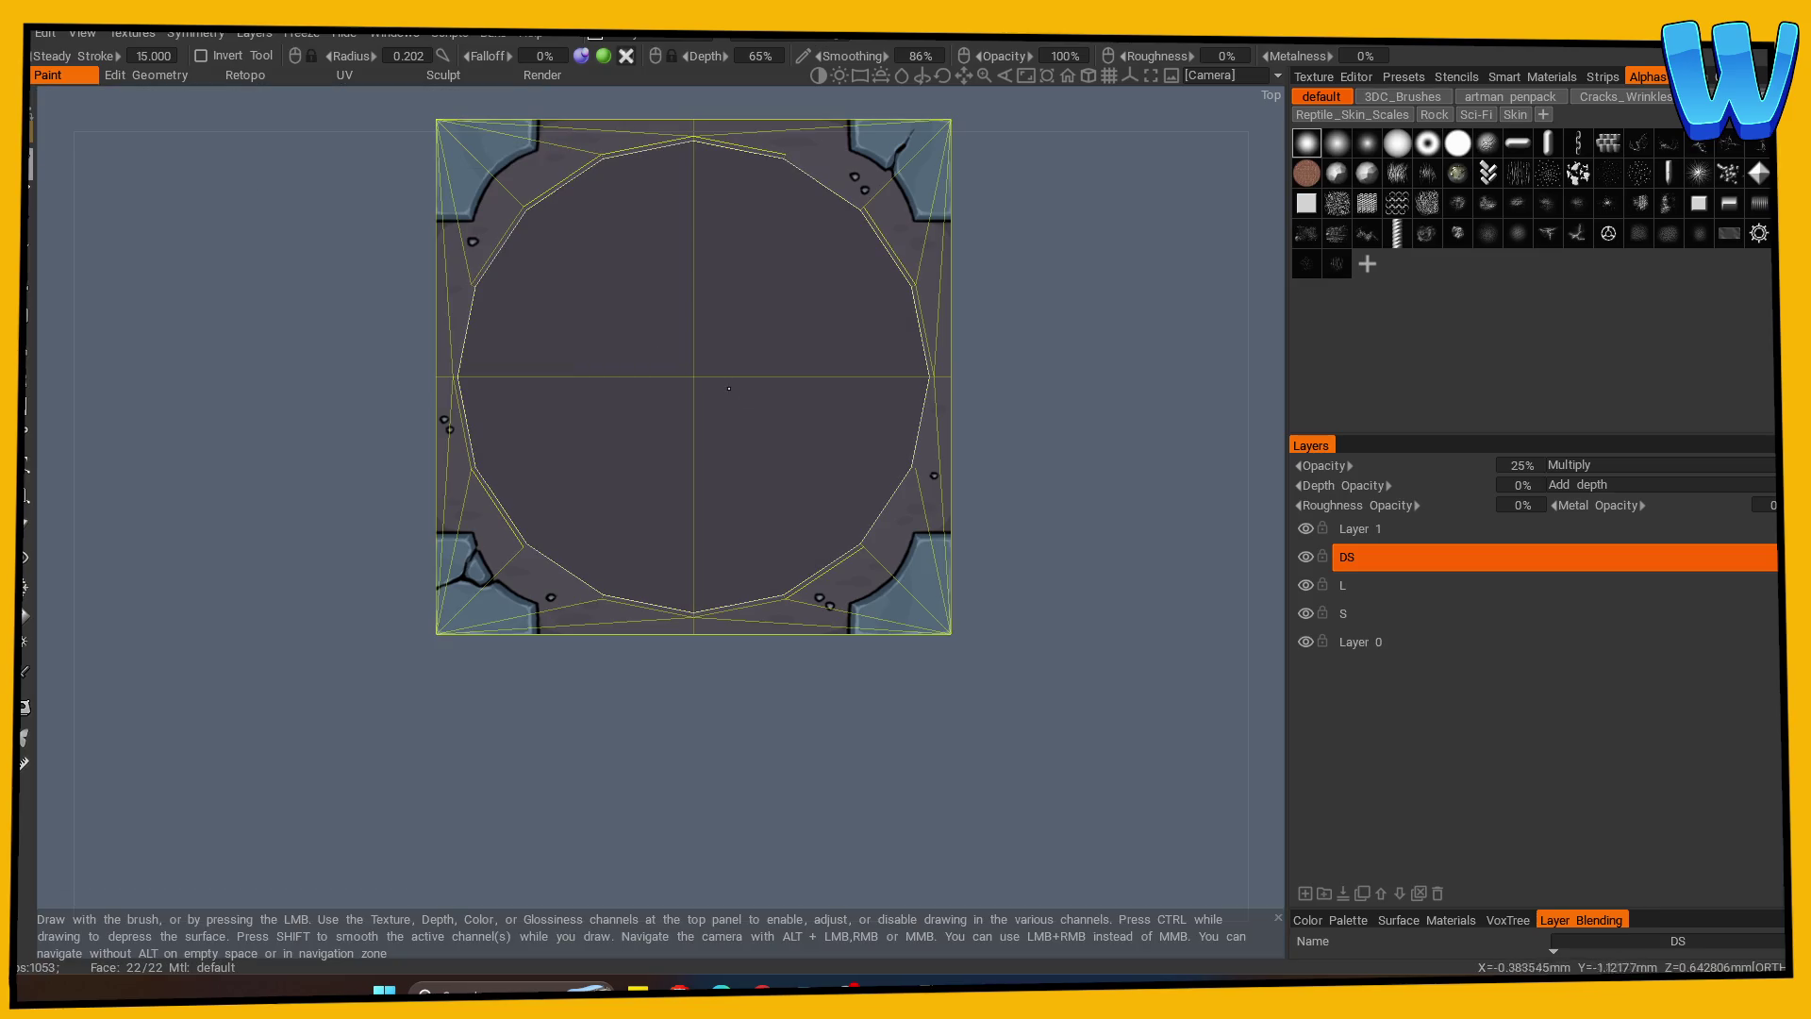
drag(742, 391, 591, 195)
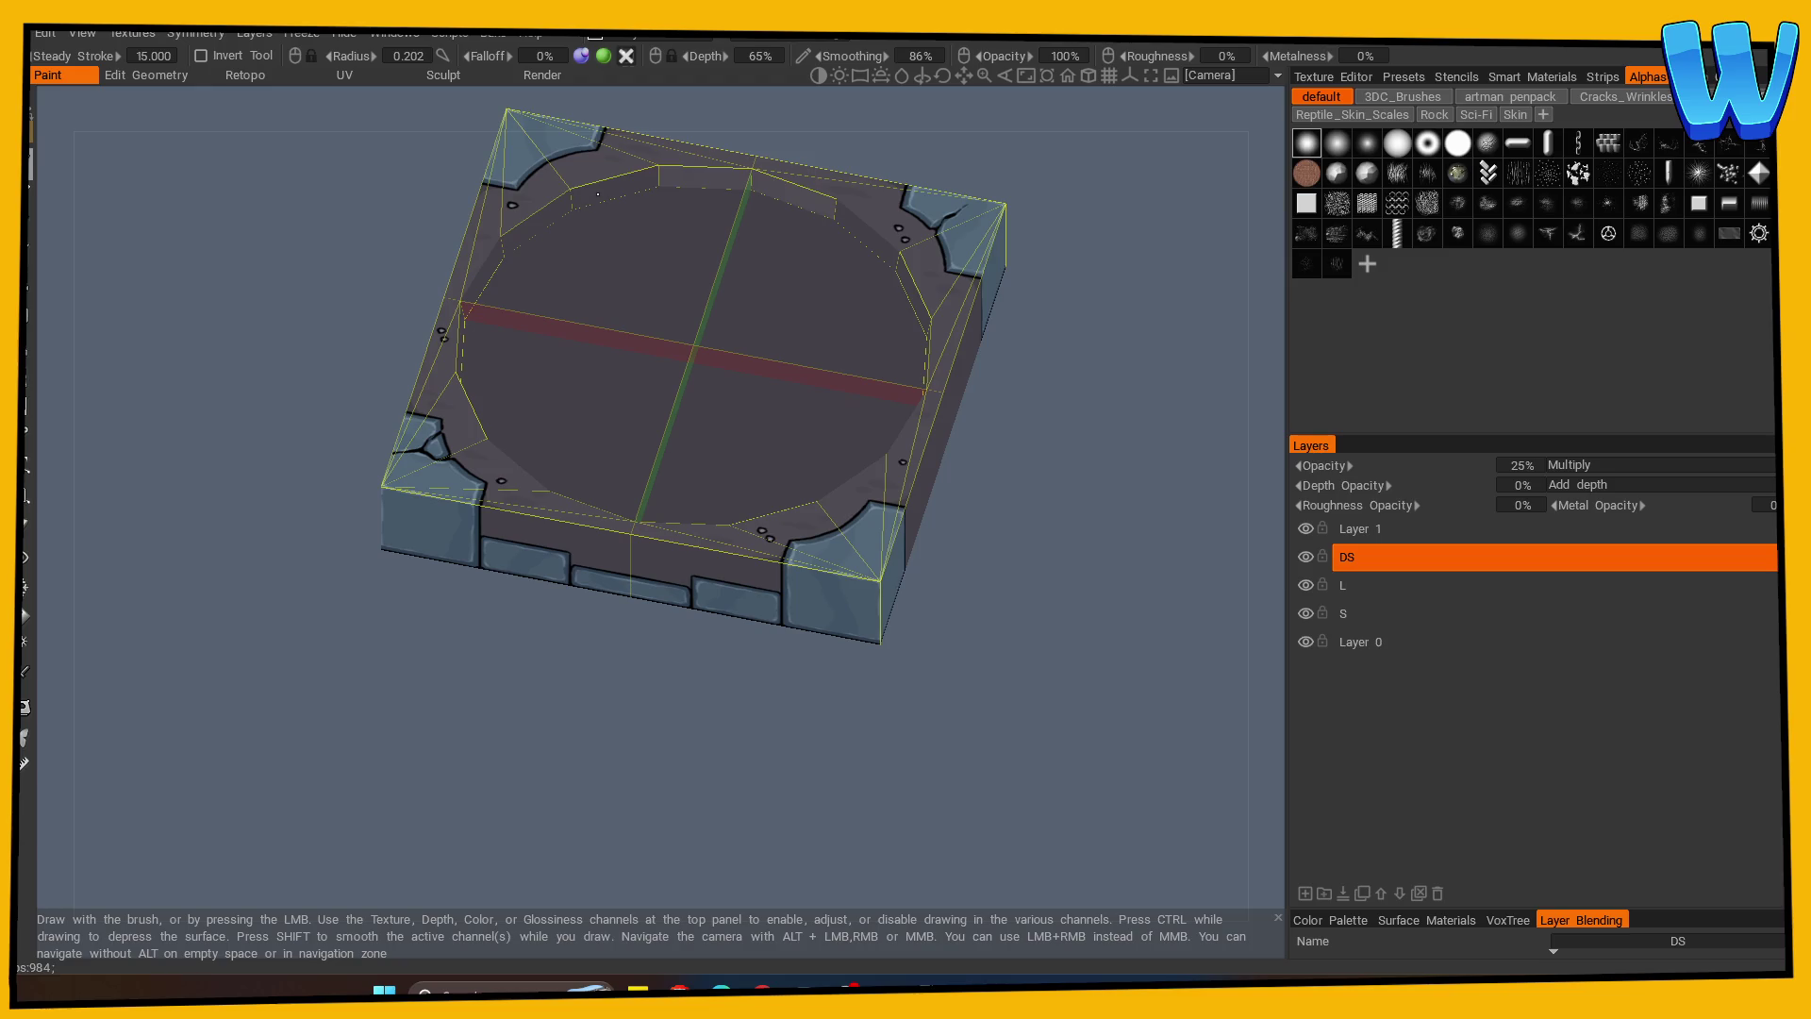
mouse_move(1047, 405)
mouse_down()
mouse_move(1091, 699)
mouse_move(1067, 642)
mouse_move(1022, 679)
mouse_move(1026, 635)
mouse_move(1111, 654)
mouse_move(894, 788)
mouse_up()
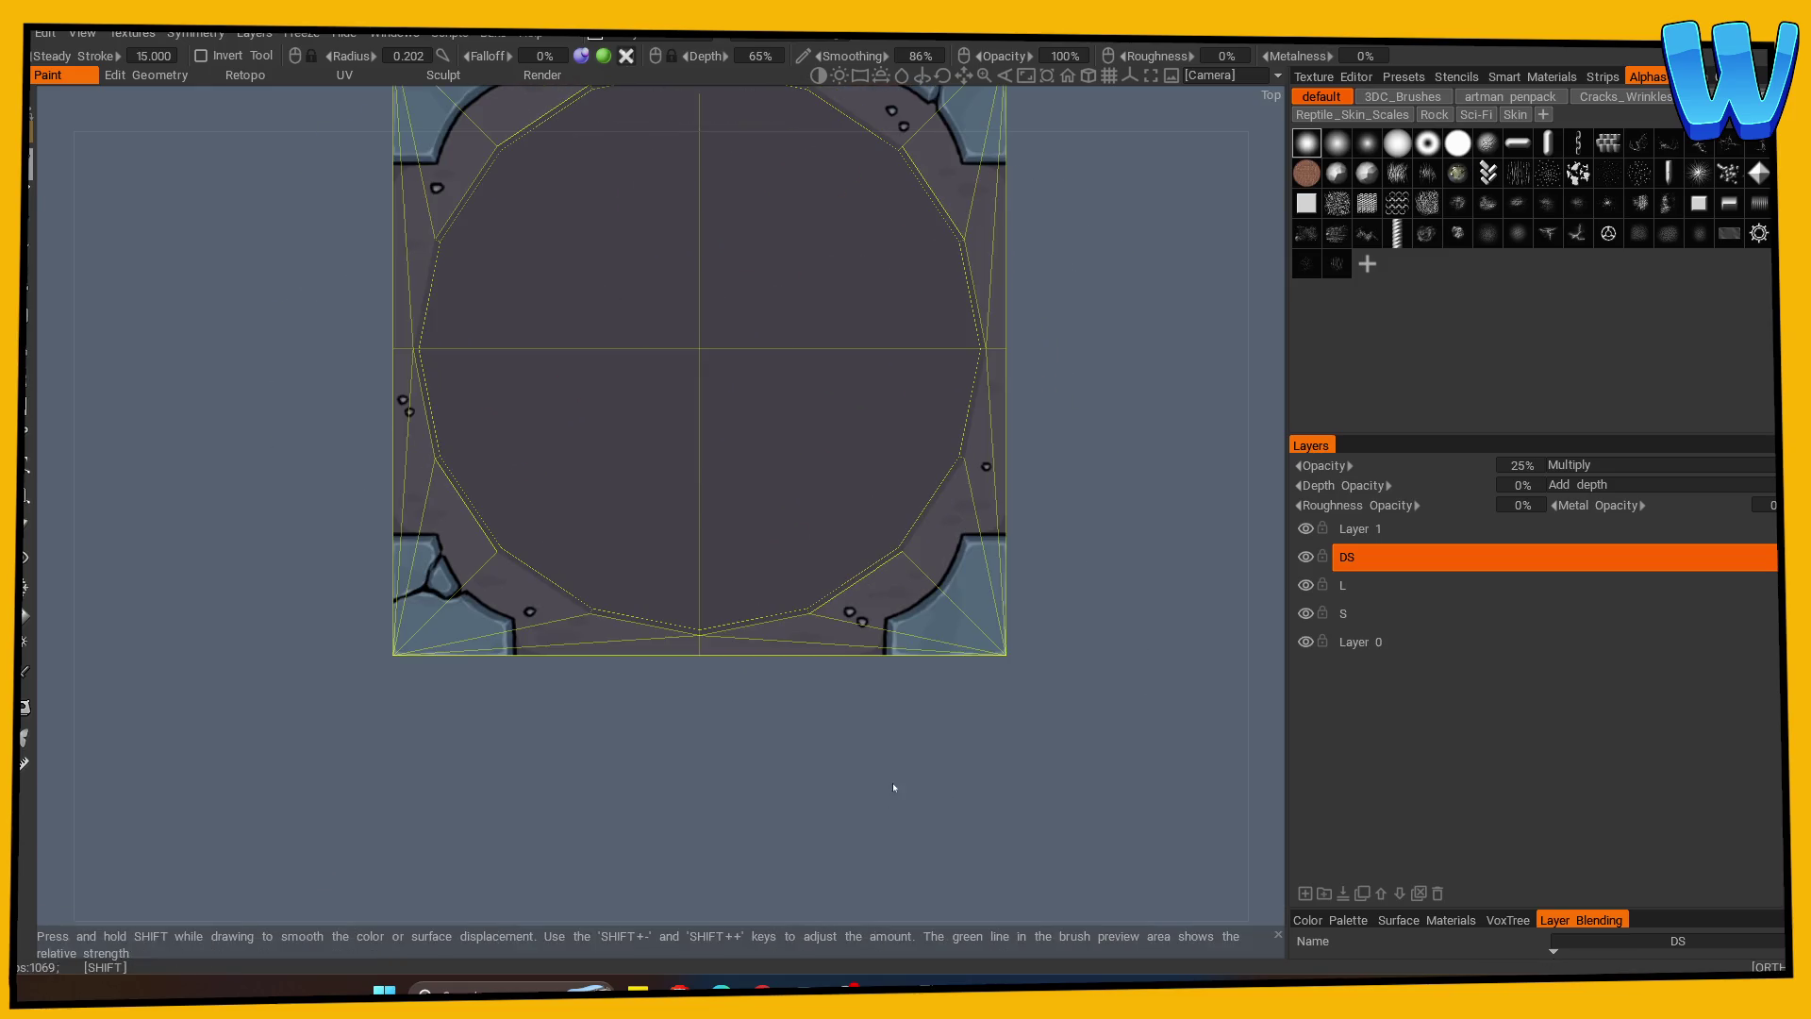
scroll(889, 789, up, 2)
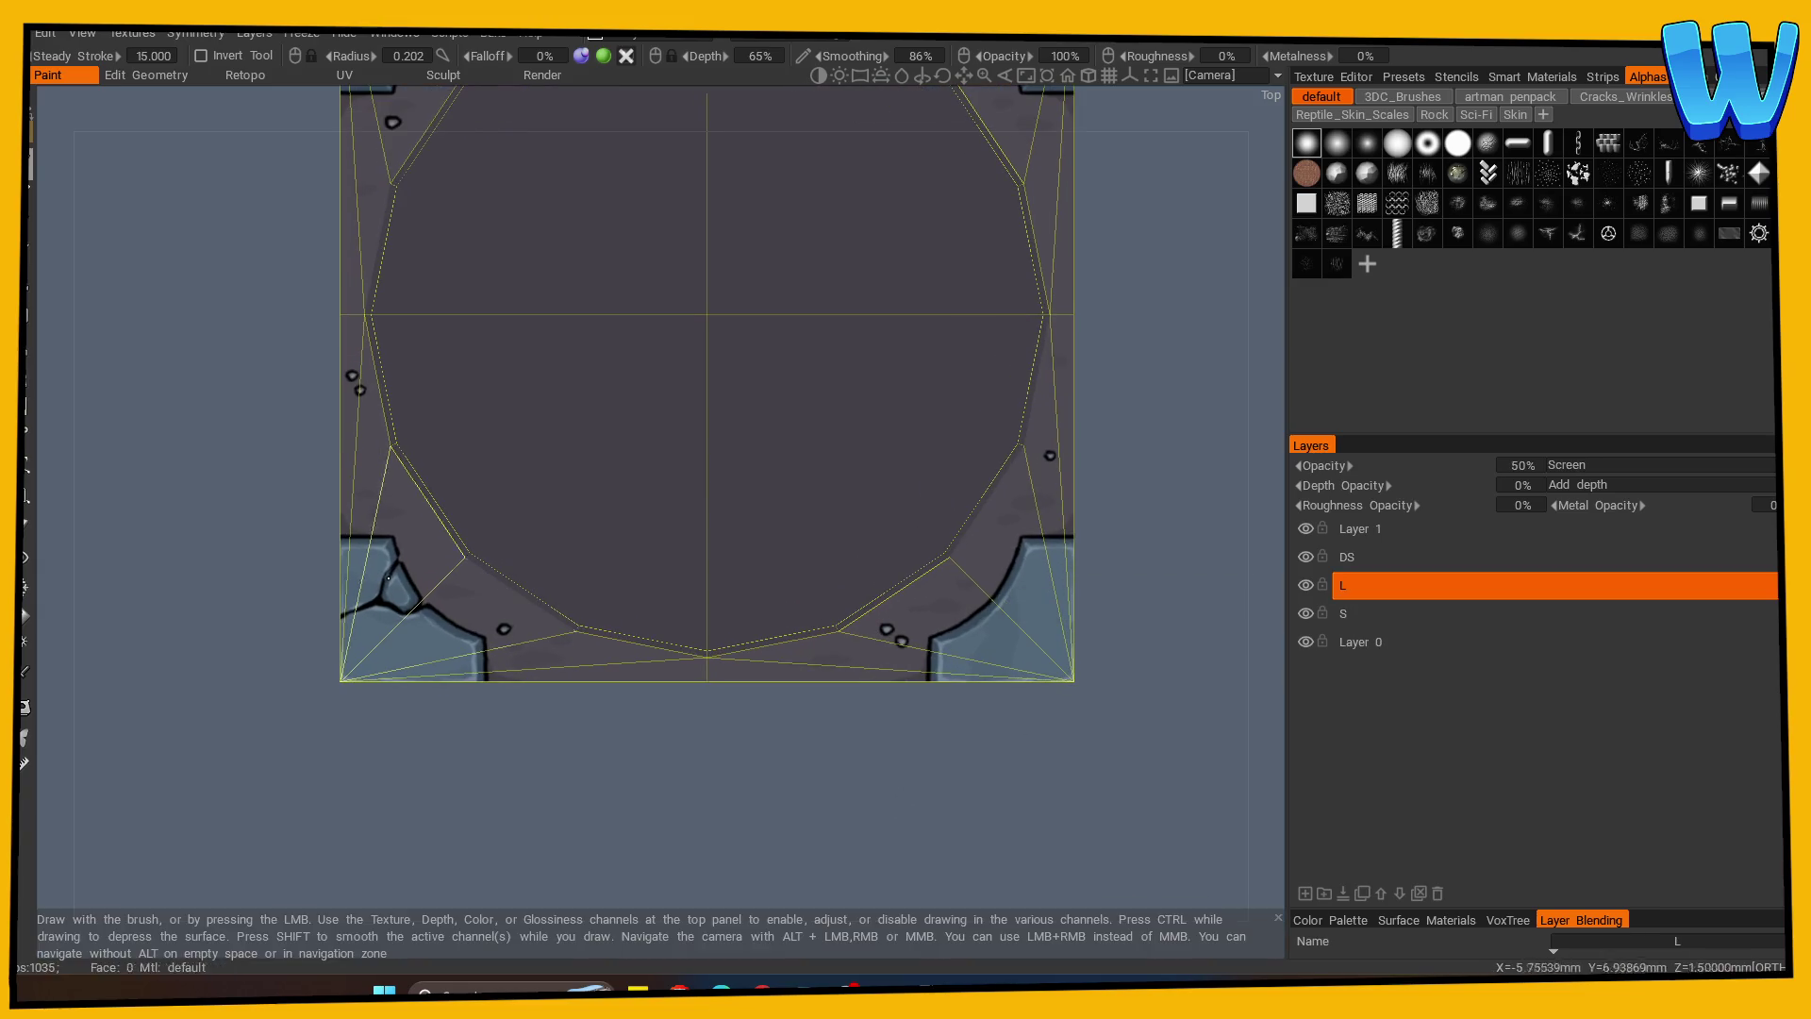
Pick the white round brush alpha.
scroll(471, 792, up, 1)
scroll(470, 793, up, 1)
click(1458, 143)
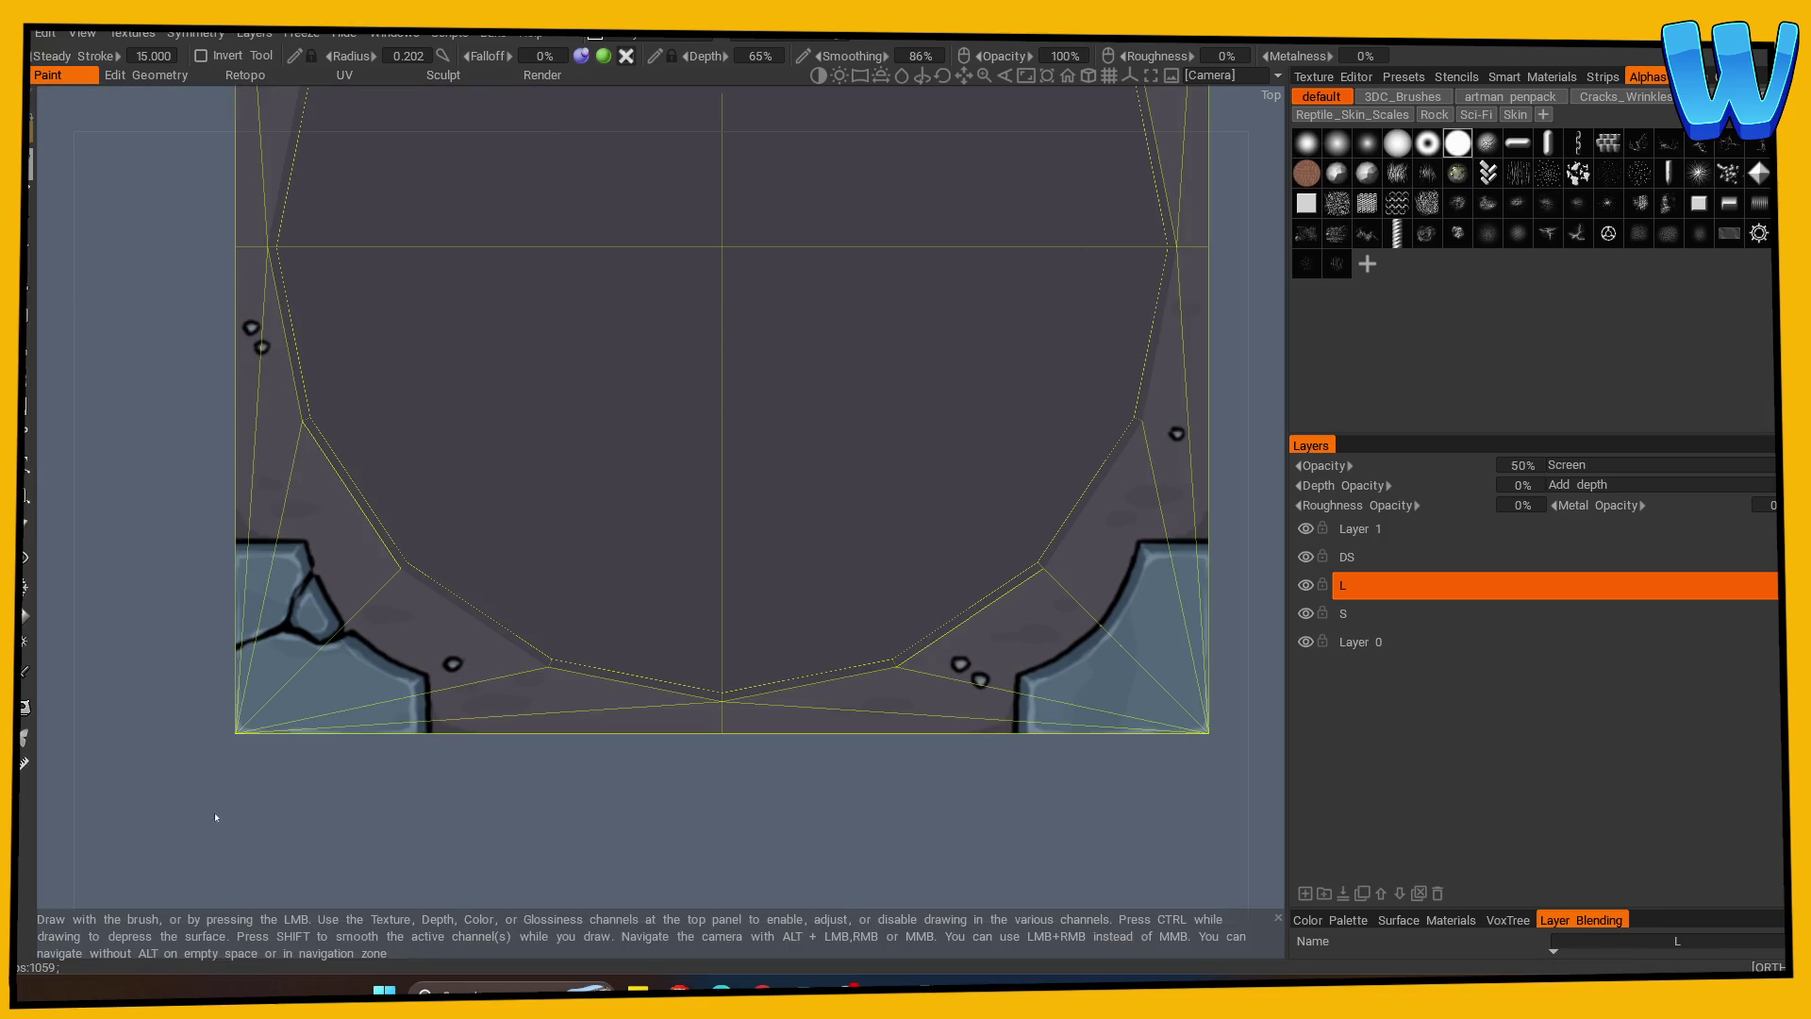
scroll(263, 489, up, 2)
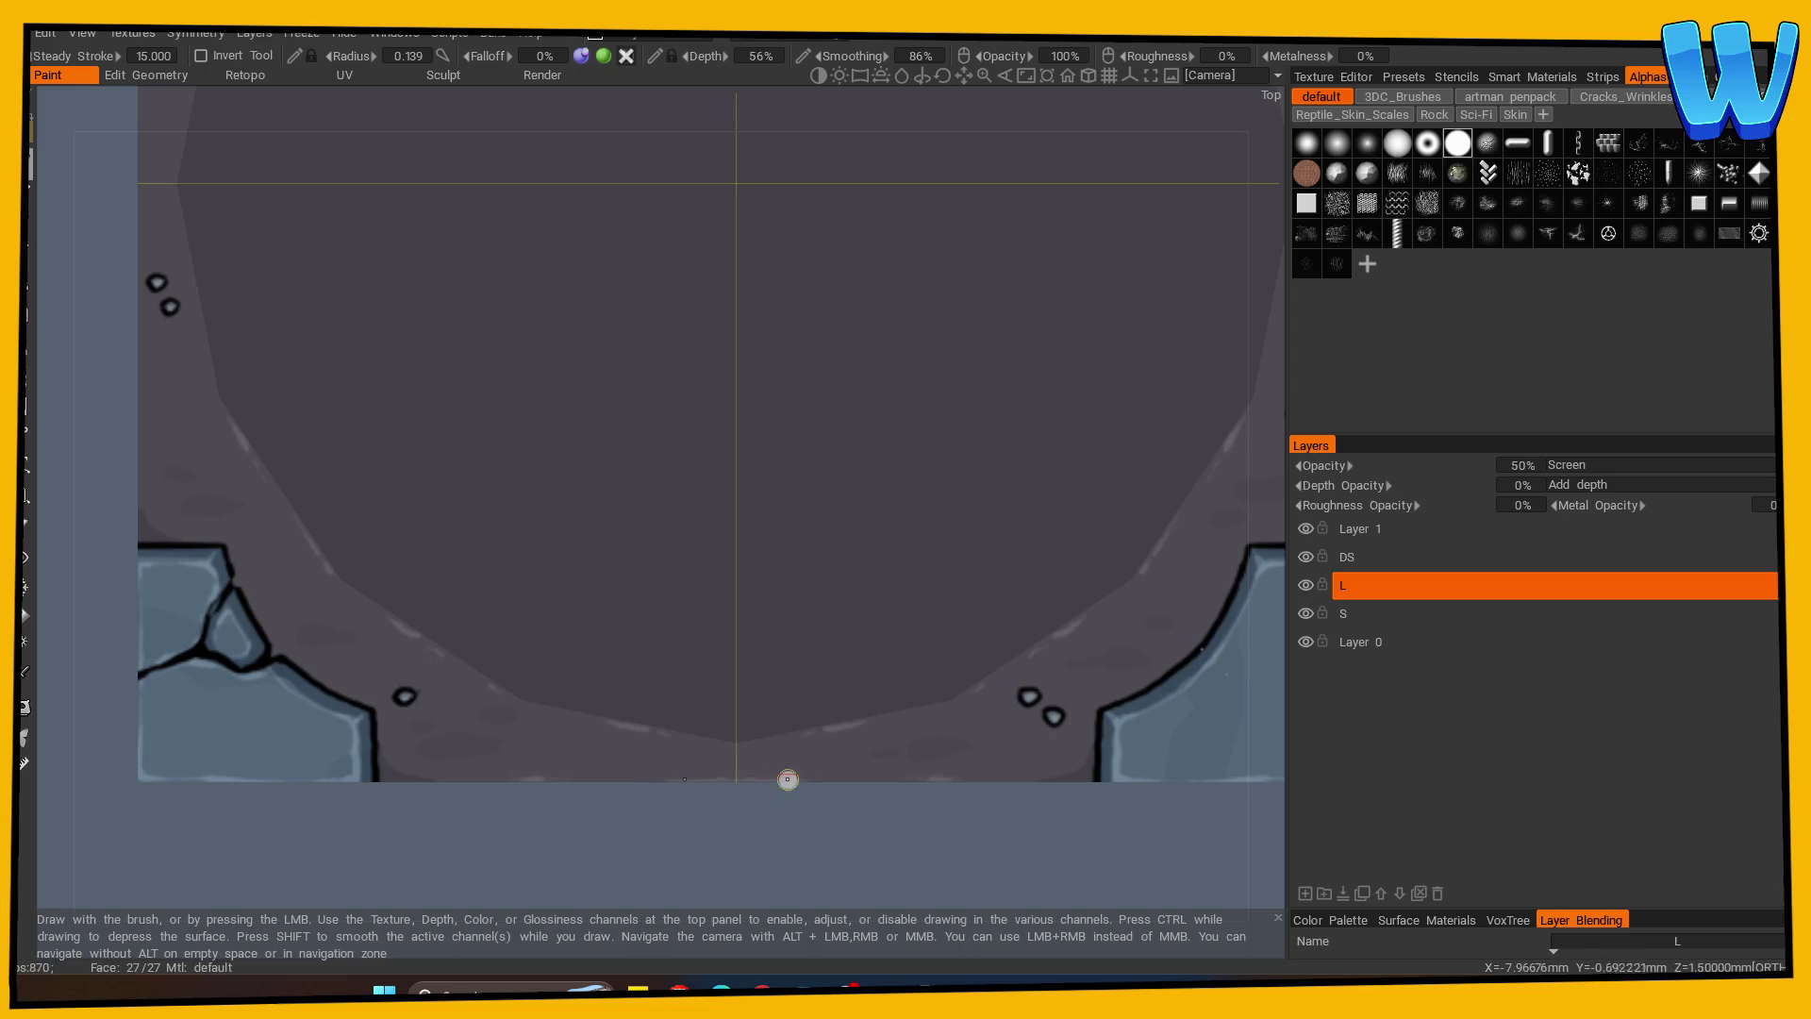
scroll(770, 793, down, 5)
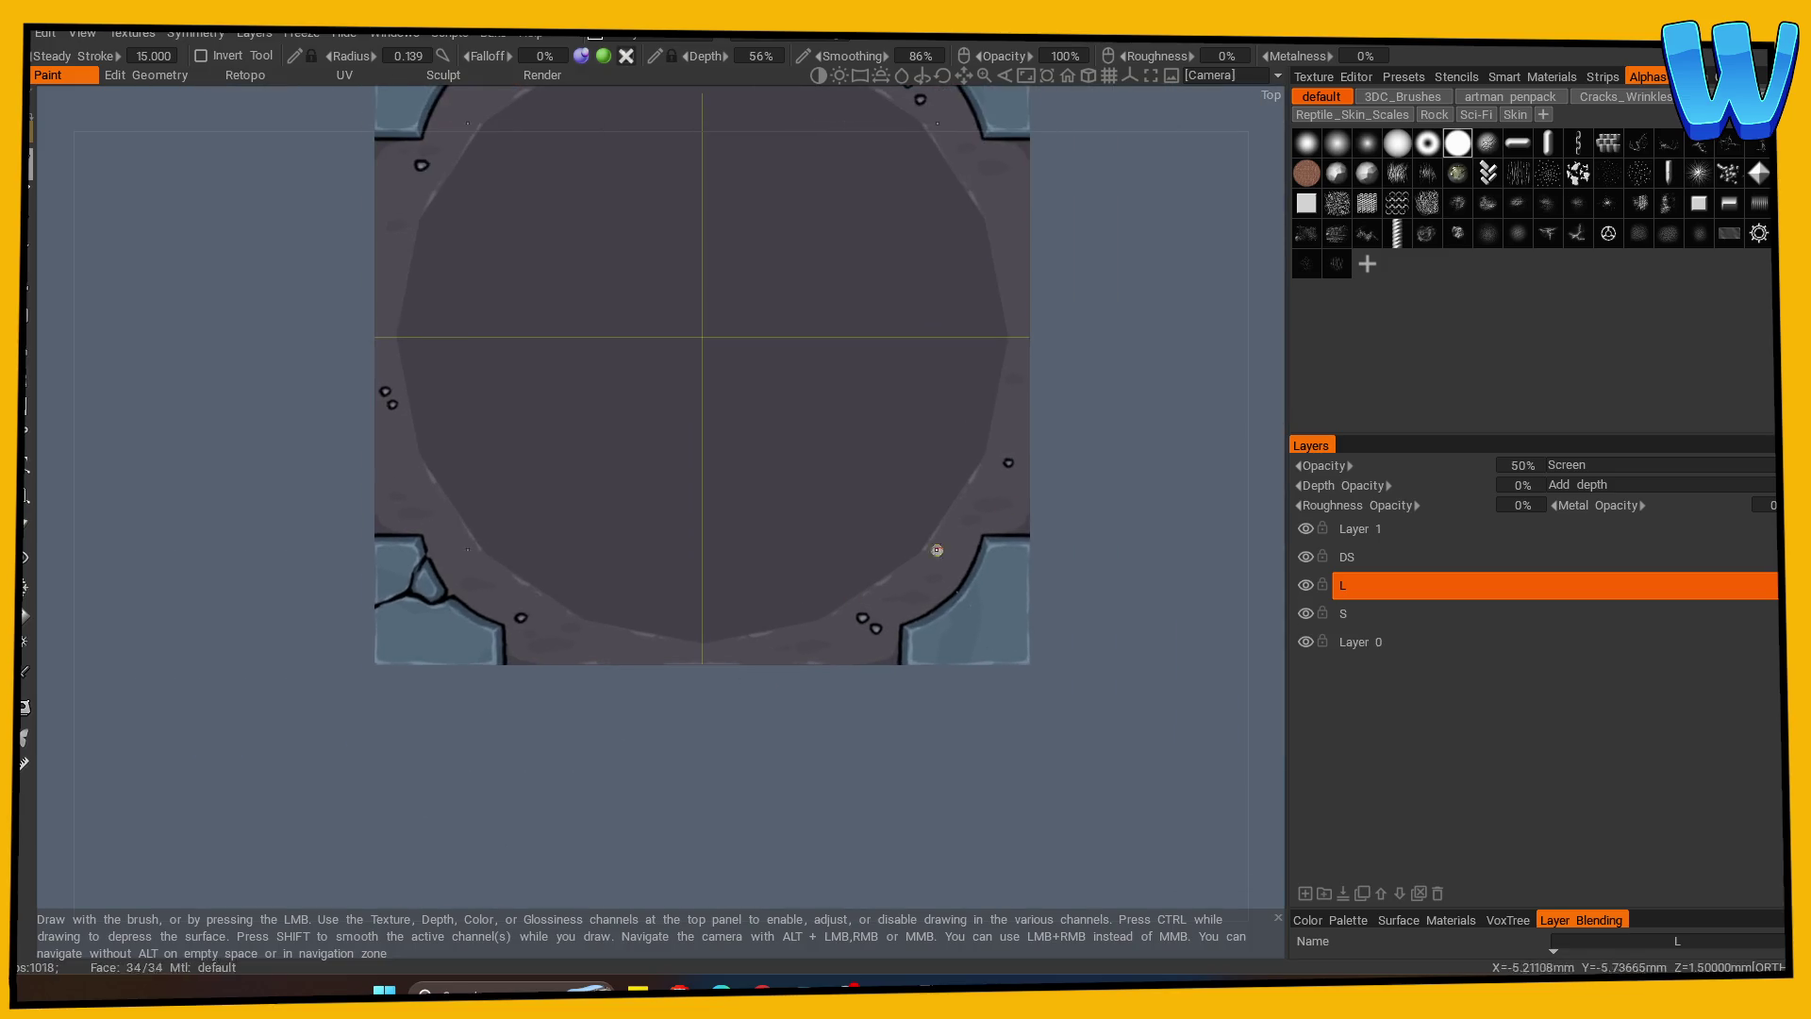
scroll(796, 525, up, 3)
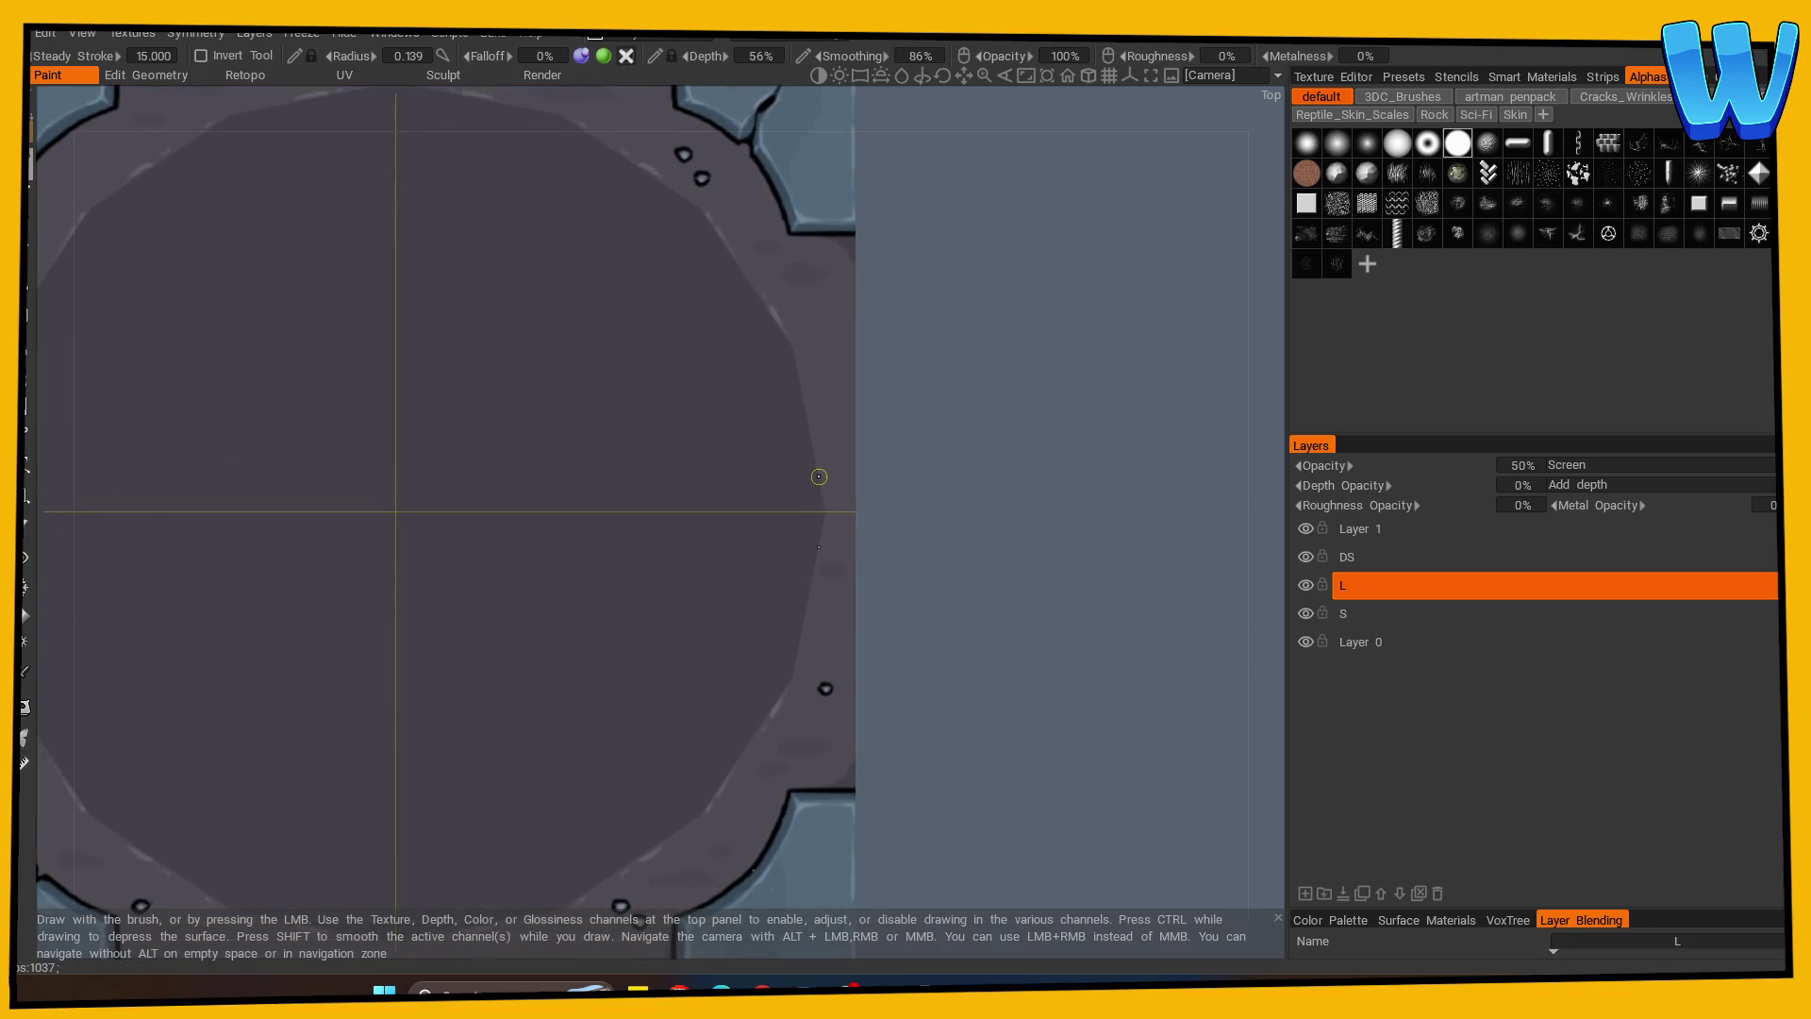
Toggle the wireframe off and orbit to inspect the tile's top face and edge thickness.
key(w)
scroll(1003, 703, down, 5)
mouse_move(444, 853)
mouse_down()
mouse_move(964, 656)
mouse_move(1001, 598)
mouse_move(935, 660)
mouse_move(936, 688)
mouse_up()
mouse_move(936, 688)
middle_down()
mouse_move(962, 638)
mouse_move(1091, 647)
middle_up()
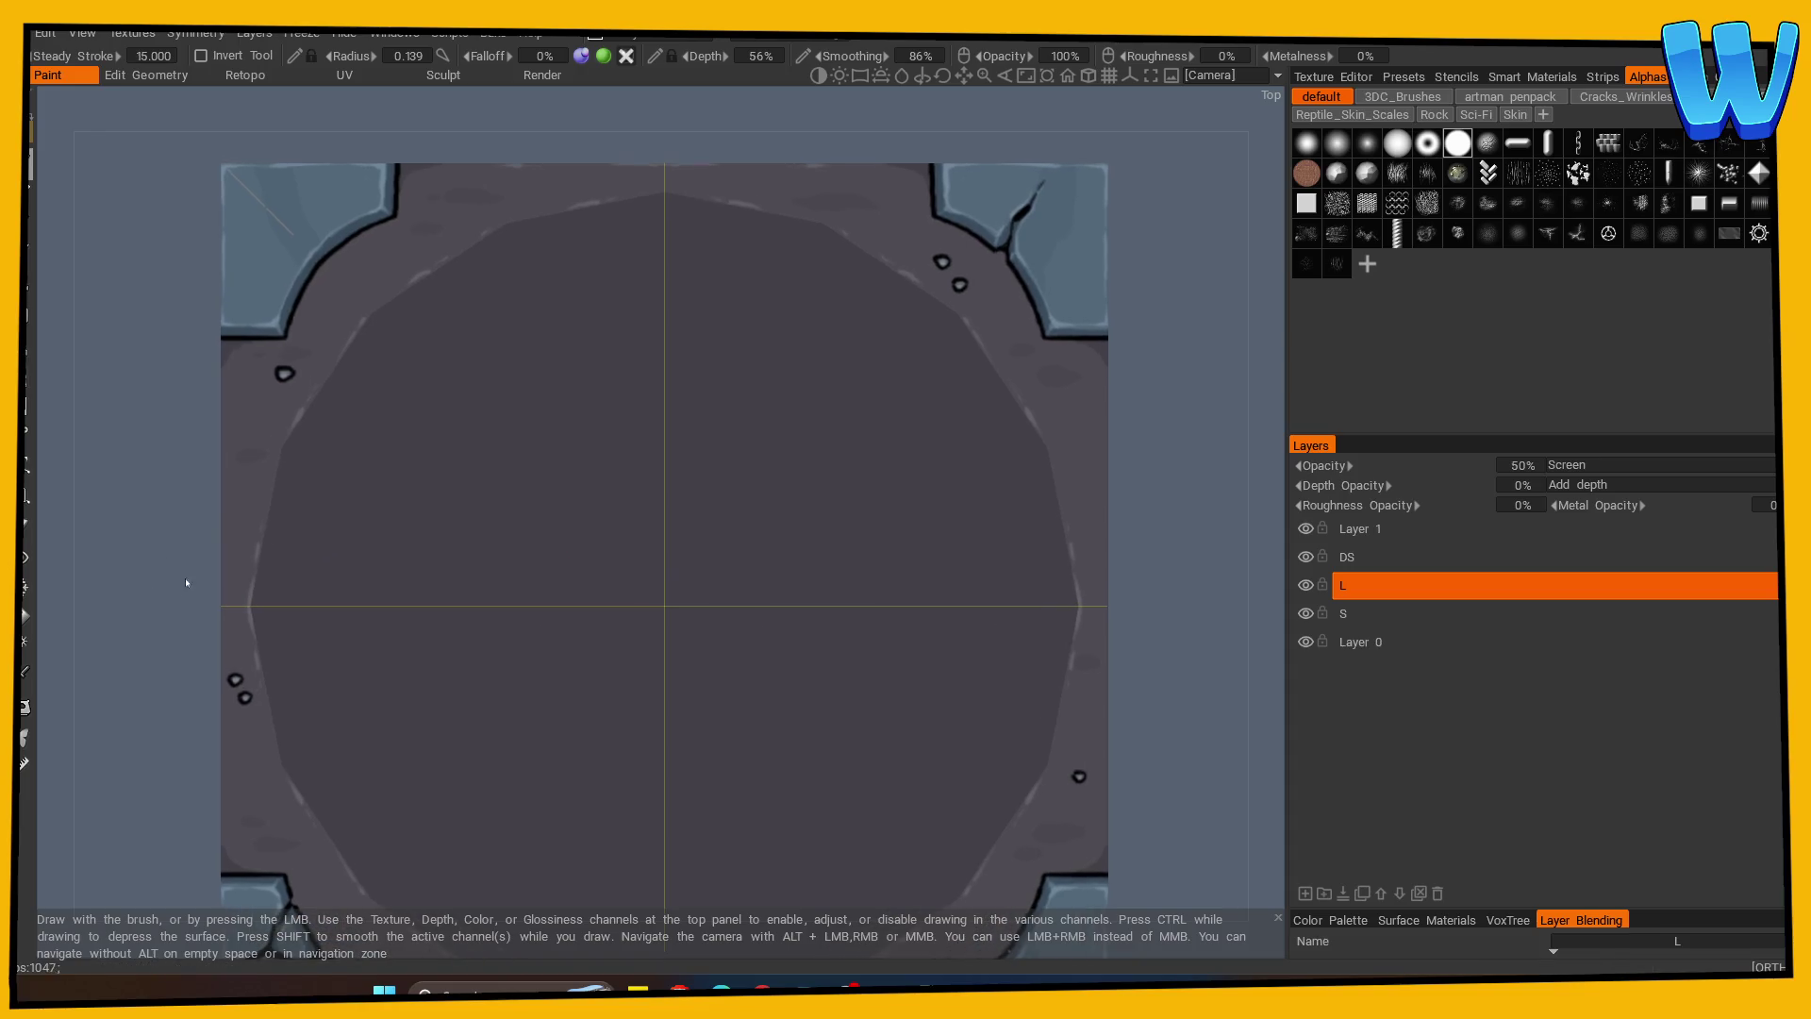
mouse_move(218, 462)
mouse_down()
mouse_move(222, 581)
mouse_move(223, 559)
mouse_up()
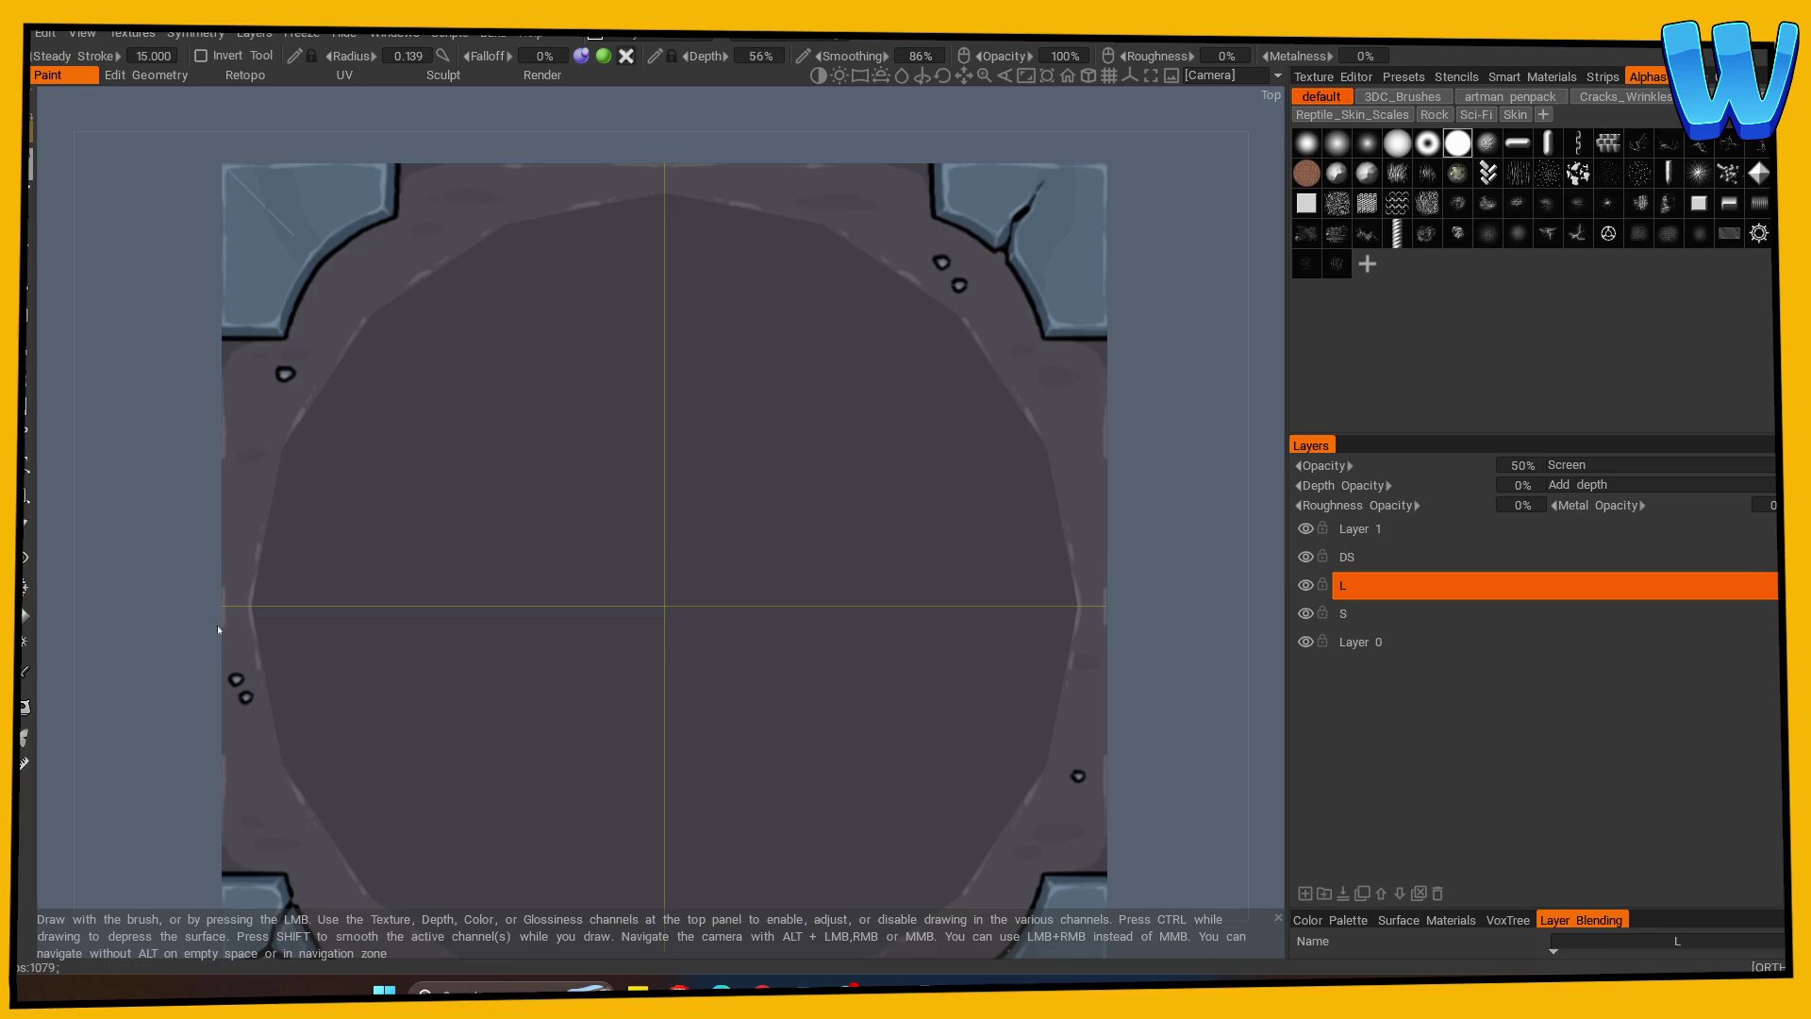
mouse_move(1173, 647)
mouse_down()
mouse_move(740, 655)
mouse_move(835, 782)
mouse_move(909, 779)
mouse_move(942, 736)
mouse_up()
key(s)
mouse_move(992, 580)
mouse_down()
mouse_move(964, 552)
mouse_move(905, 784)
mouse_move(927, 821)
mouse_move(1085, 786)
mouse_up()
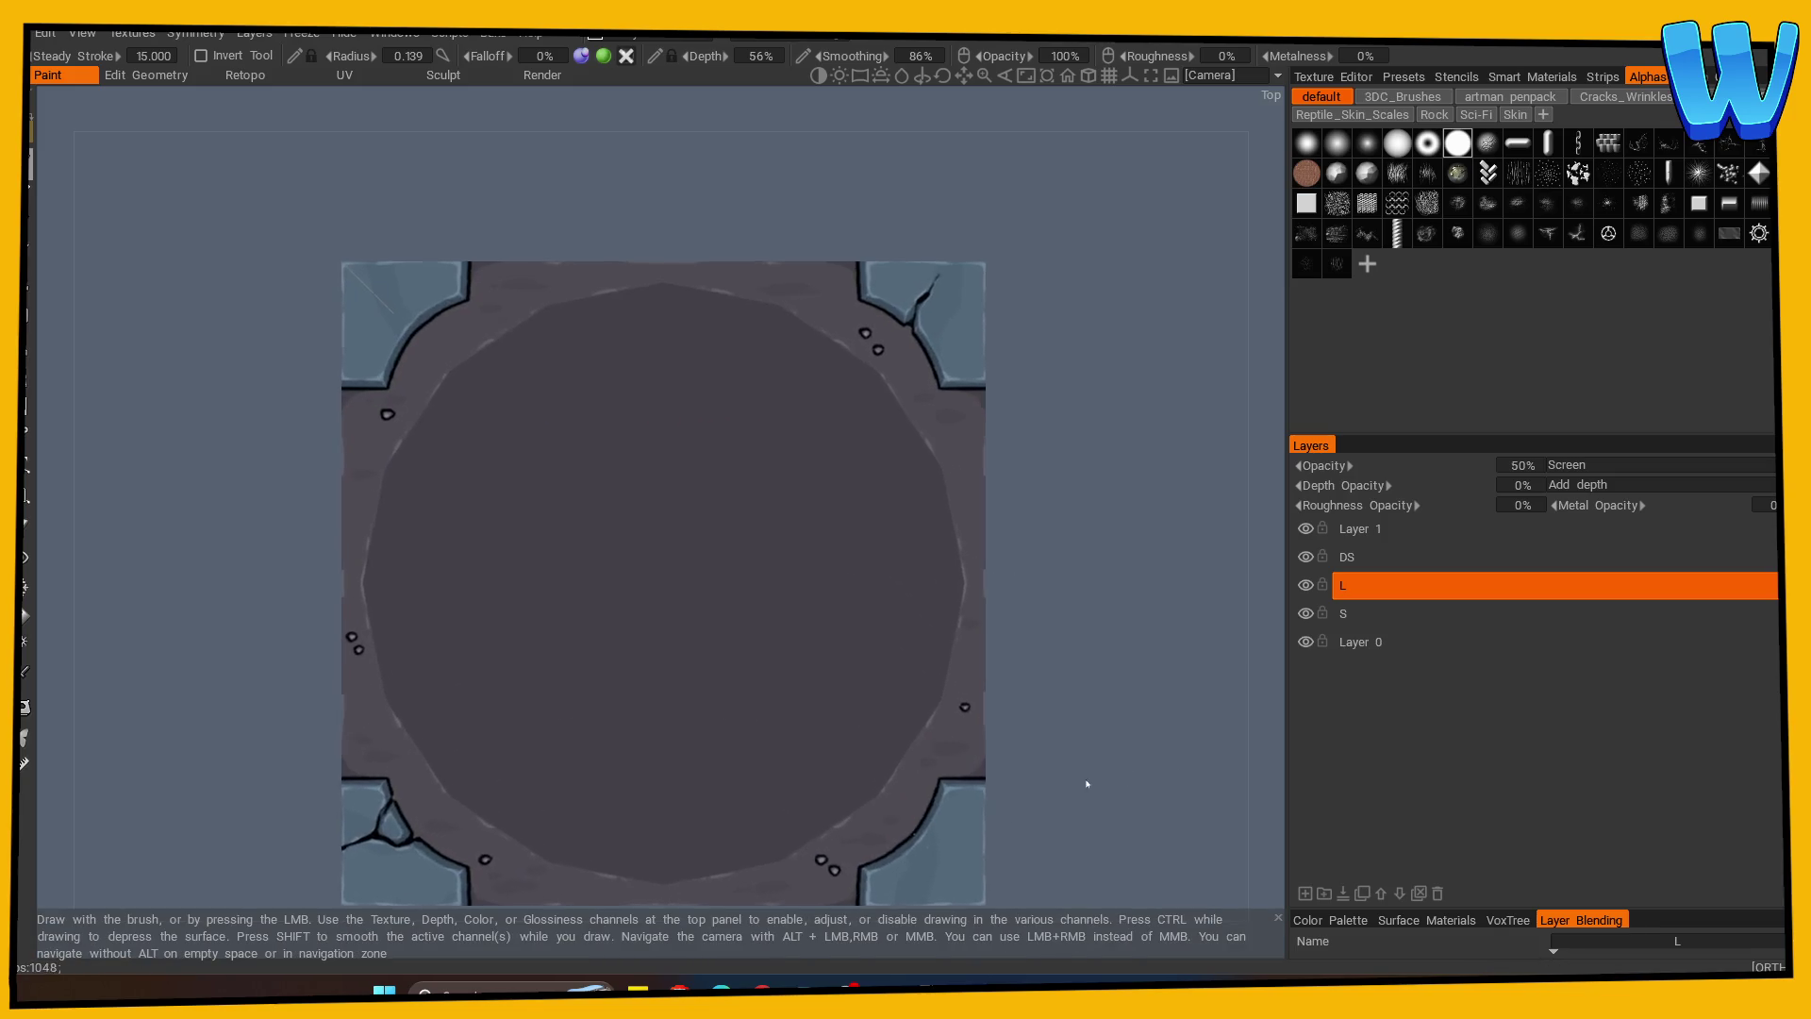
middle_drag(1085, 786, 1023, 647)
right_drag(1023, 647, 1077, 654)
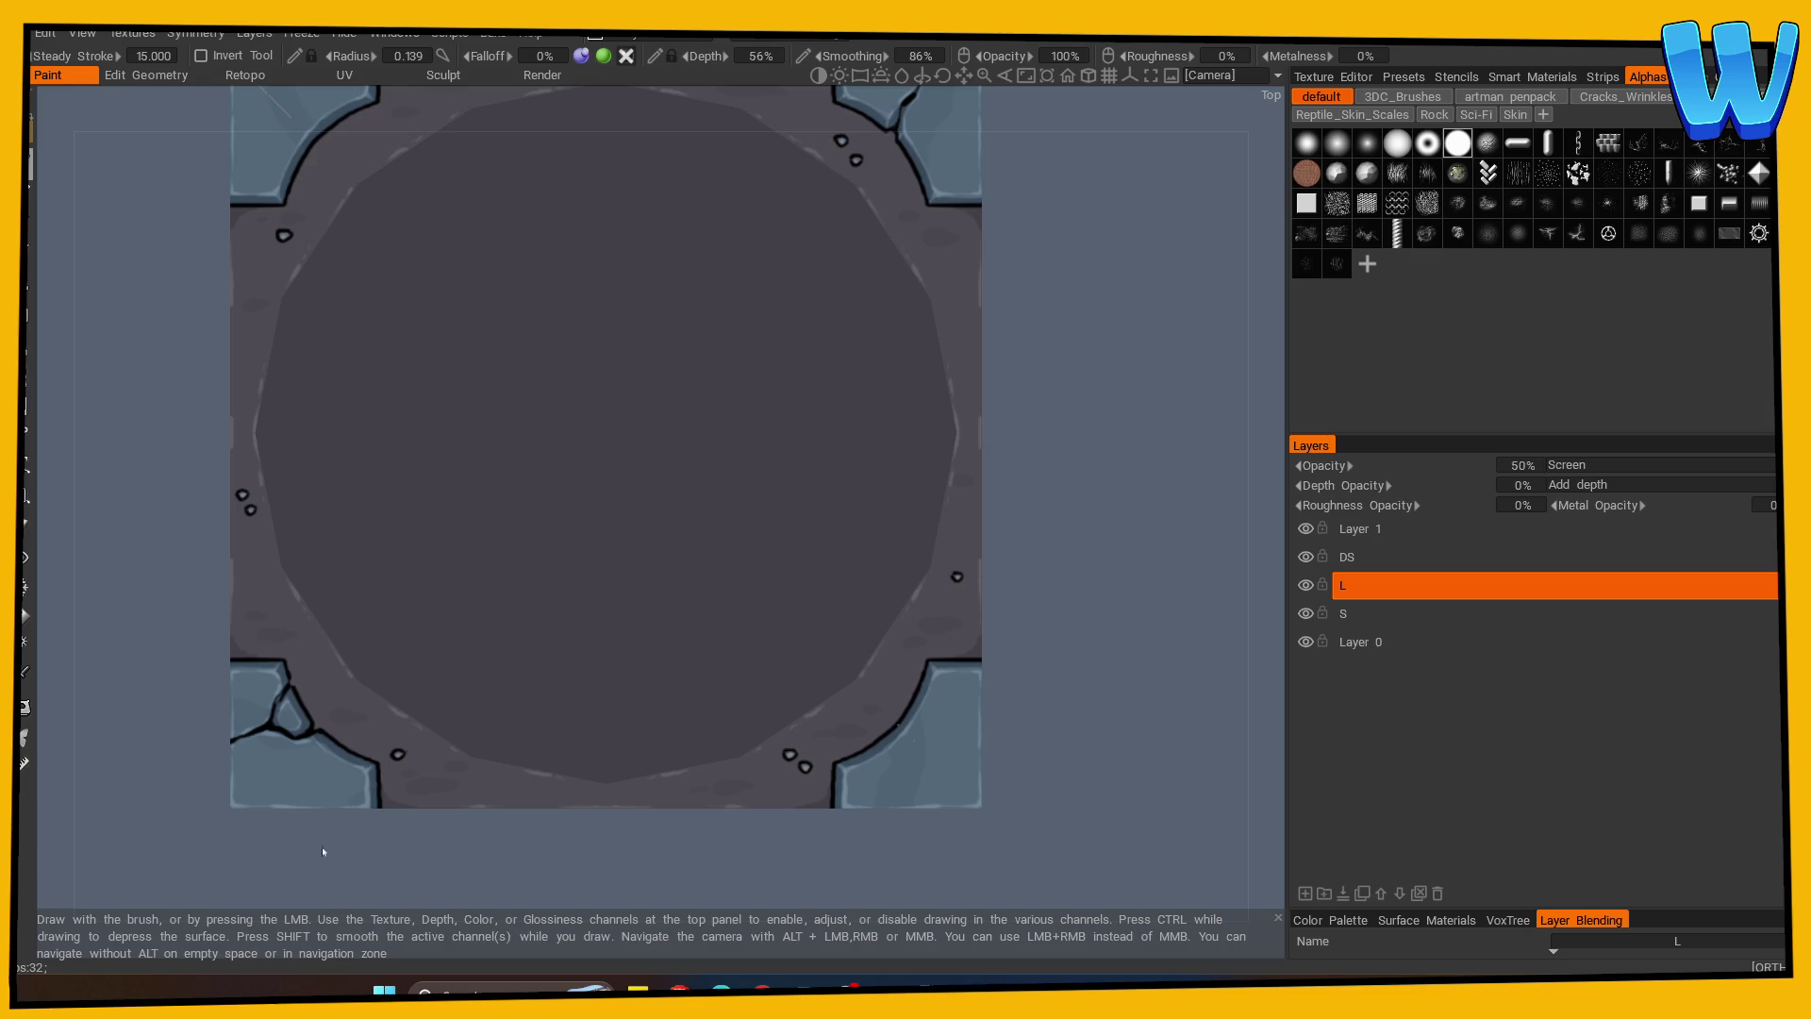
mouse_move(1028, 760)
mouse_down()
mouse_move(1067, 623)
mouse_move(1066, 707)
mouse_up()
right_drag(478, 841, 322, 842)
mouse_move(320, 836)
mouse_down()
mouse_move(594, 849)
mouse_move(962, 735)
mouse_move(962, 767)
mouse_move(900, 788)
mouse_move(913, 740)
mouse_up()
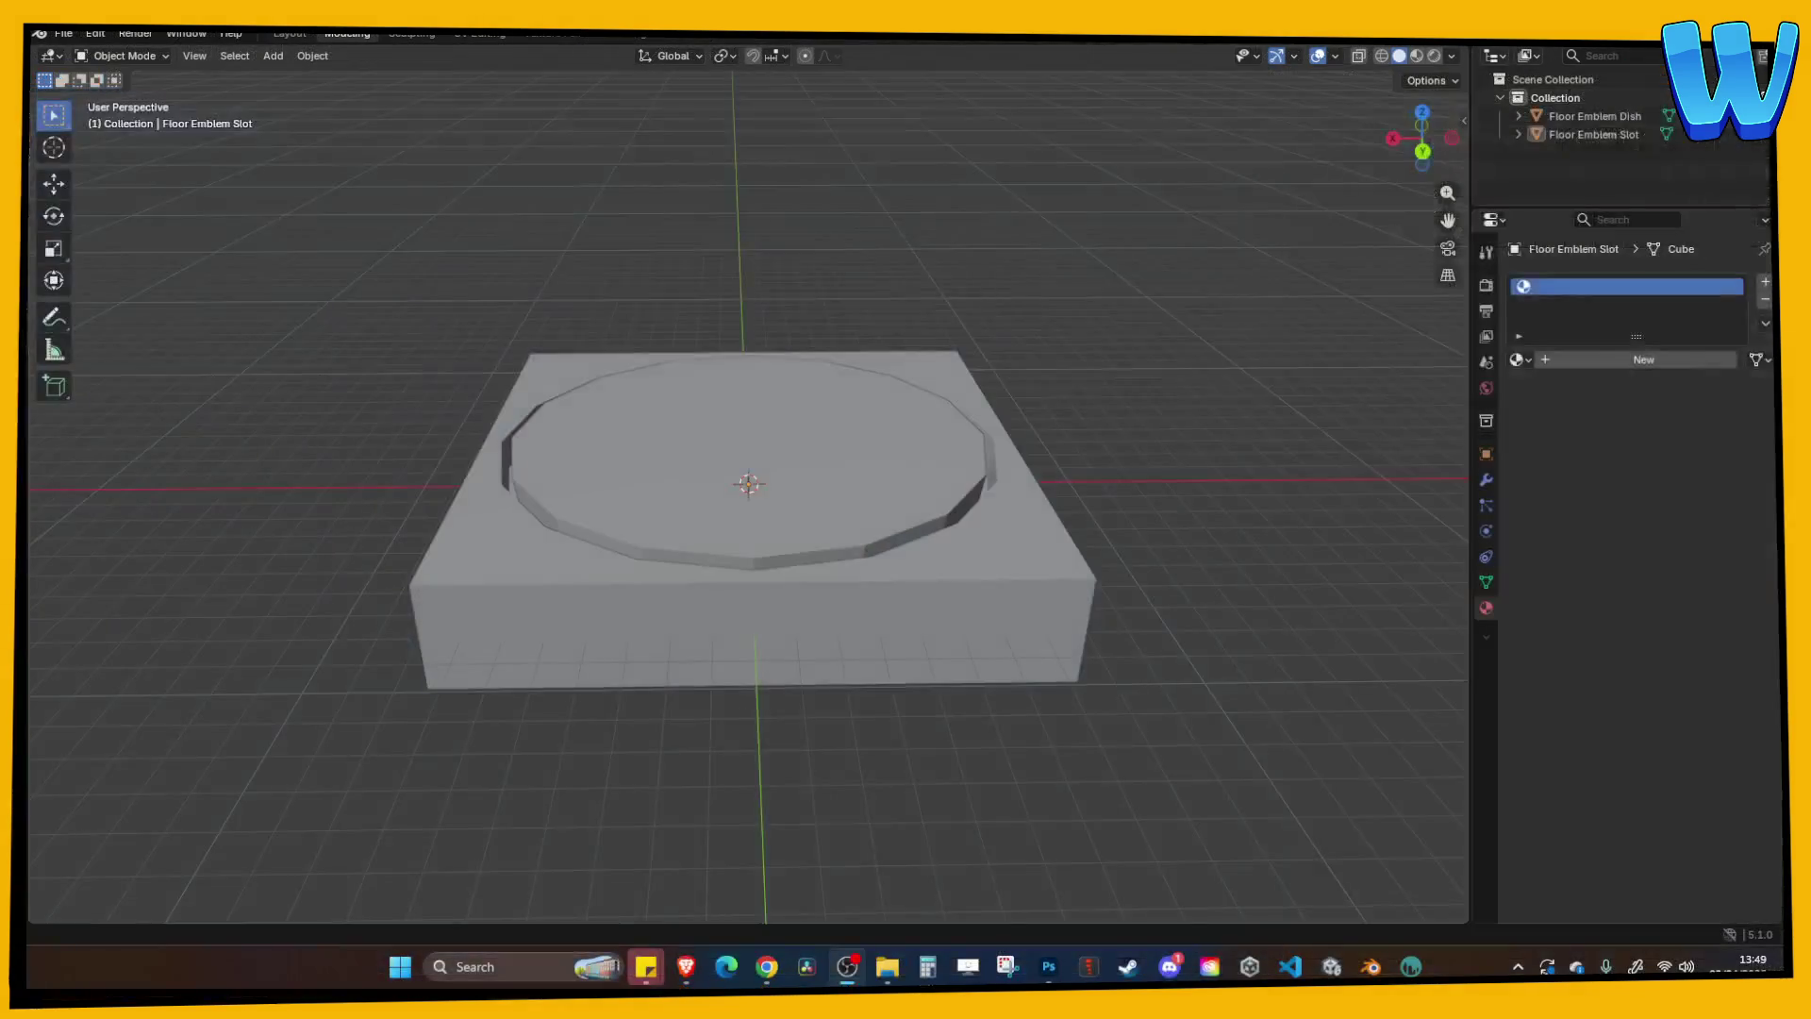
Grab the Floor Emblem Dish, cancel the move to keep it in its slot, then switch to Unity.
middle_drag(761, 769, 883, 807)
click(829, 530)
mouse_move(829, 530)
middle_down()
mouse_move(830, 566)
mouse_move(803, 526)
middle_up()
key(g)
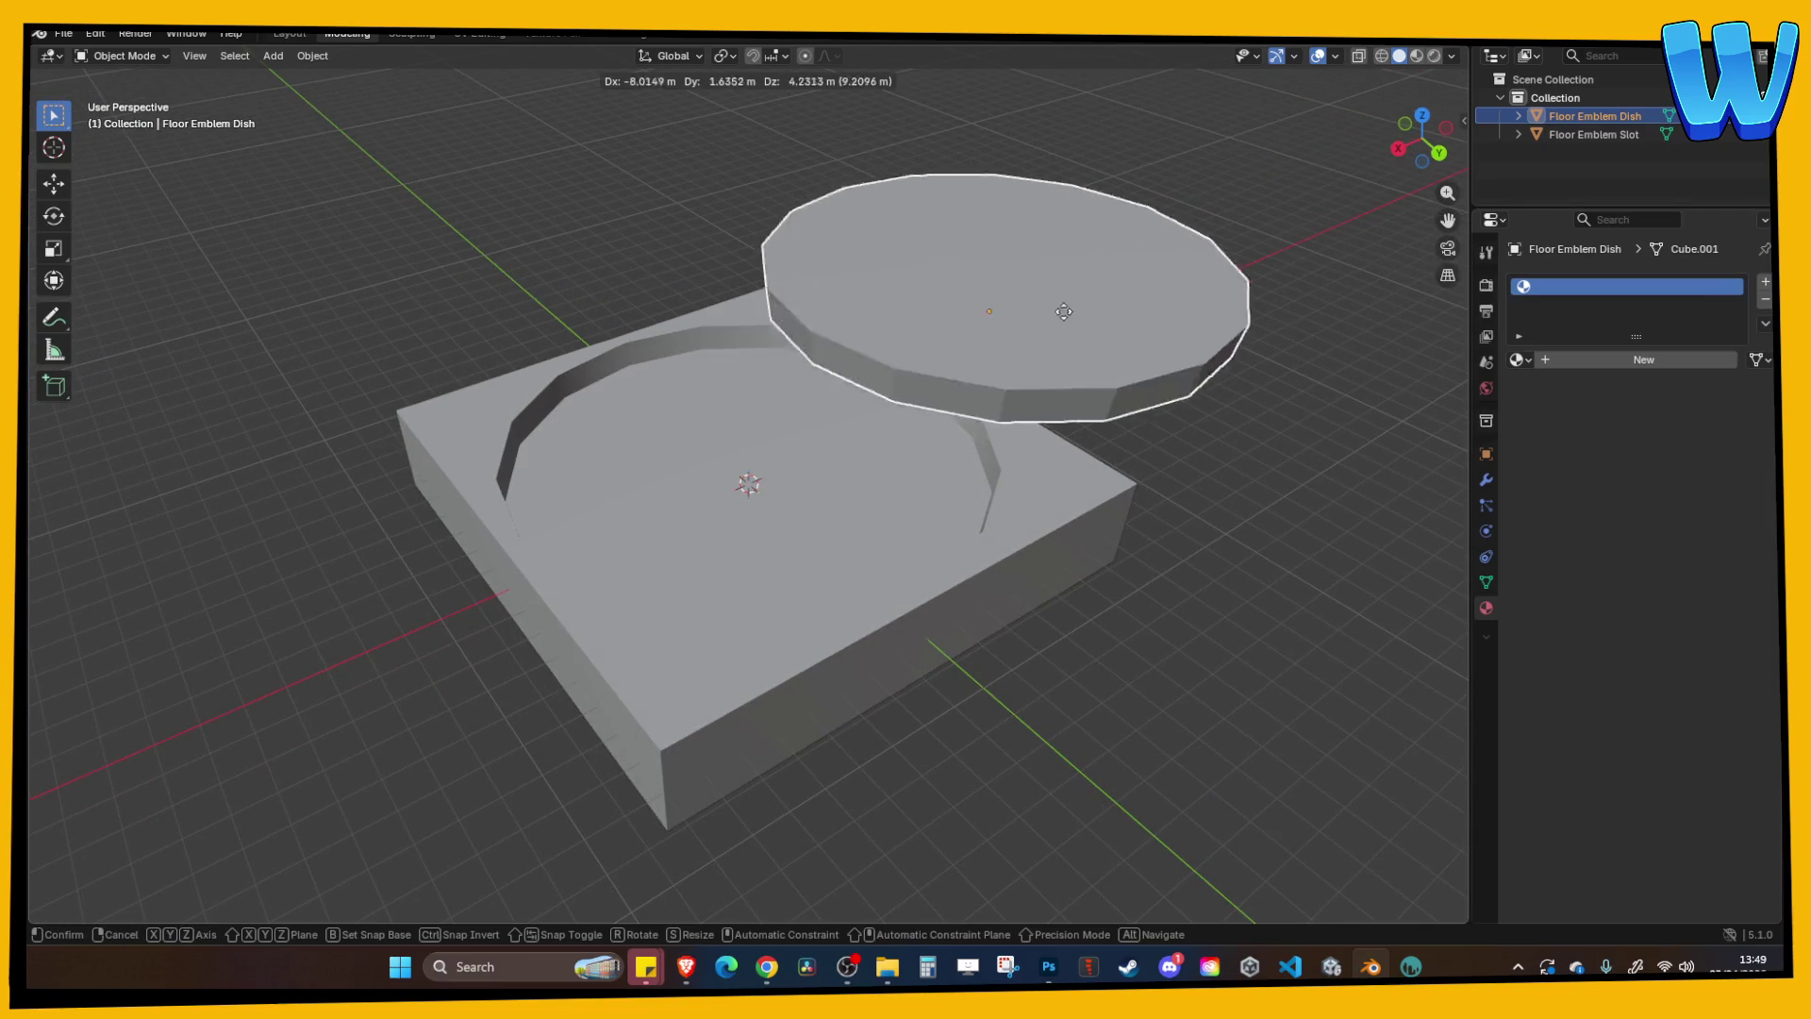
right_click(1262, 604)
click(1259, 596)
middle_drag(1259, 596, 1218, 615)
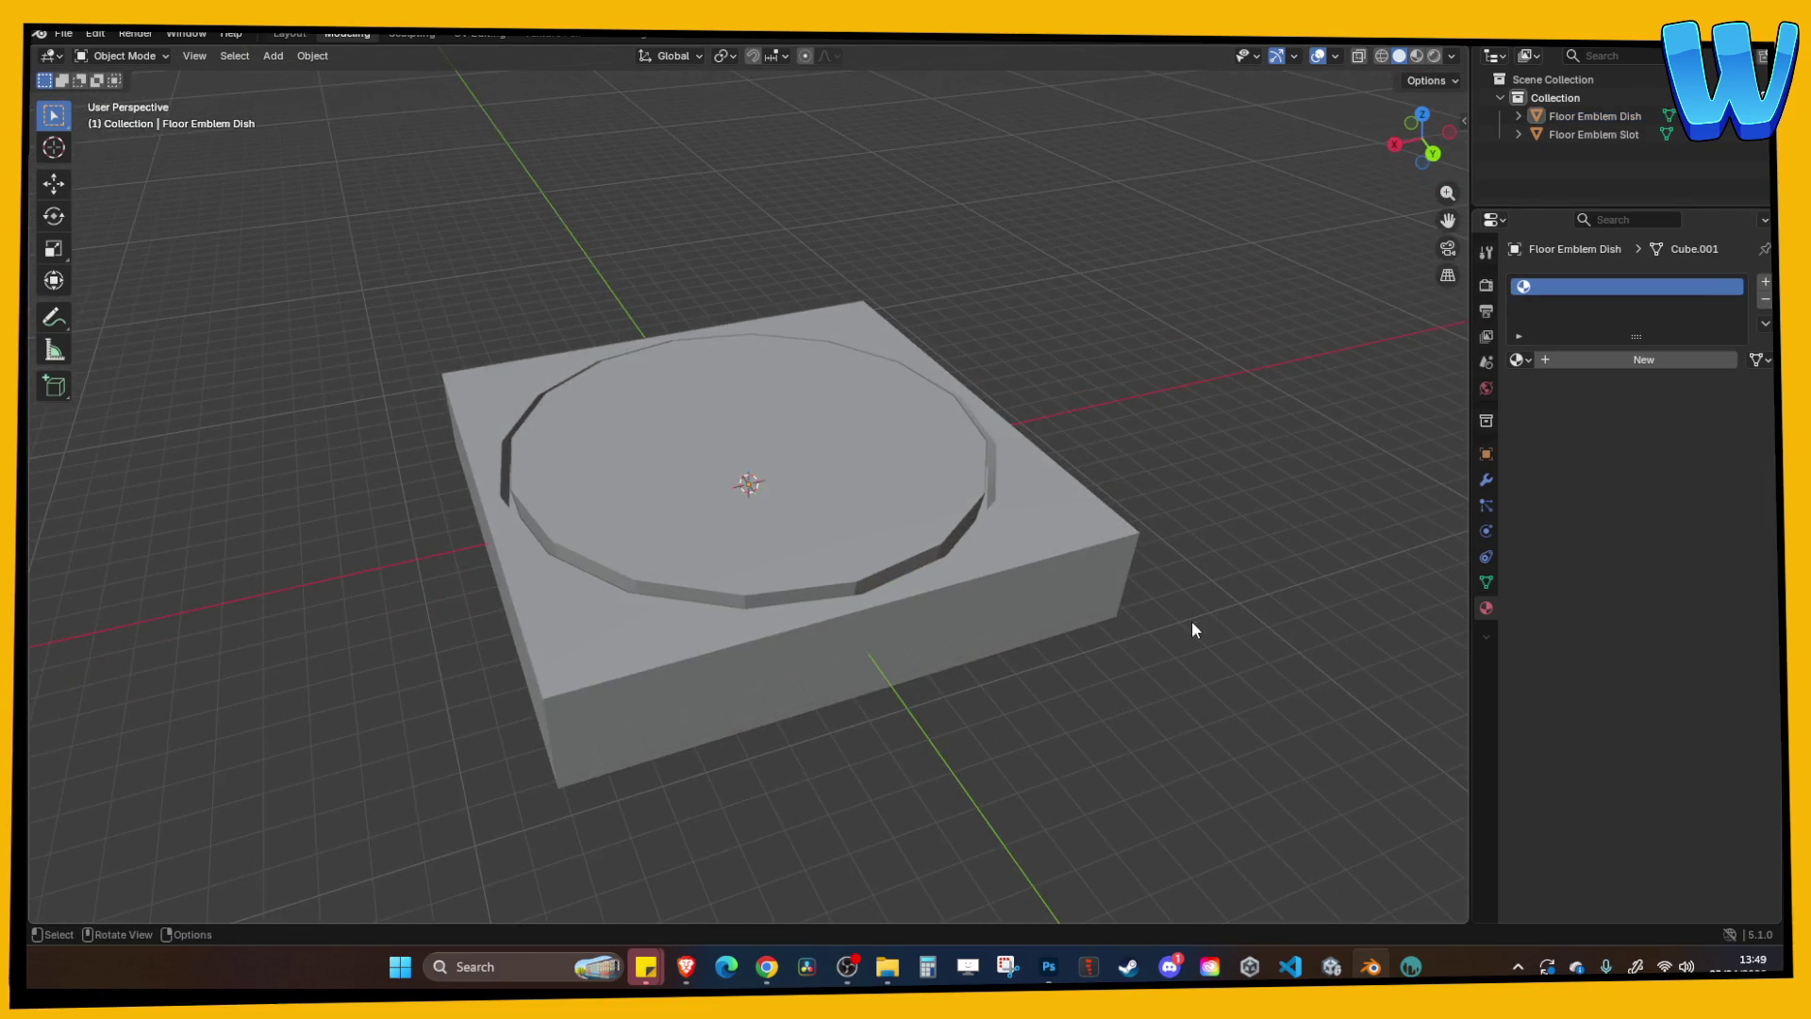
click(1331, 965)
scroll(799, 490, up, 3)
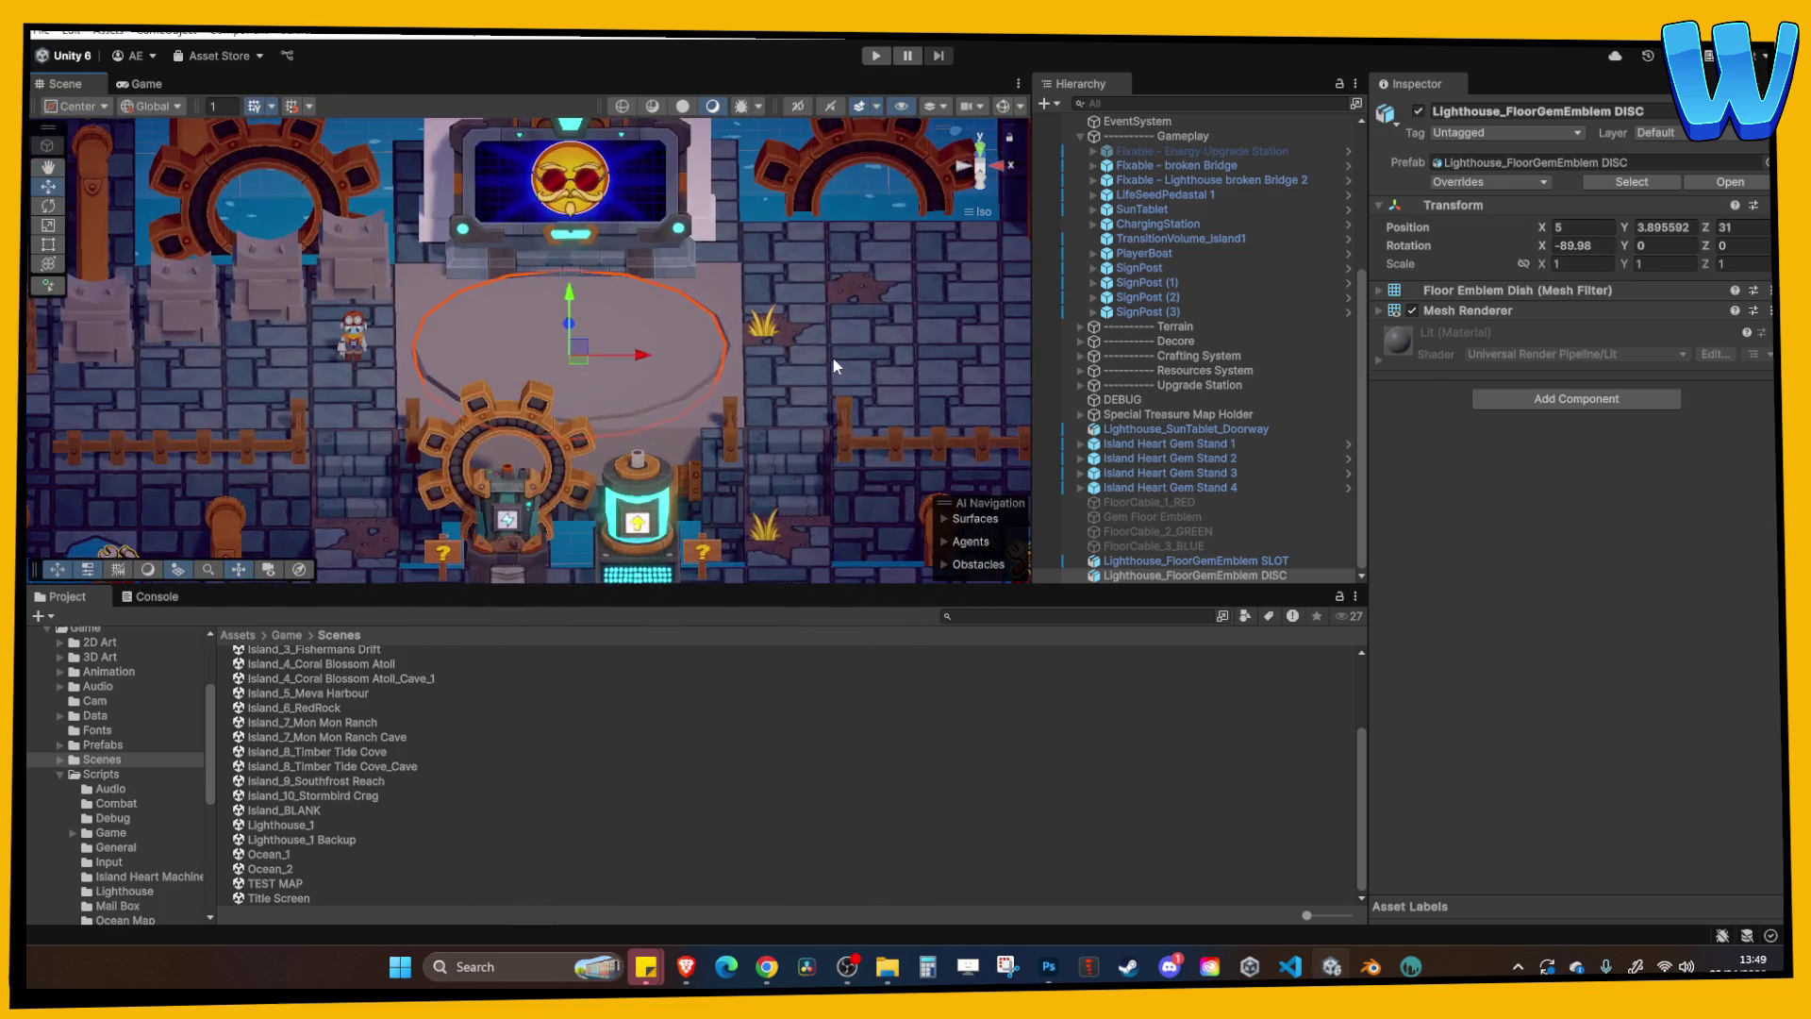
Select the stone floor tiles and central emblem object in the Scene view.
click(896, 406)
click(723, 446)
click(815, 492)
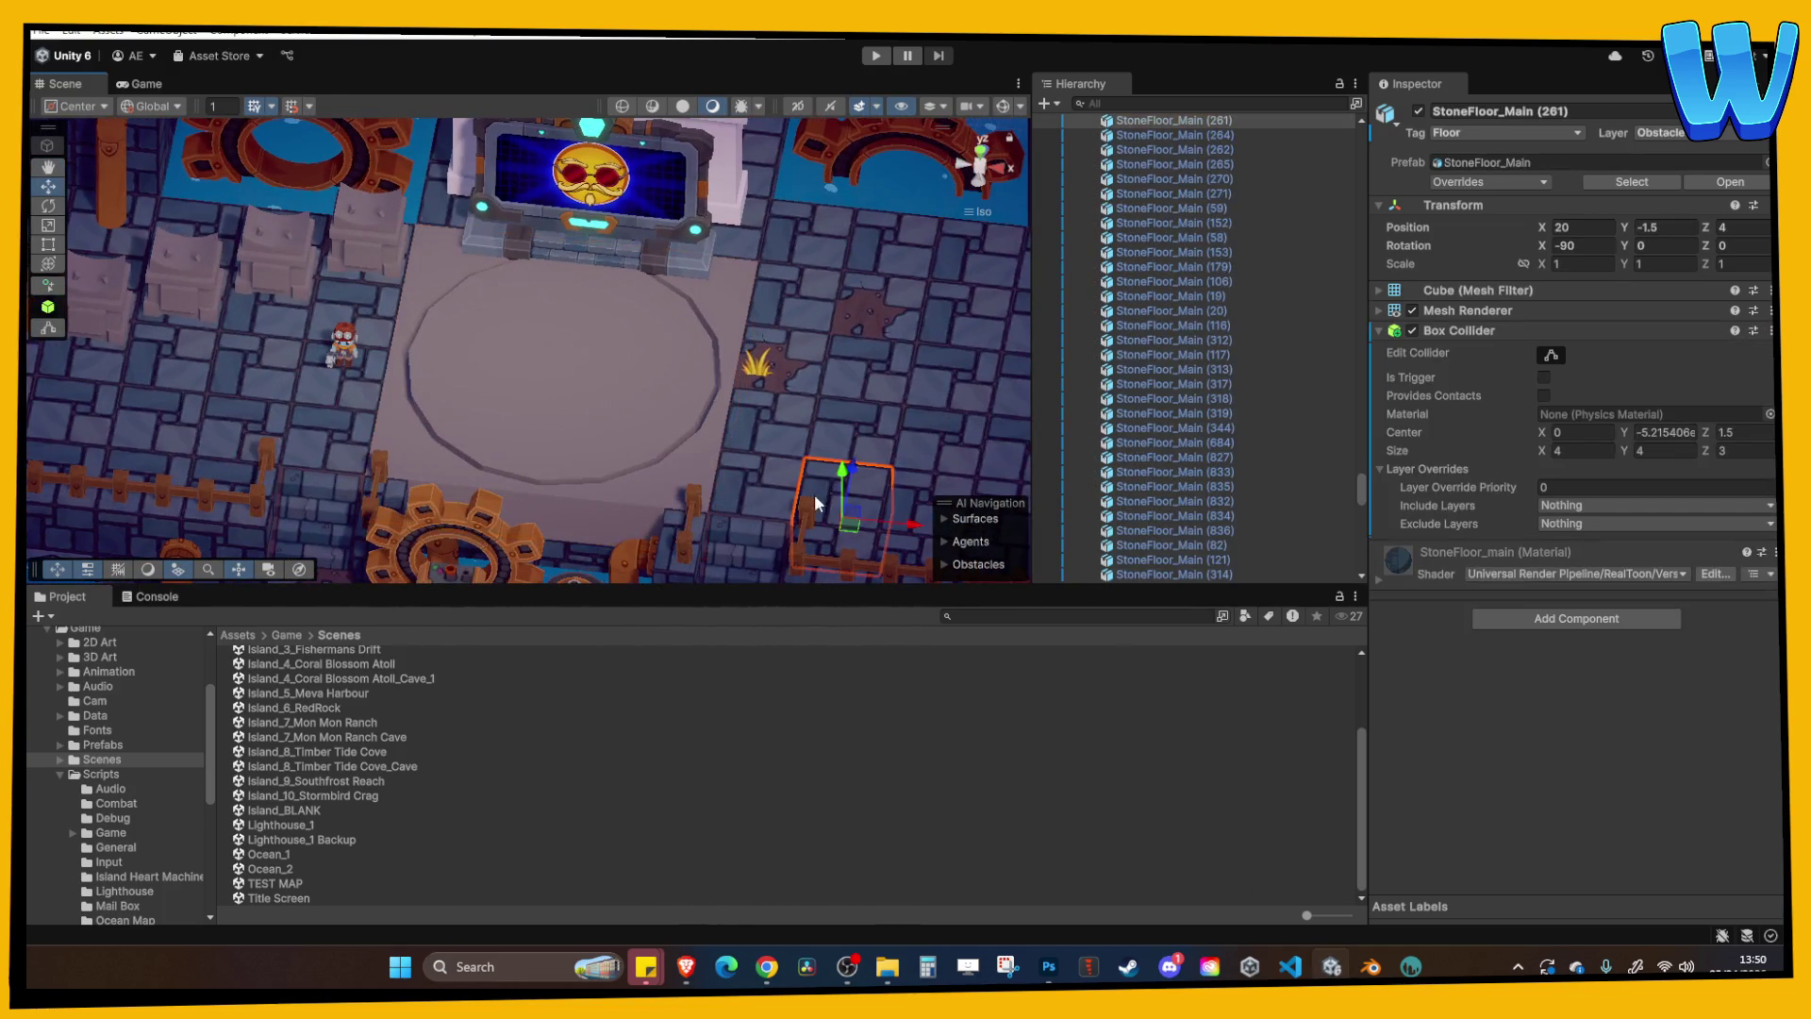
scroll(667, 445, up, 2)
scroll(657, 404, down, 3)
Fly the camera to the vent grate, check the vent and adjacent tile, then enter Play mode.
key(Down)
key(Left)
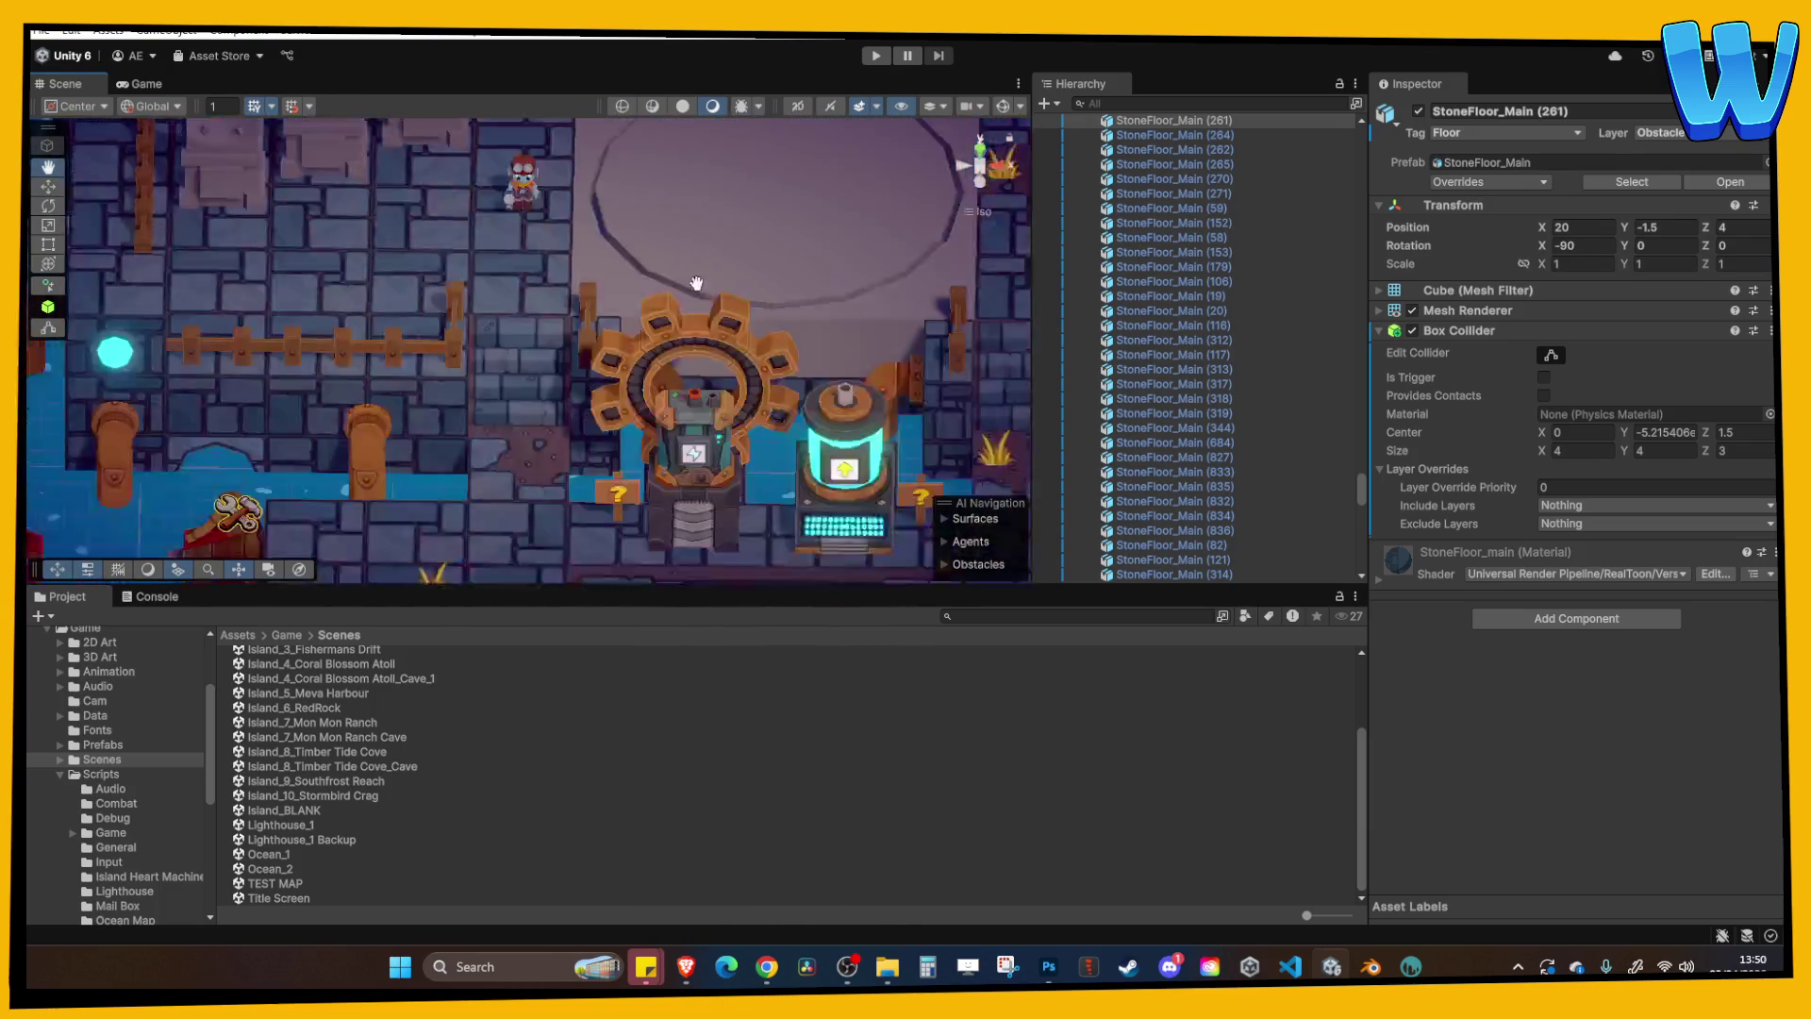
key(Down)
key(Right)
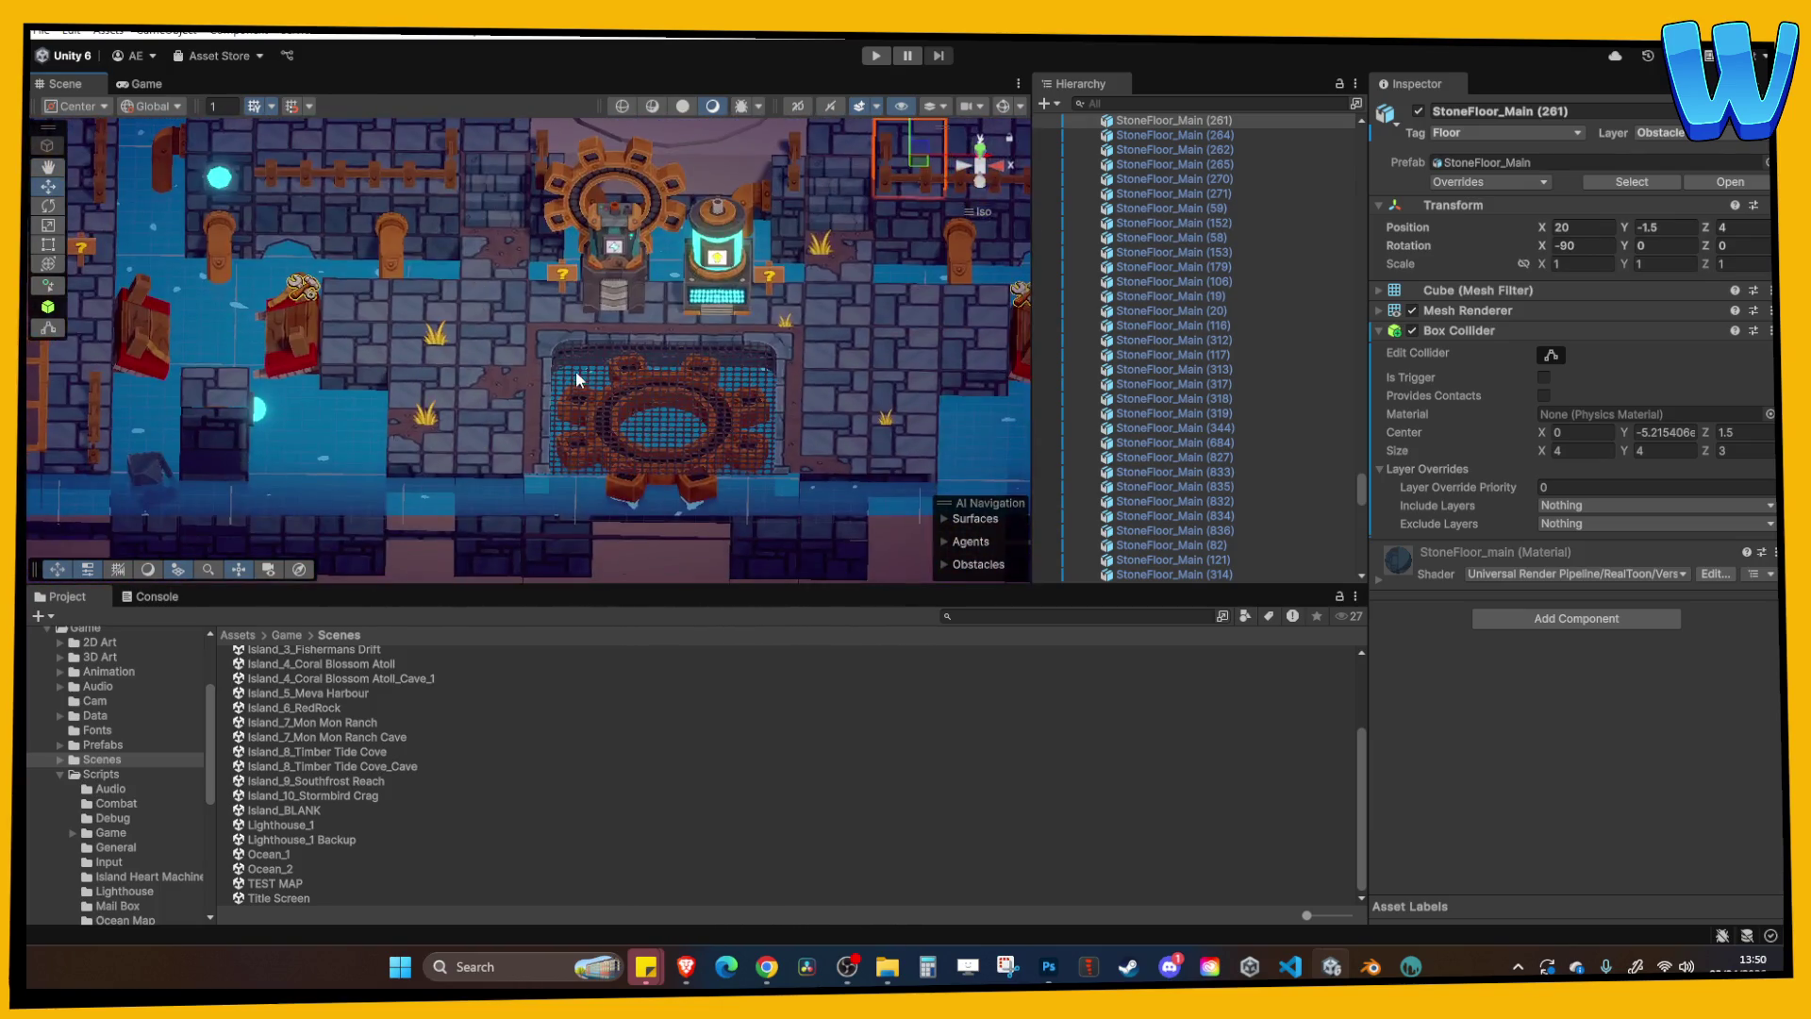
click(587, 358)
scroll(587, 363, up, 2)
click(790, 343)
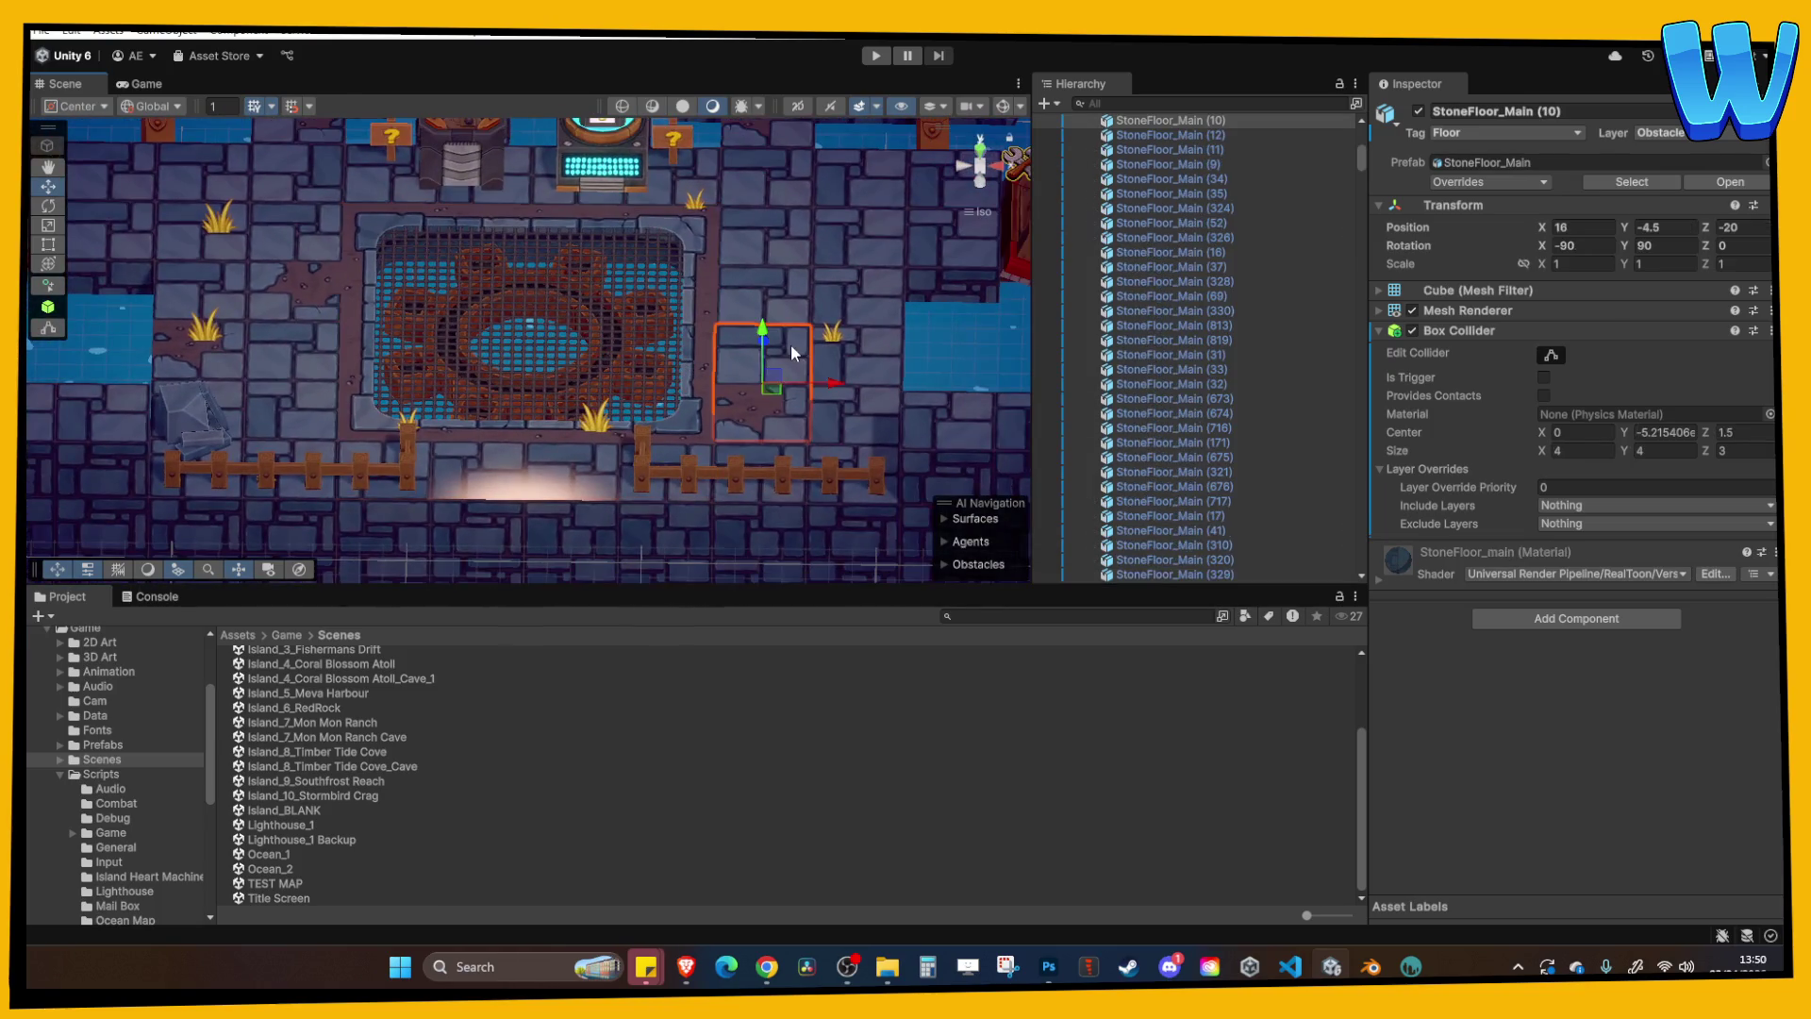
click(876, 57)
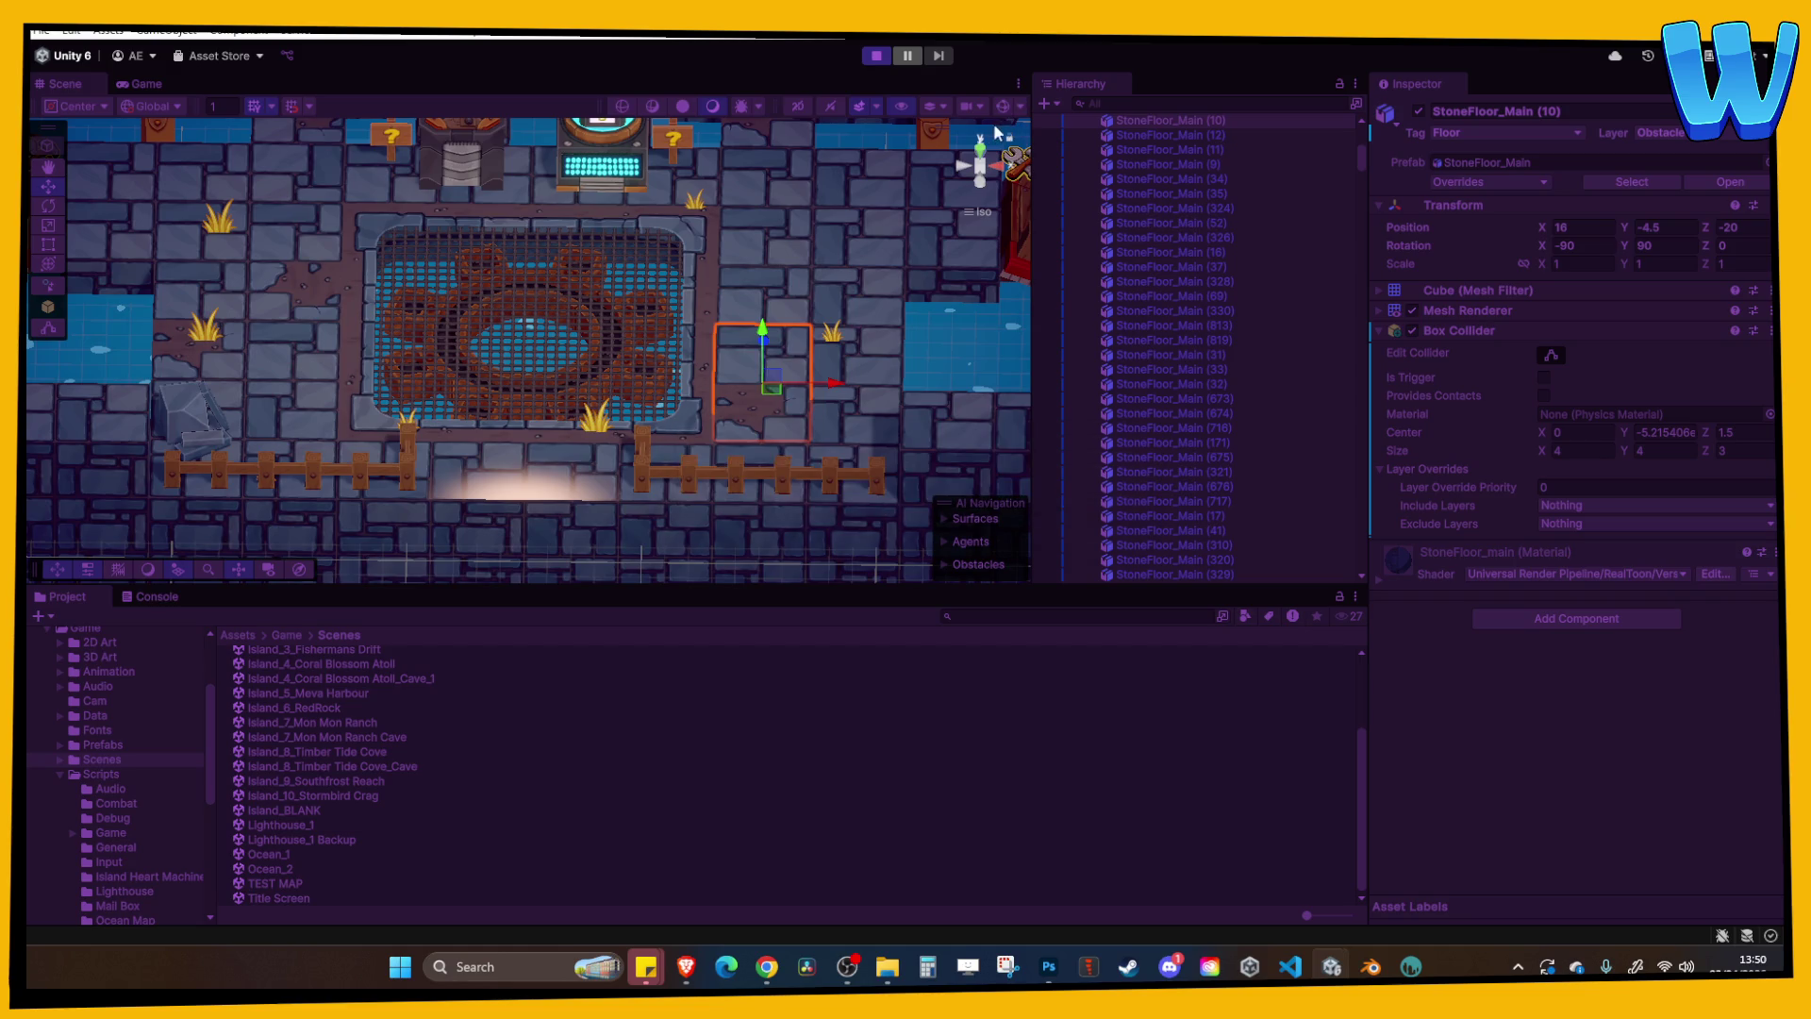
Maximize the Game view, walk the character across the new floor, then stop play mode.
right_click(1013, 85)
click(1062, 152)
click(869, 338)
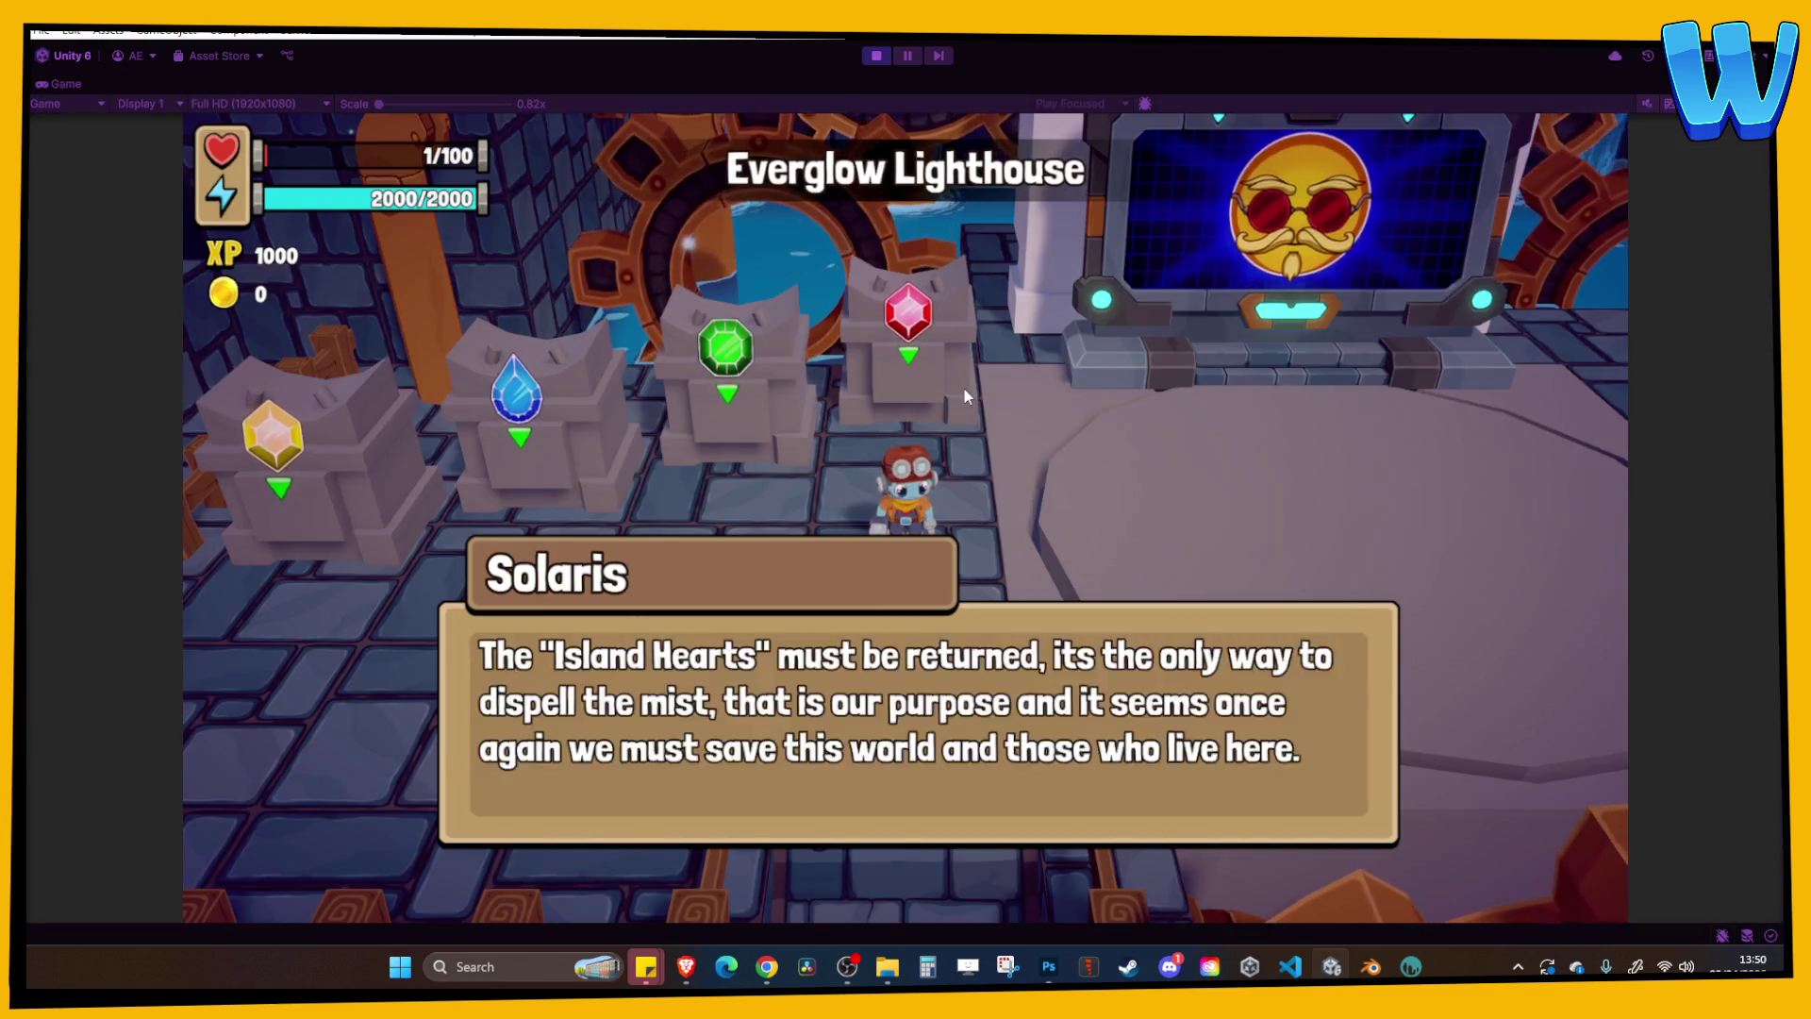
click(964, 389)
key(s)
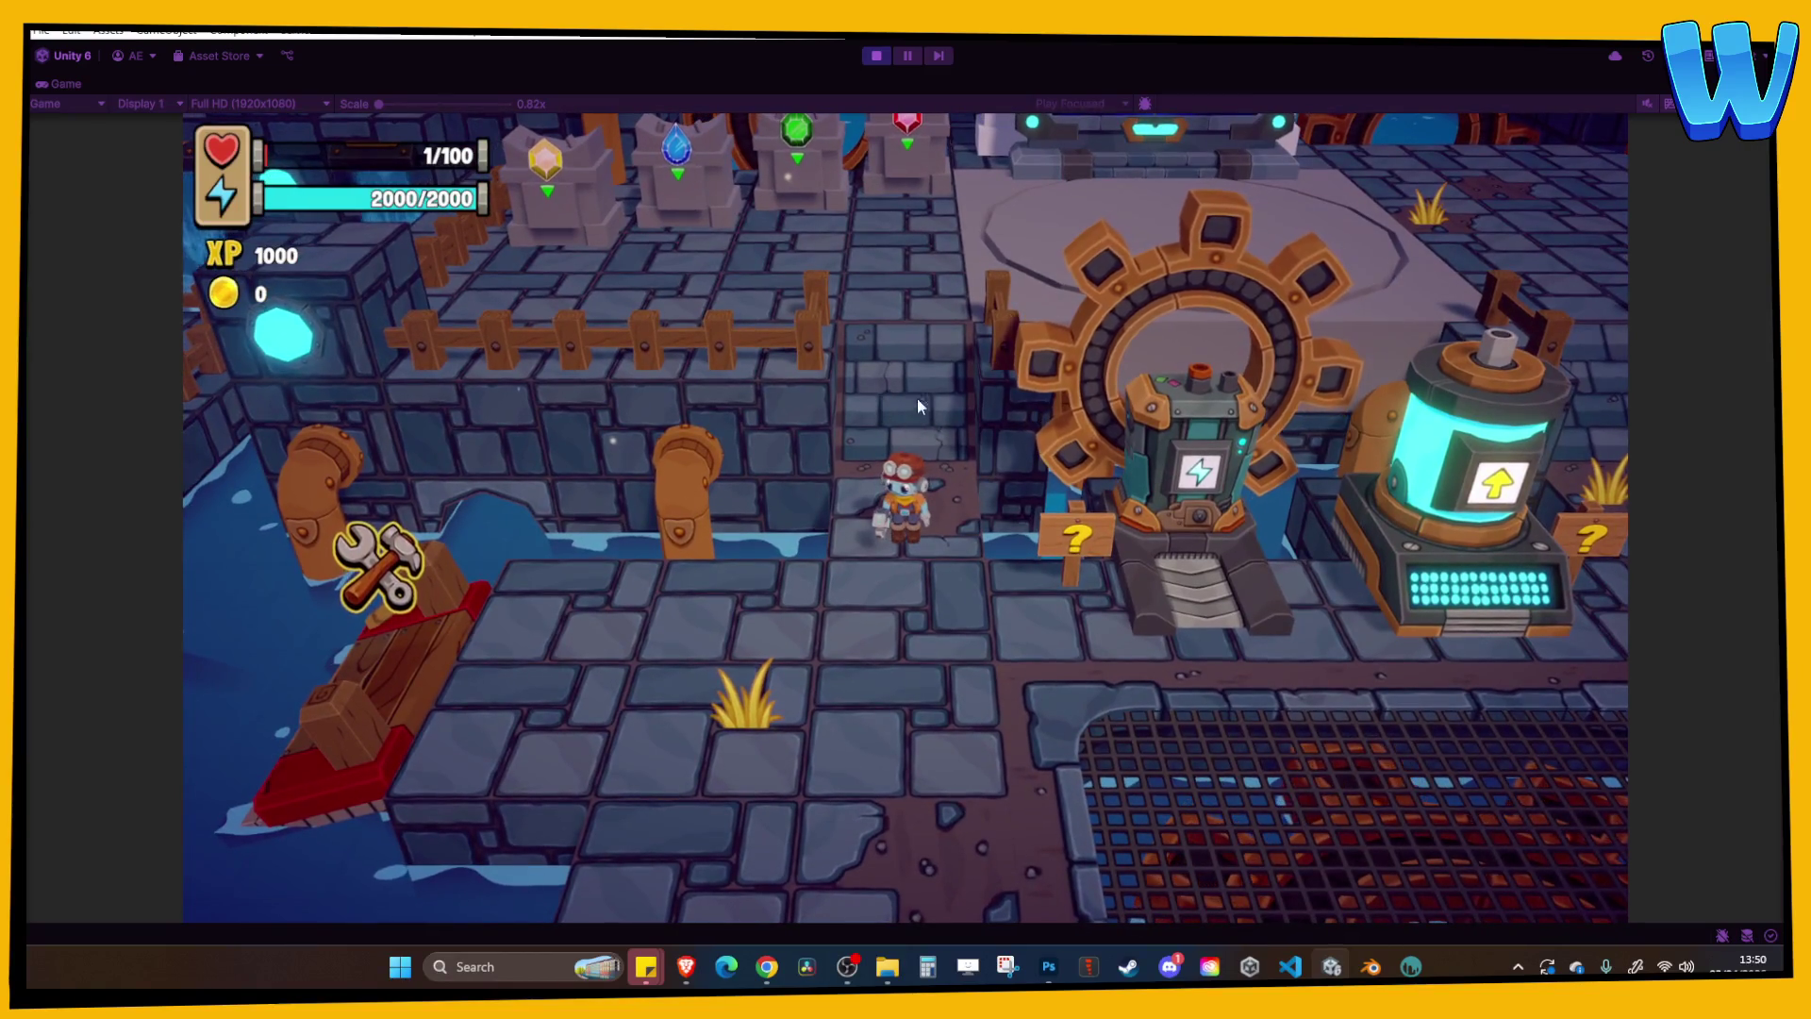
key(w)
click(871, 53)
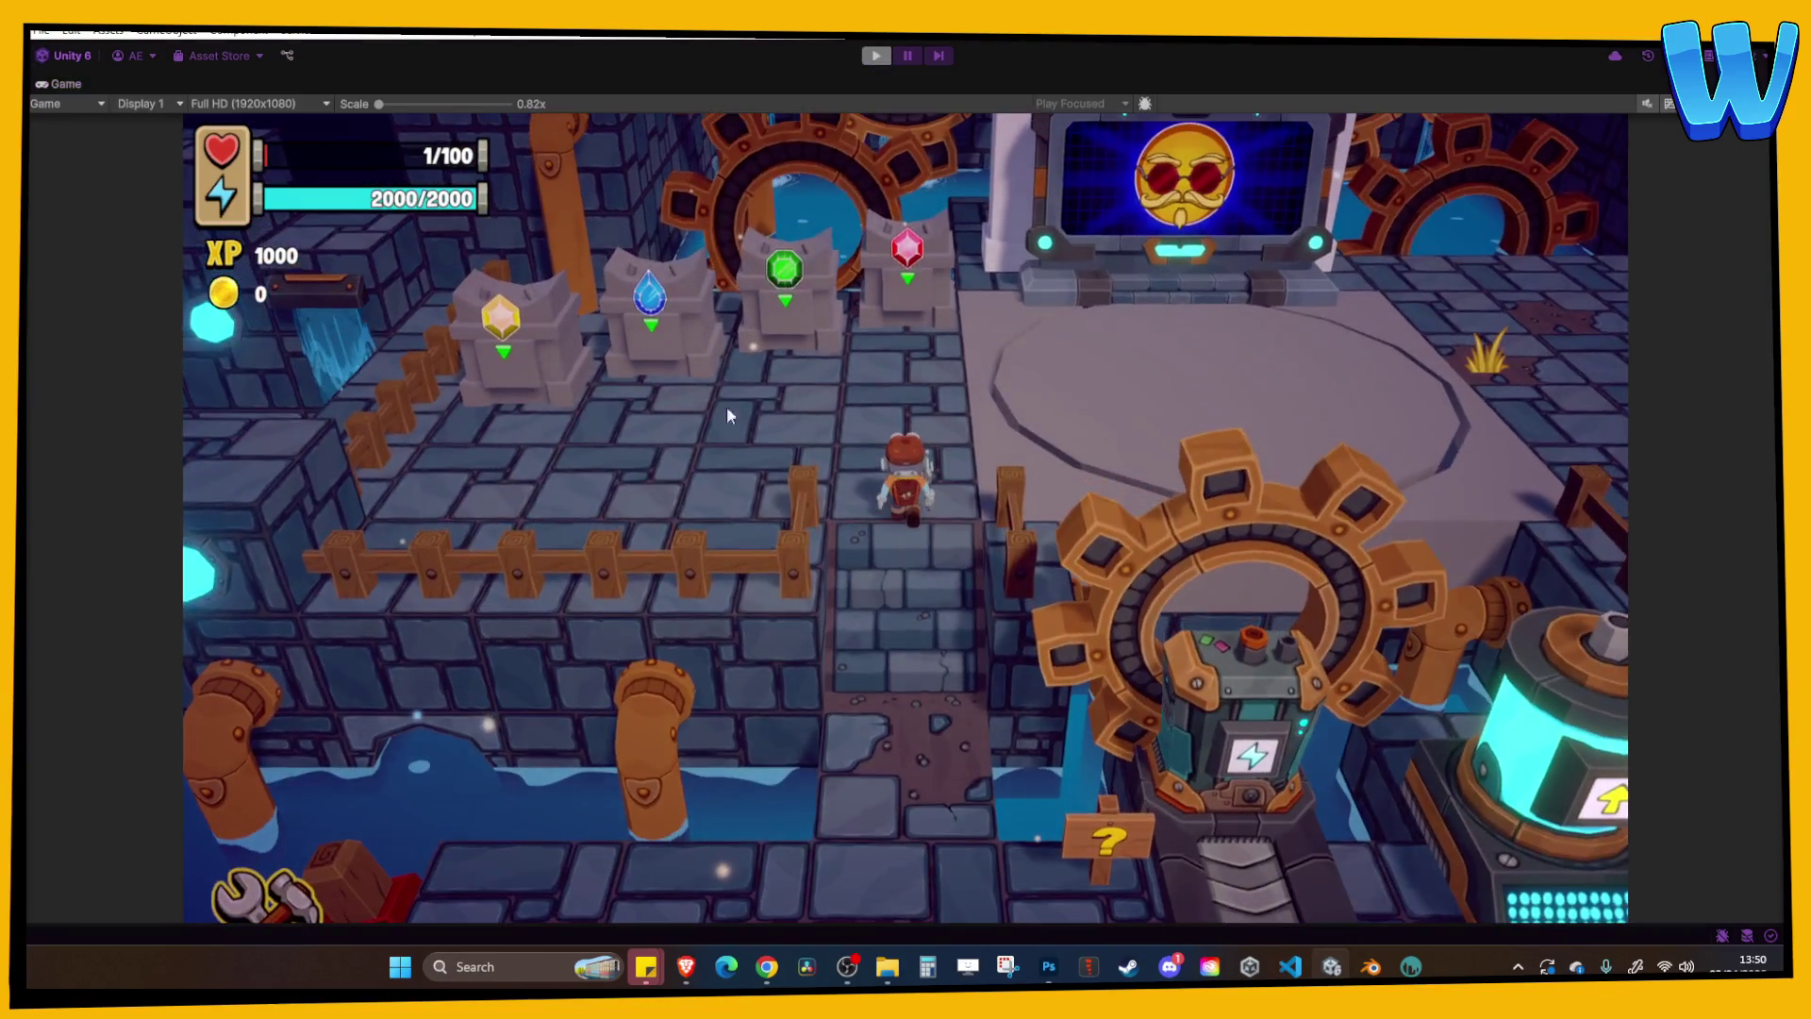
Inspect the stone floor slope and a tile by the fence, then play the level again.
scroll(666, 421, down, 5)
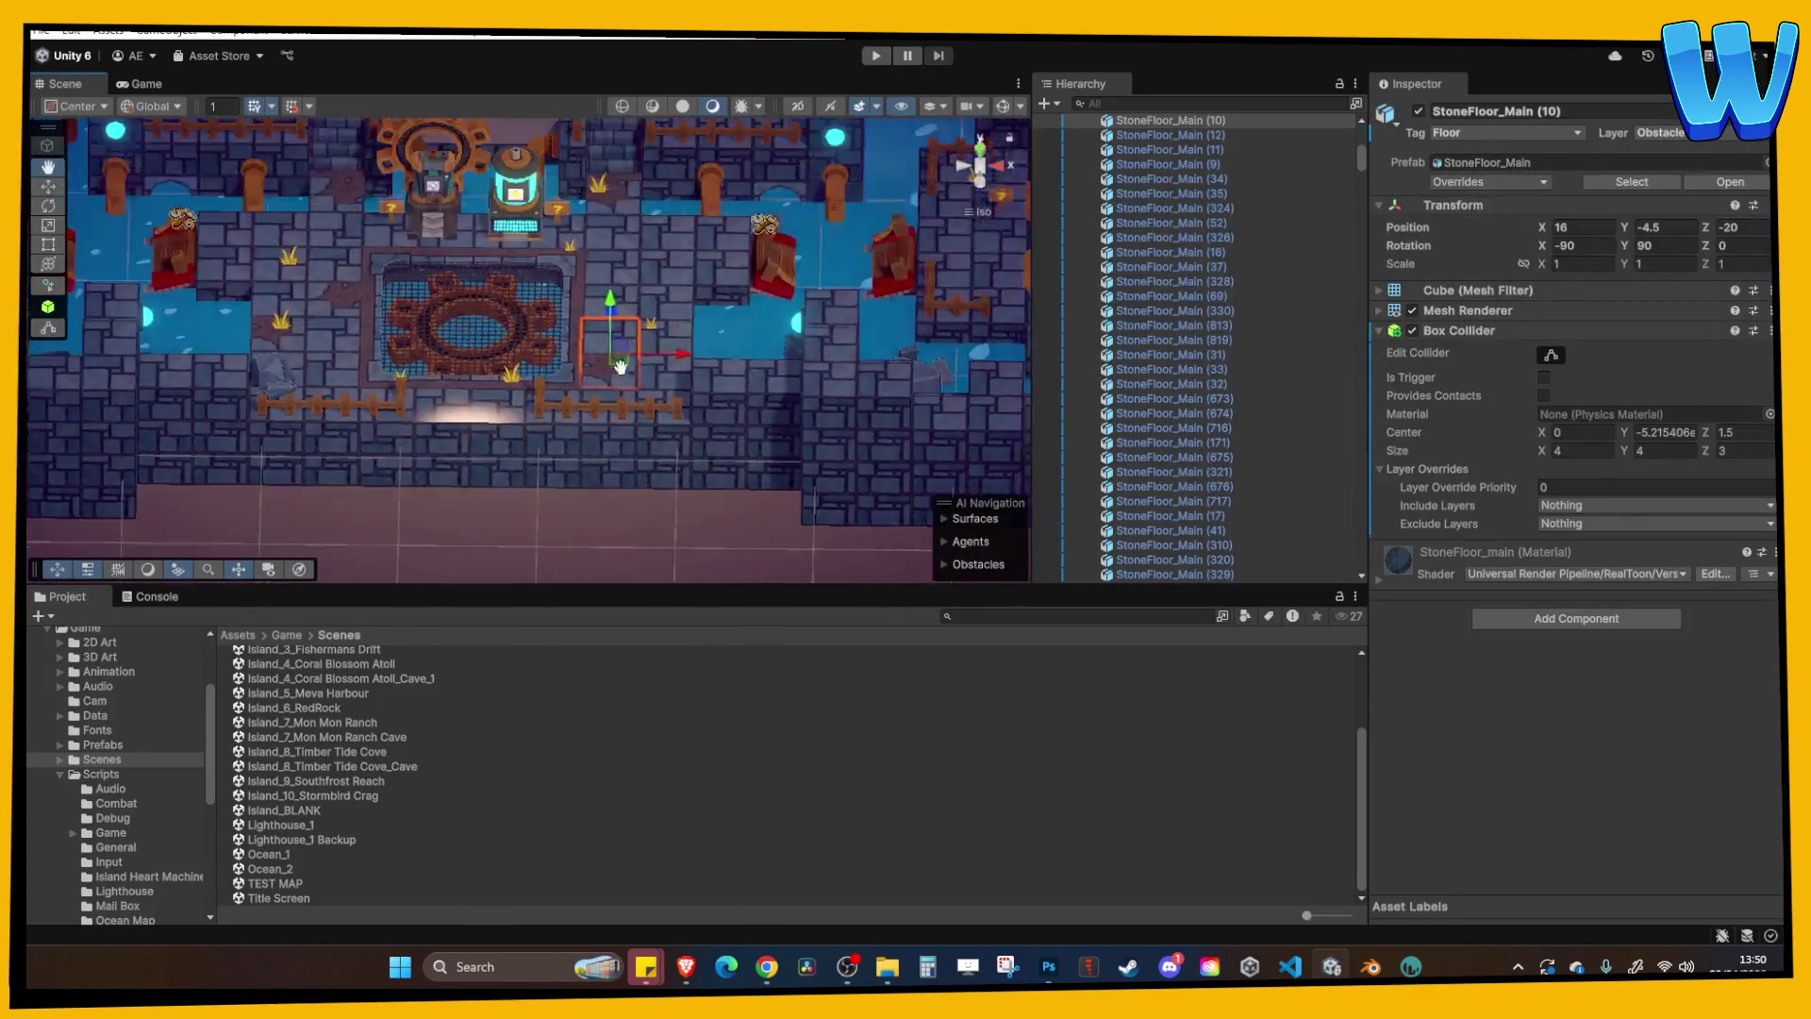
click(565, 317)
click(571, 283)
key(f)
mouse_move(655, 325)
alt+mouse_down()
mouse_move(432, 259)
mouse_move(553, 302)
mouse_move(546, 217)
mouse_move(374, 331)
mouse_move(653, 347)
mouse_move(613, 368)
mouse_move(620, 328)
alt+mouse_up()
click(723, 354)
mouse_move(722, 354)
alt+mouse_down()
mouse_move(729, 383)
mouse_move(748, 293)
alt+mouse_up()
click(875, 55)
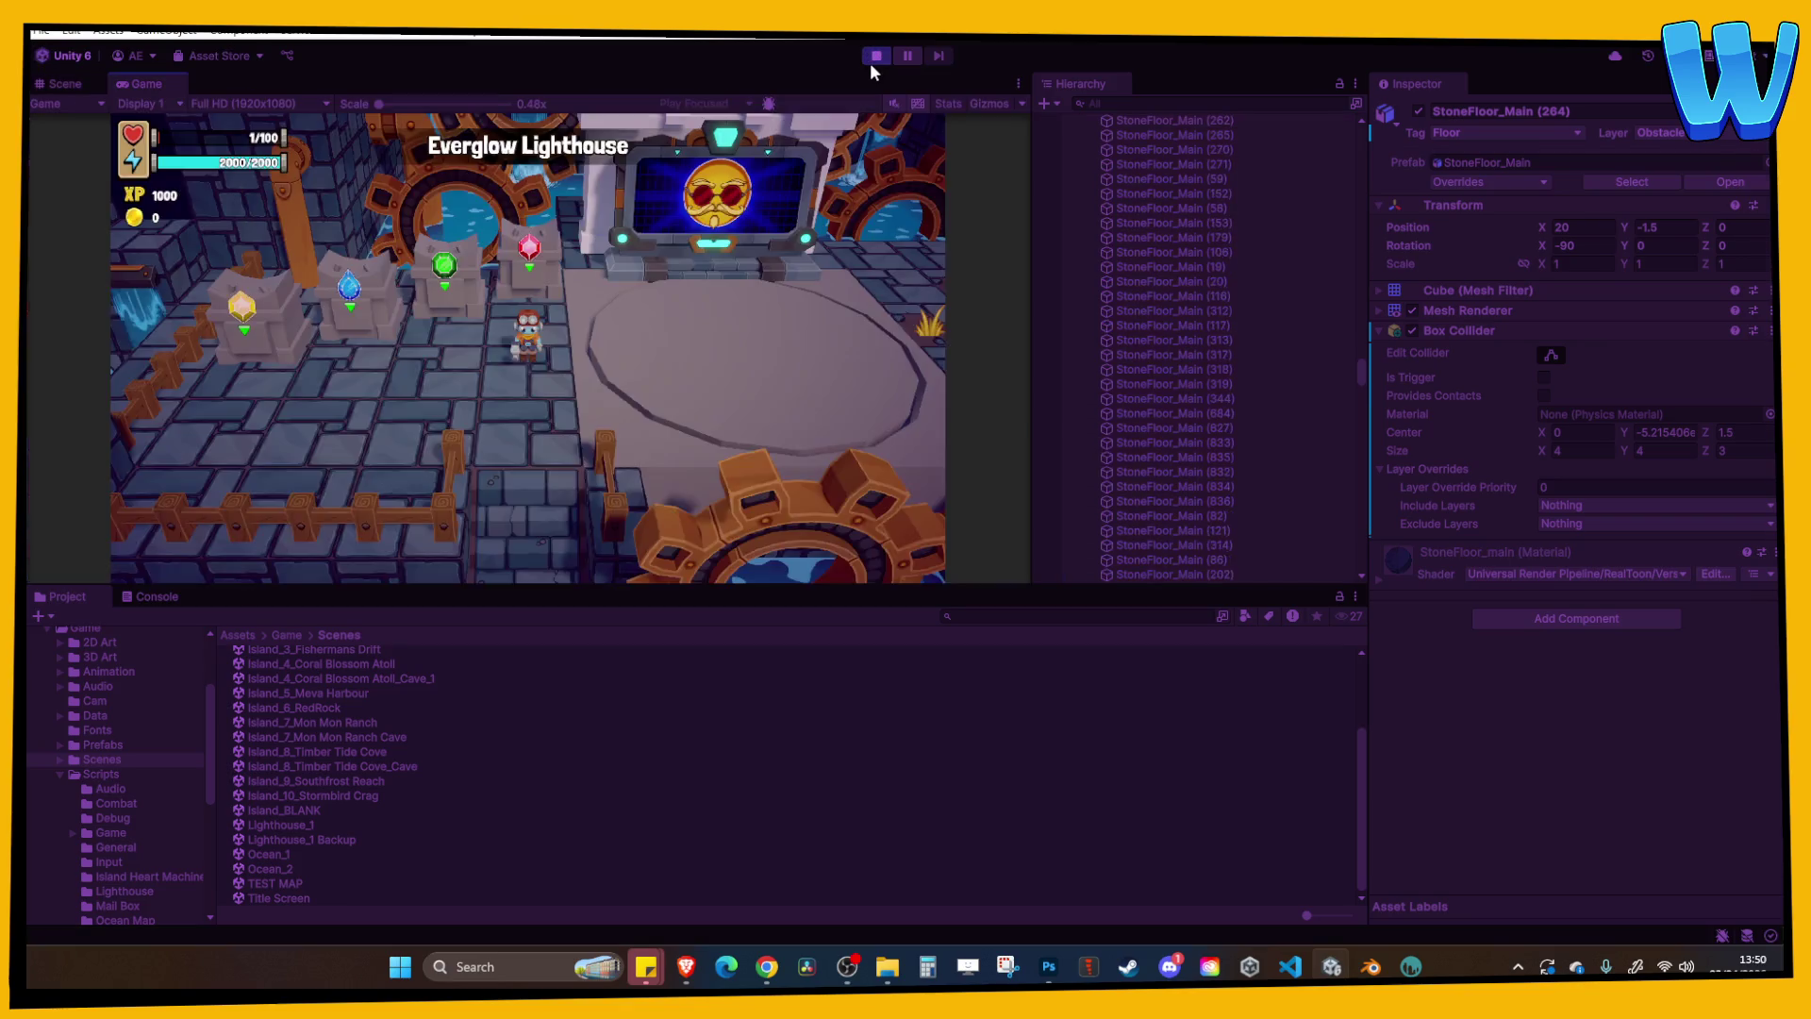
Dismiss the Solaris dialogue, walk the character down-left, and maximize the Game view.
click(751, 275)
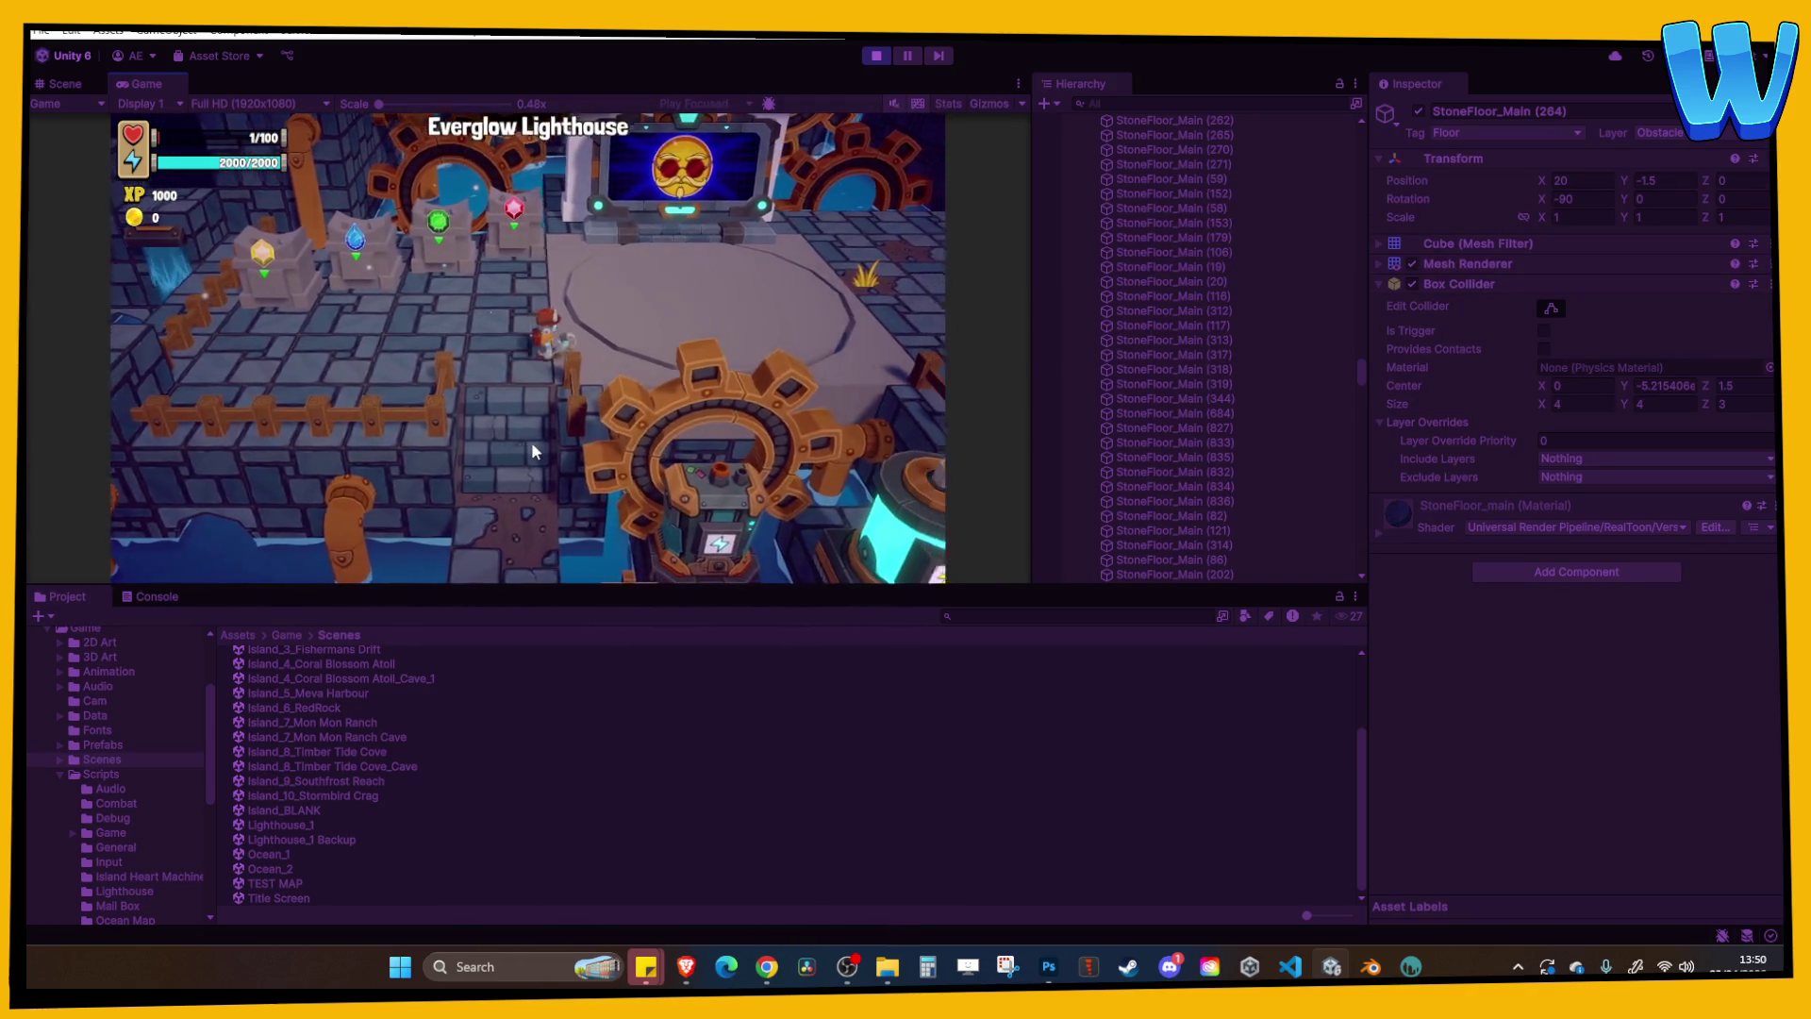
key(s)
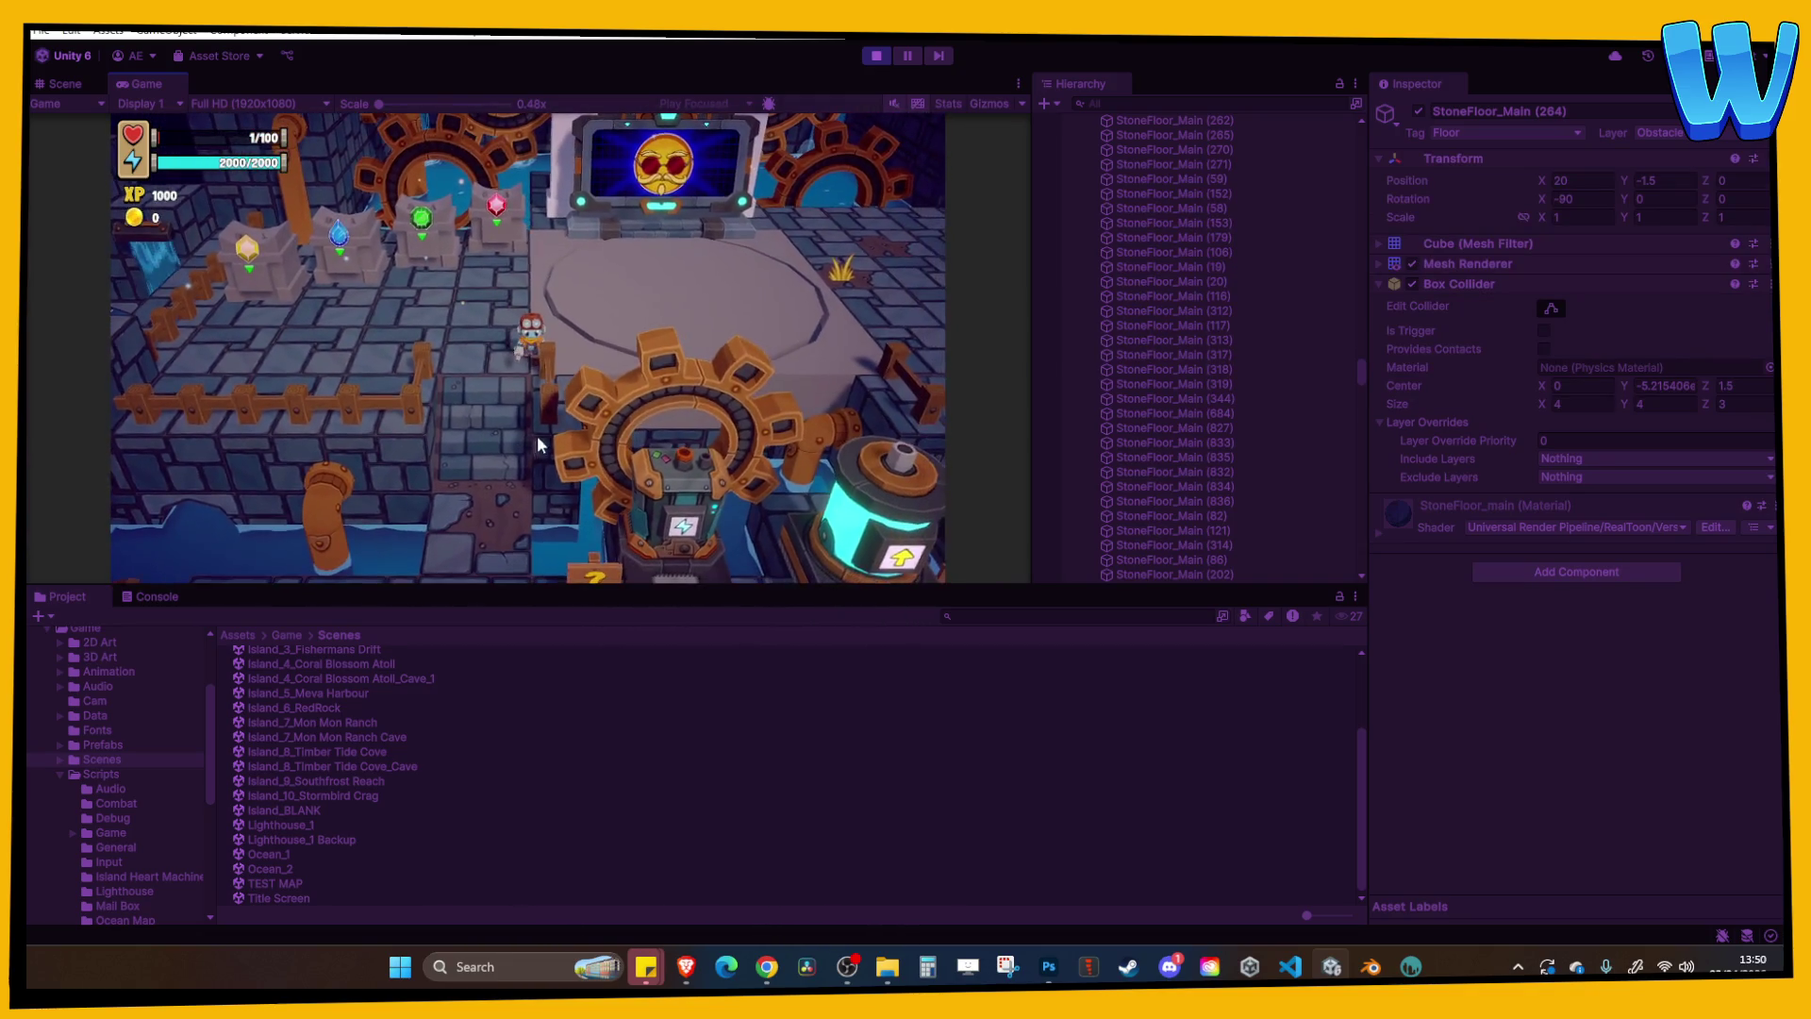
key(s)
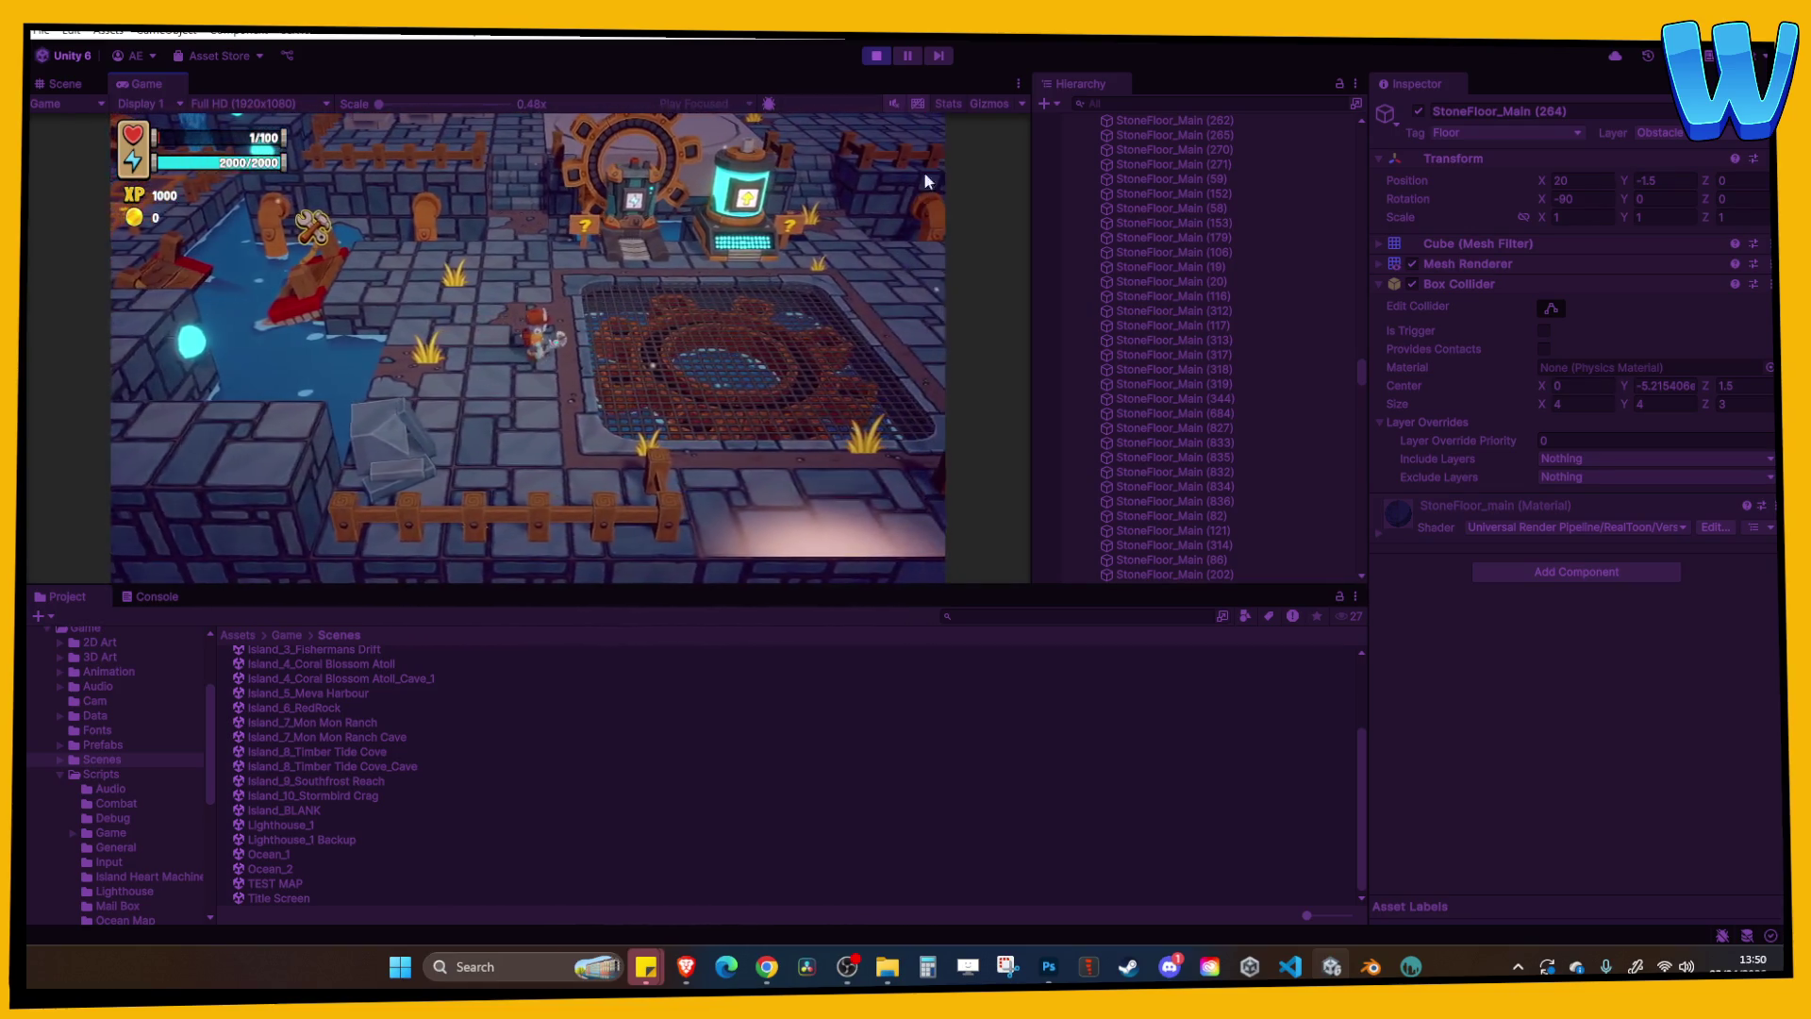
click(1017, 83)
click(1069, 151)
Walk the character right across the grate, up the stone path, and left toward the gem pedestals.
key(d)
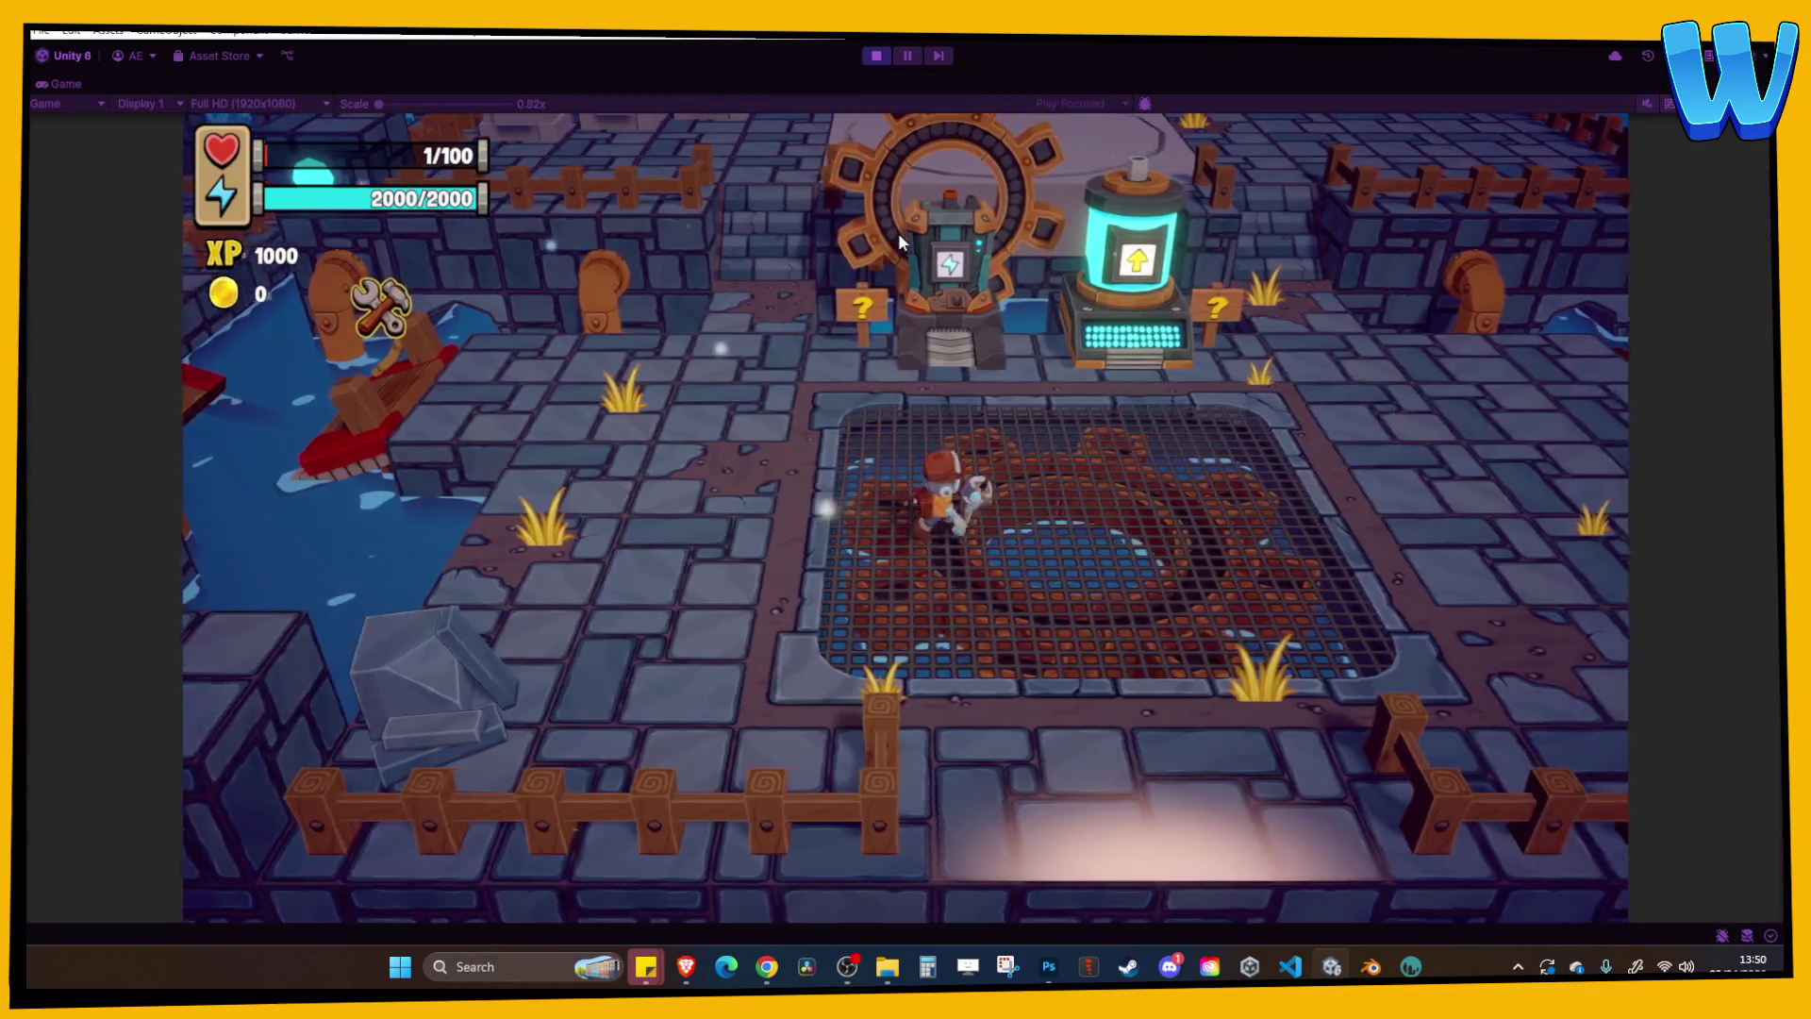
key(d)
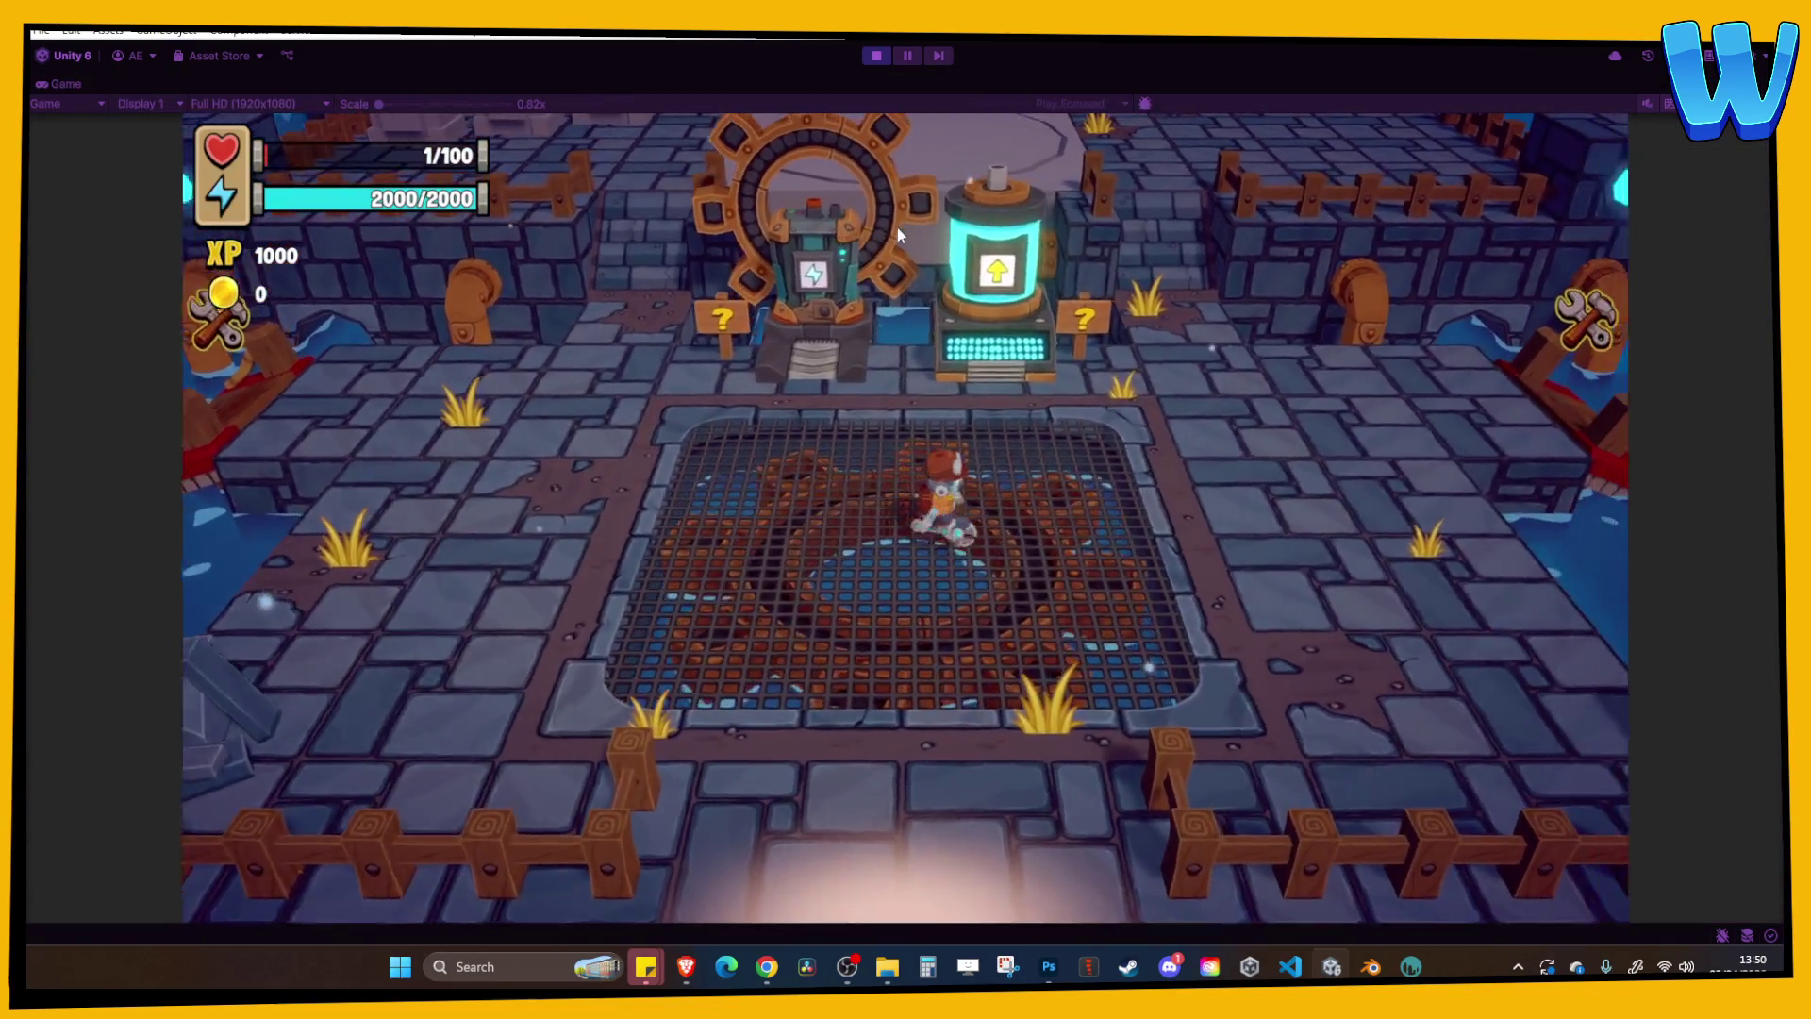
key(d)
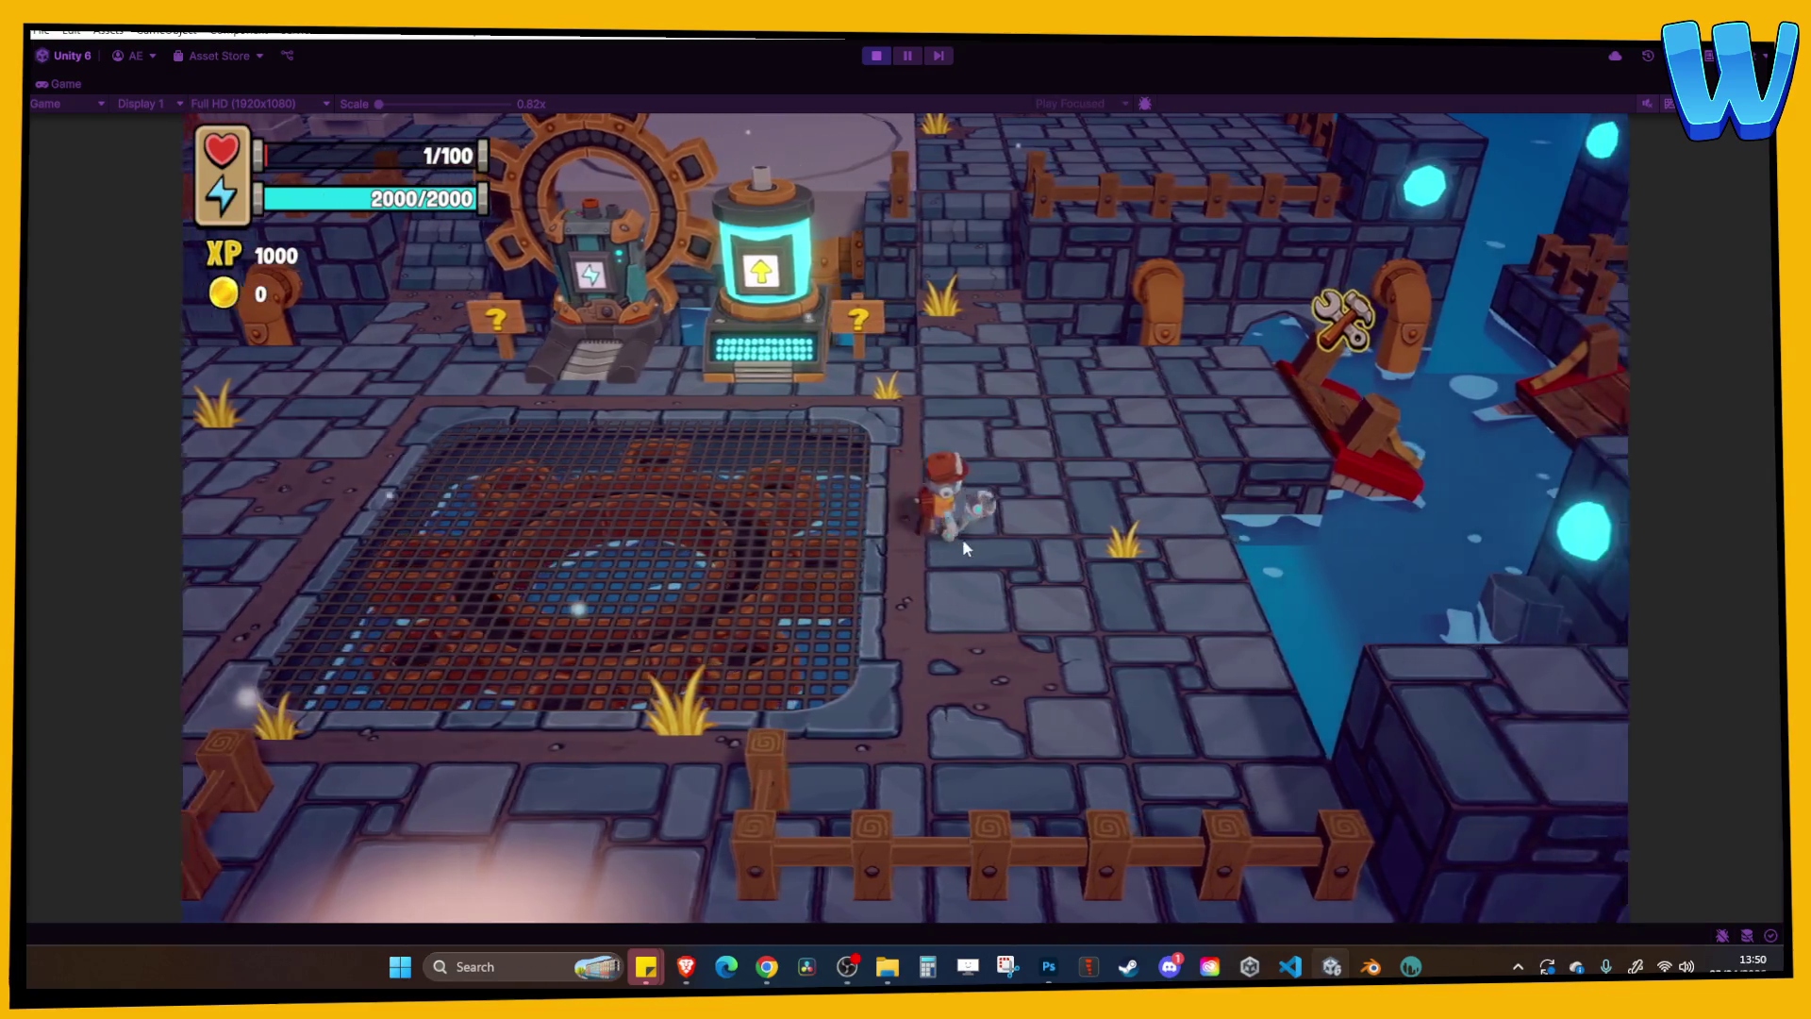
key(w)
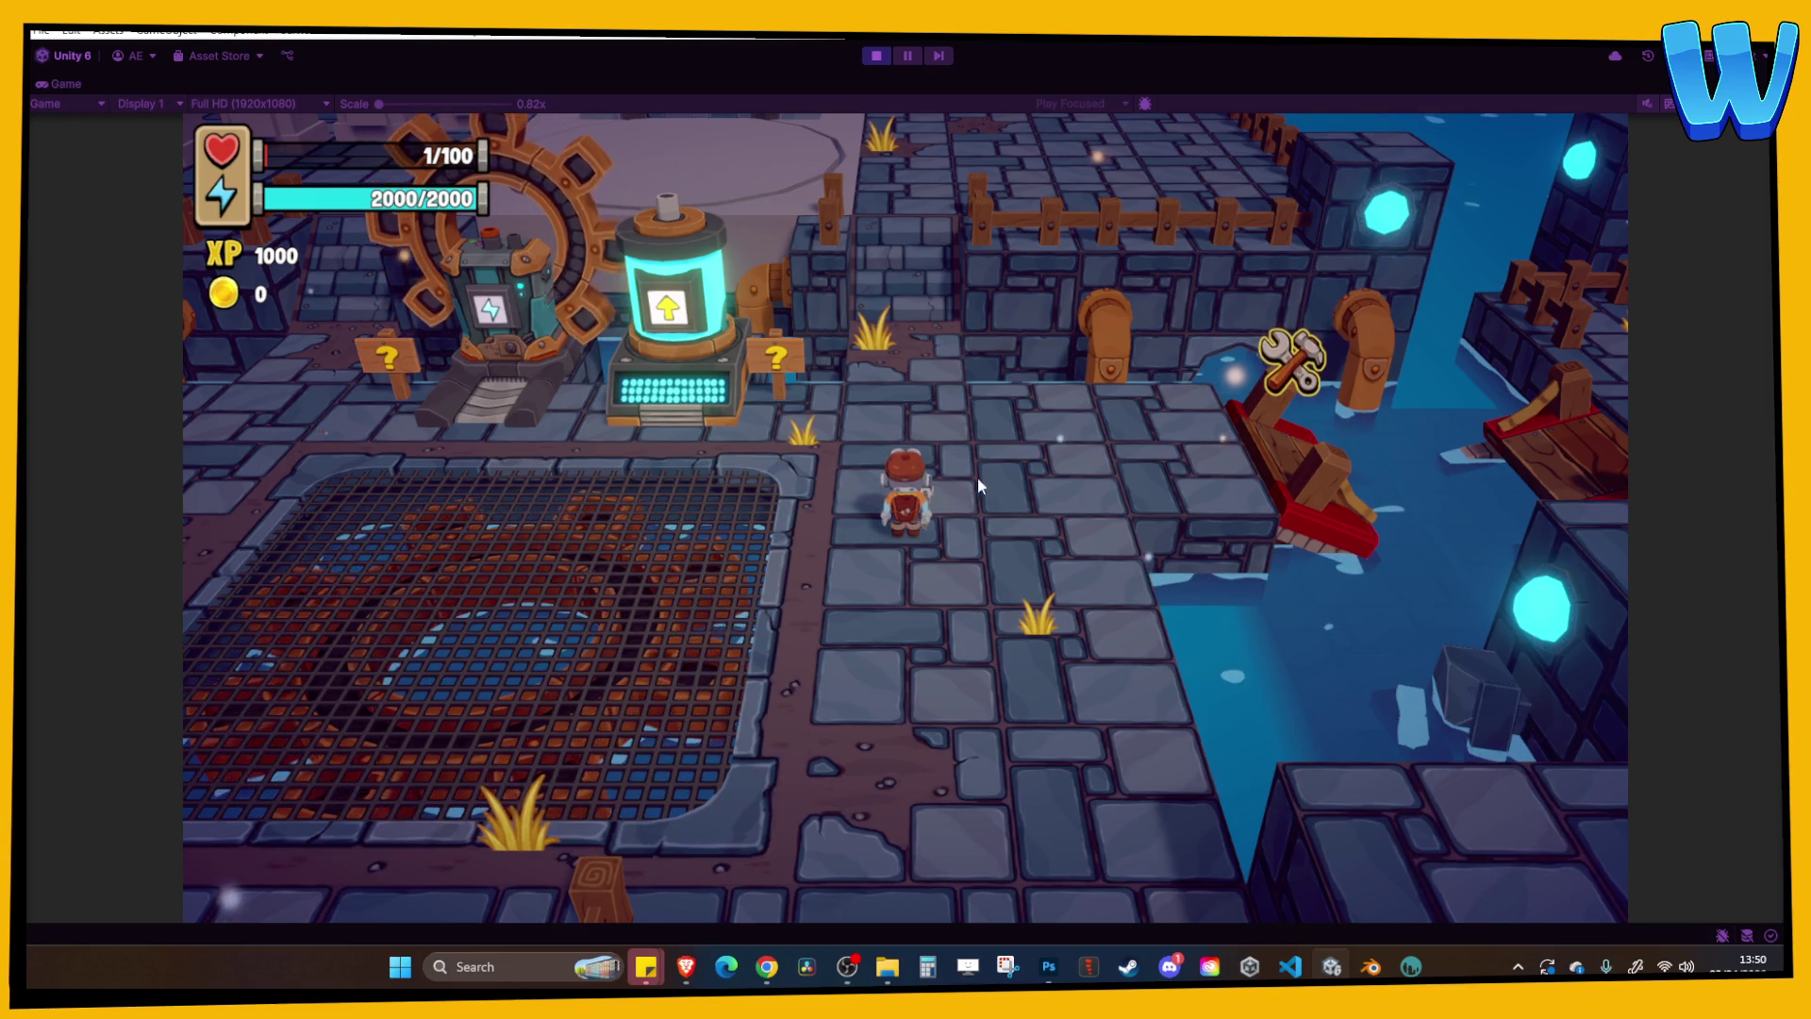
key(w)
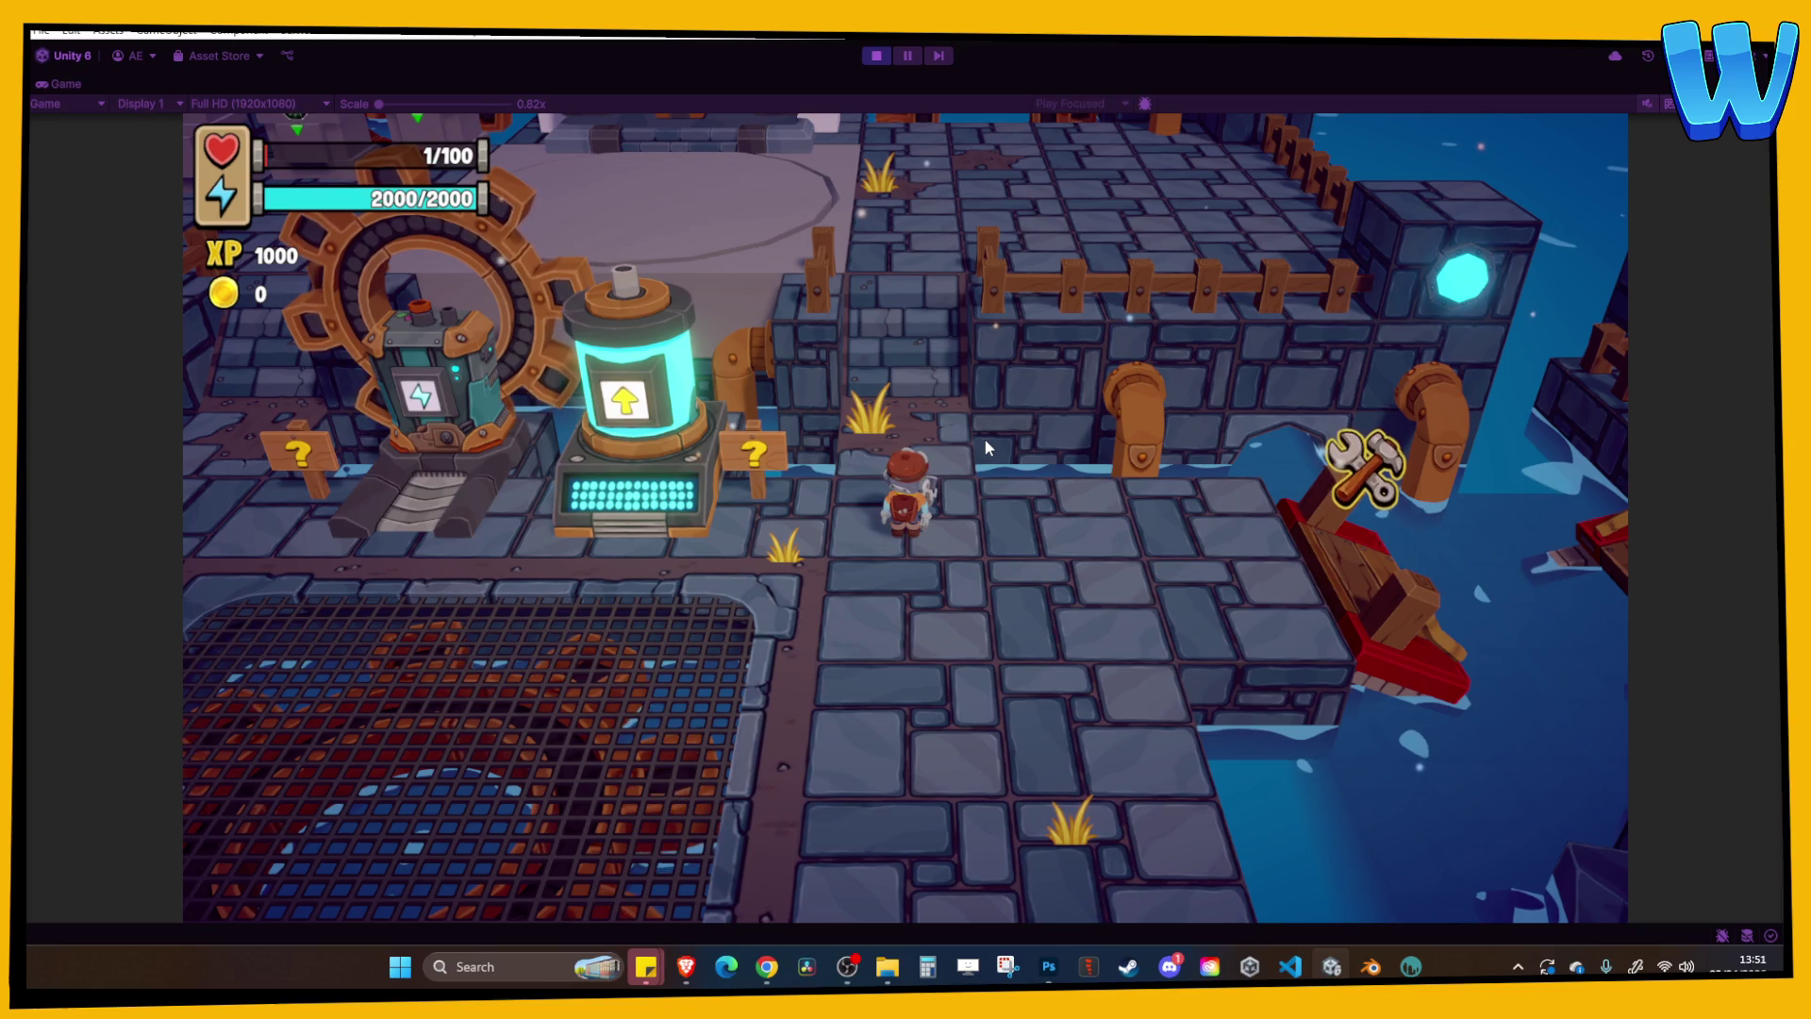
key(w)
key(w)
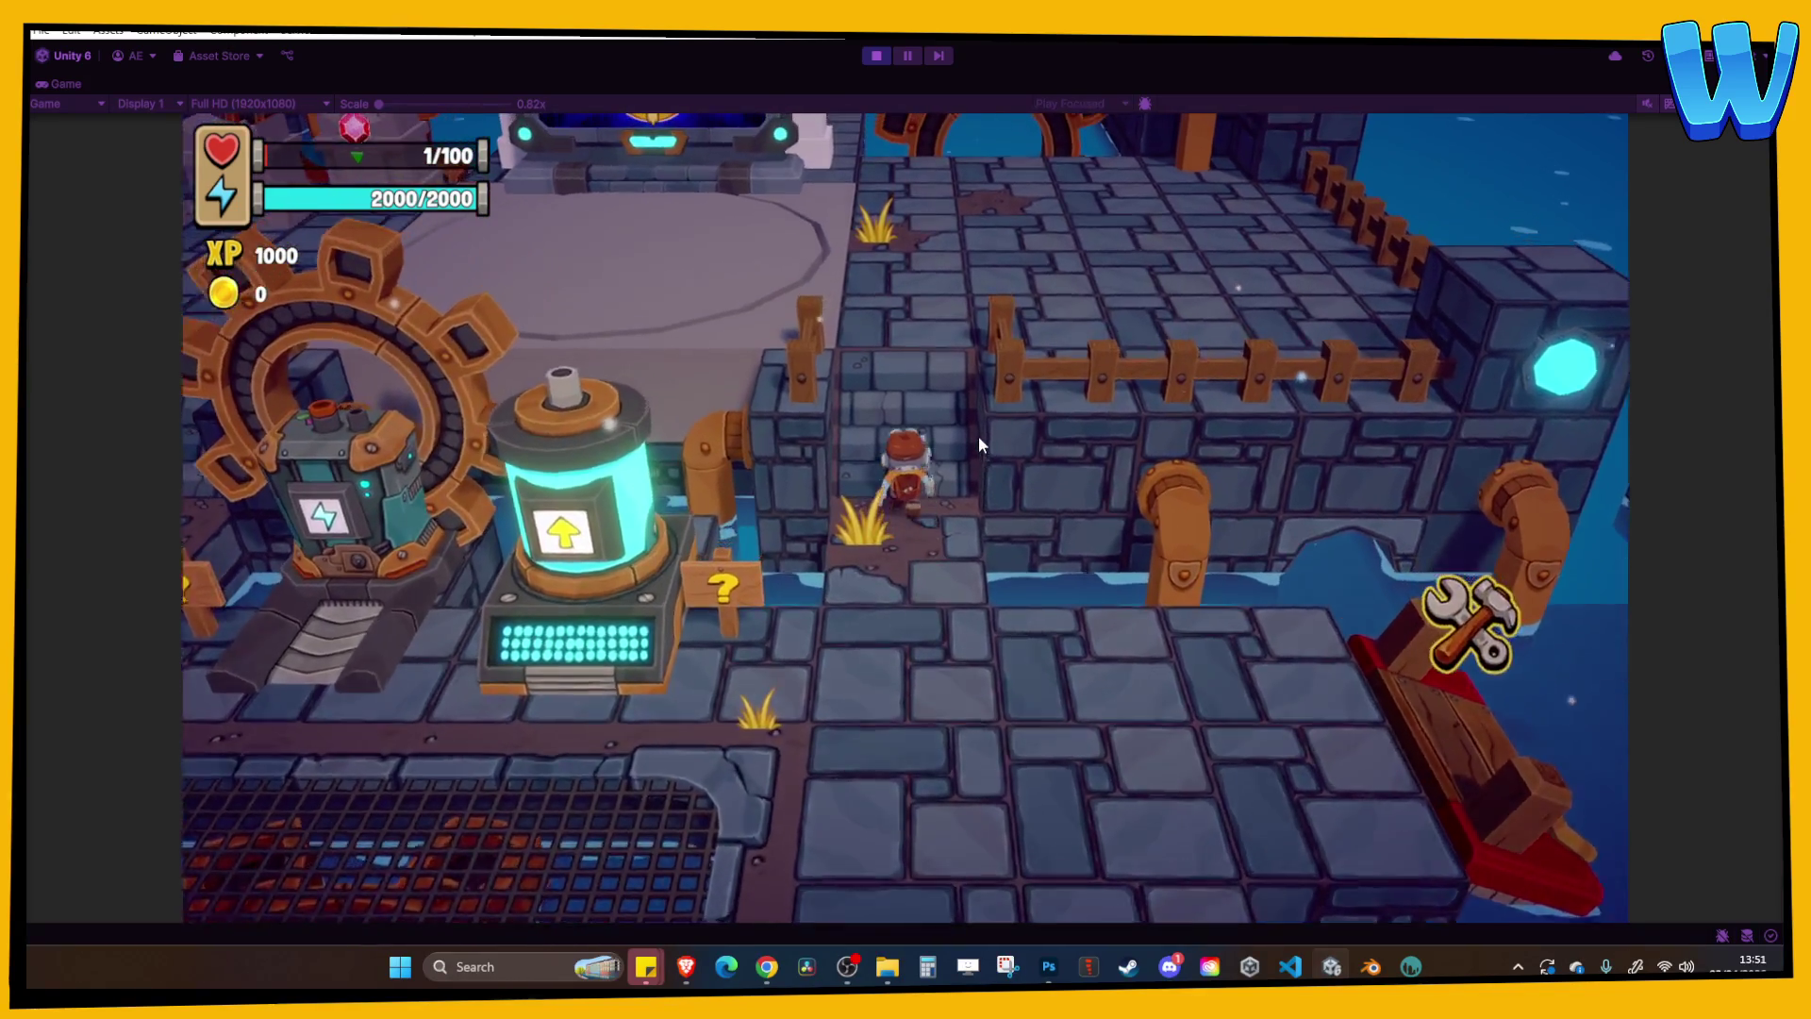
key(a)
key(a)
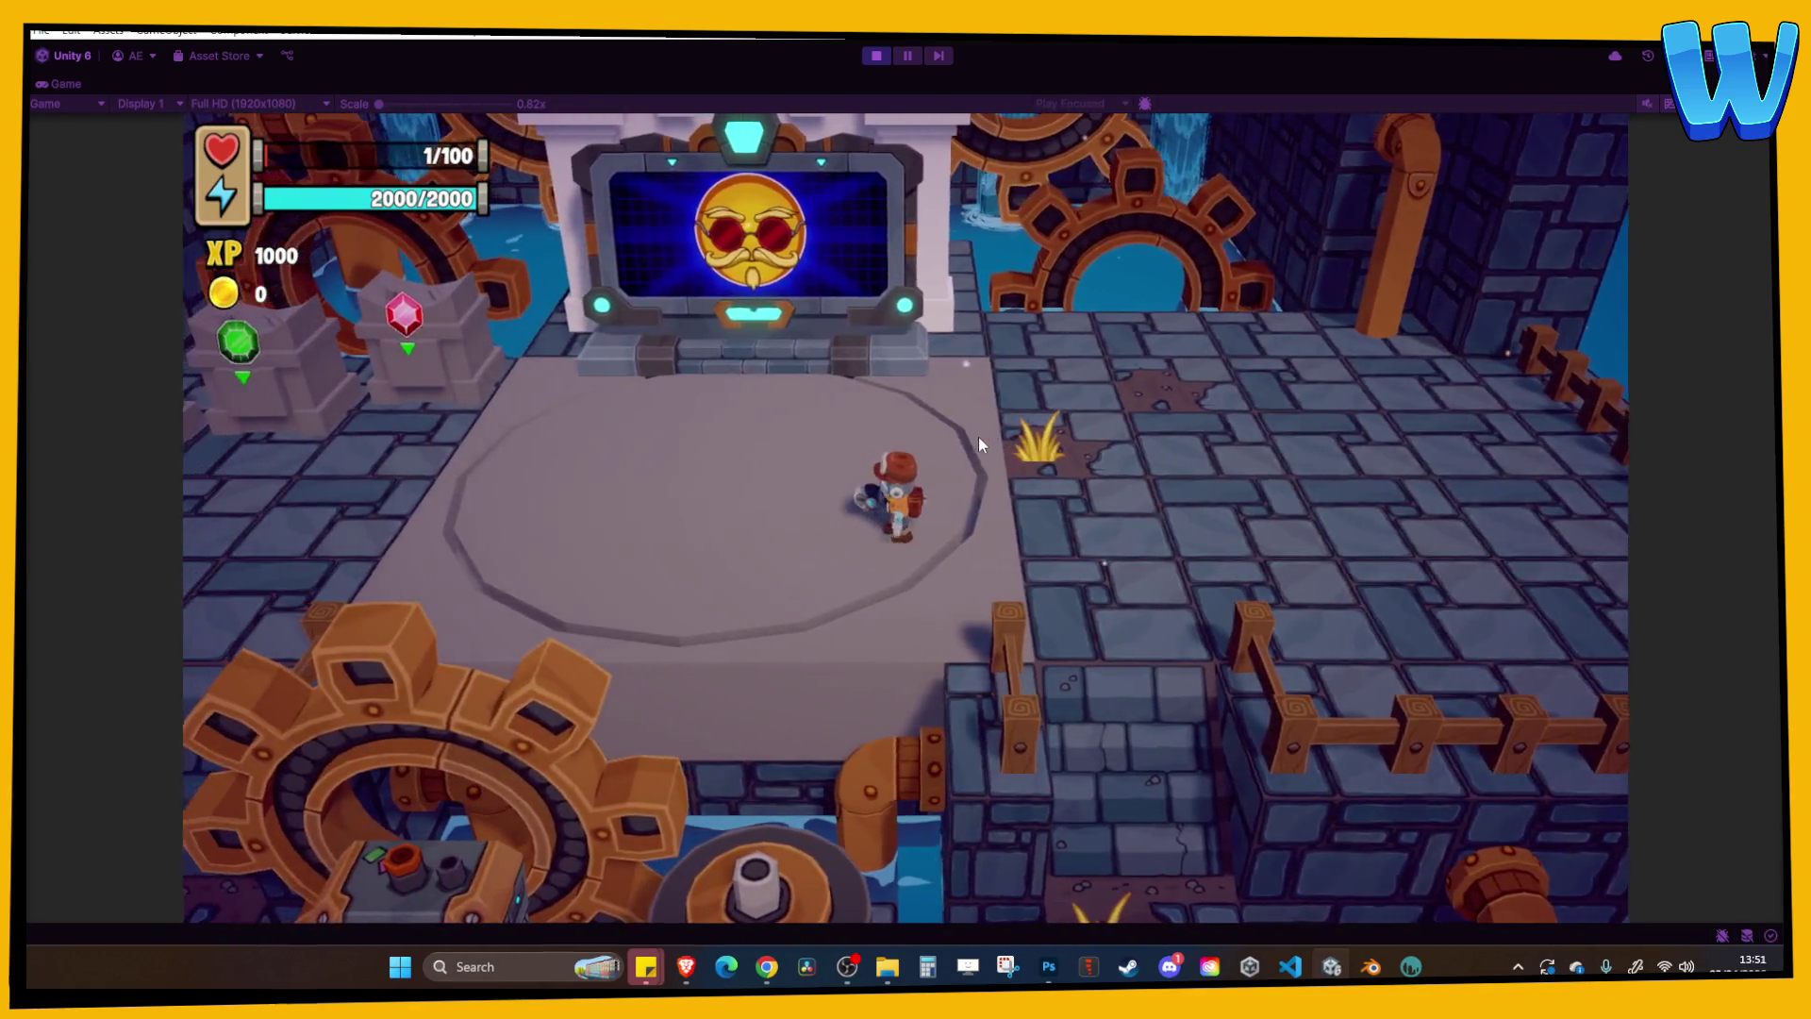
key(a)
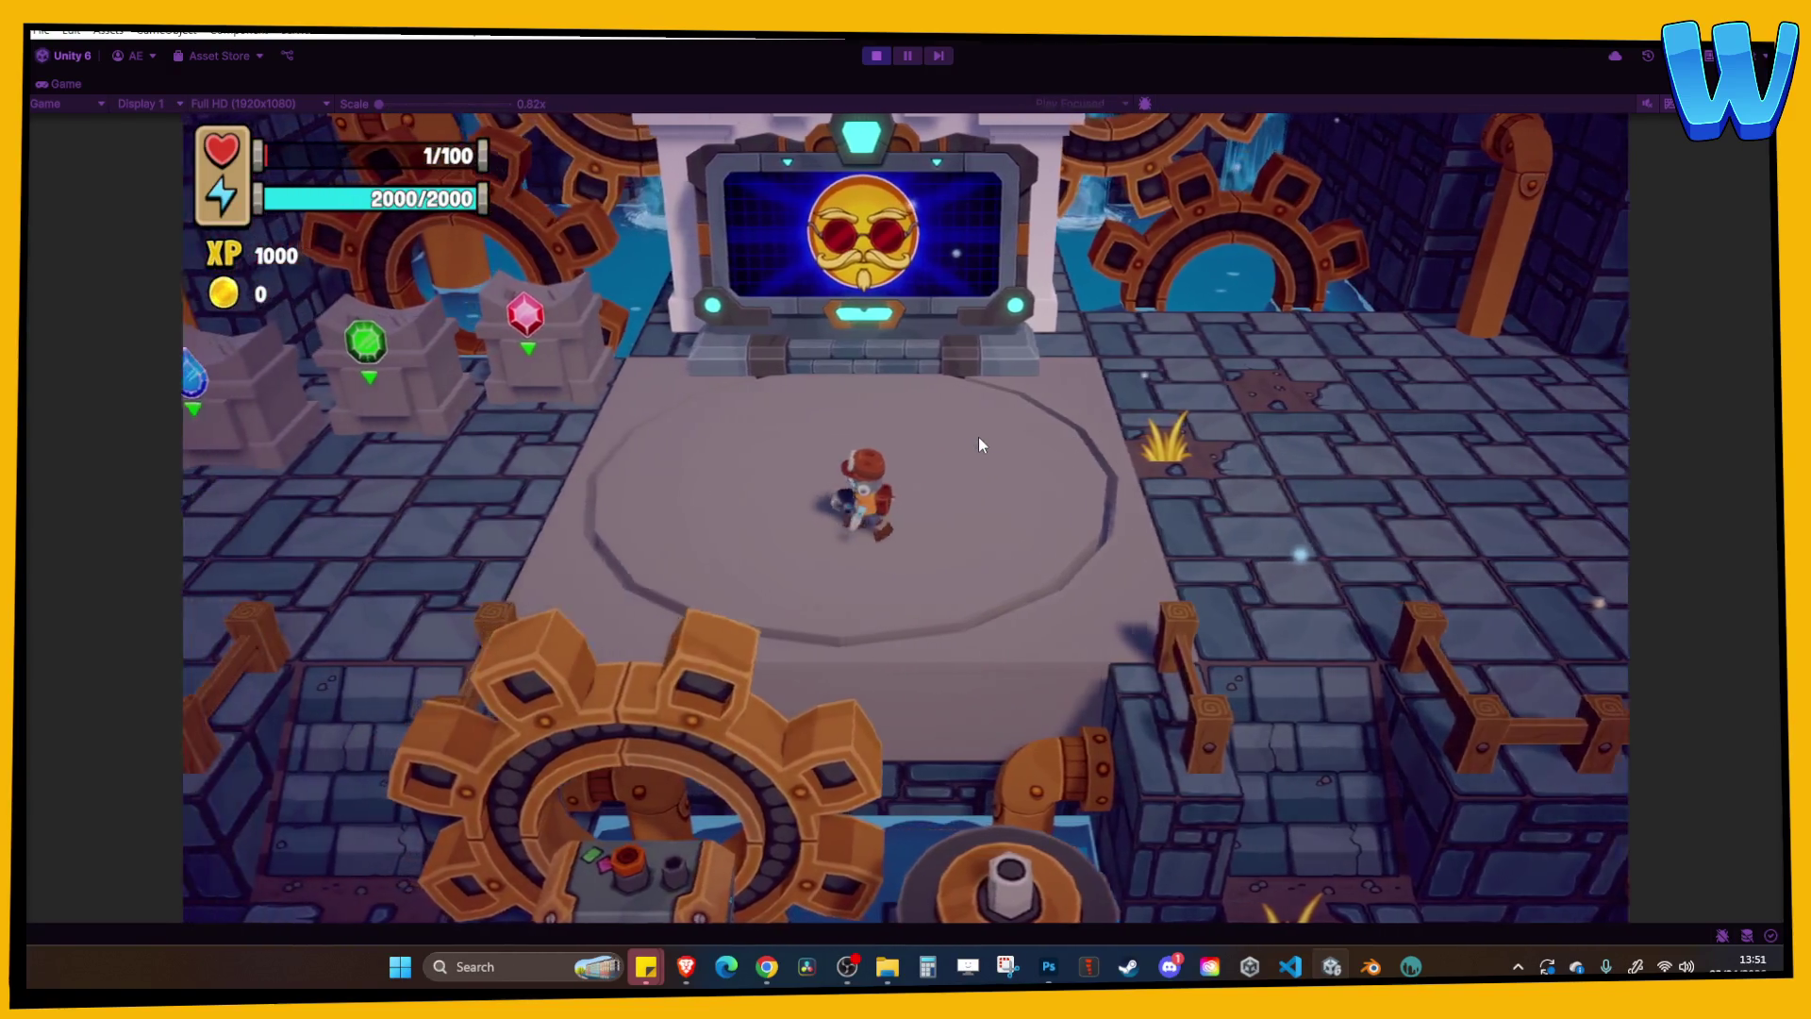
key(a)
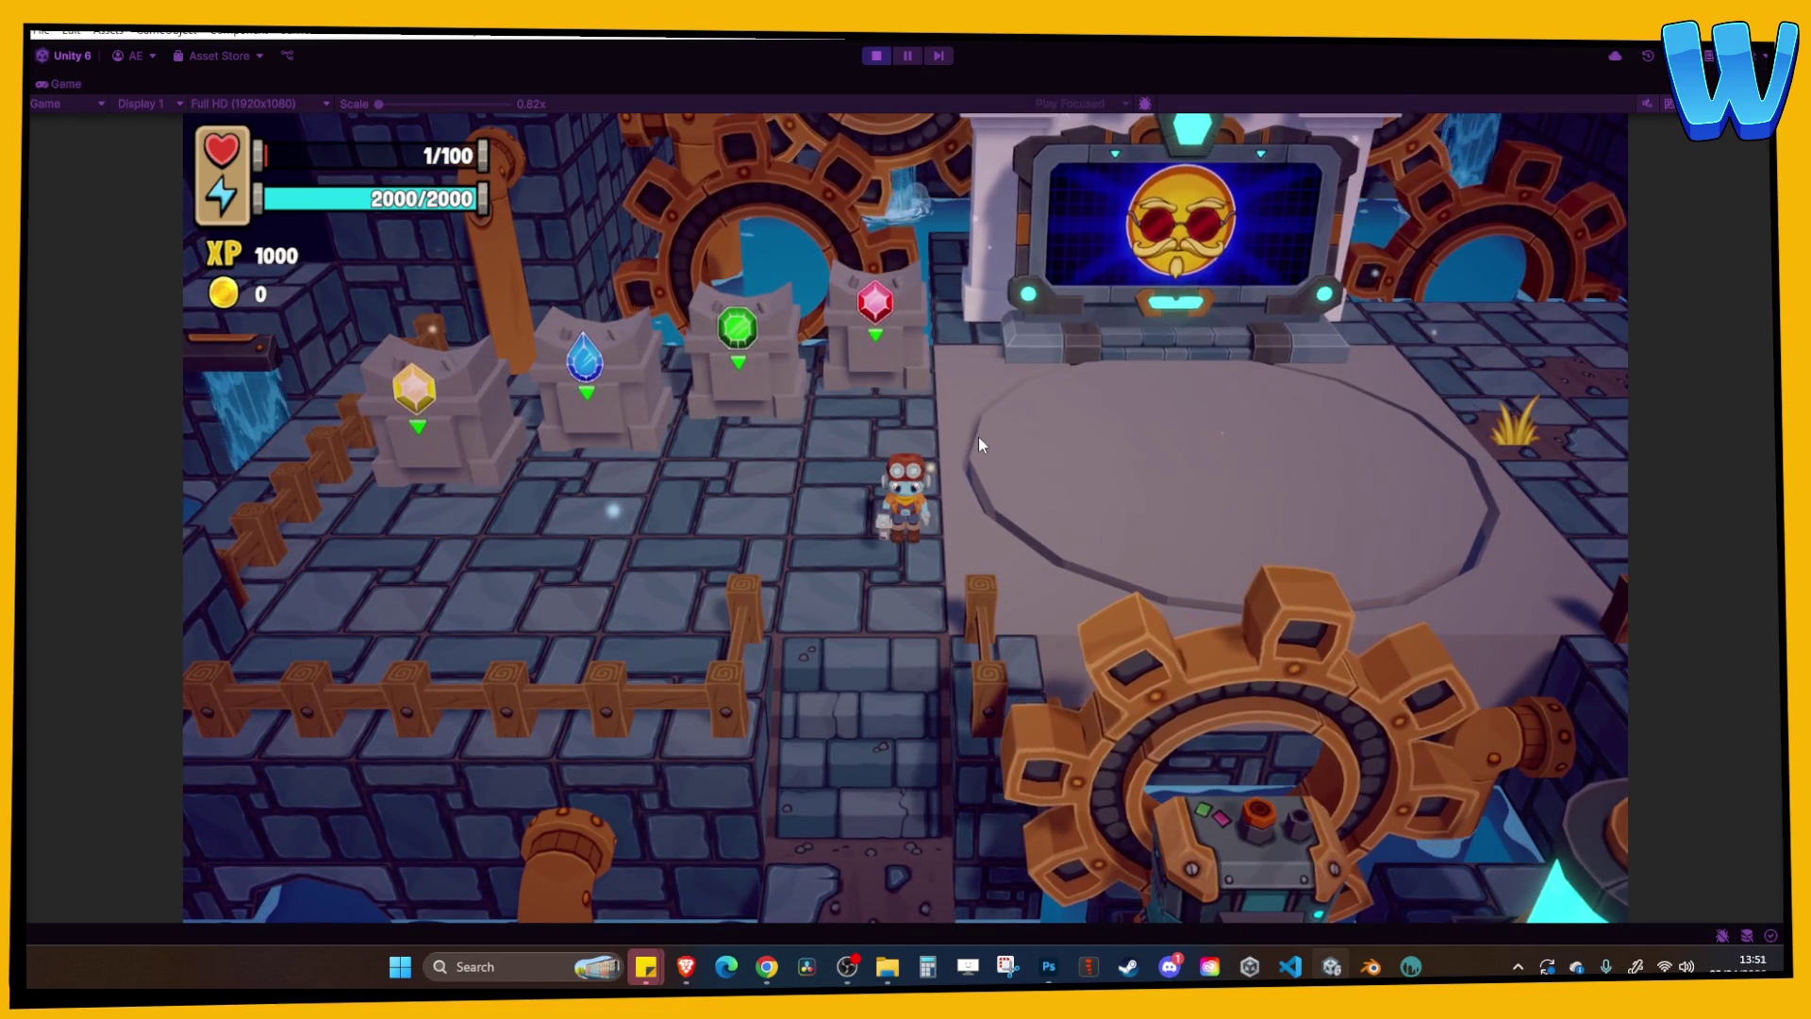
Walk back down over the bridge and grate, up to the platform and down again, then stop play mode.
key(s)
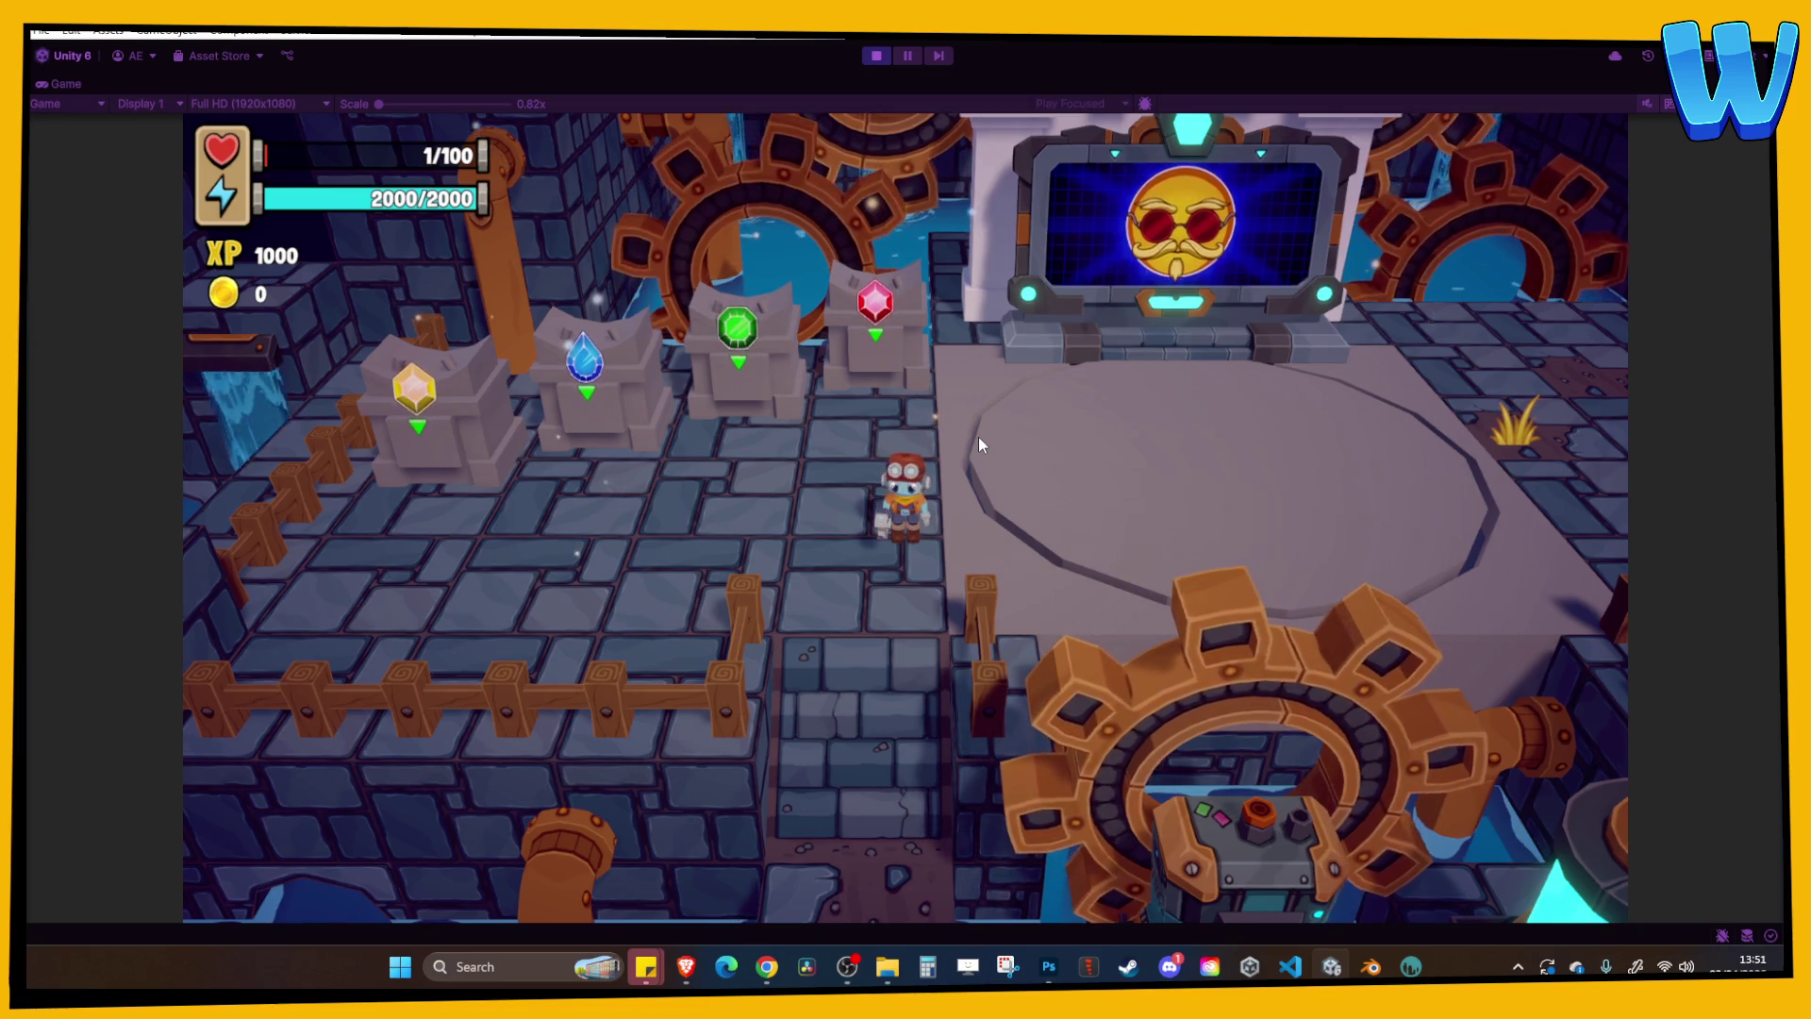
key(s)
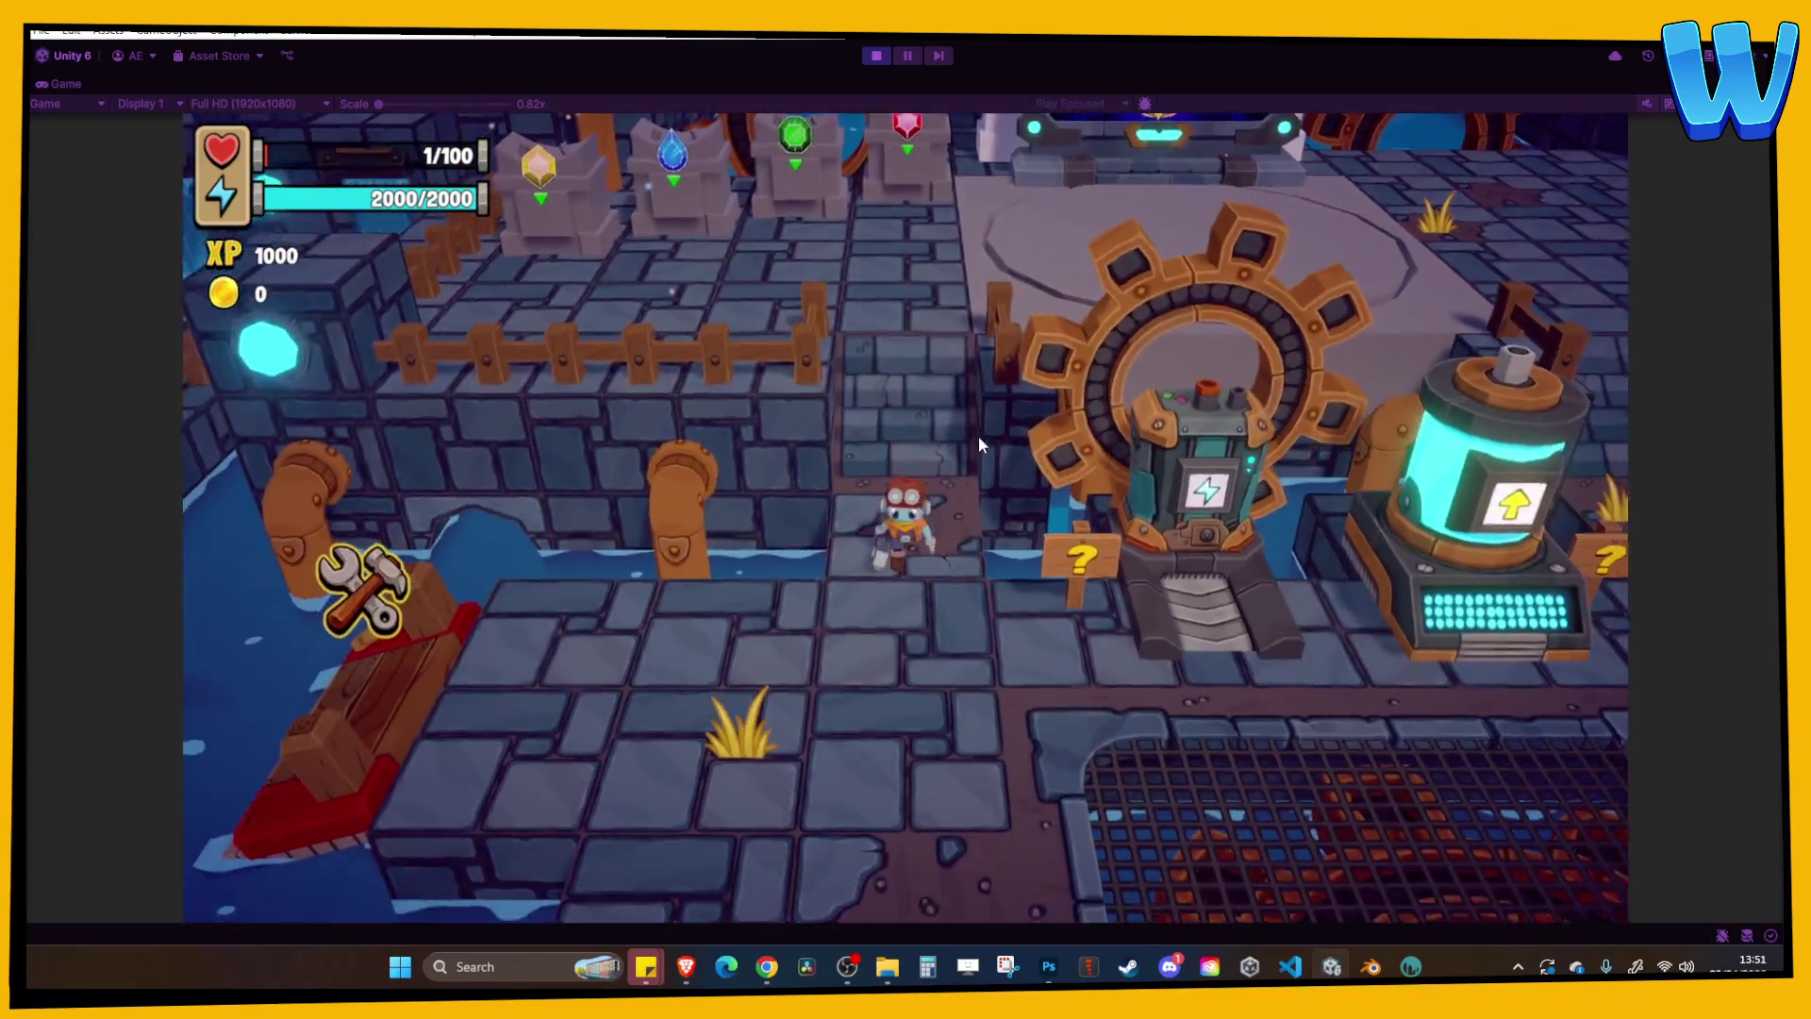
key(d)
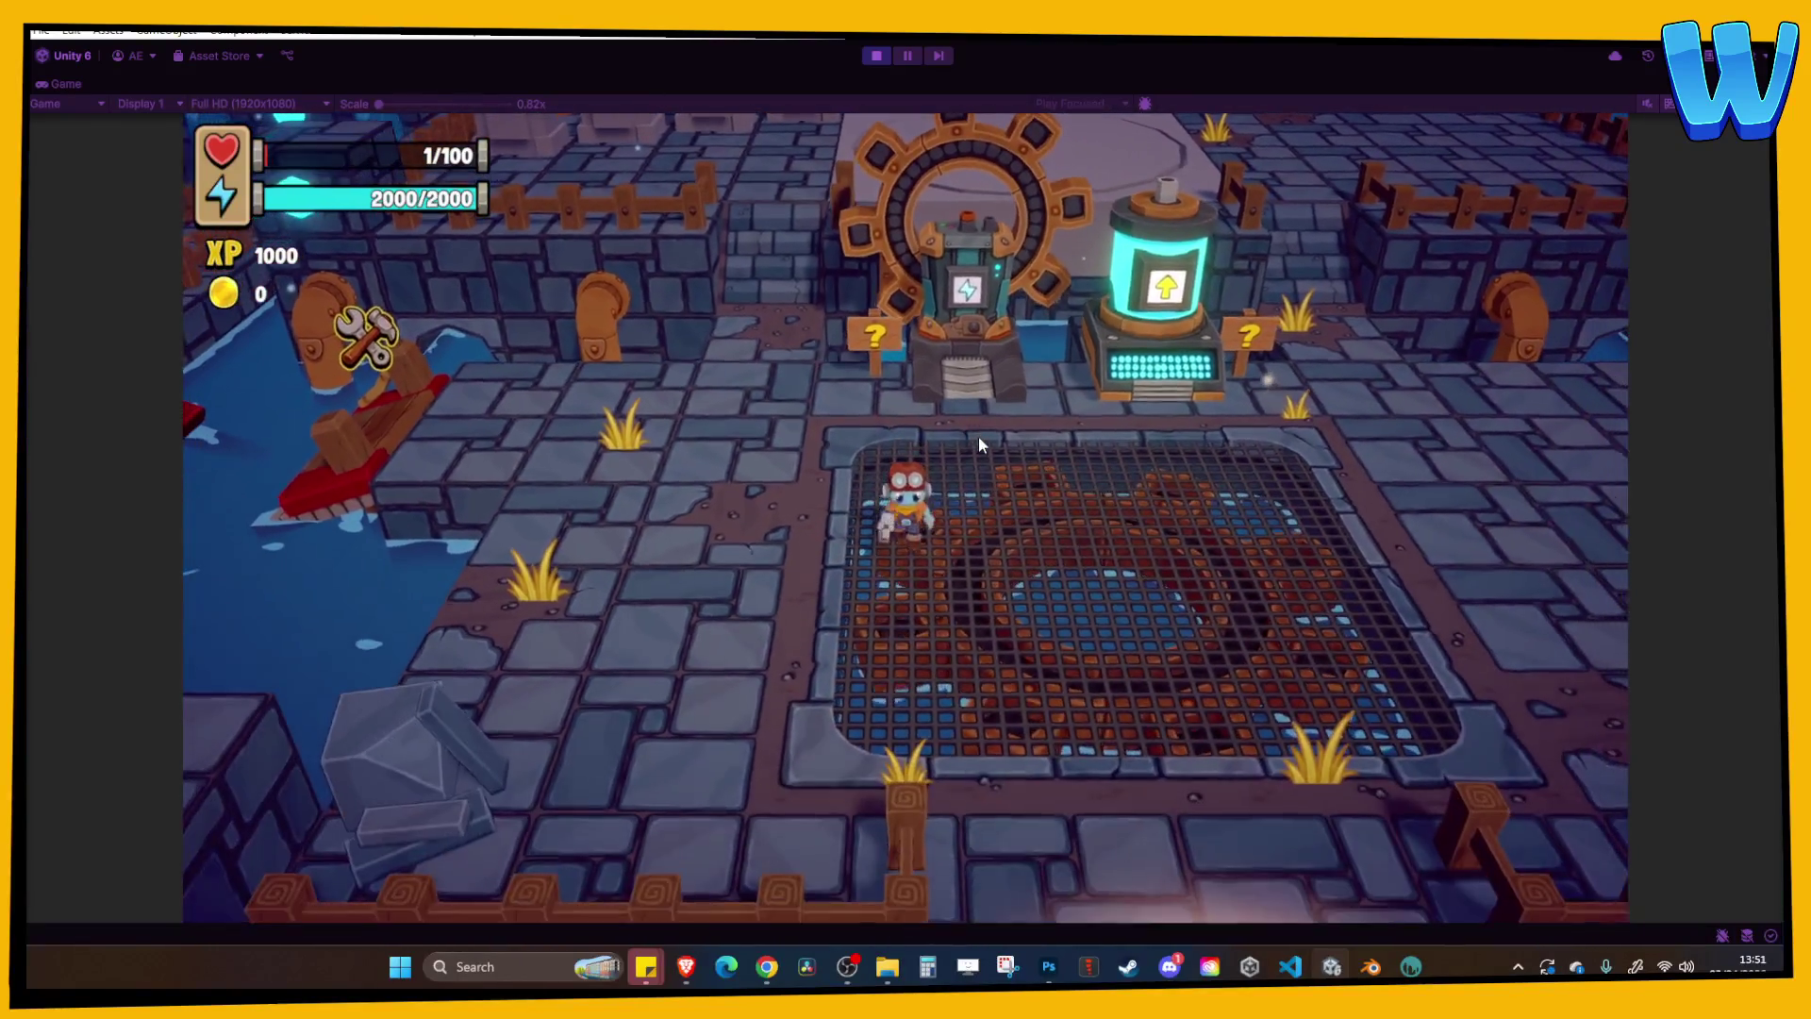
key(a)
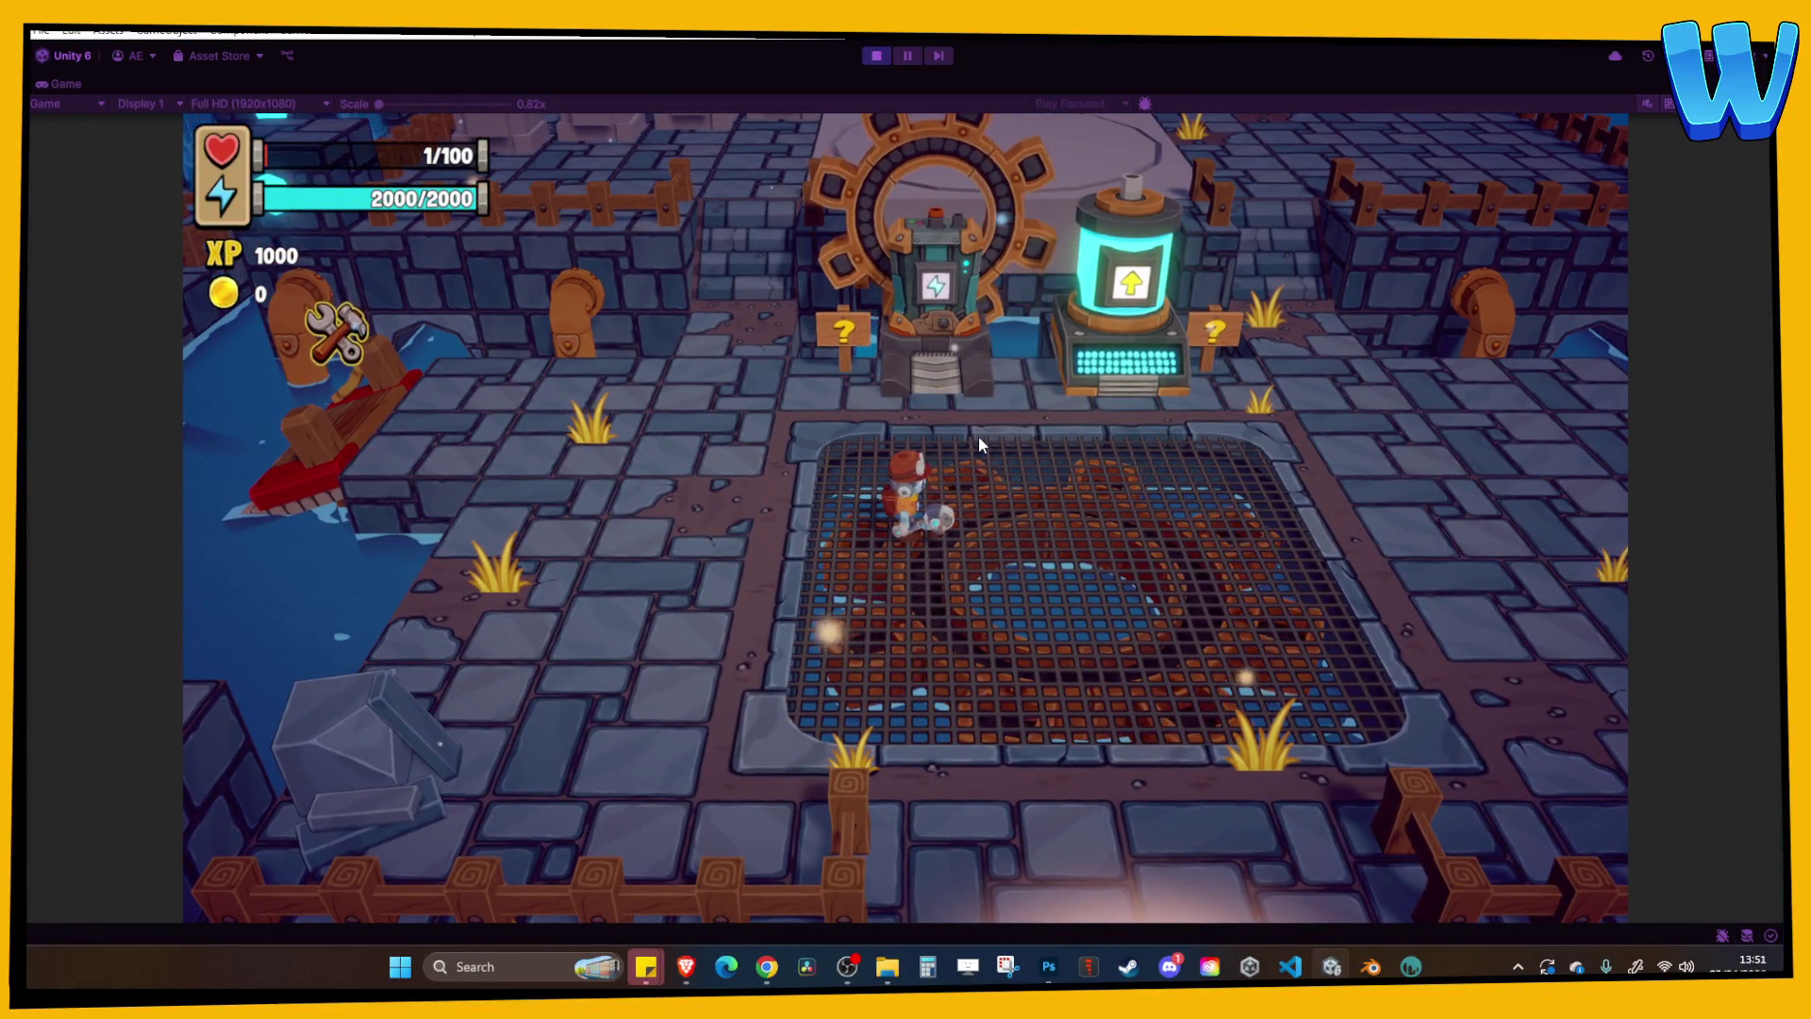
key(w)
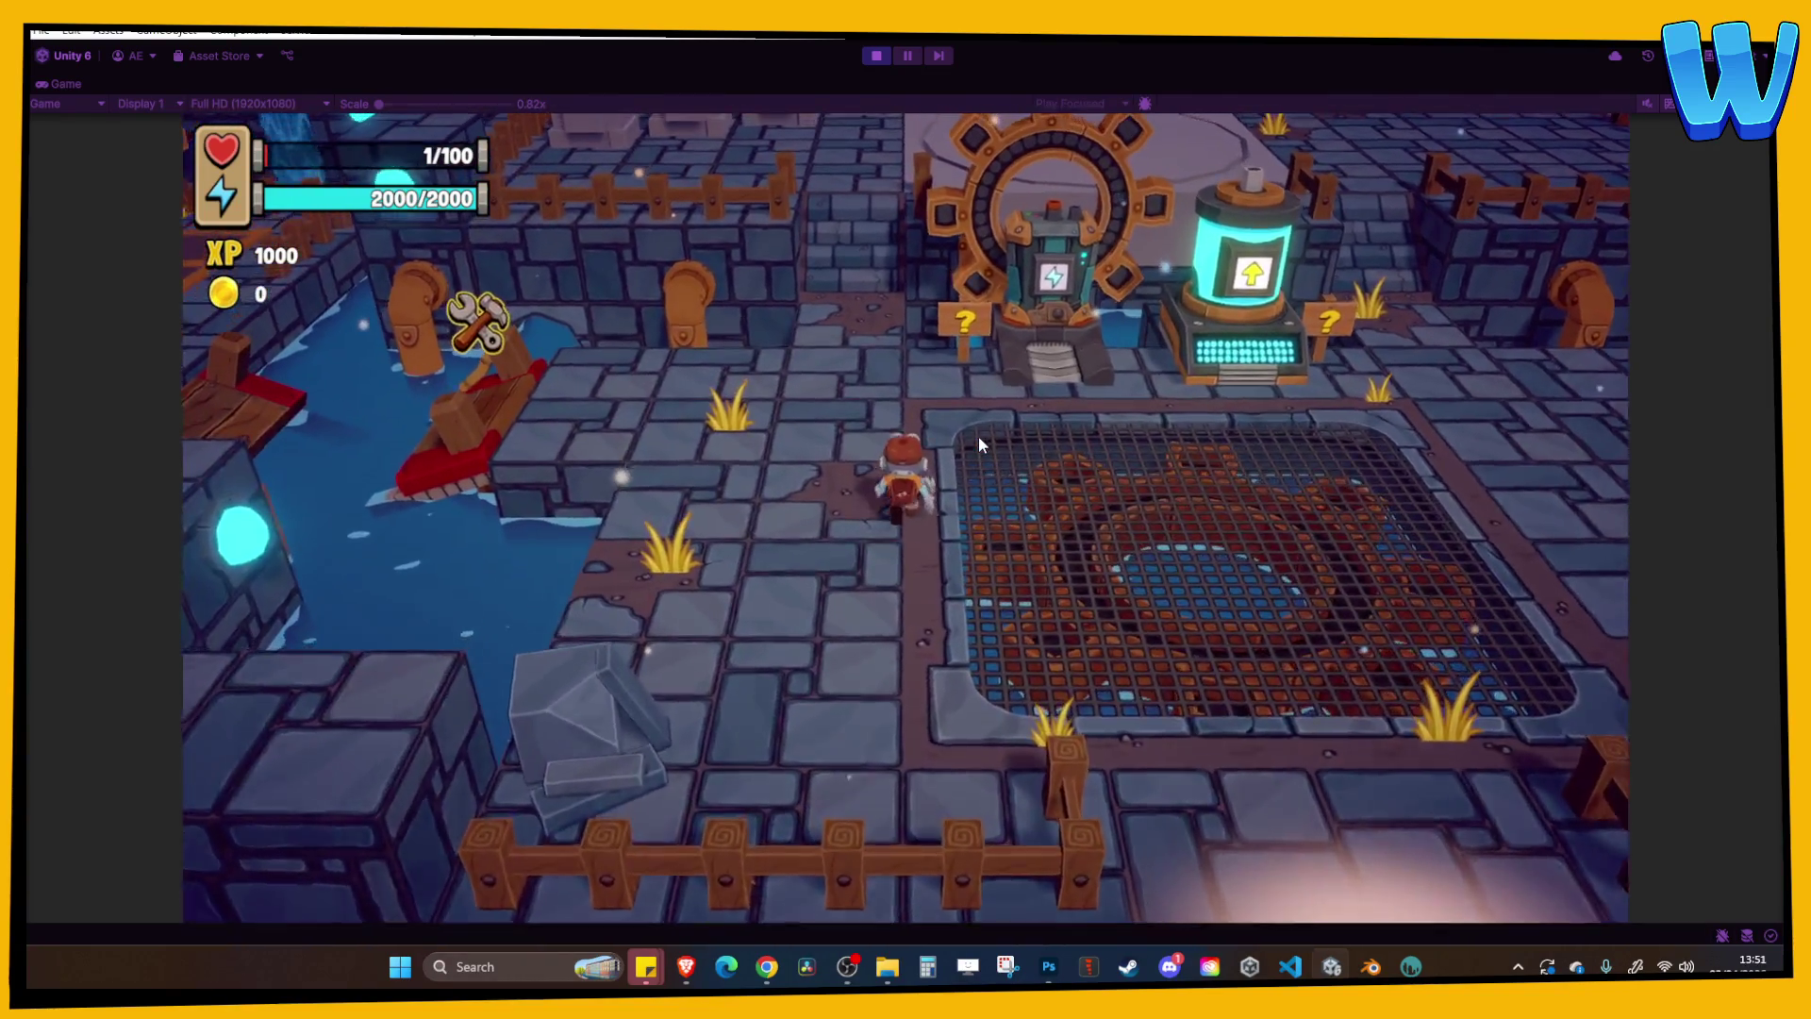
key(w)
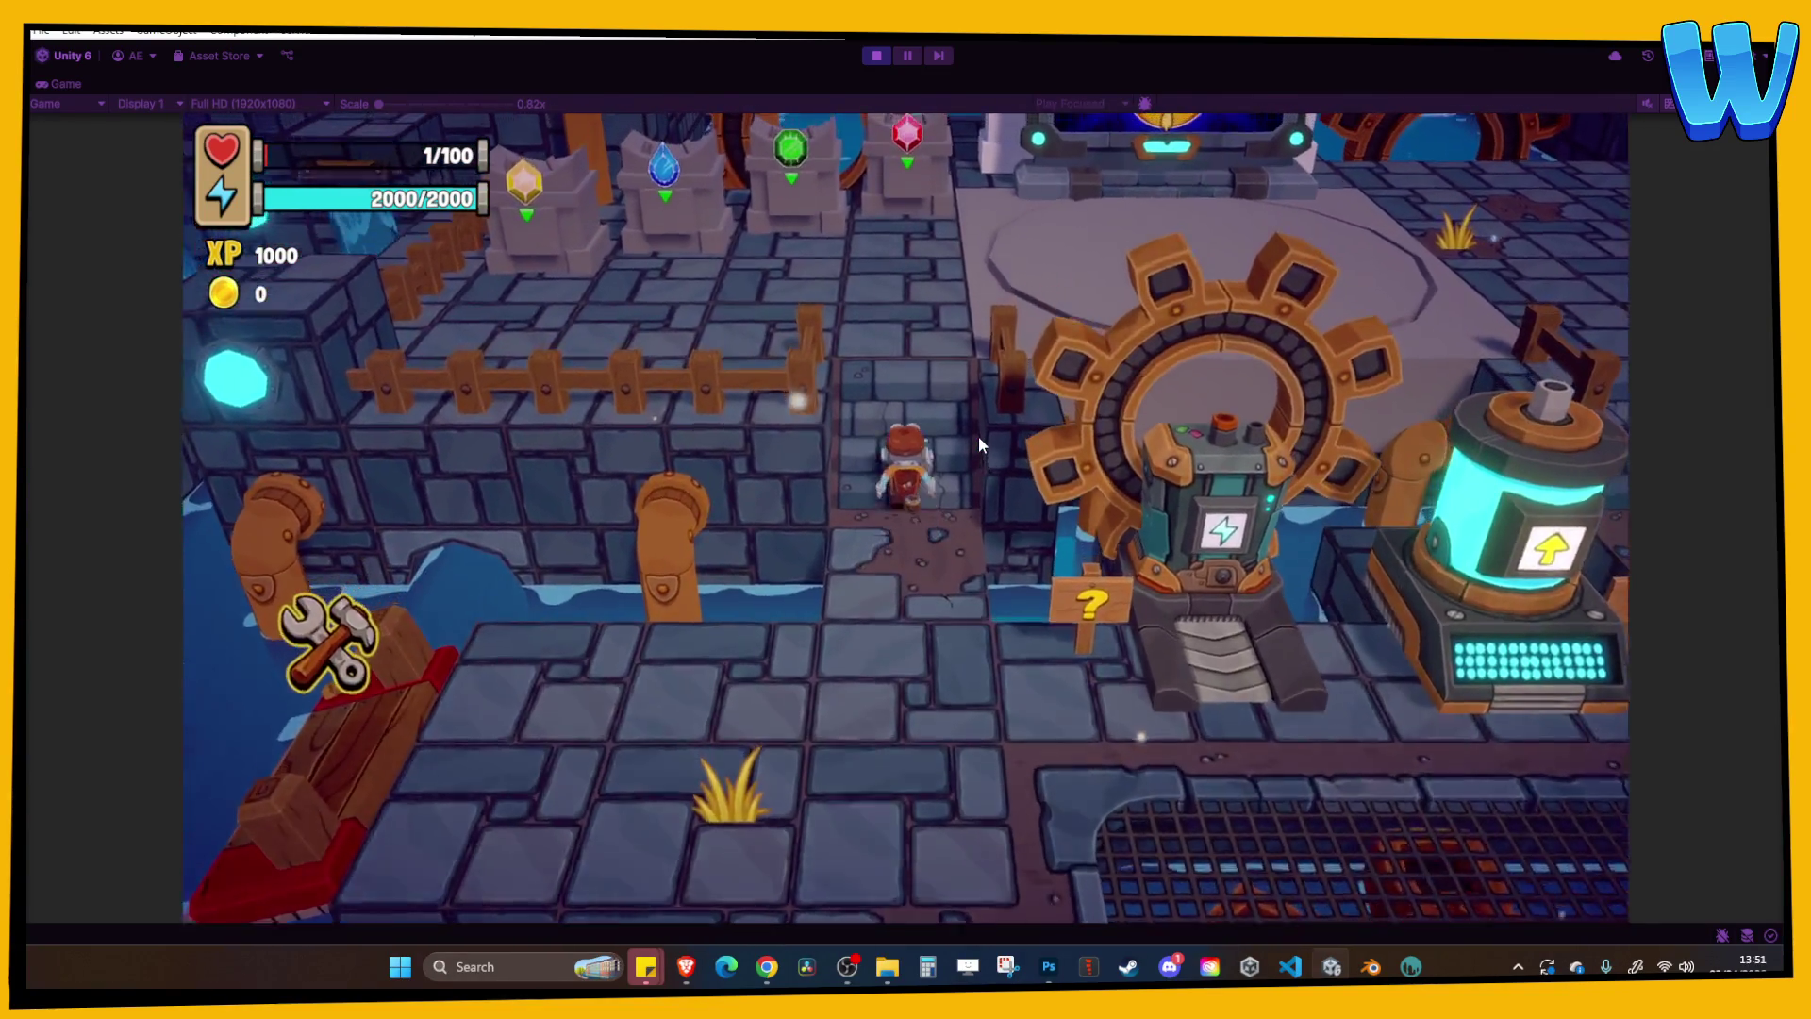
key(a)
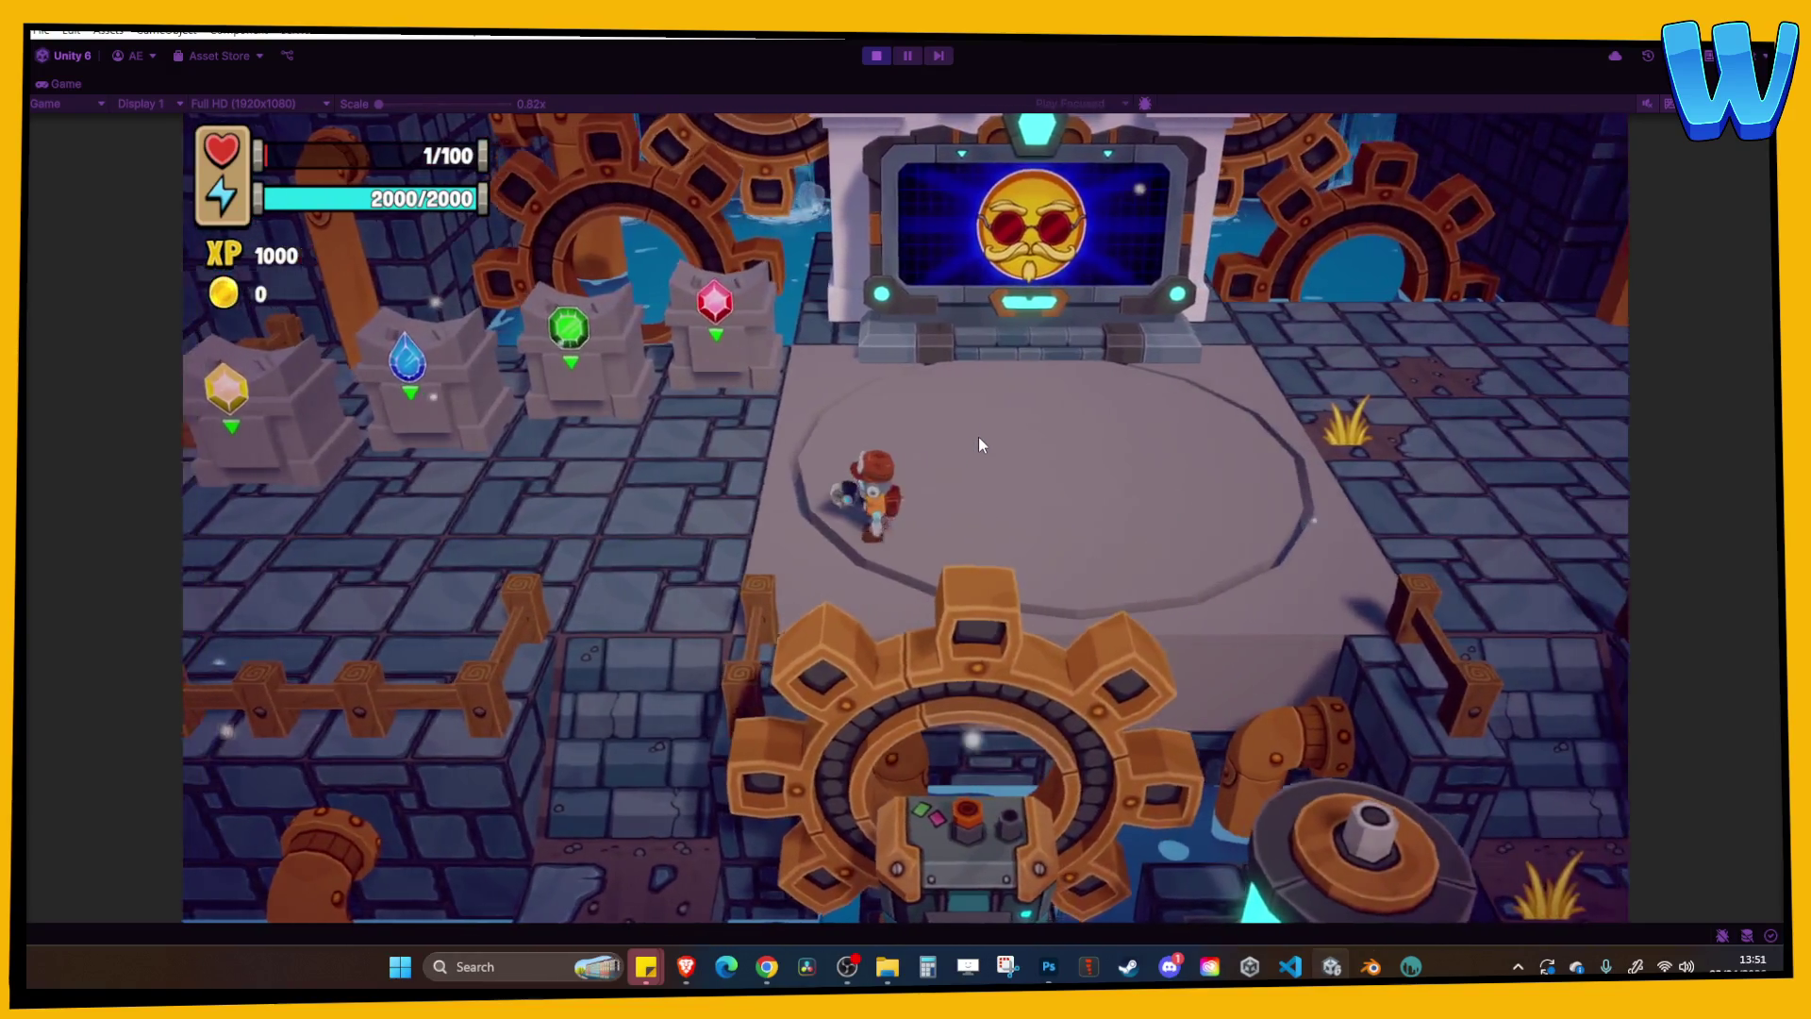
key(s)
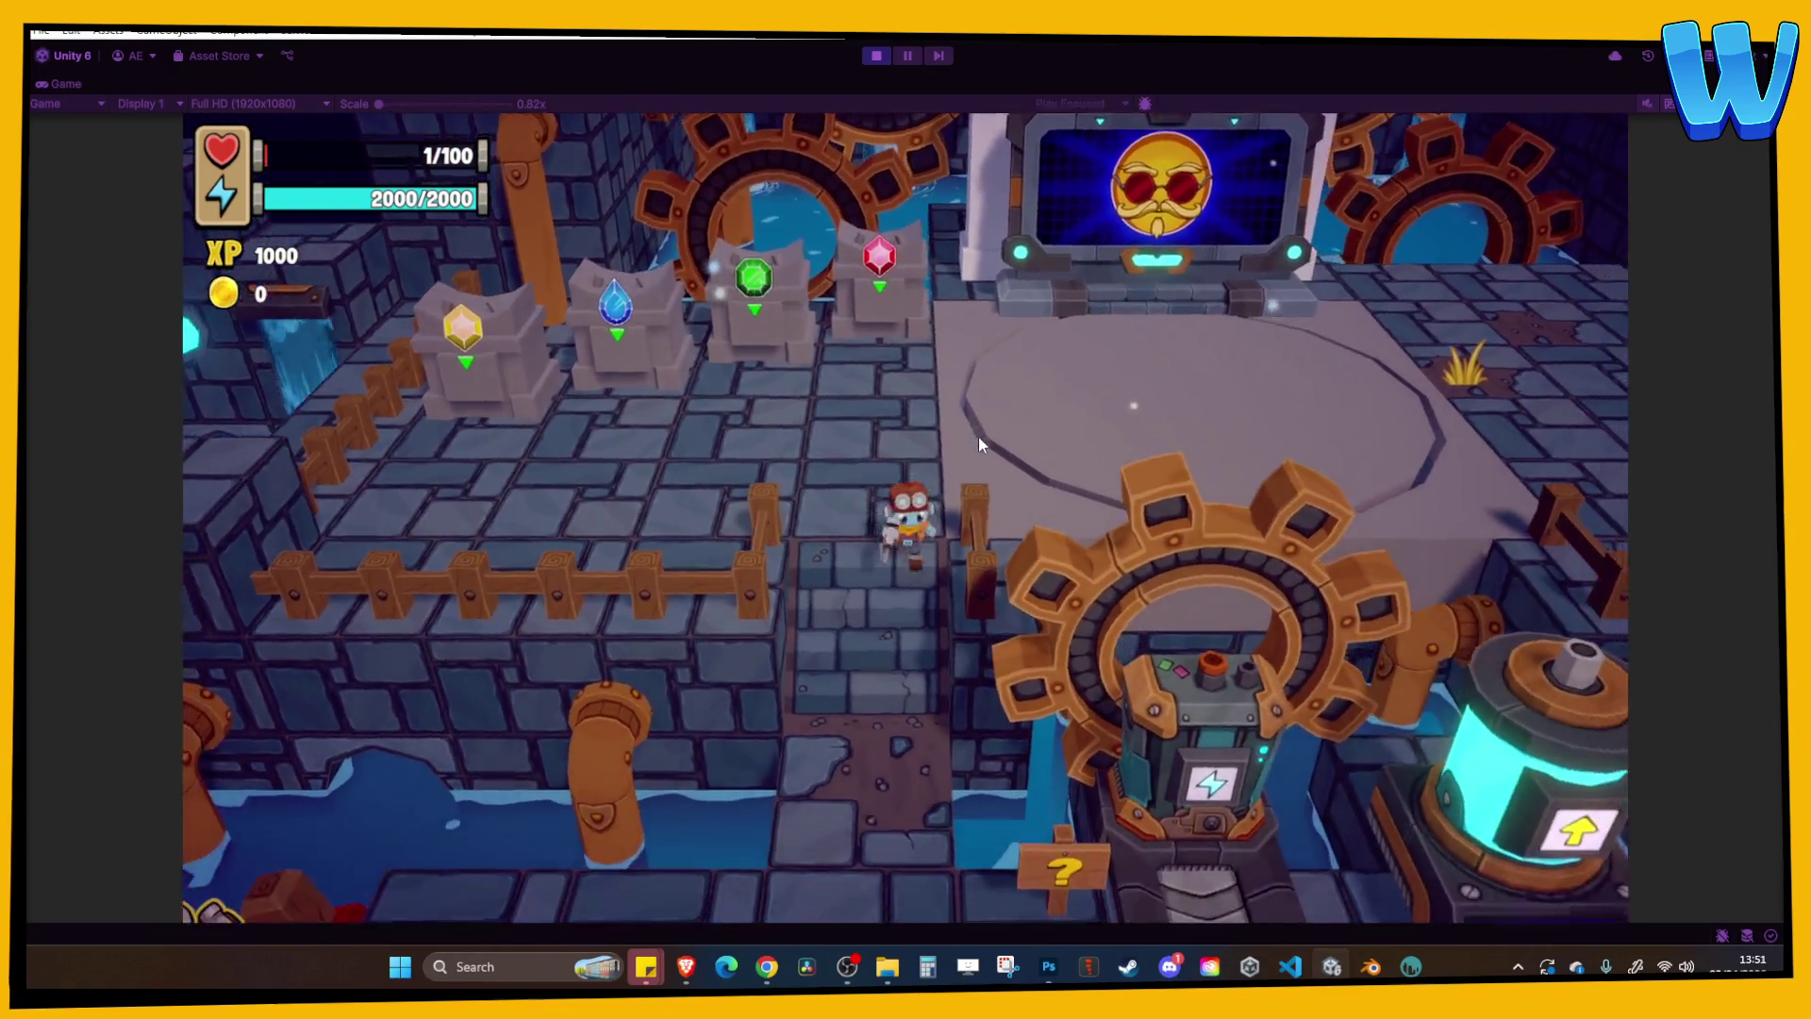
key(s)
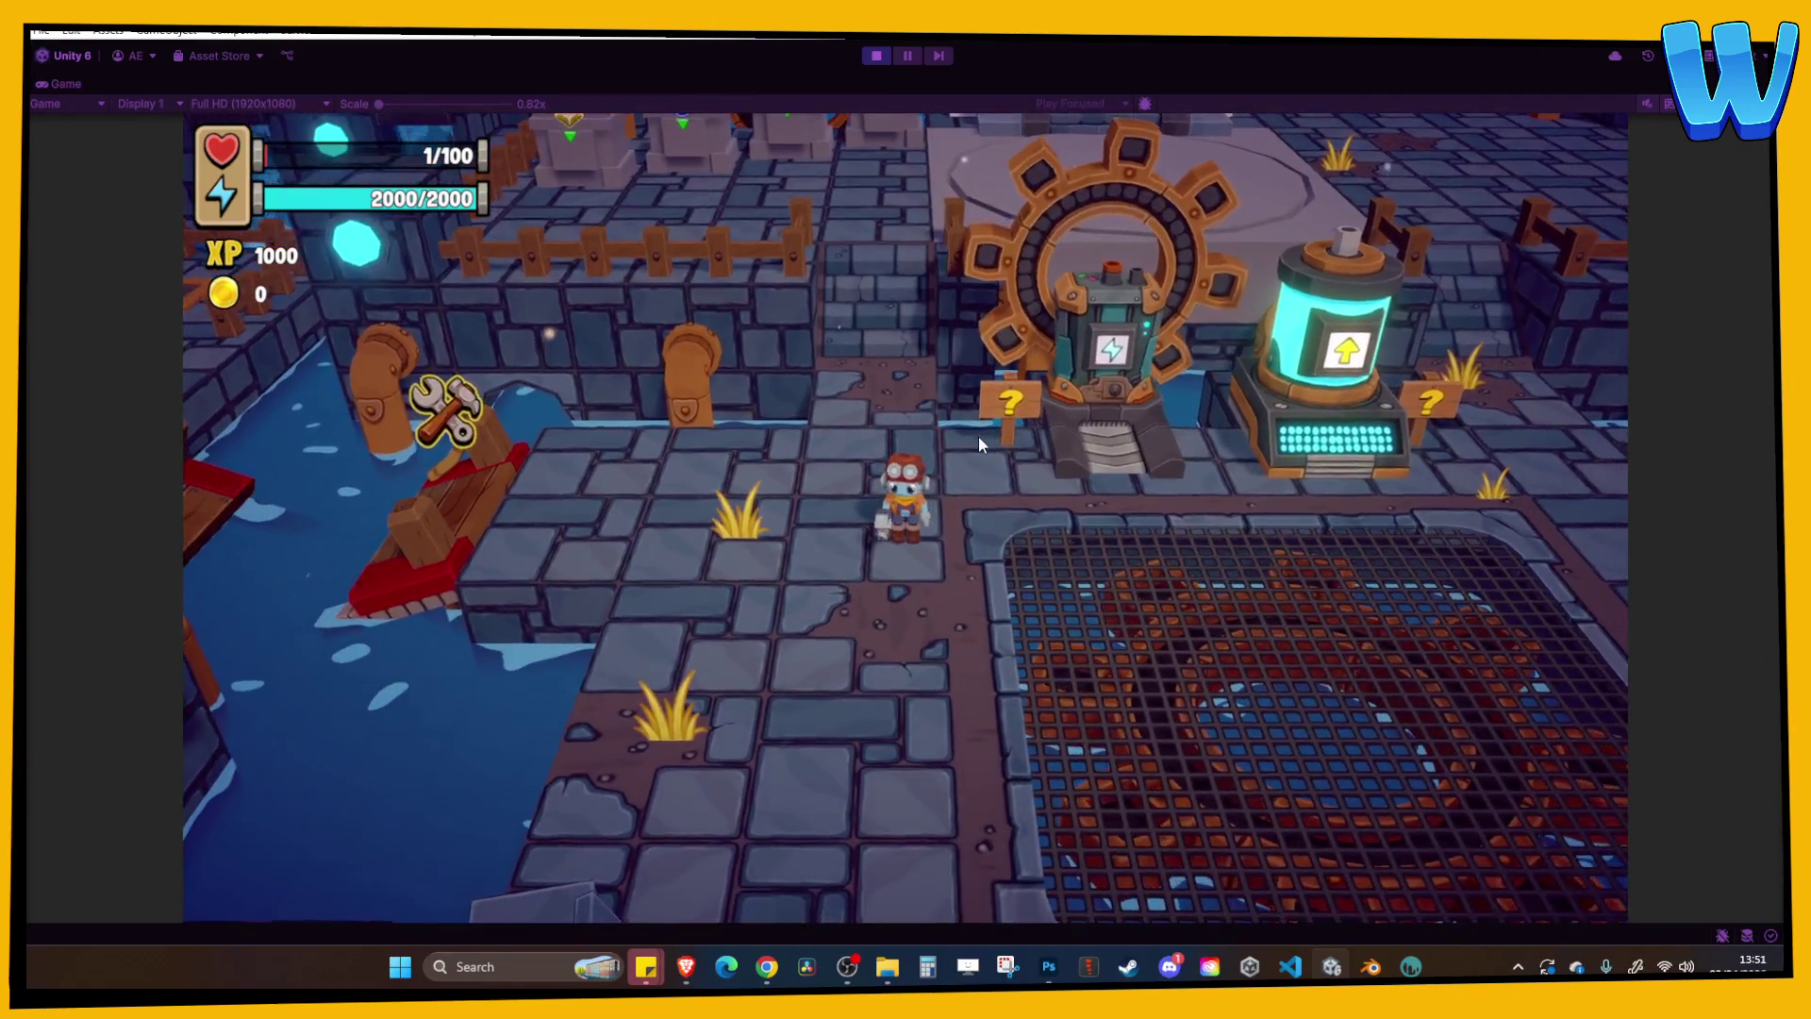
click(876, 56)
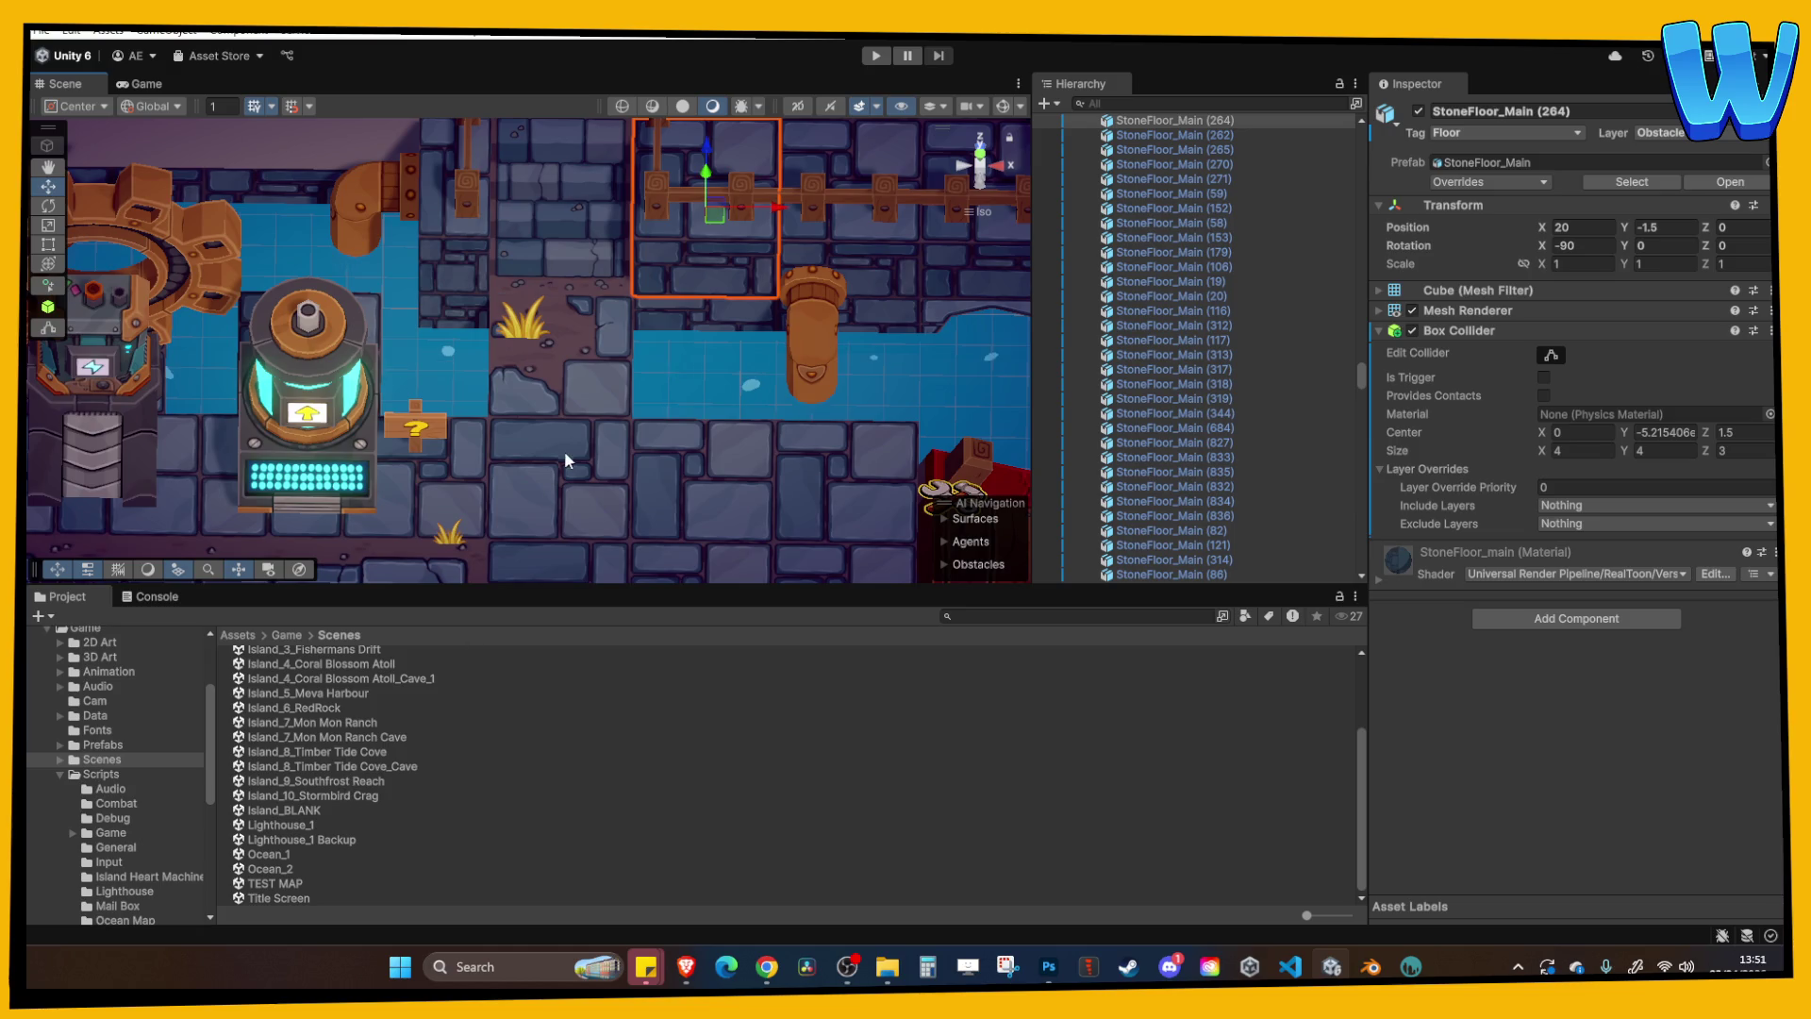
Open Island_10_Stormbird Crag from the Scenes folder, briefly play-test it, and pan to the lower cliffs.
scroll(561, 455, down, 2)
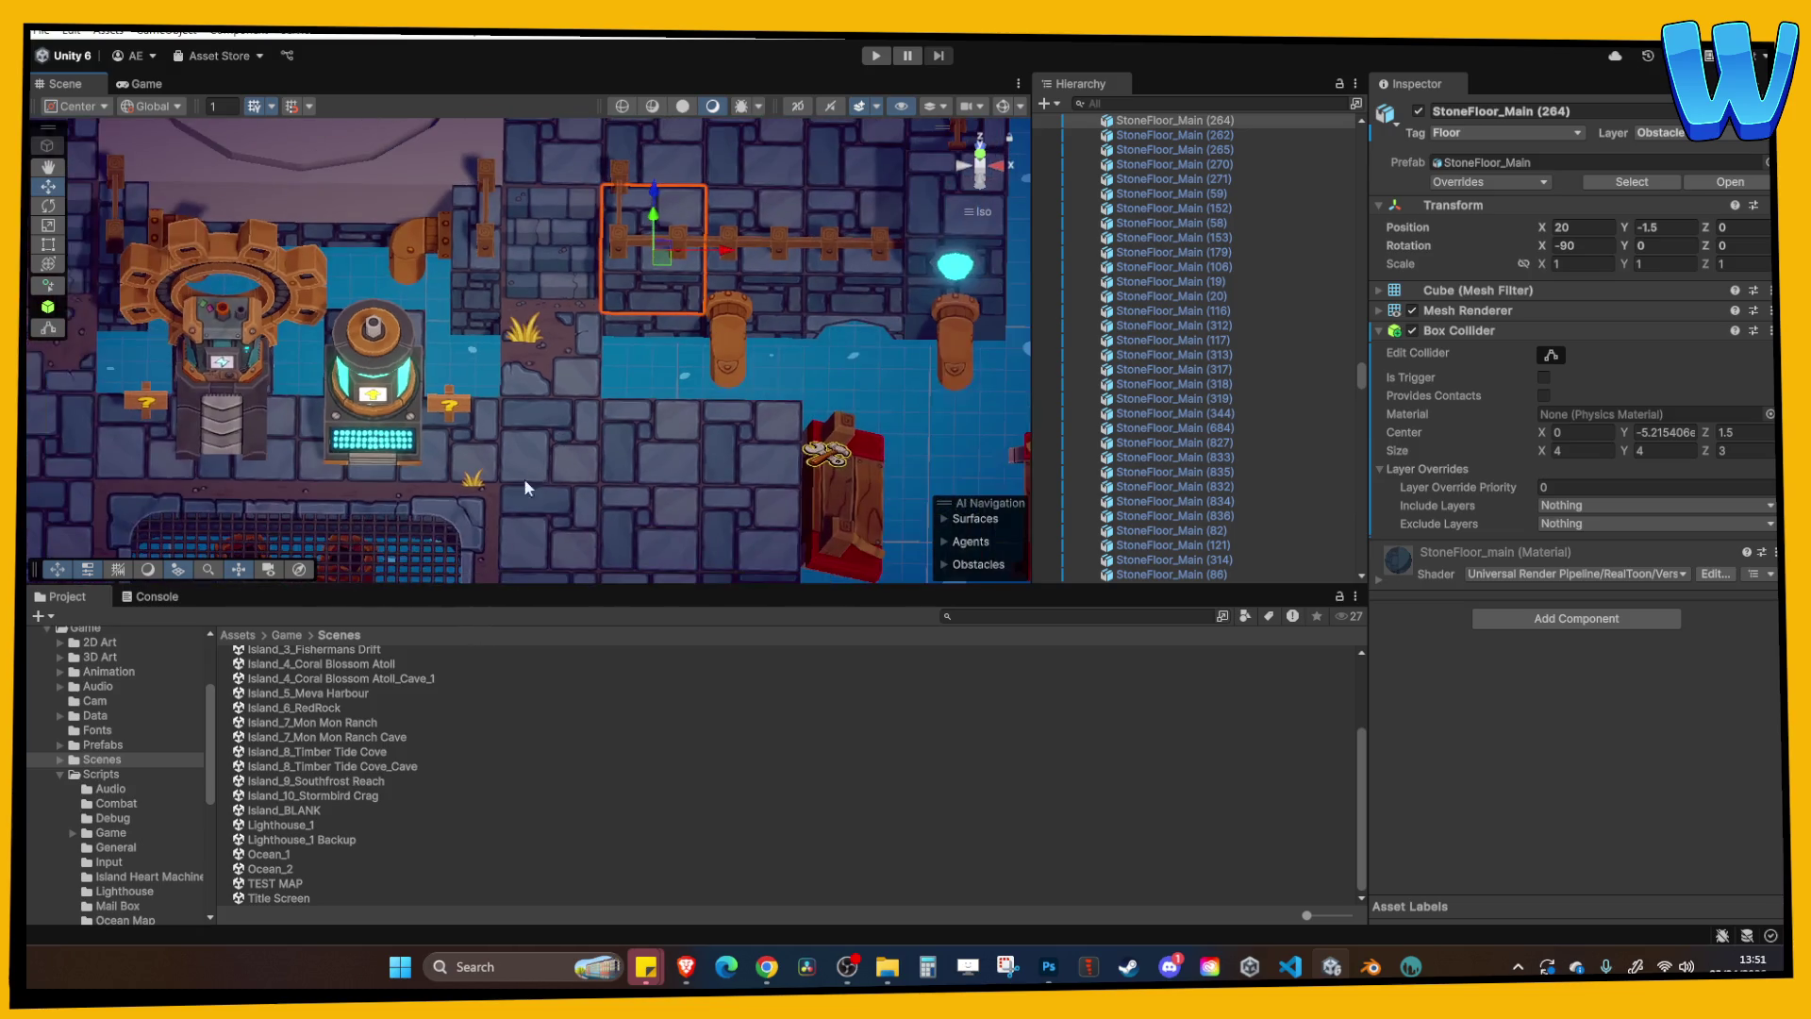
double_click(354, 798)
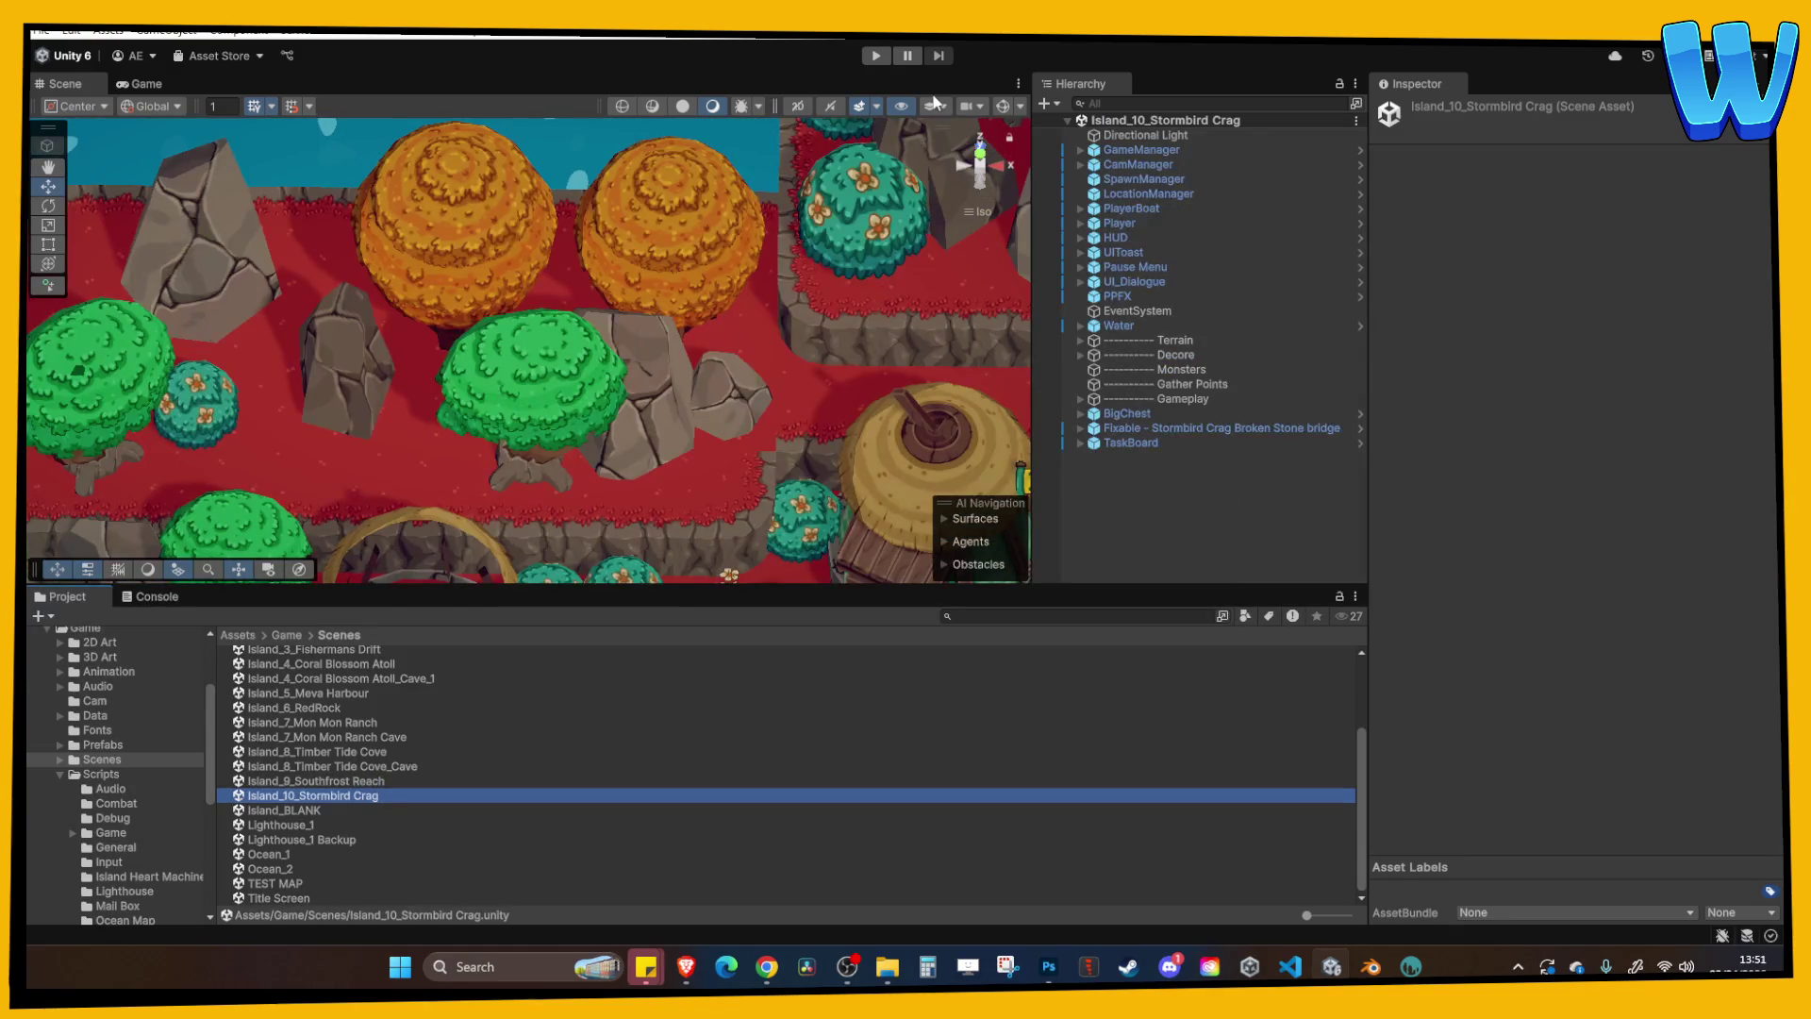
click(877, 56)
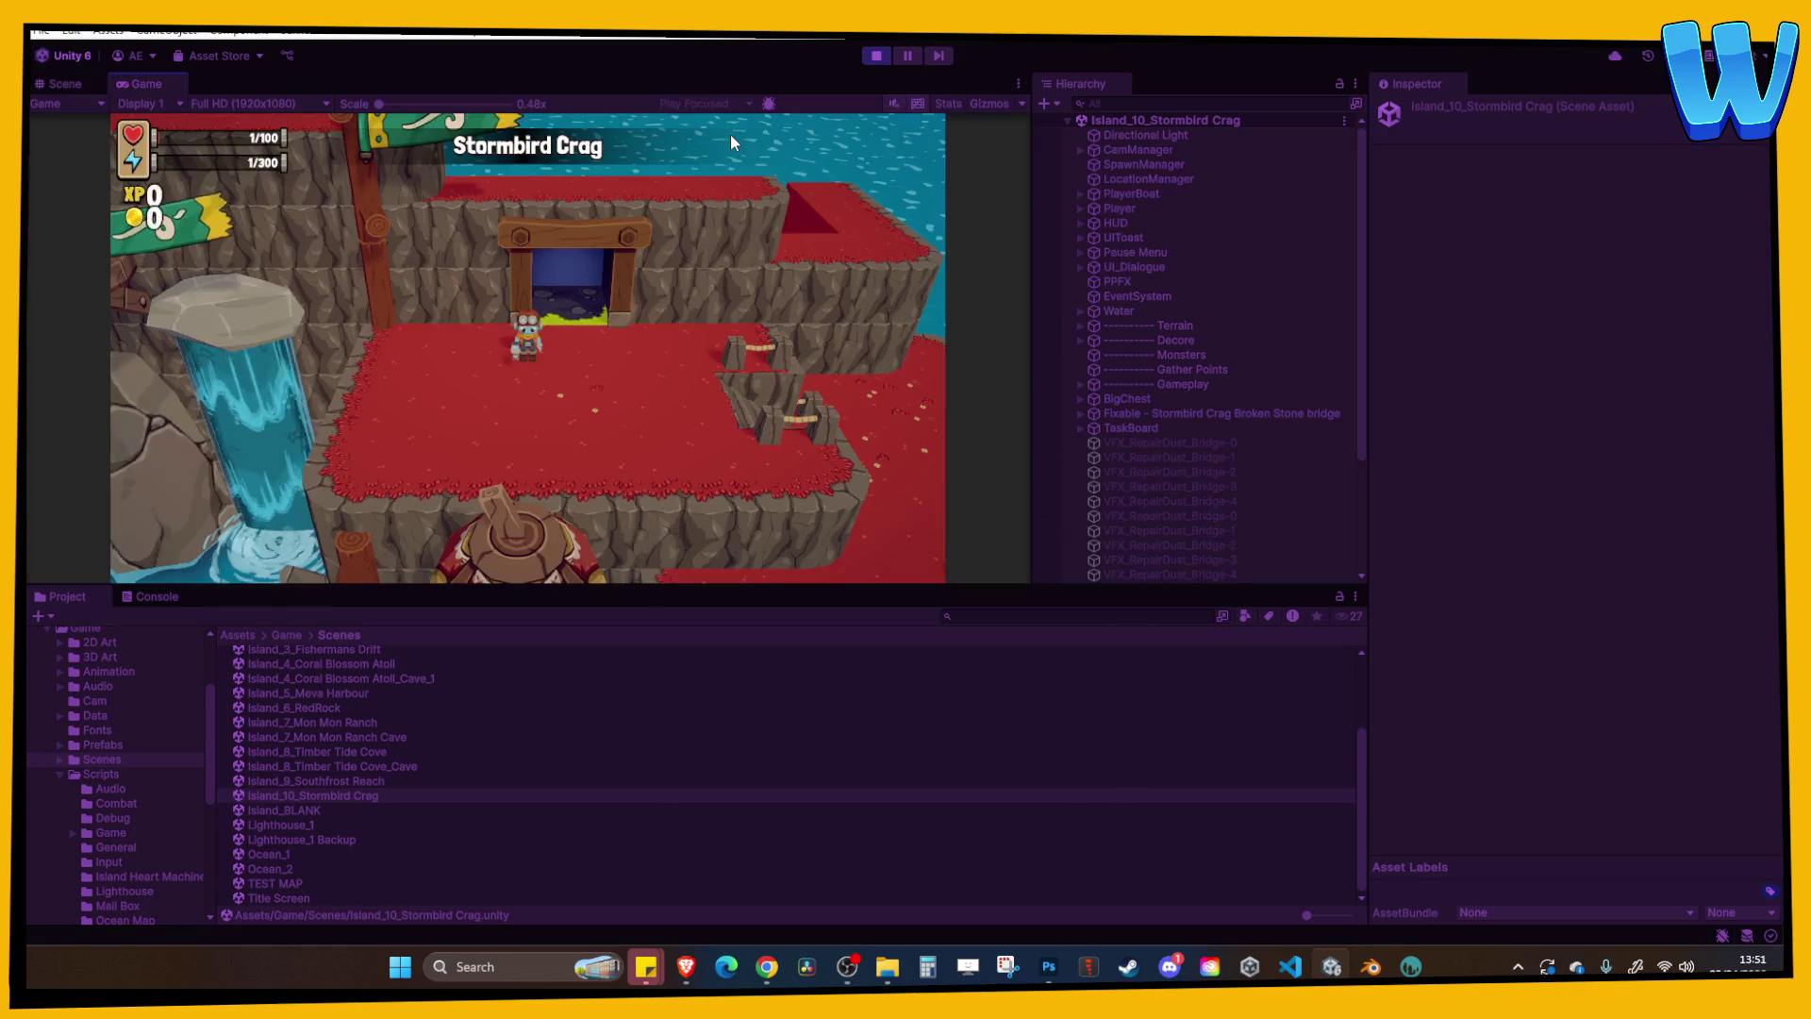
click(876, 56)
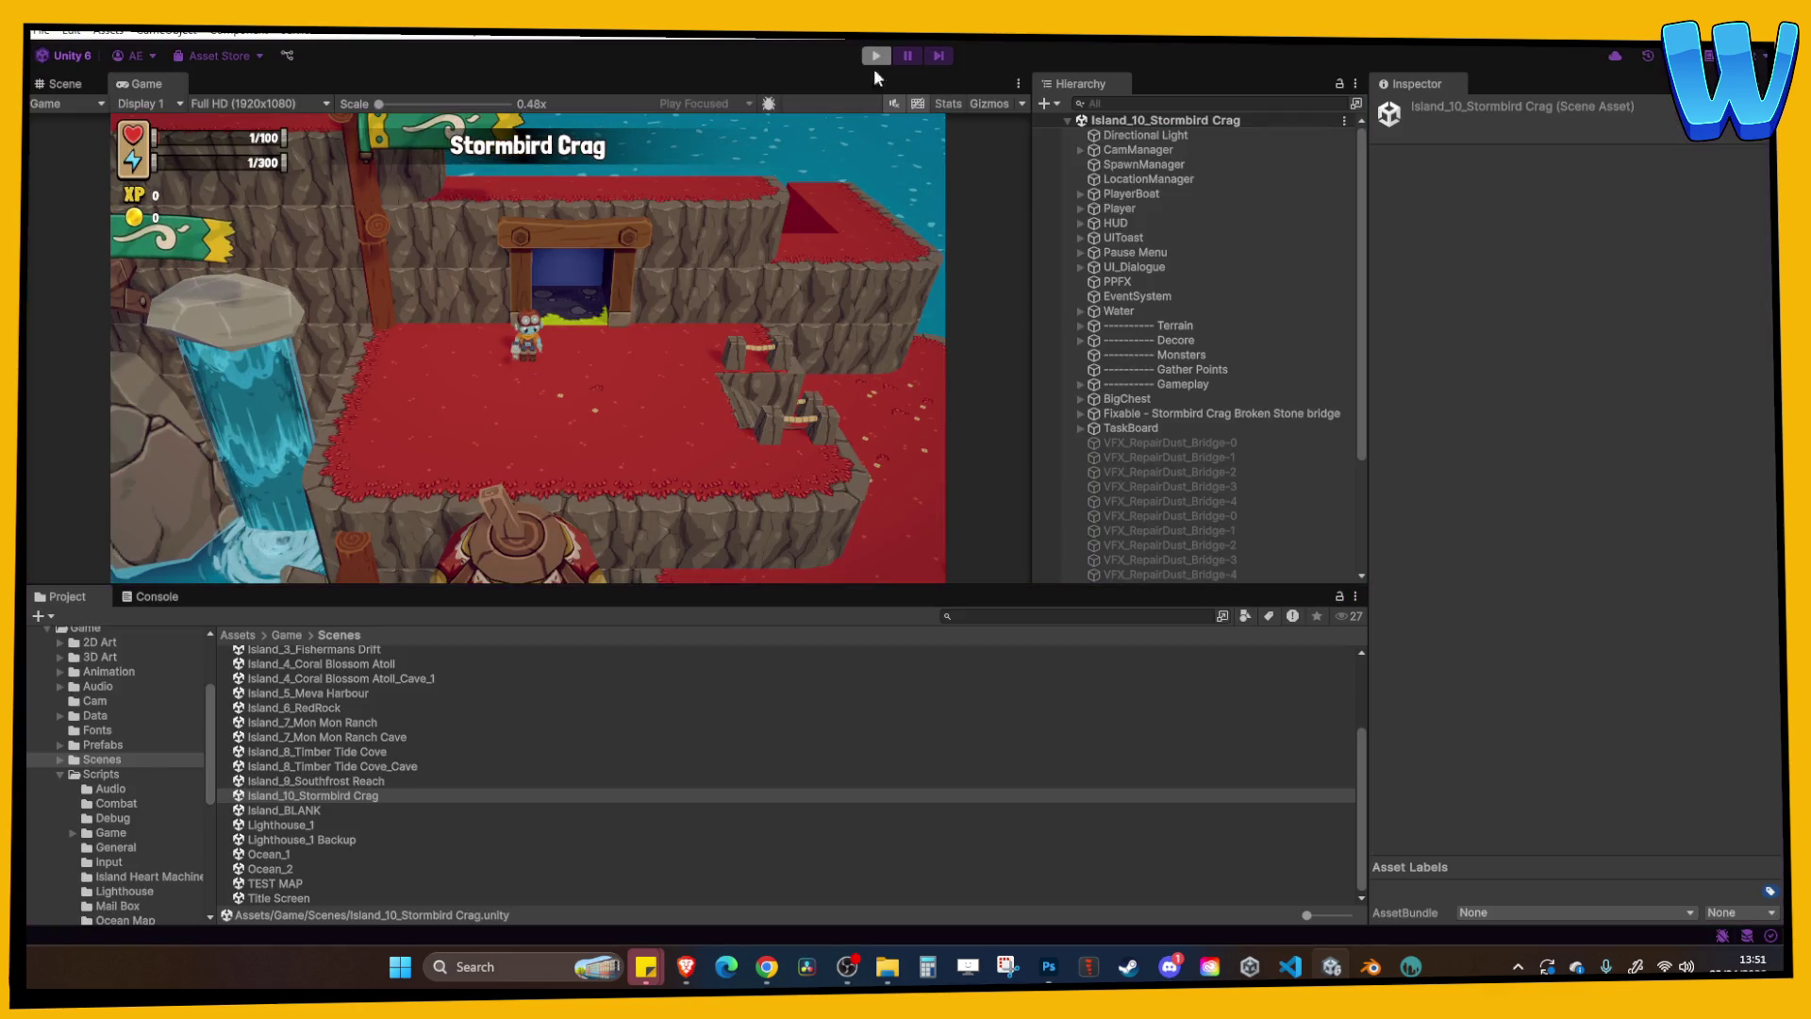
scroll(781, 313, down, 5)
mouse_move(811, 334)
middle_down()
mouse_move(397, 259)
mouse_move(745, 301)
middle_up()
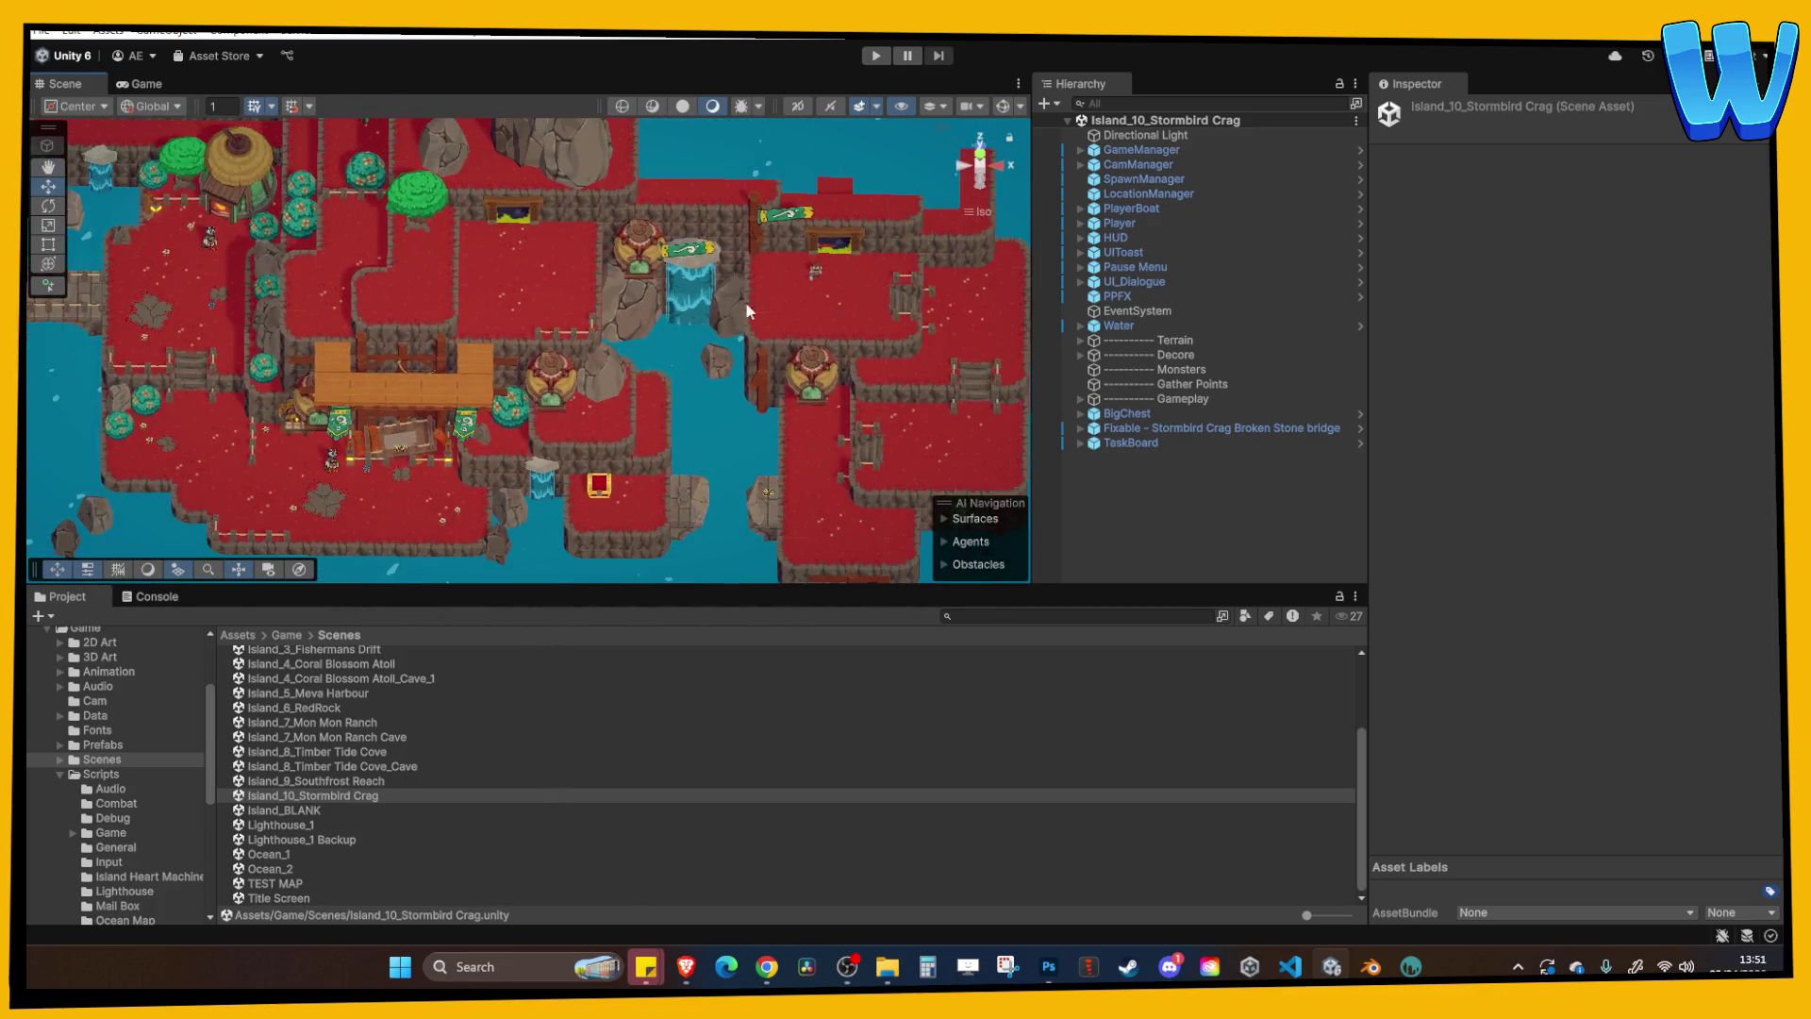
Move the Player onto the grey stone patch at Position X 53, then start play mode.
click(816, 268)
drag(257, 265, 226, 265)
alt+drag(227, 266, 291, 233)
key(f)
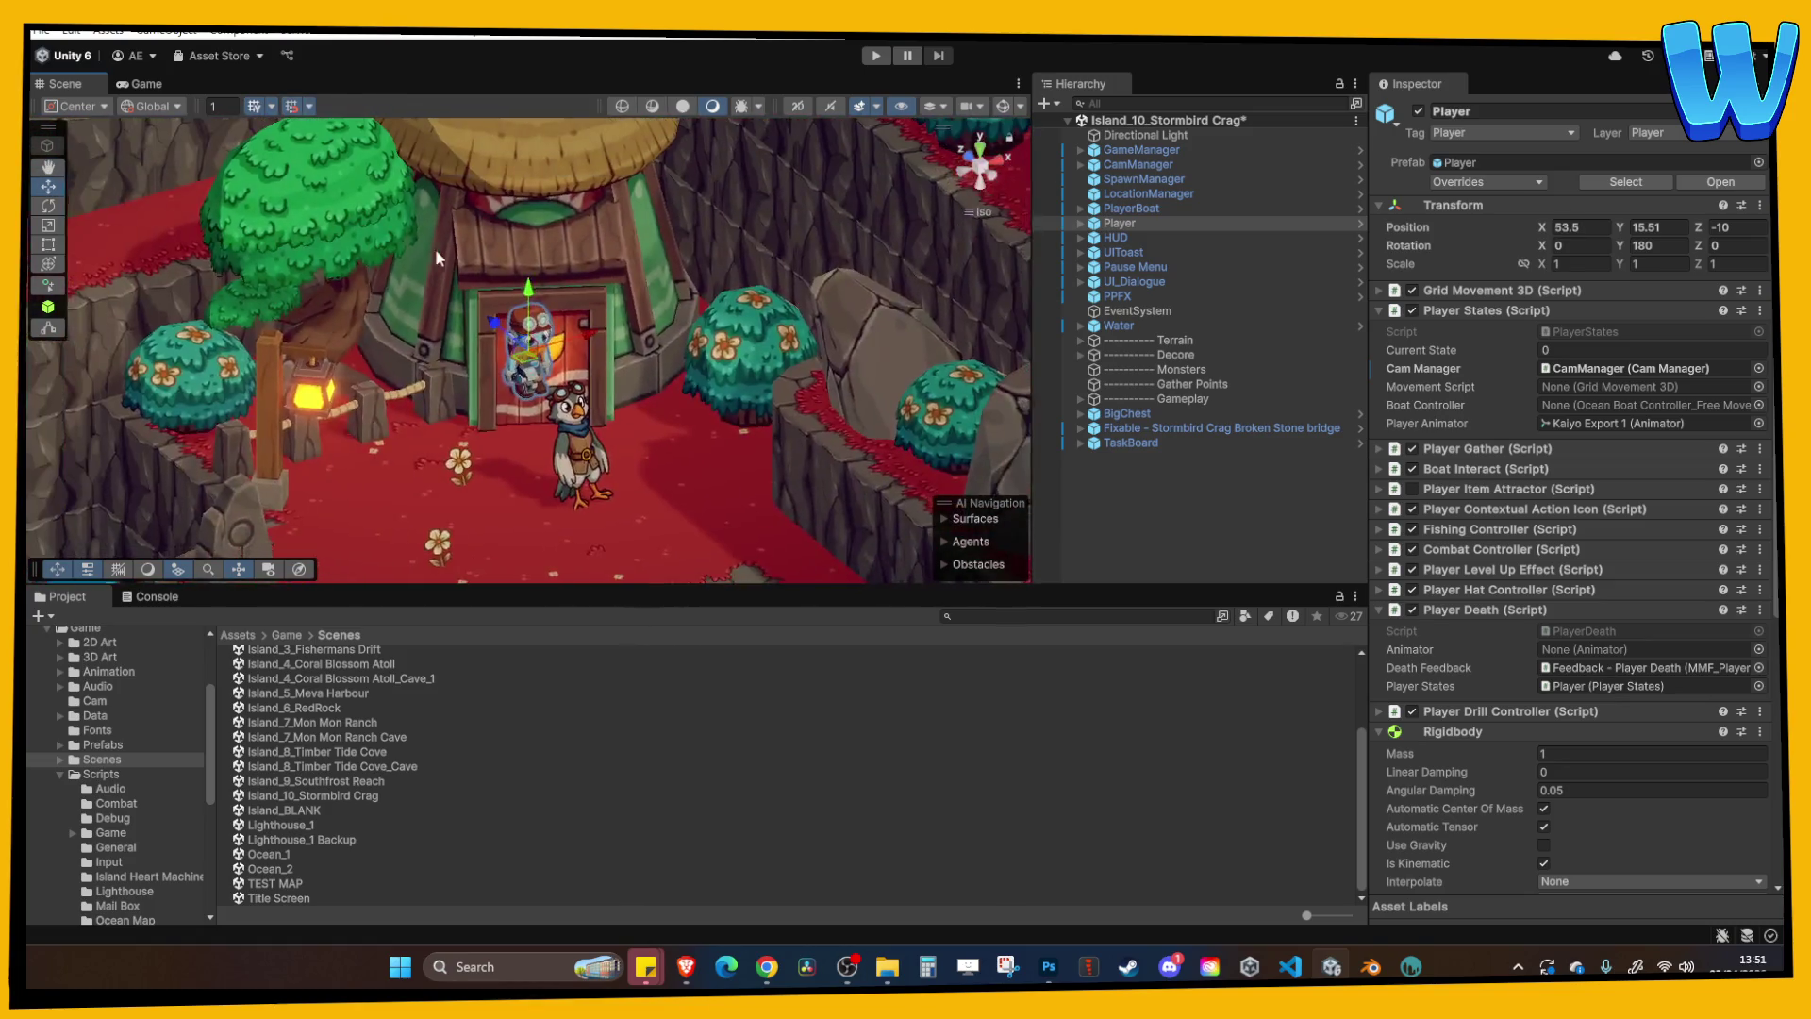
drag(528, 462, 528, 429)
scroll(528, 429, down, 3)
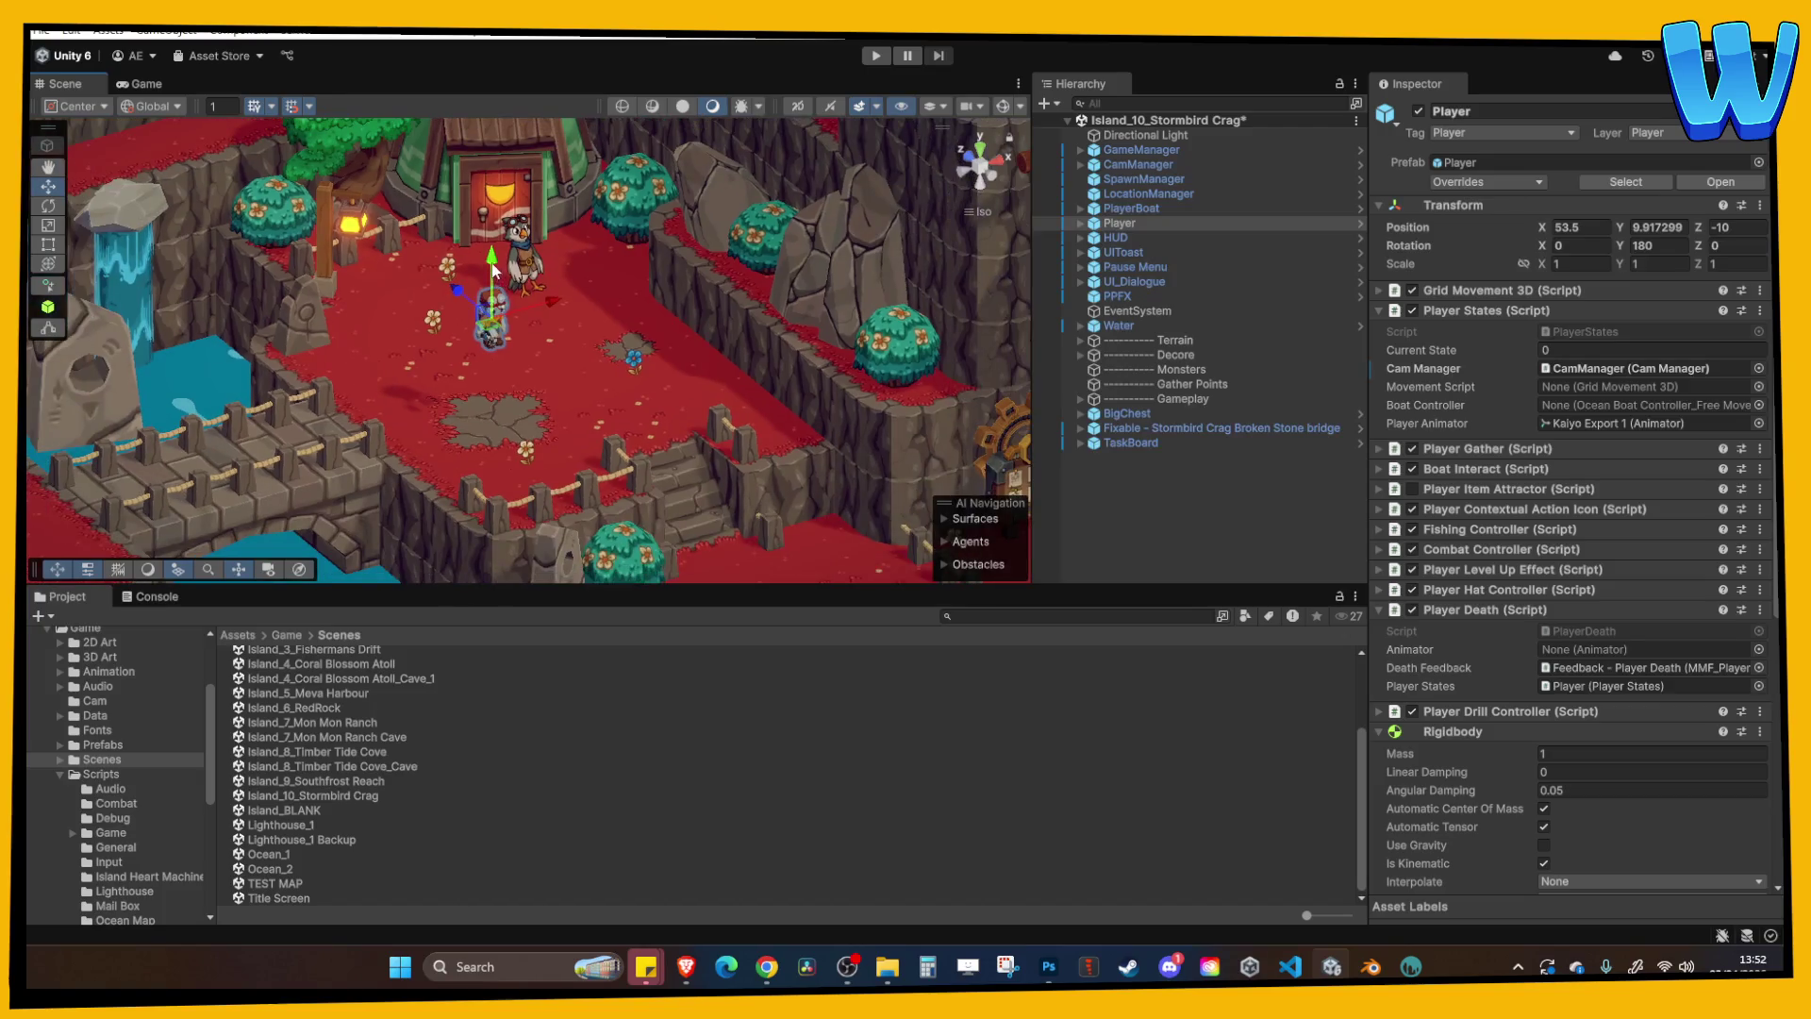
key(f)
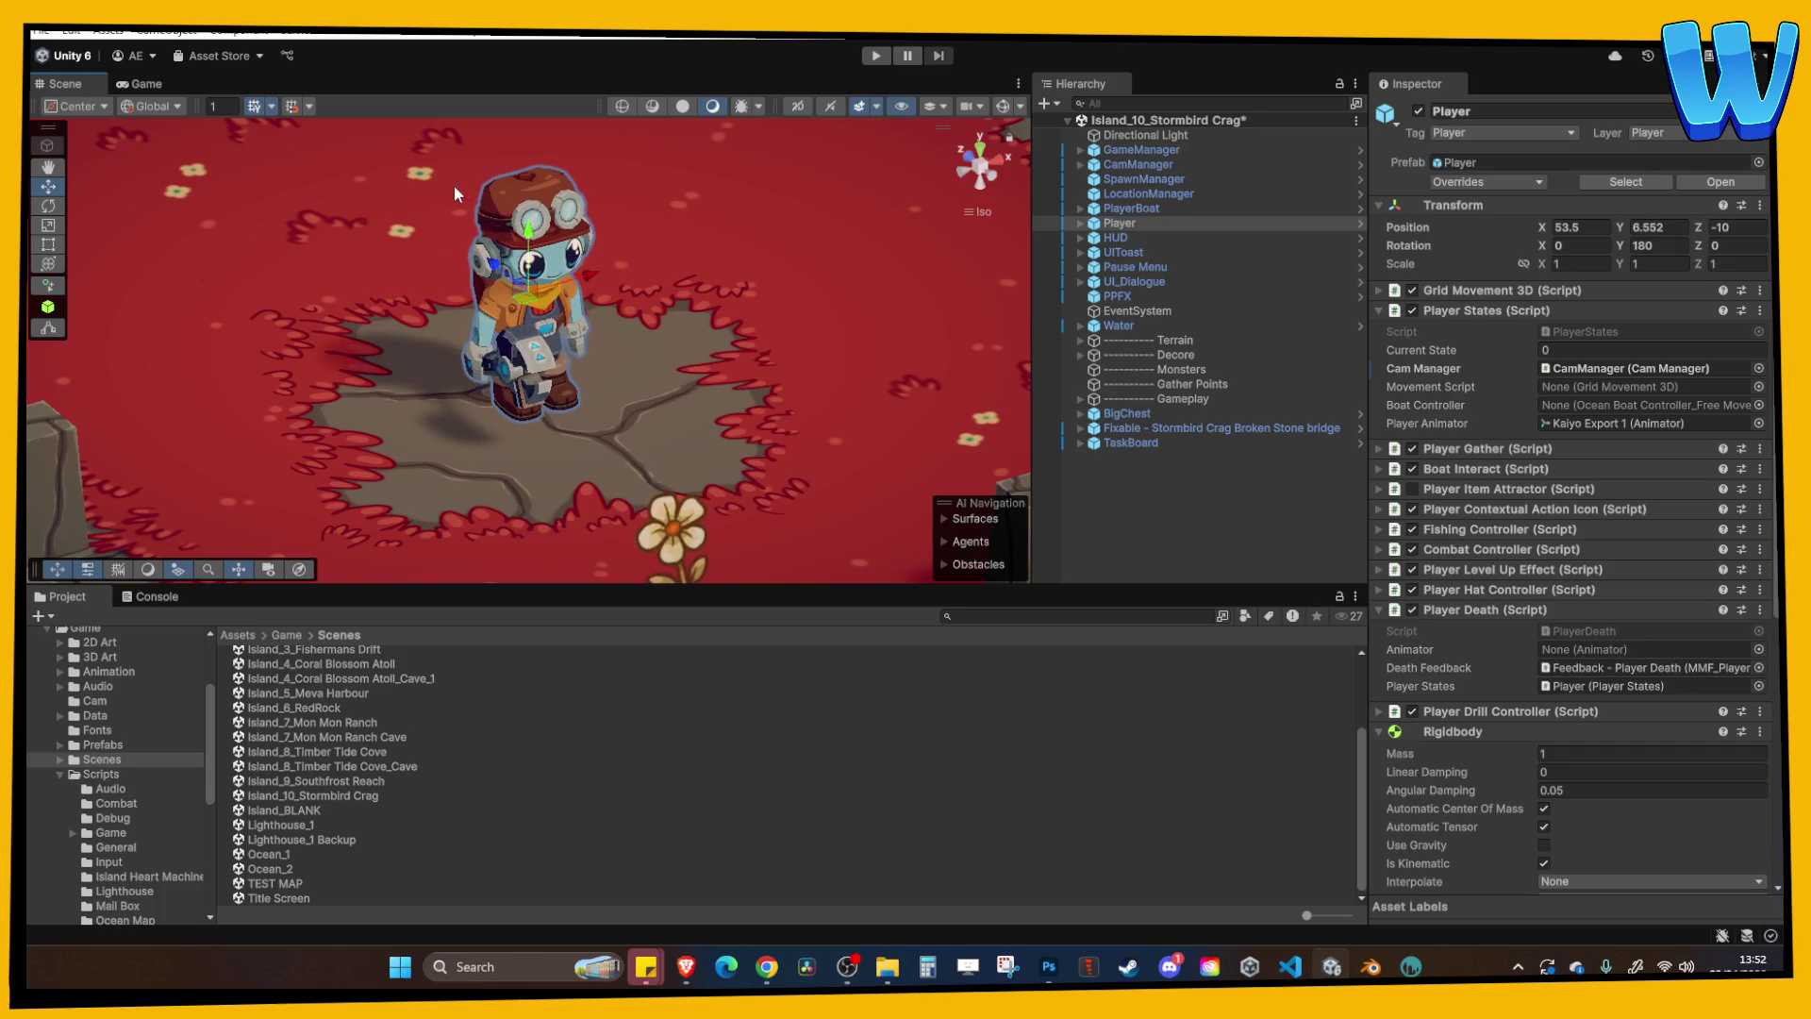
scroll(448, 202, down, 2)
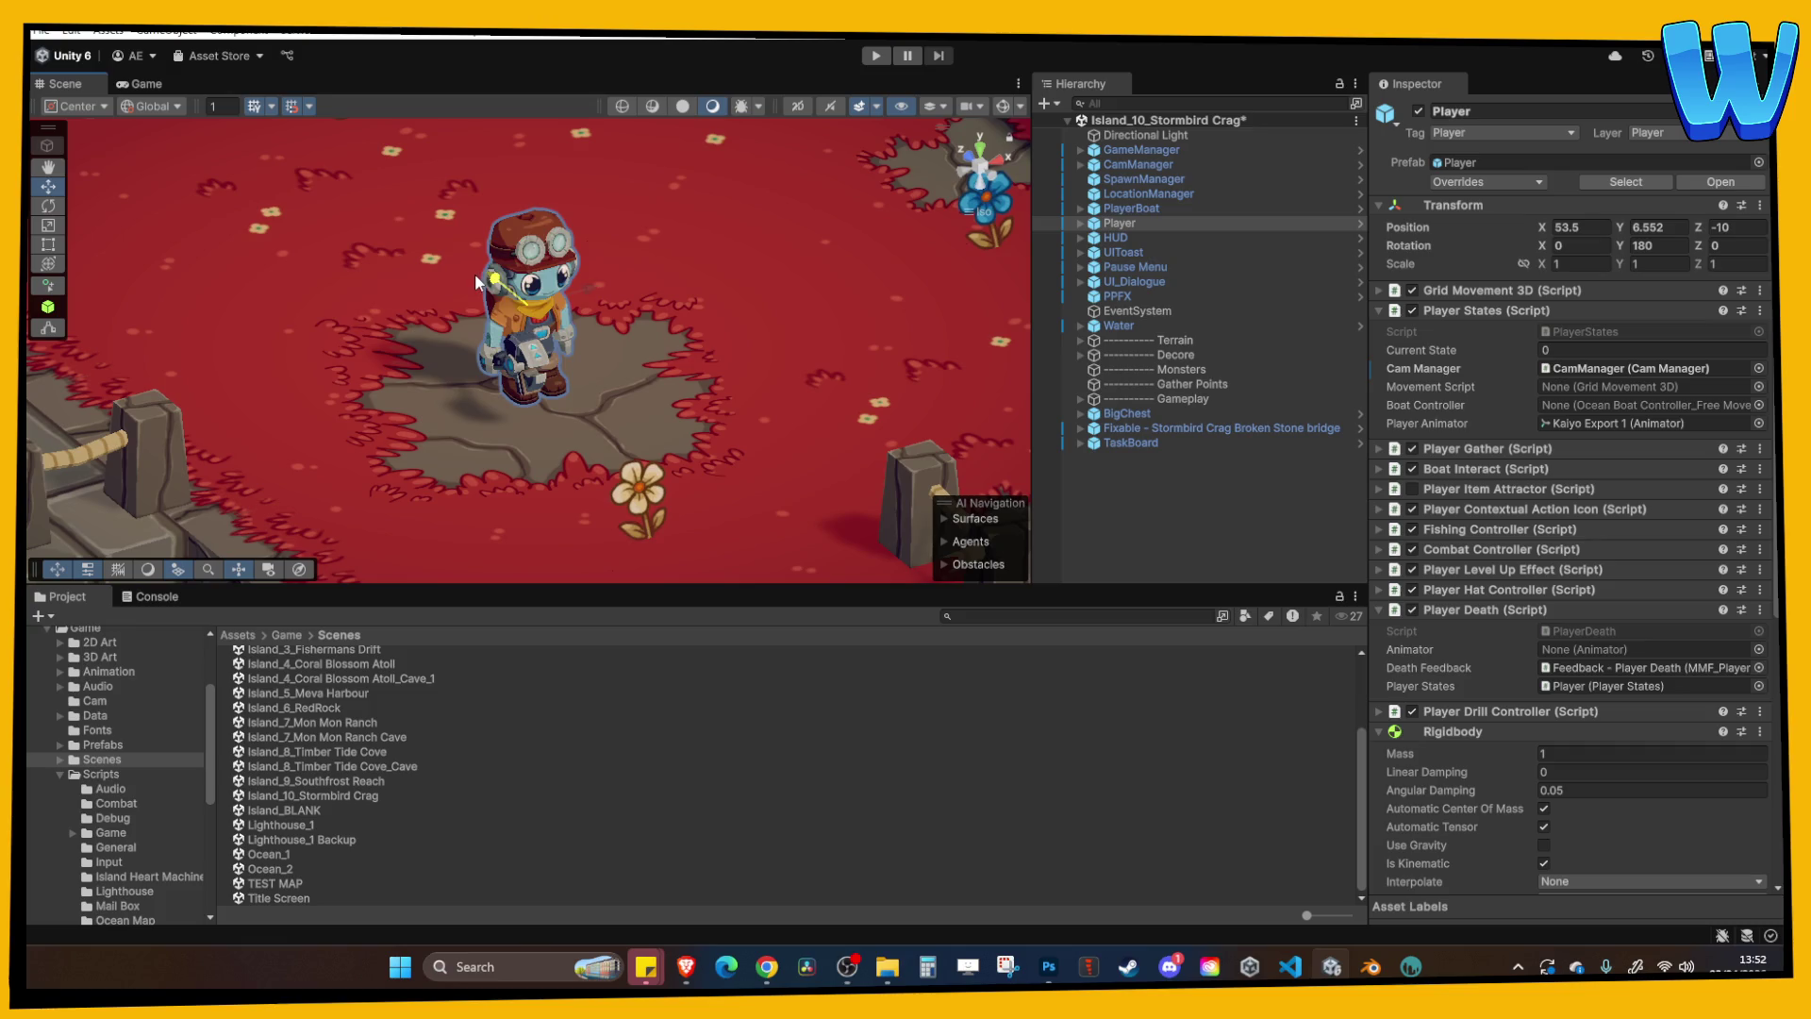
drag(533, 260, 512, 262)
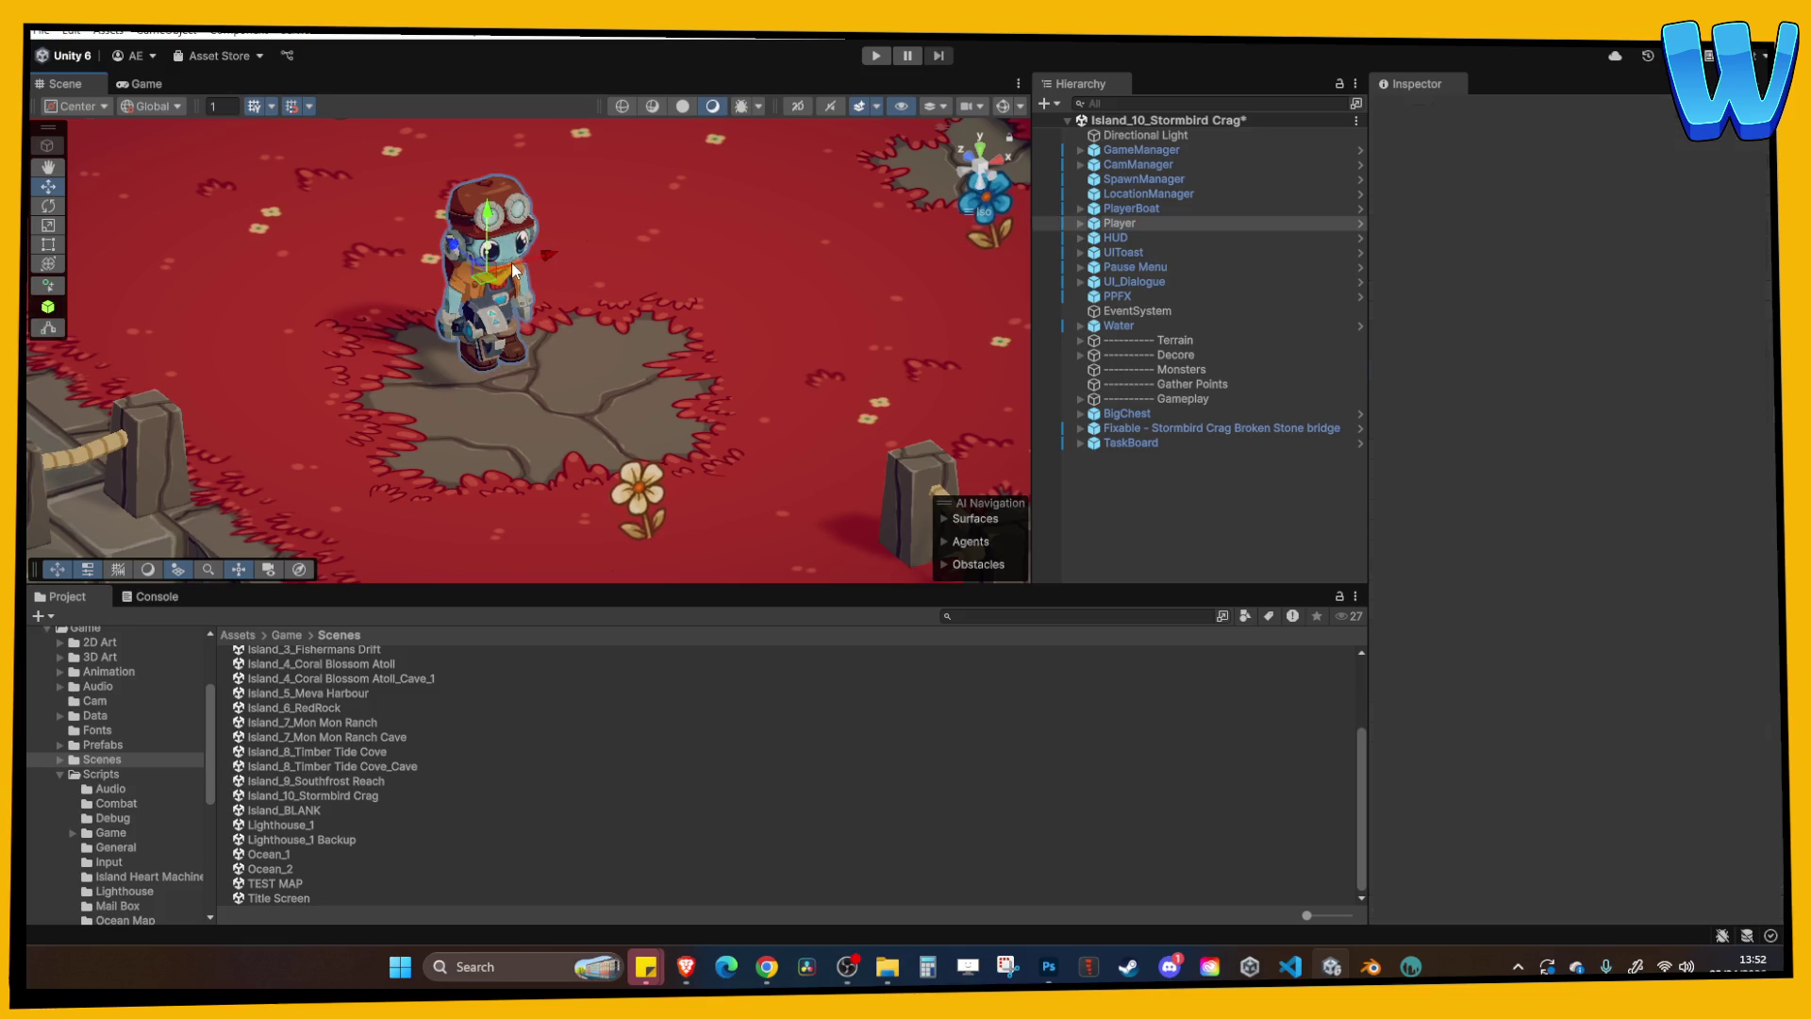
click(873, 56)
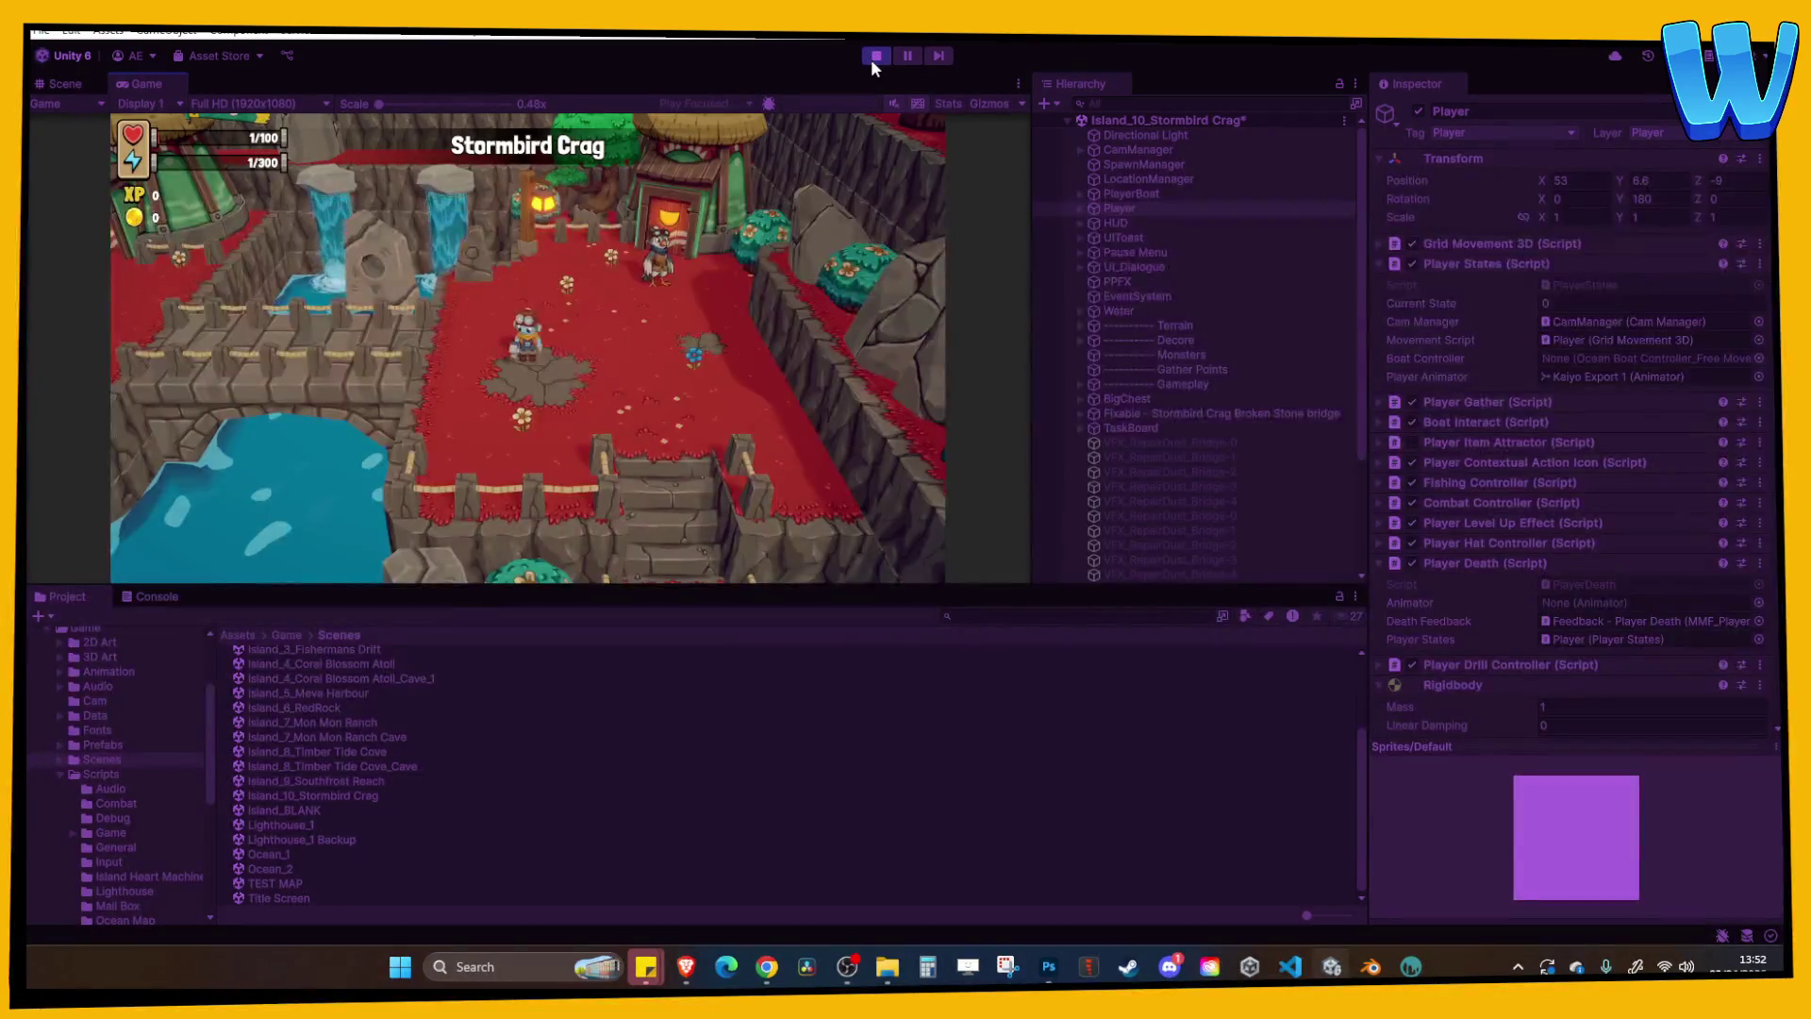
Maximize the Game view and walk the character over the stone bridge, through the village, into the east village.
right_click(1010, 73)
click(1112, 173)
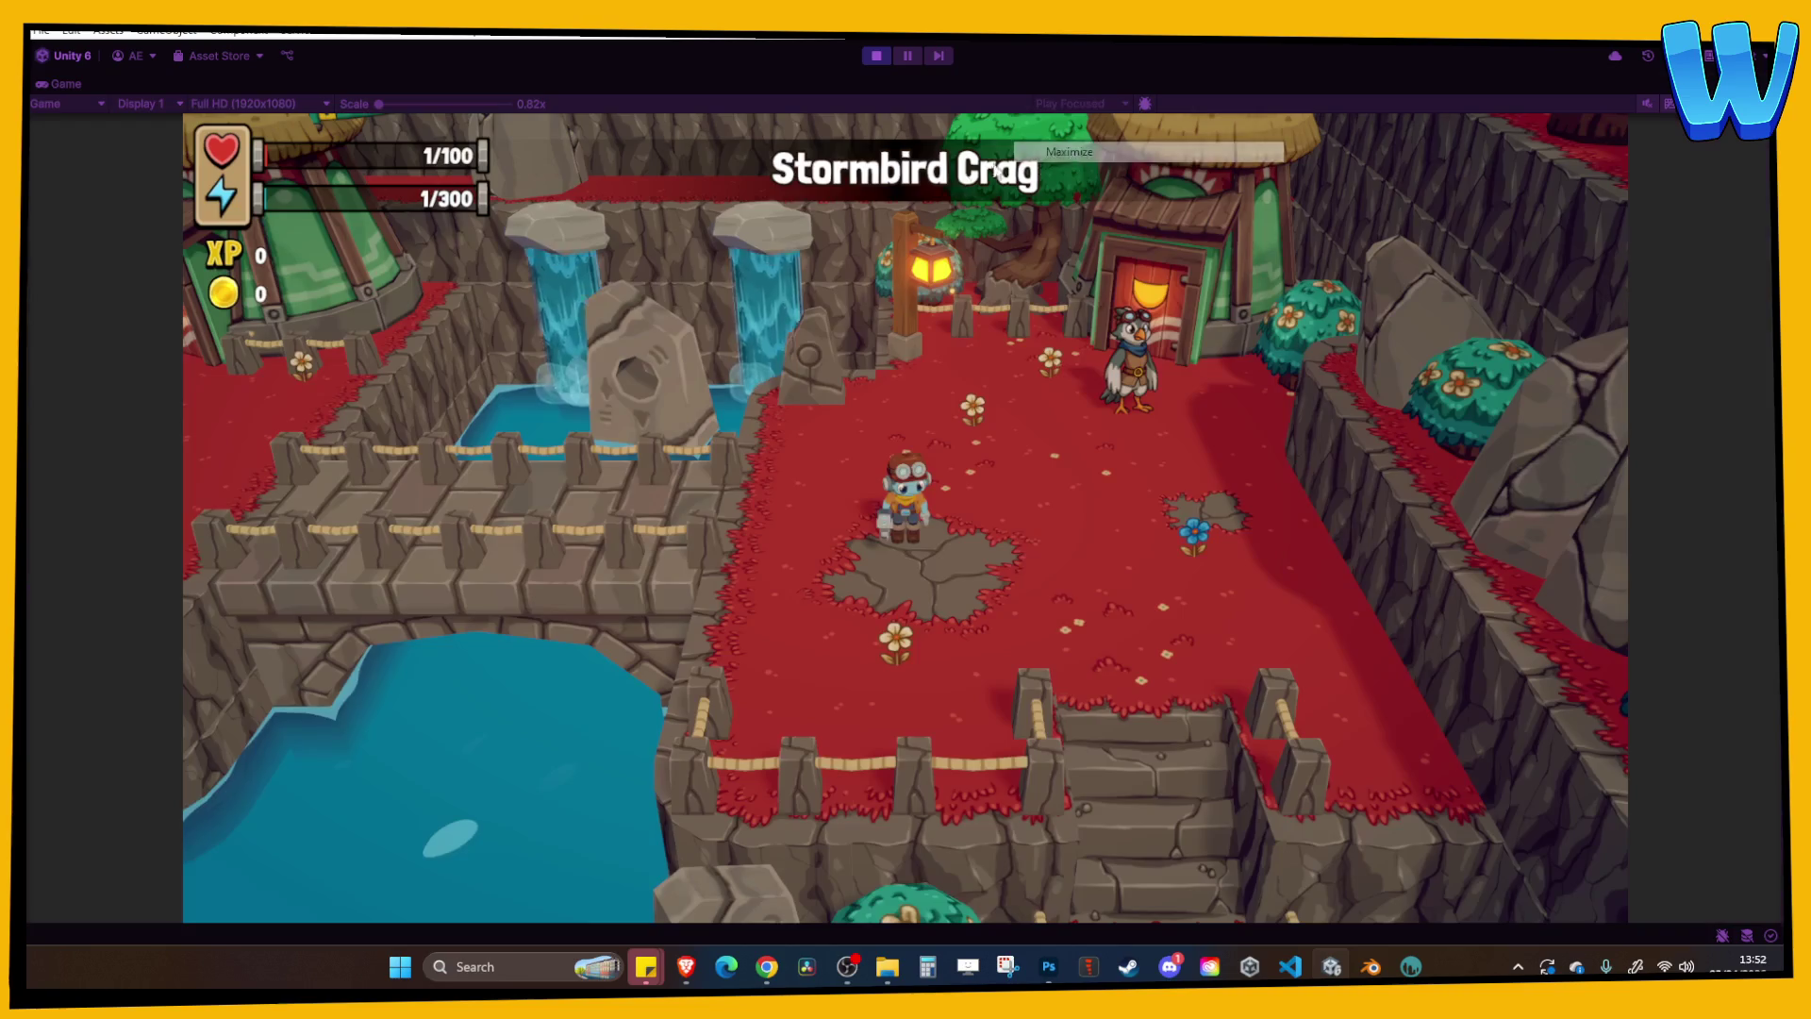
key(a)
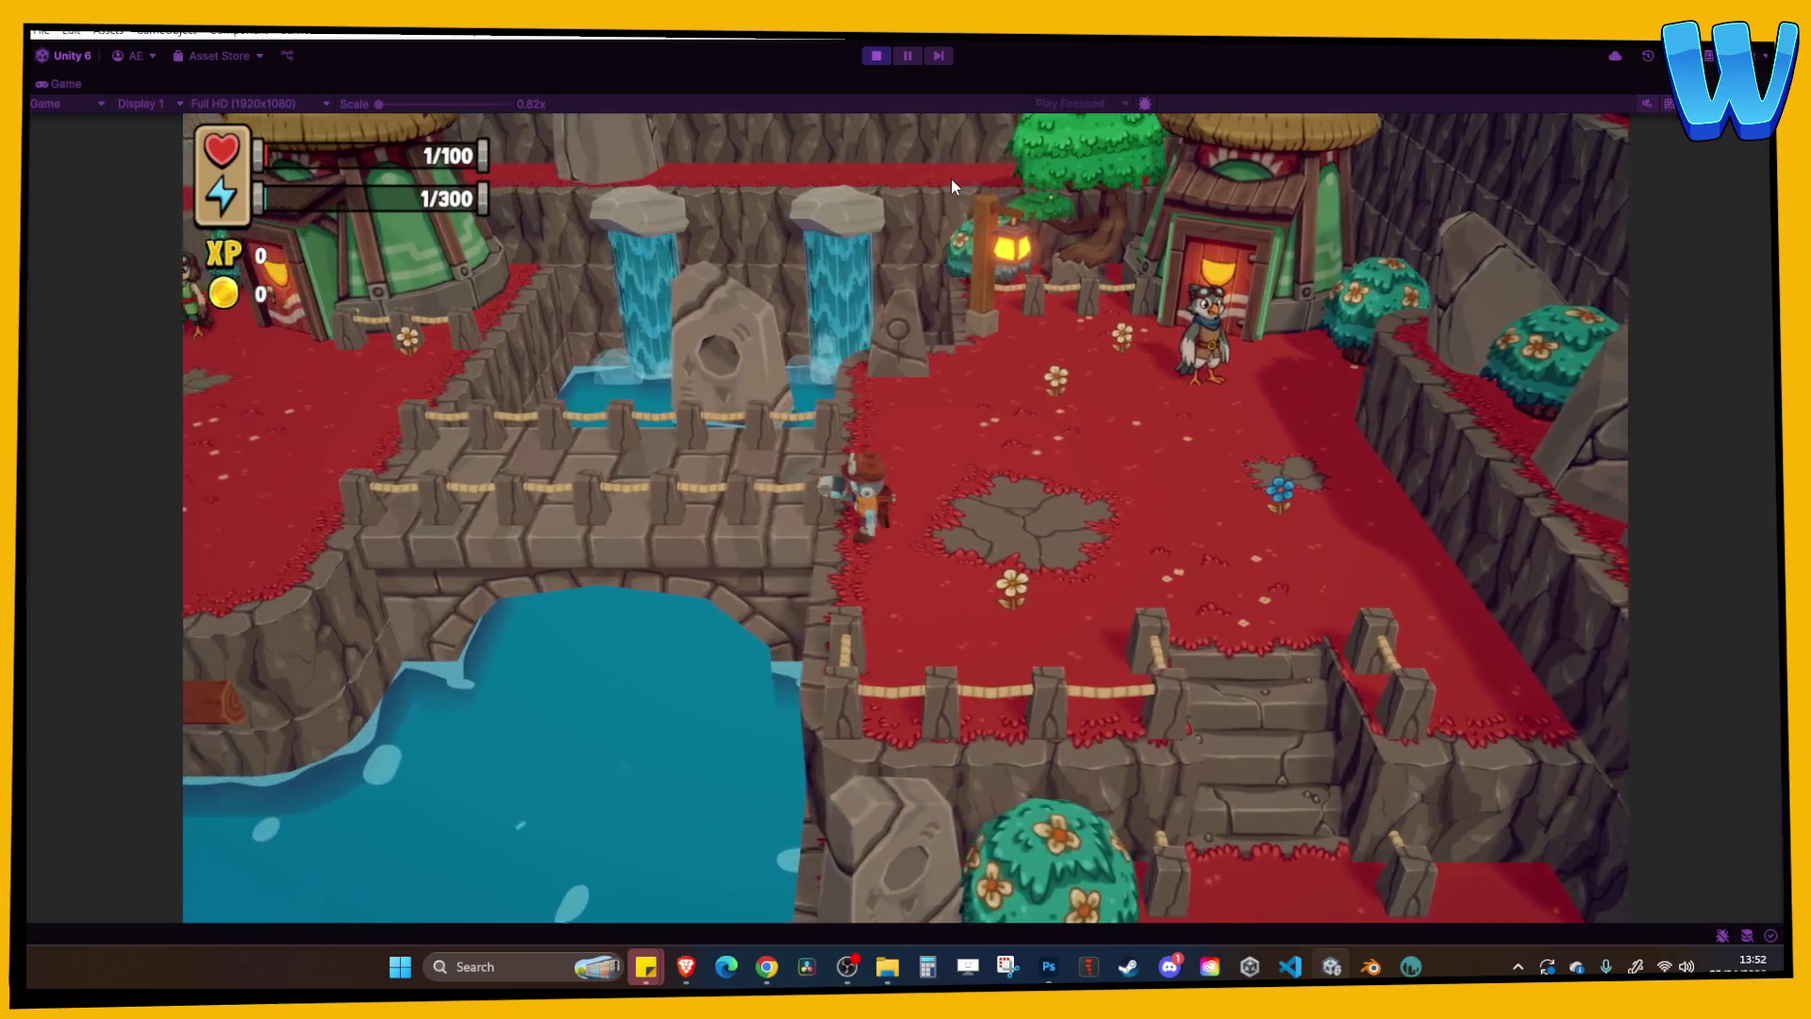
key(a)
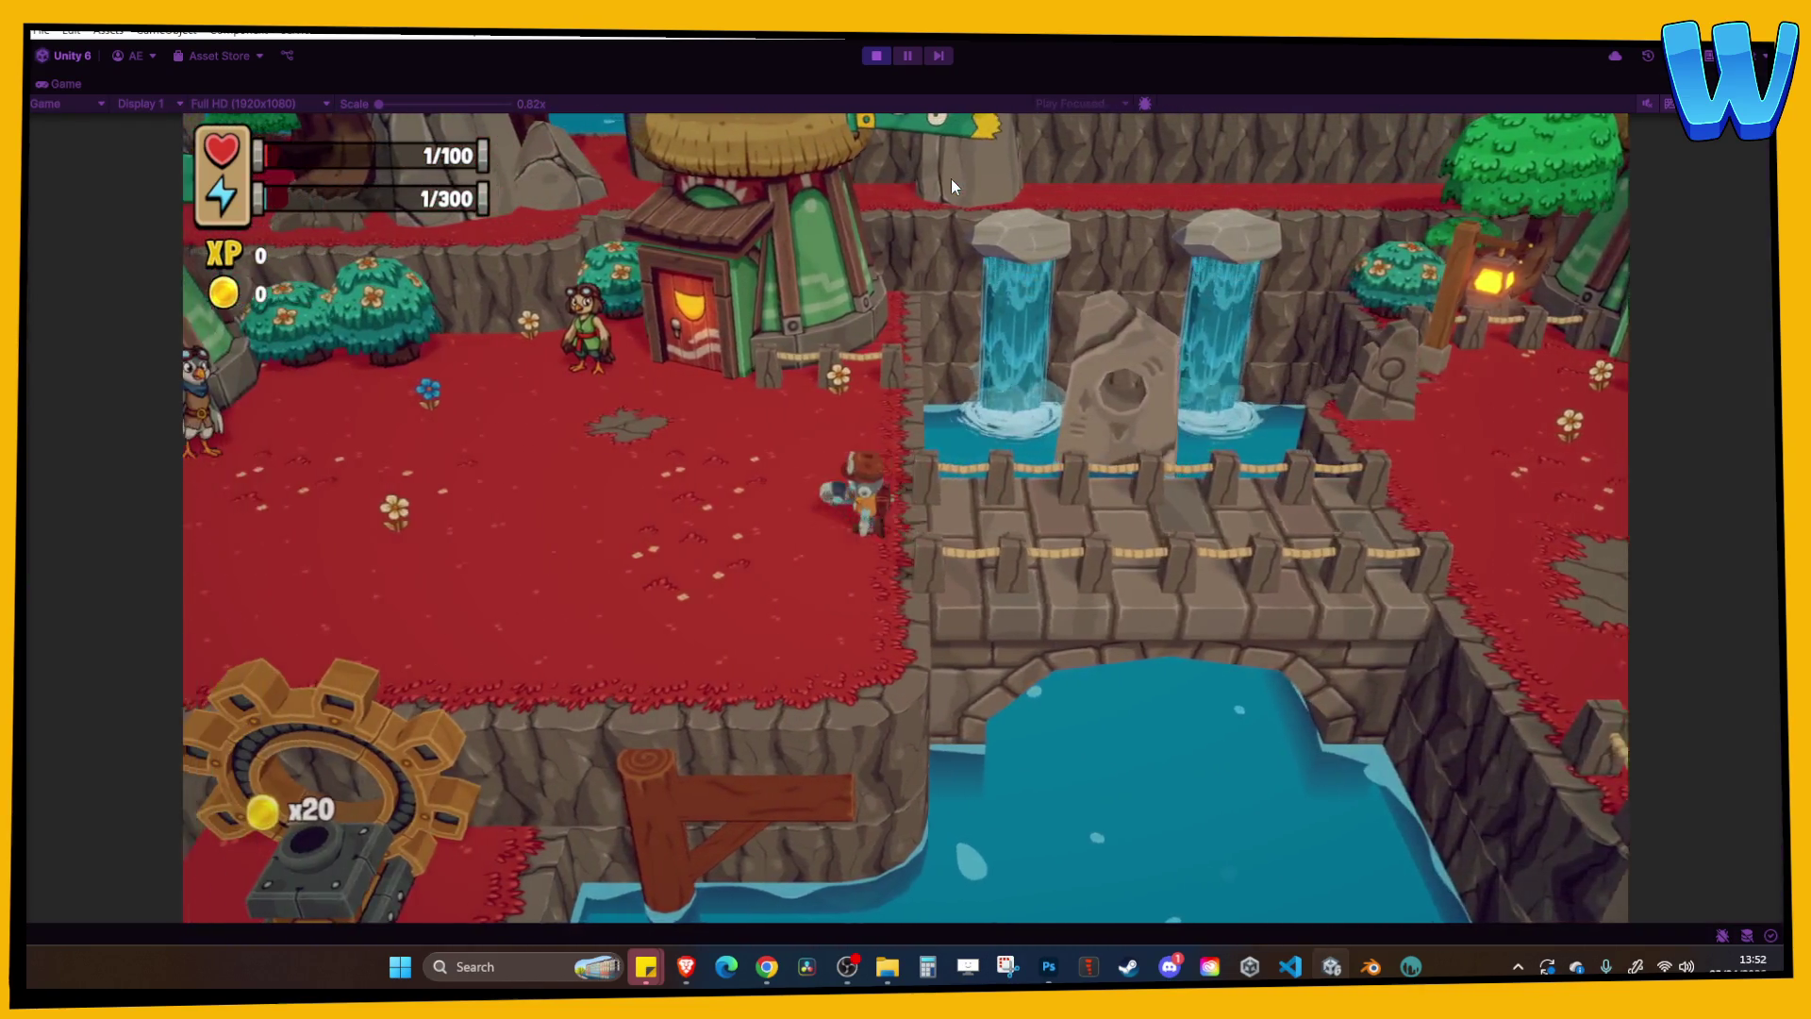
key(w)
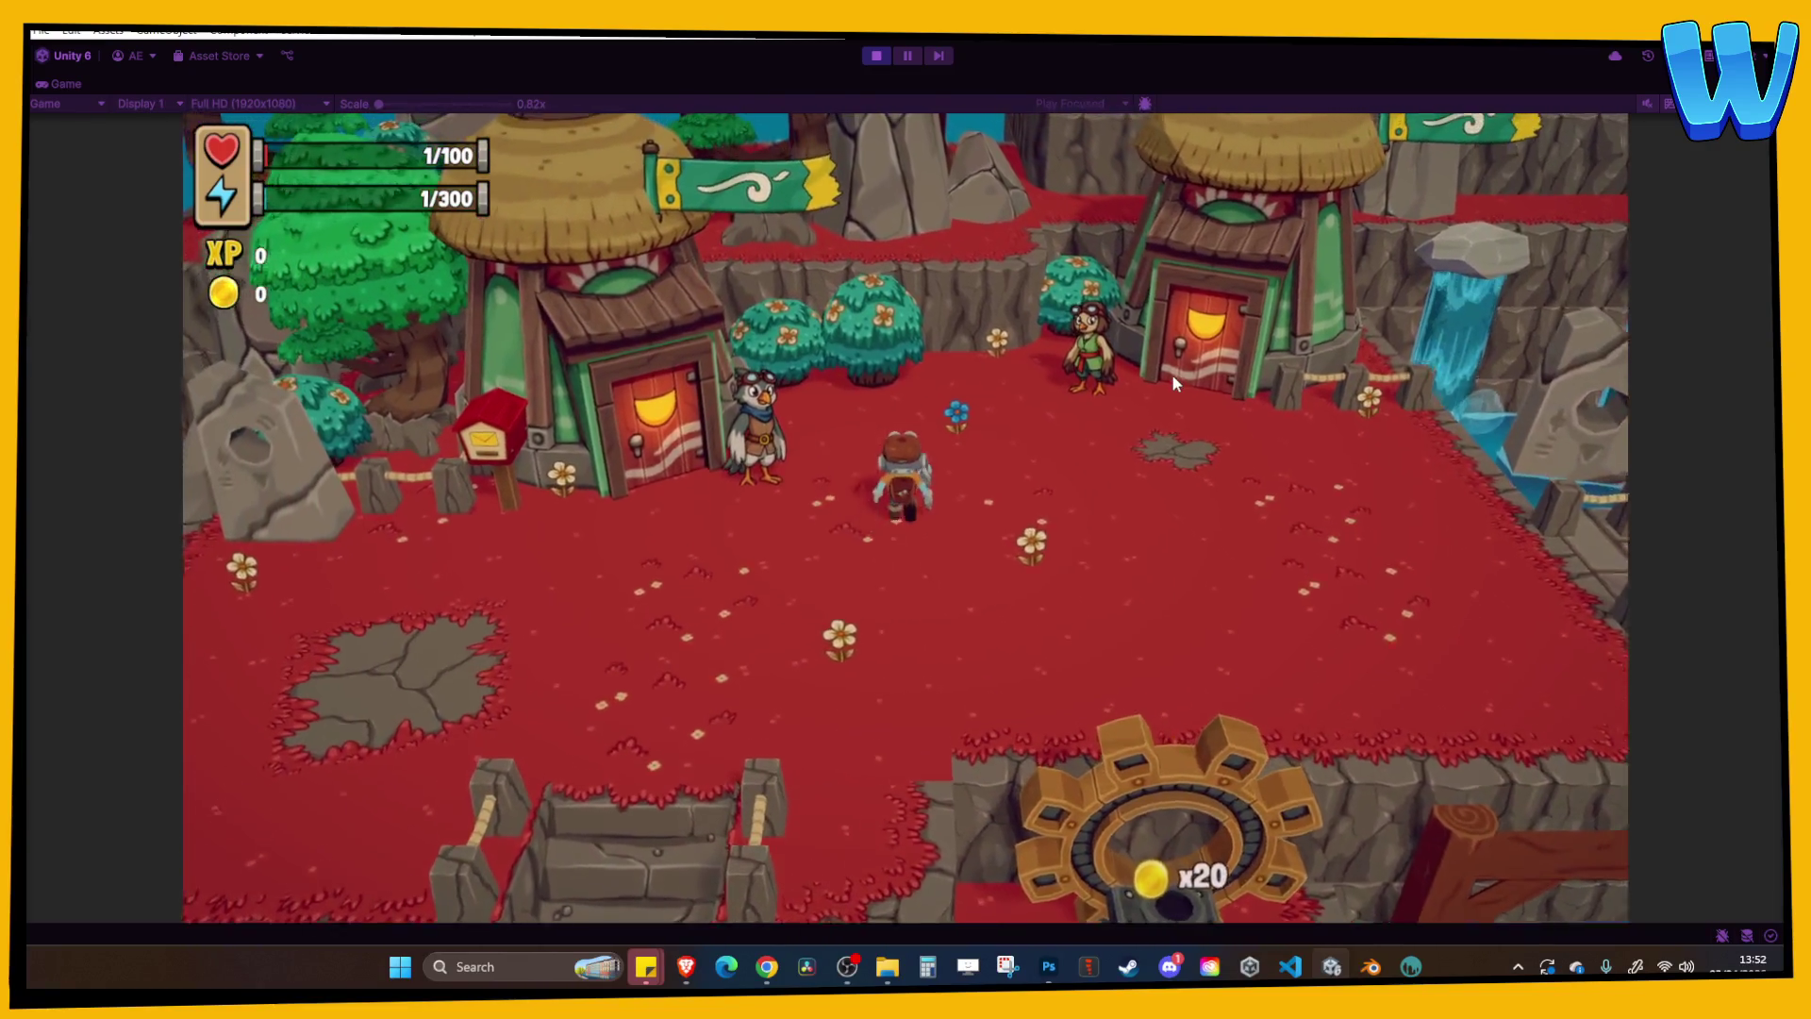
key(d)
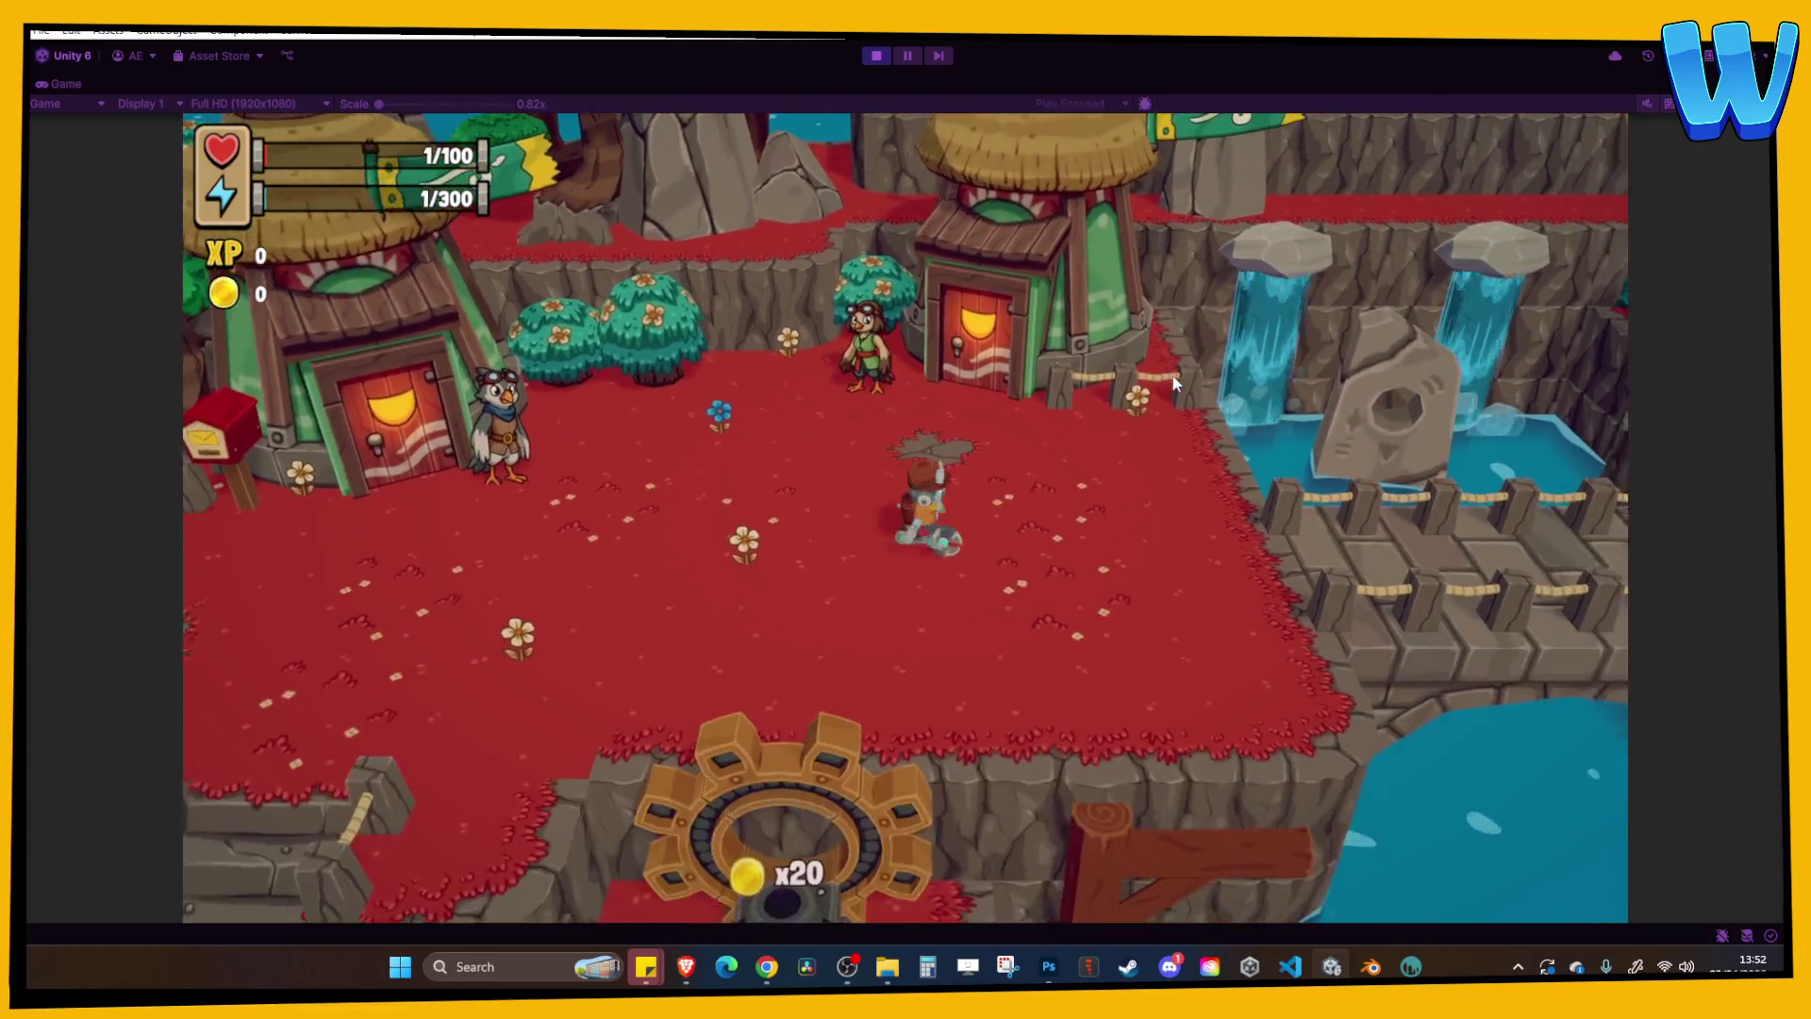
key(d)
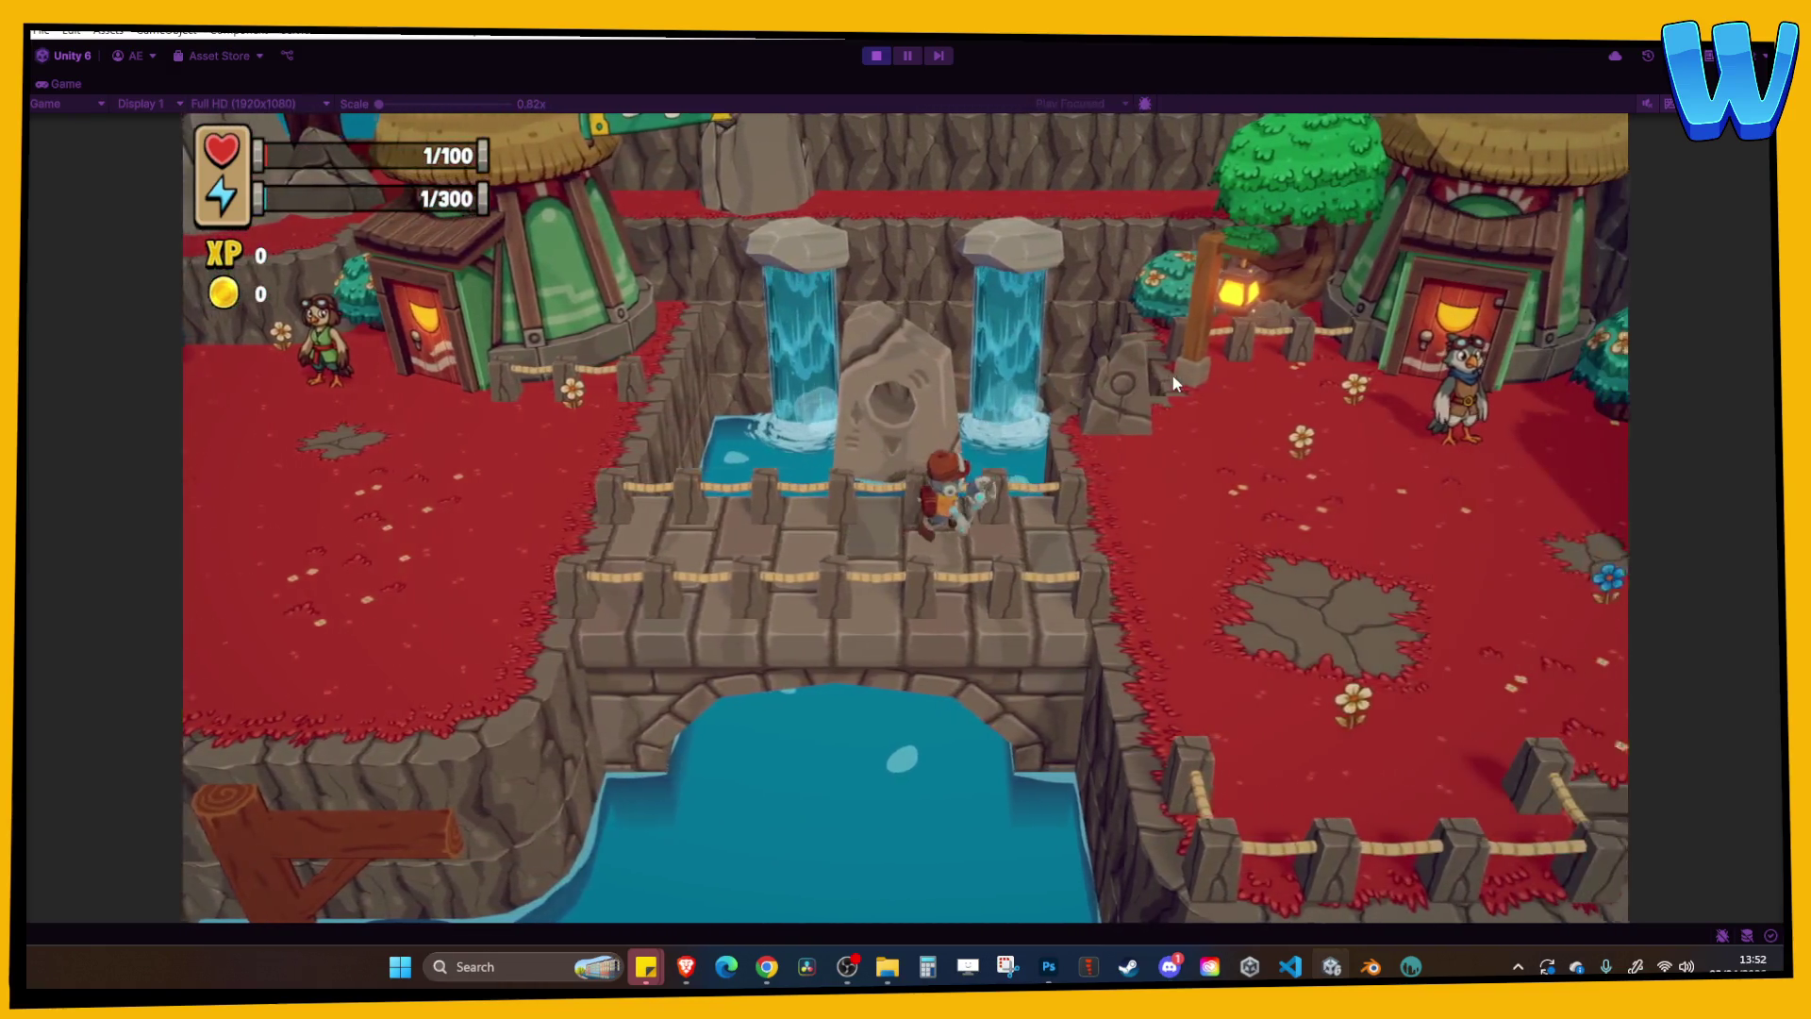
Walk down the stone stairs past the quest board to the broken elevator and accept its repair.
key(s)
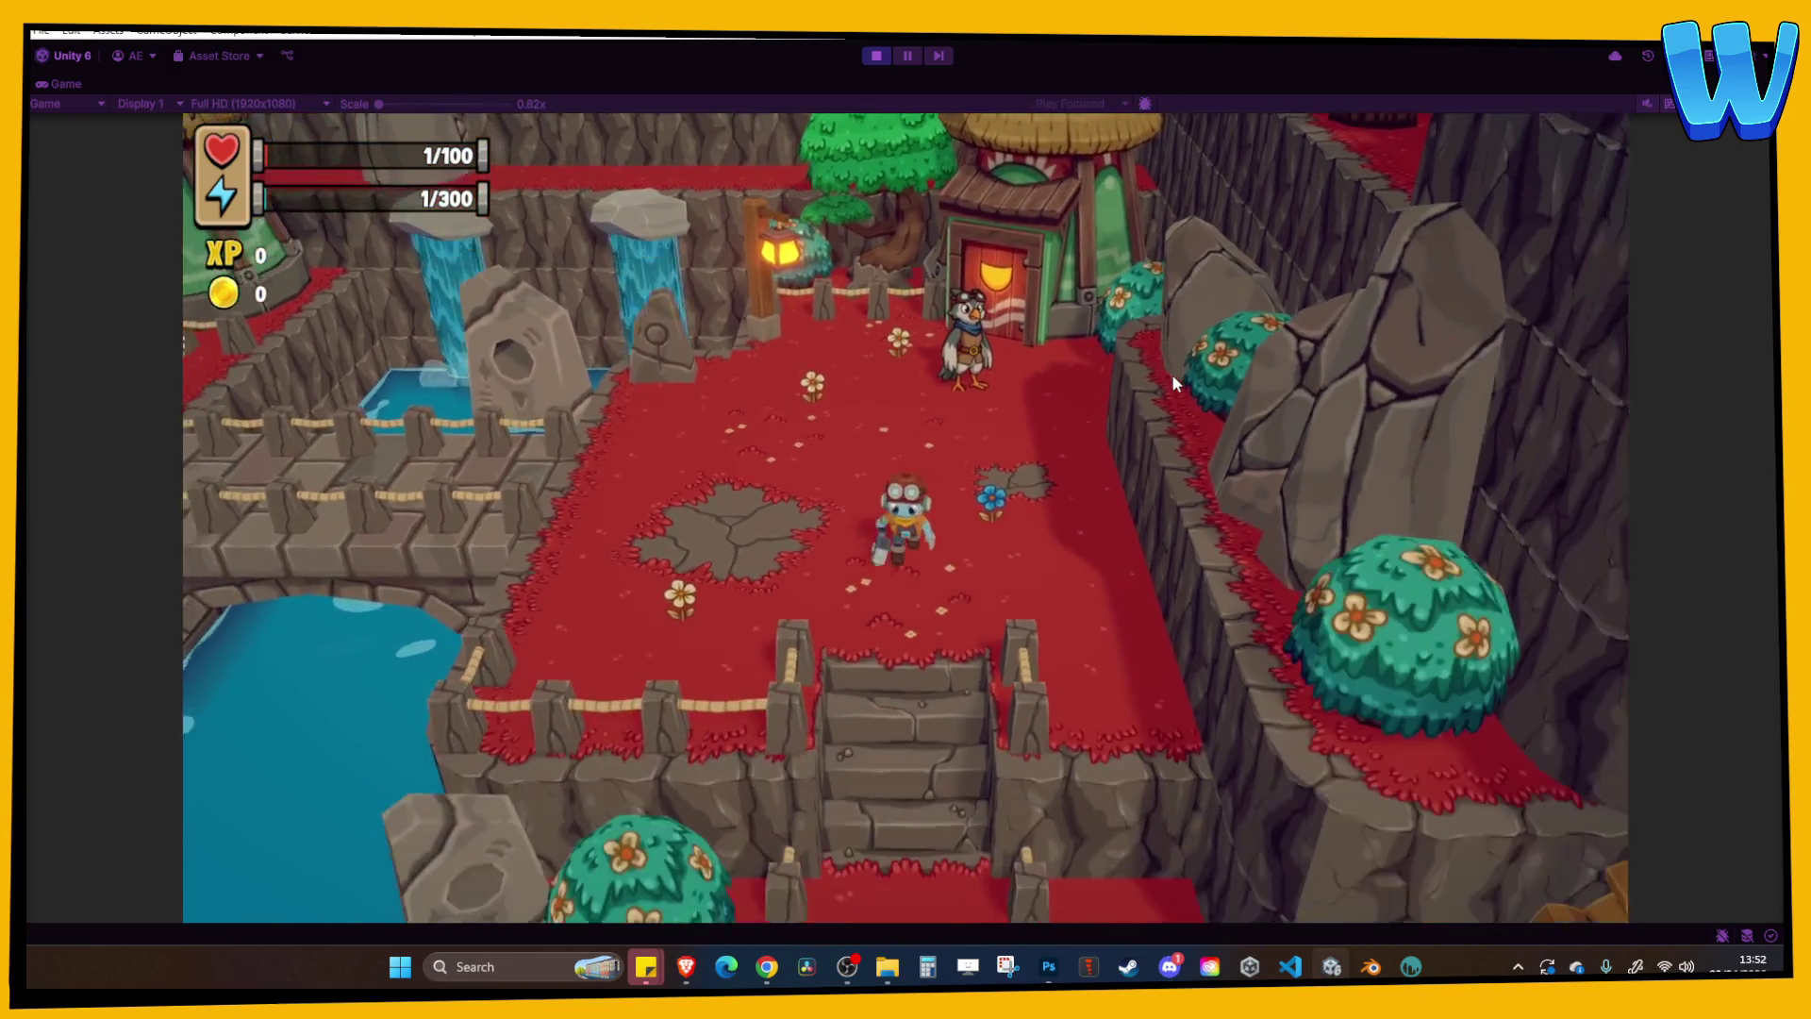
key(s)
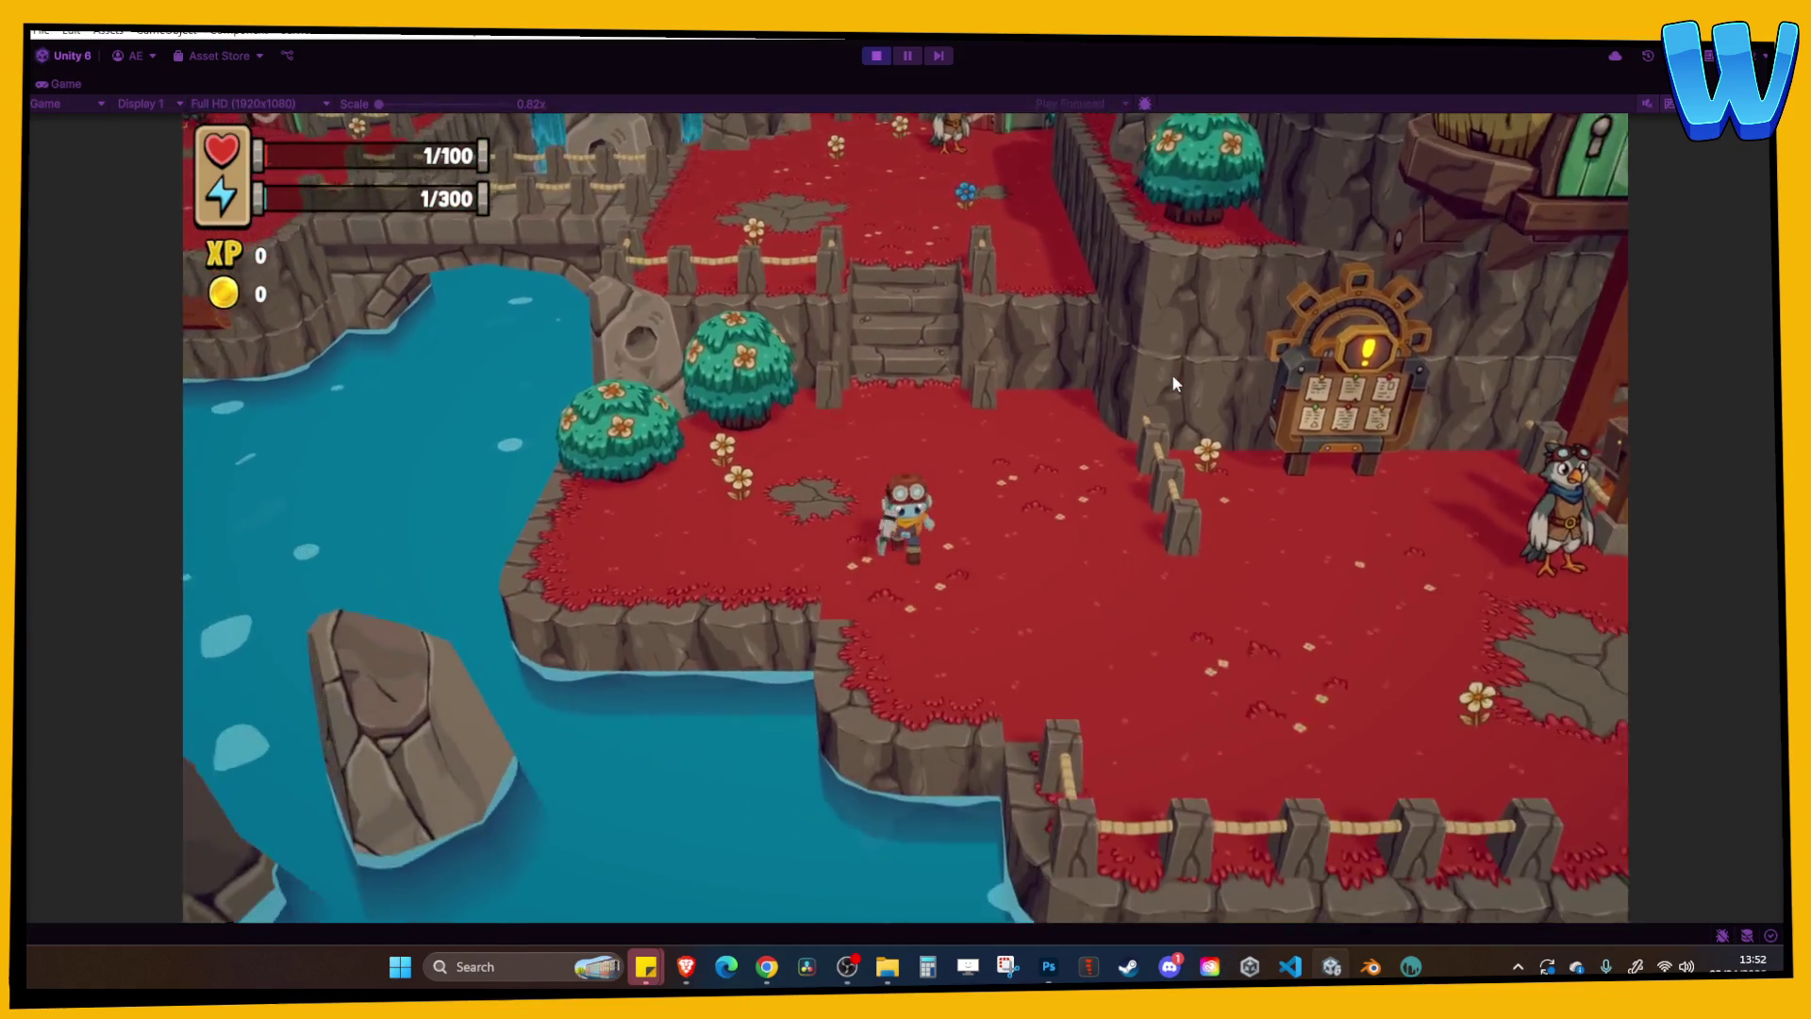
key(d)
key(d)
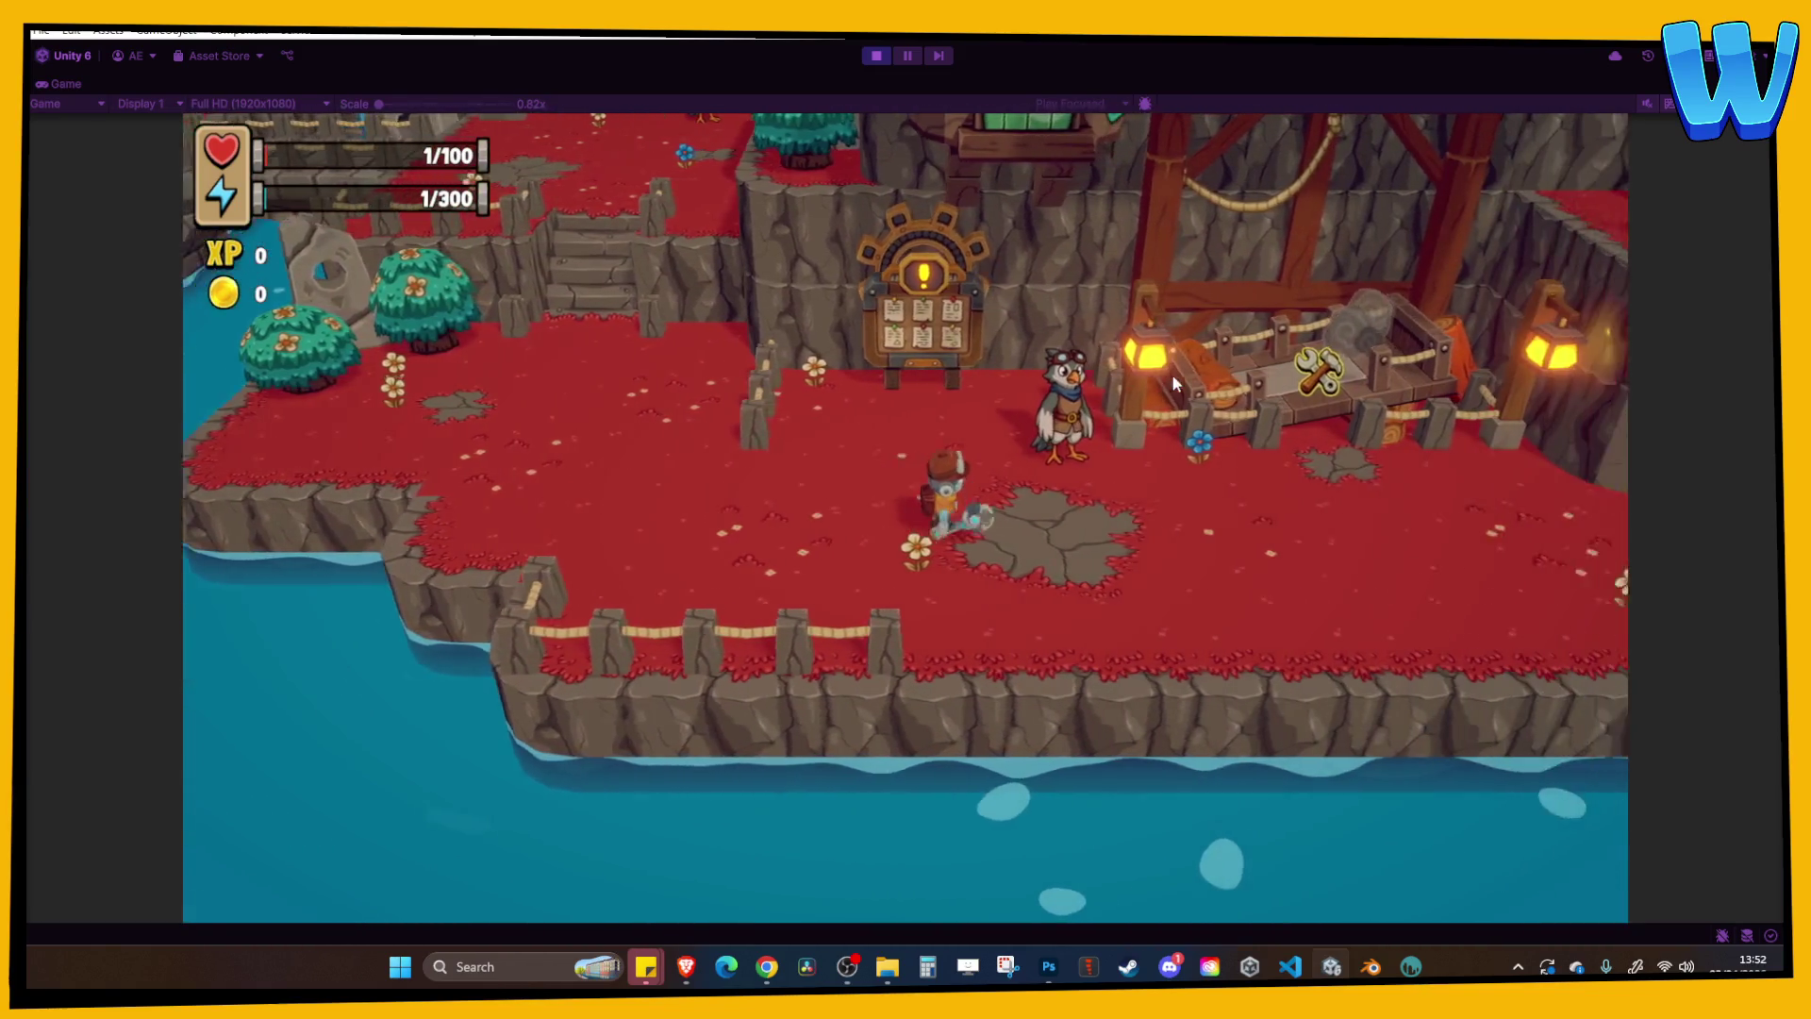
key(w)
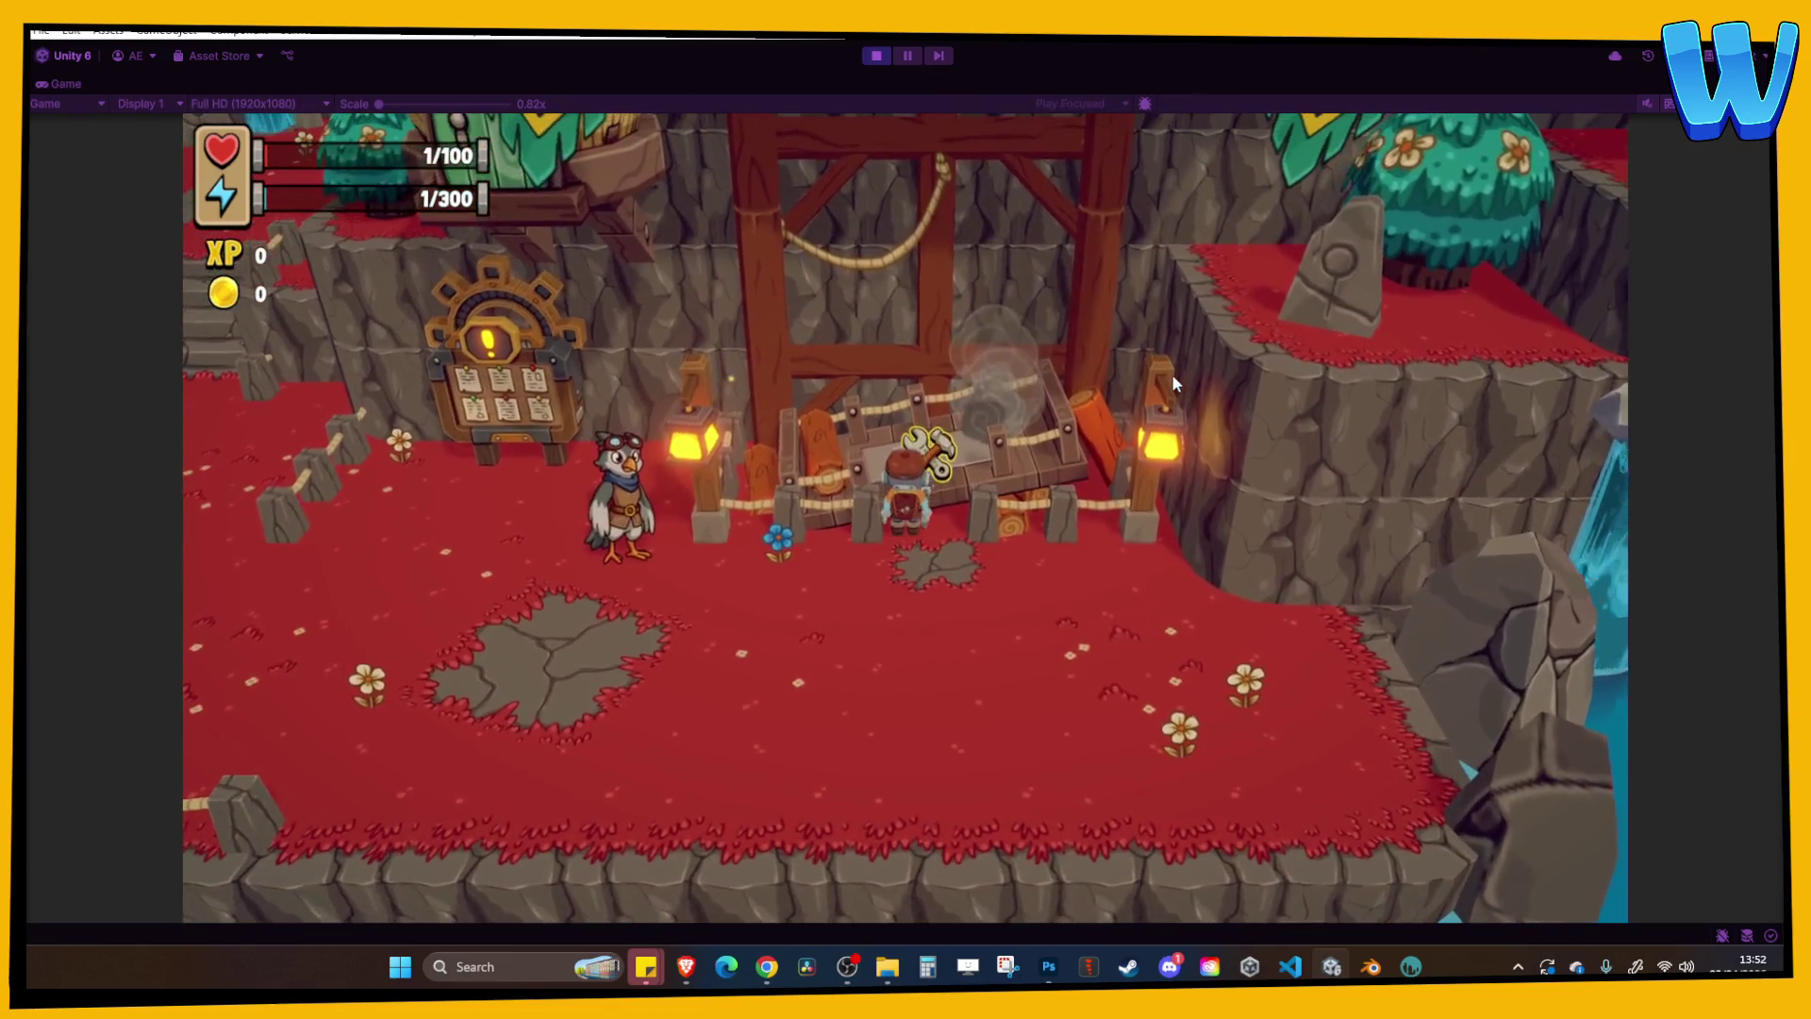
key(e)
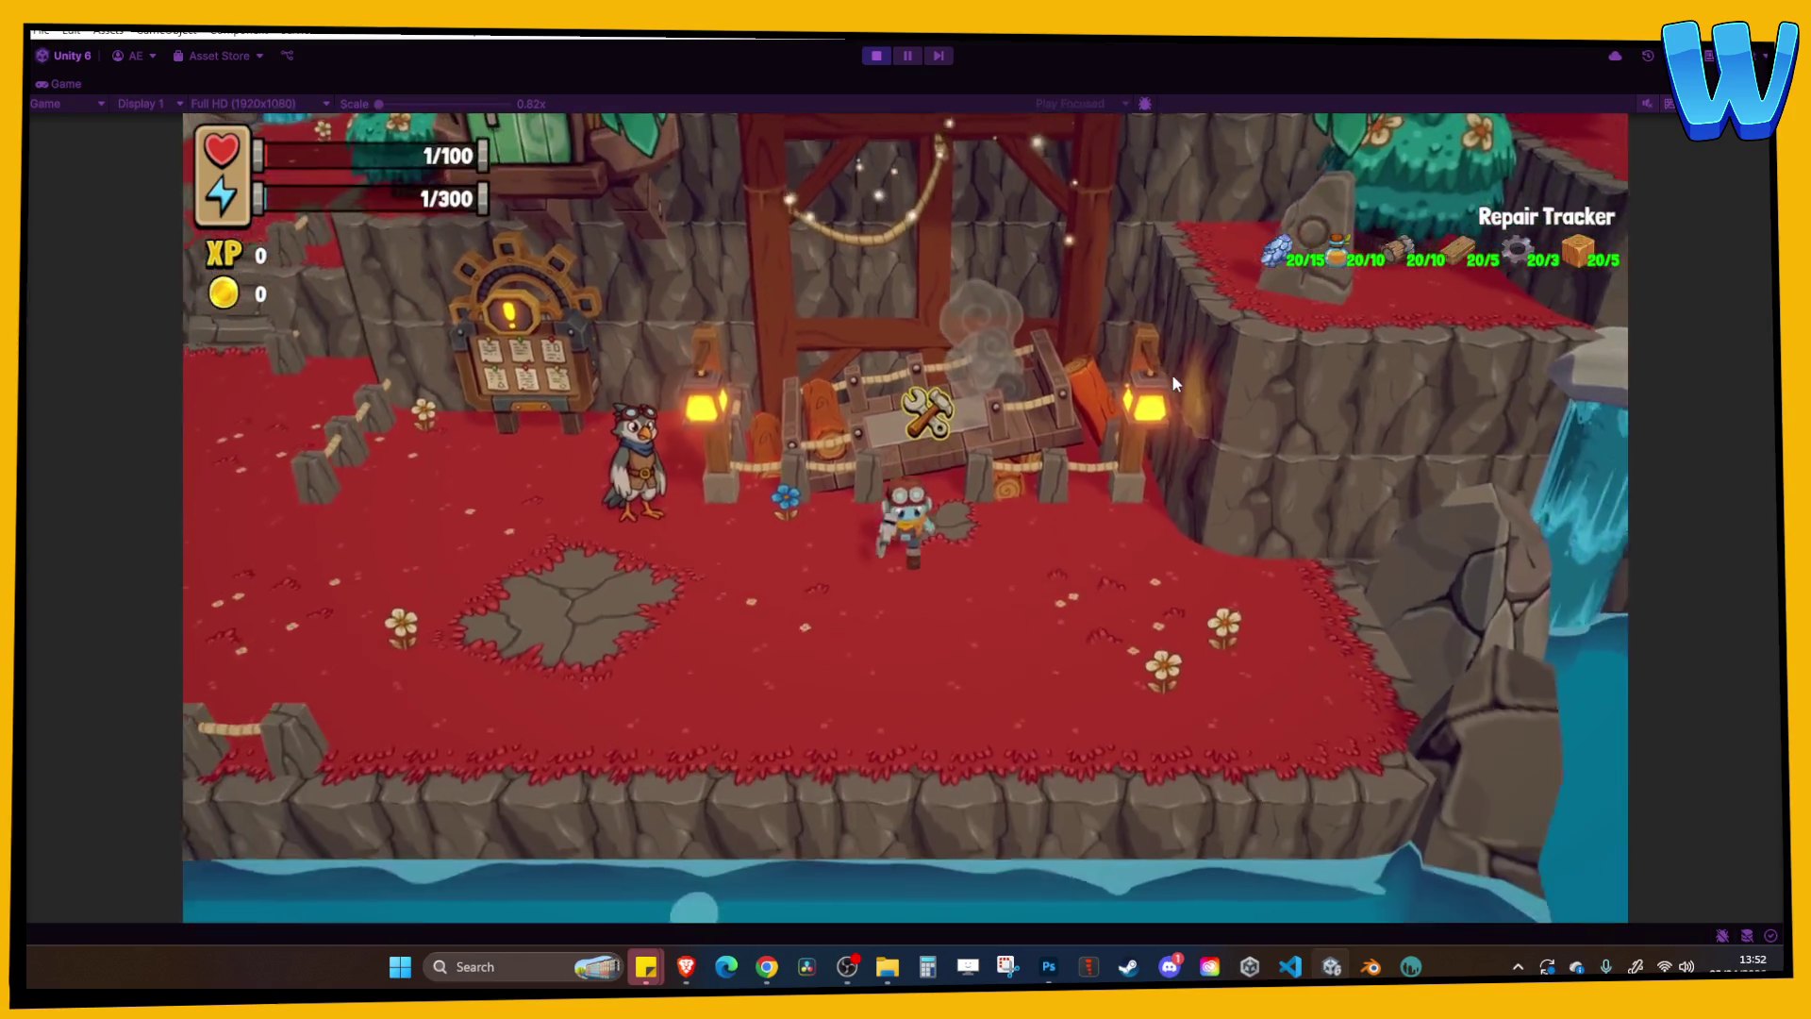
Ride the repaired elevator up, then walk across the bridge and over the red plateau.
key(w)
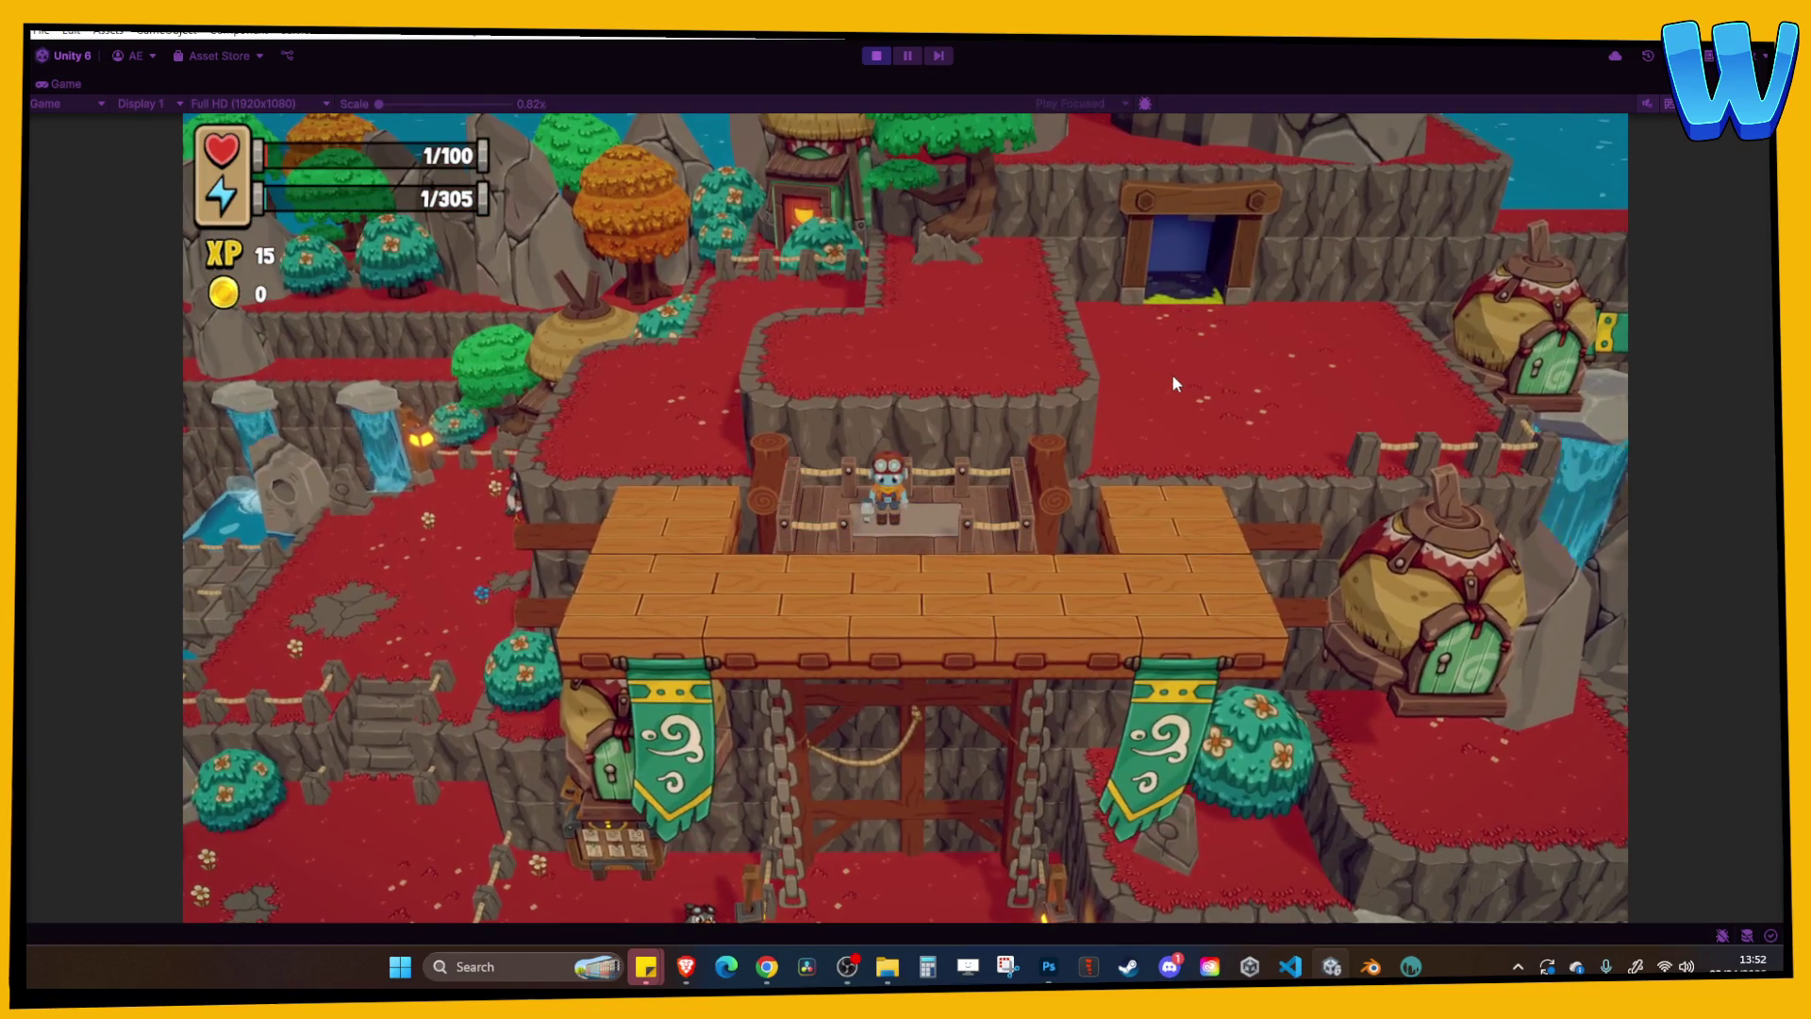
key(d)
key(w)
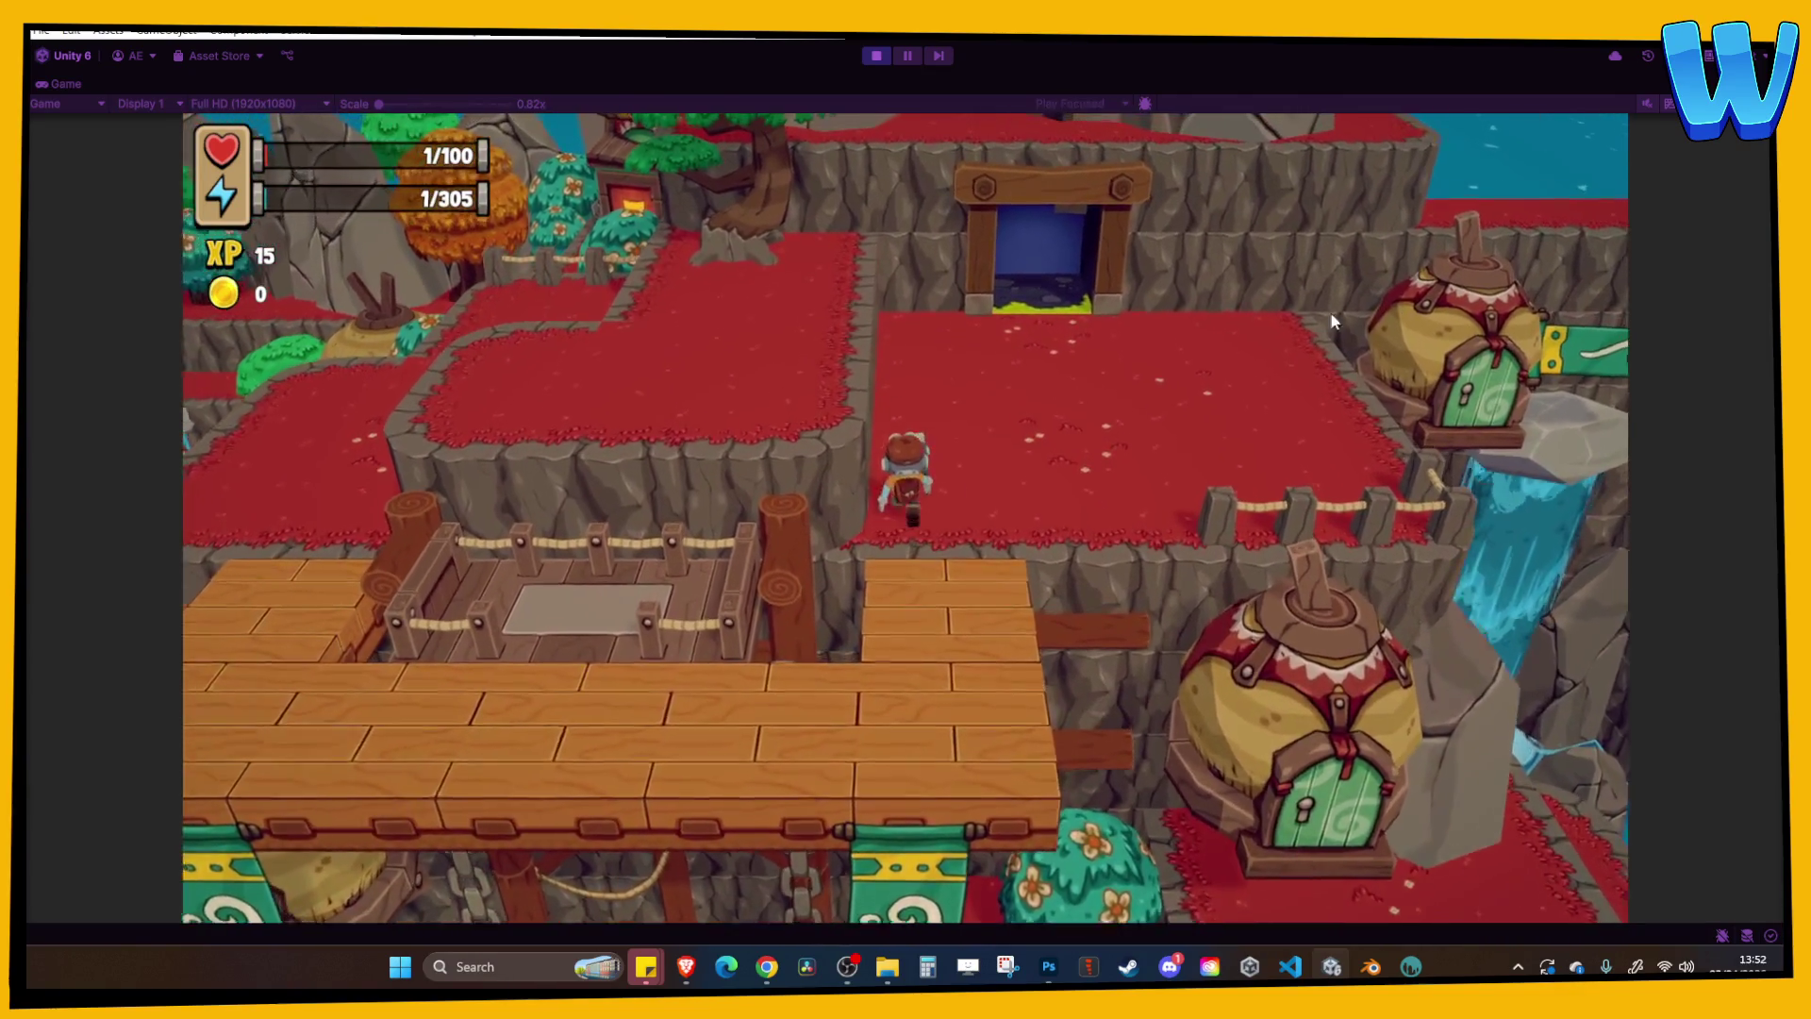
key(d)
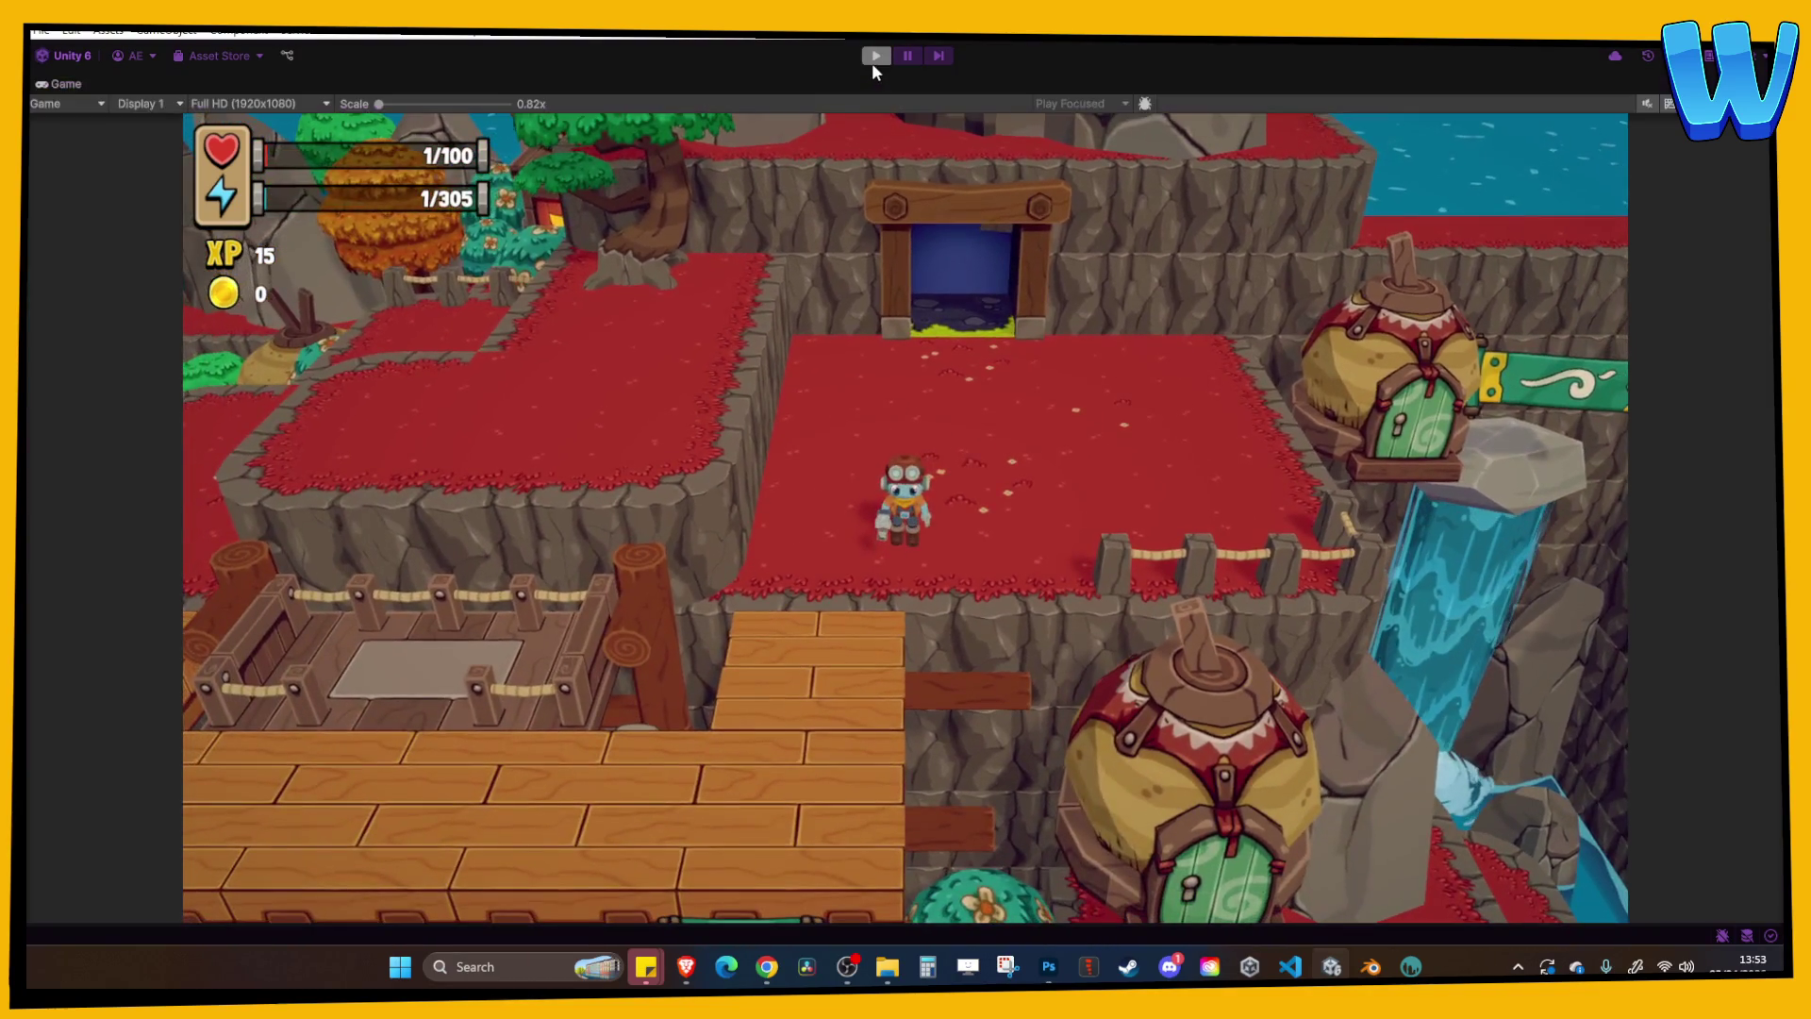
Stop play, open Island_8_Timber Tide Cove without saving Stormbird Crag, and start playing it.
click(873, 58)
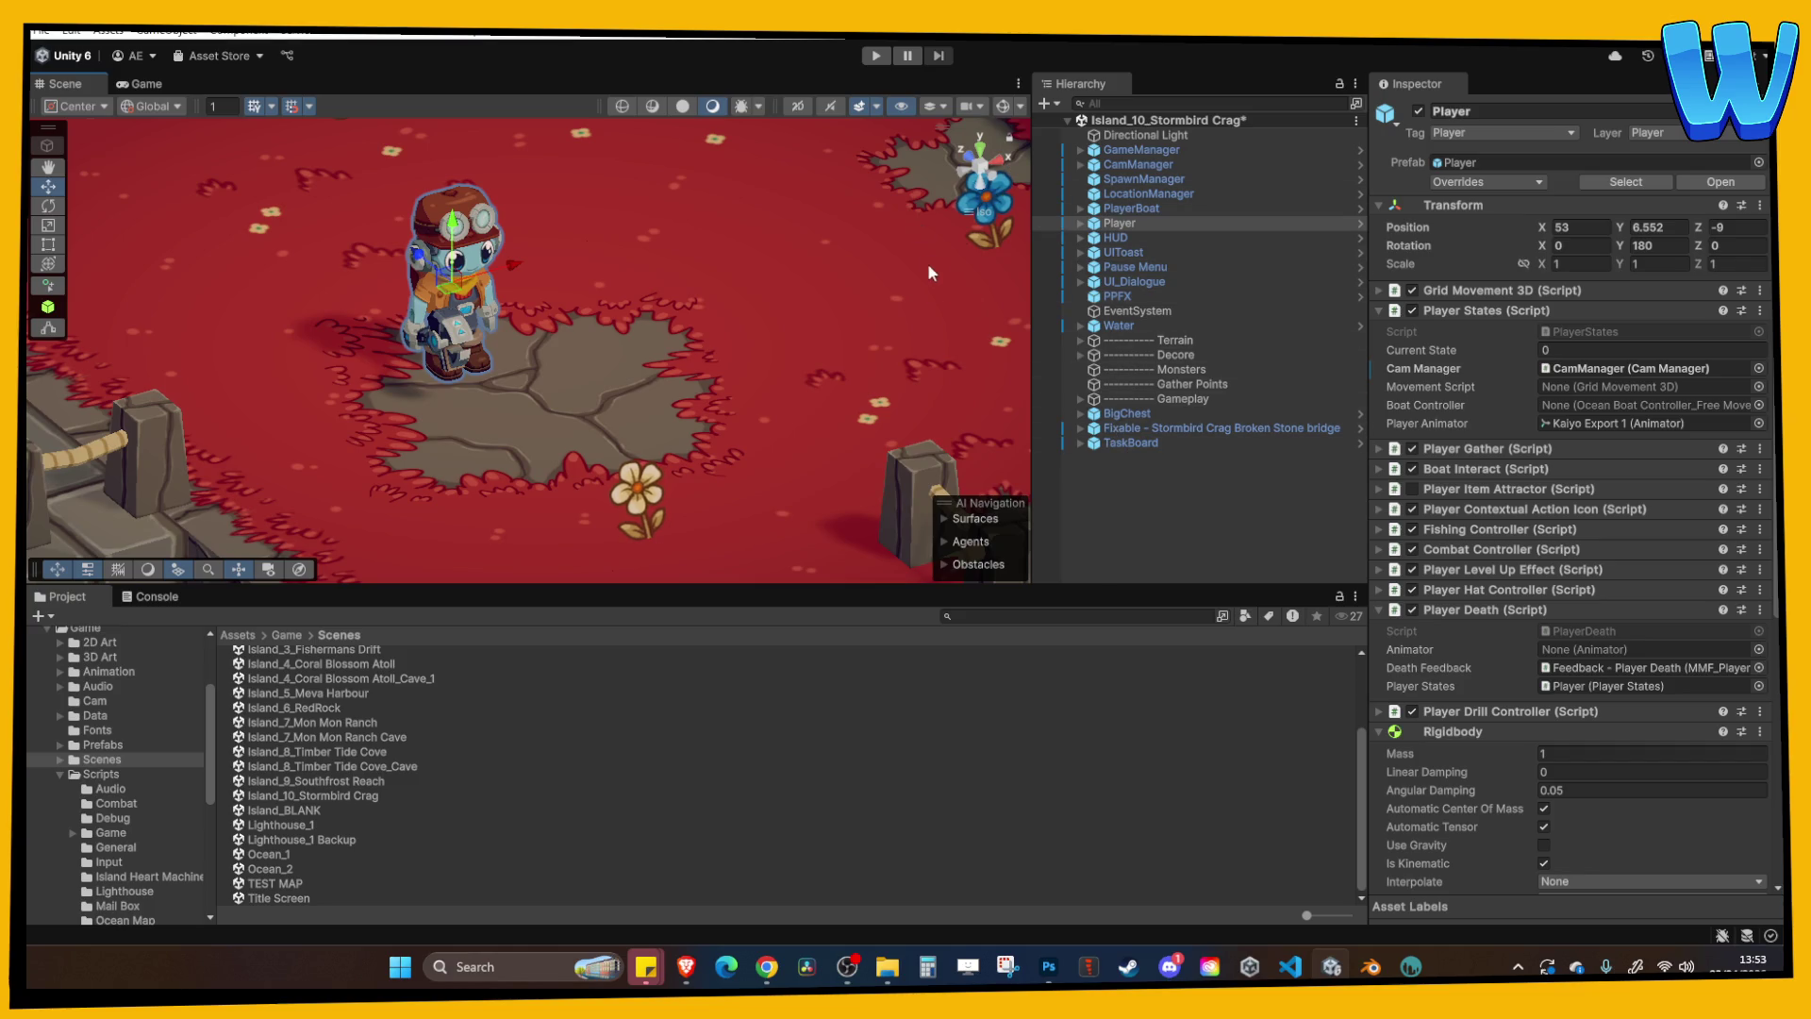
scroll(905, 293, down, 2)
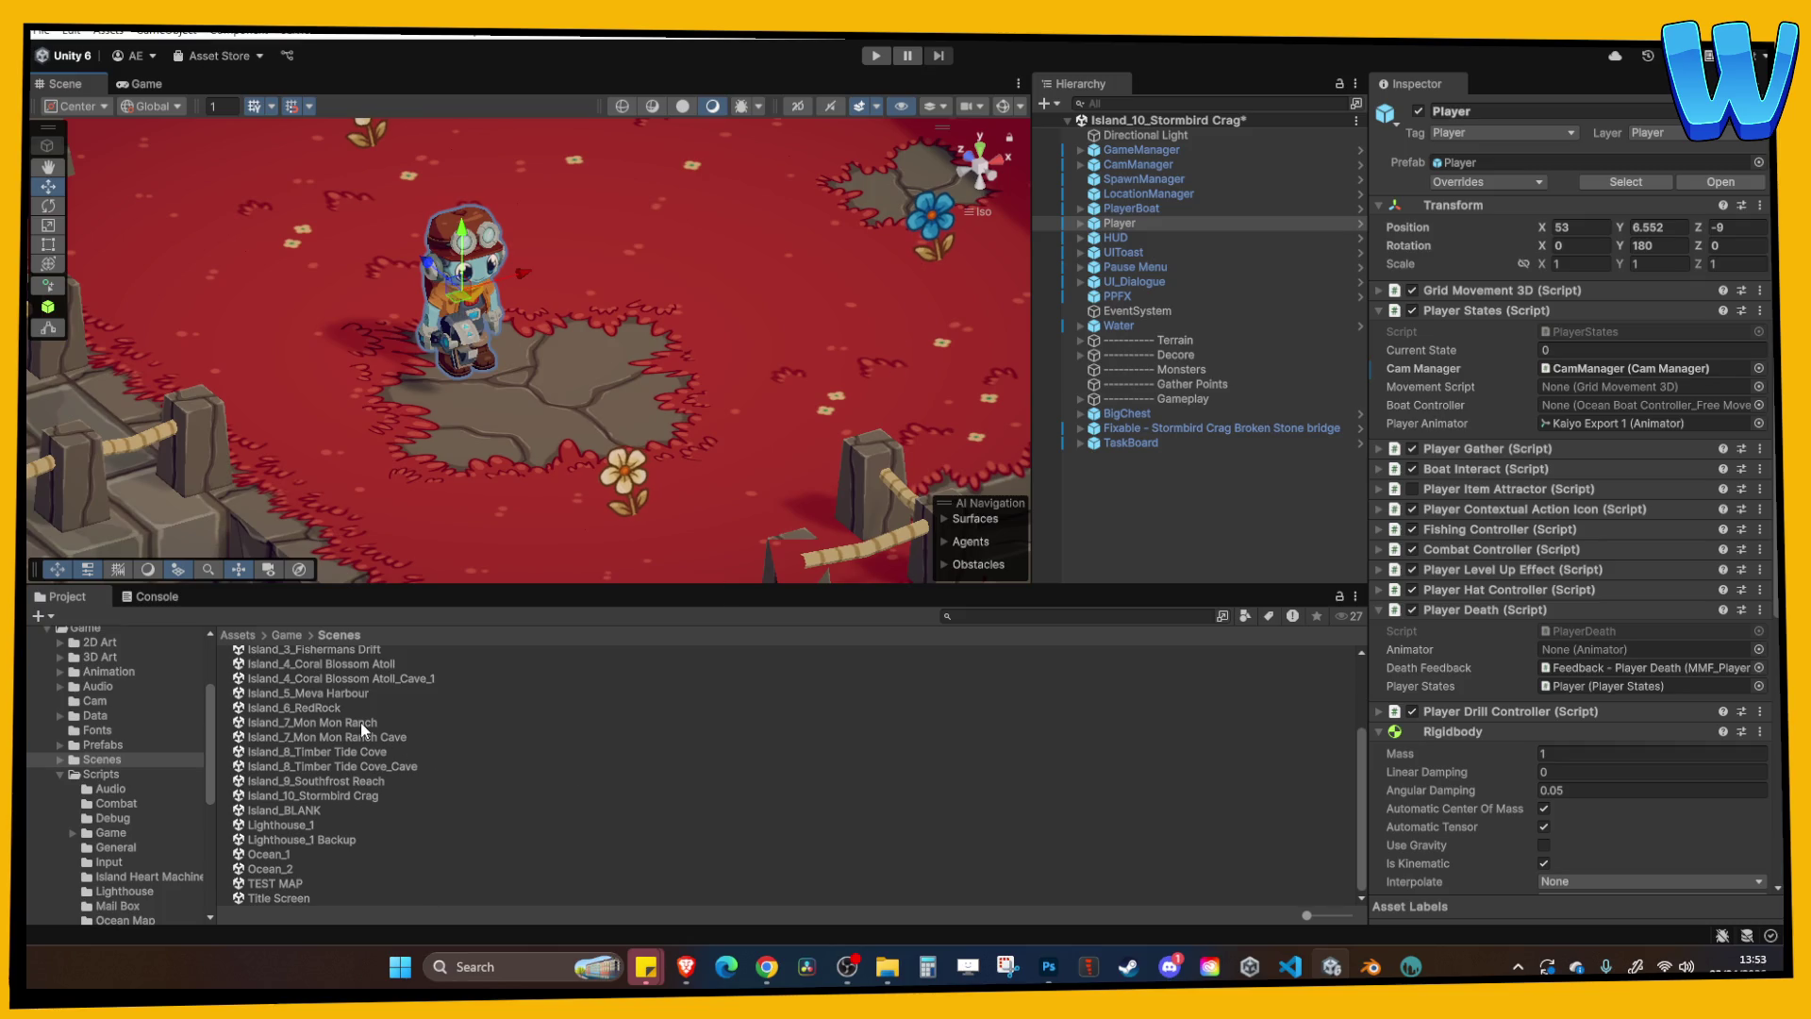
click(382, 793)
click(374, 767)
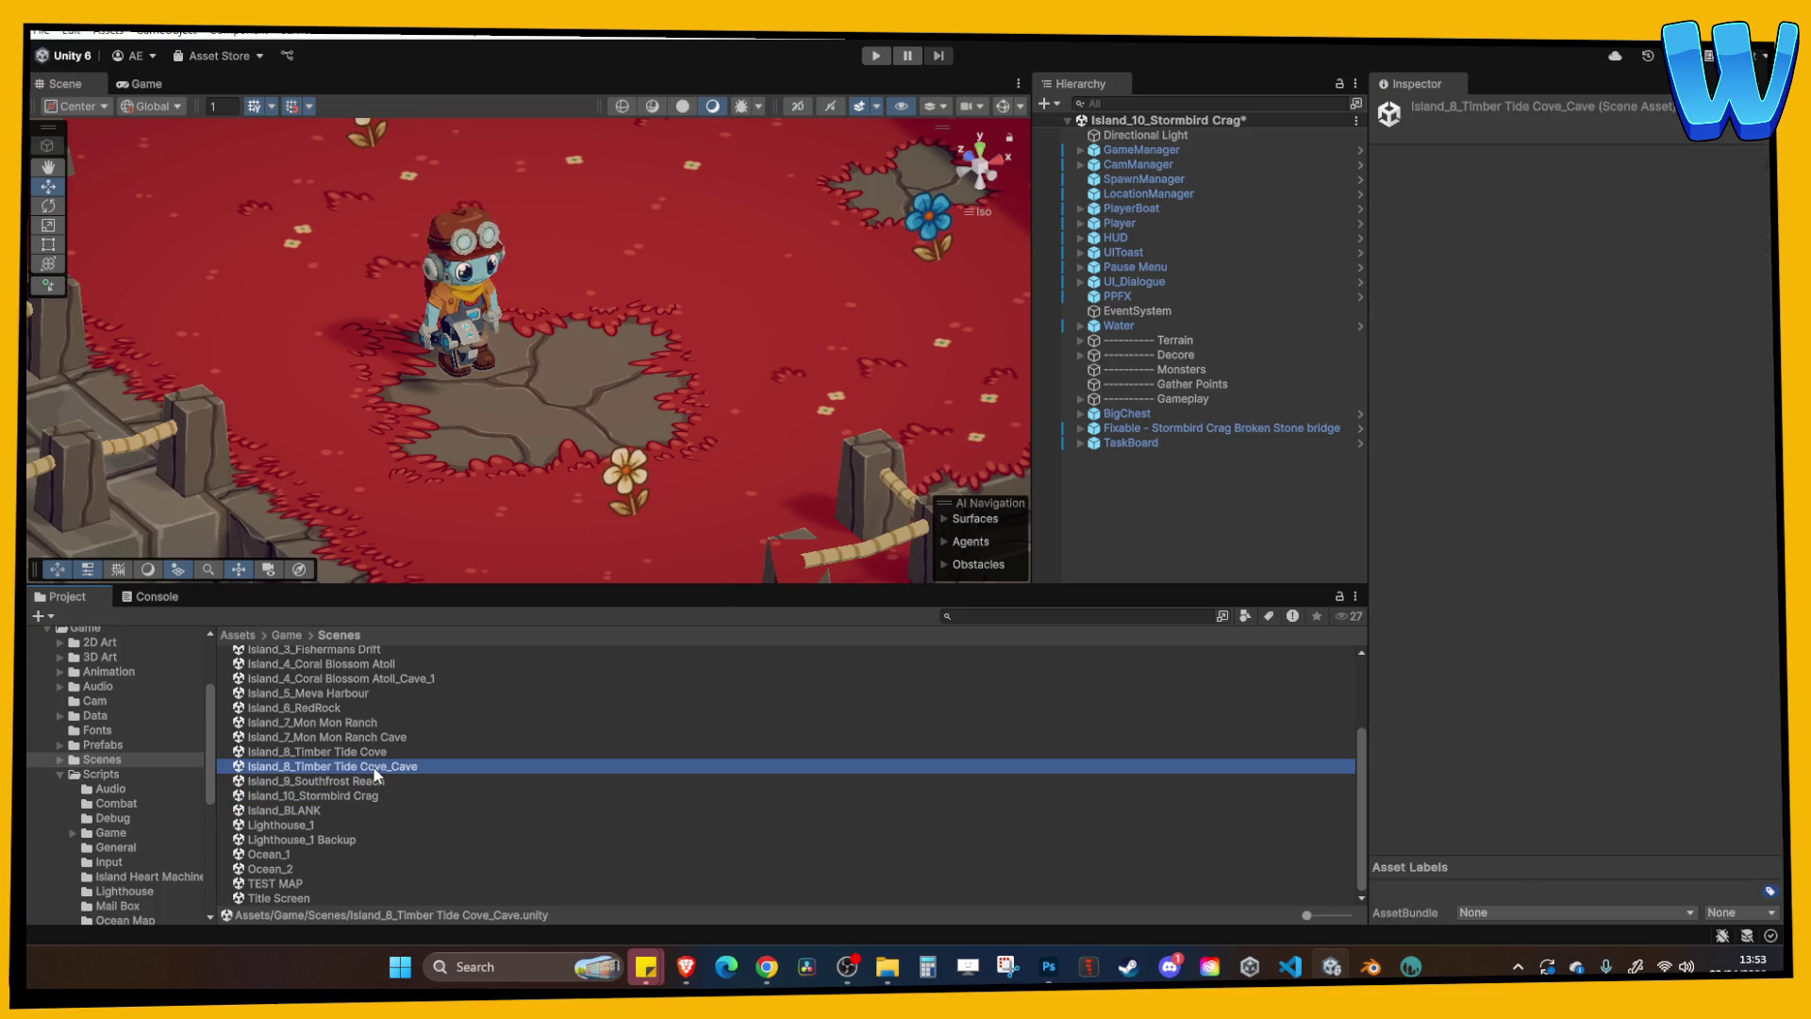
double_click(373, 757)
click(974, 520)
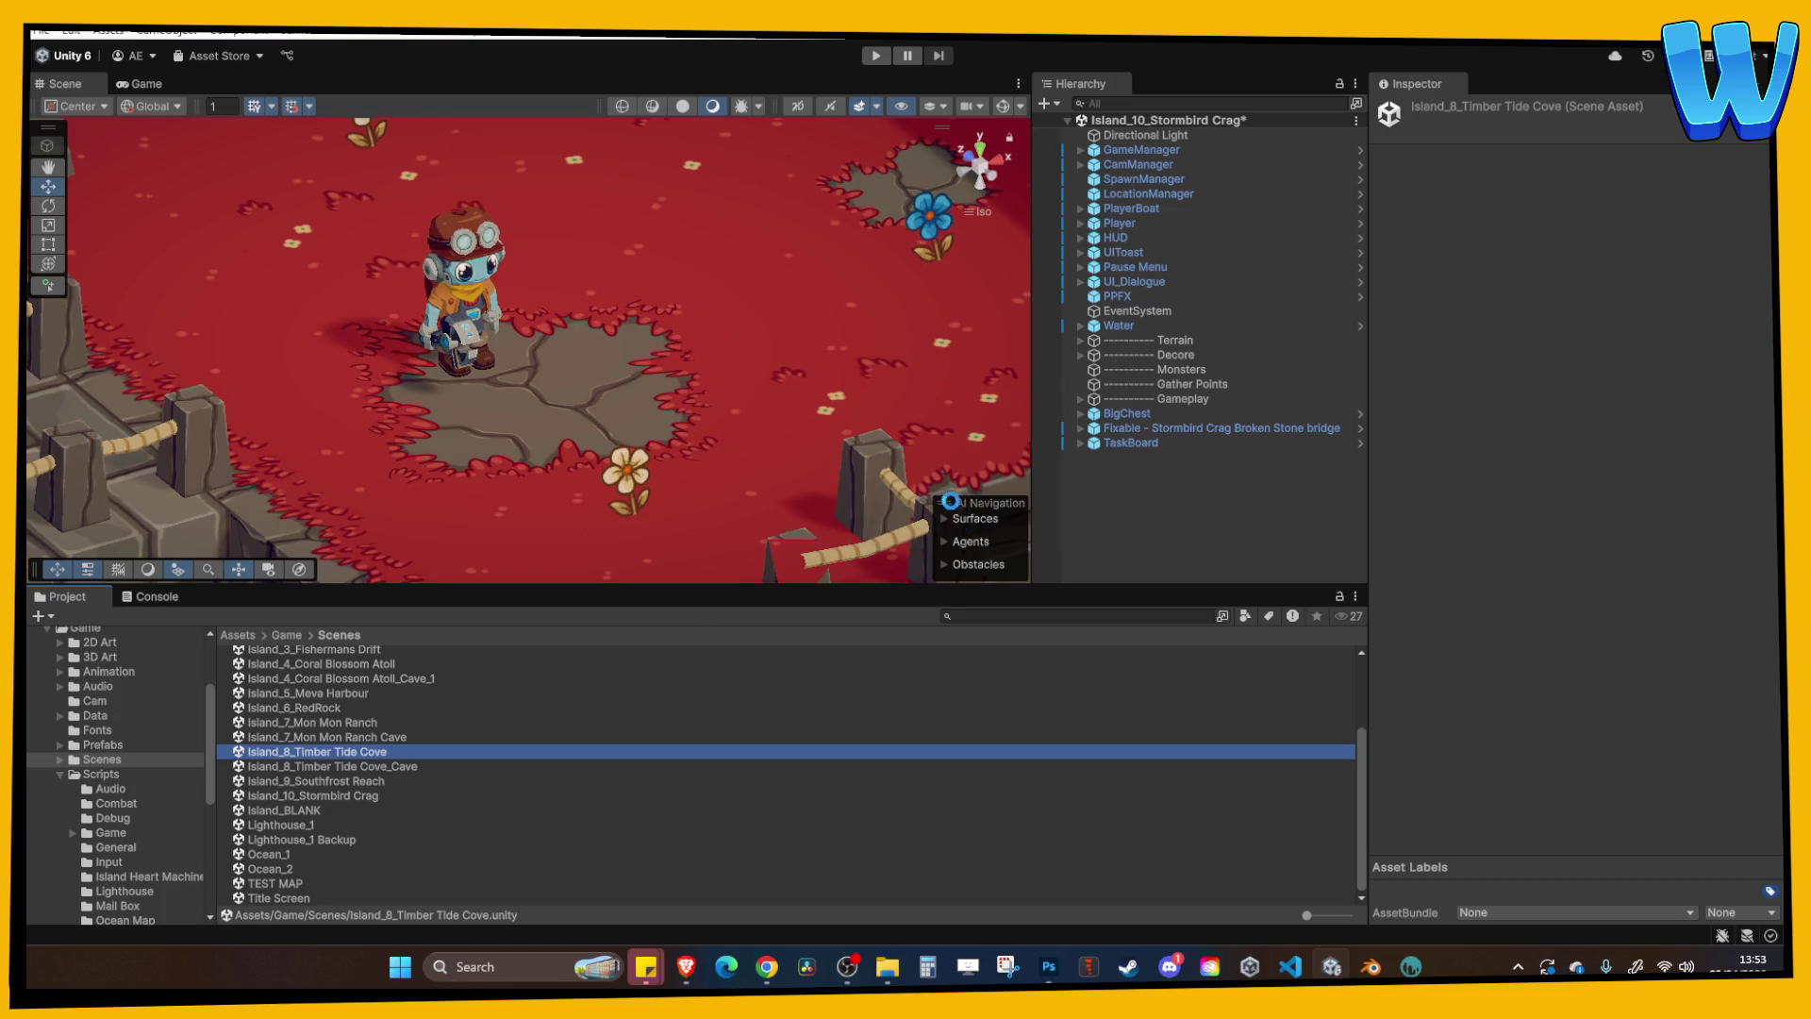
click(876, 56)
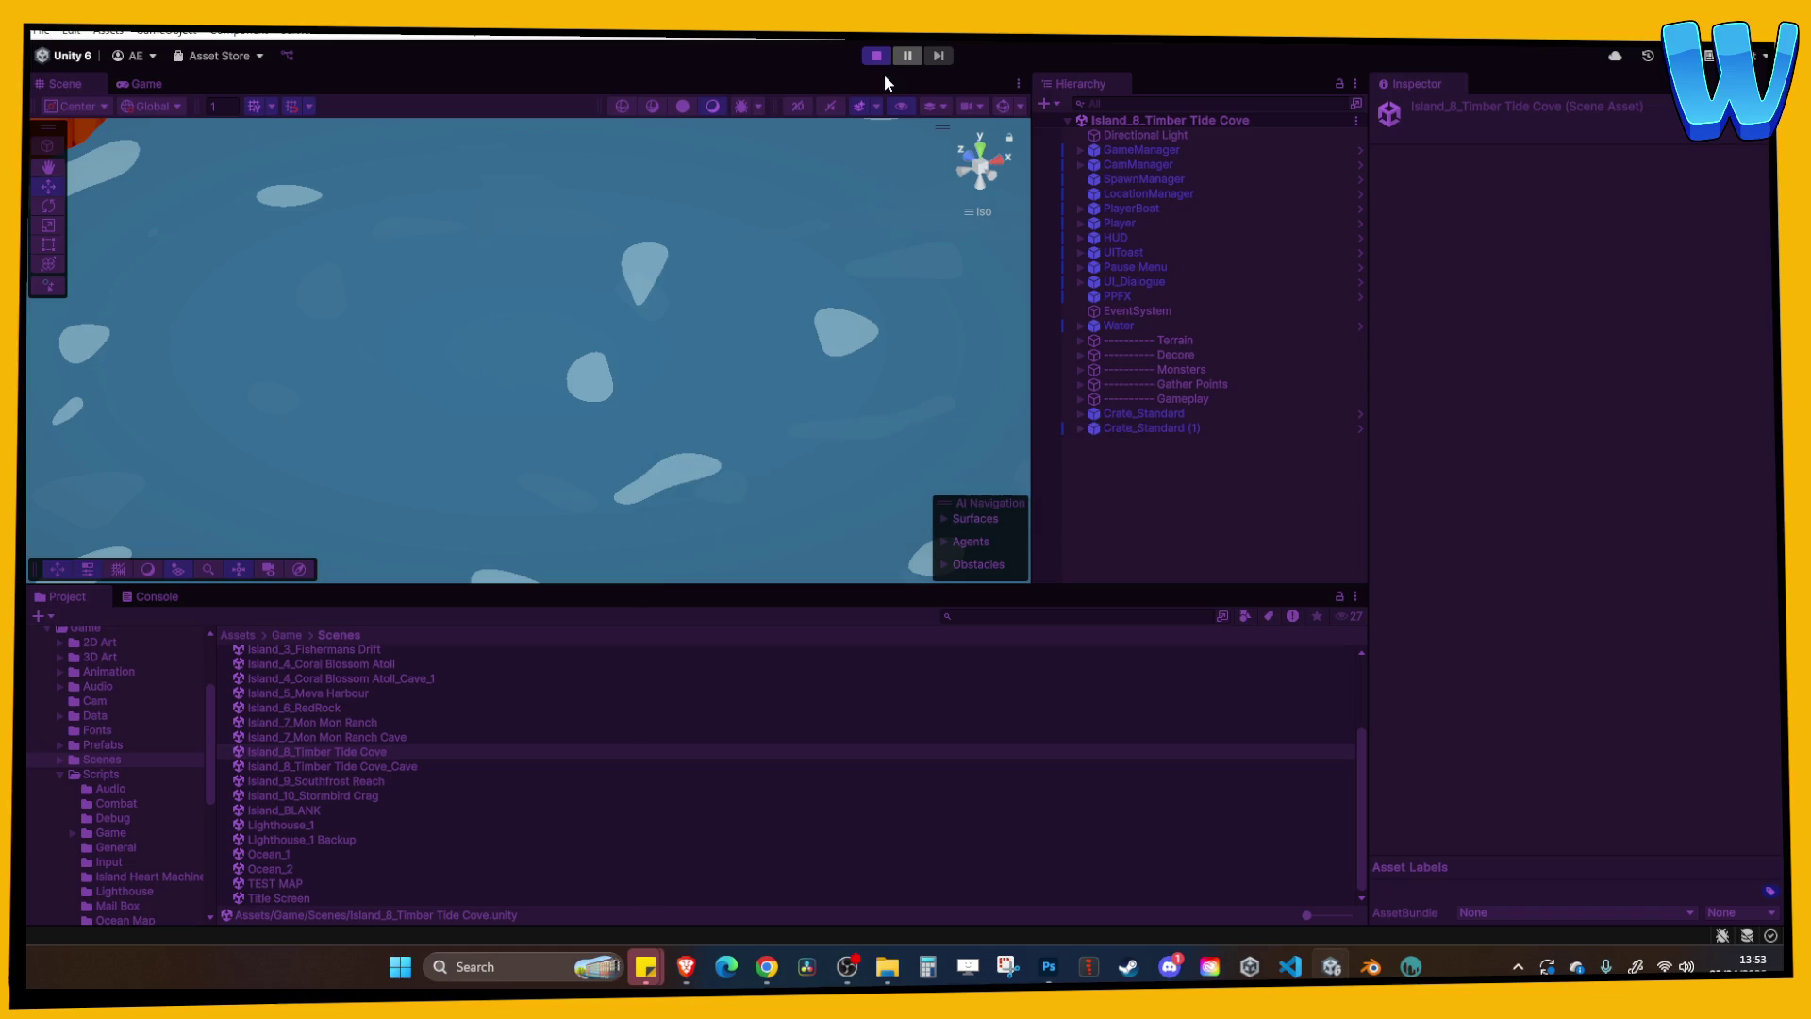
Maximize the Game view, walk the character along the dock, and accept the Lumber Conveyor repair.
click(1017, 83)
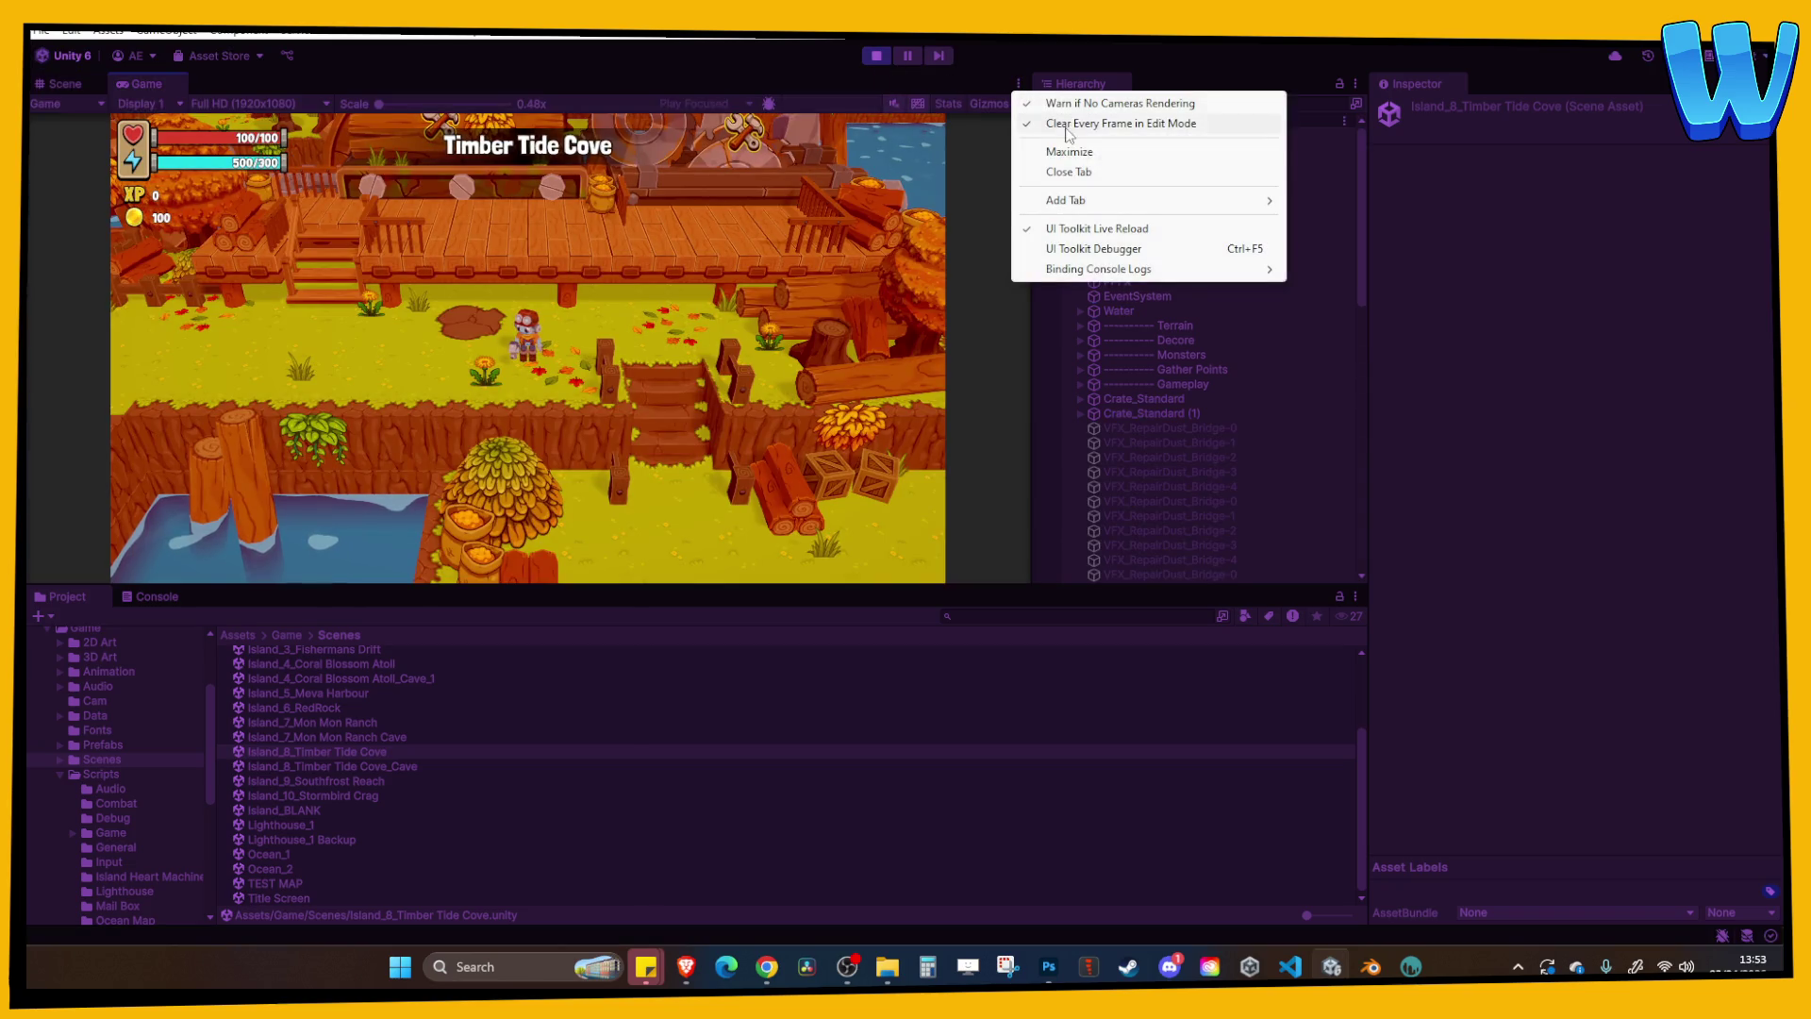
click(1146, 150)
key(w)
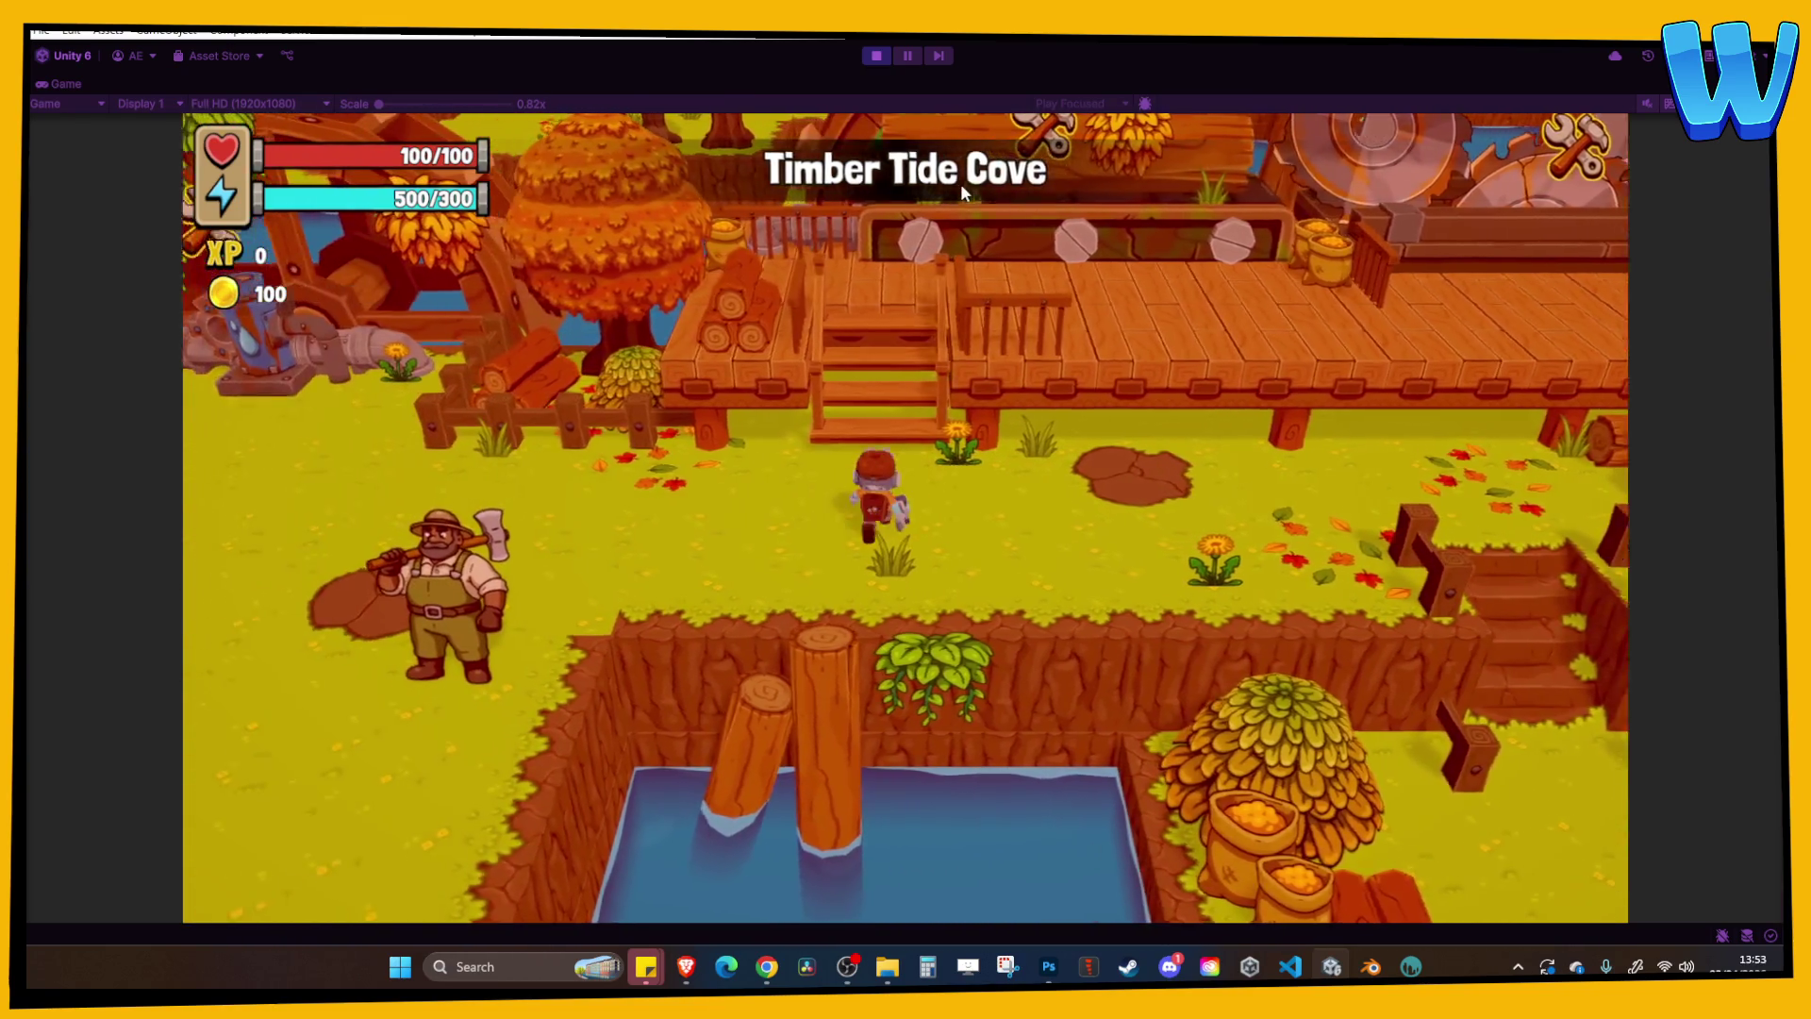
key(i)
key(i)
key(d)
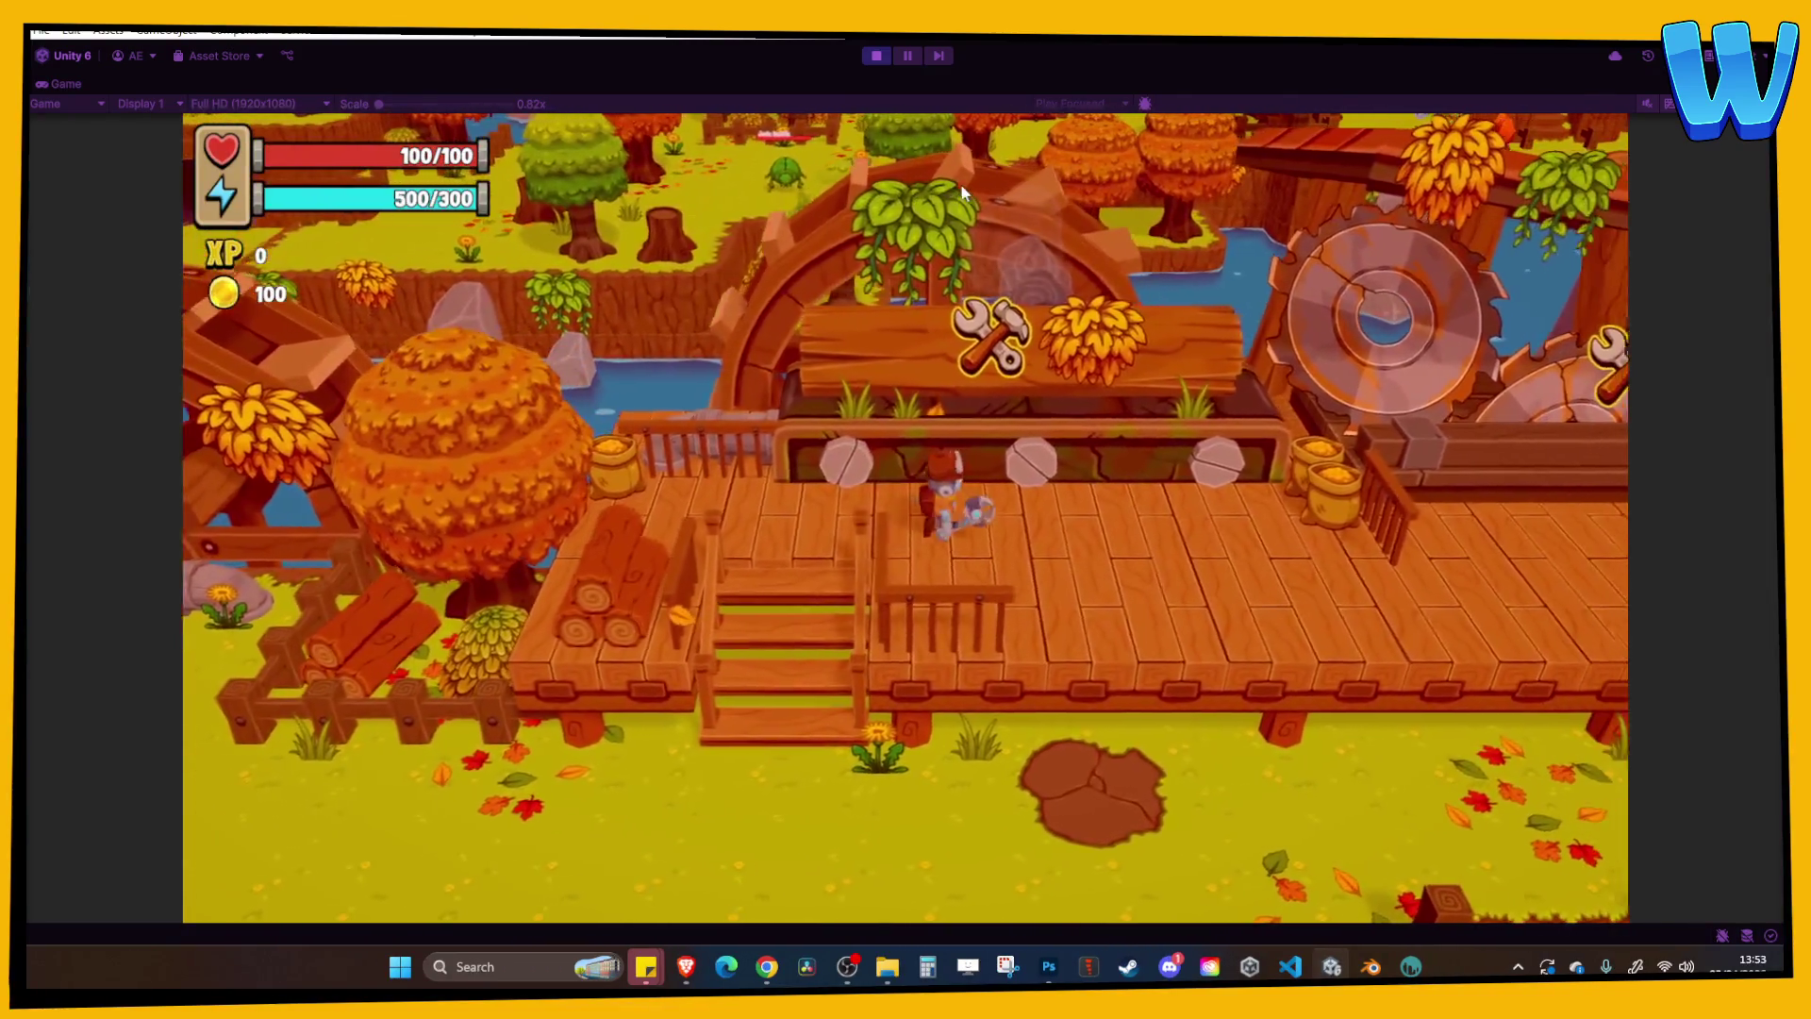
key(e)
key(Escape)
Walk left across the grass past the waterwheel and enter the purple doorway to the caverns.
key(s)
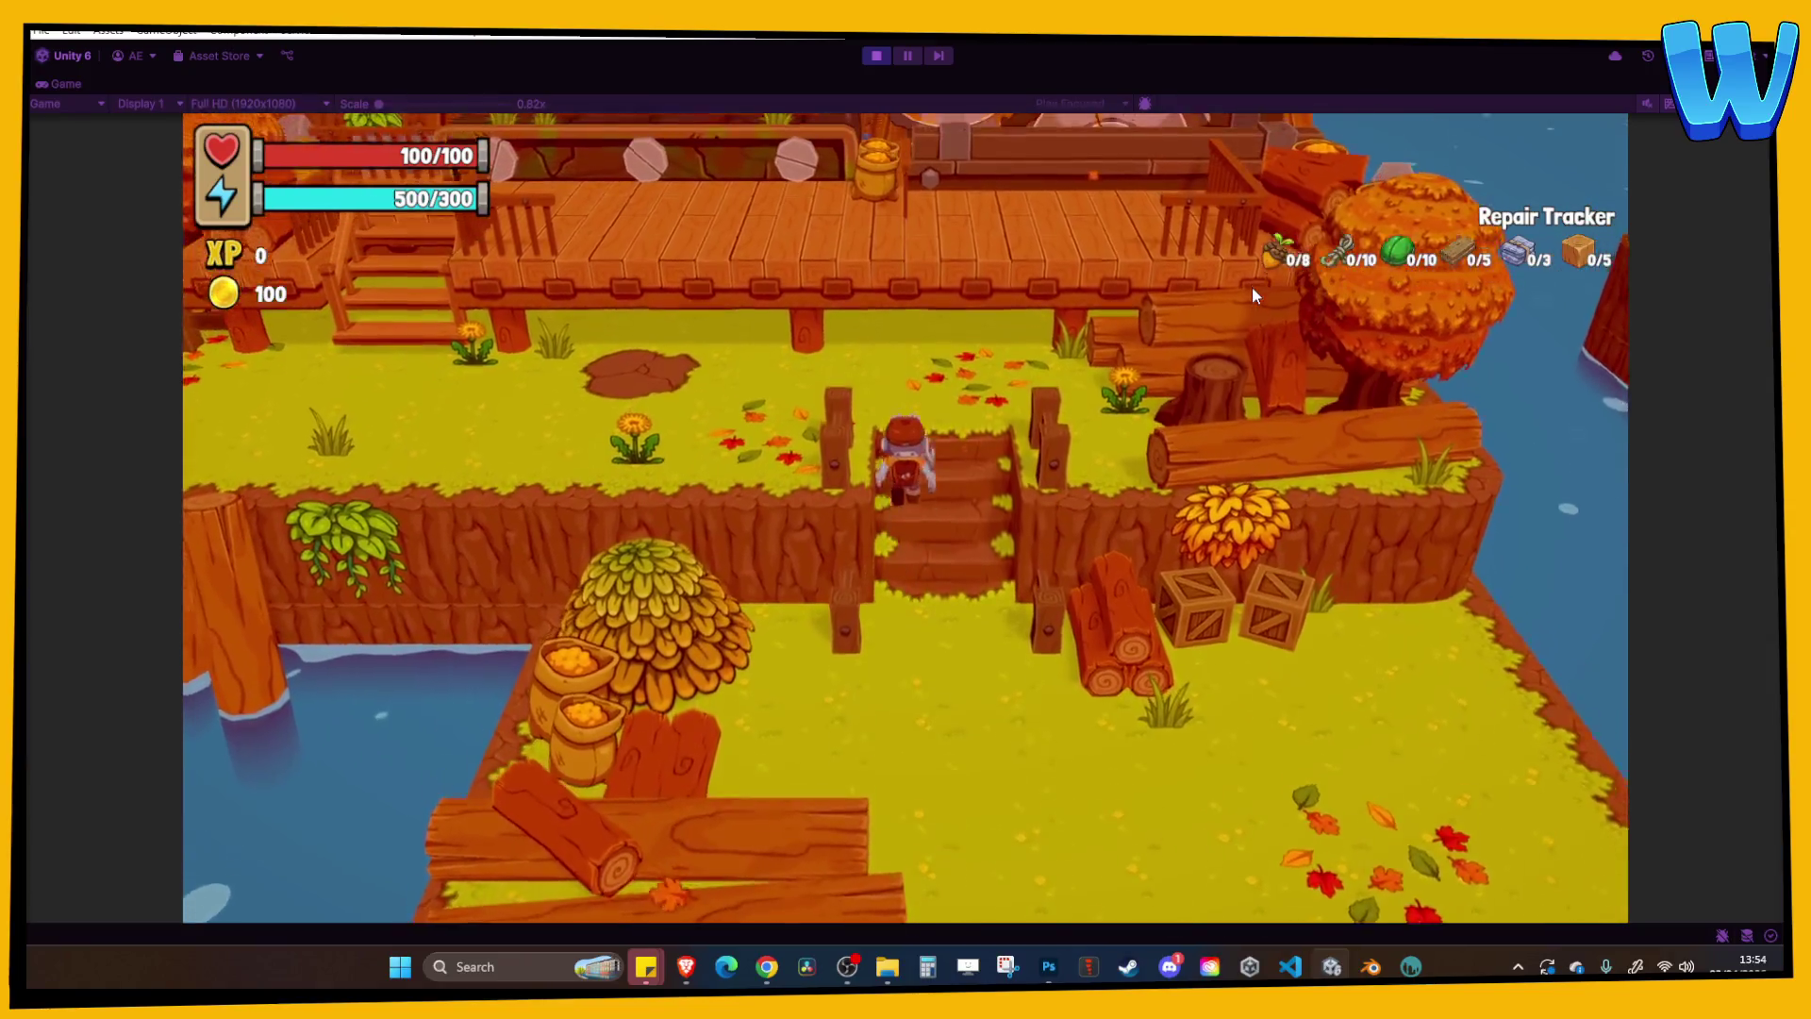
key(a)
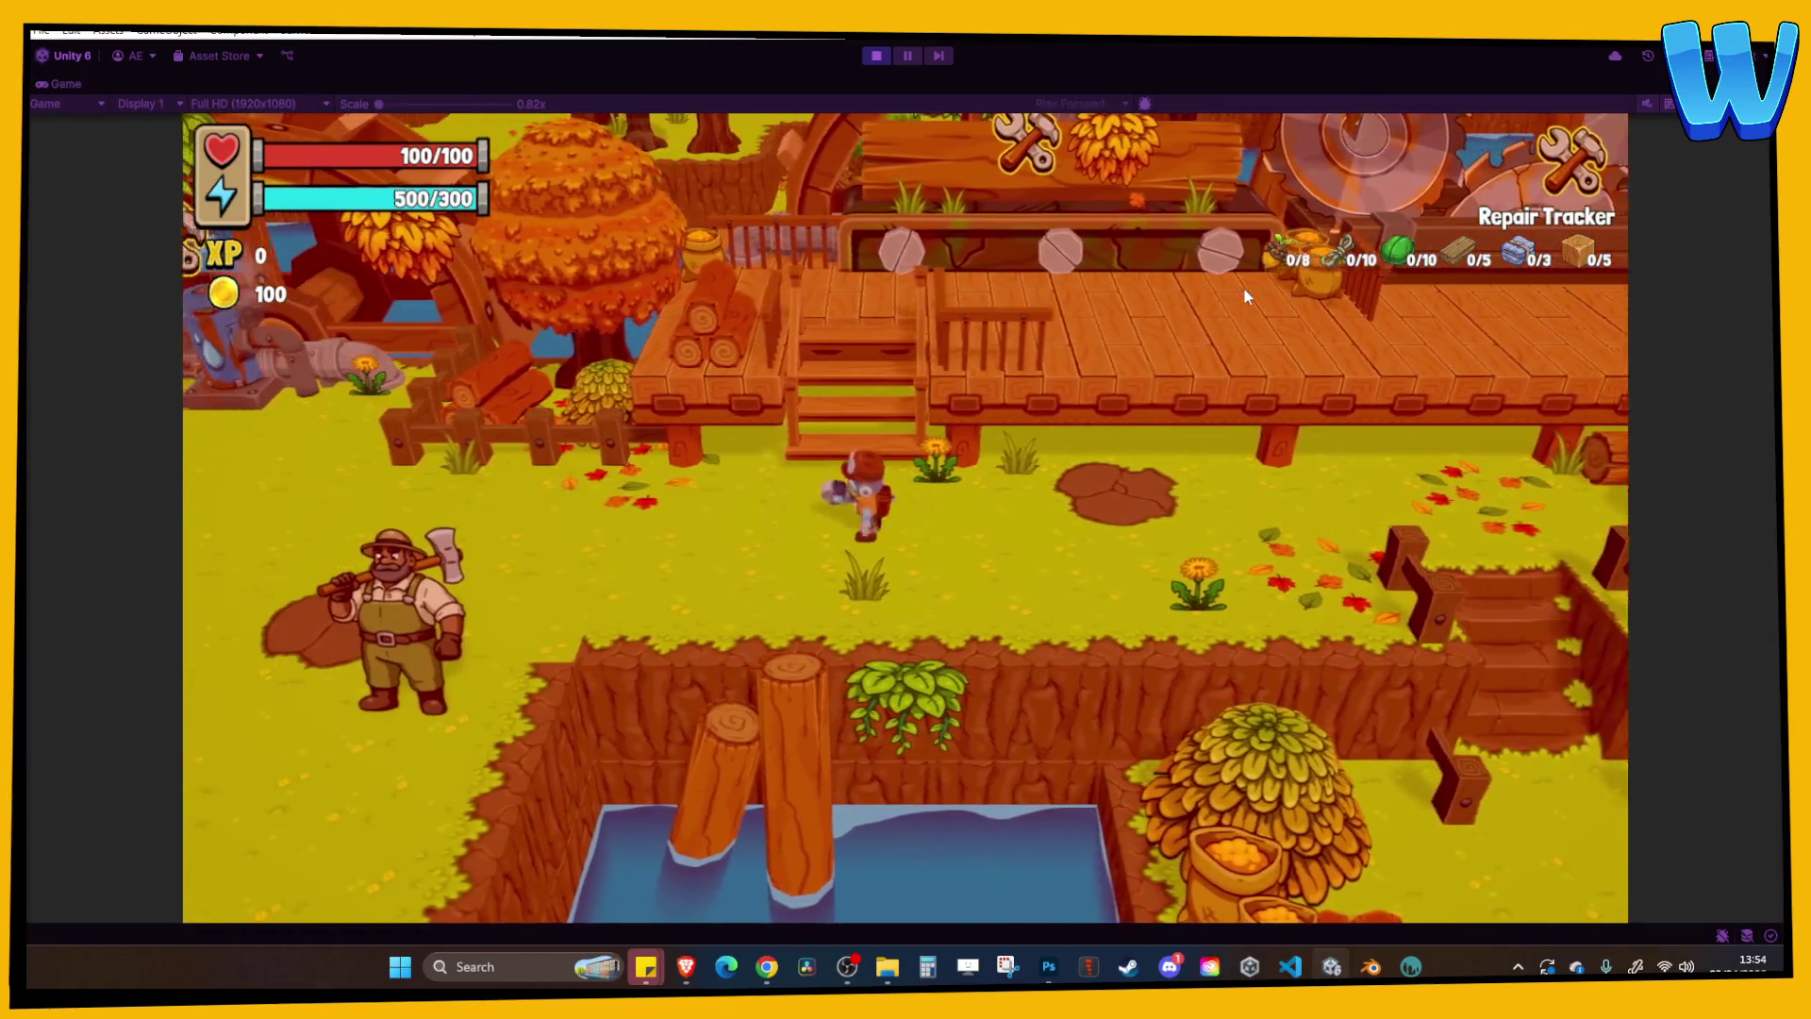
key(a)
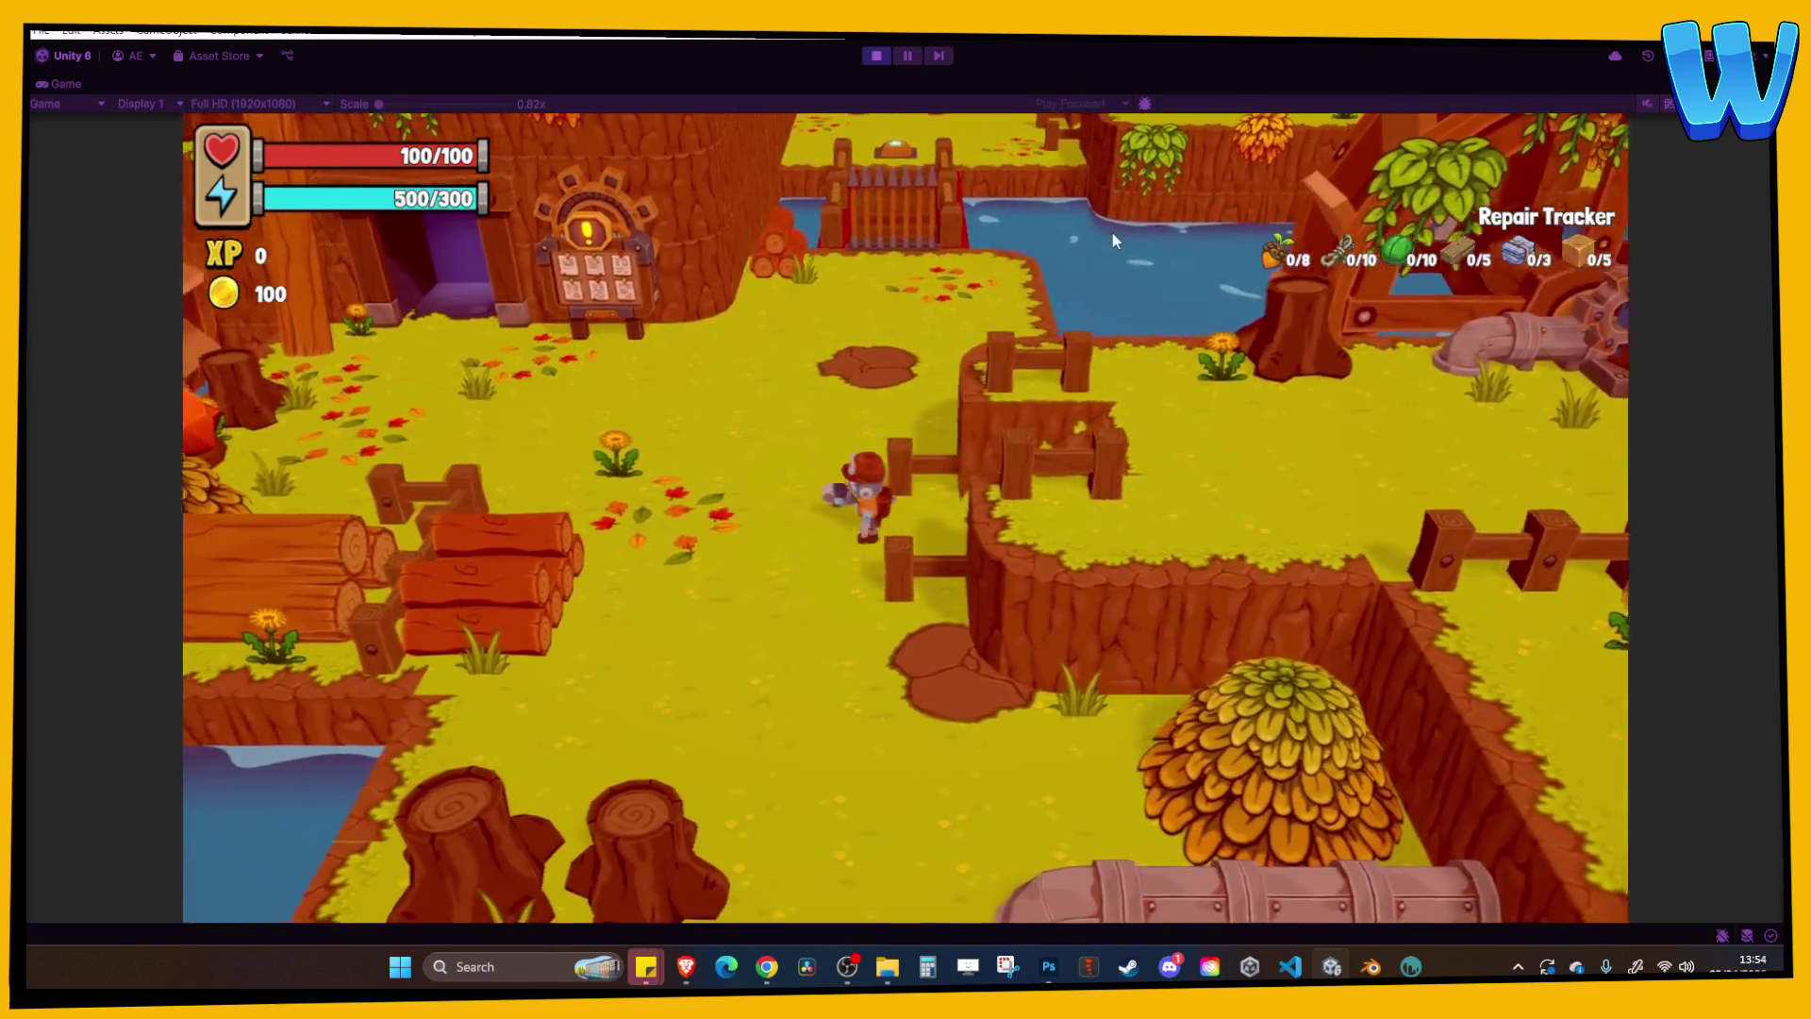
key(a)
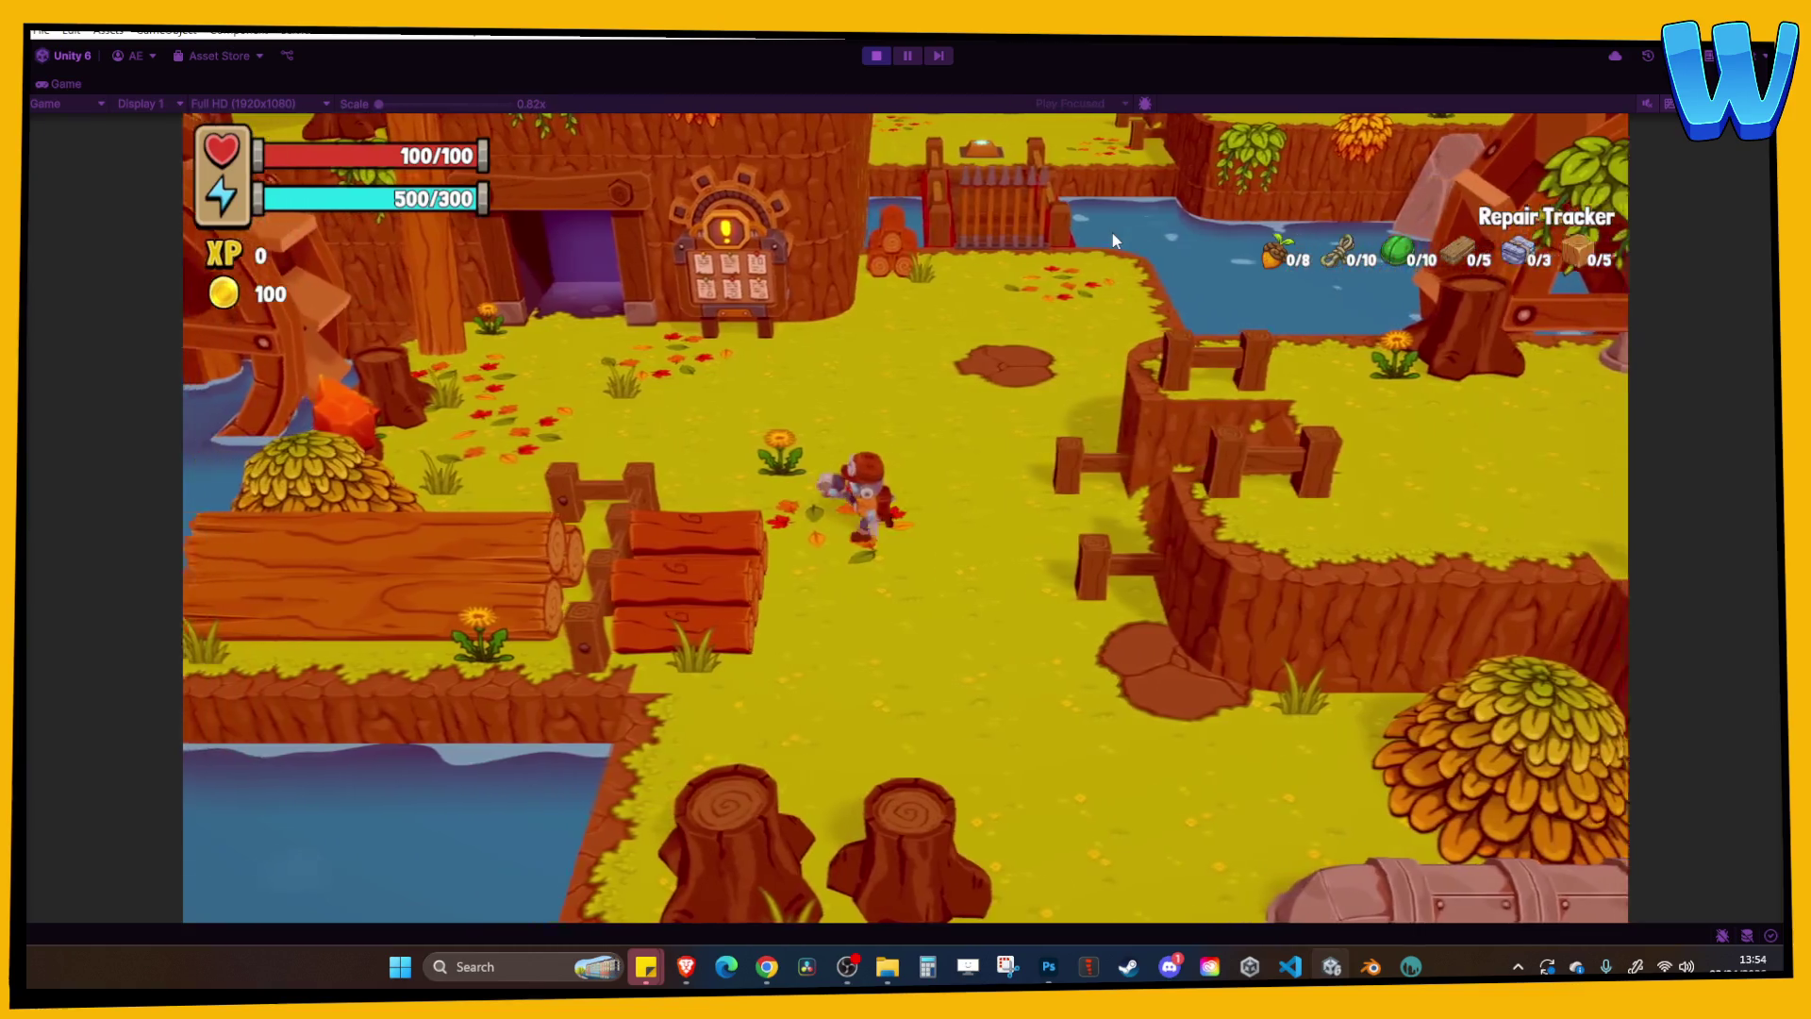
key(w)
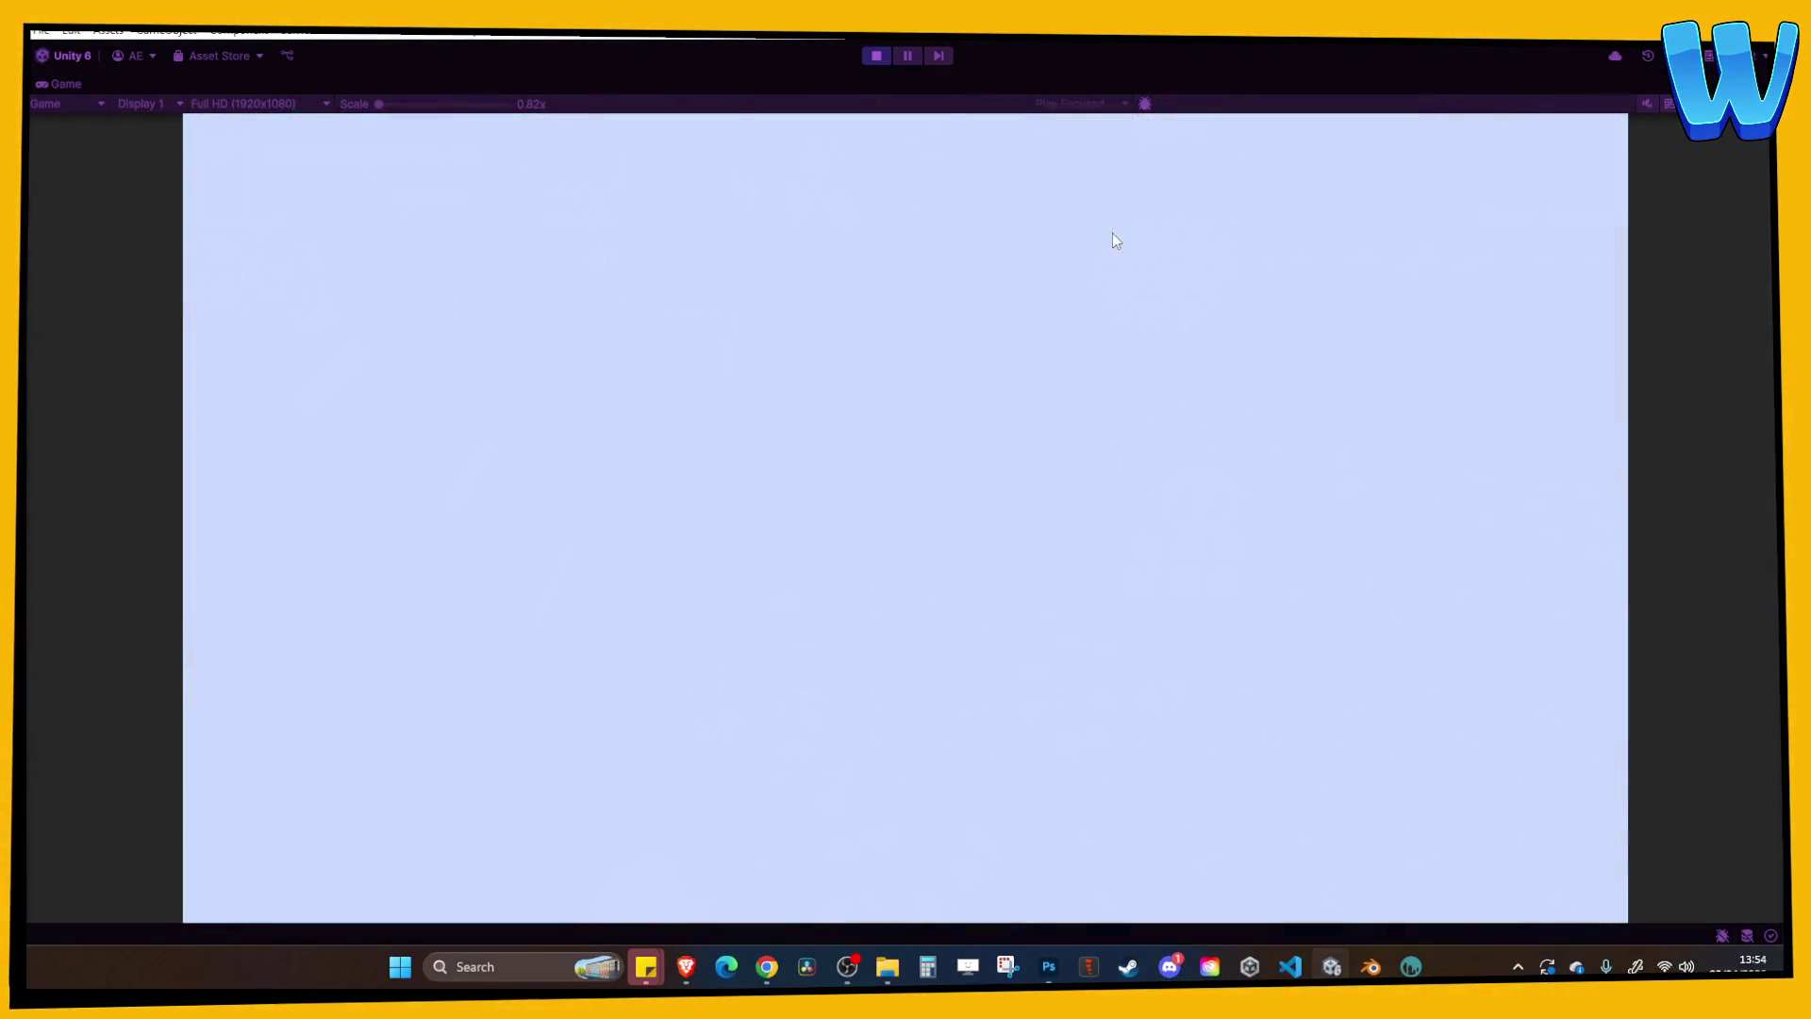
Walk the character up the log-lined corridor past the saw blades and through the gate.
key(d)
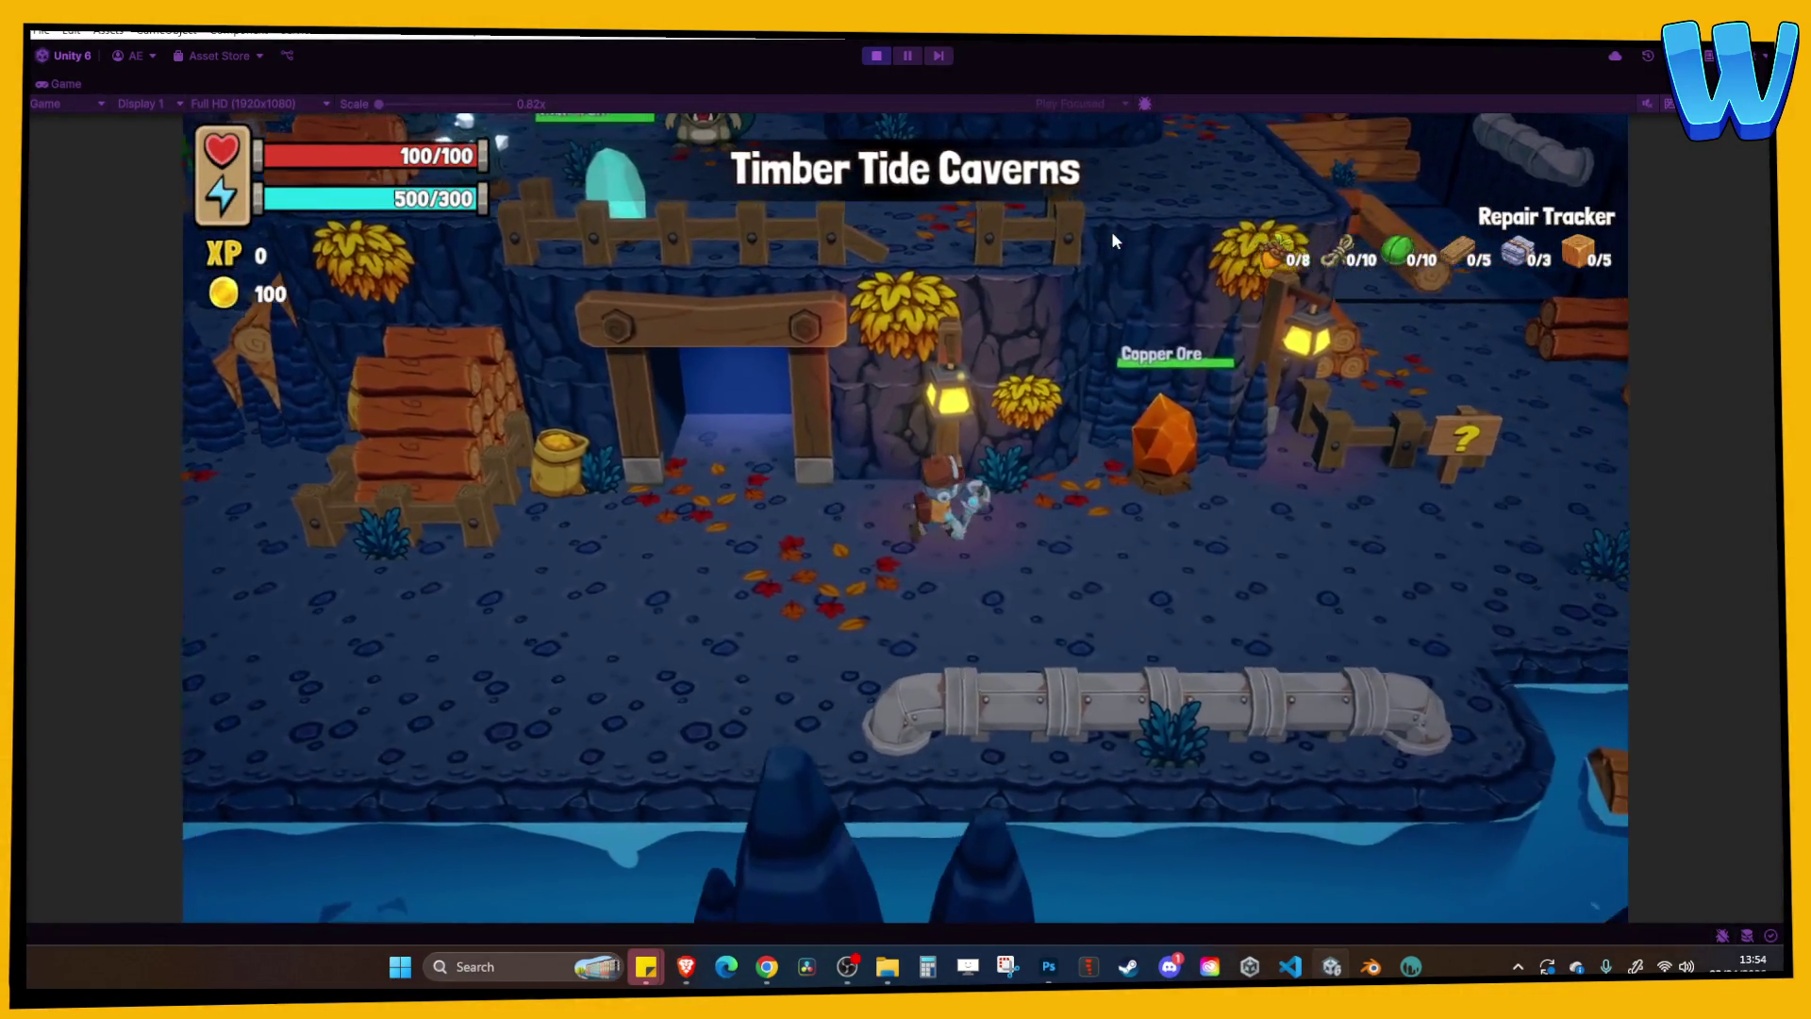
key(w)
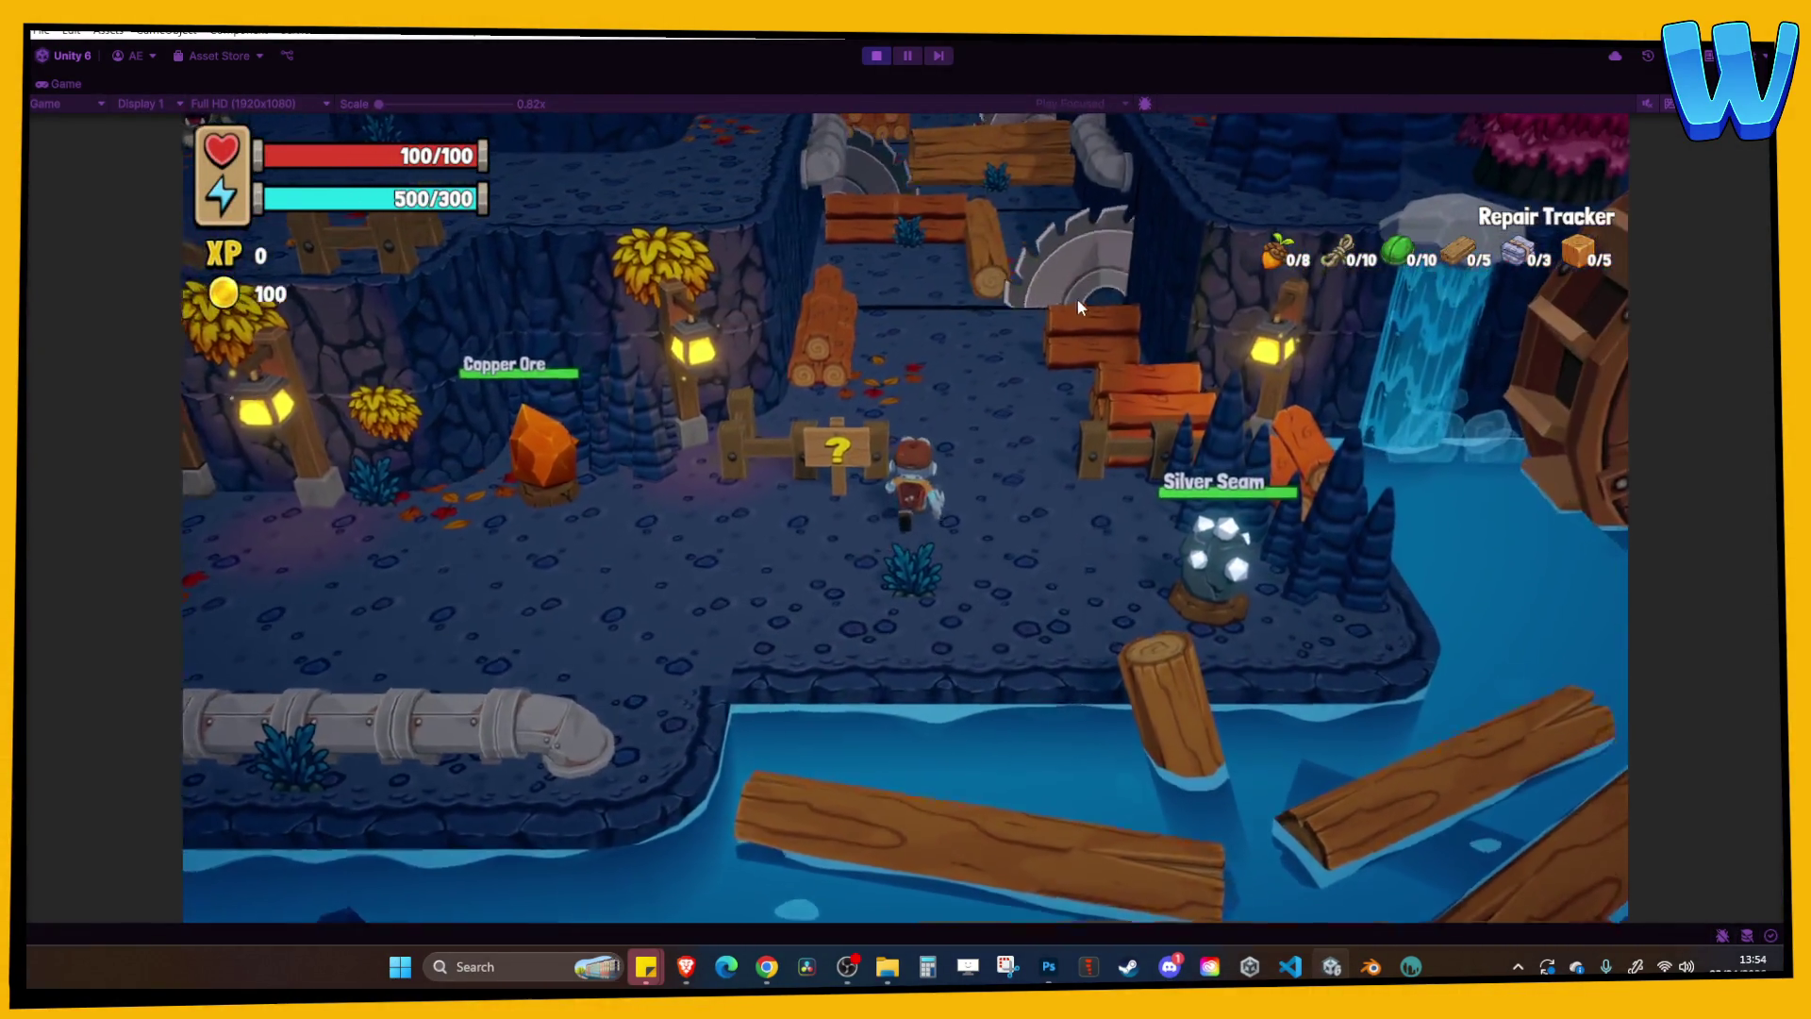
key(w)
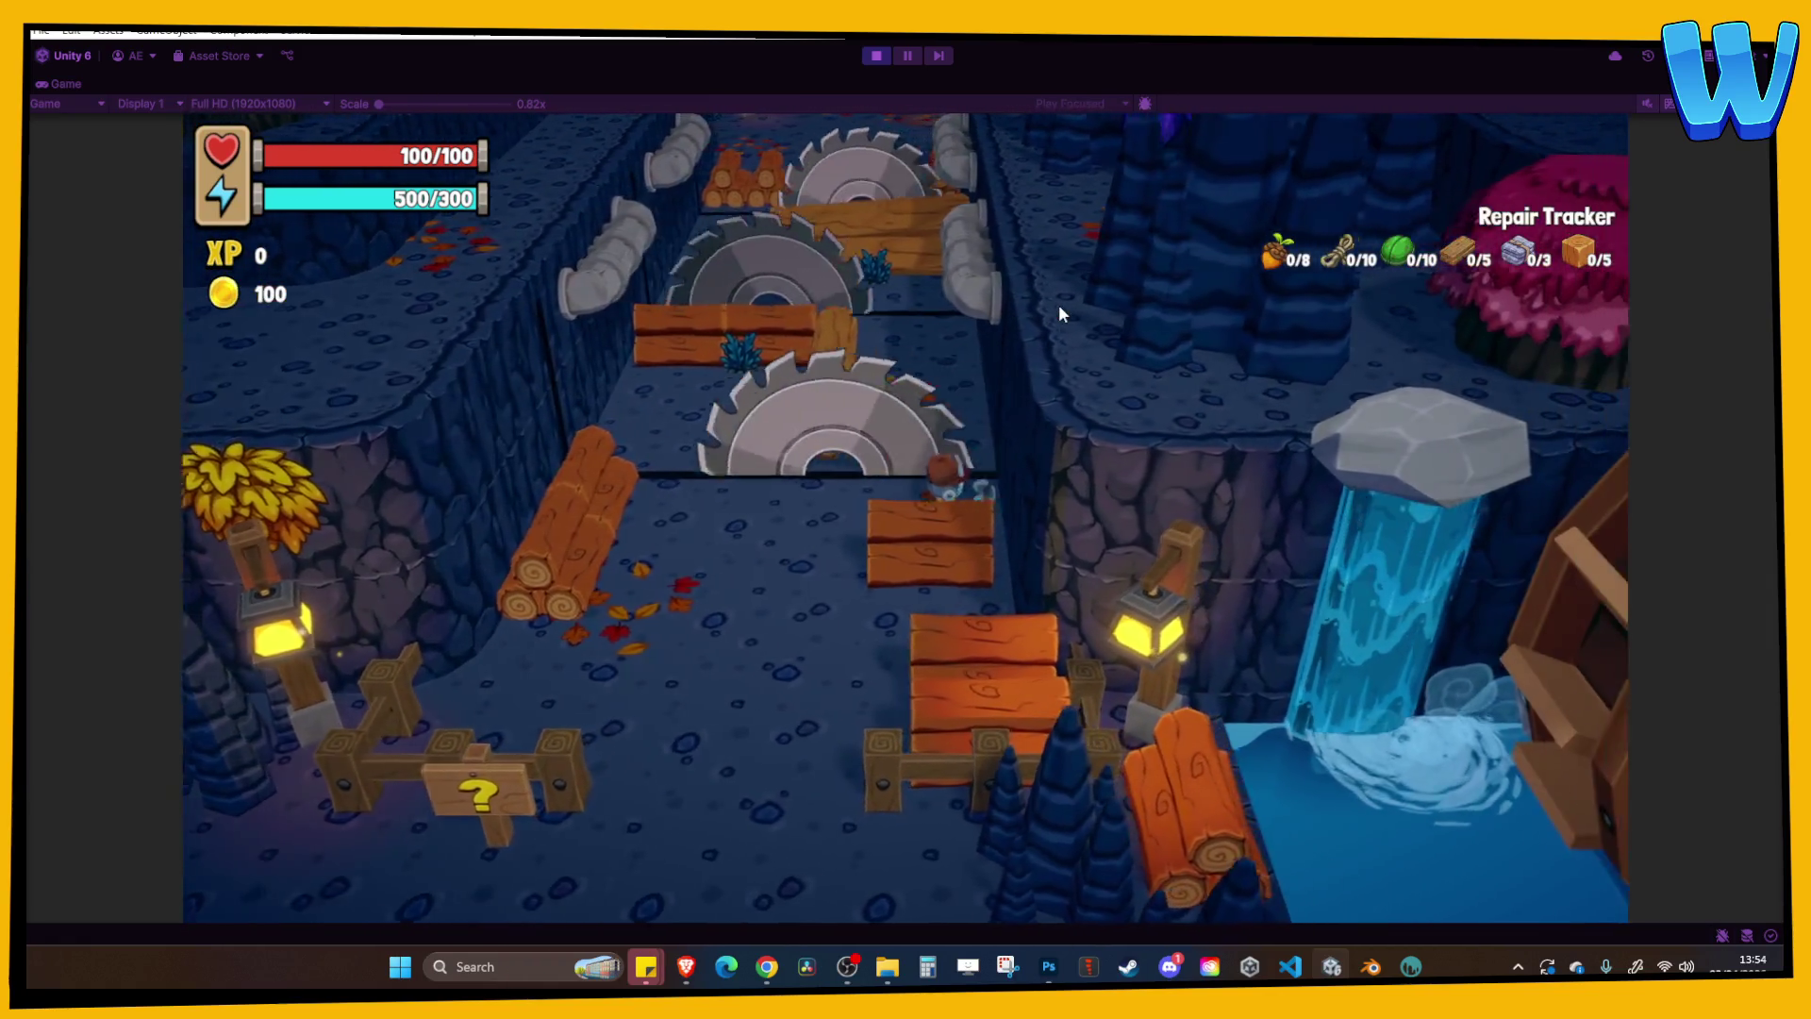
key(w)
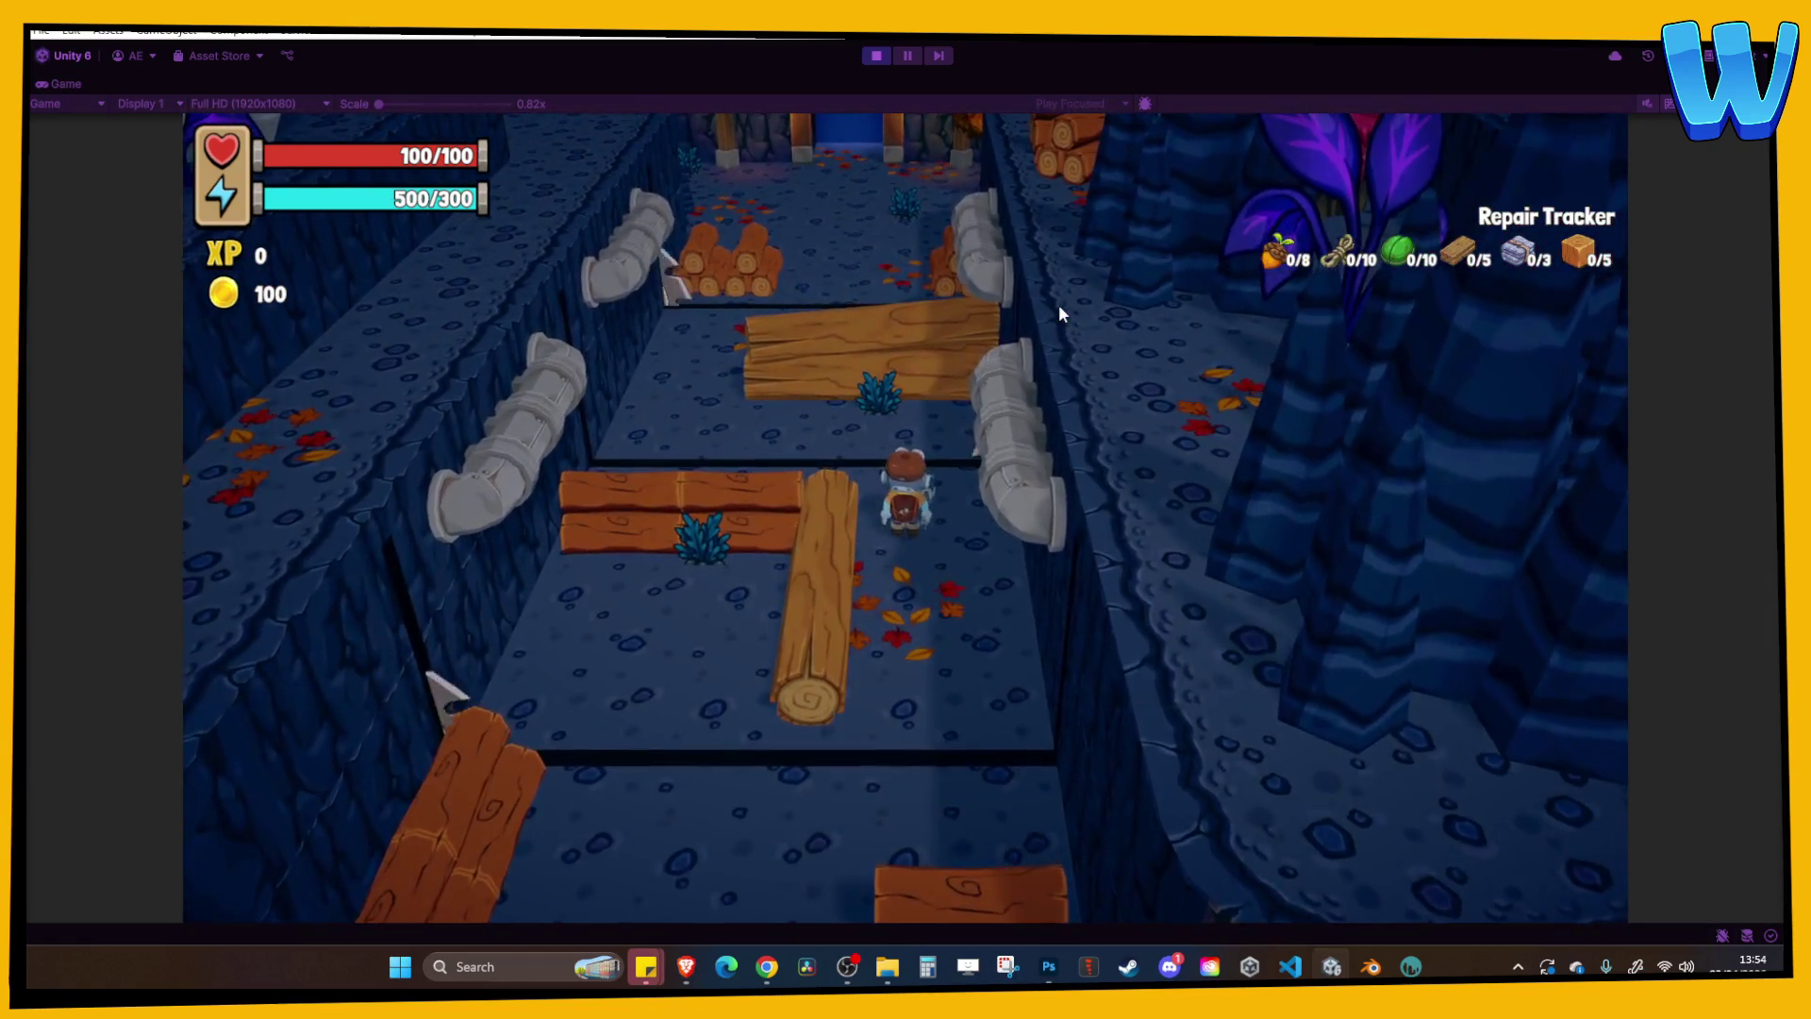
key(w)
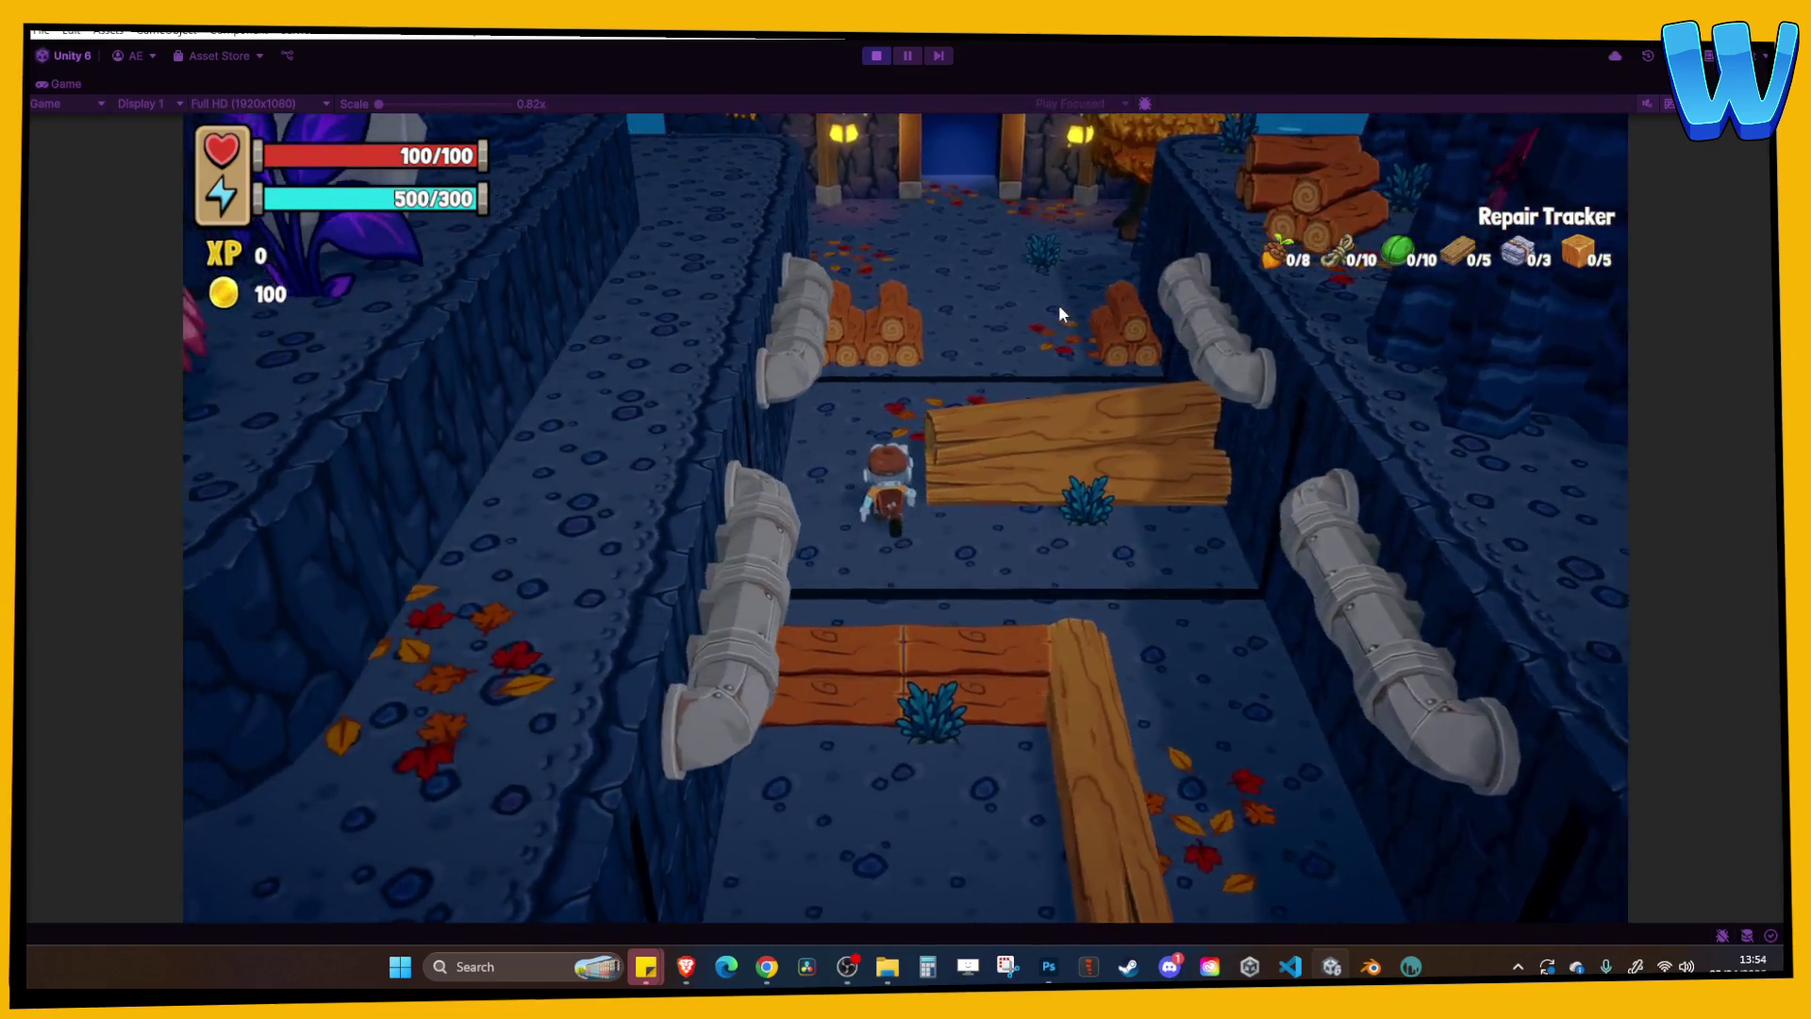
key(w)
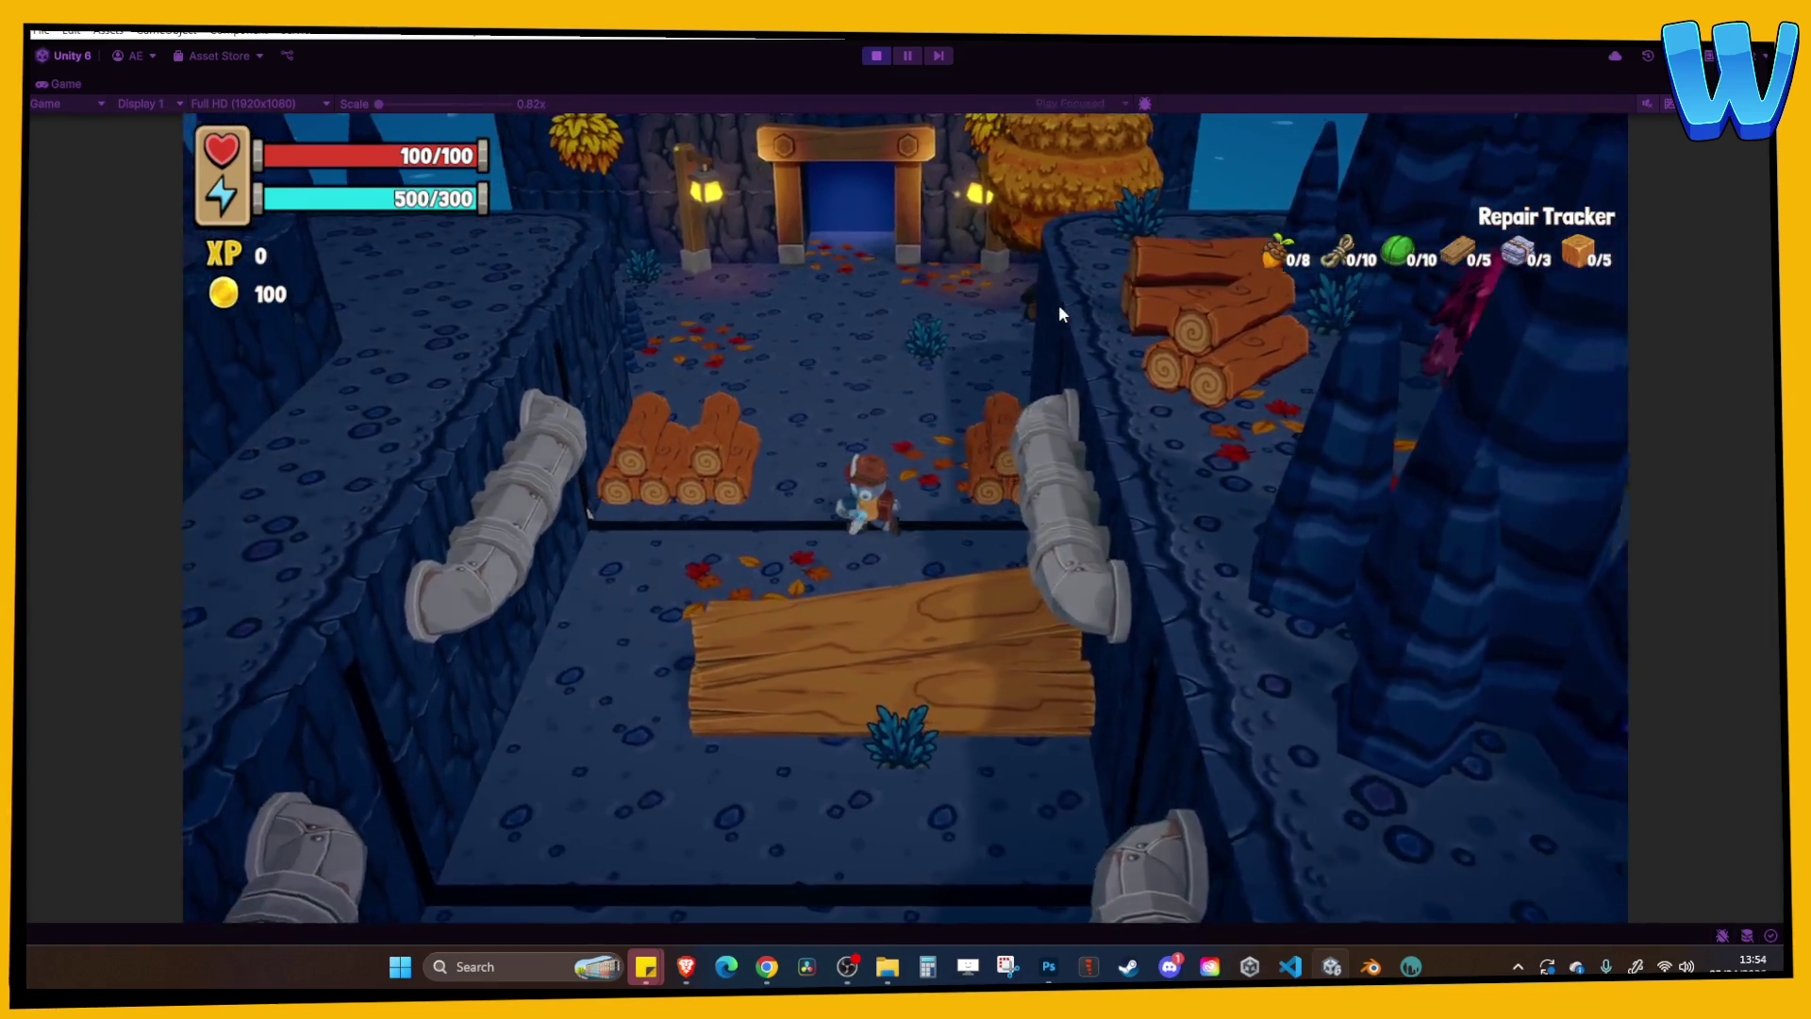
key(w)
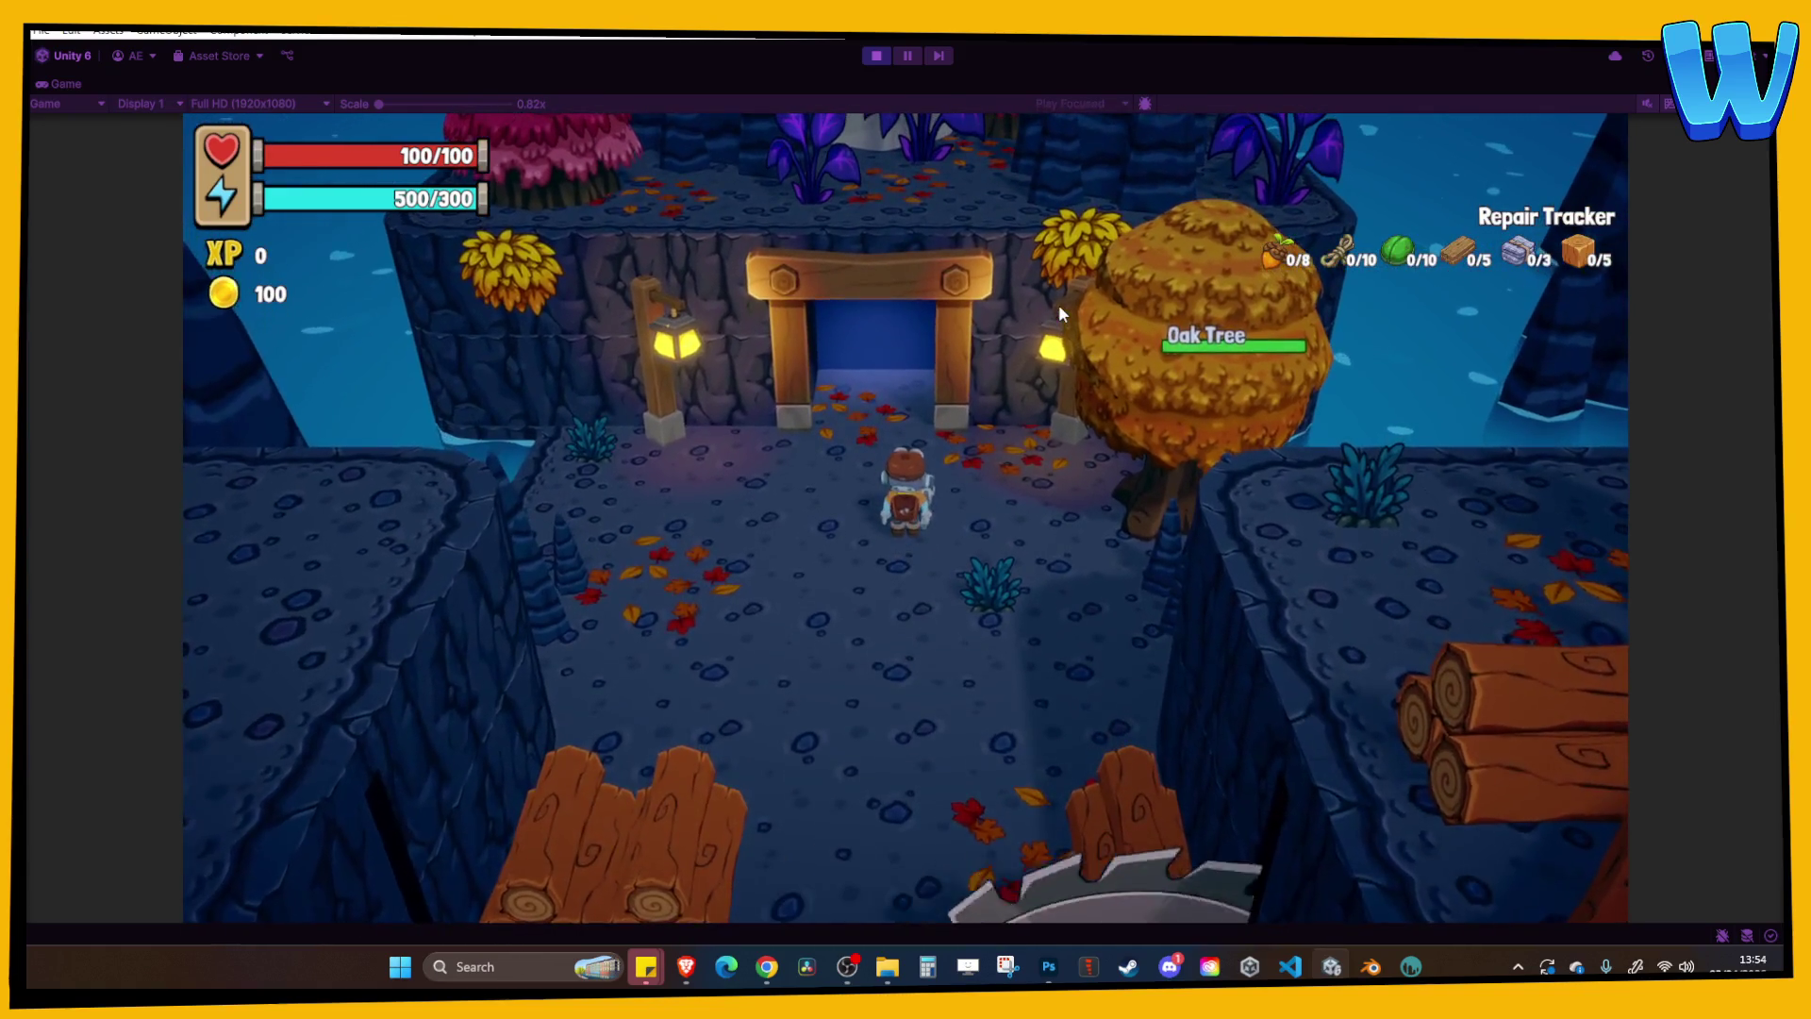
key(w)
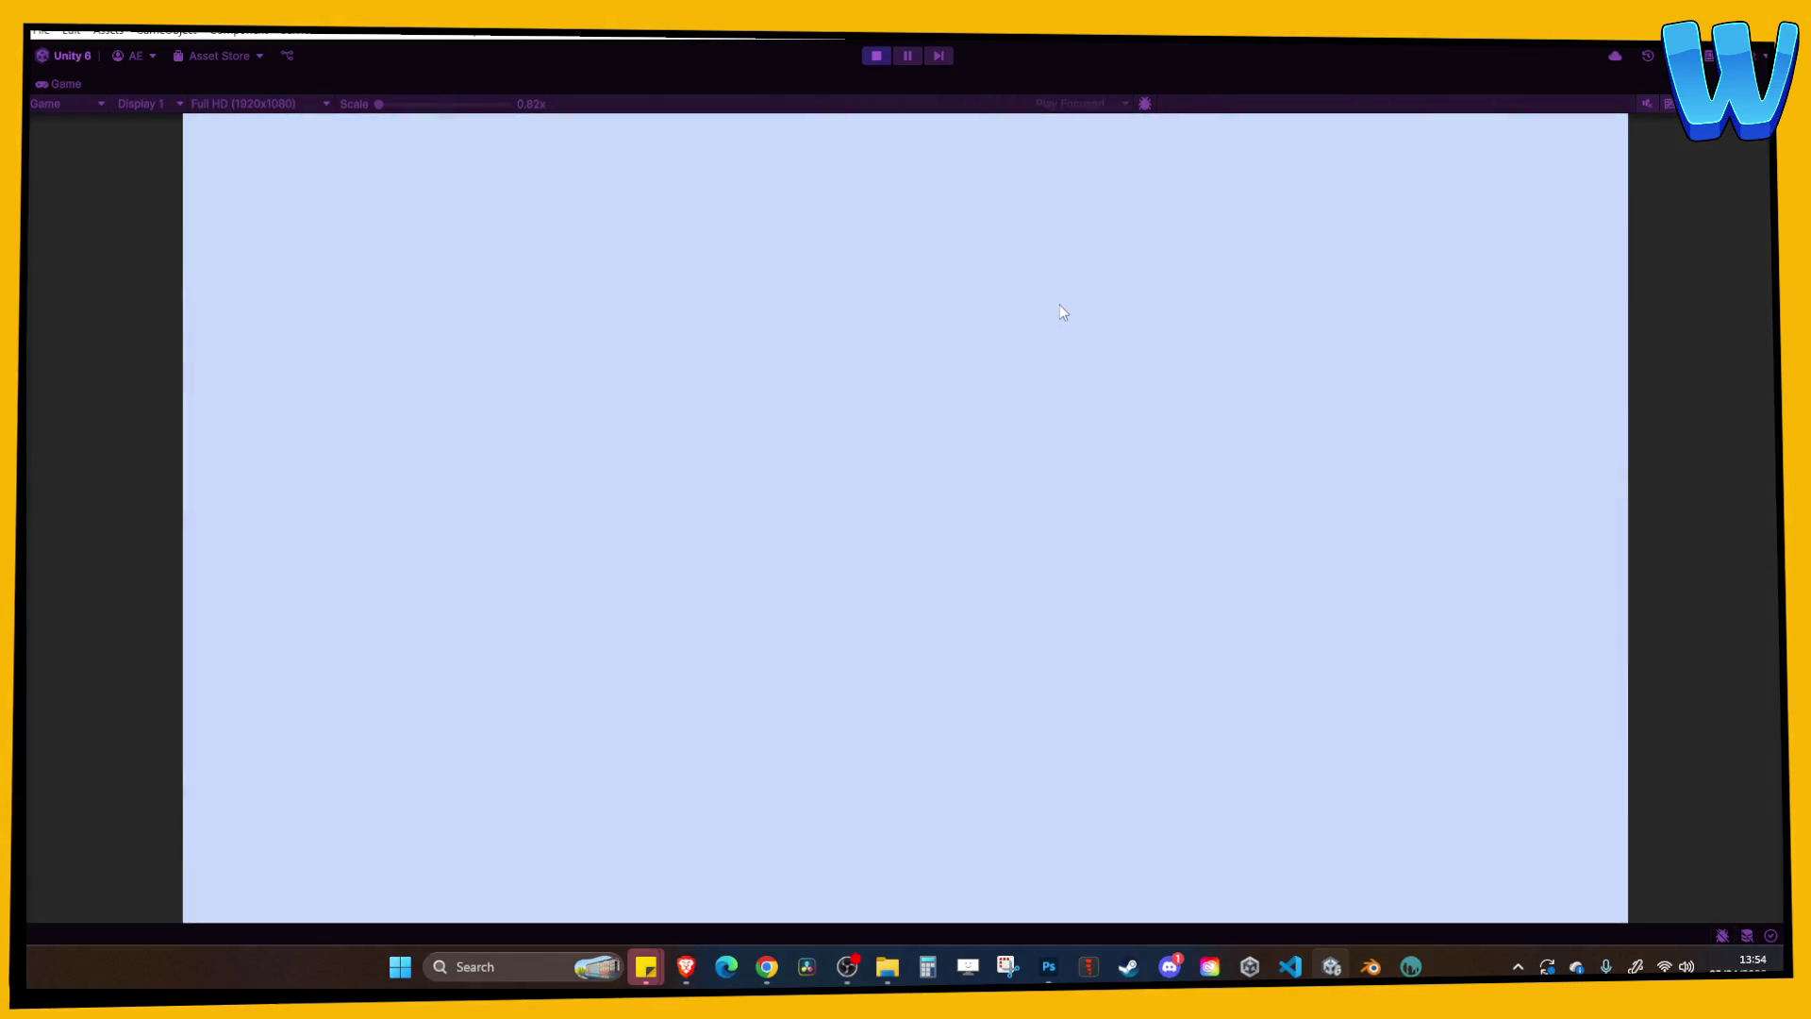
Walk through the cove past the purple gate, the fences, Thornbark and Raw Iron.
key(d)
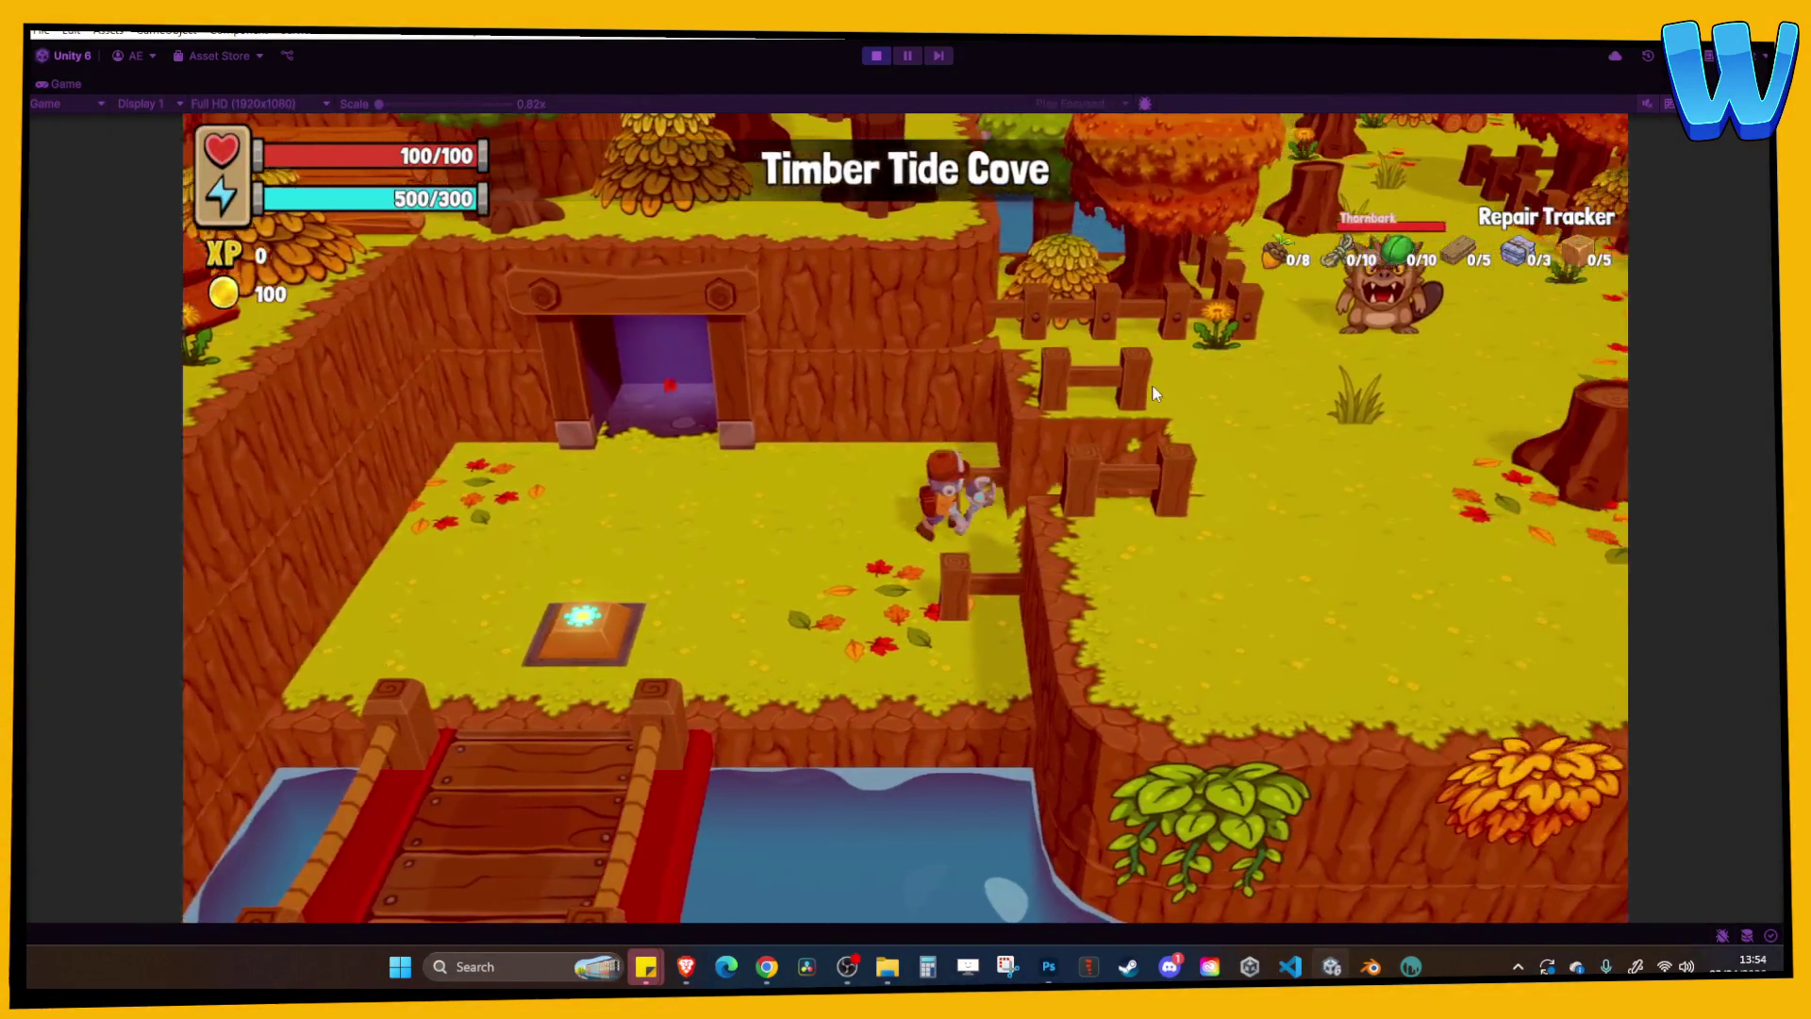
key(a)
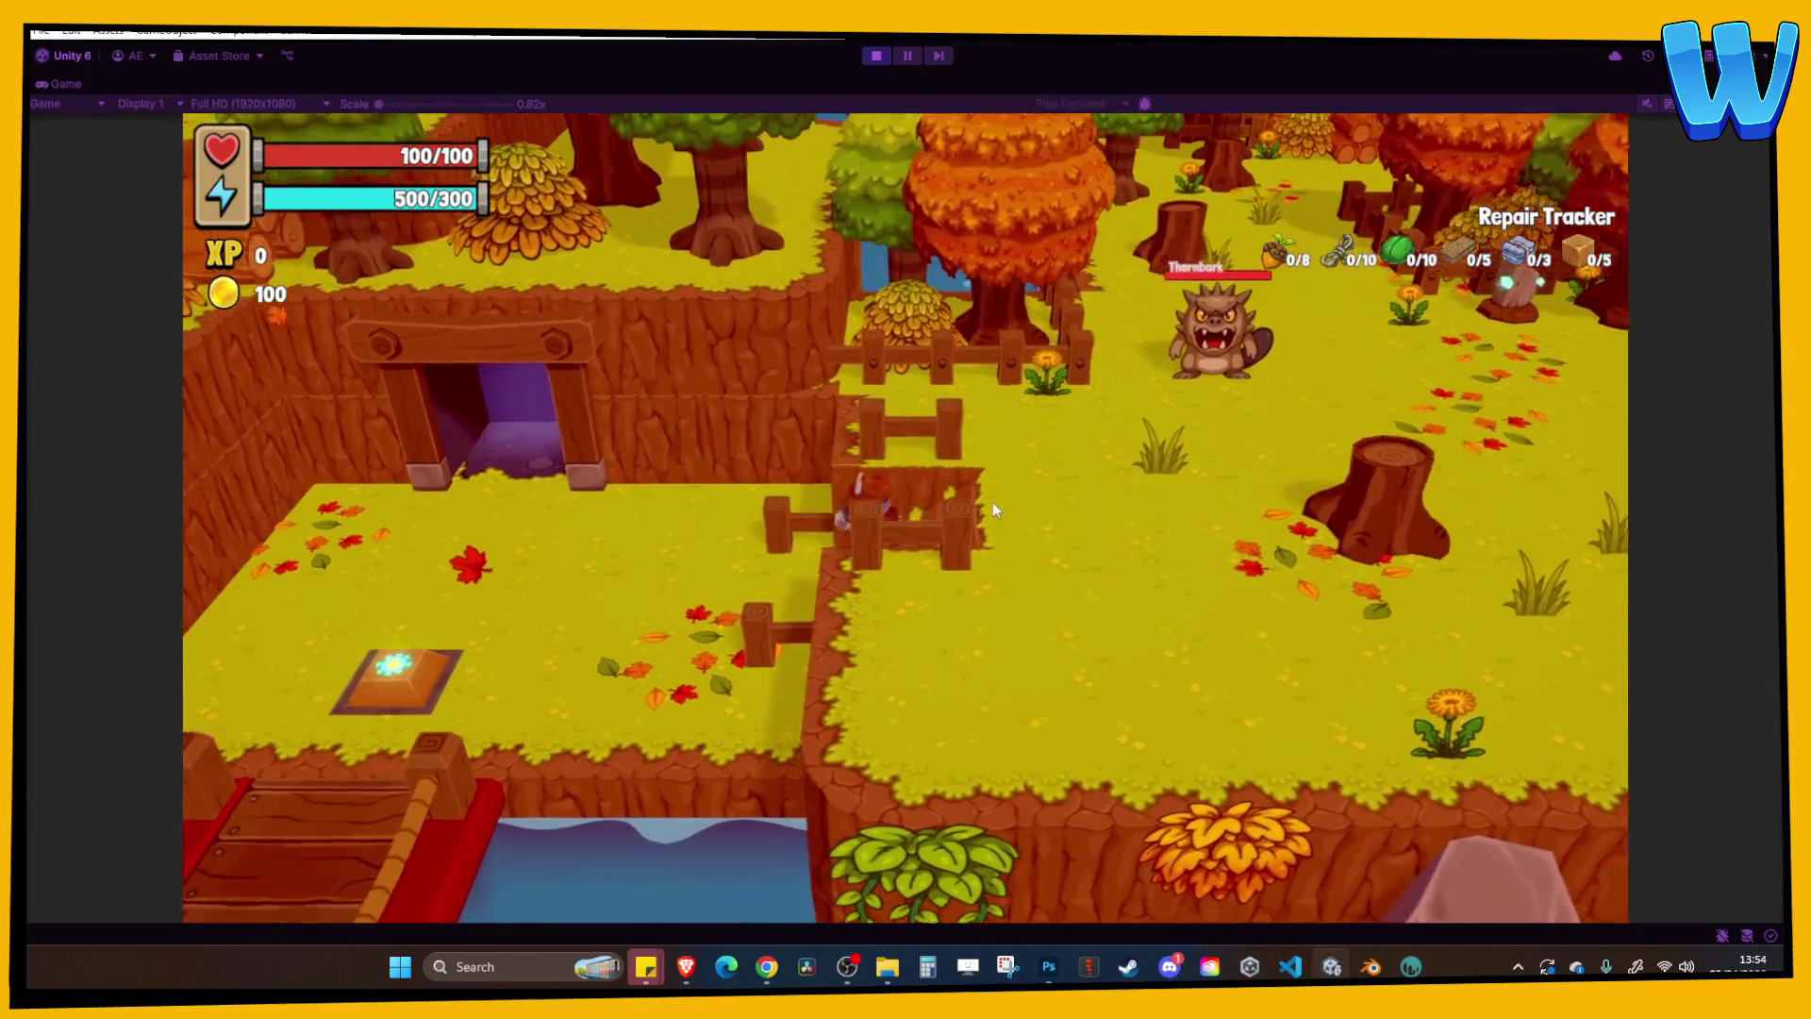
key(d)
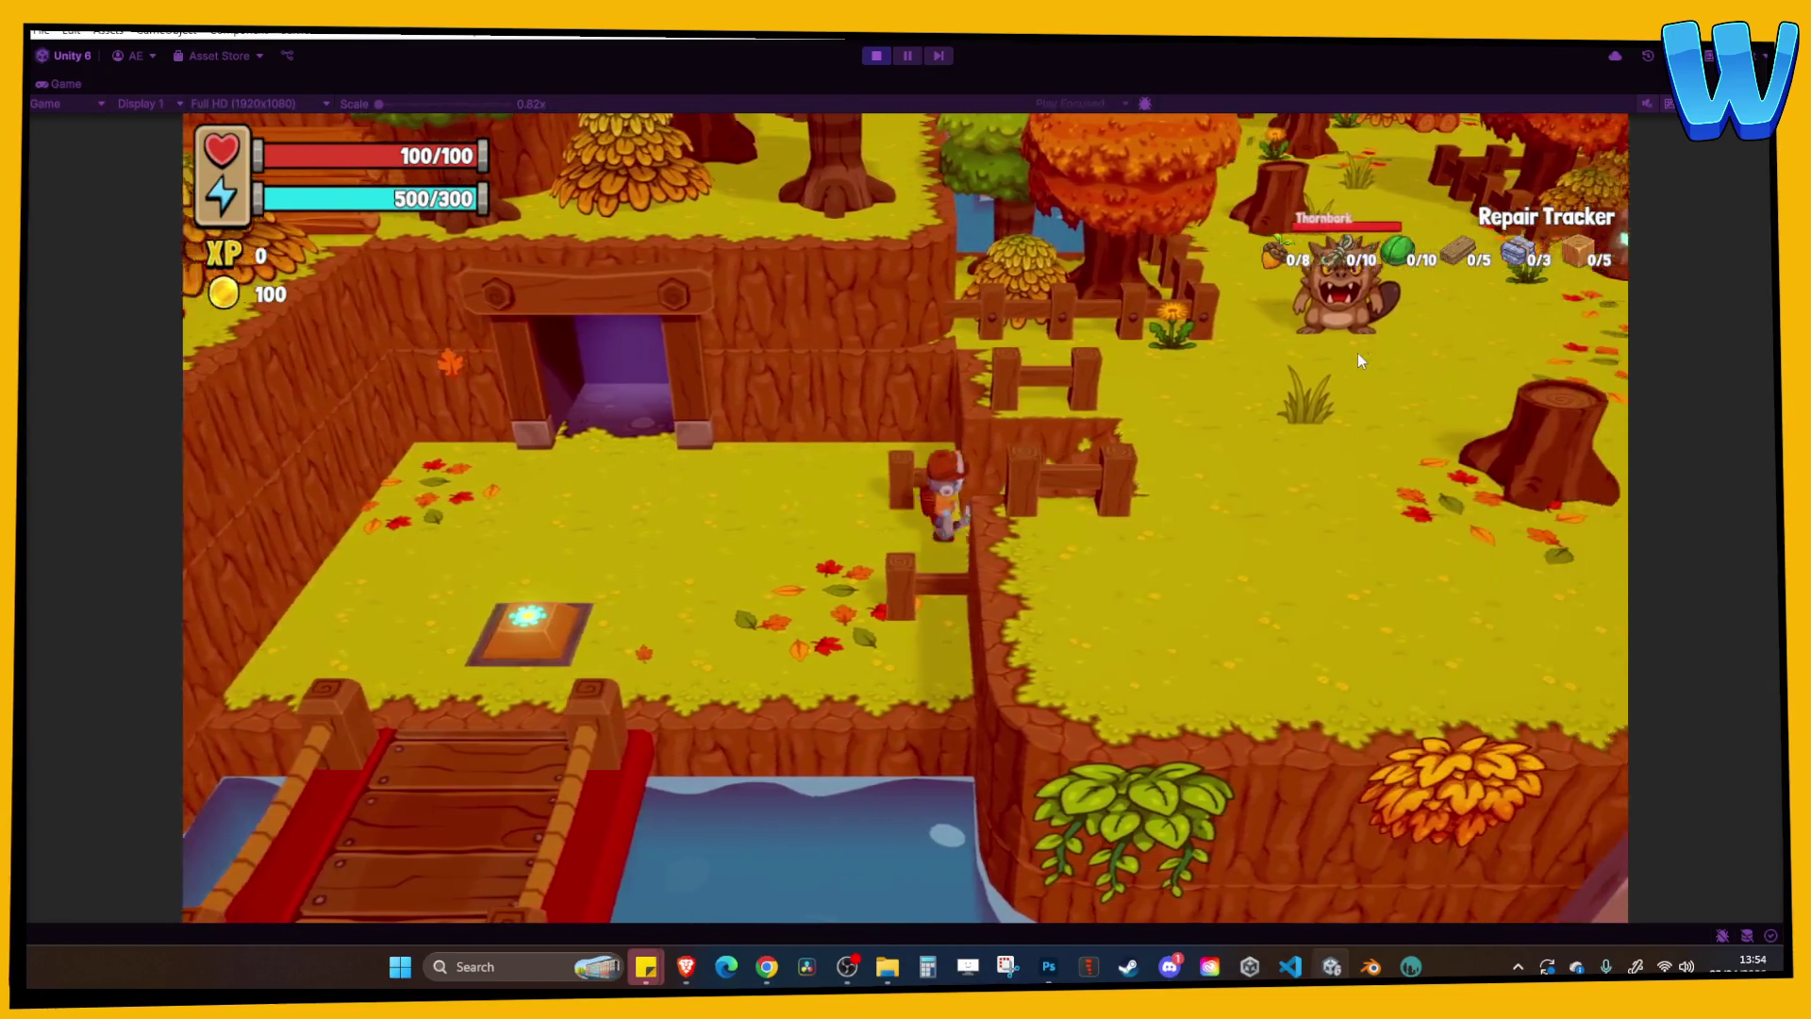
key(w)
key(d)
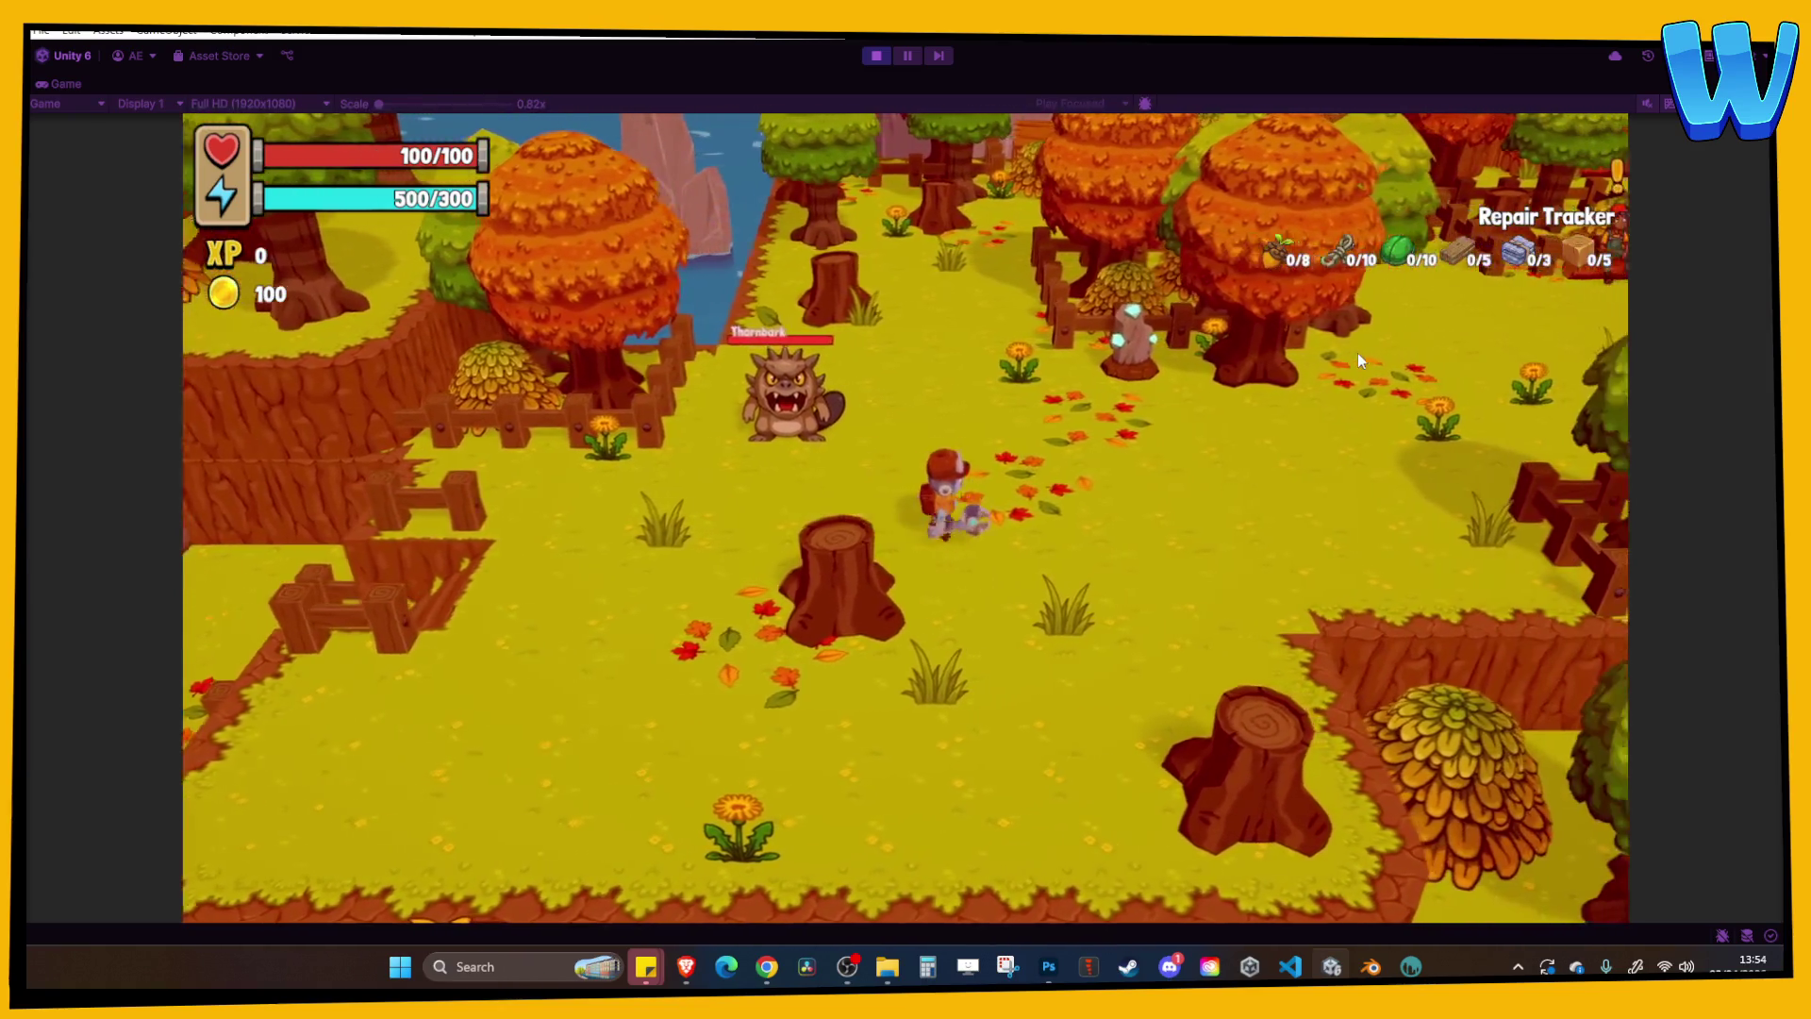
key(d)
key(w)
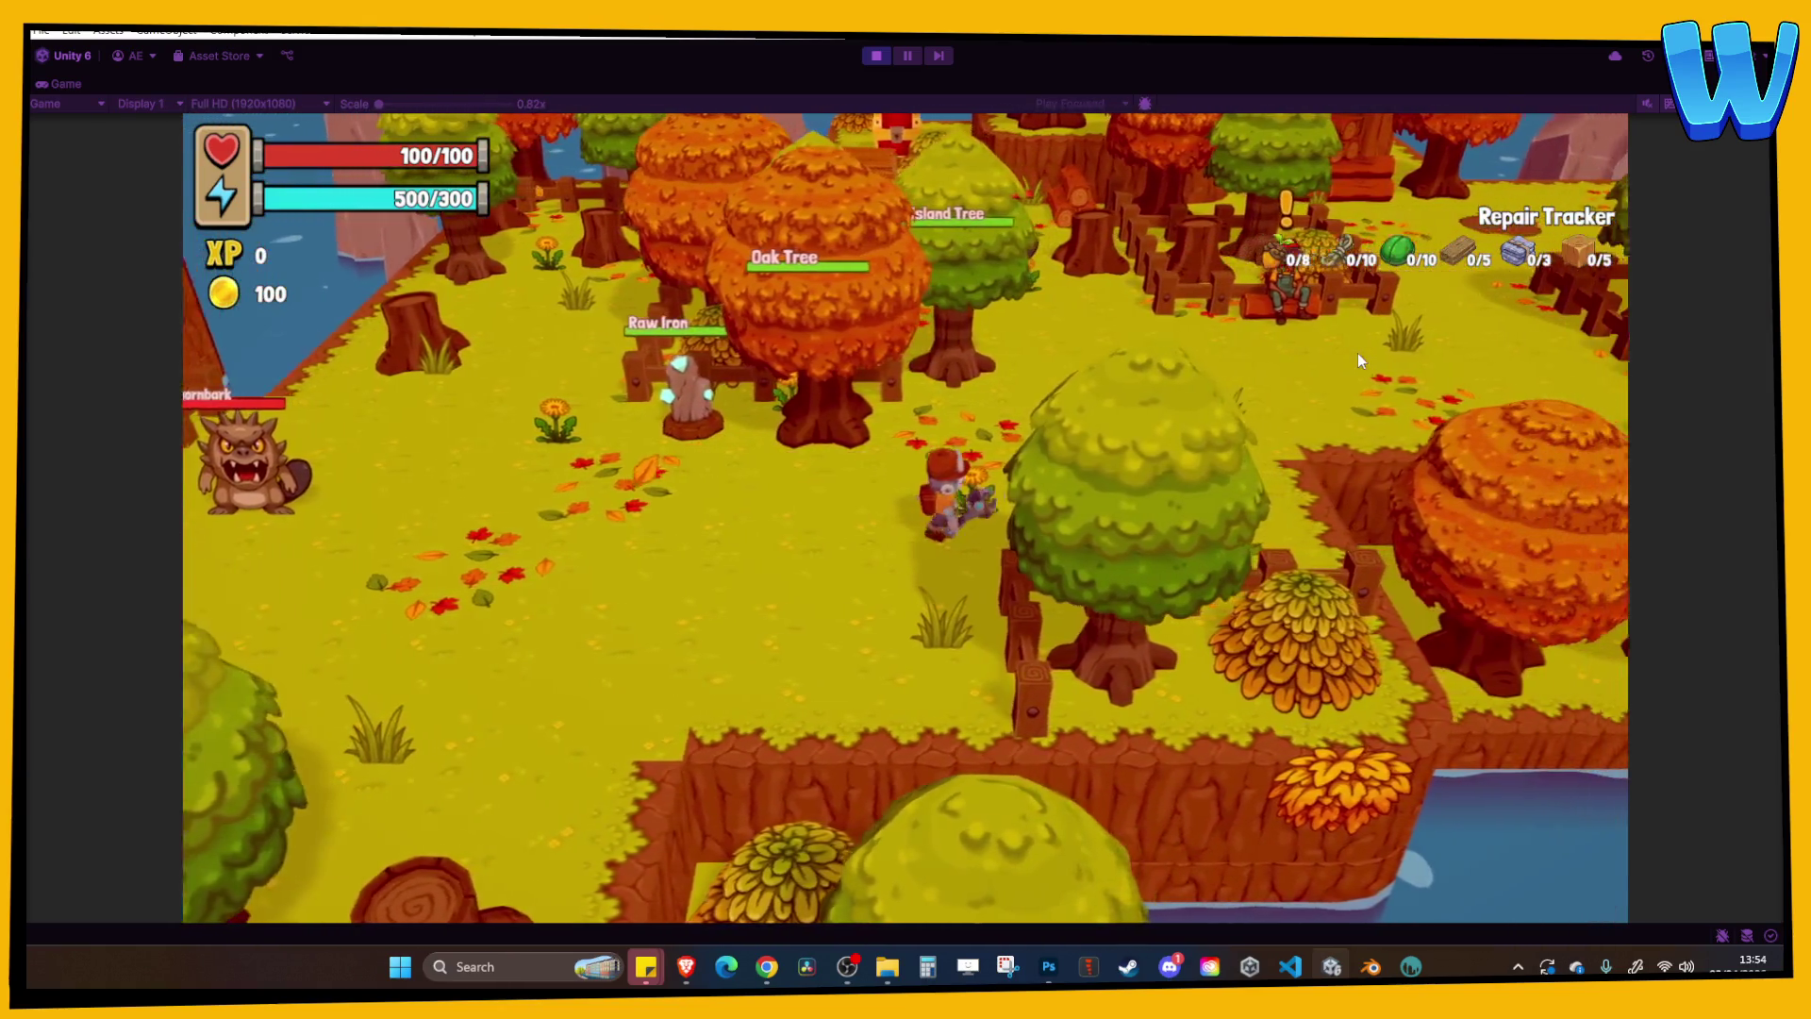
Walk past the villager, through the trees by Silver Seam and Copper Ore, down the stairs to the shore.
key(d)
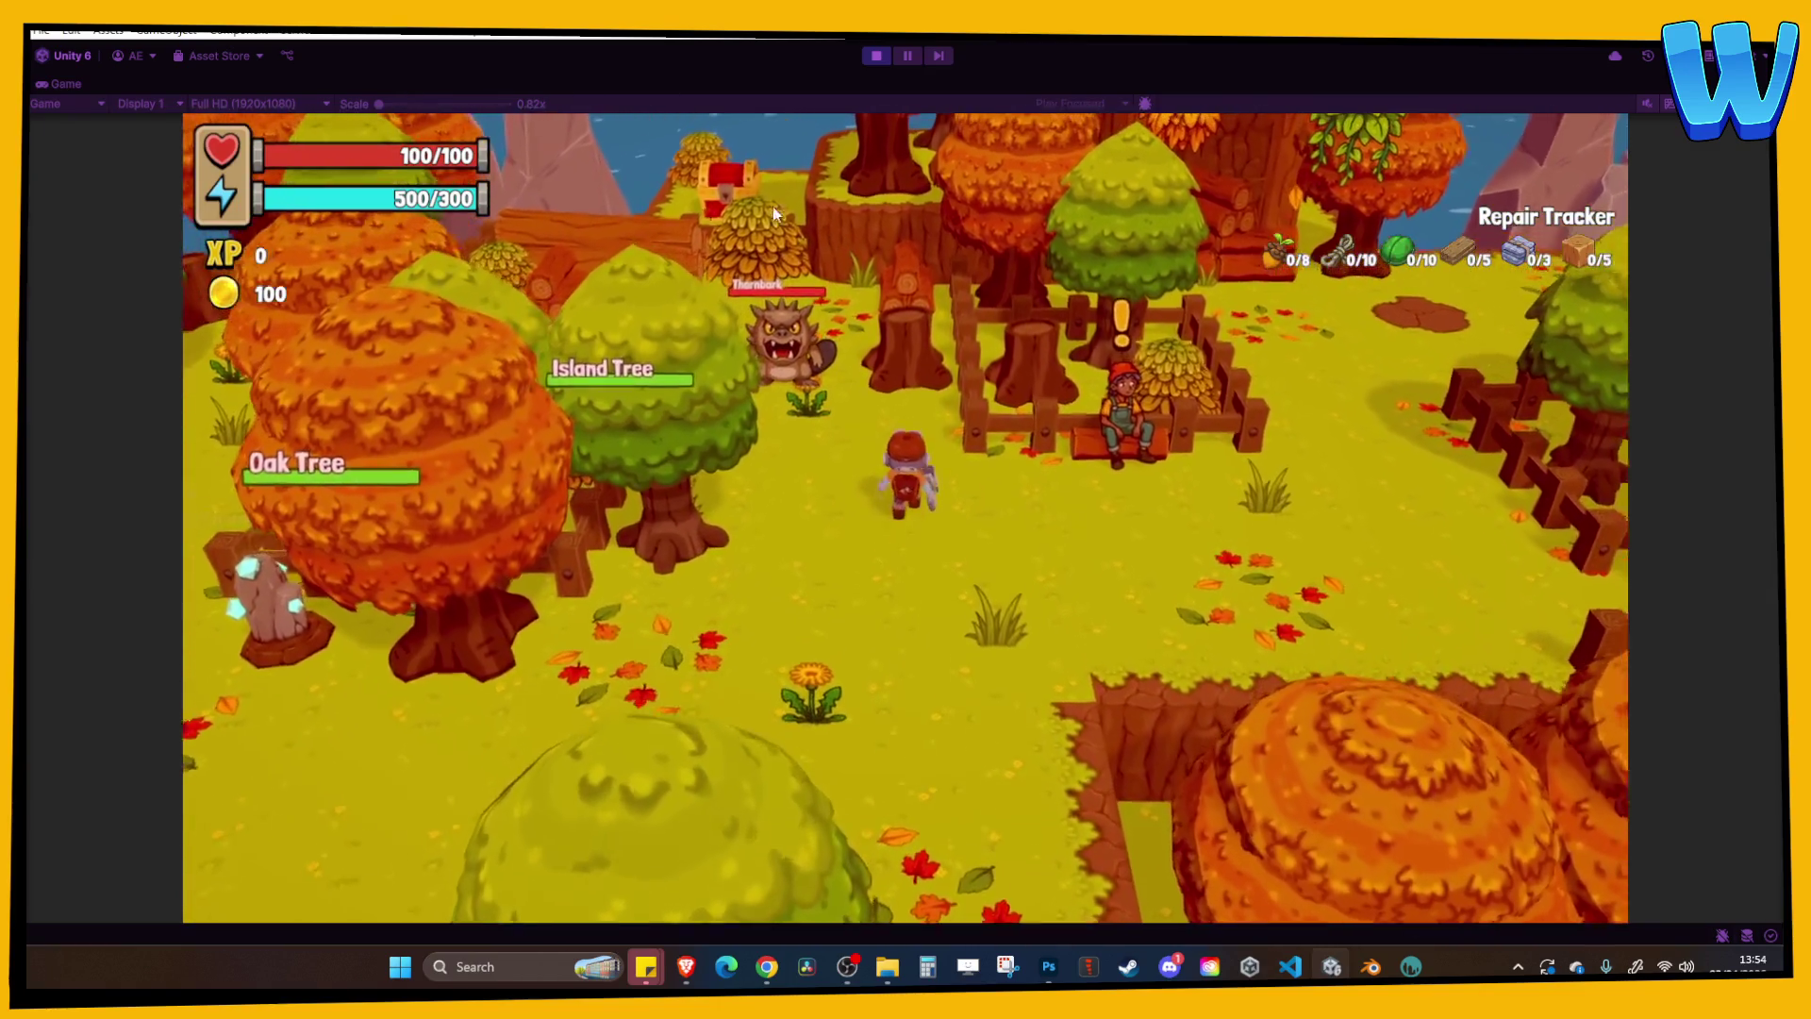
key(d)
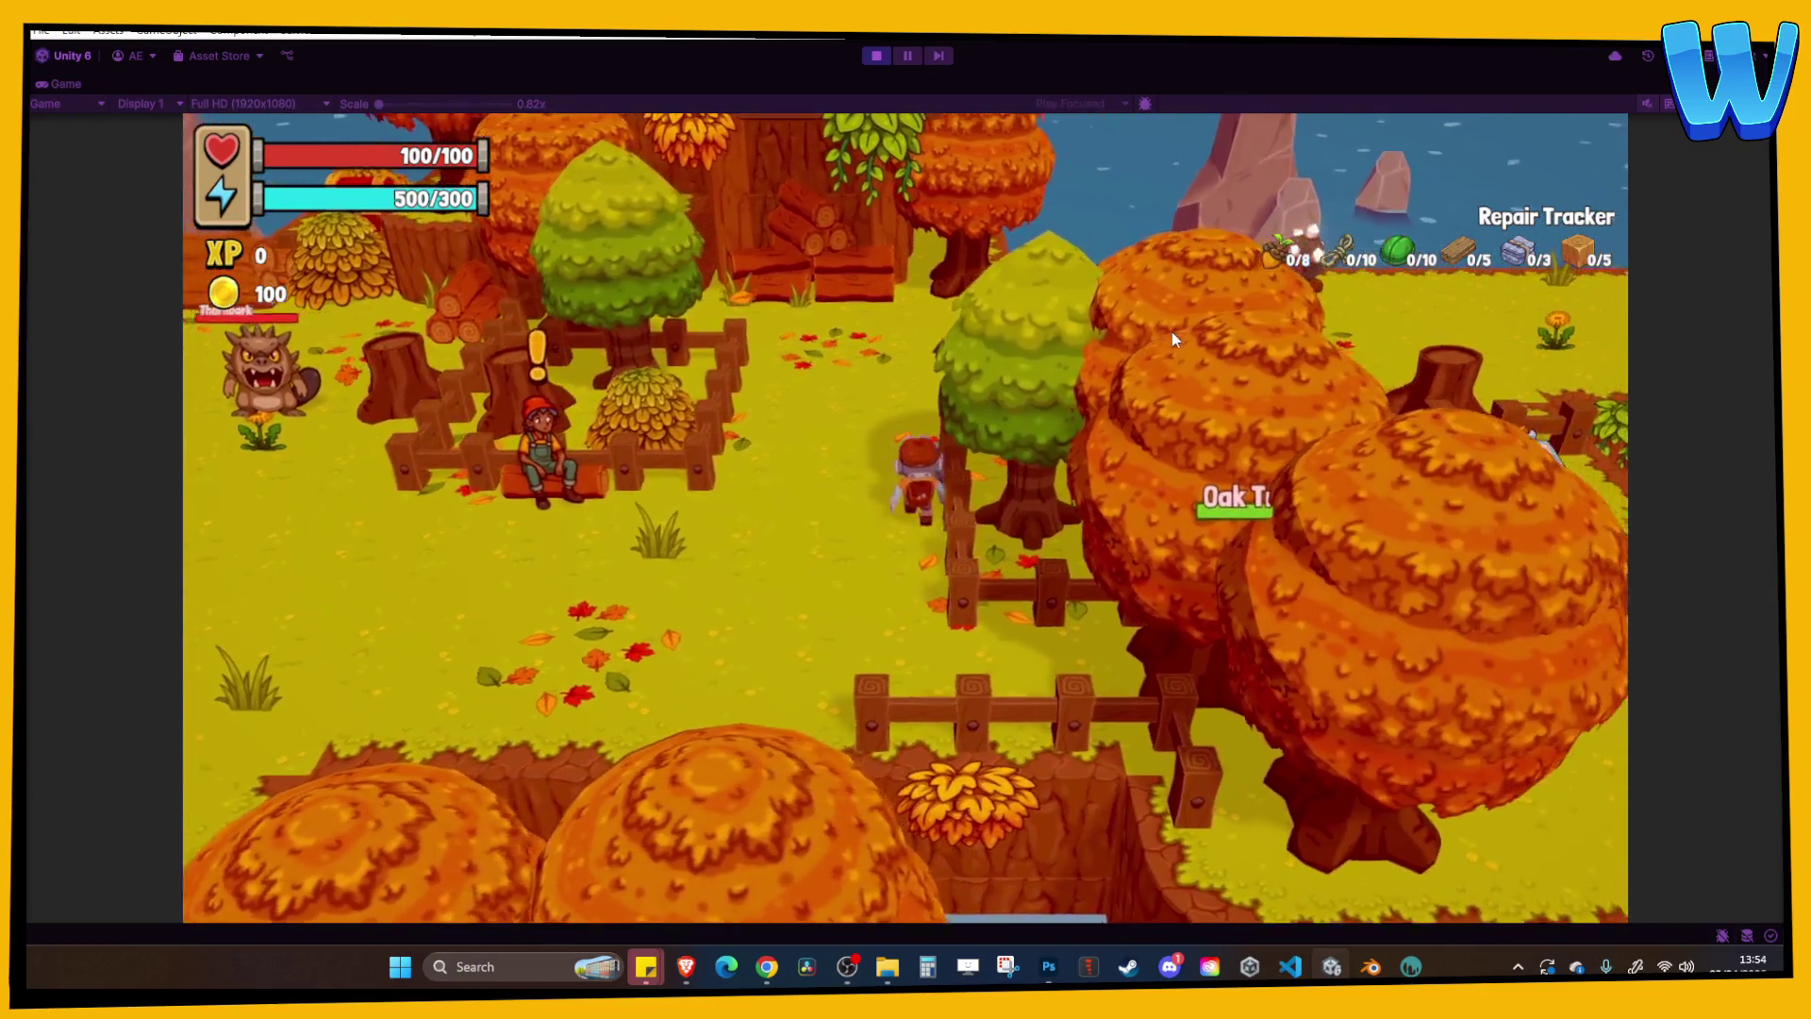
key(w)
key(d)
key(w)
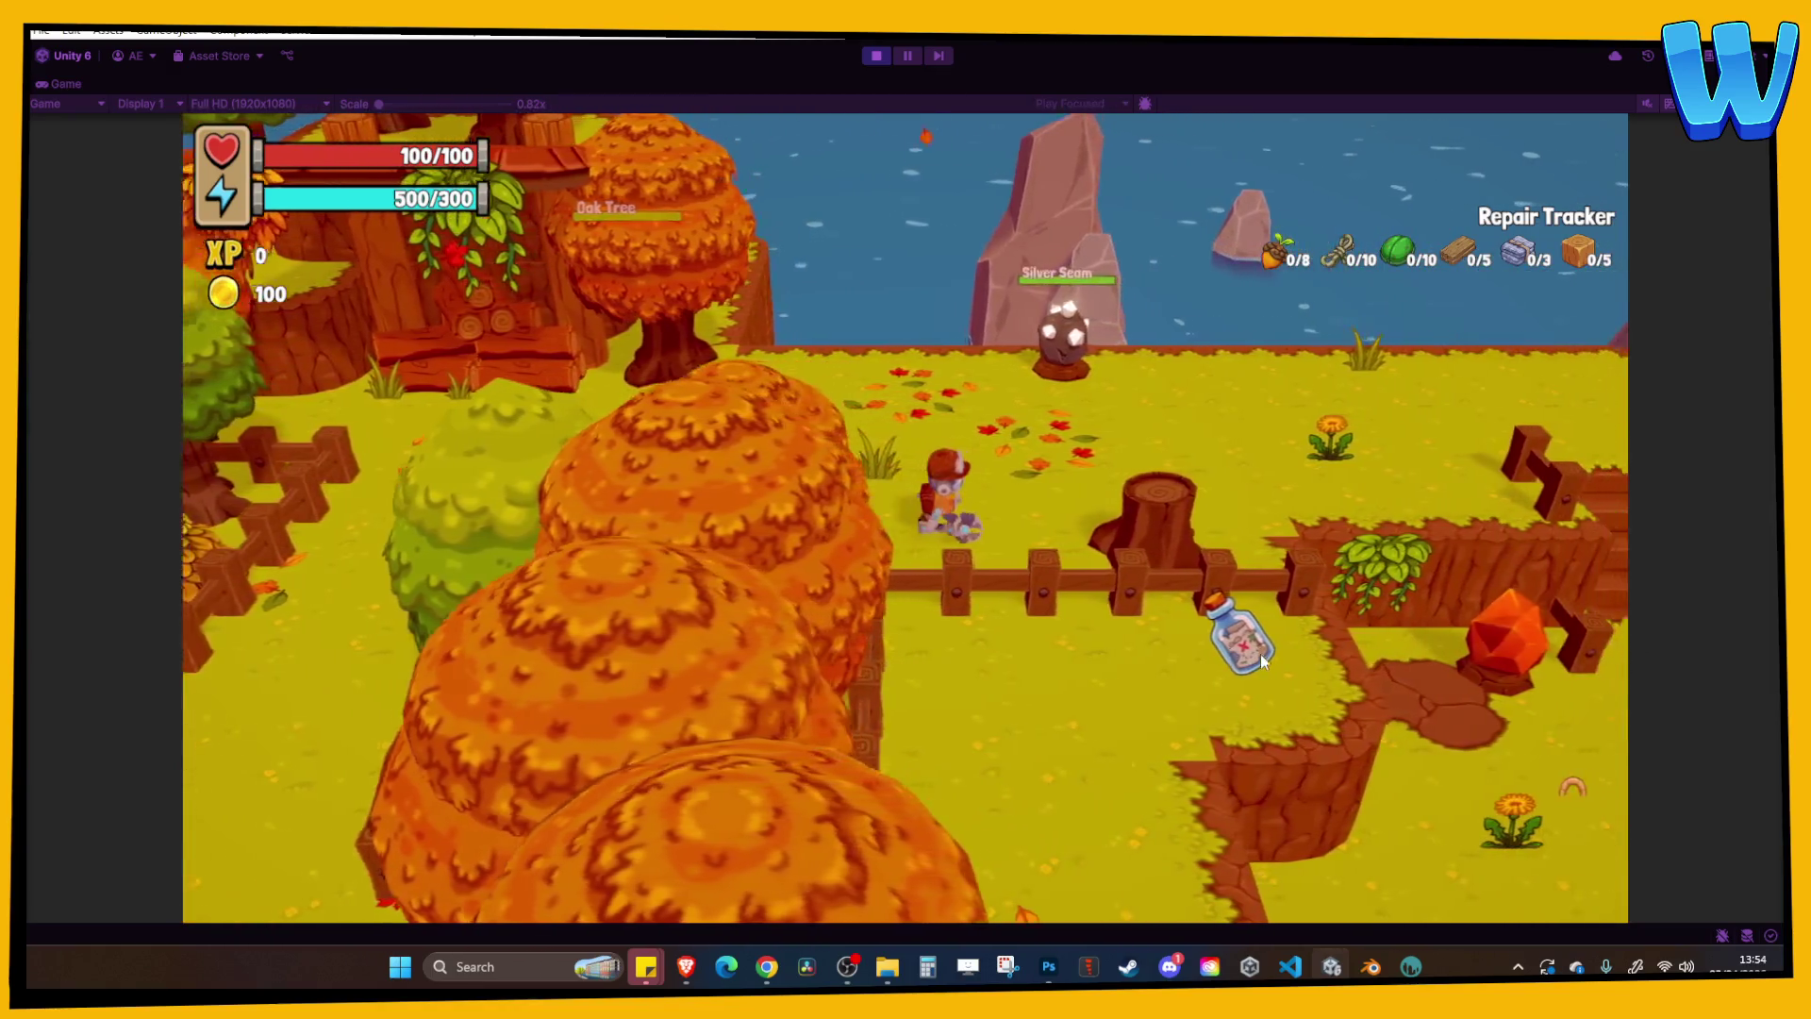
key(d)
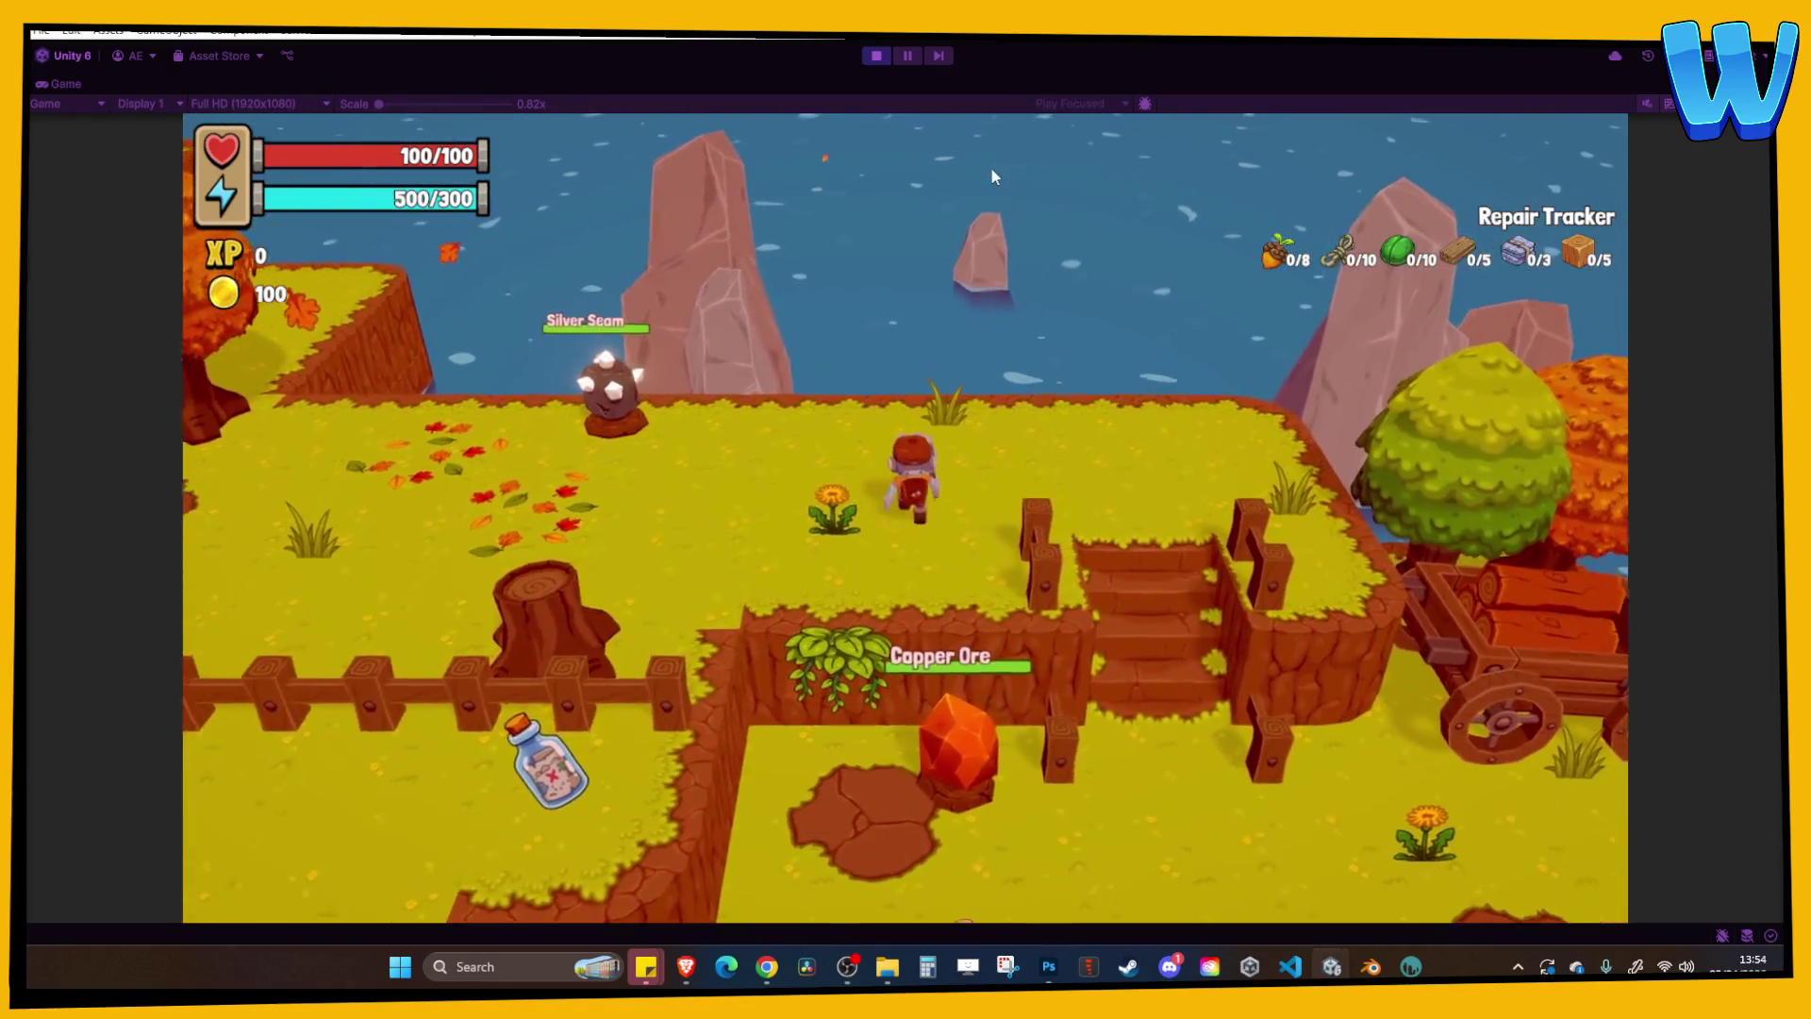
key(s)
key(s)
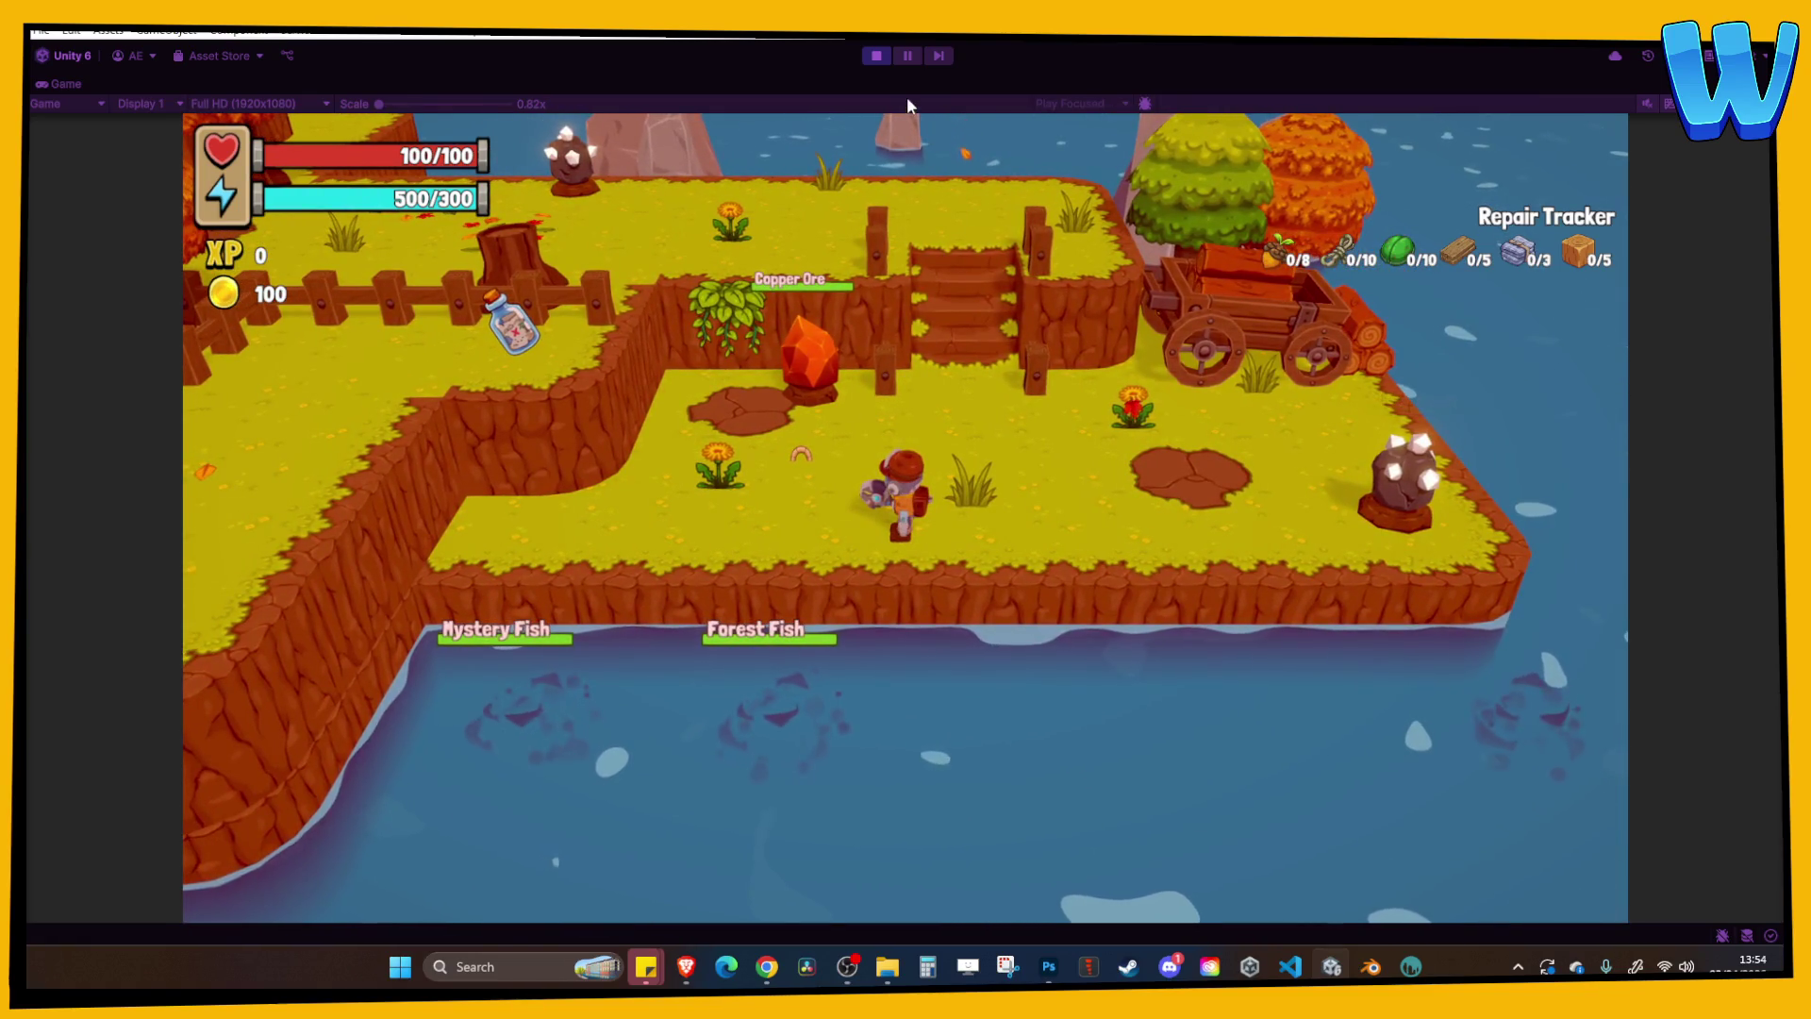
Stop play, open the Ocean_1 scene from the Scenes folder, and start it running.
click(876, 55)
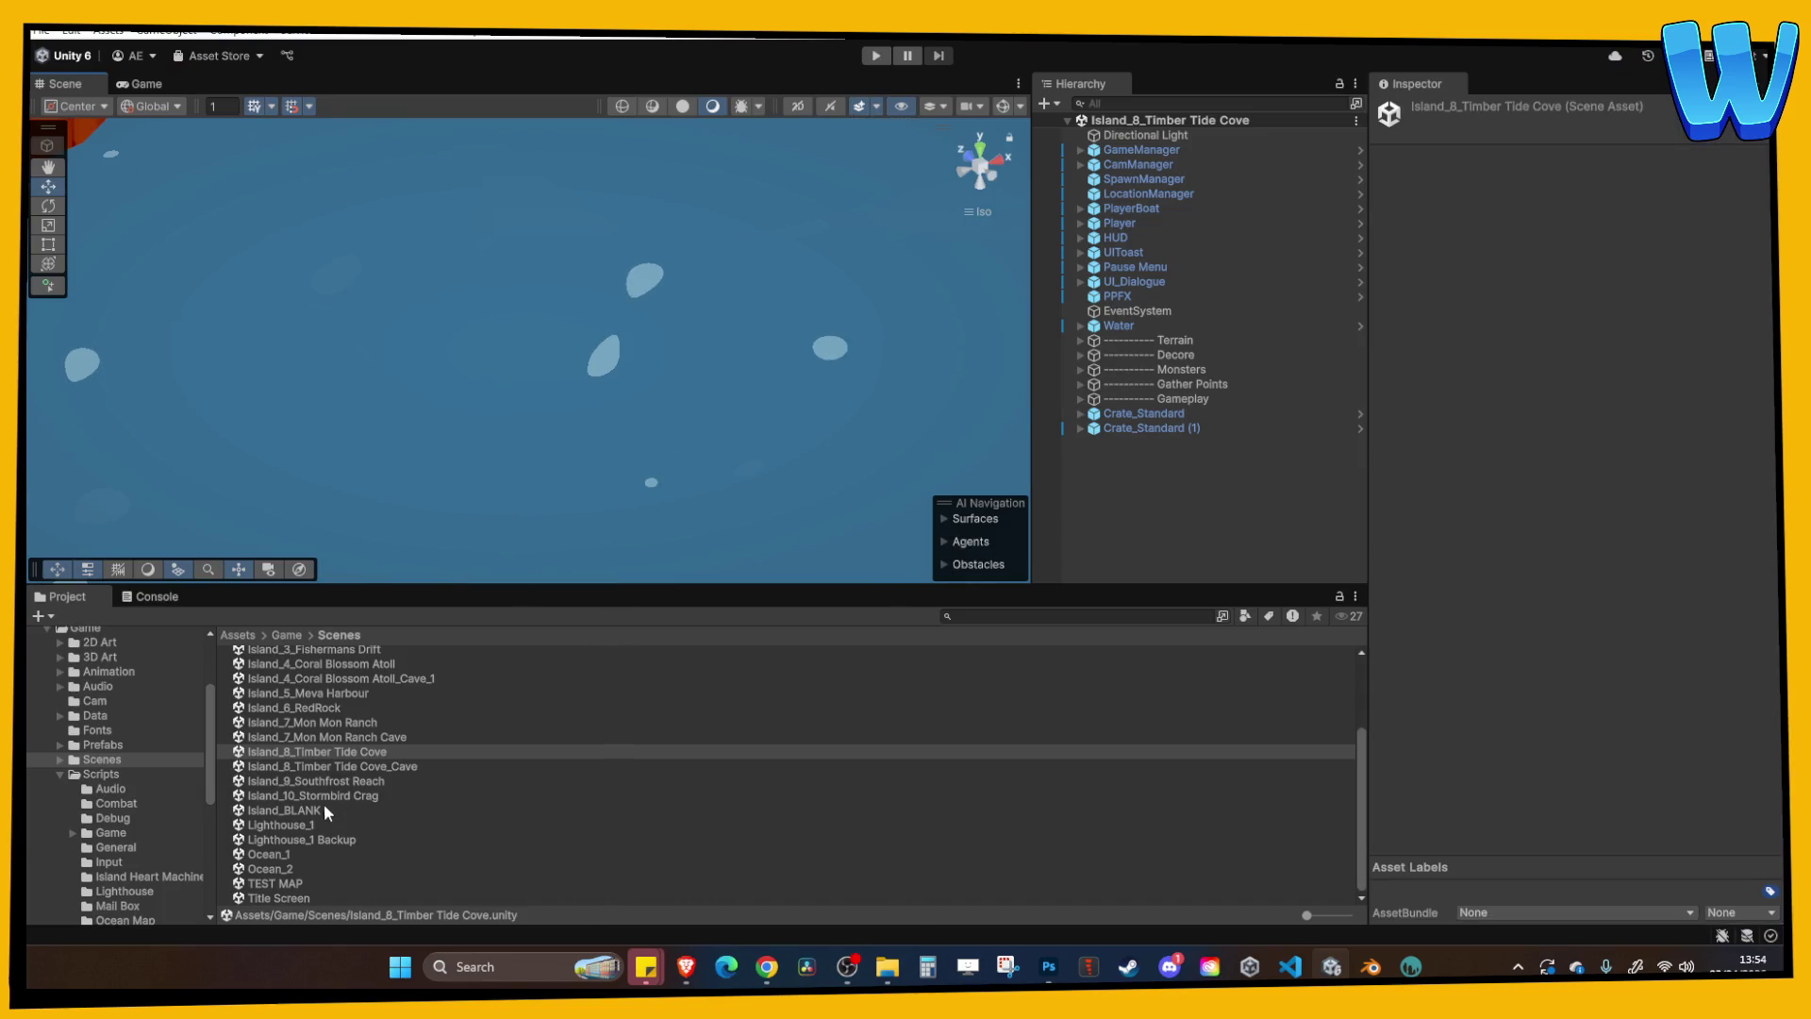
click(273, 854)
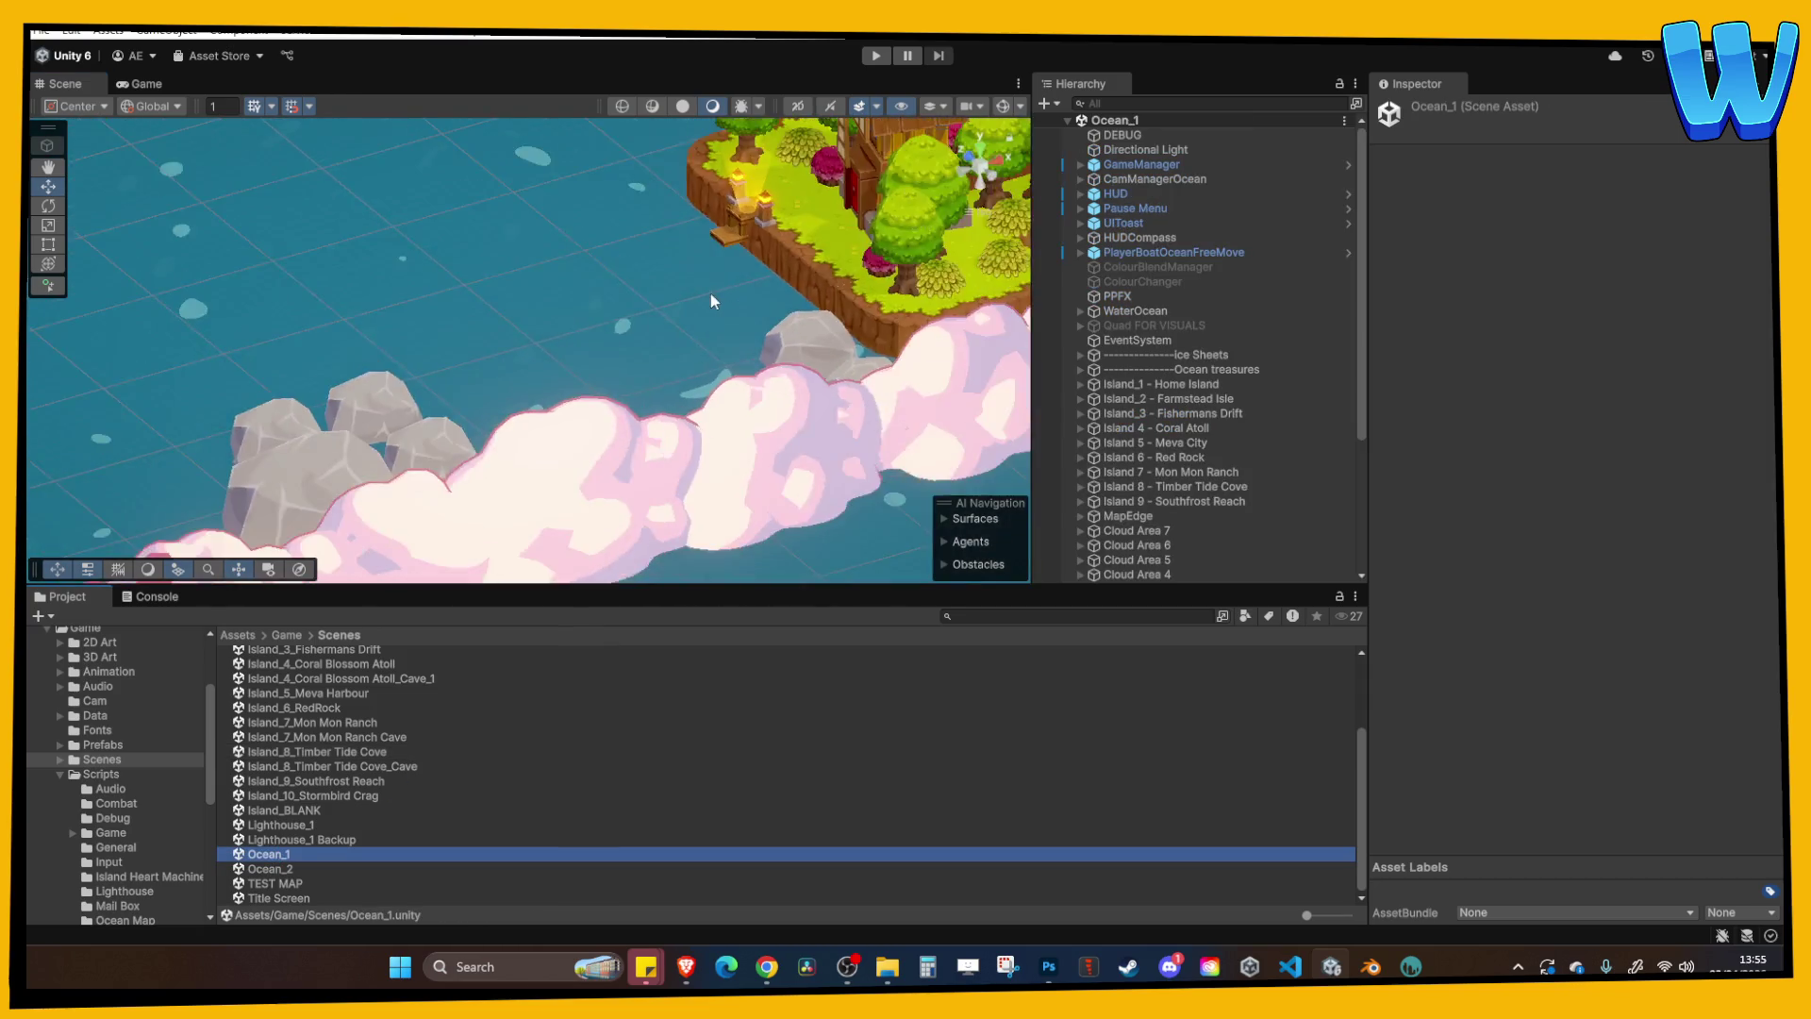
scroll(513, 249, down, 10)
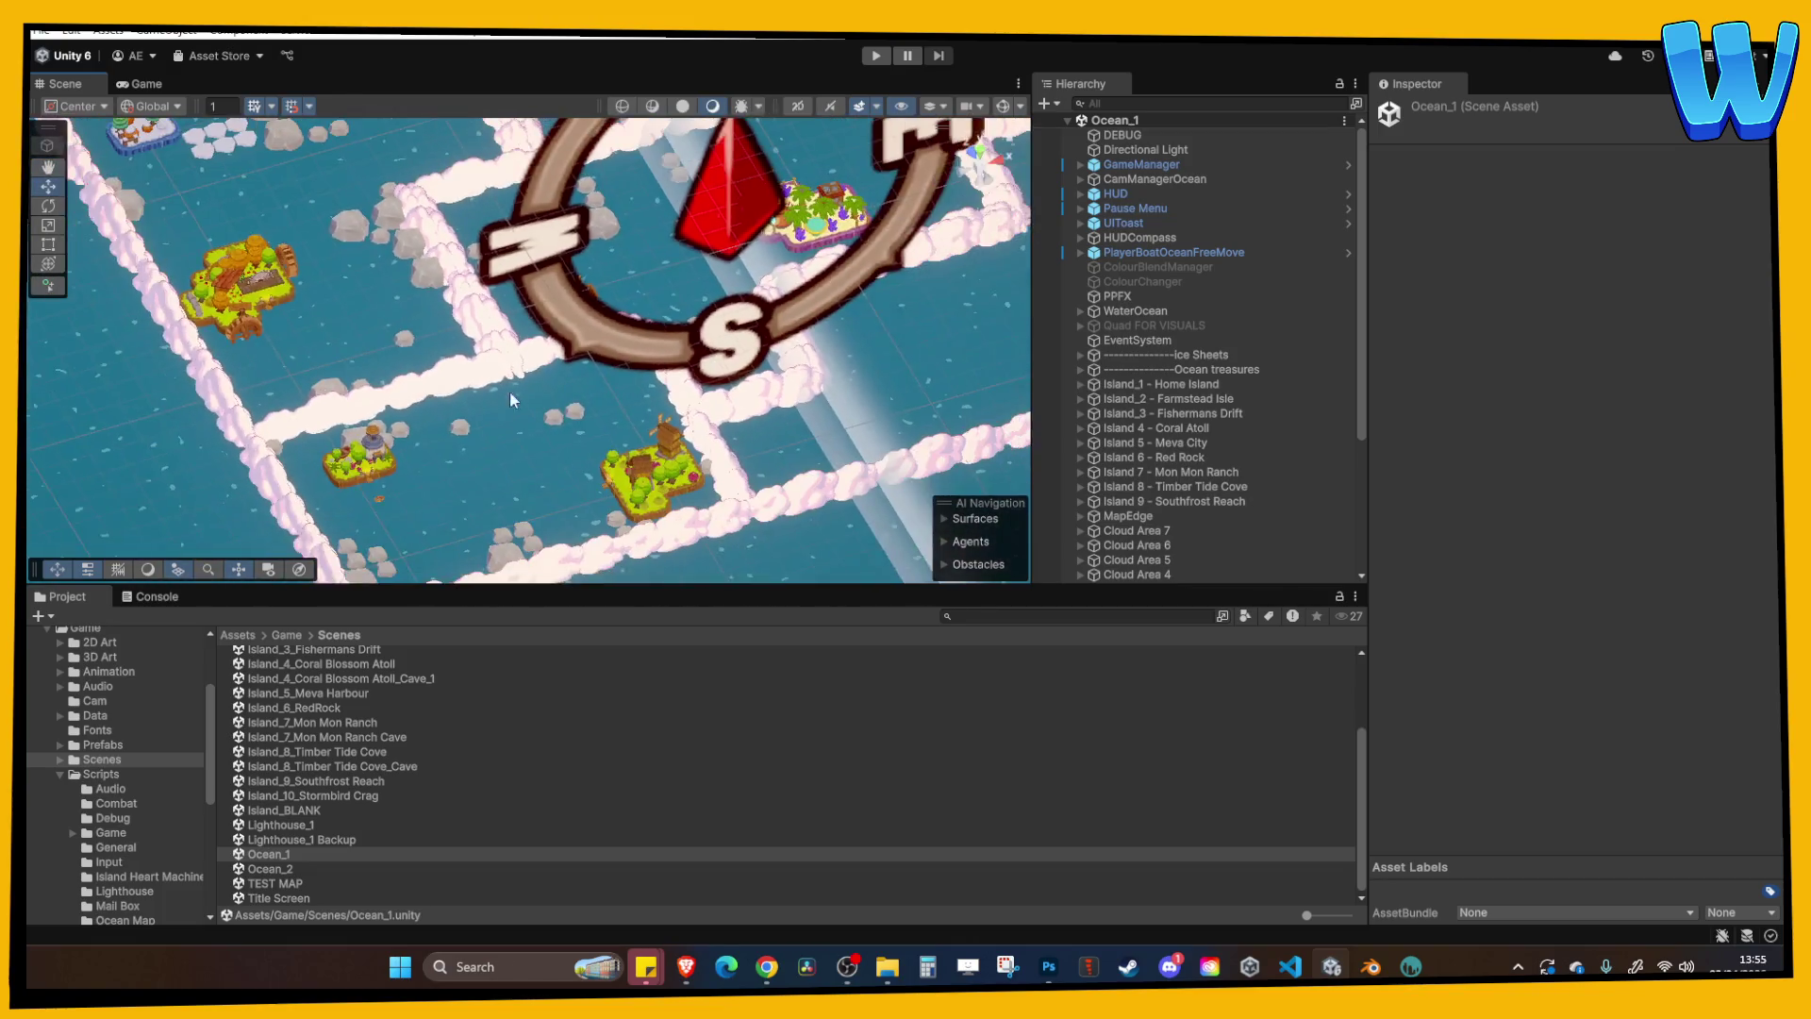
click(871, 58)
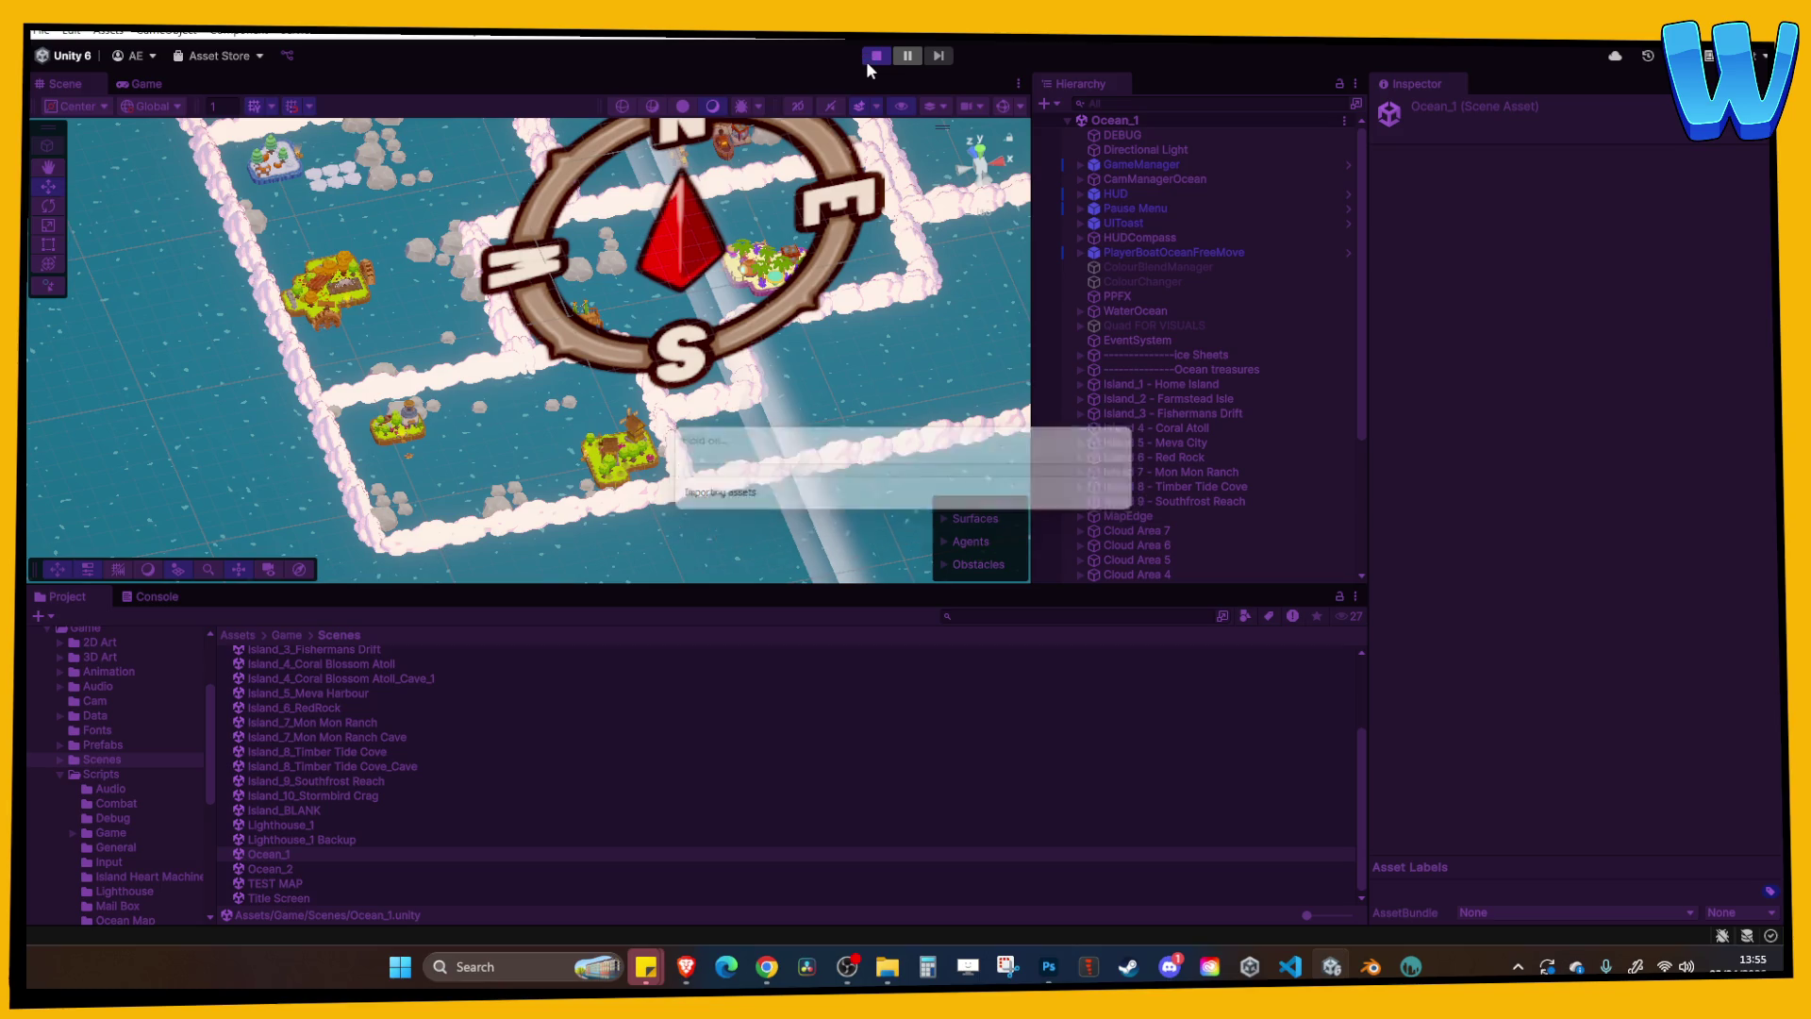
Maximize the Game view and start sailing the boat forward while turning left.
click(1018, 83)
click(1054, 149)
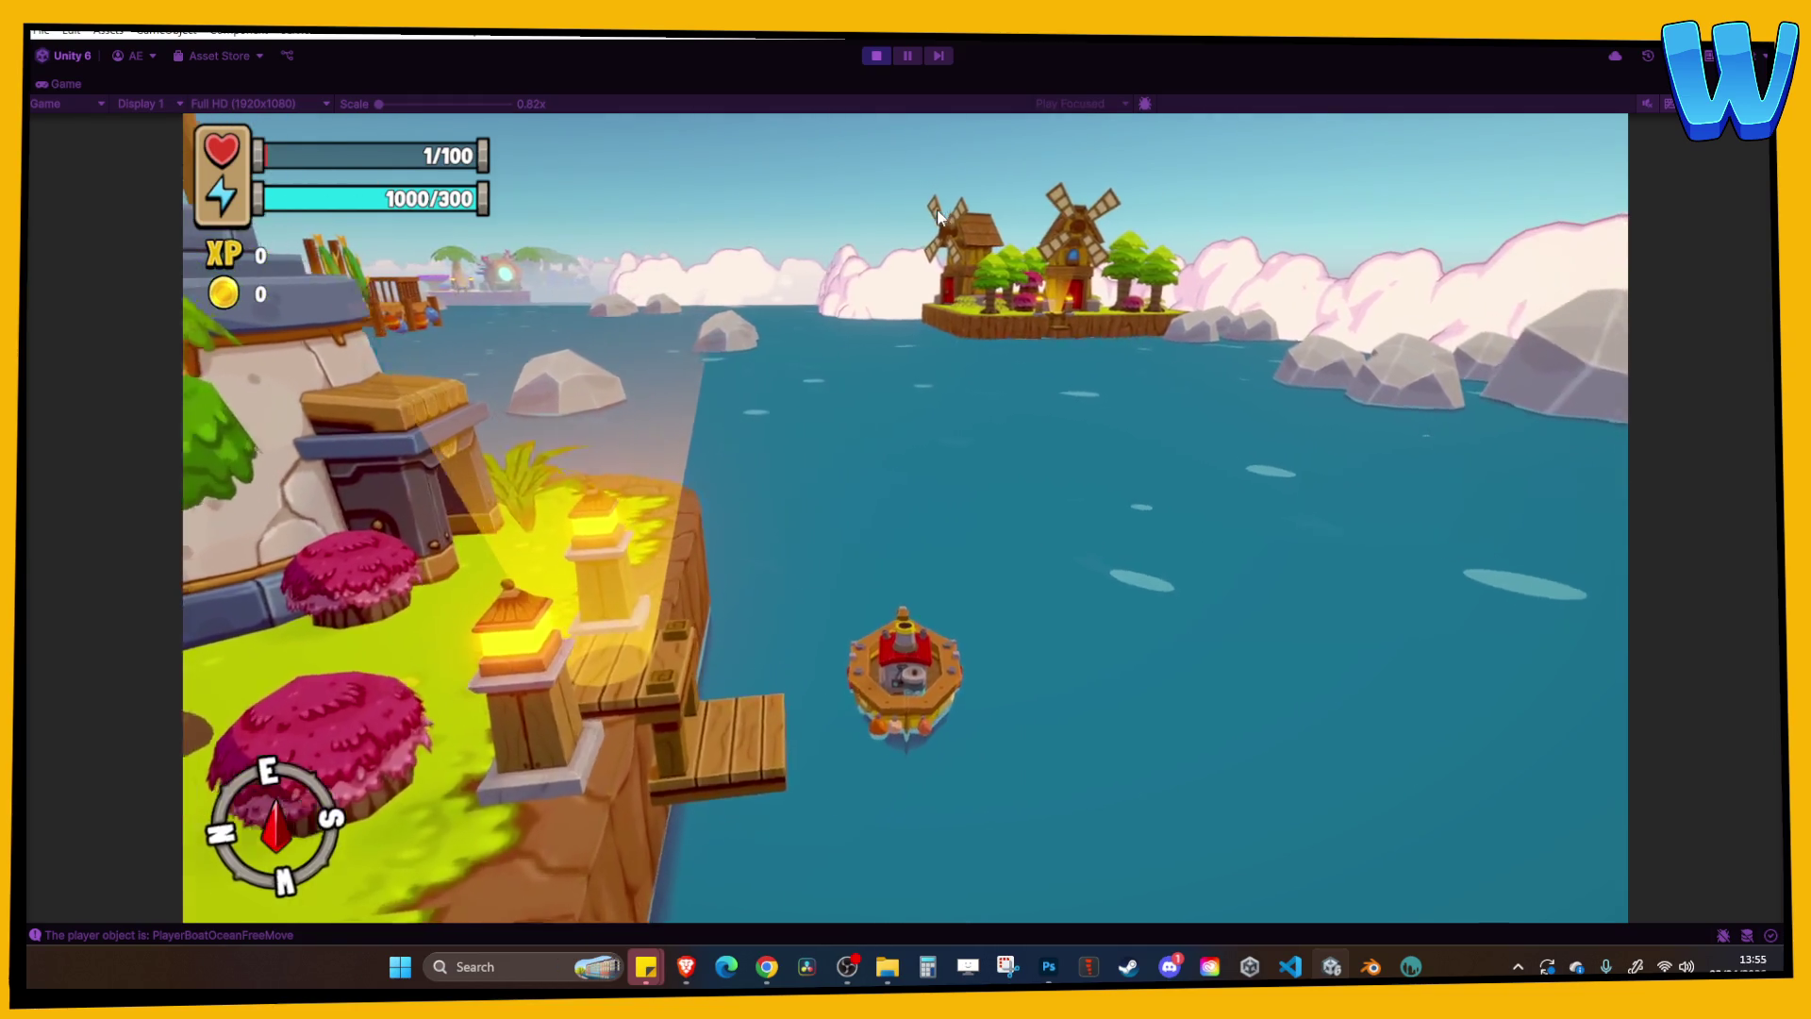
key(a)
key(w)
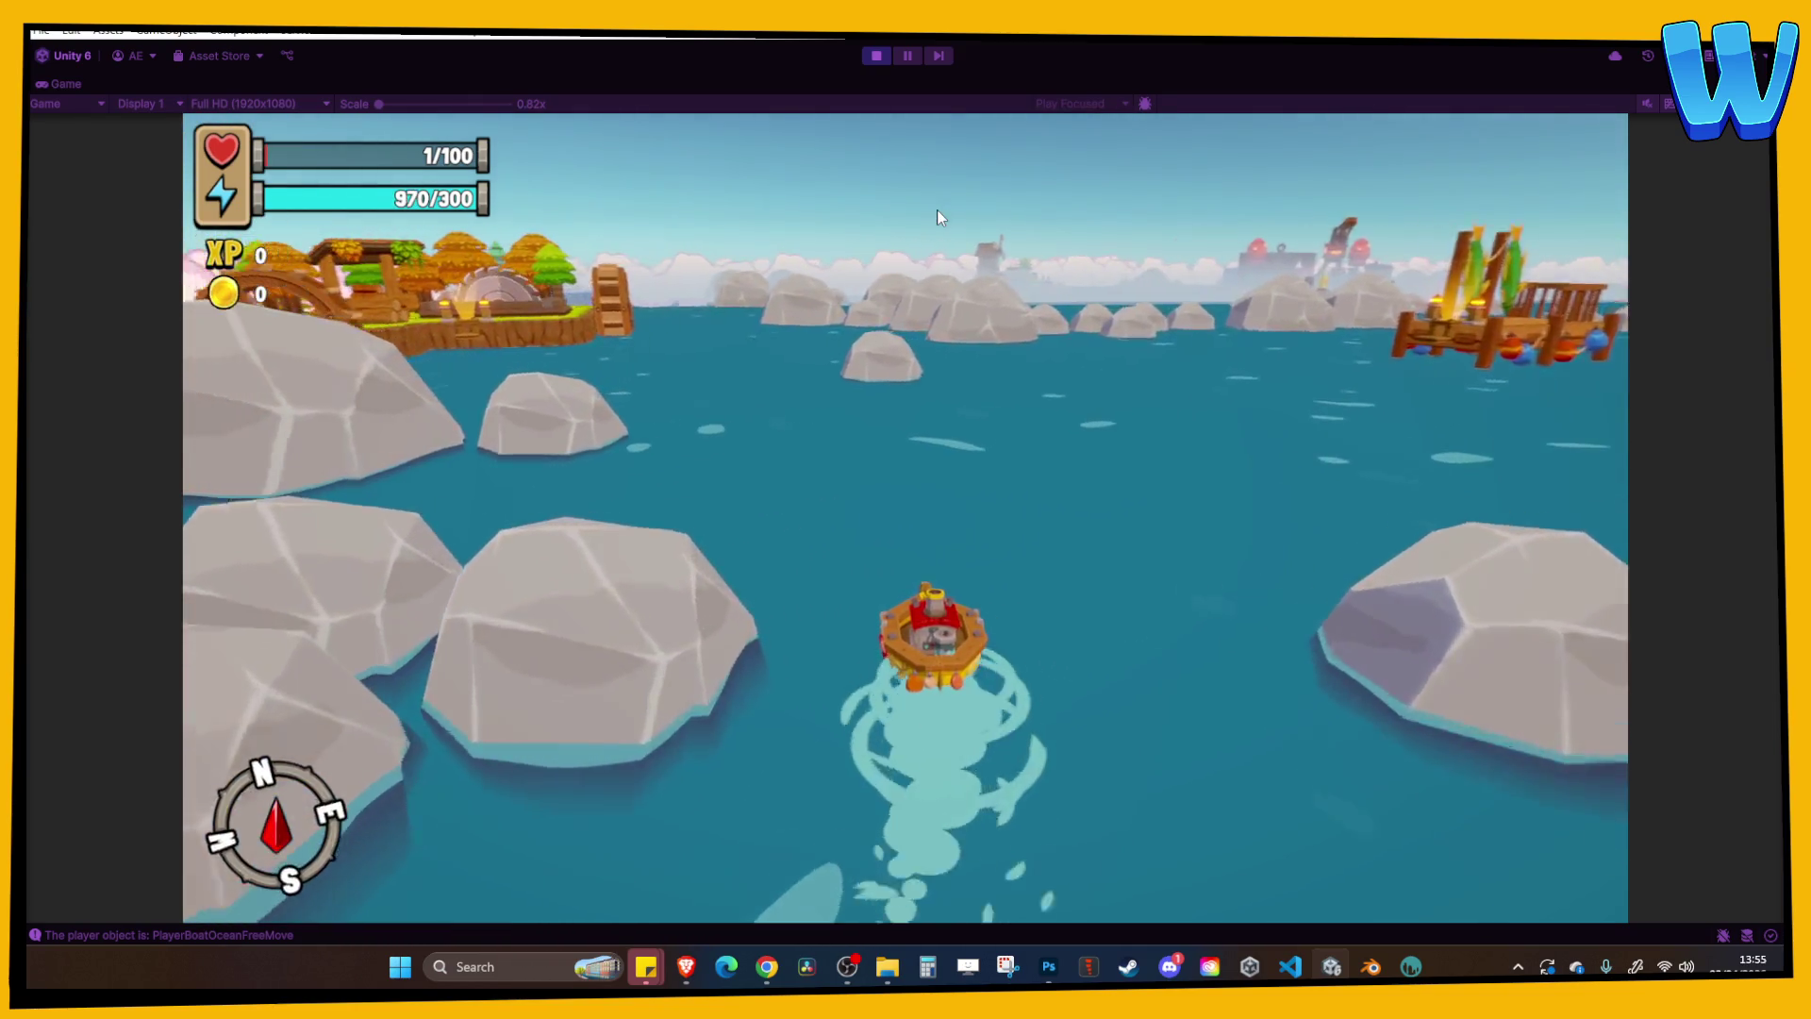
key(a)
key(w)
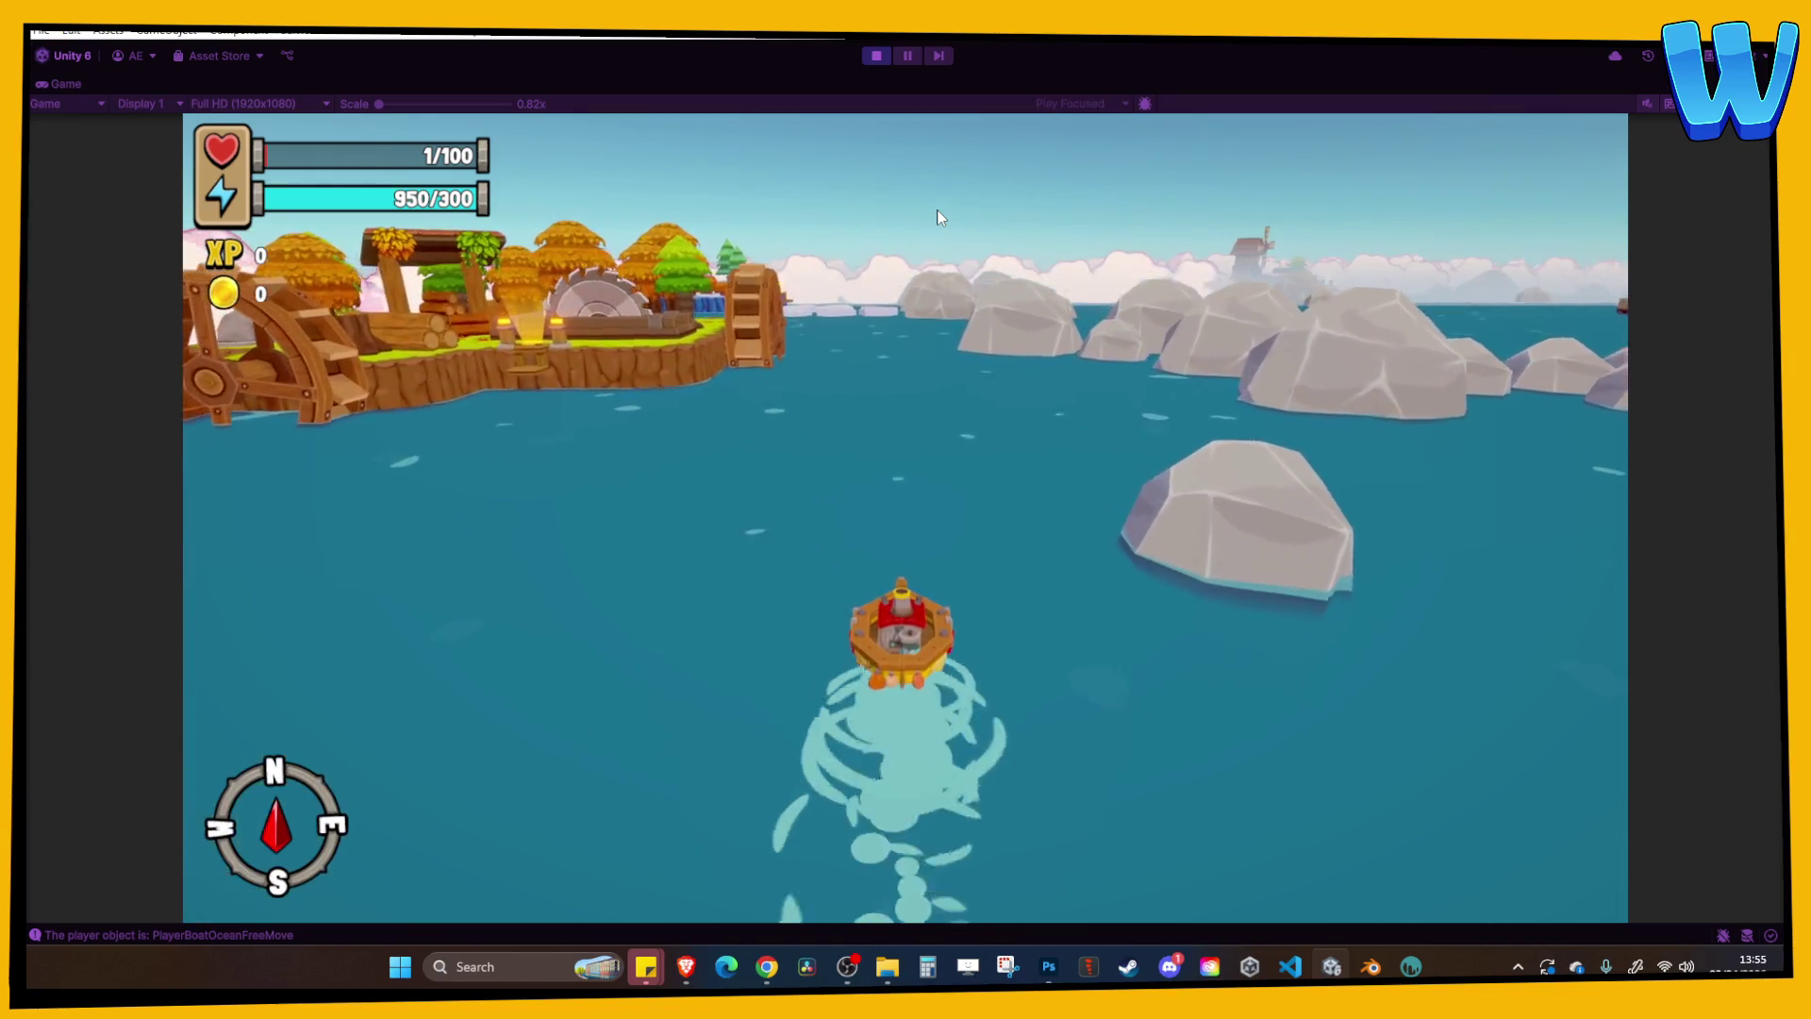
Sail past the waterwheel island and through the ice floes to dock at Southfrost Reach.
key(w)
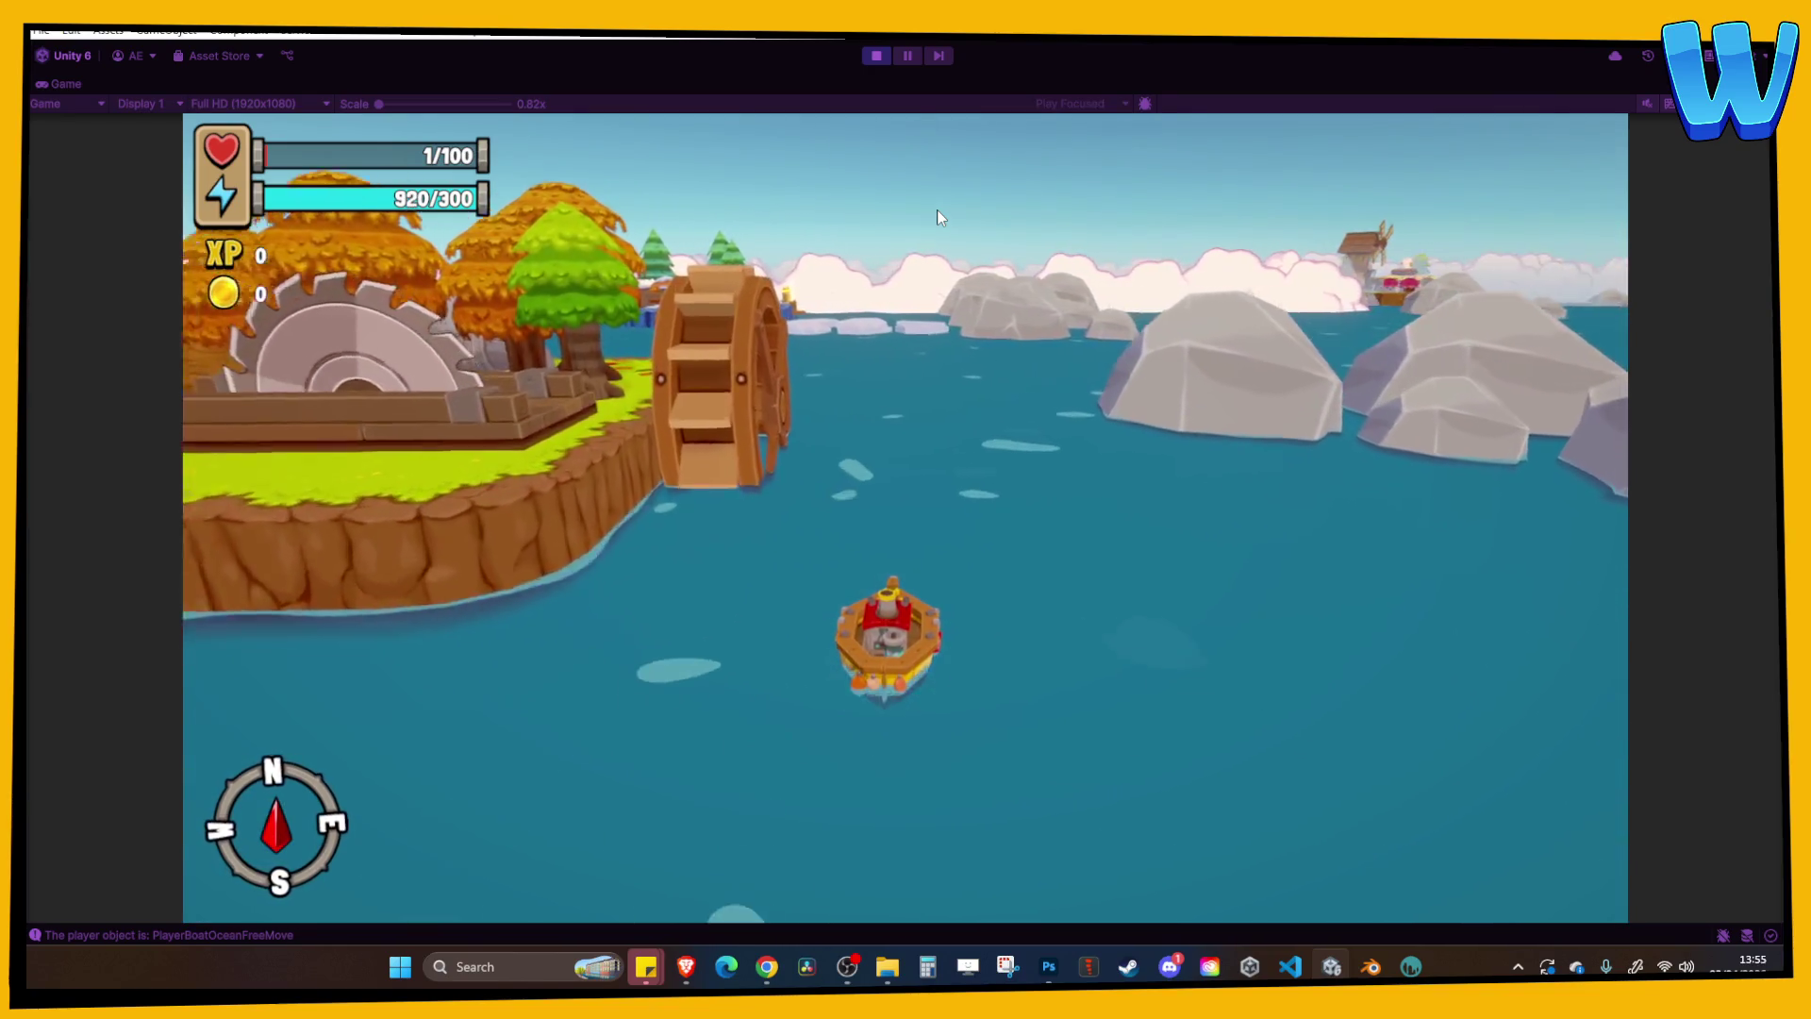
key(w)
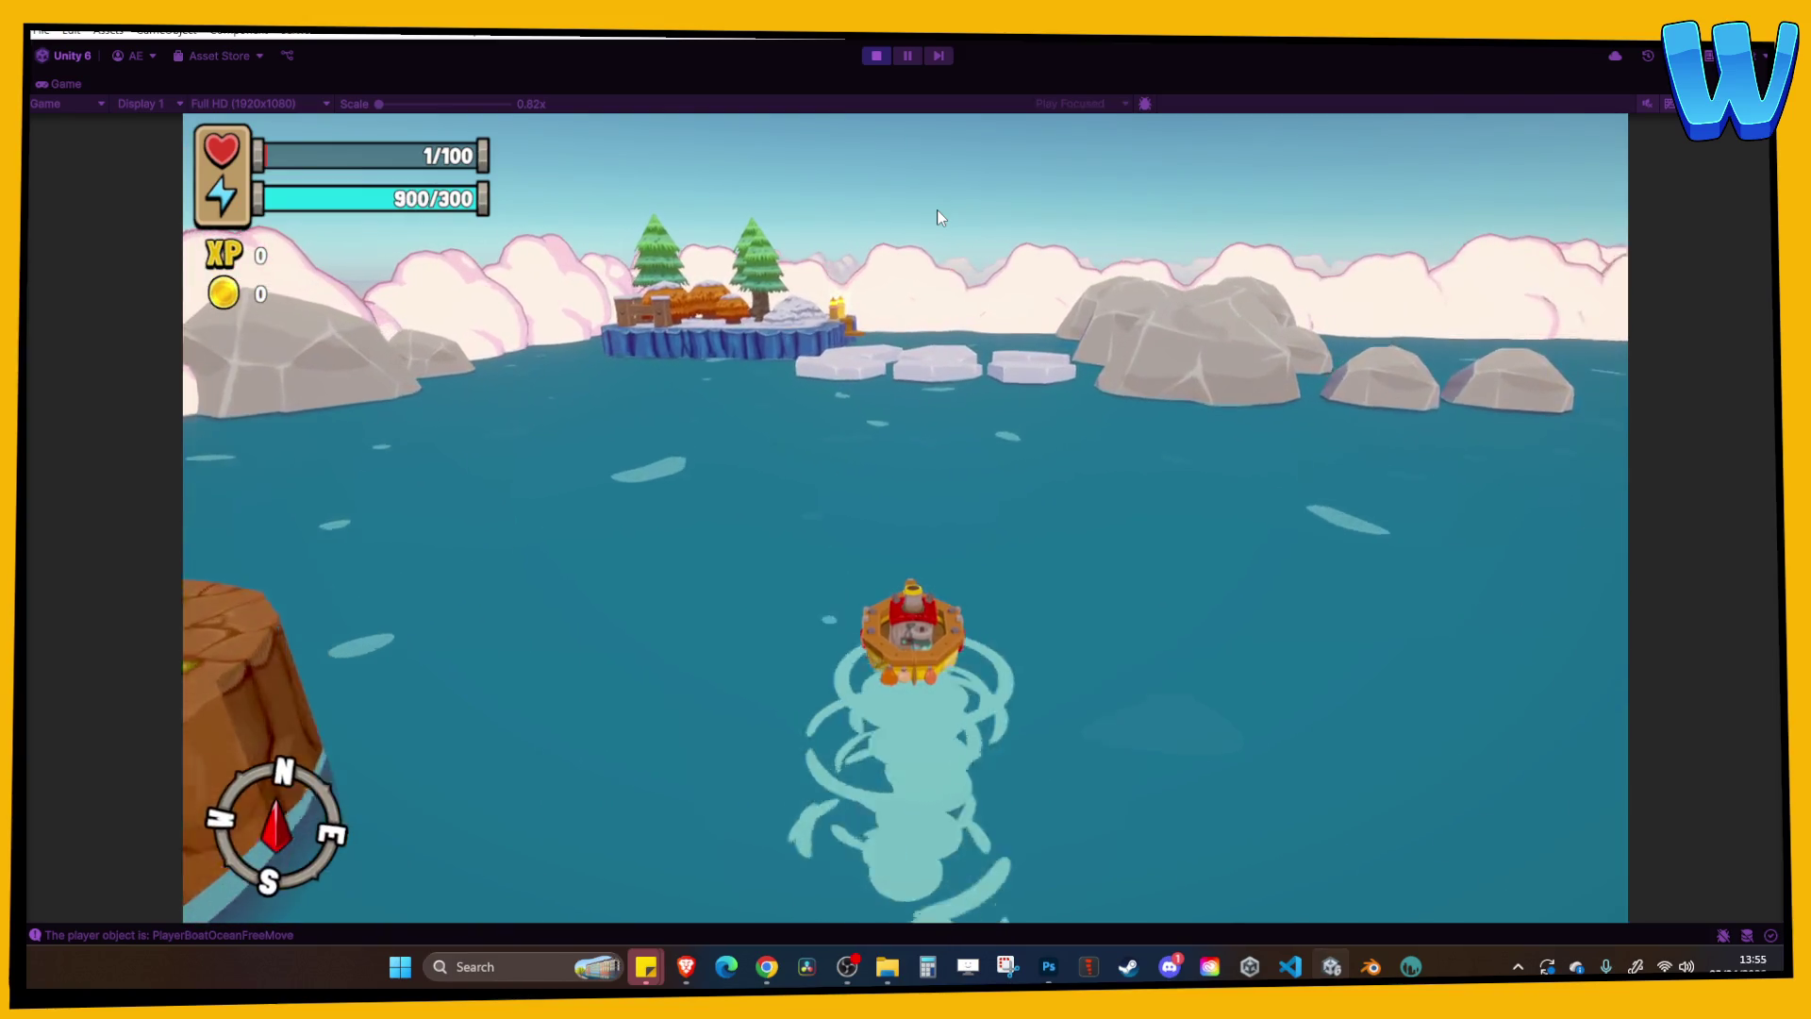
key(w)
key(a)
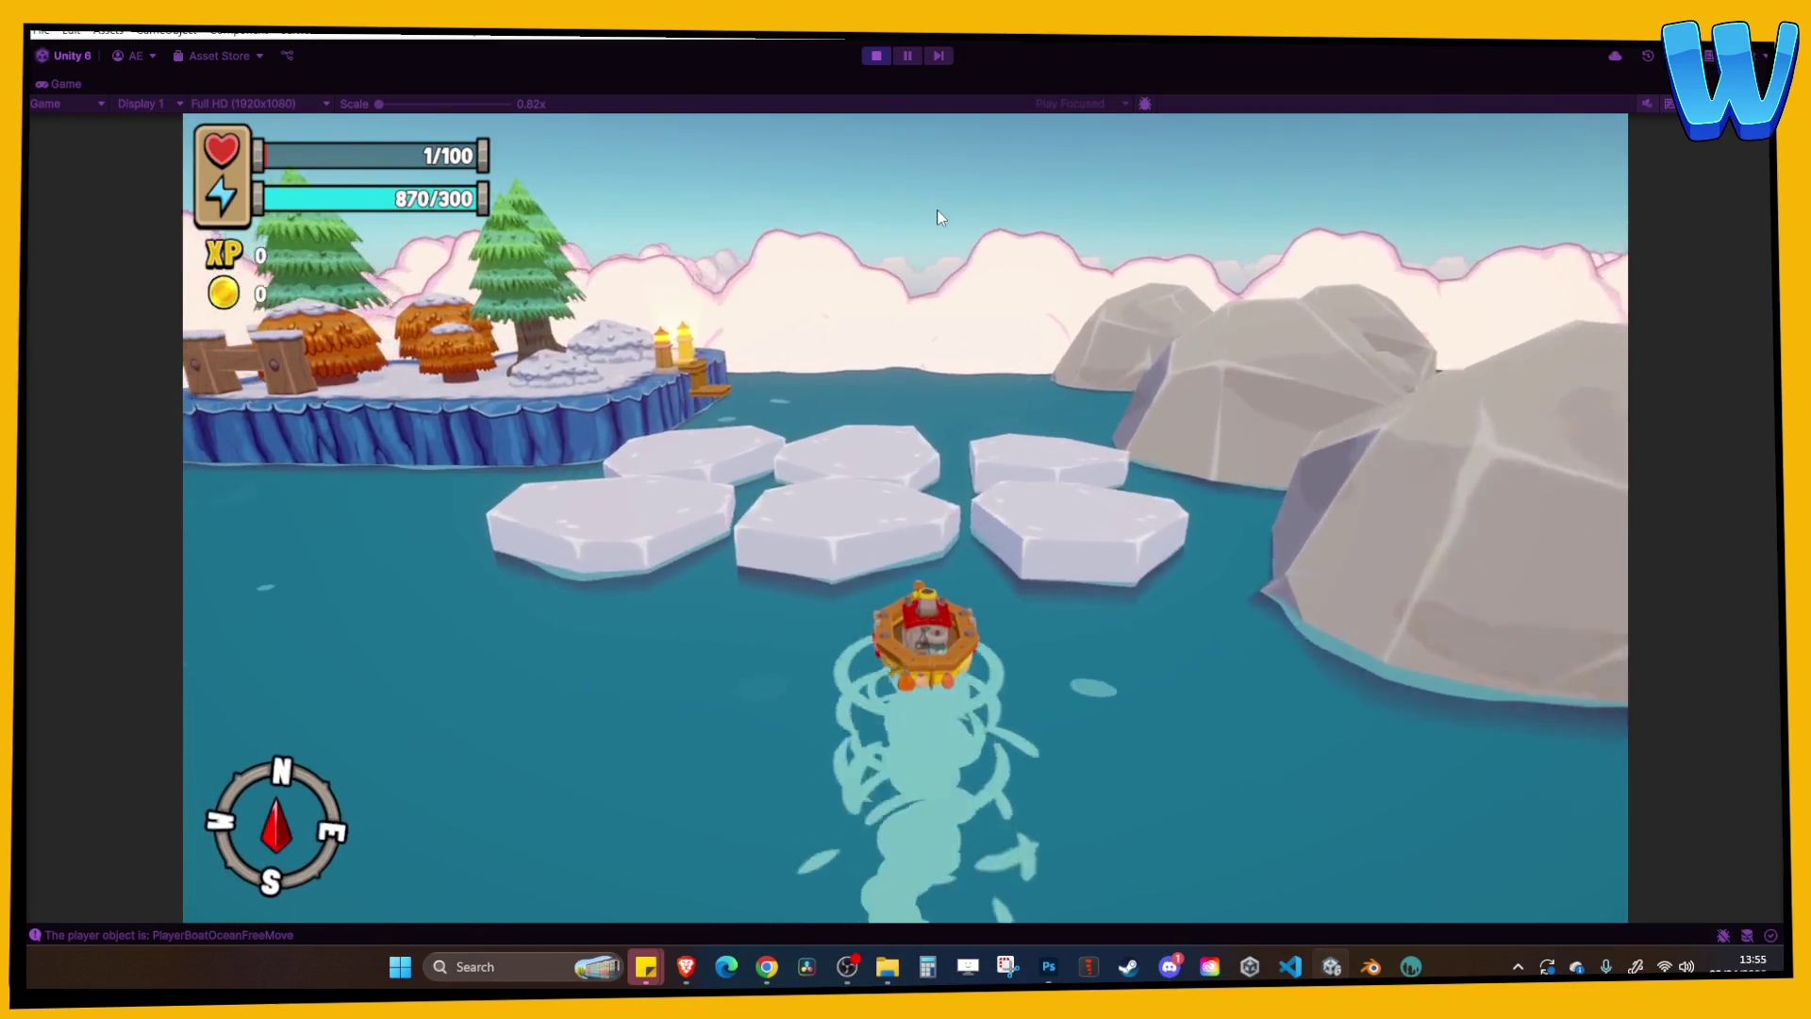
key(a)
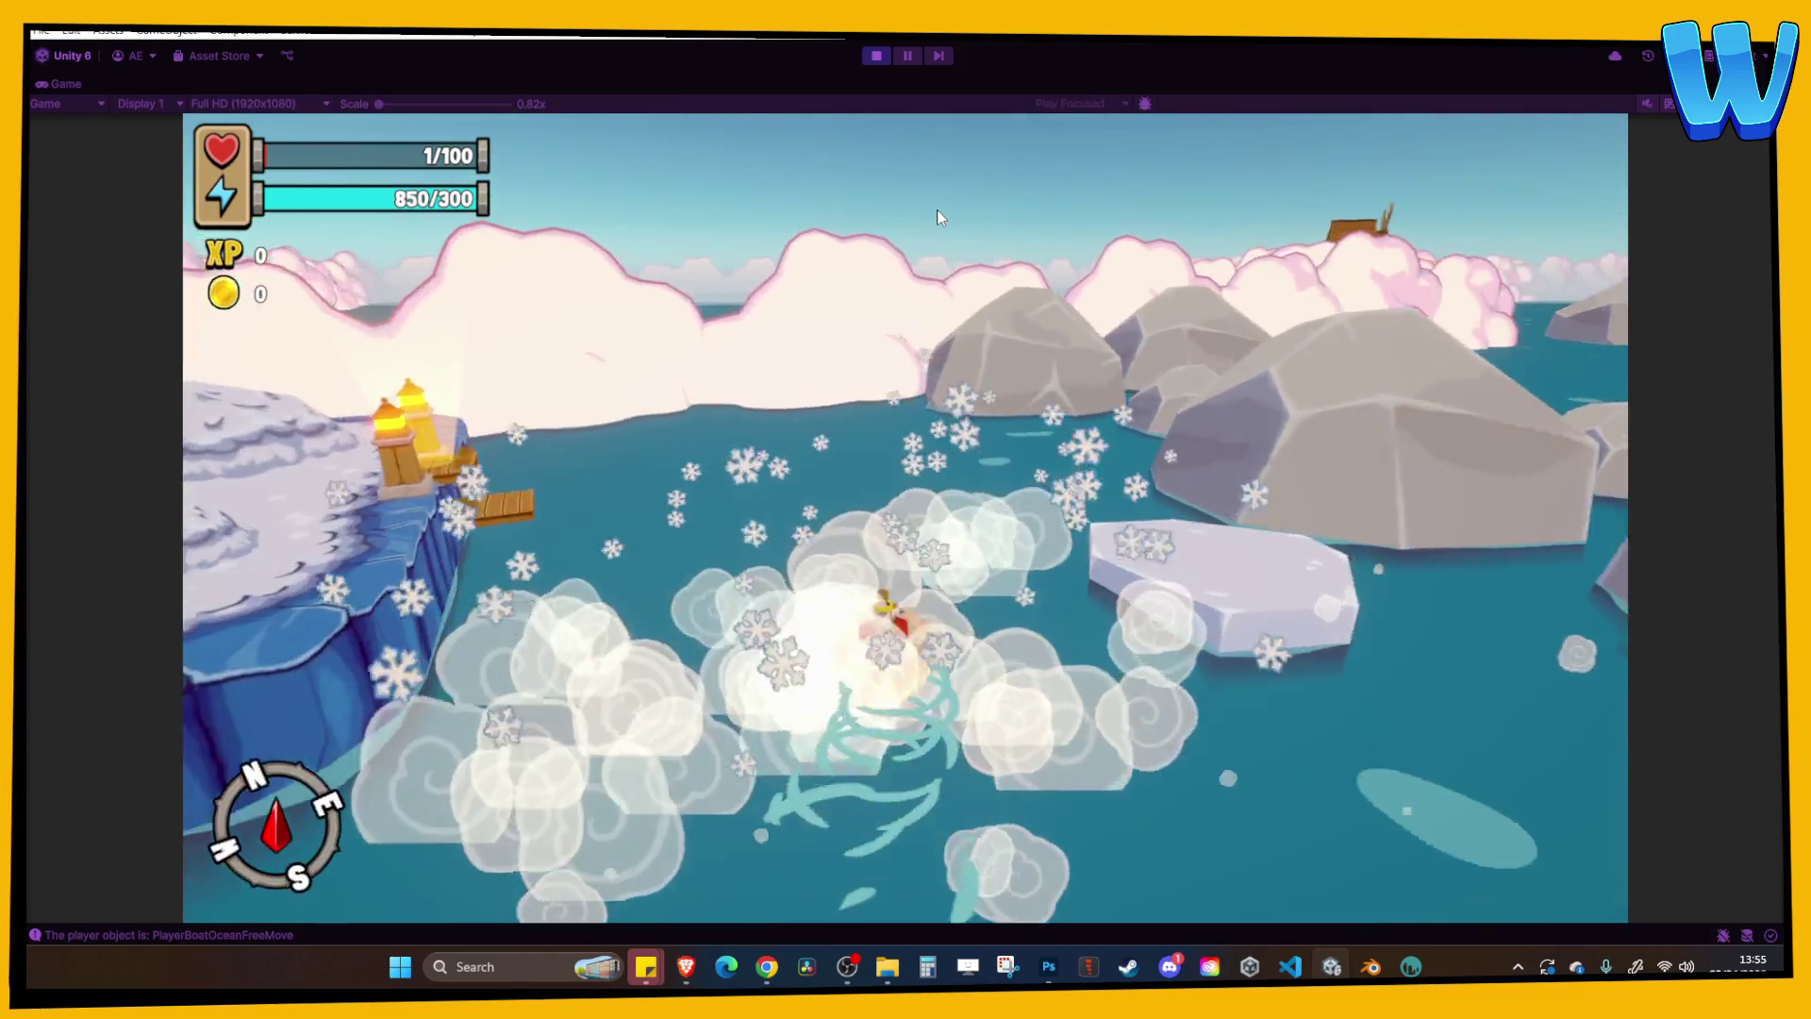
key(a)
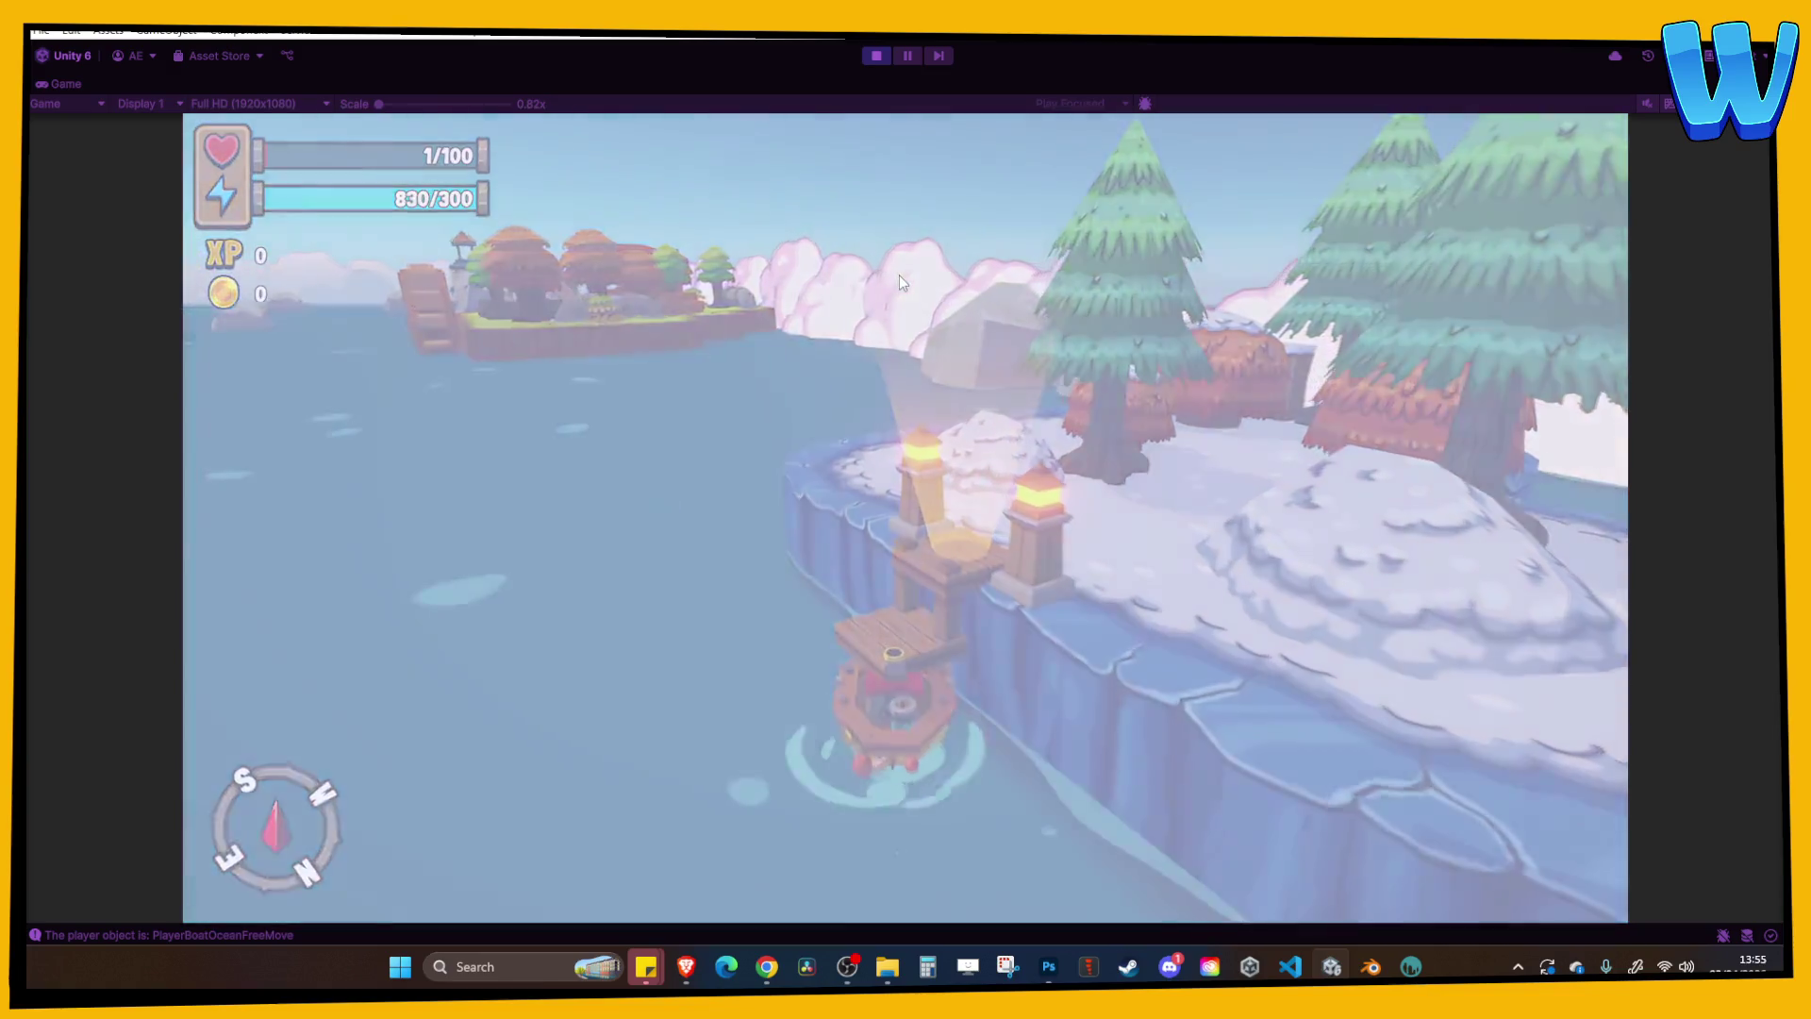
Walk the character off the dock, past the wooden fence to the lantern post.
key(w)
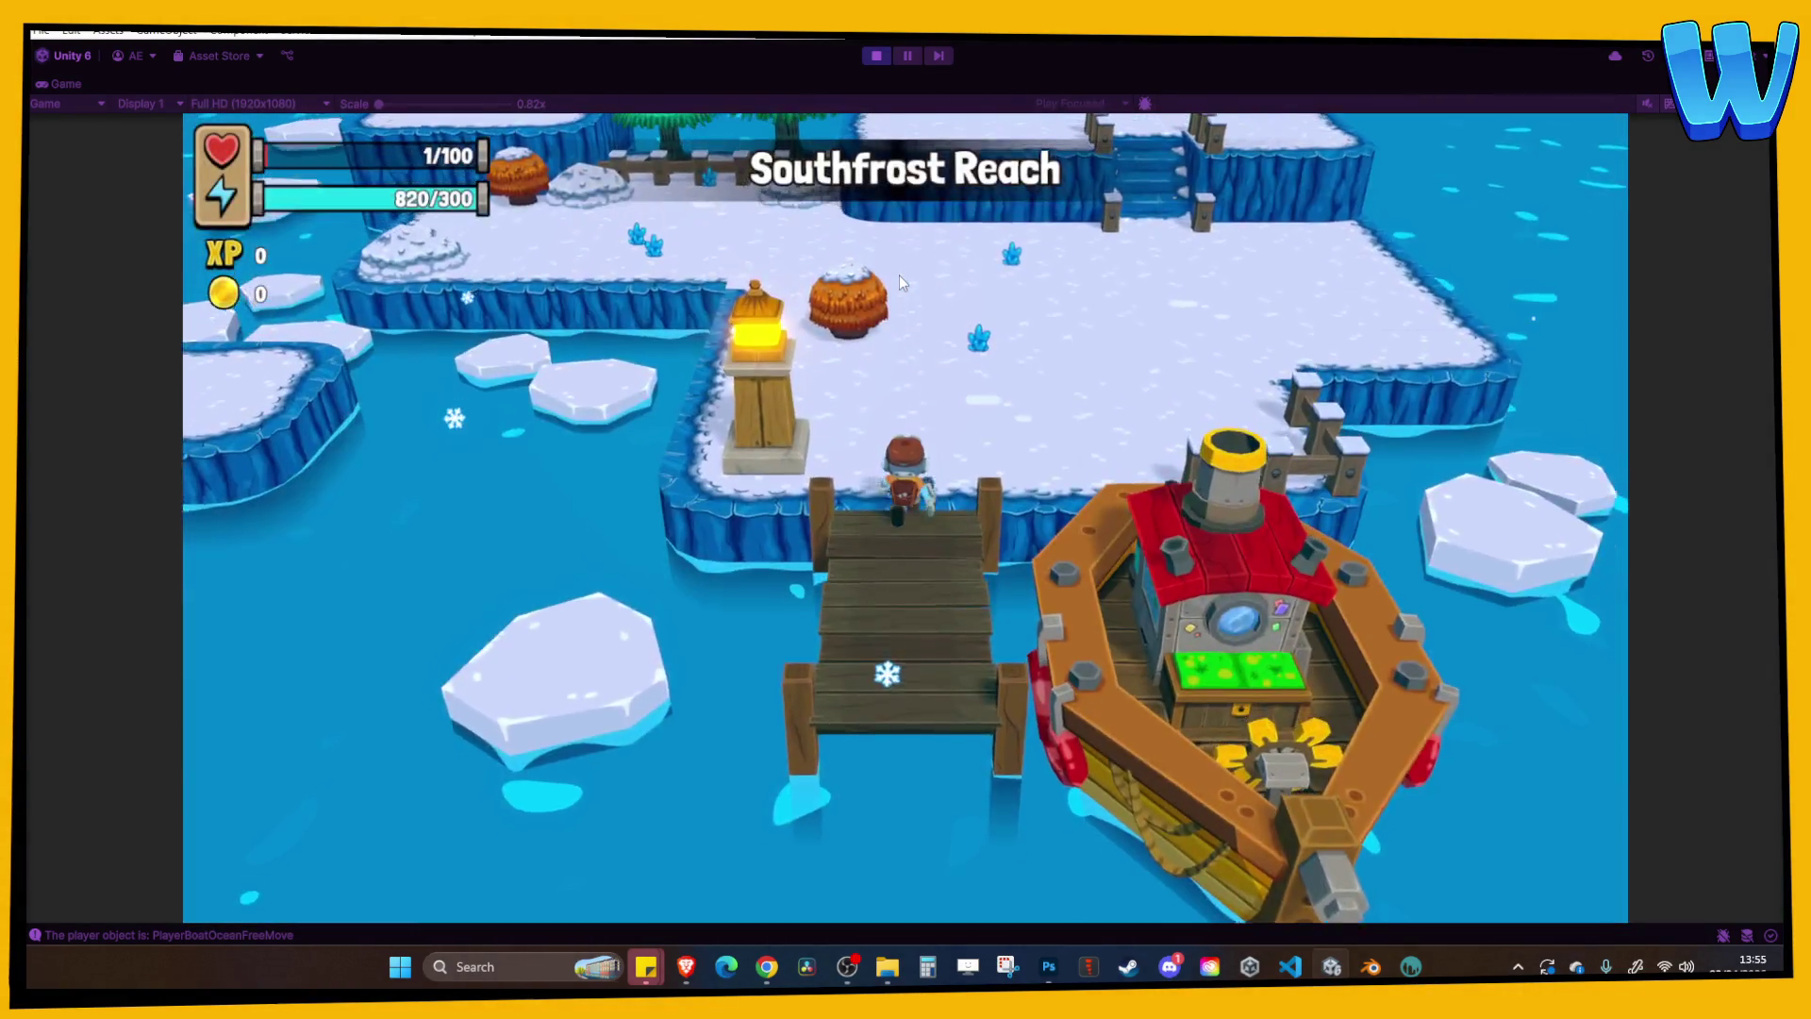
key(w)
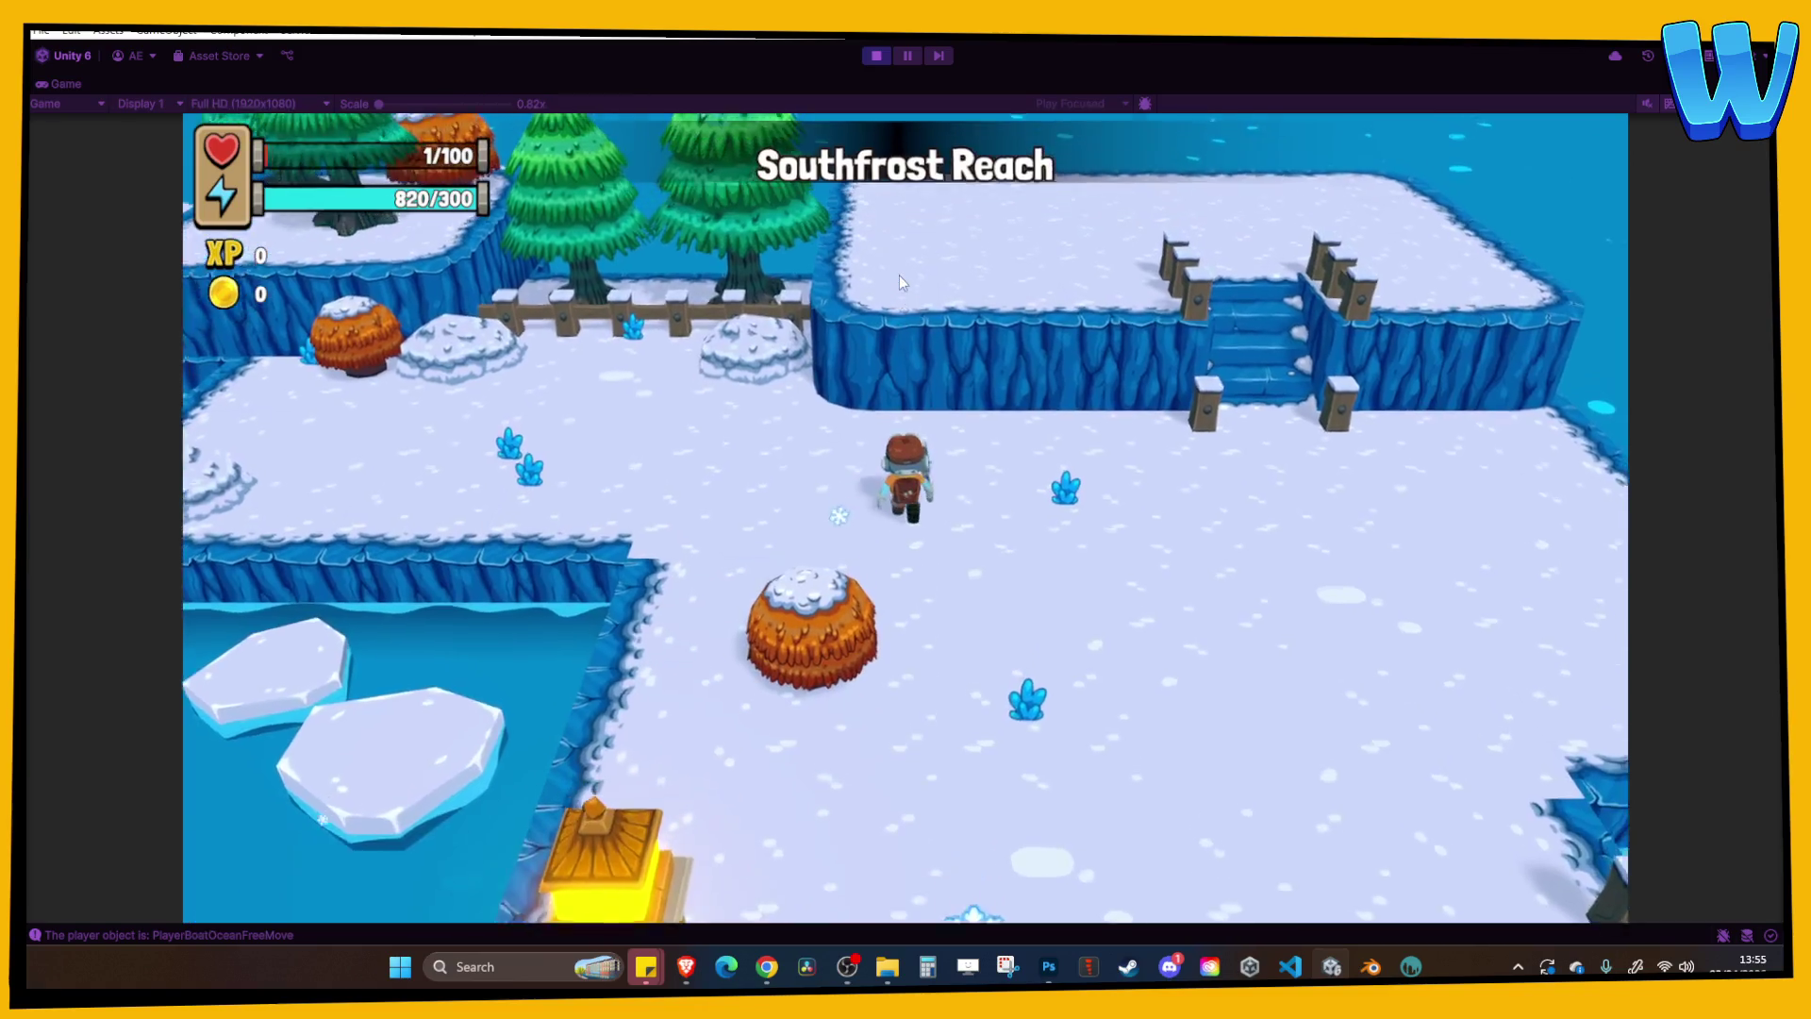
key(w)
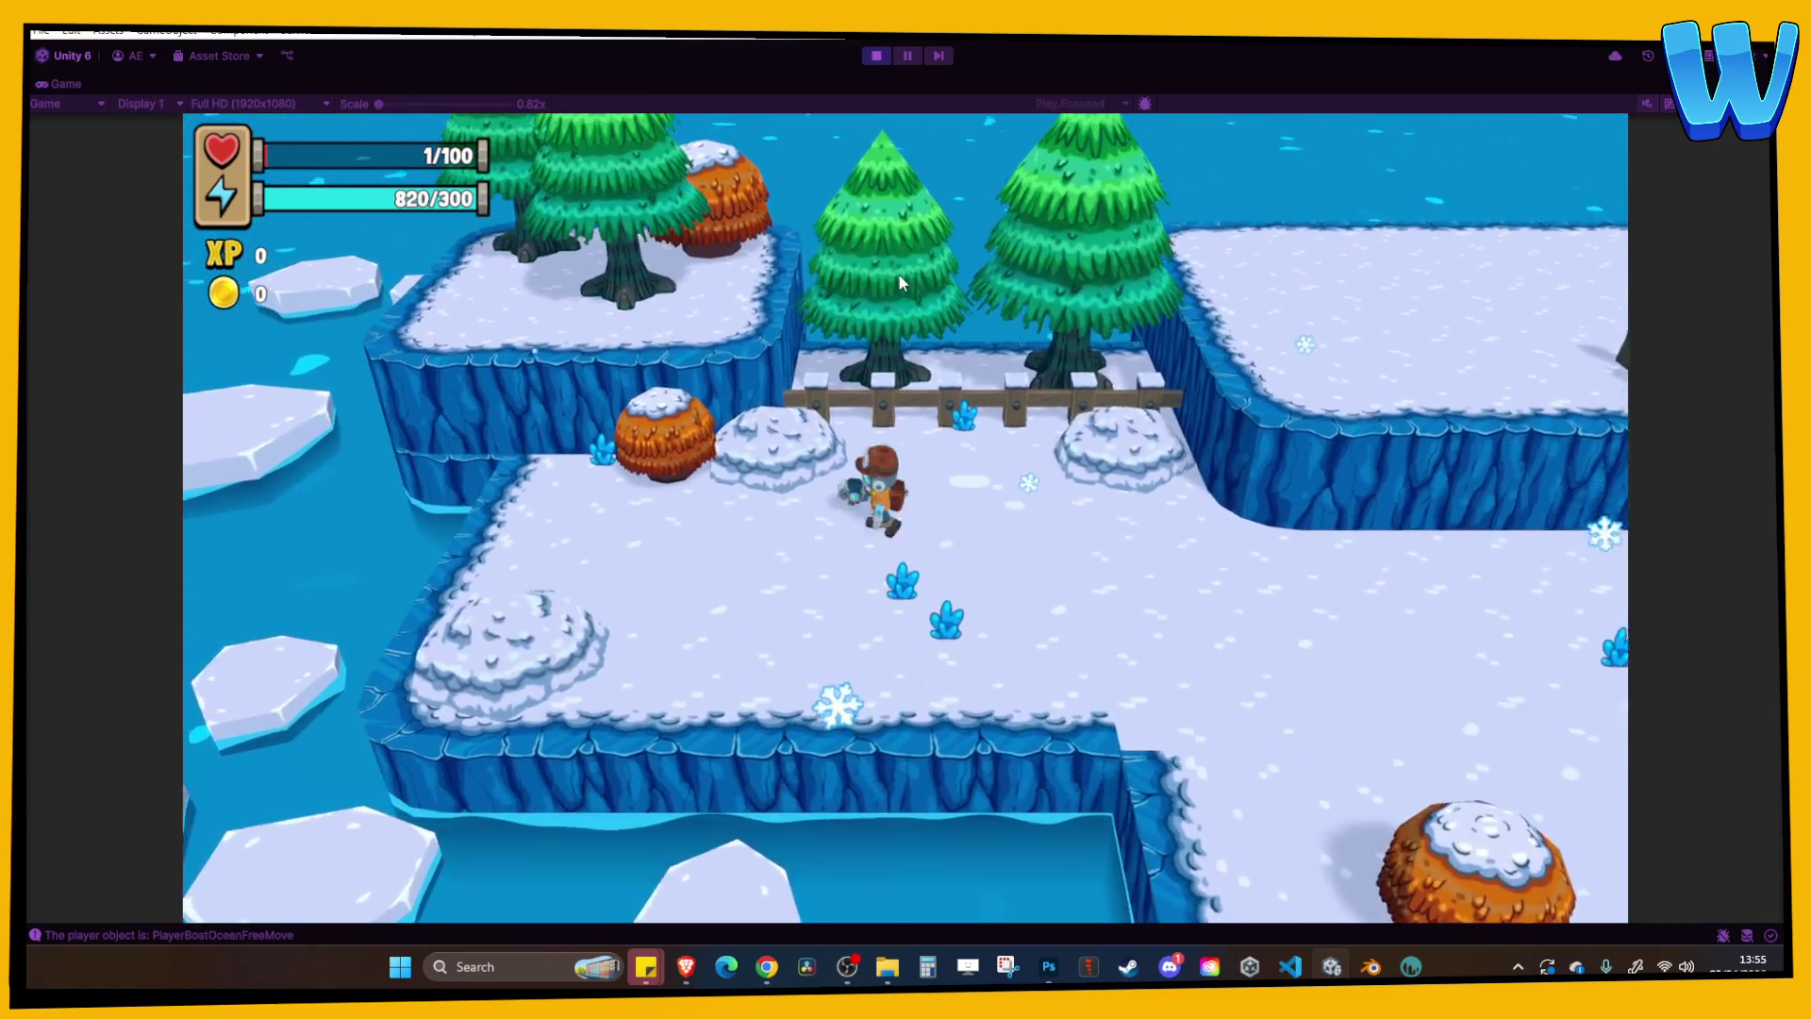
key(d)
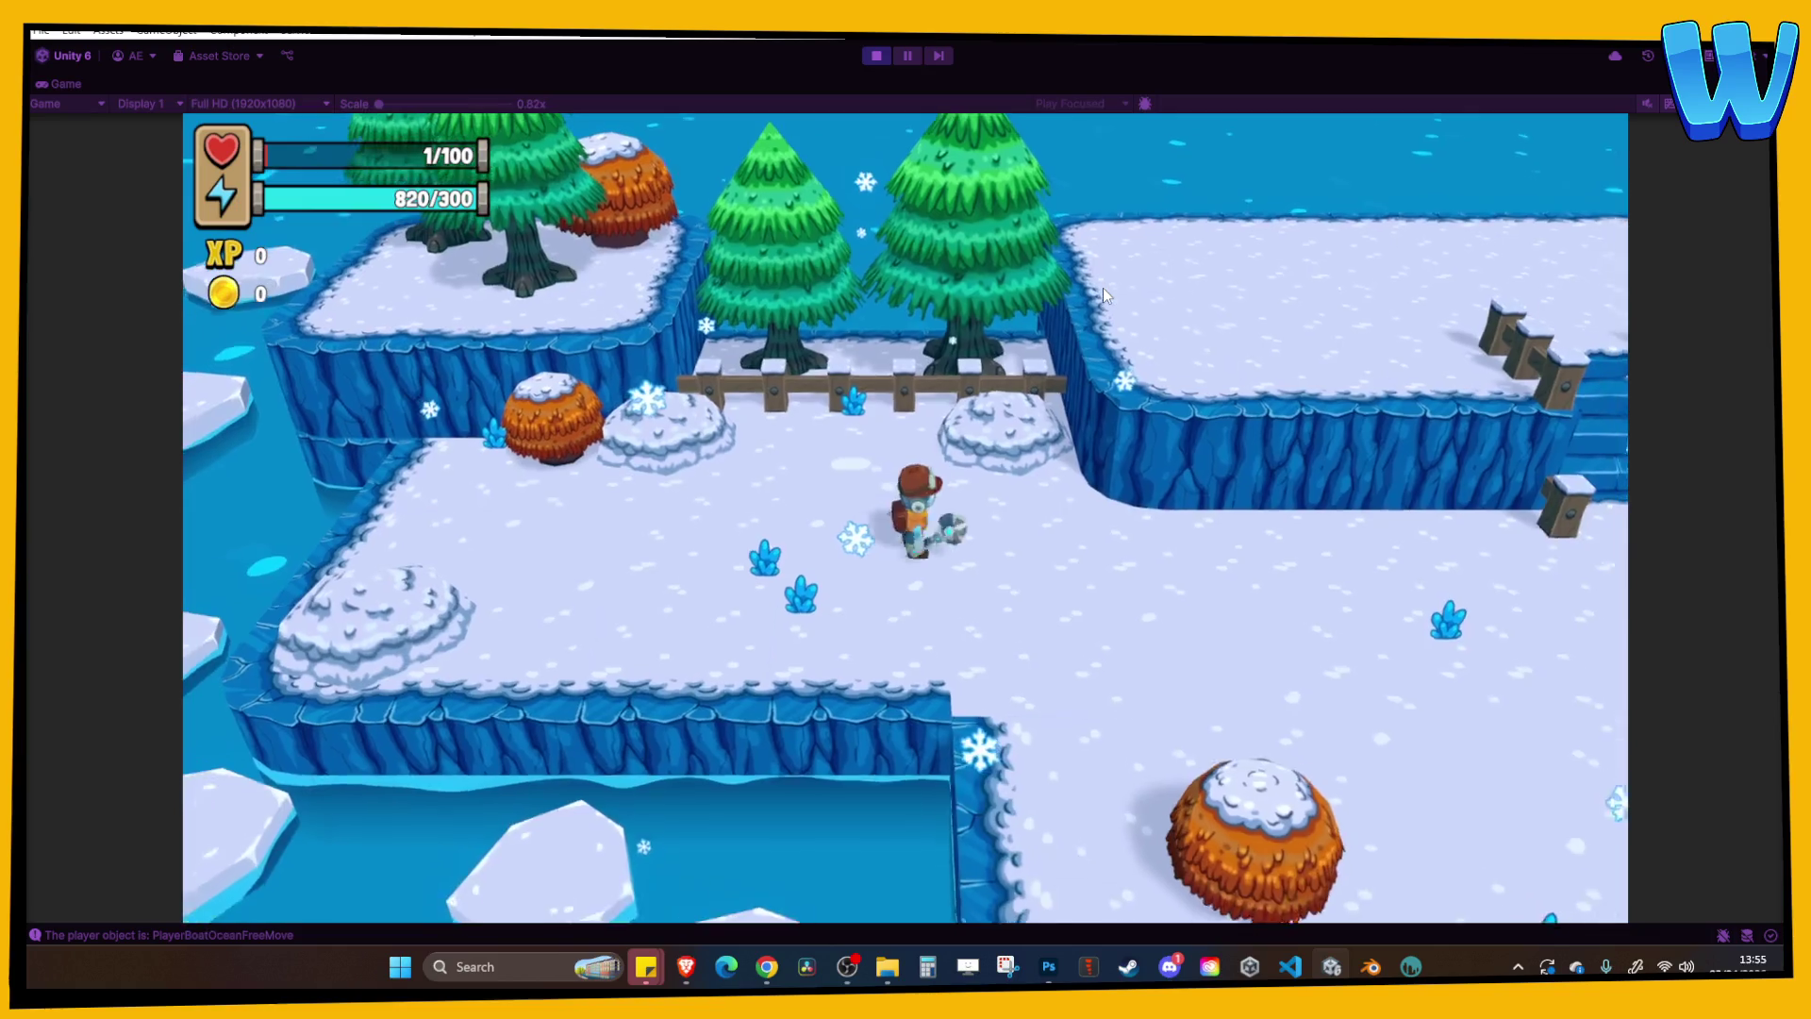
key(s)
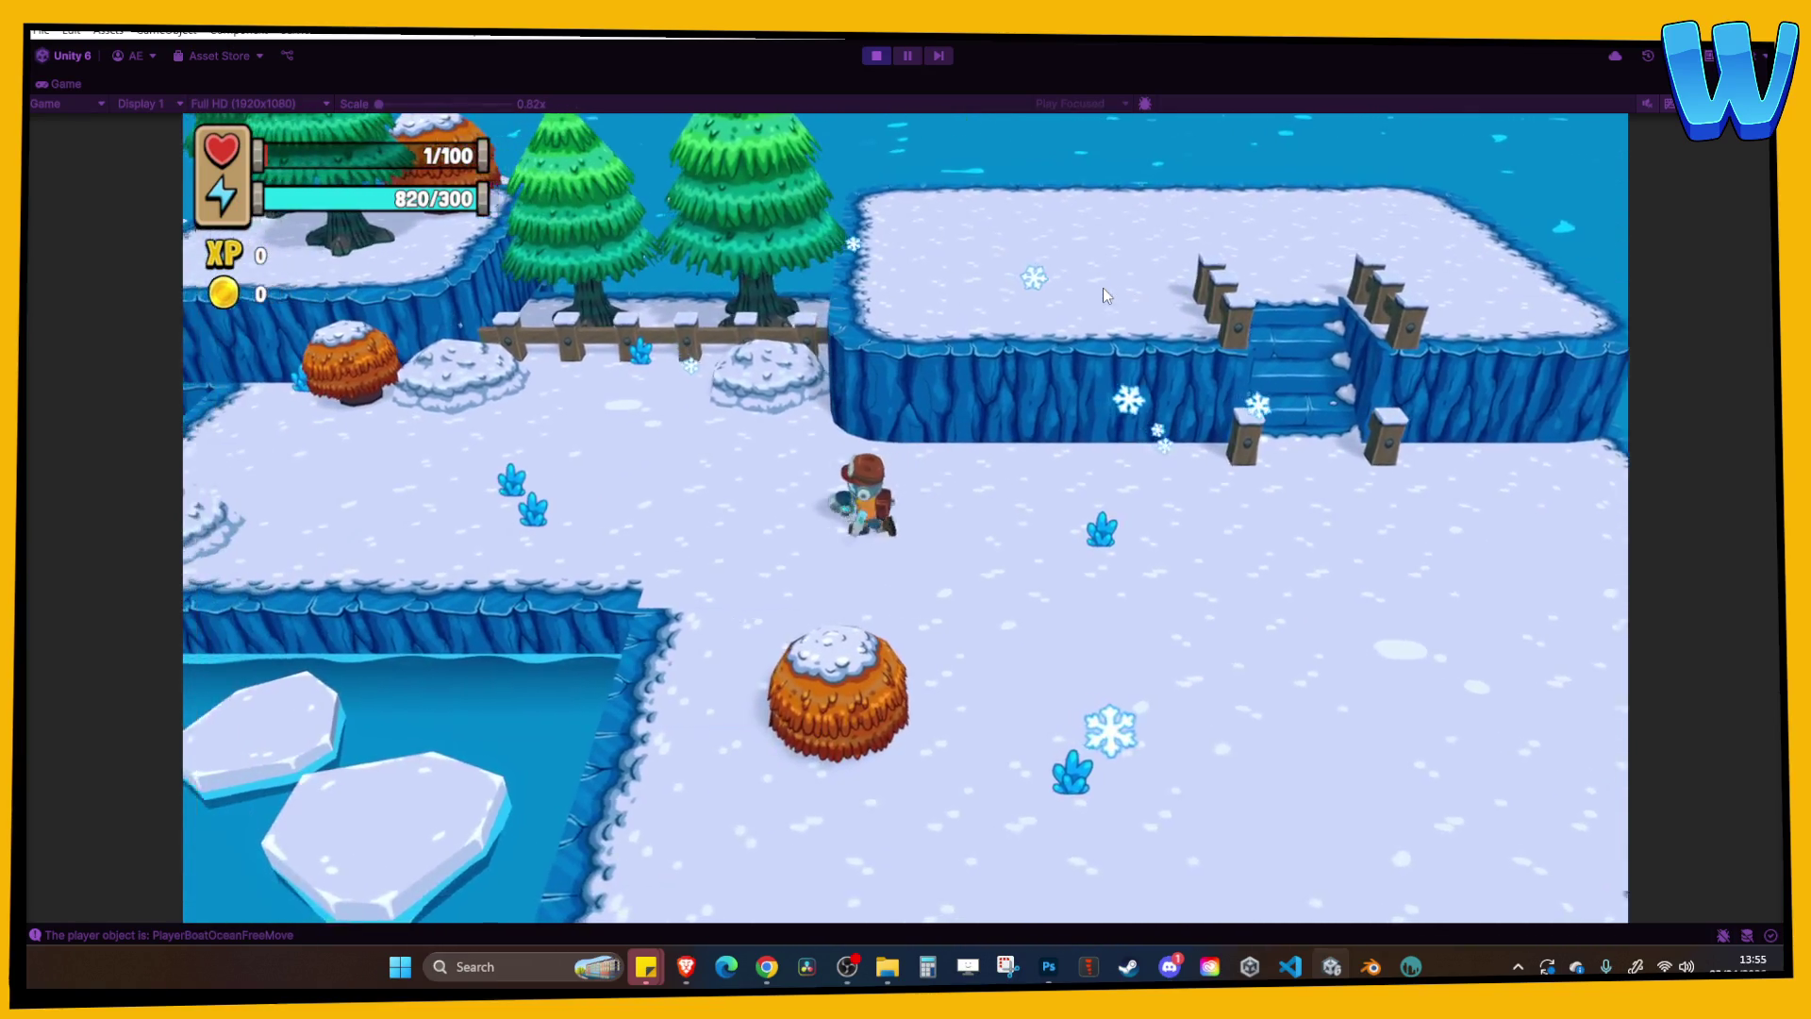
key(d)
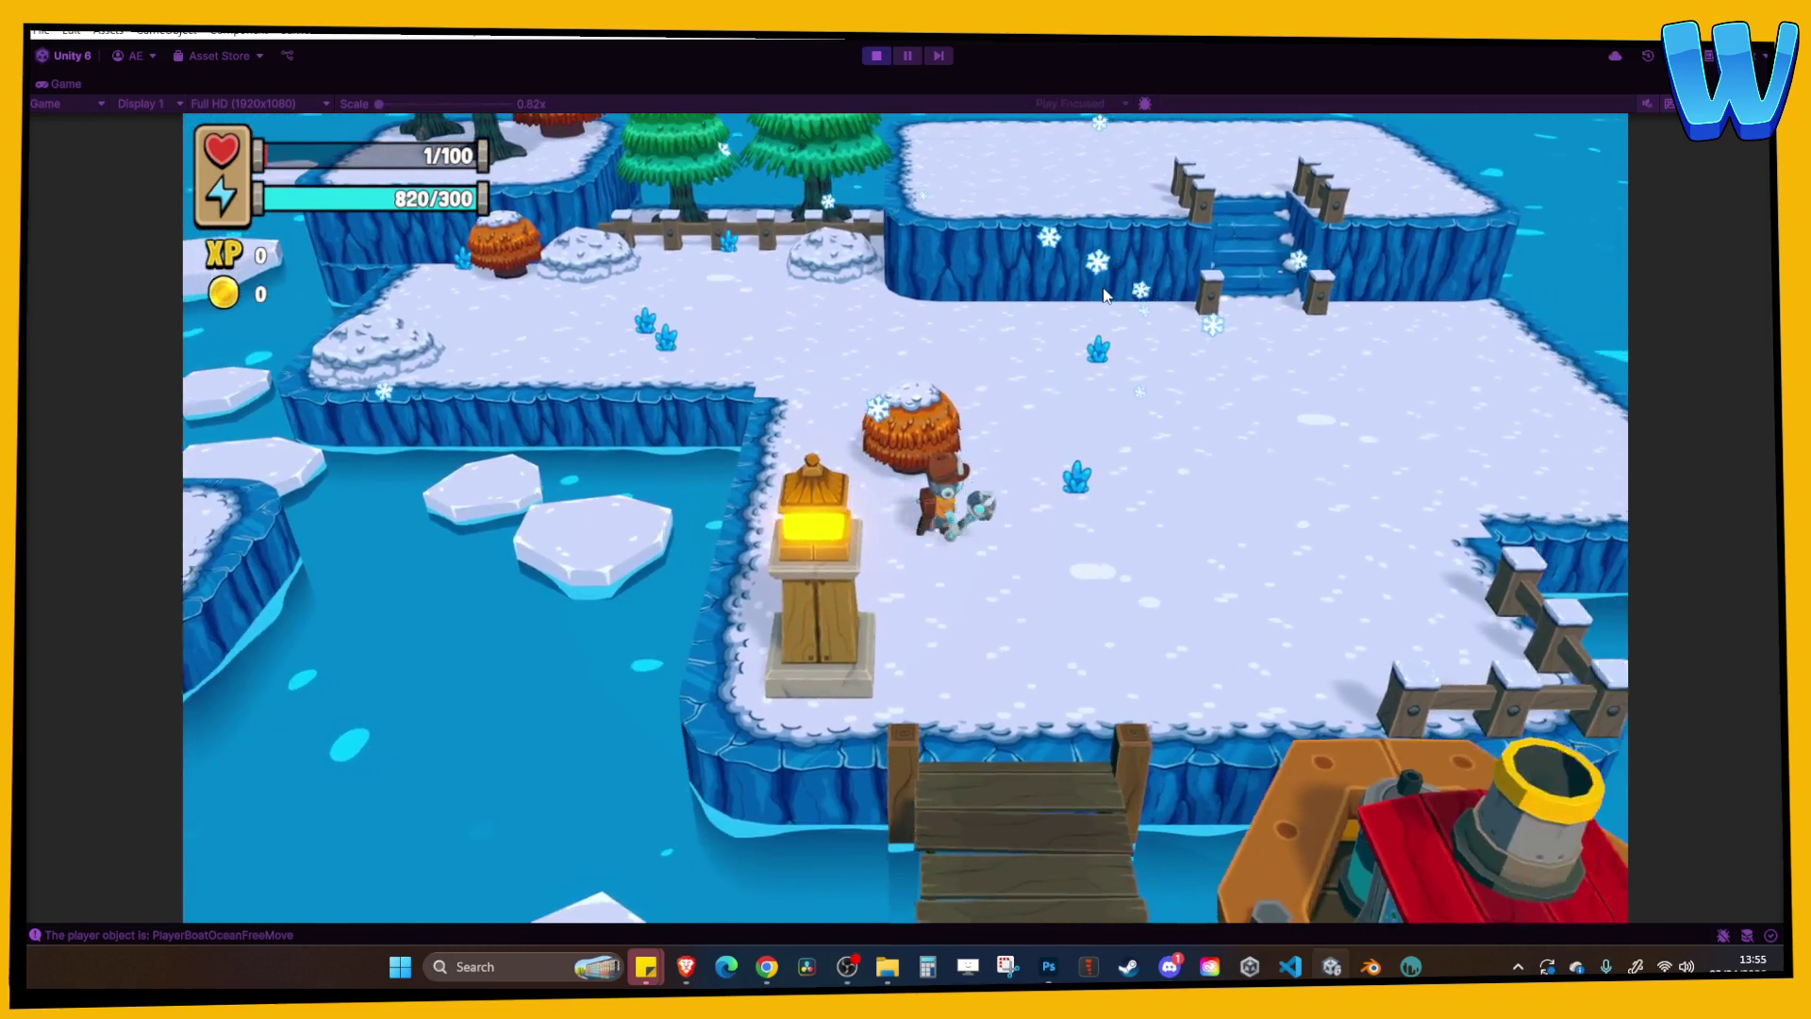
Page through the Inventory, Player, Crafting, Map and Tasks menus, including Repairs, then stop play mode.
key(i)
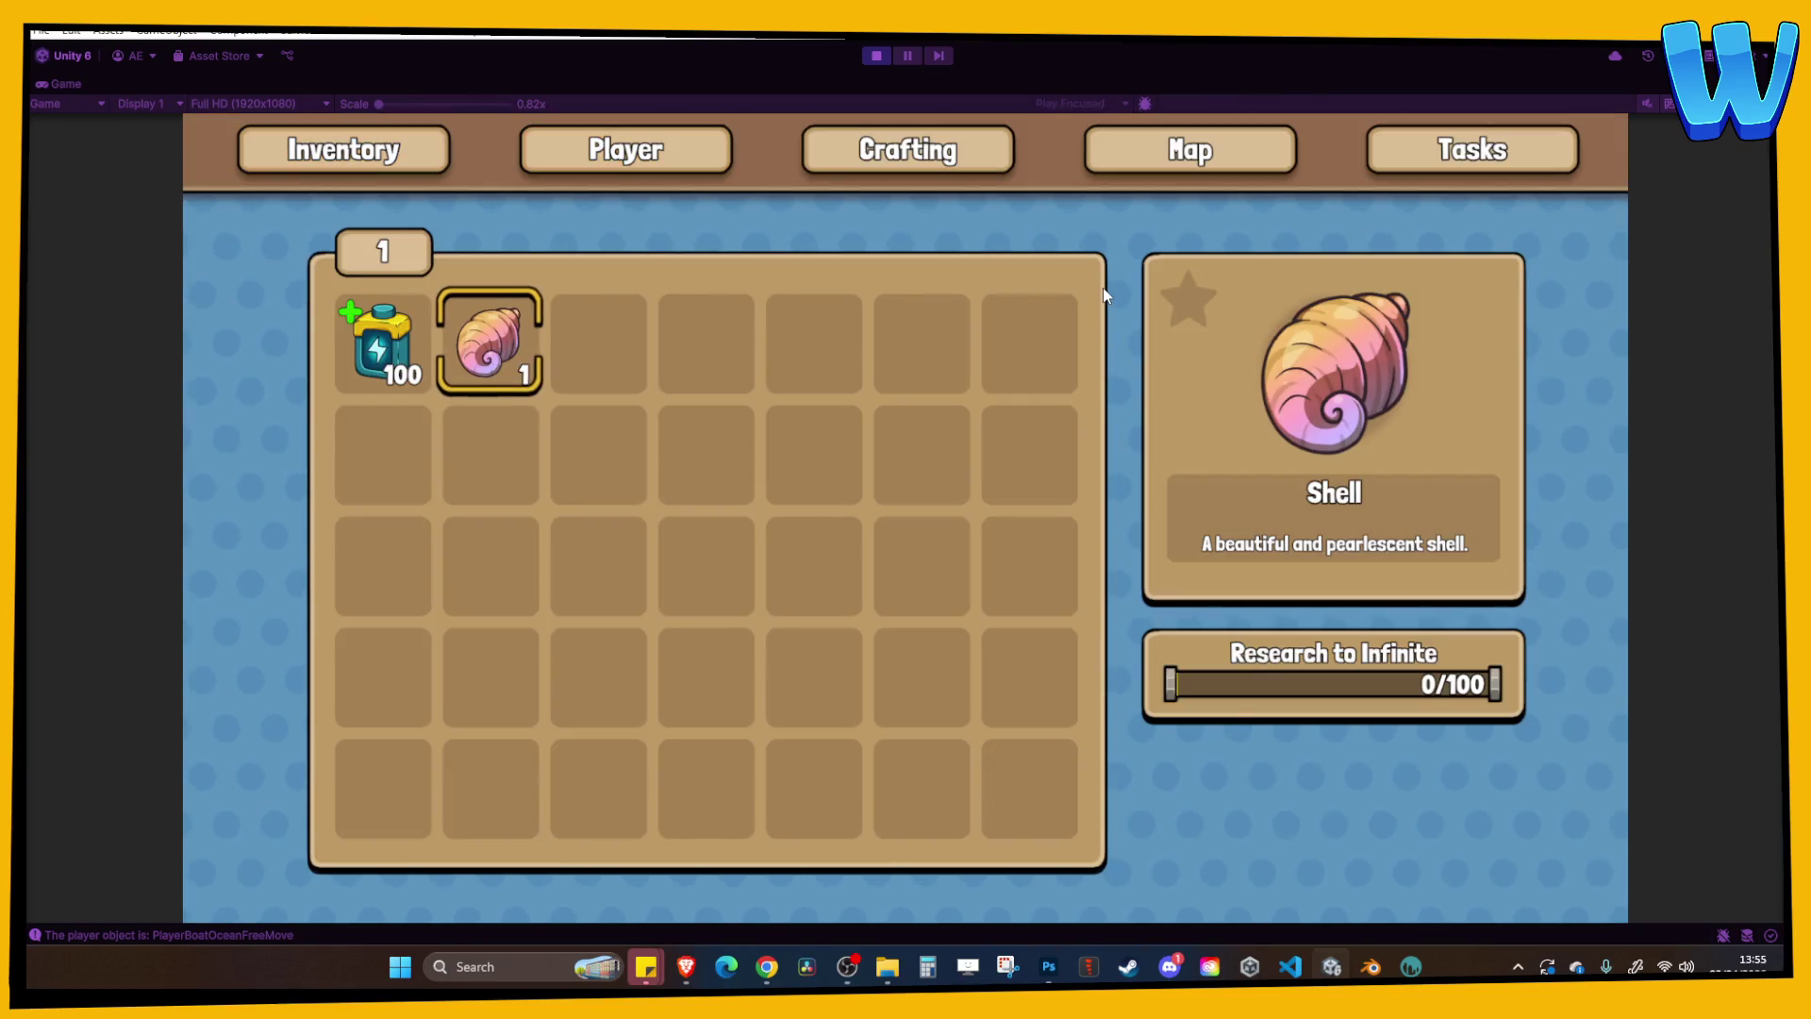
key(e)
key(e)
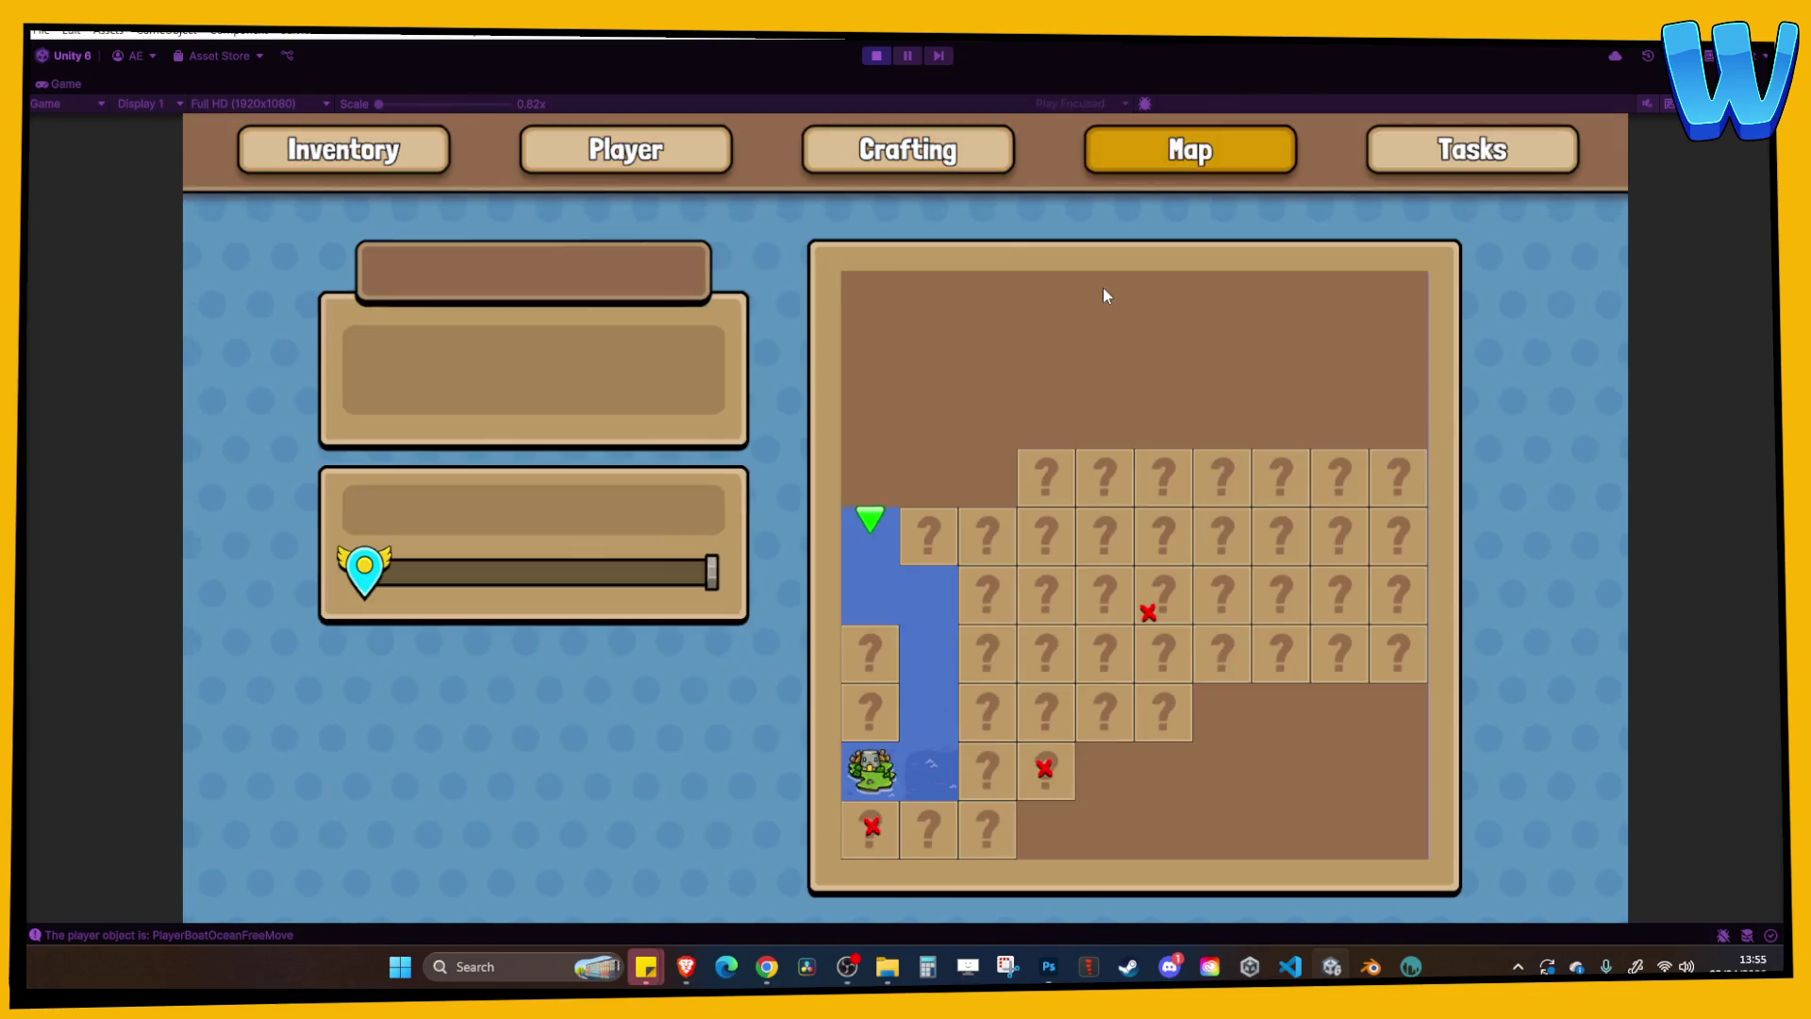
key(e)
key(q)
key(e)
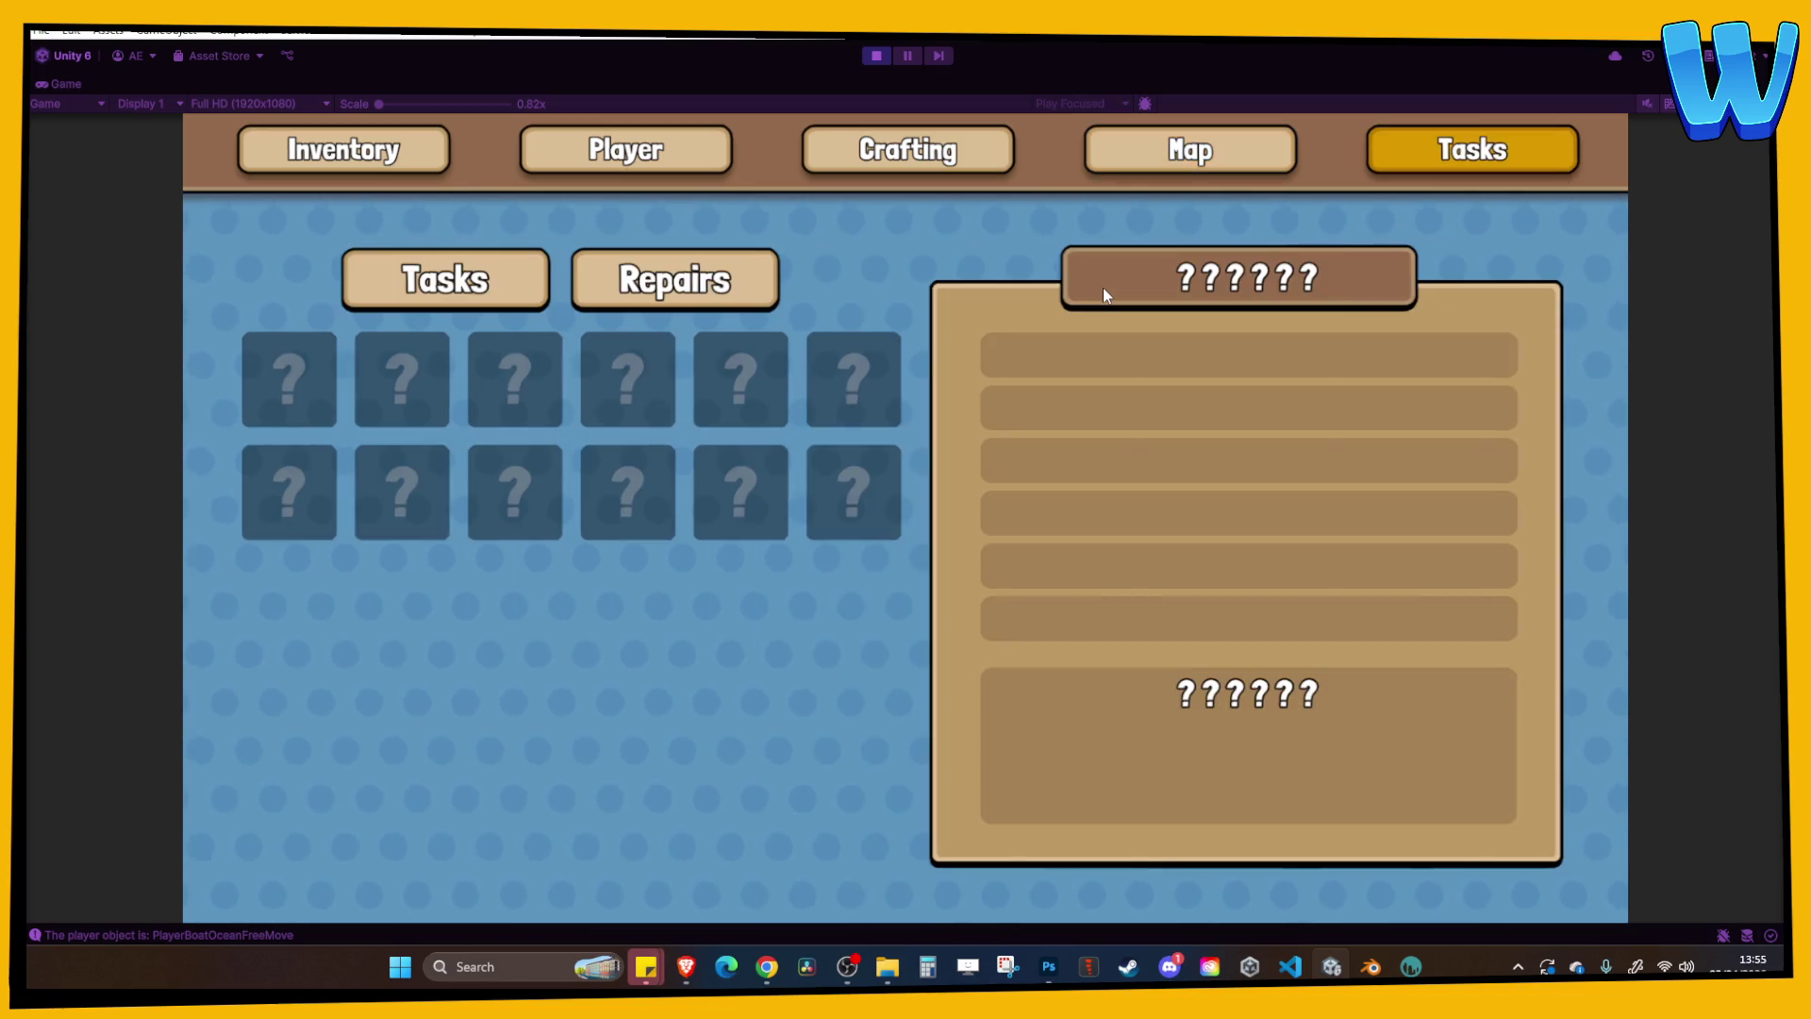
key(d)
key(a)
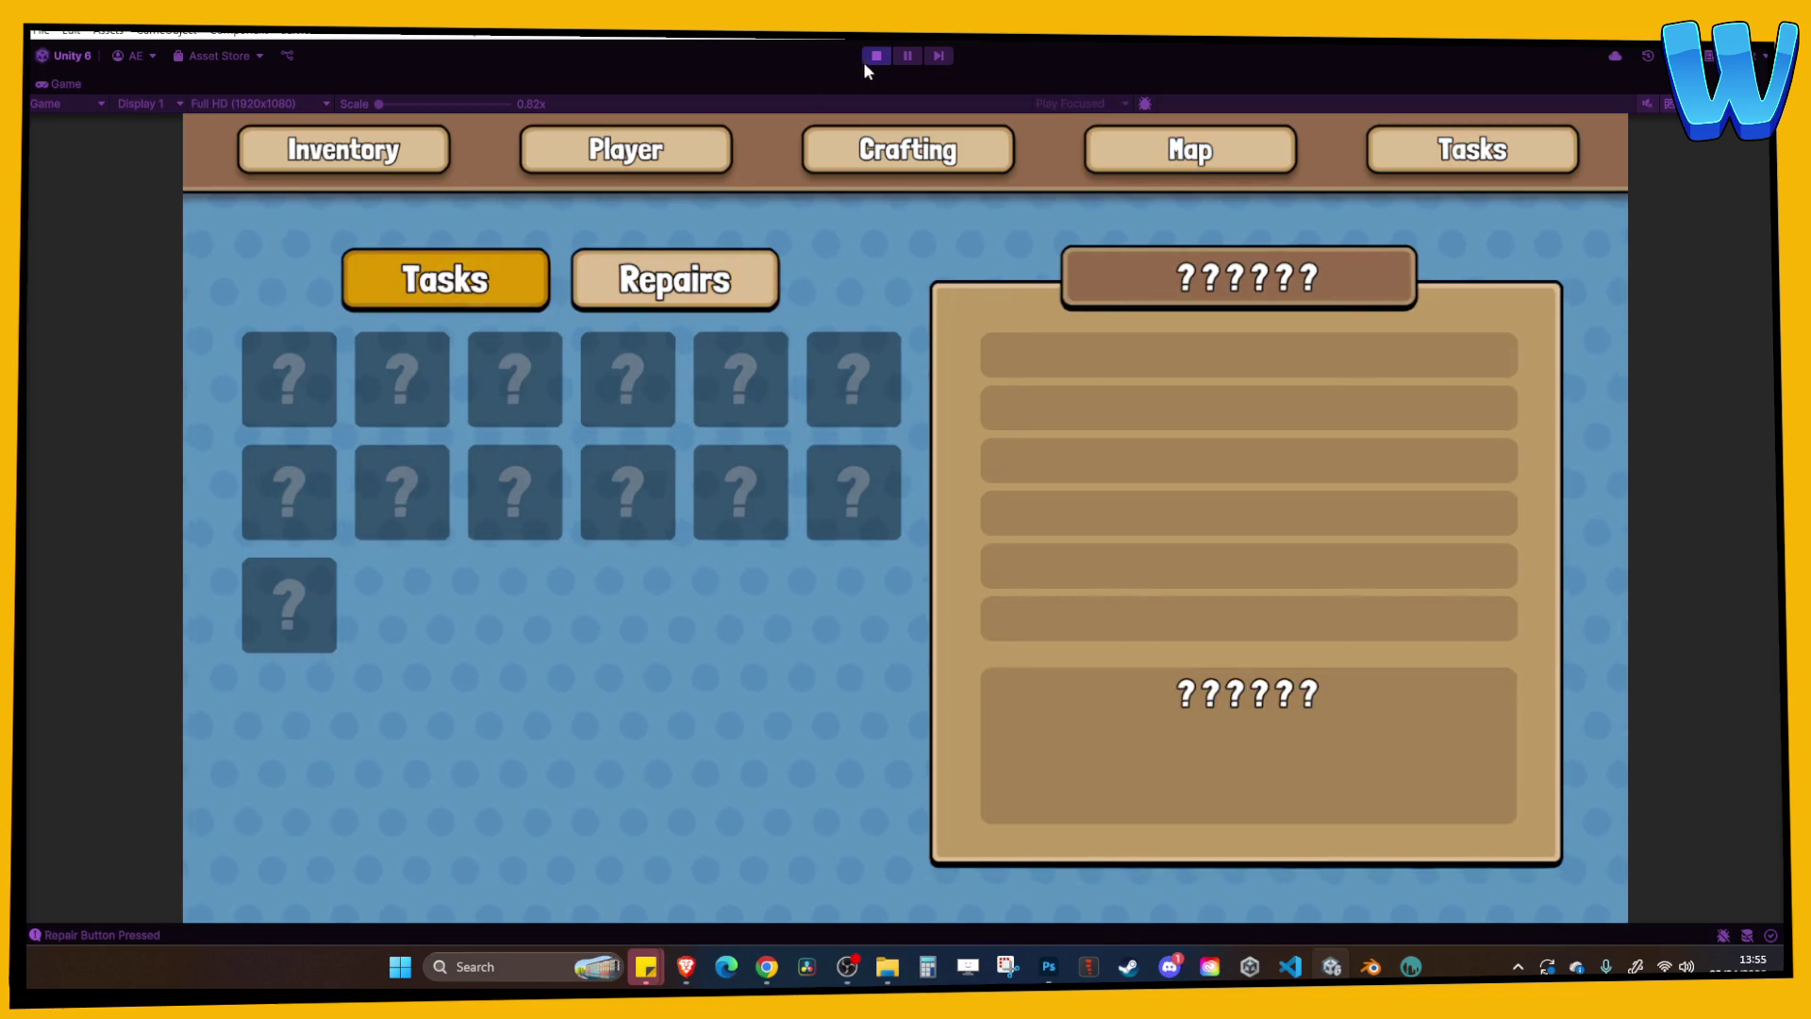
click(875, 57)
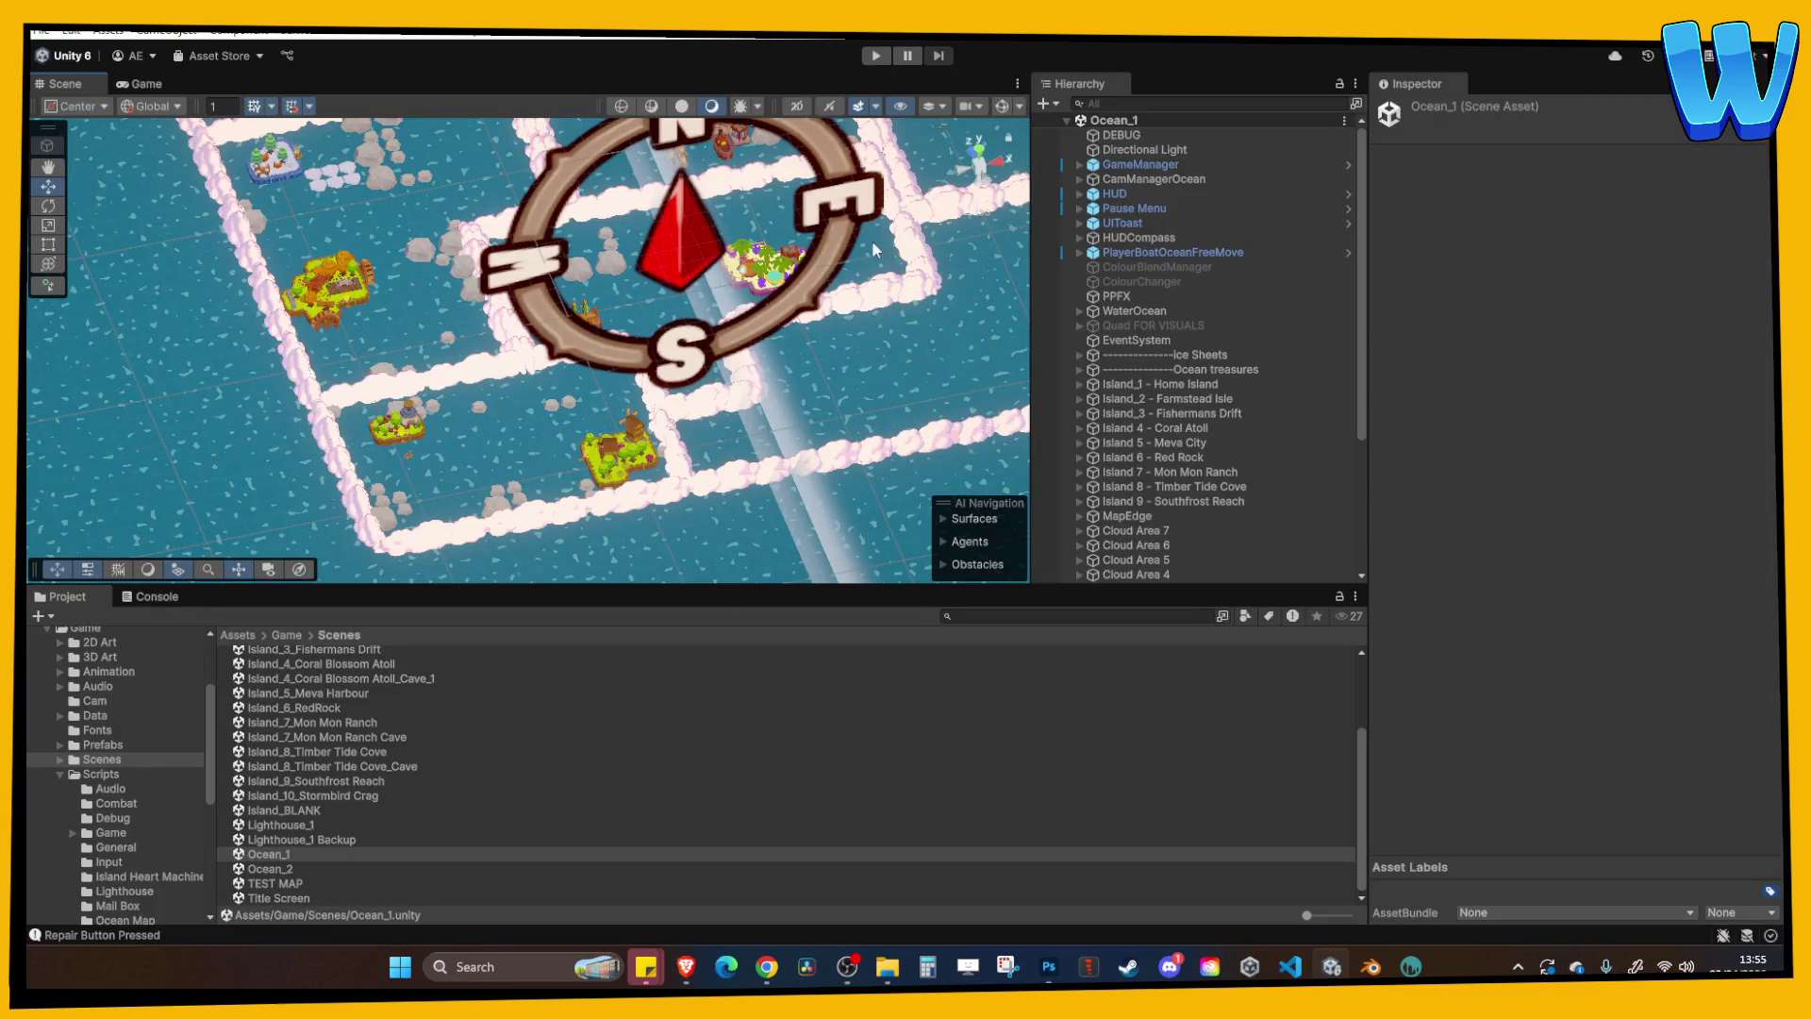
Select the Island_1 scene from the Project Scenes folder and run it in Play mode.
scroll(349, 739, up, 2)
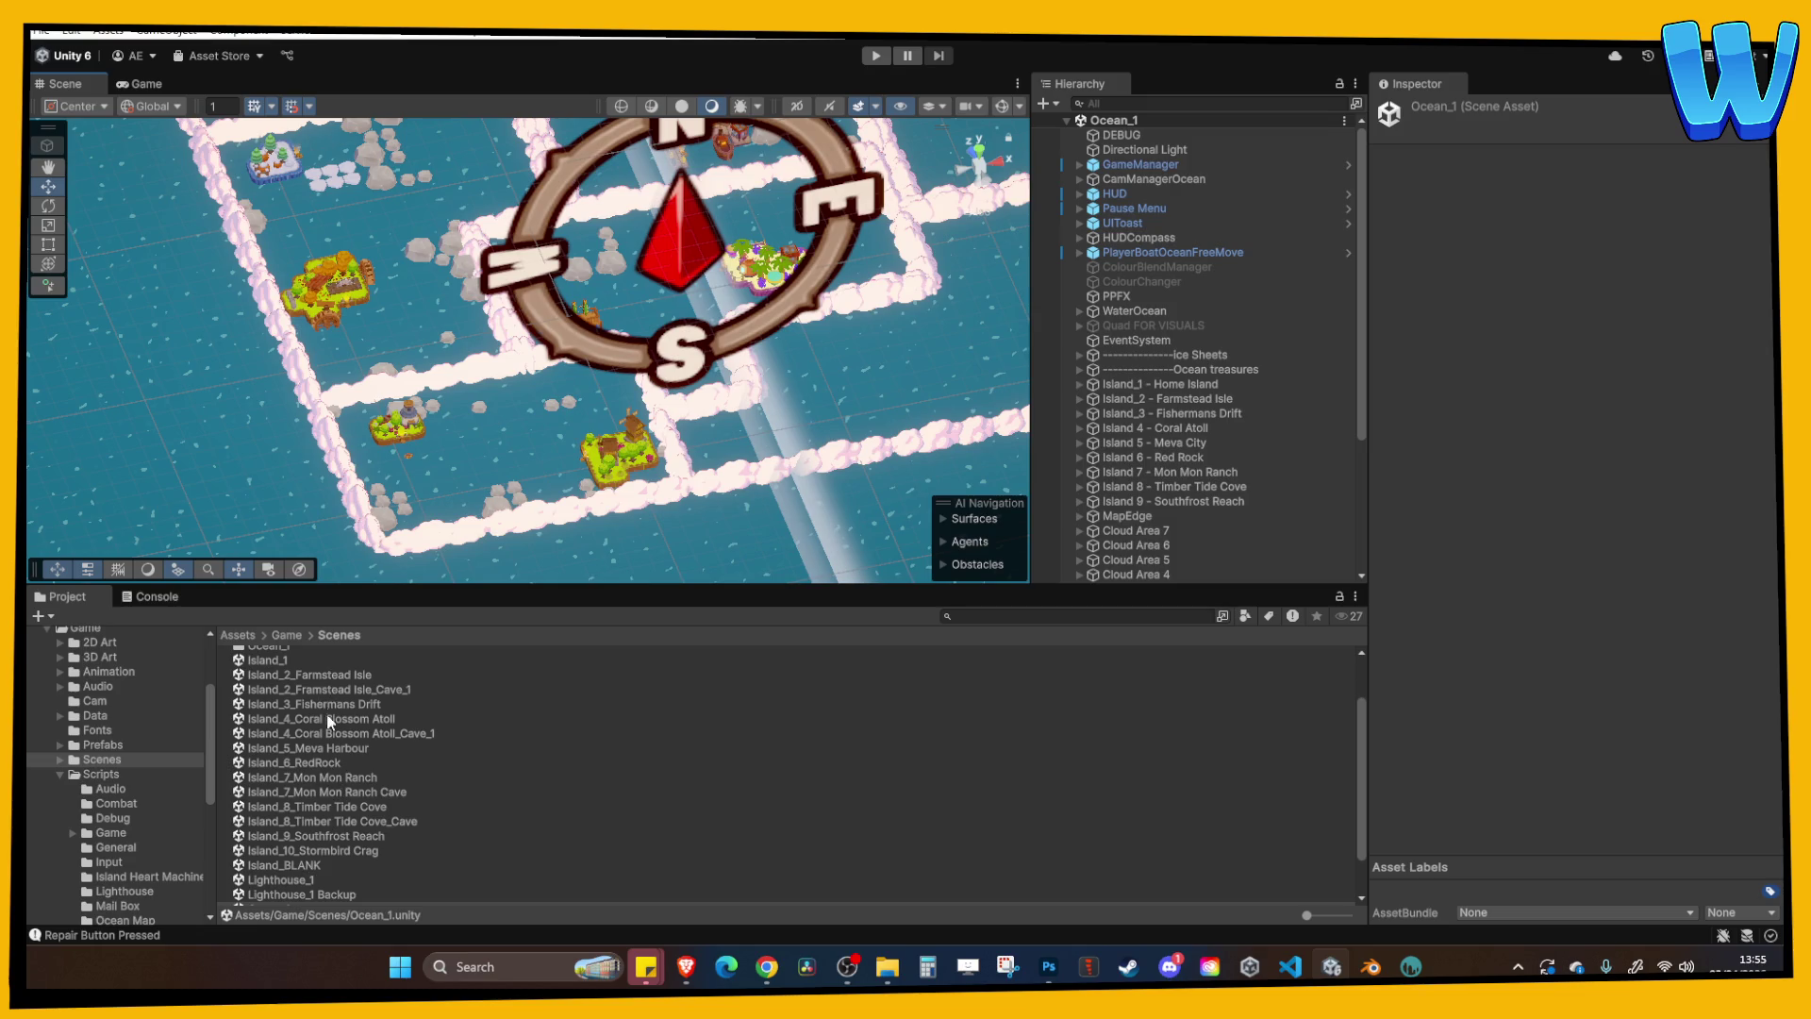
scroll(279, 670, up, 1)
click(276, 665)
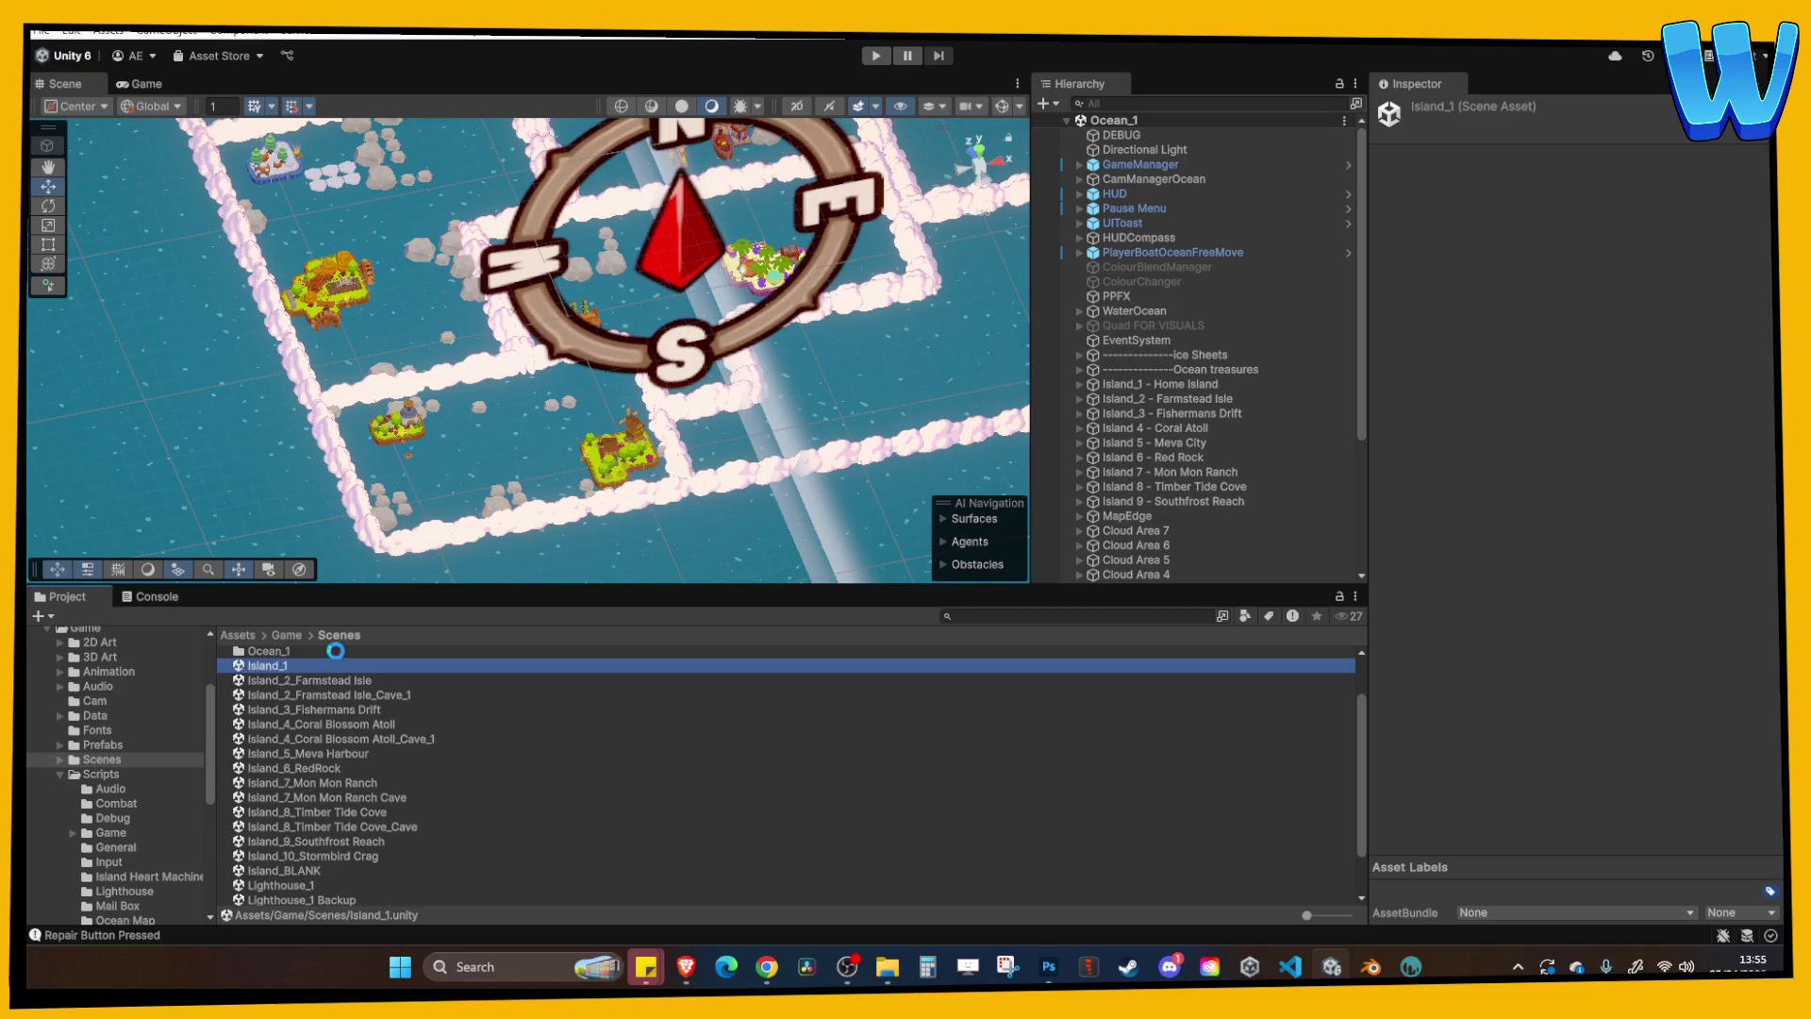
click(878, 56)
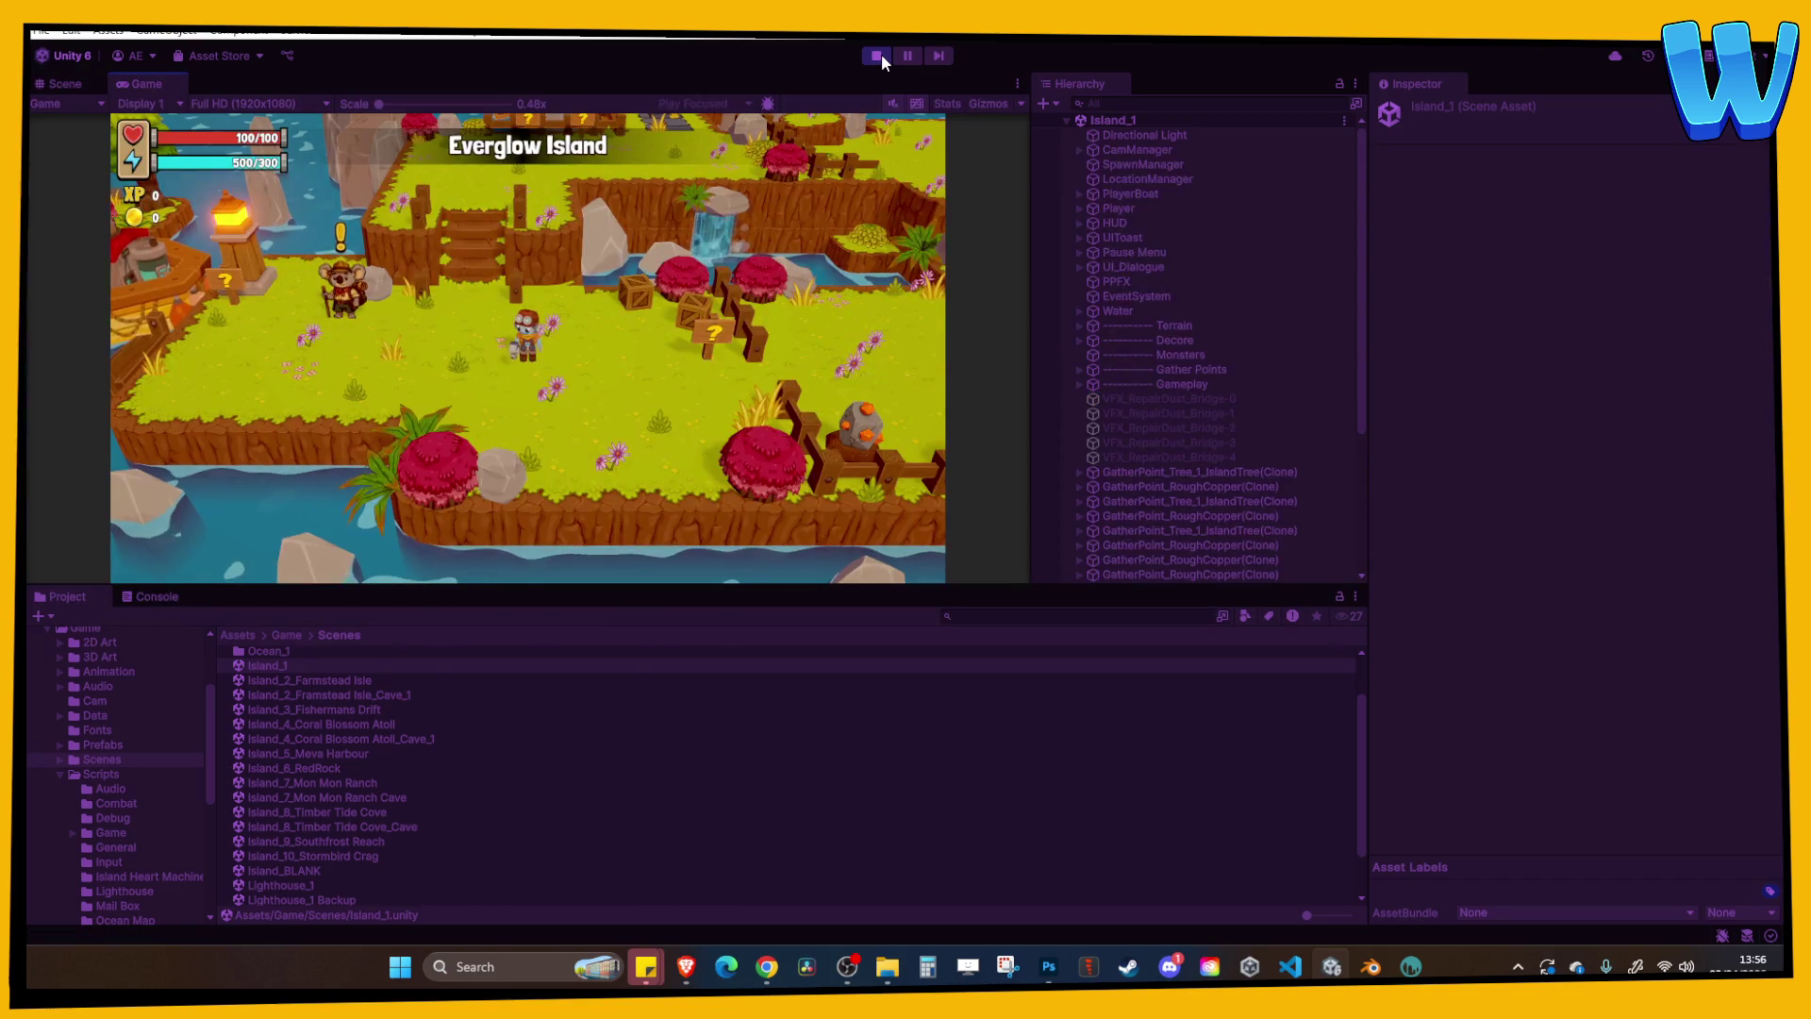
Maximize the Game view, then accept the koala's Everglow Island gathering task and the Busted Jetty repair.
click(1016, 83)
click(1068, 151)
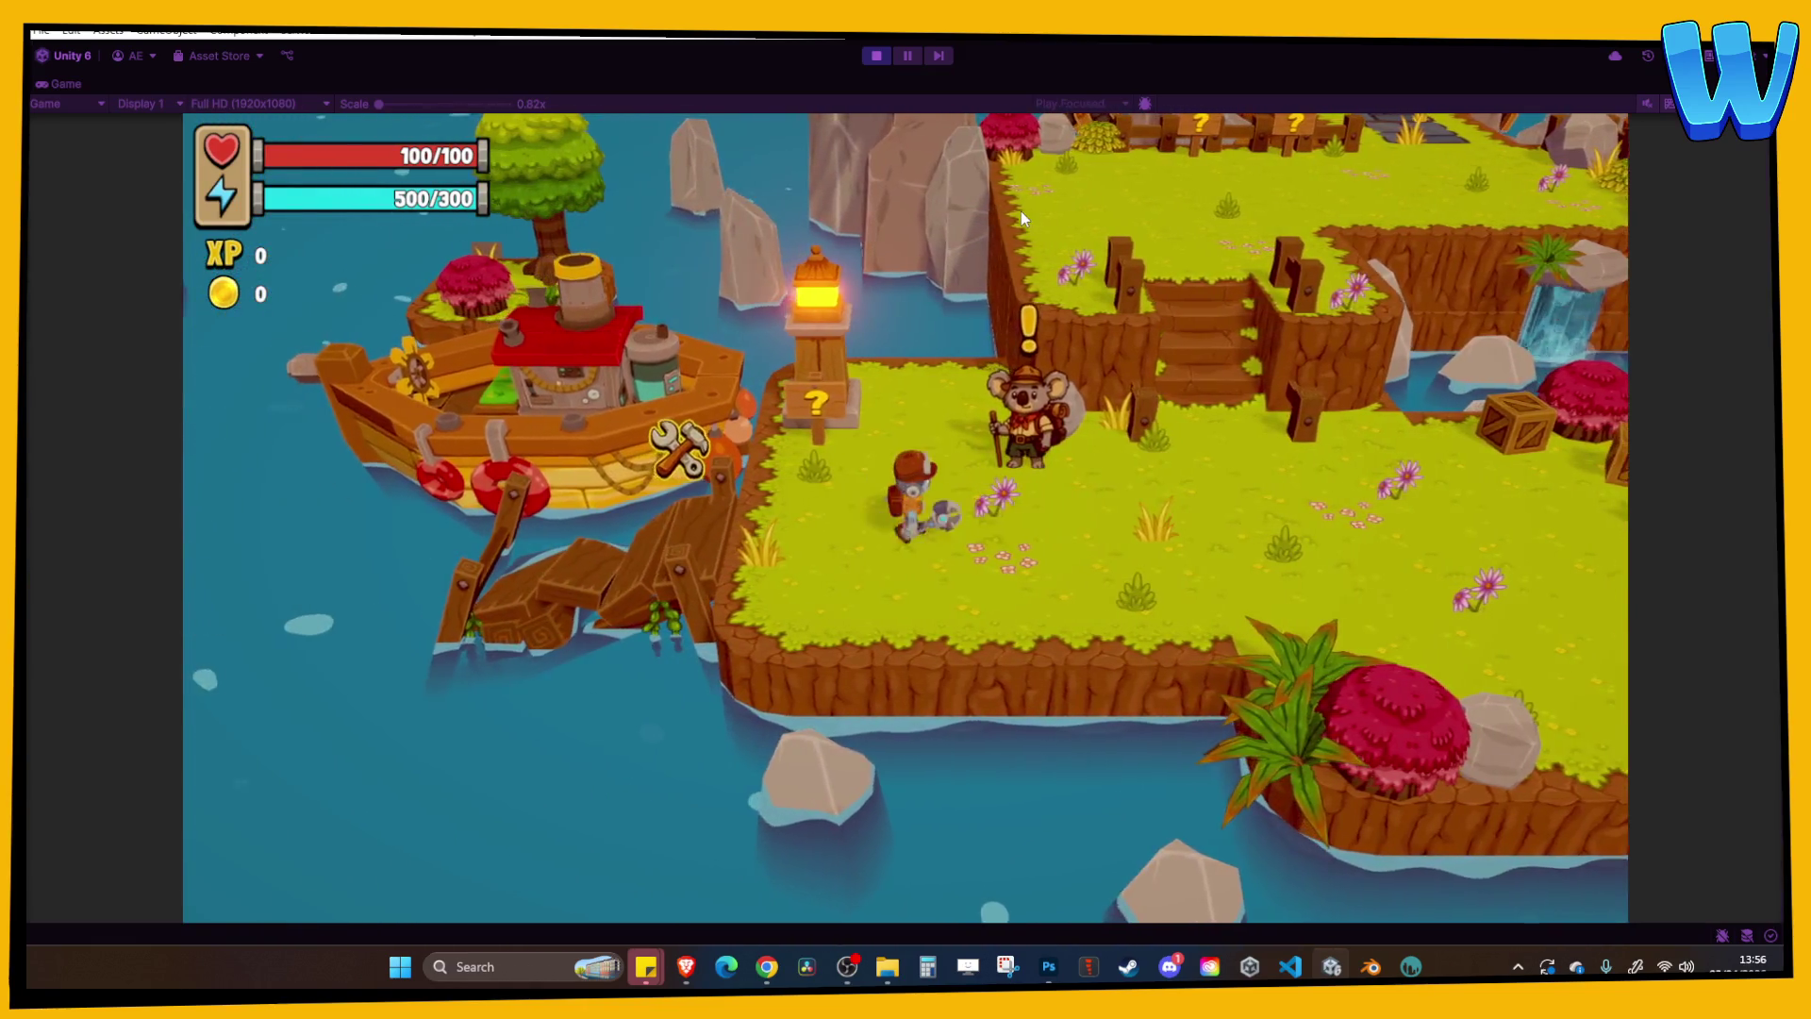
click(1021, 218)
click(1021, 219)
click(1021, 219)
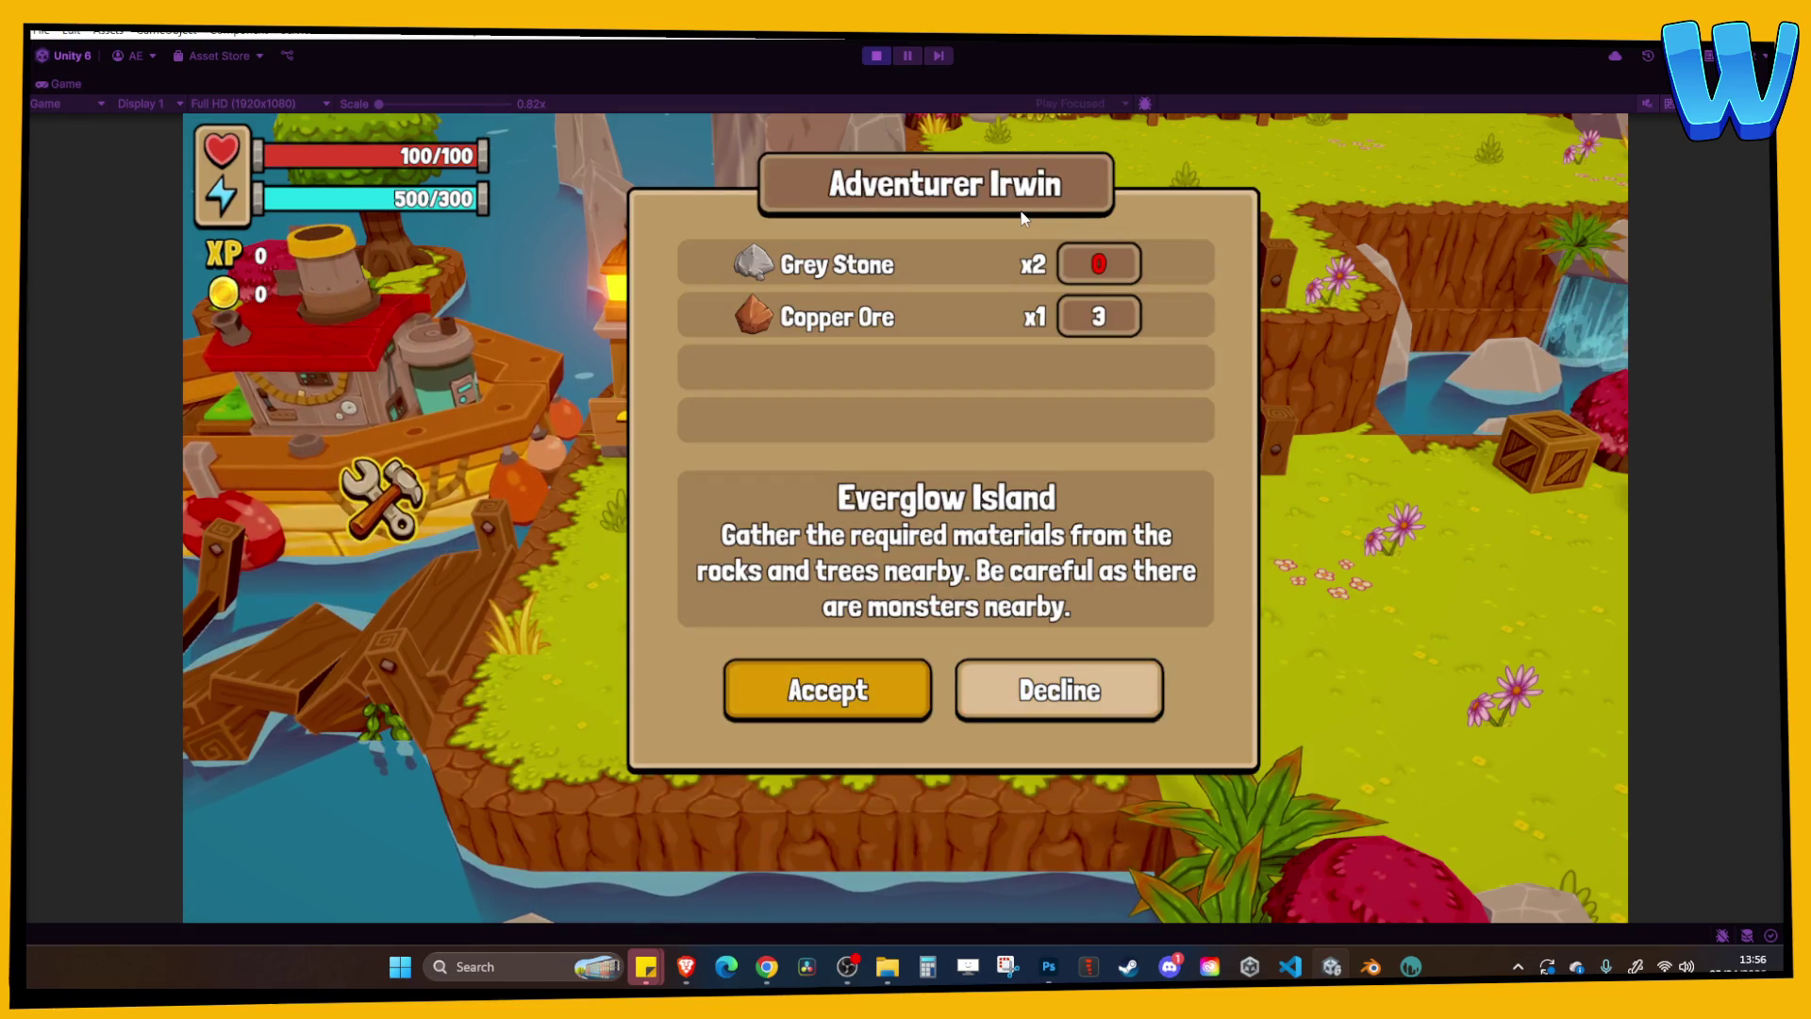
key(Return)
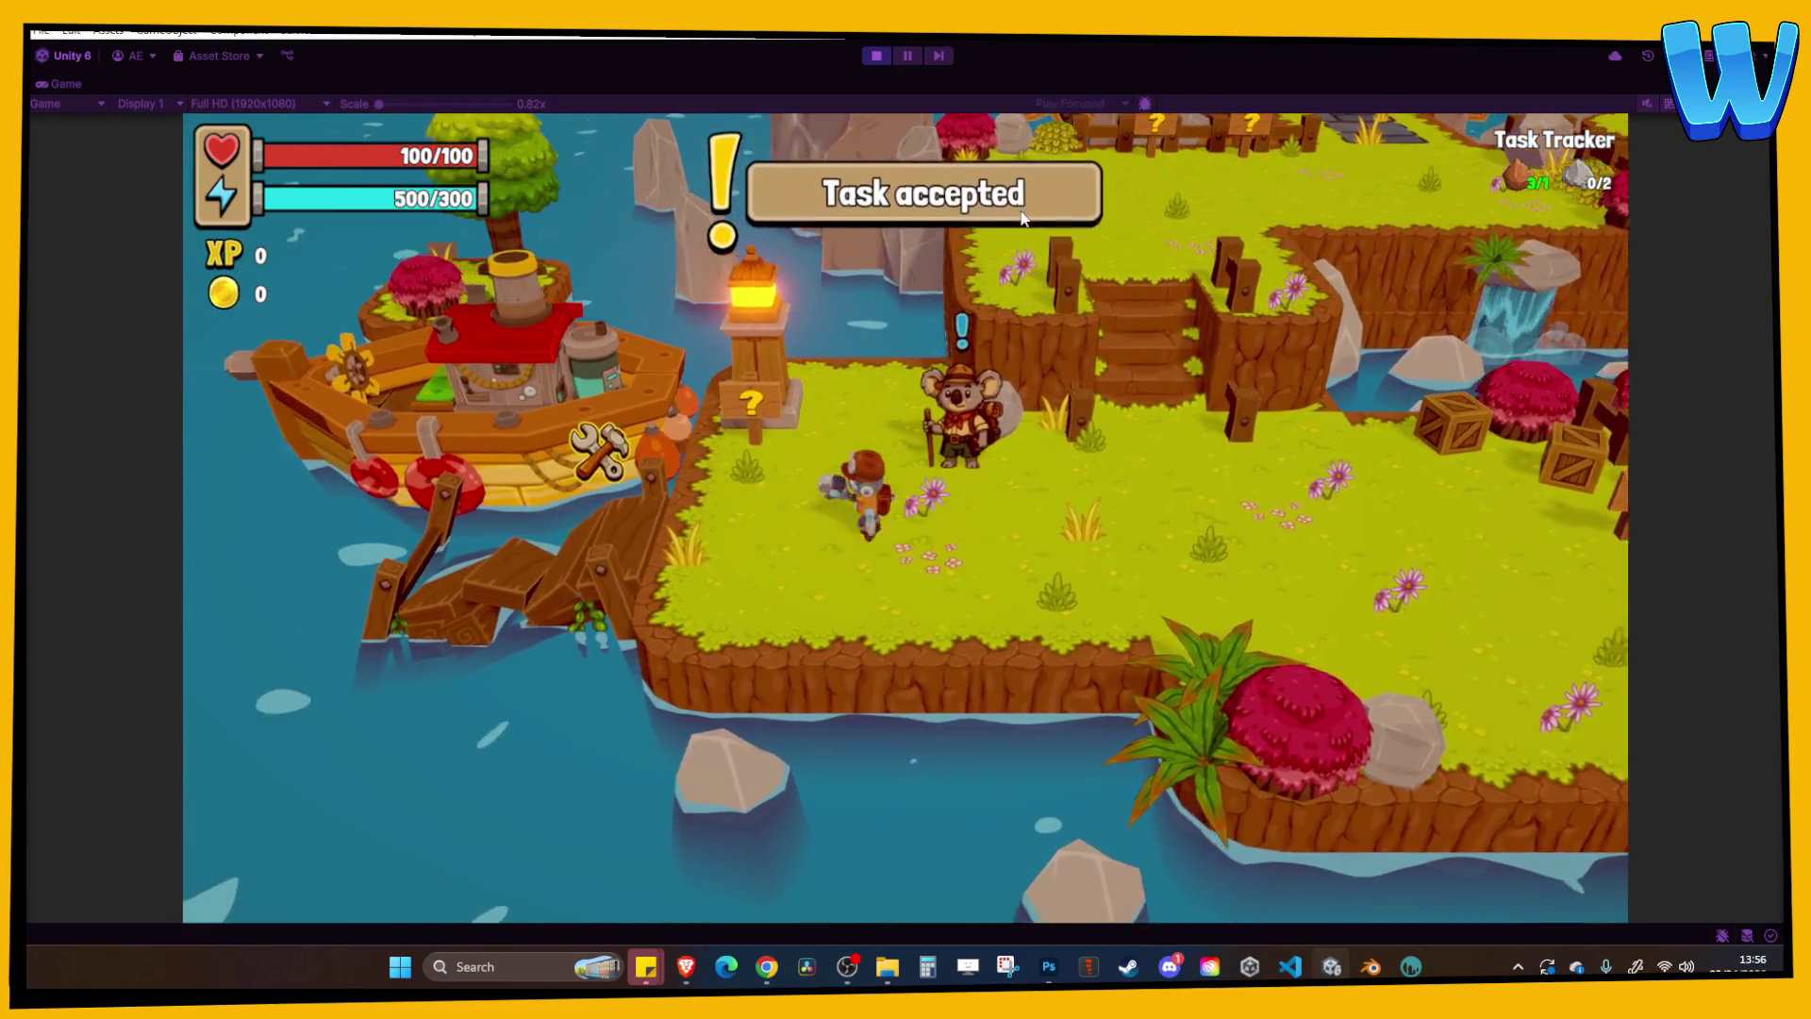
key(a)
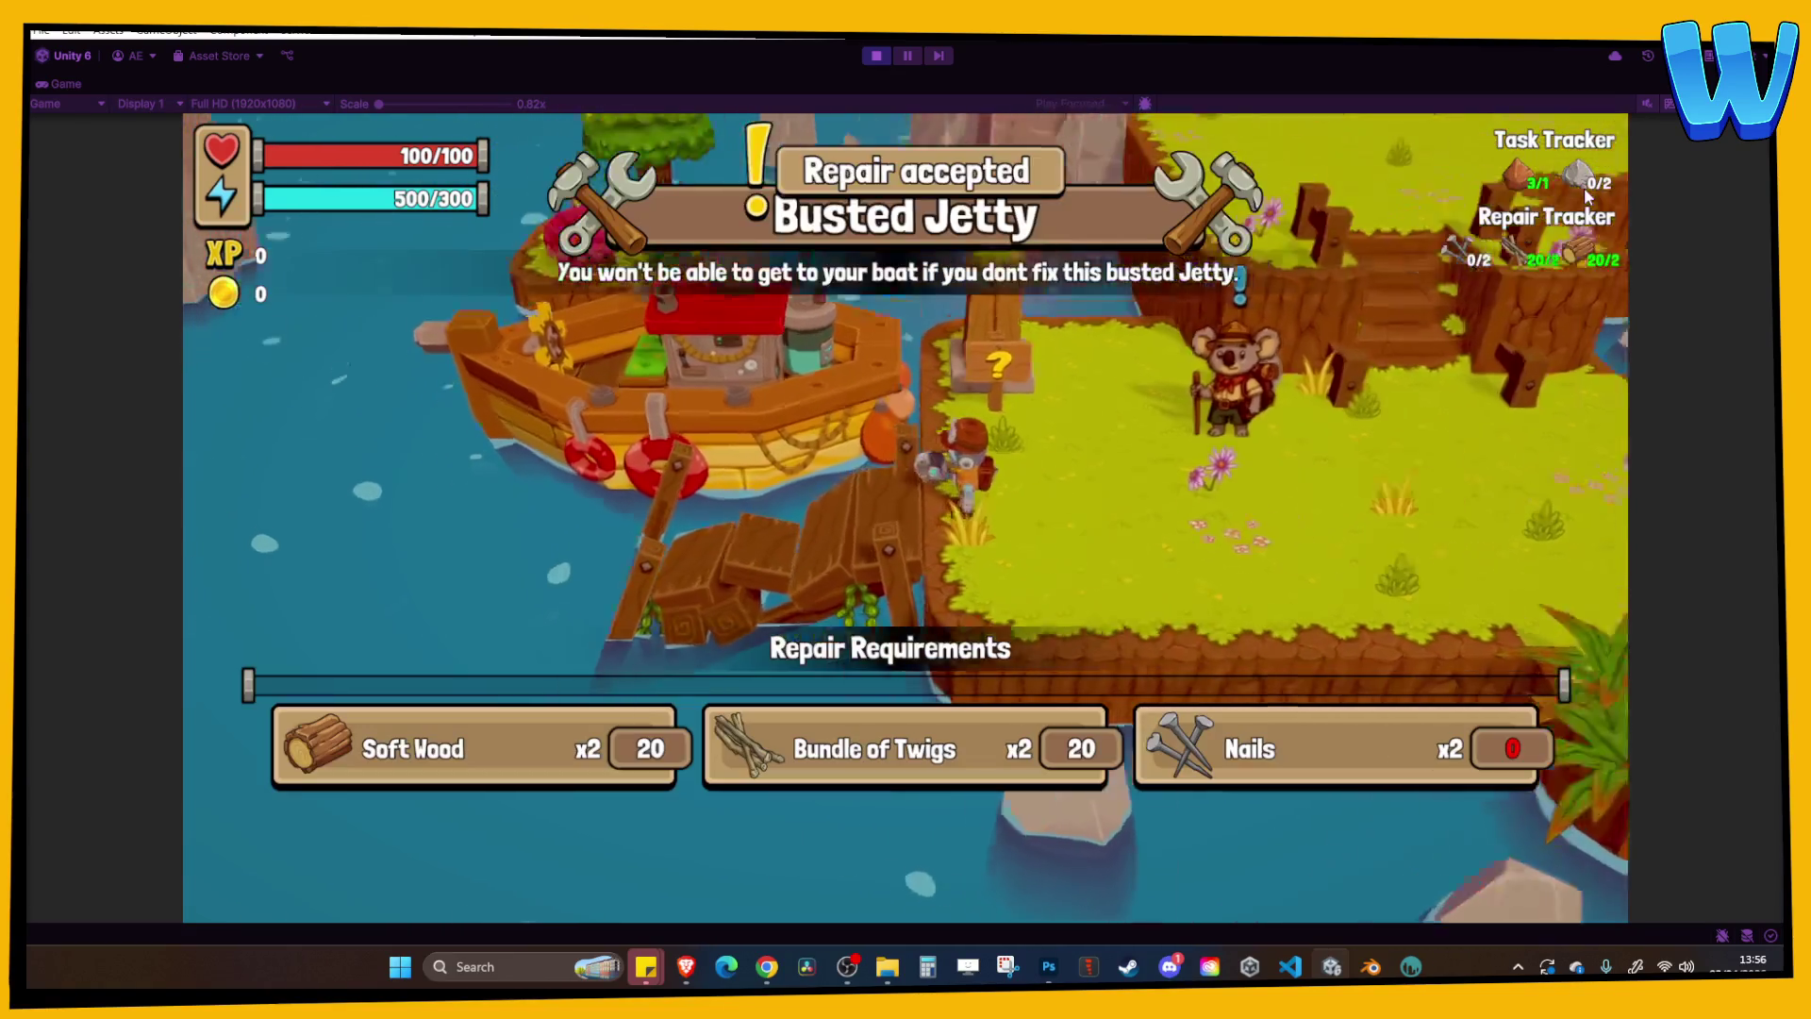
key(d)
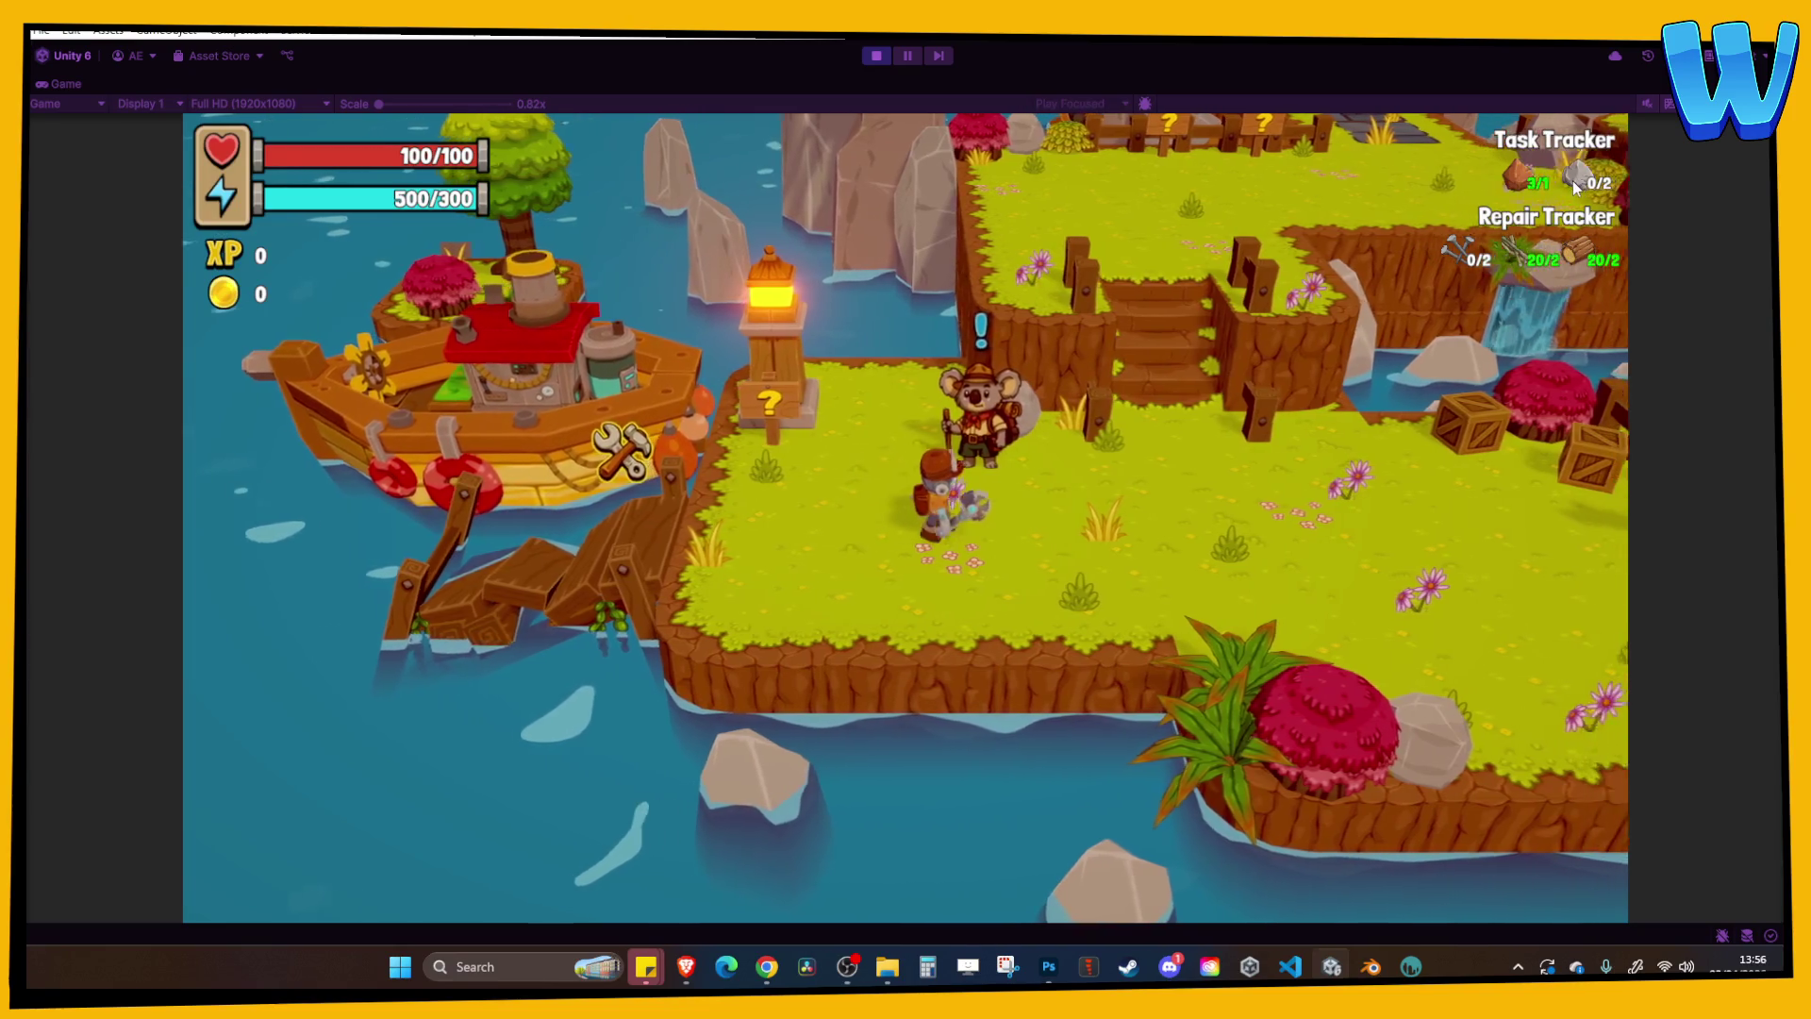
Review the Tasks and Repairs lists and the inventory's Copper Ore, then stop play mode.
key(i)
key(e)
key(e)
key(e)
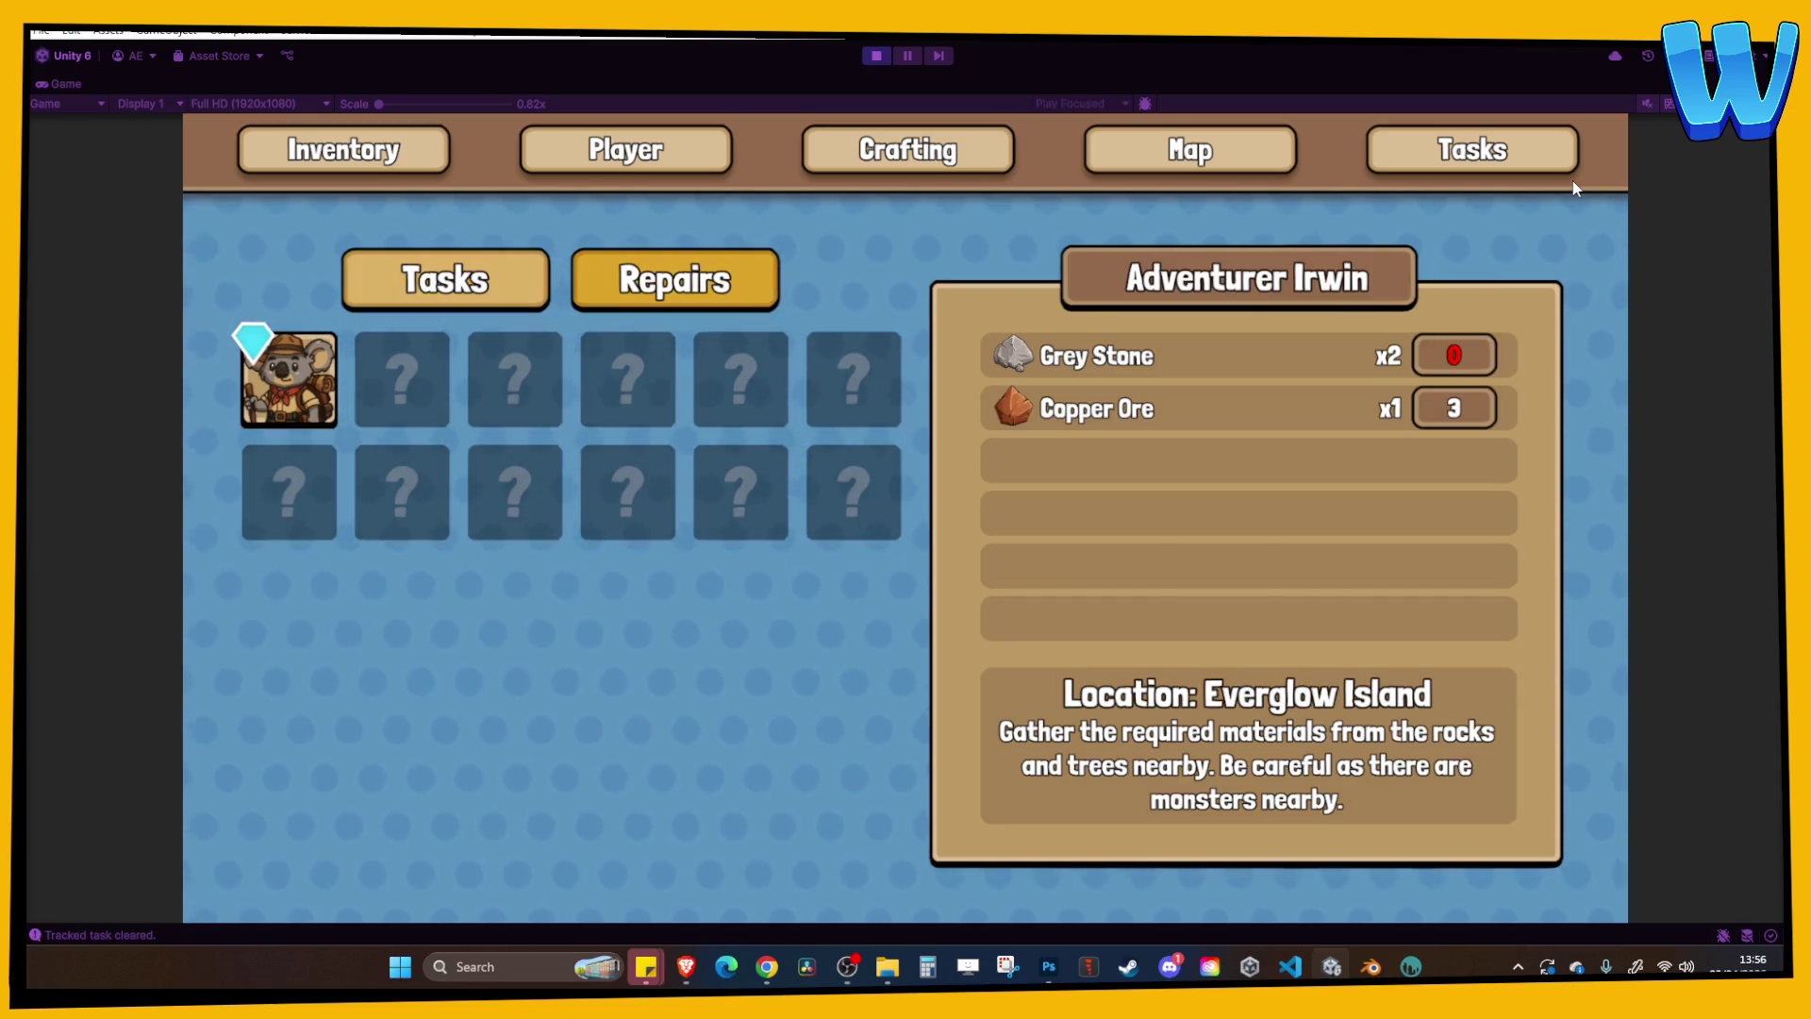
key(d)
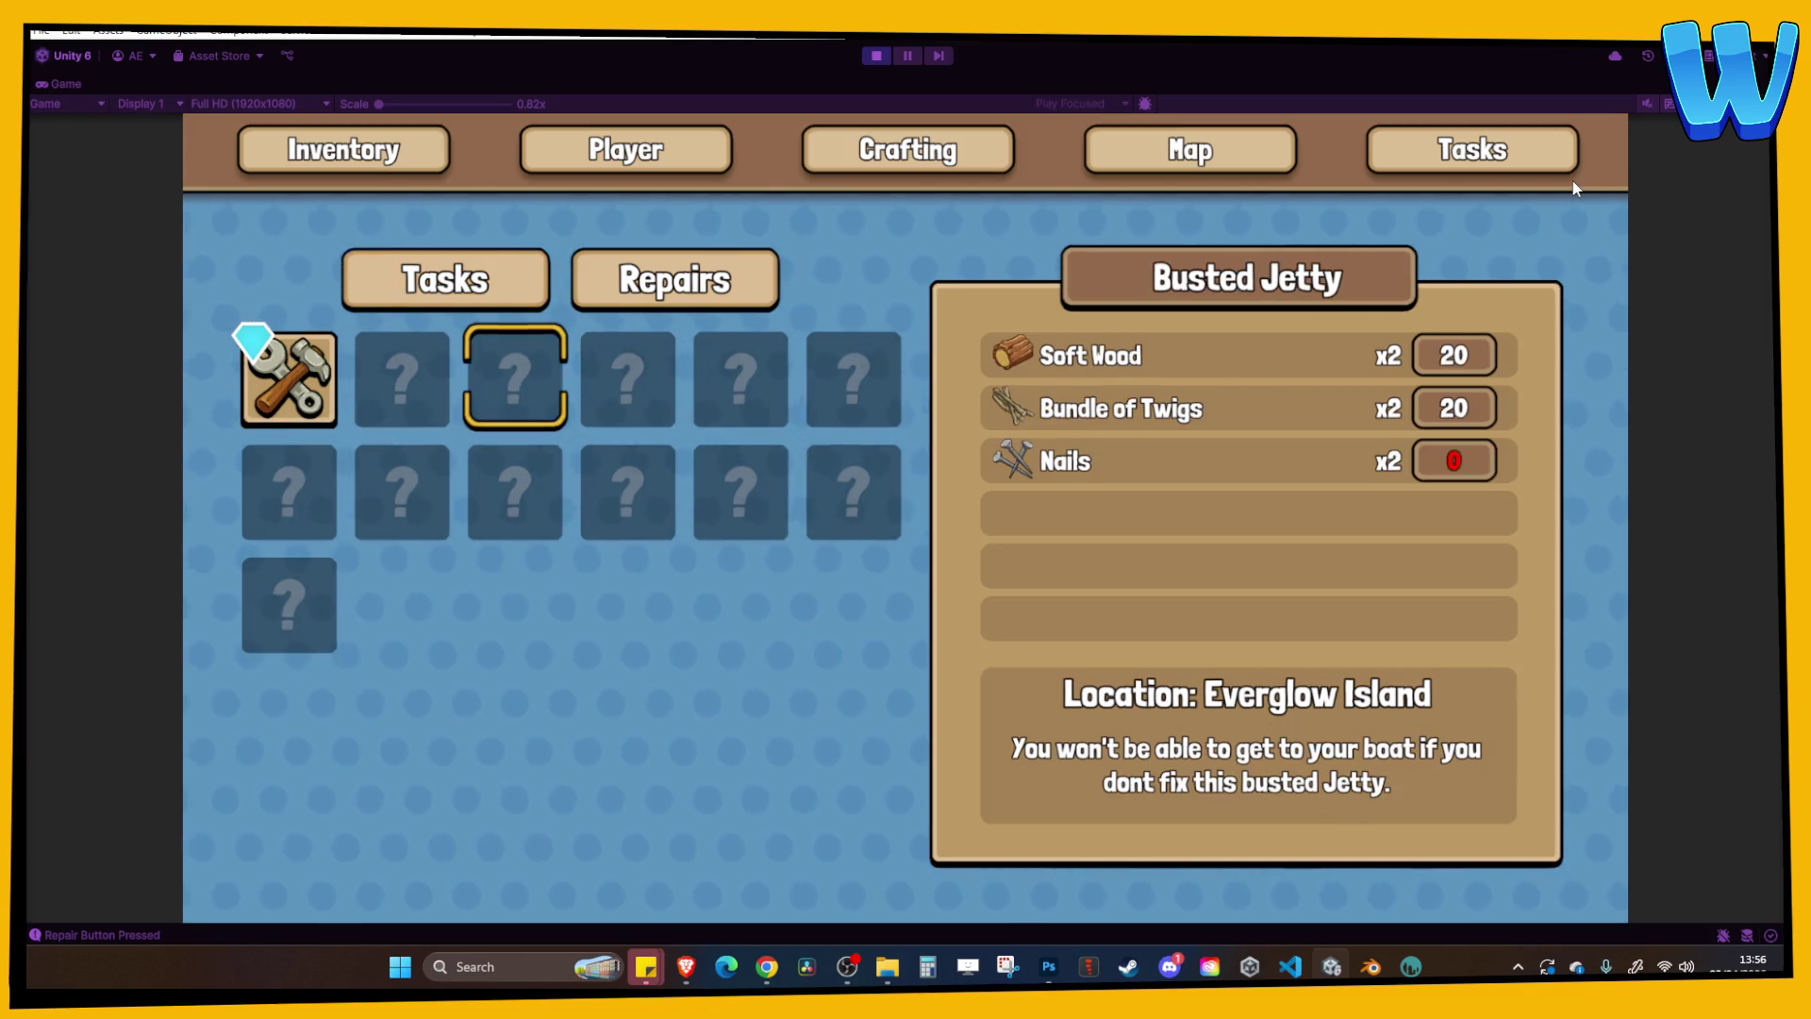
key(Down)
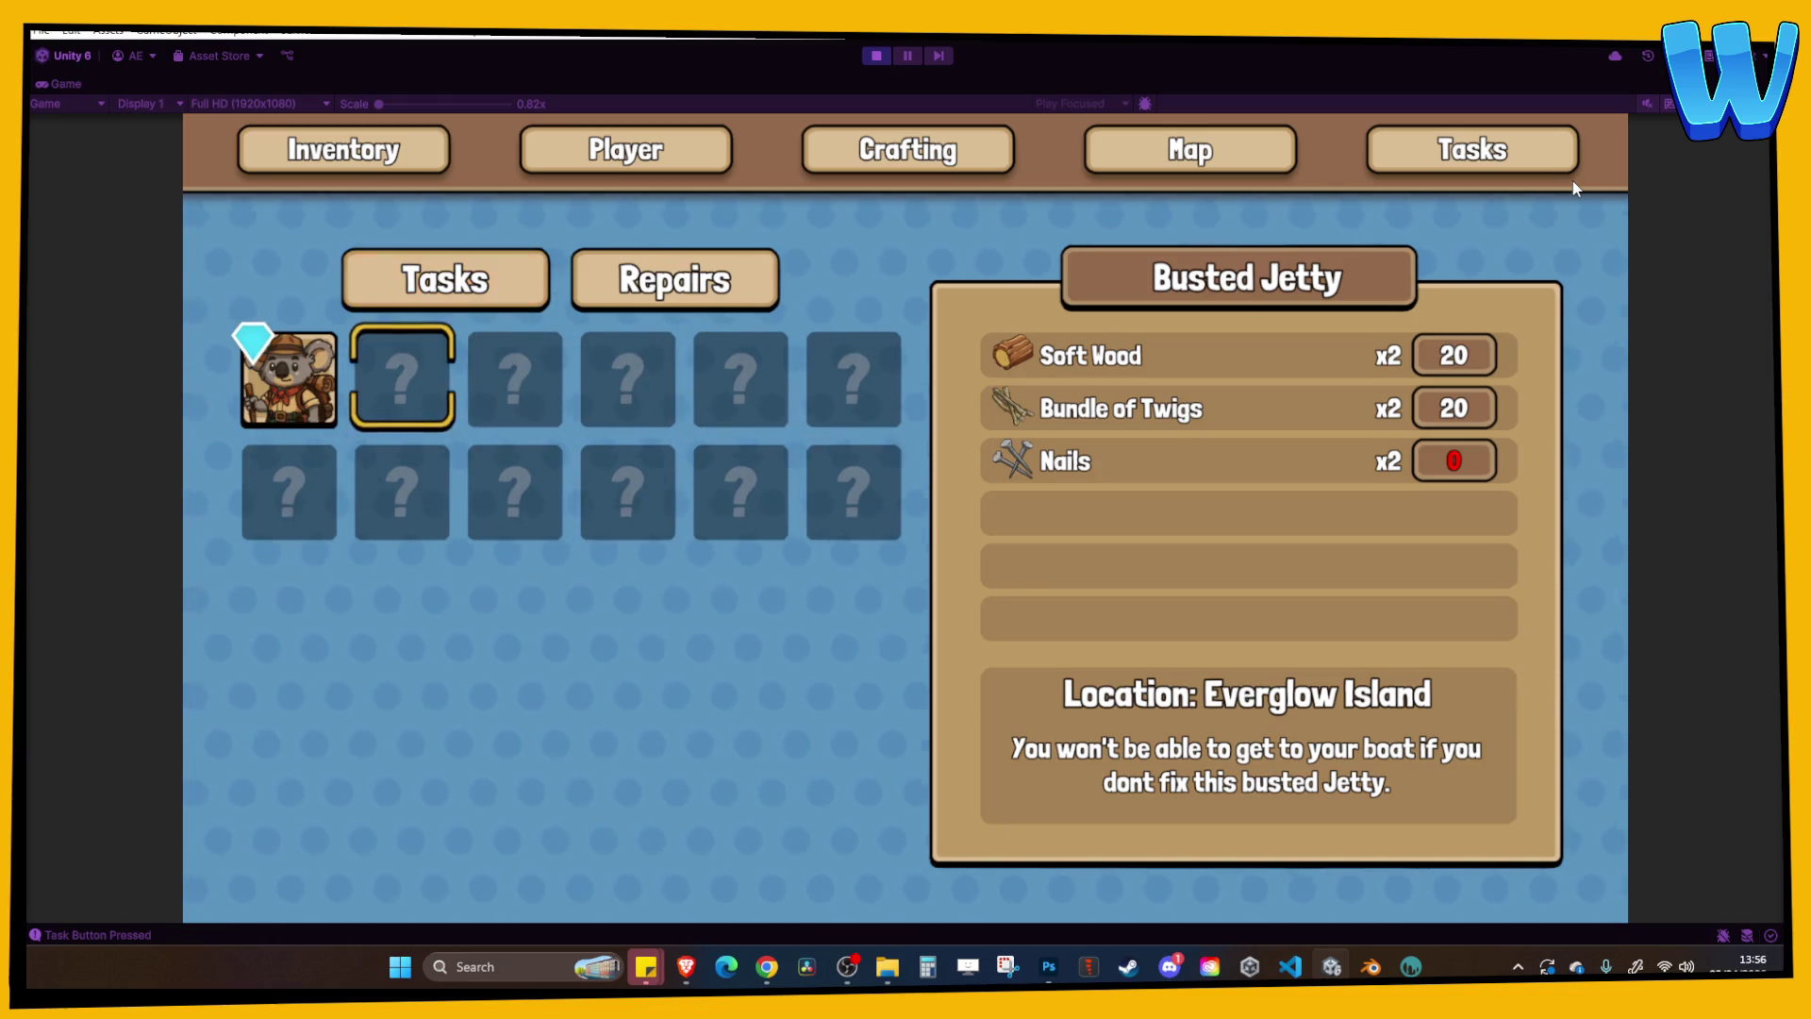
key(Left)
key(Right)
key(Right)
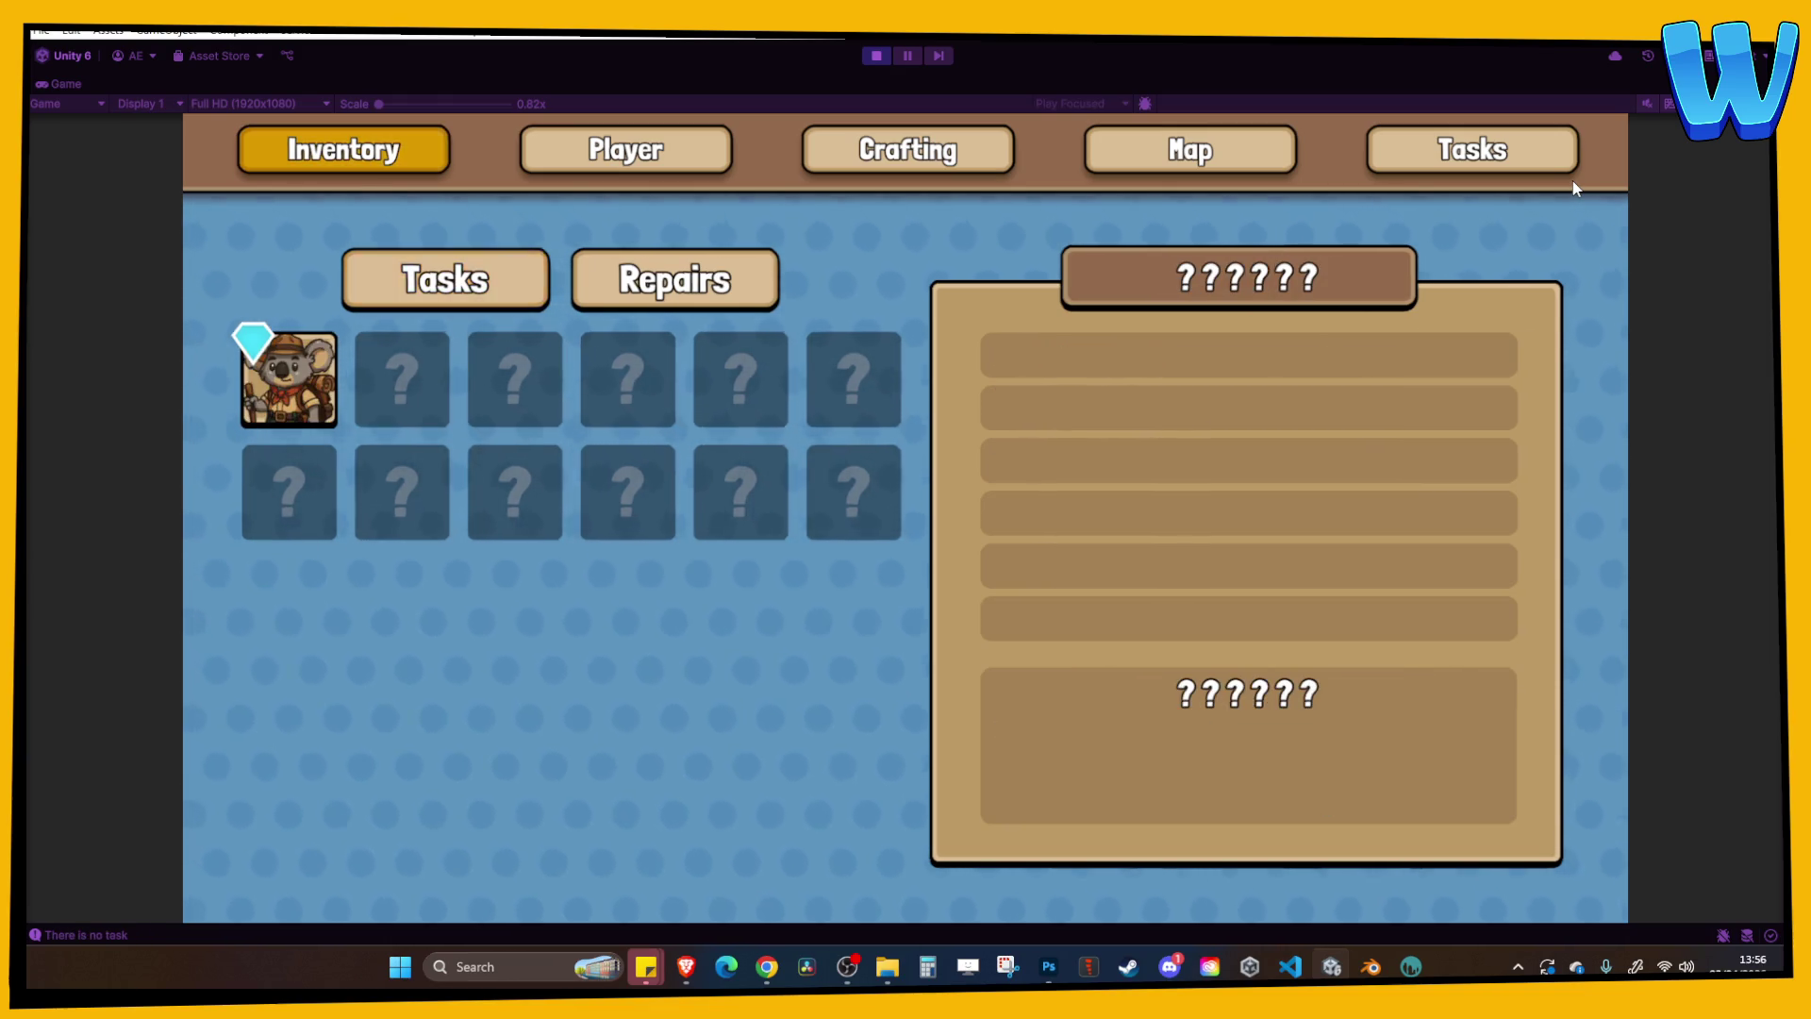
key(Return)
key(Down)
key(Right)
key(Right)
key(Right)
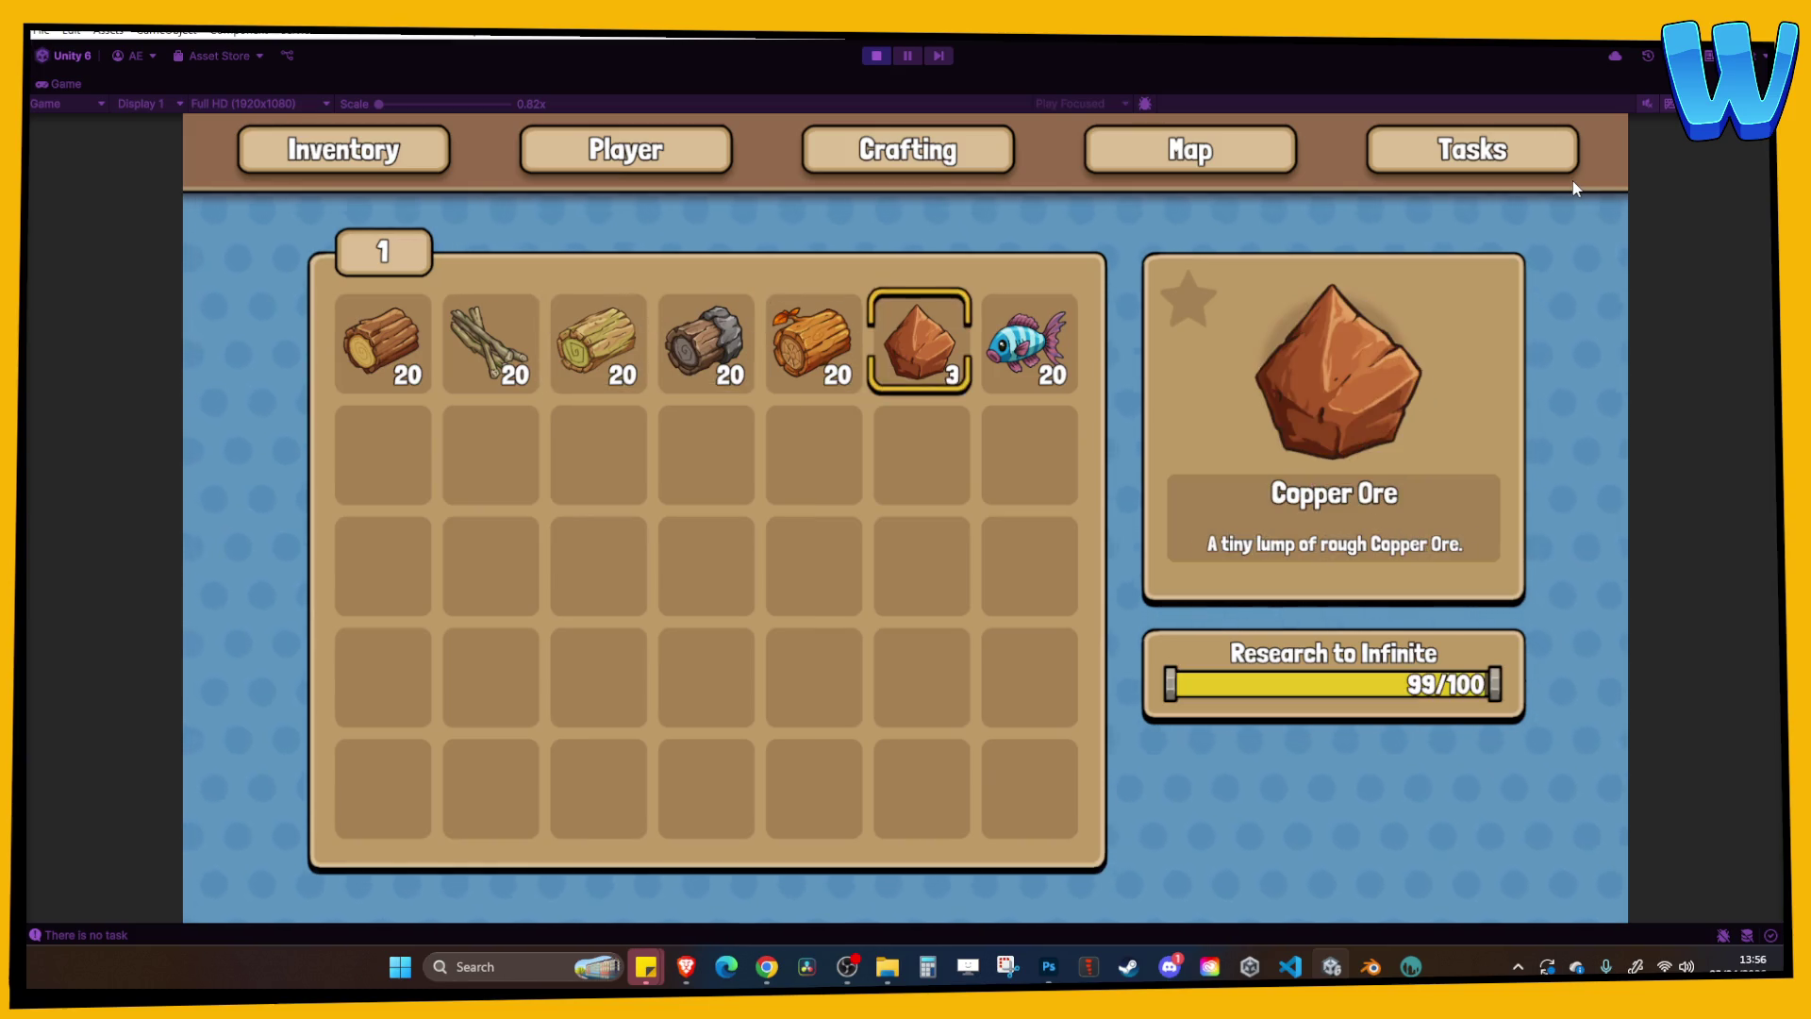
key(Left)
click(881, 54)
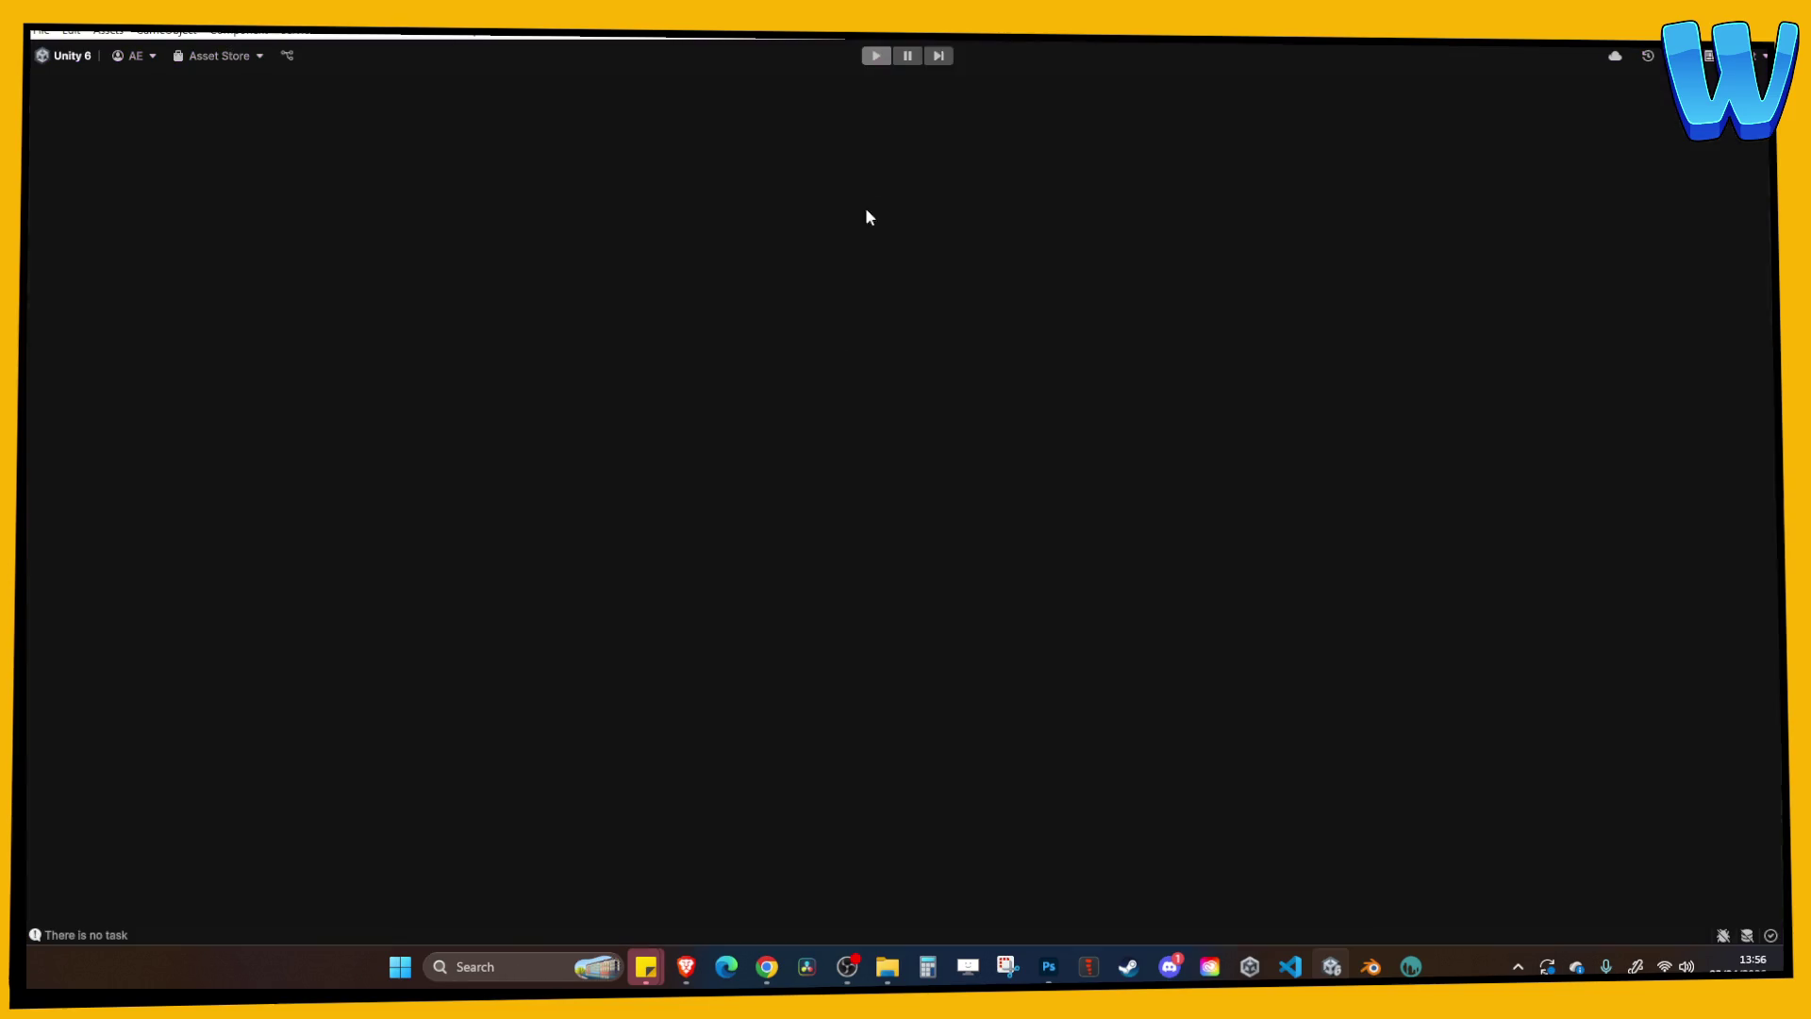
Open the TEST MAP scene, start playing it, and maximize the Game view.
scroll(327, 695, up, 2)
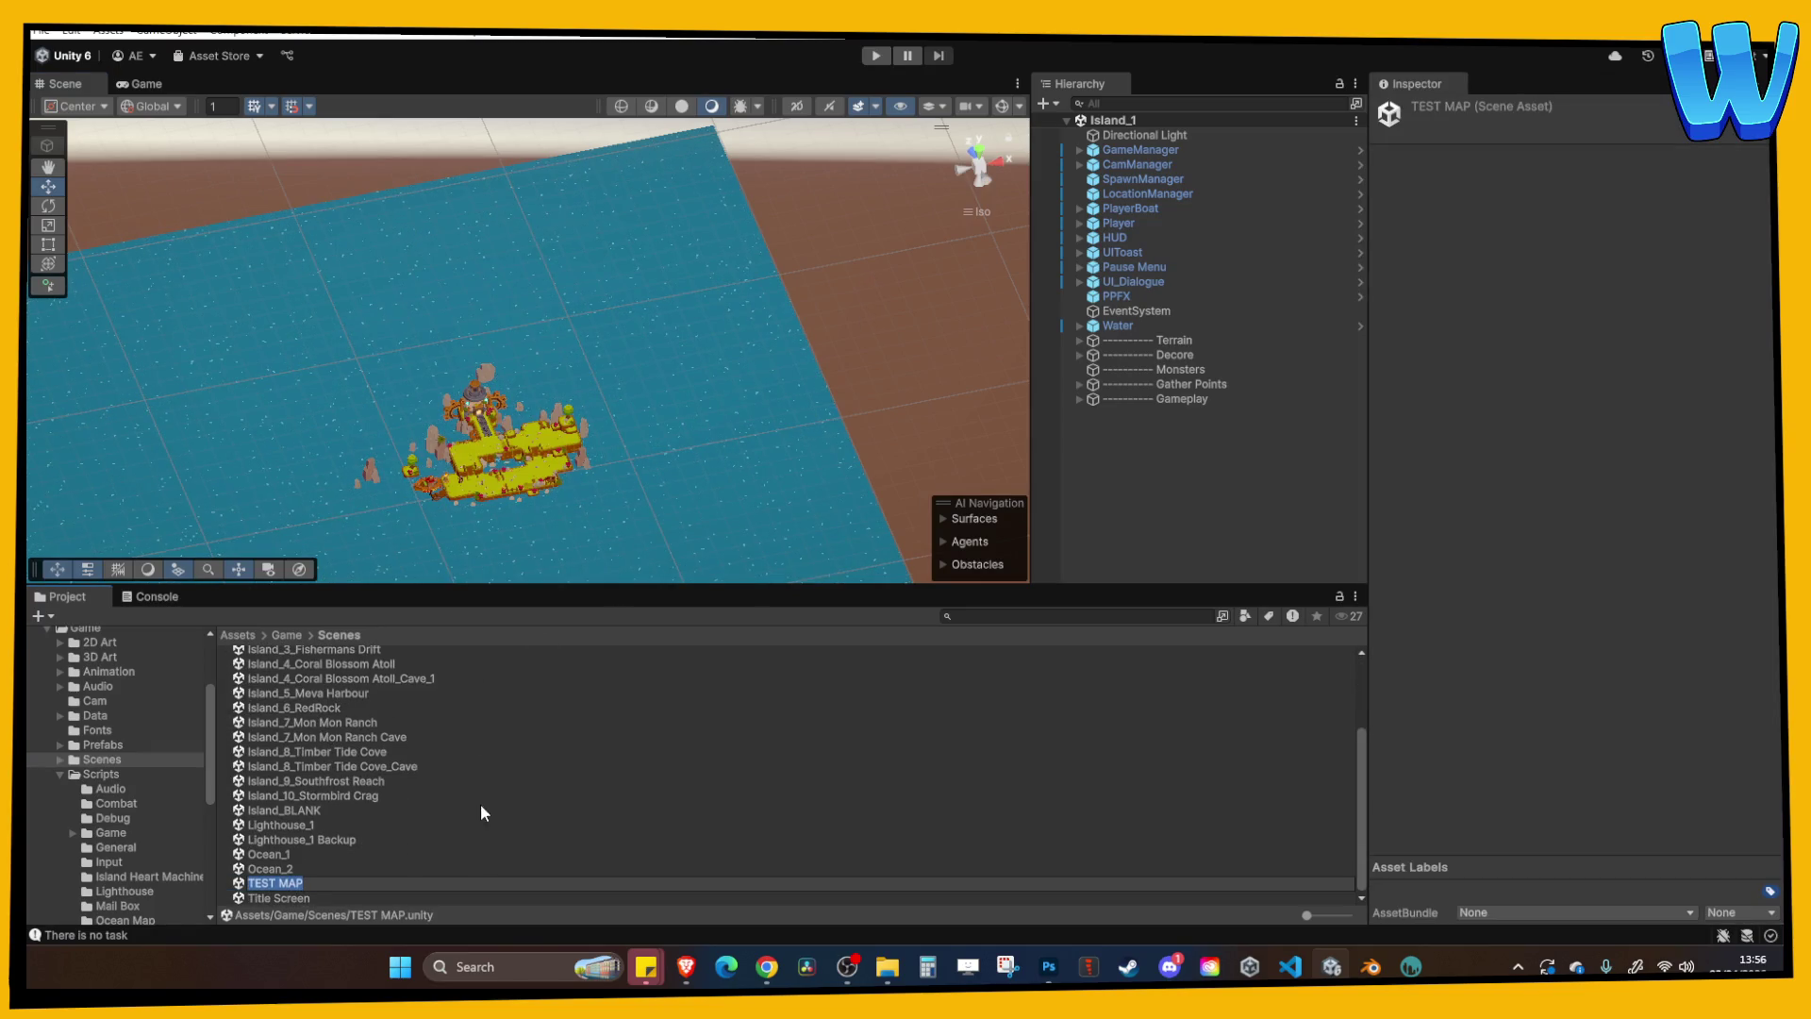
click(876, 55)
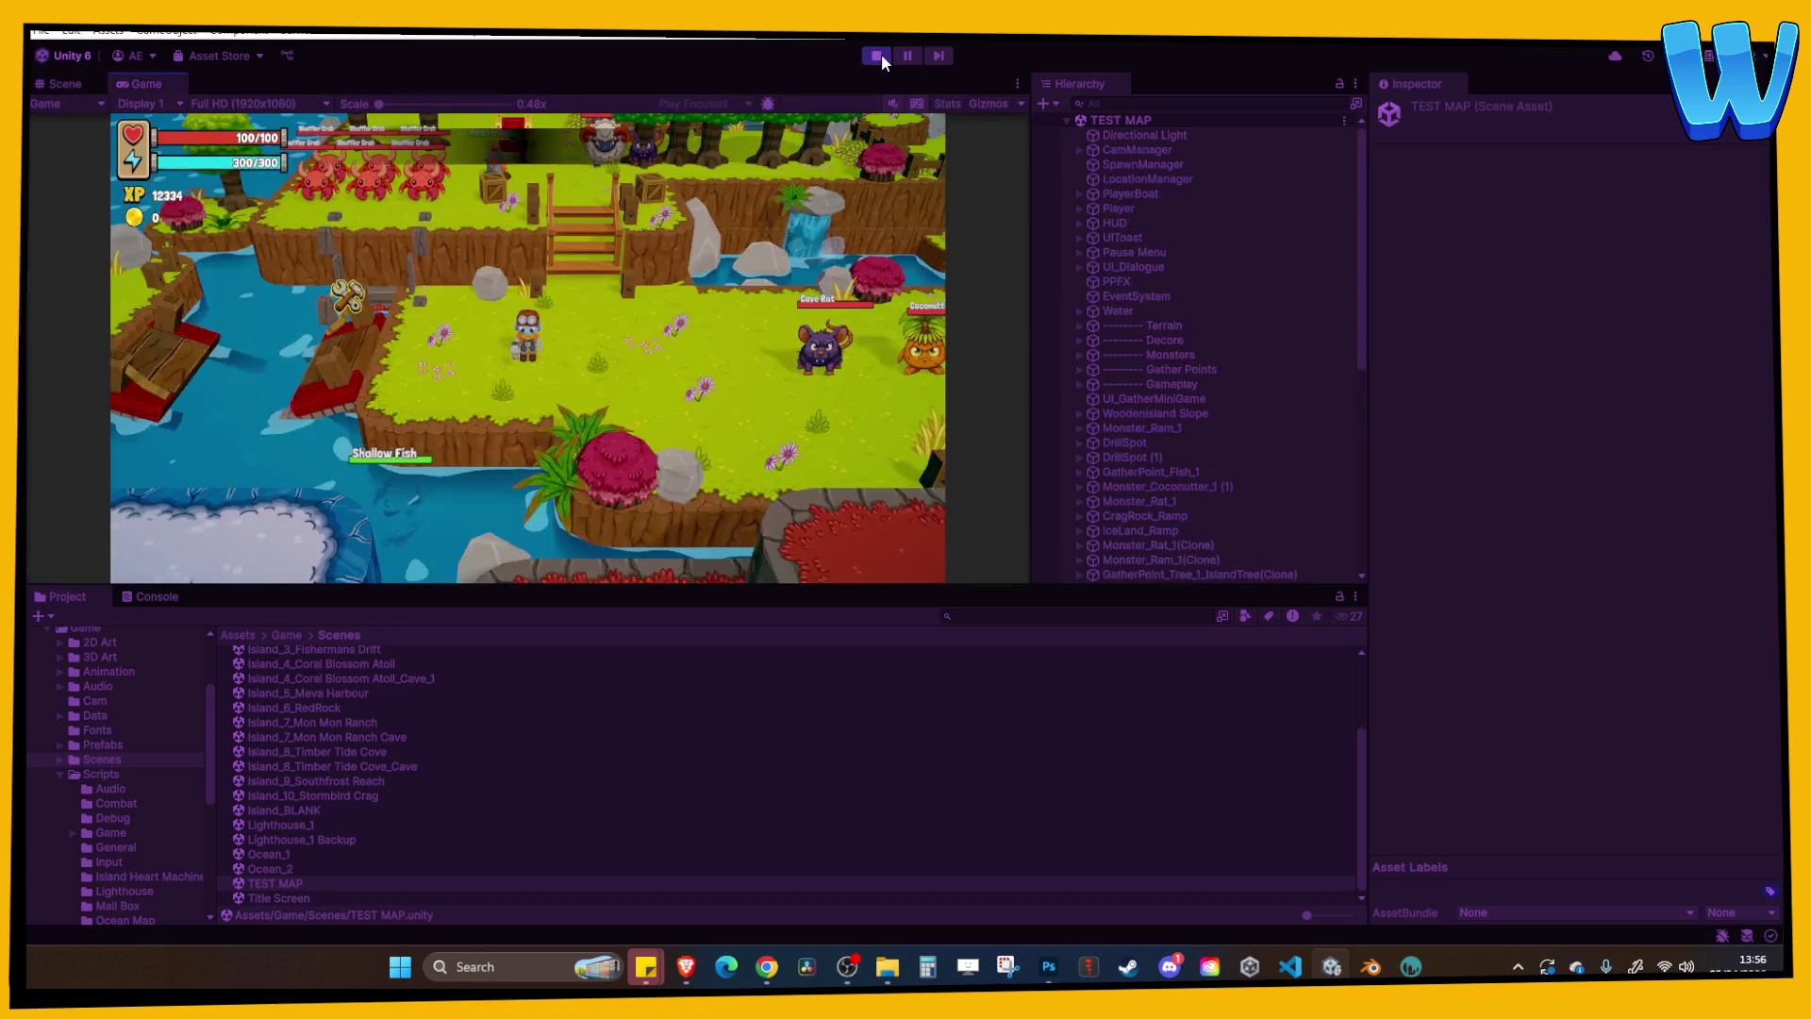
click(1017, 84)
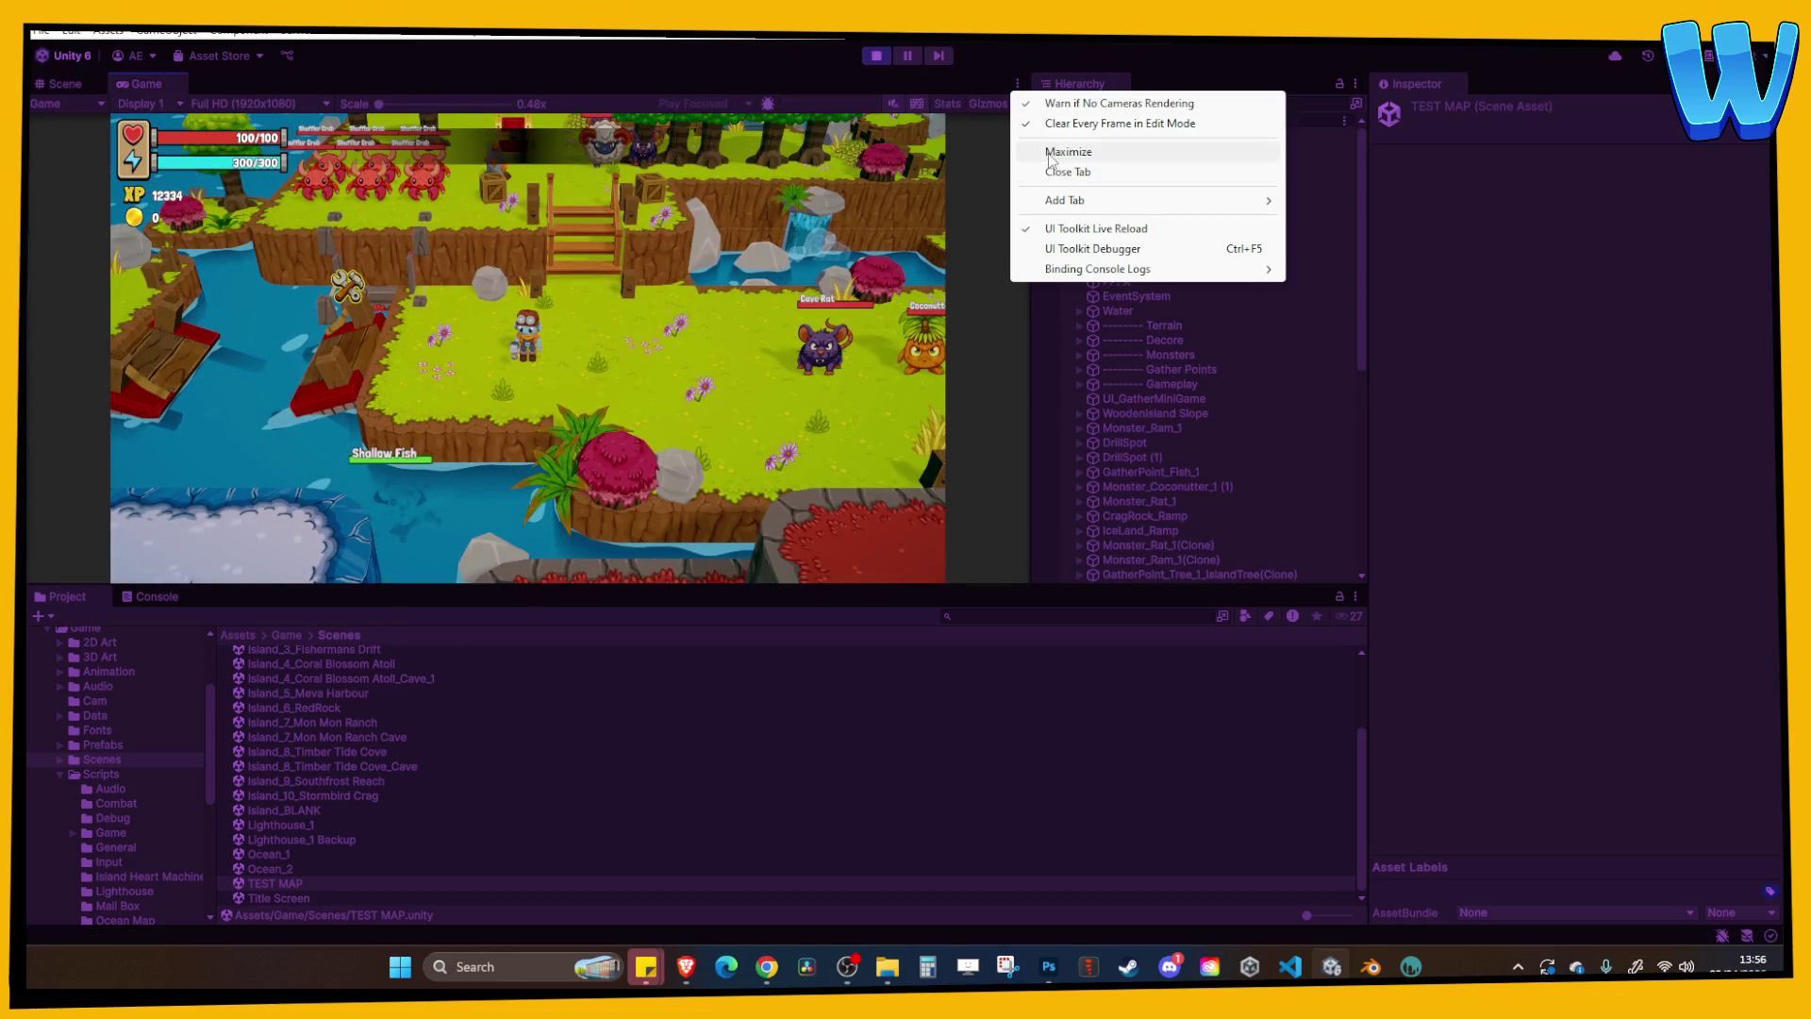
click(1051, 153)
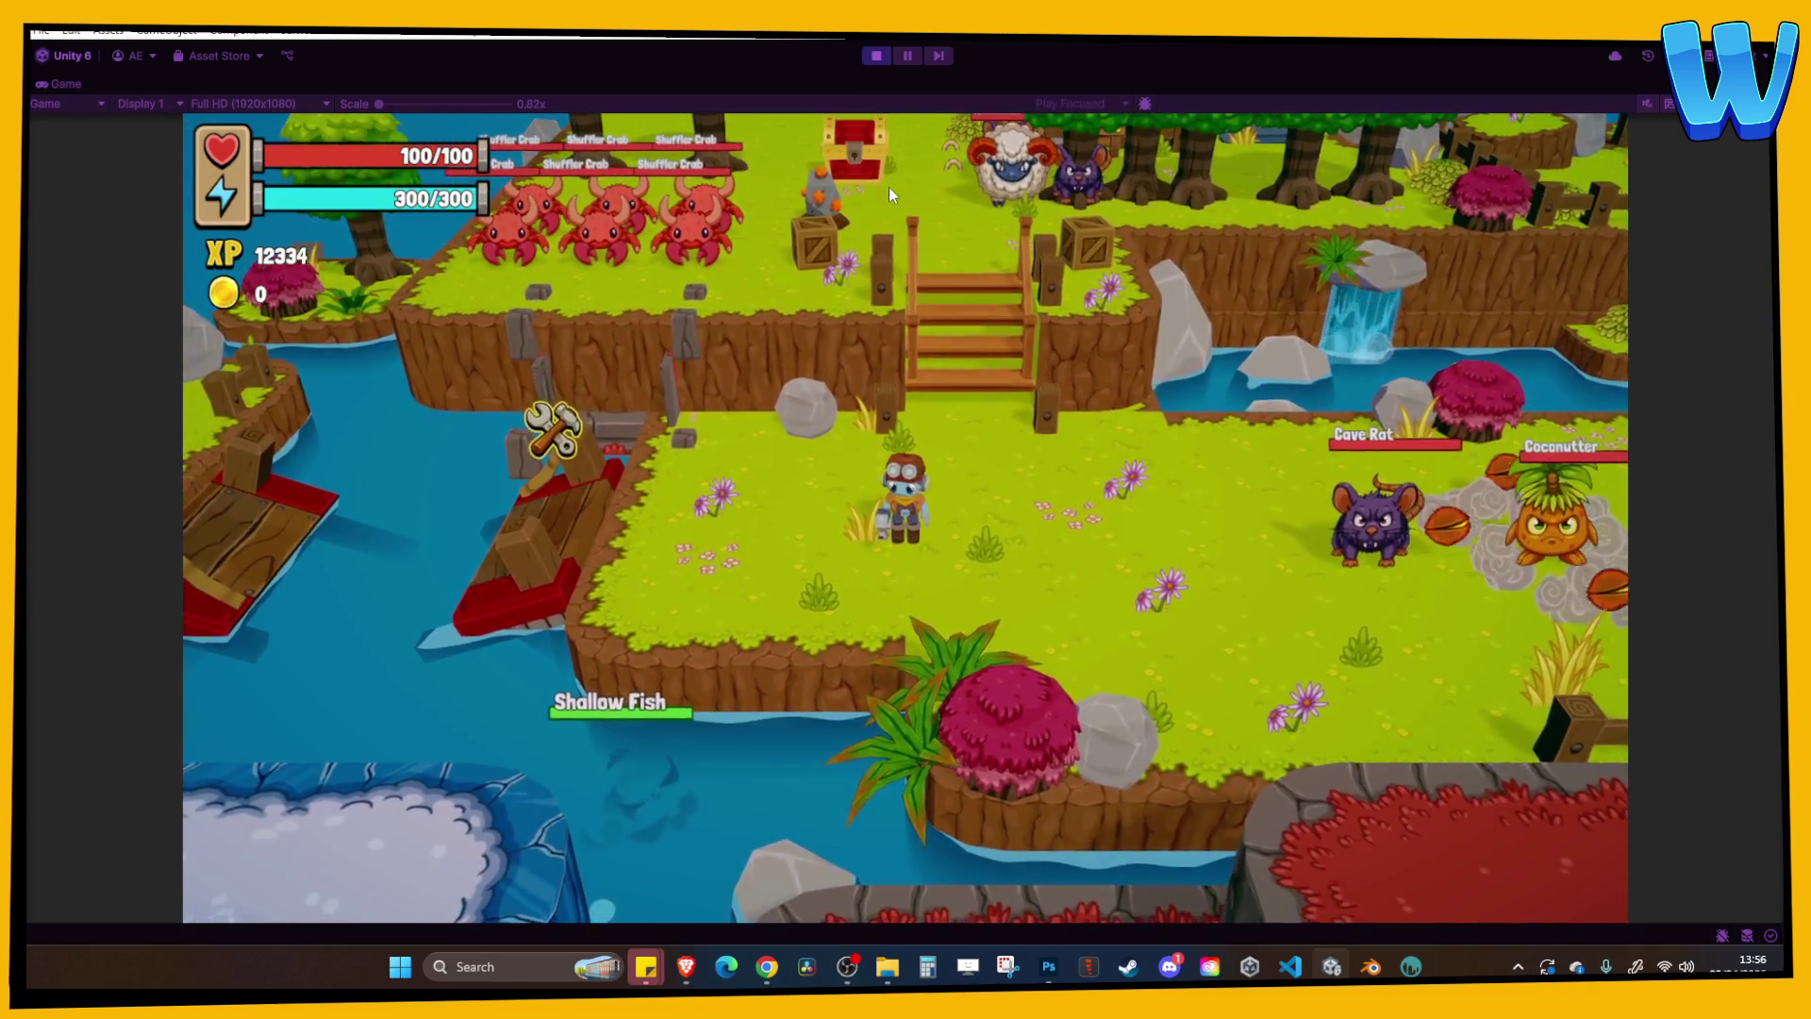
Check the inventory, then walk past the treasure chest and chop an Island Tree.
key(i)
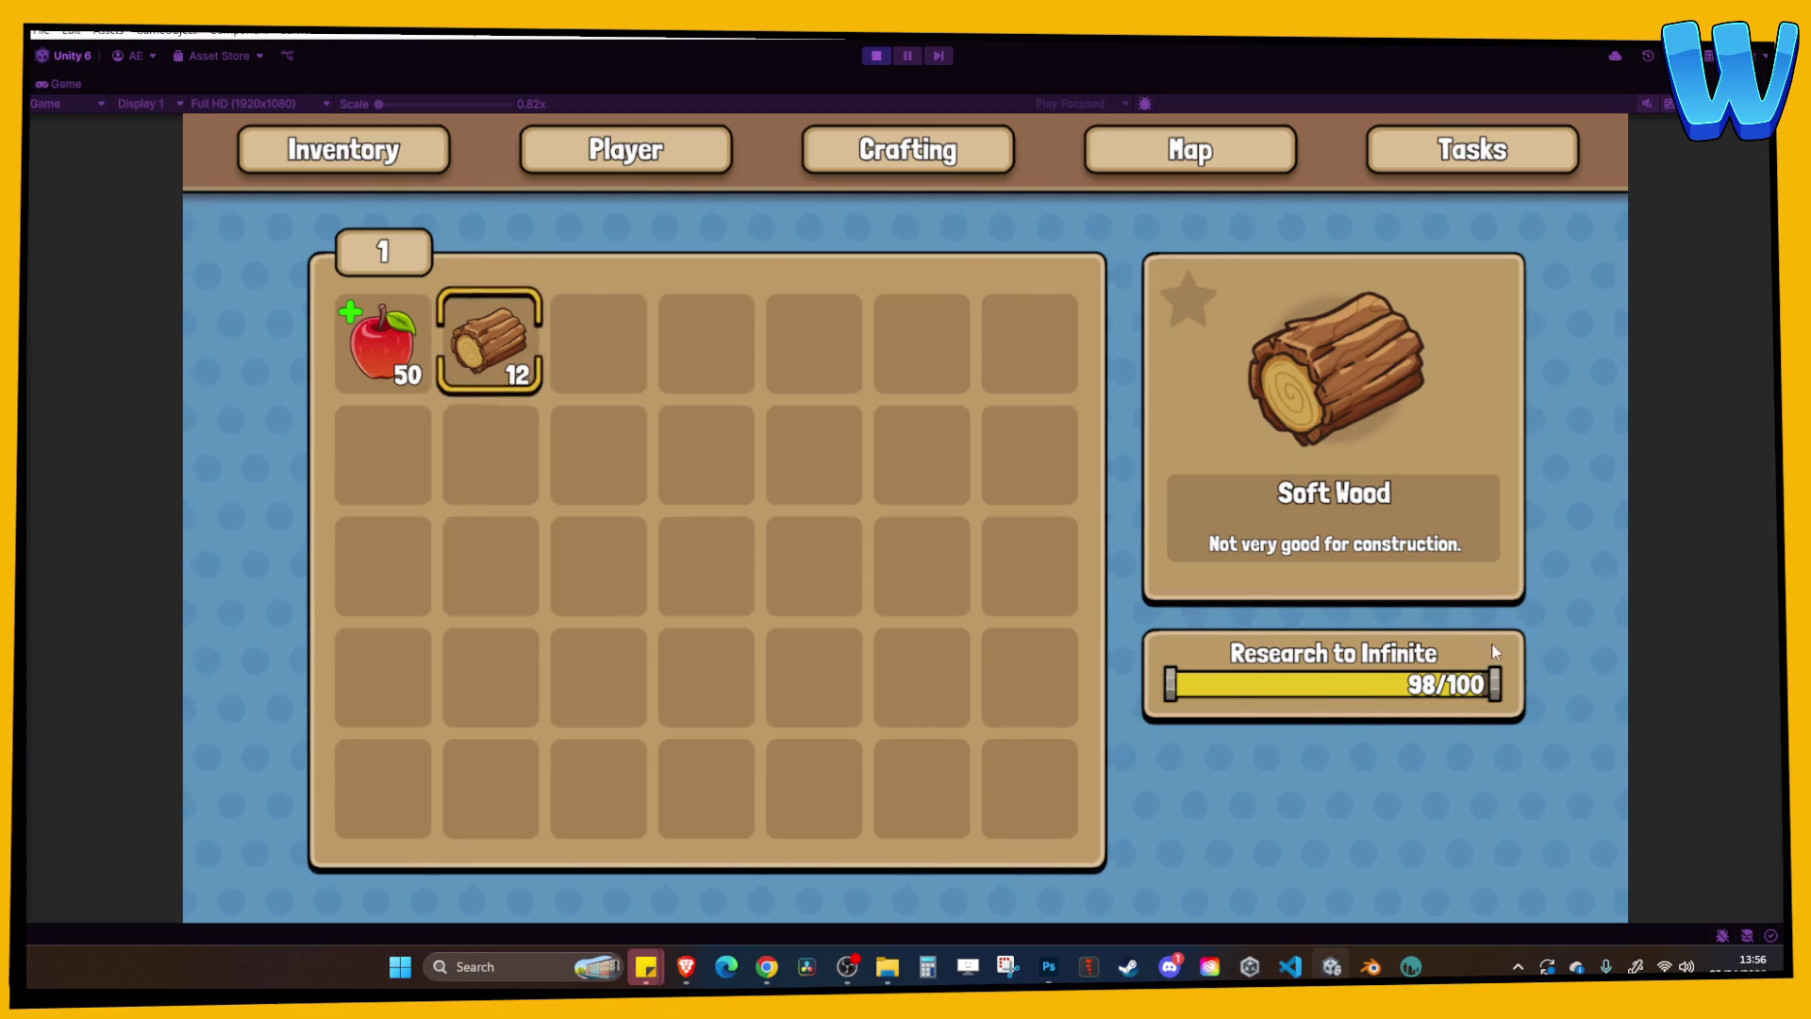
key(i)
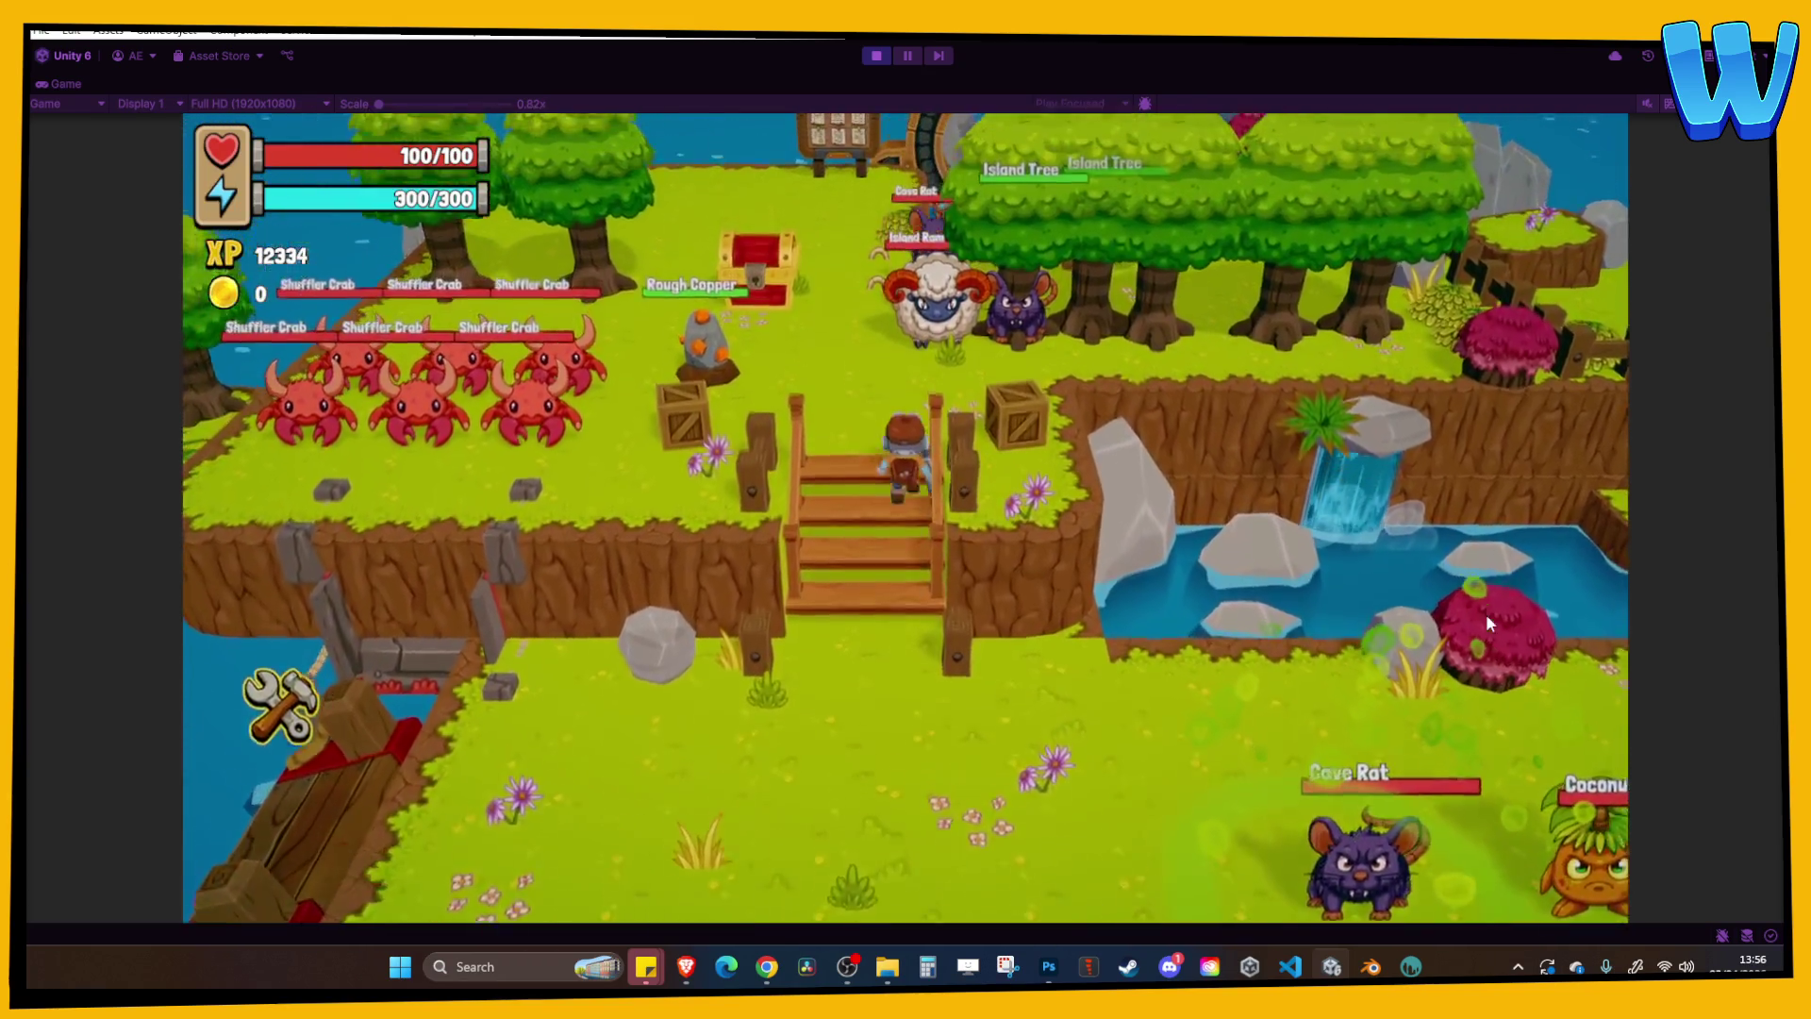
key(a)
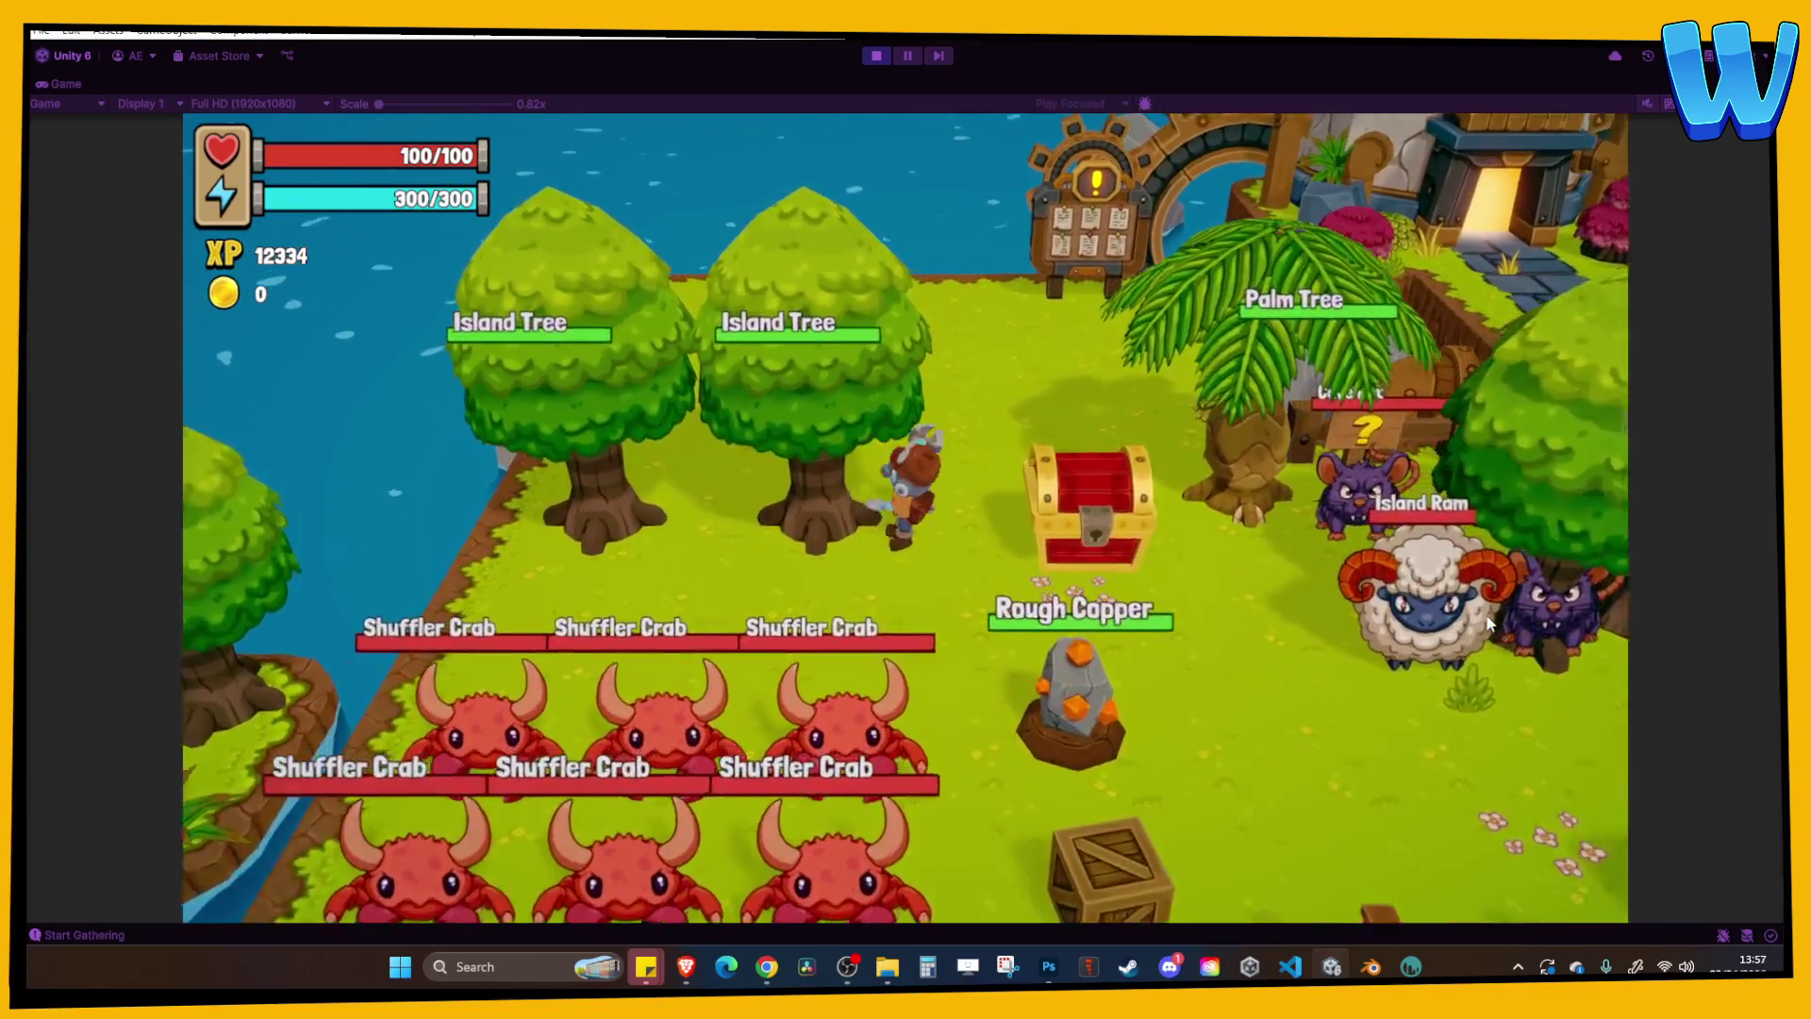
key(e)
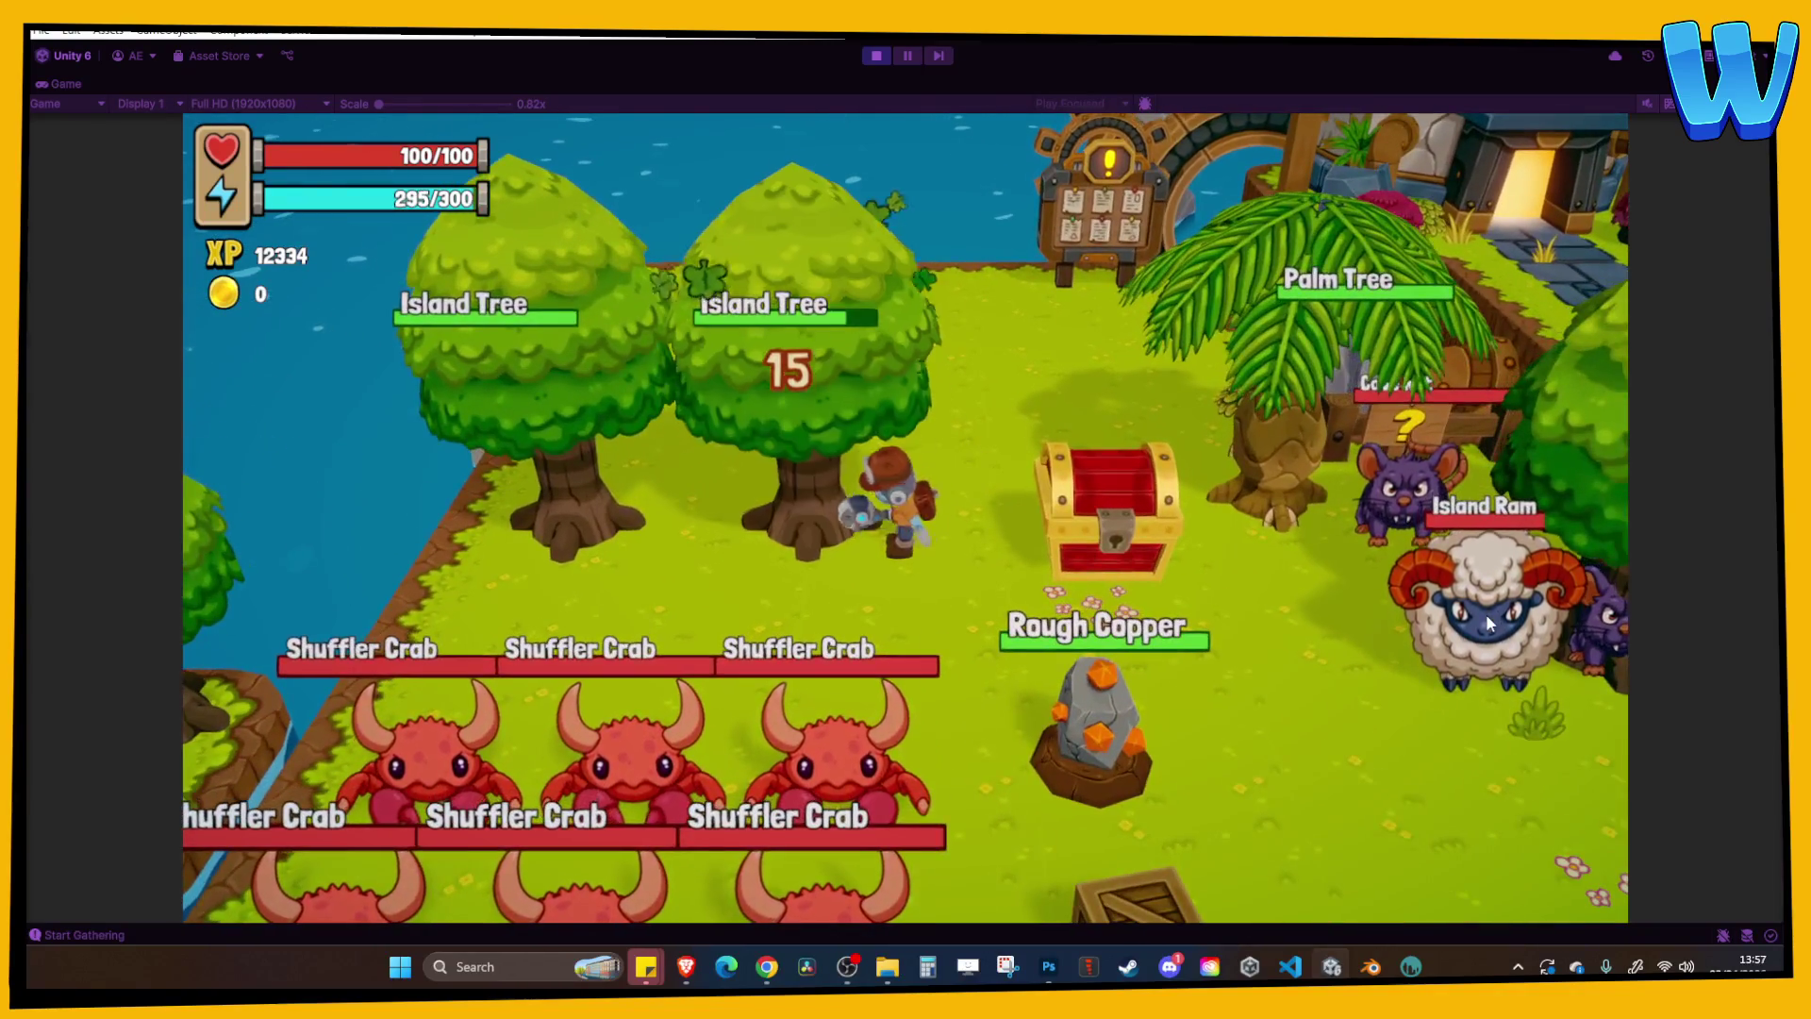
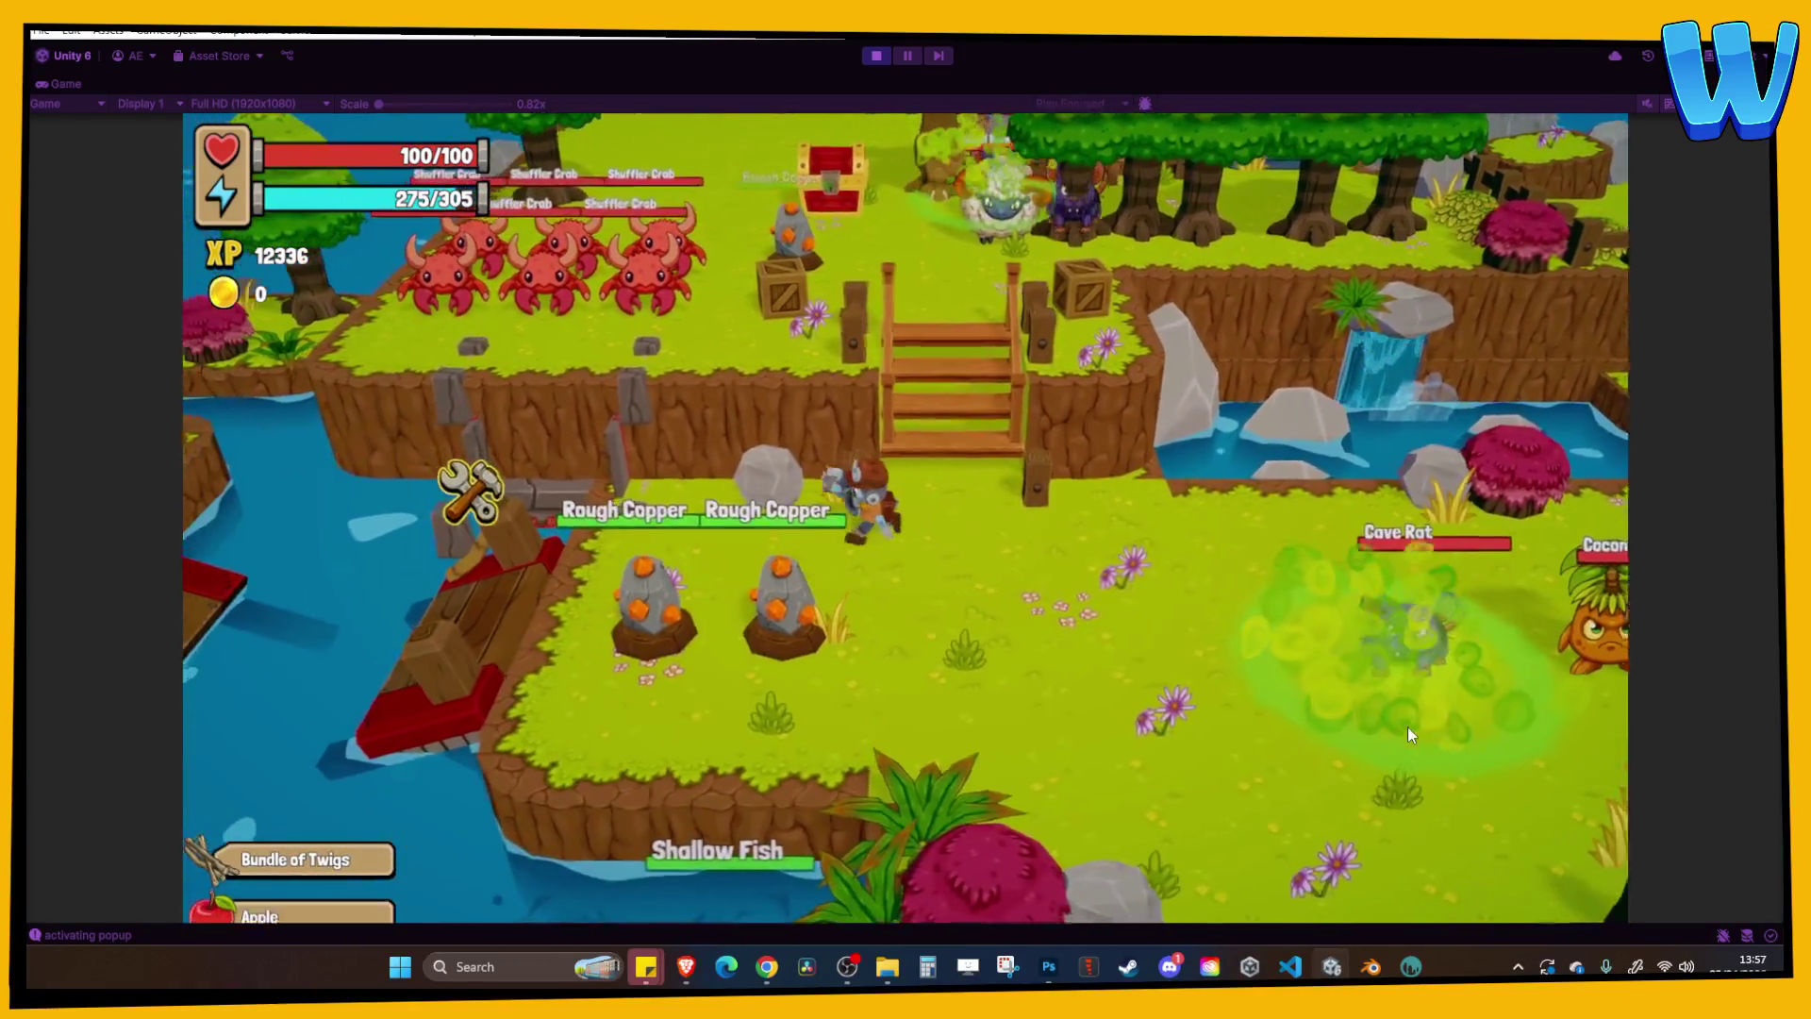
Check the Soft Wood in the inventory and accept the broken bridge repair.
key(i)
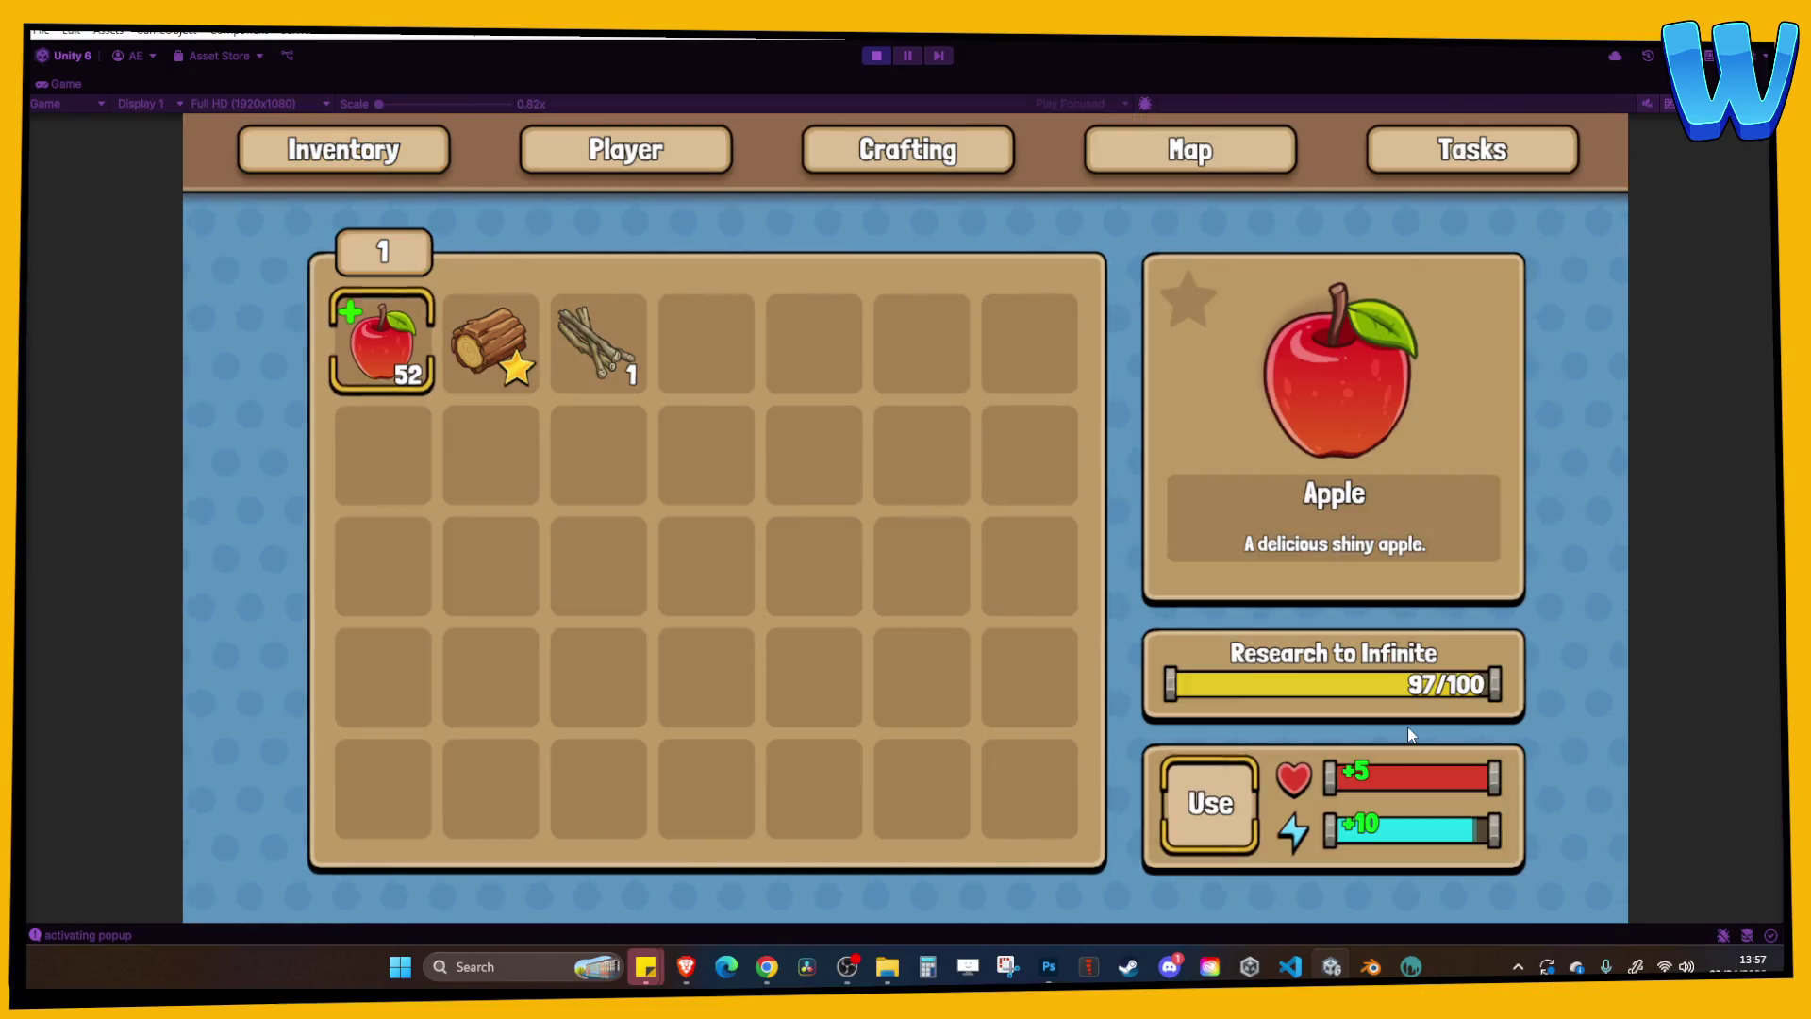
key(Right)
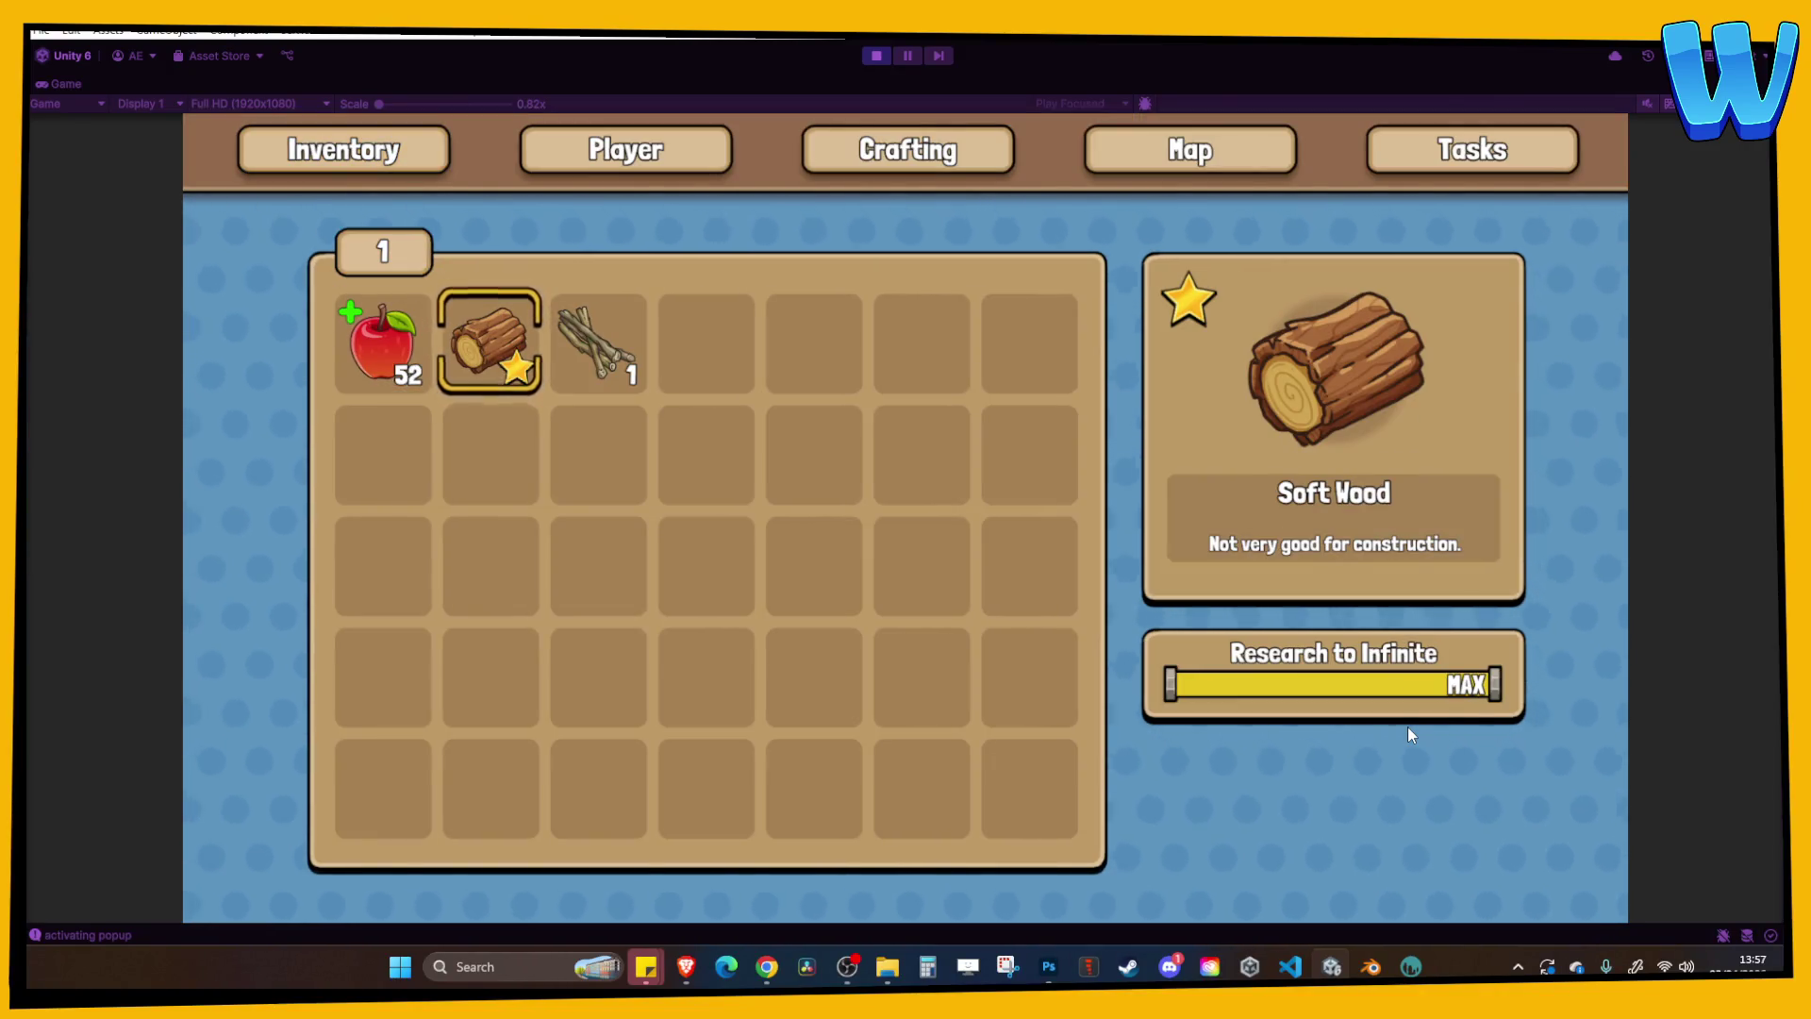
key(Up)
key(i)
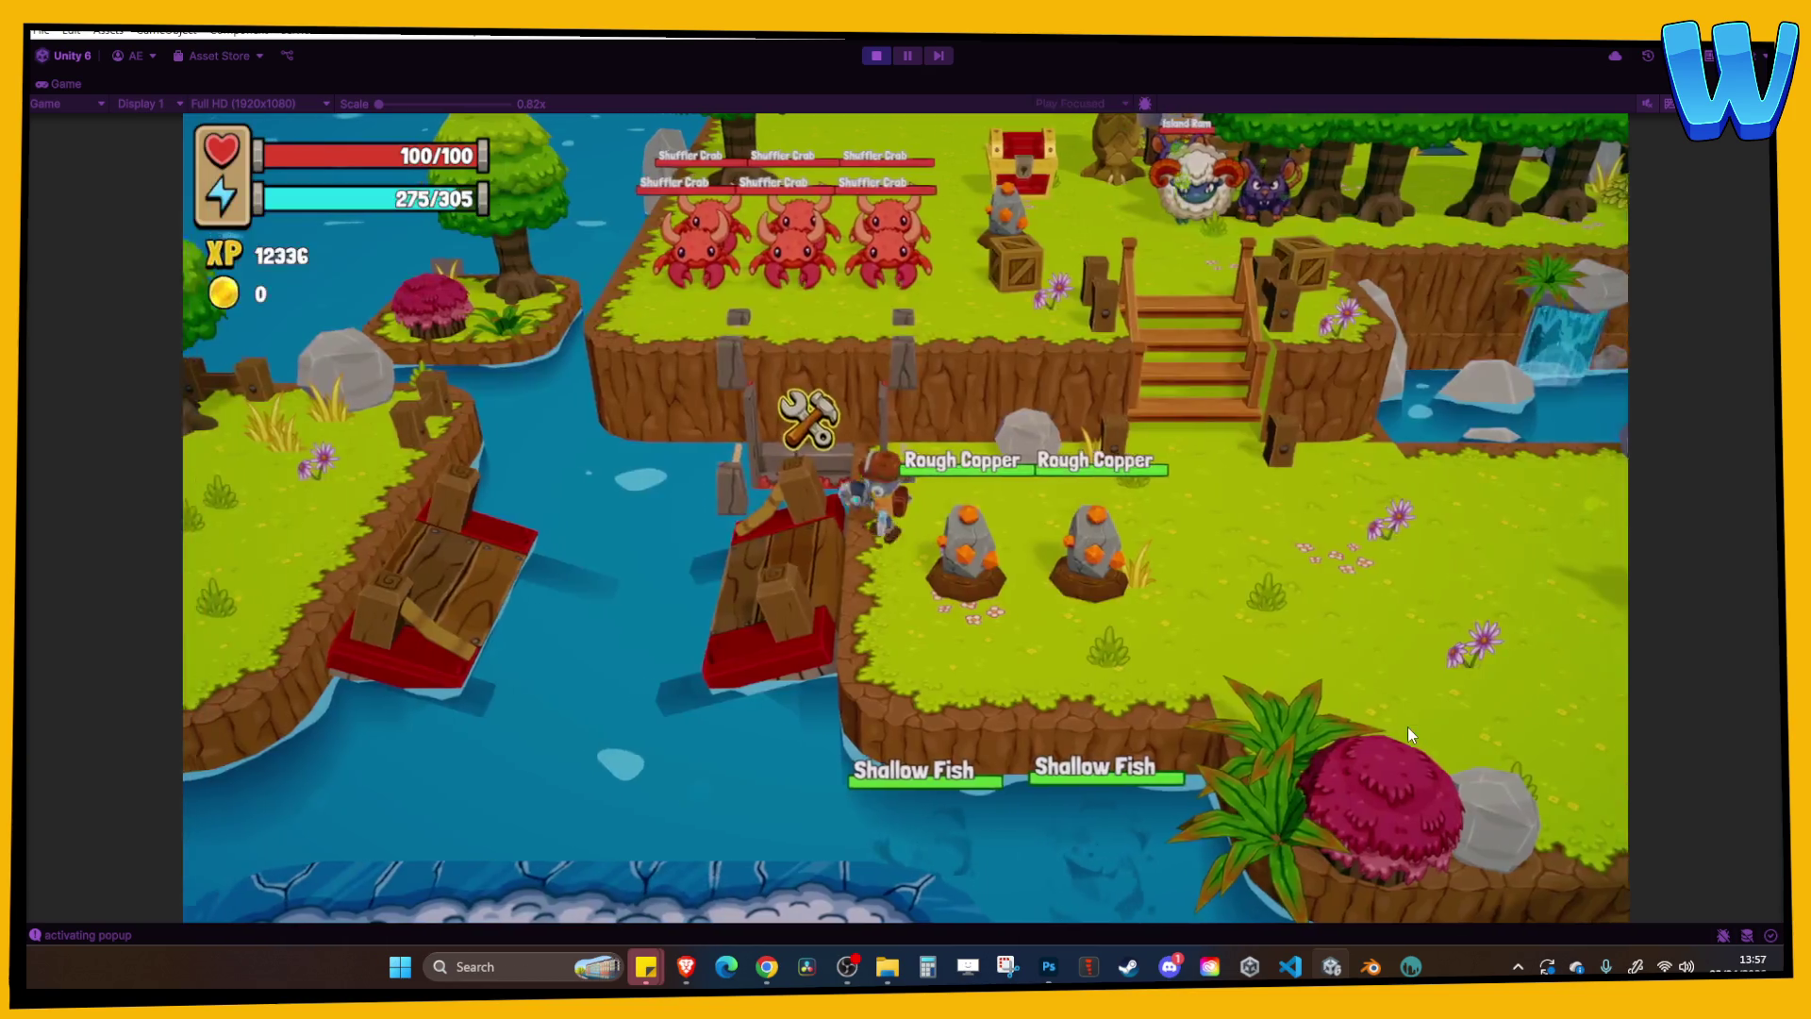
key(e)
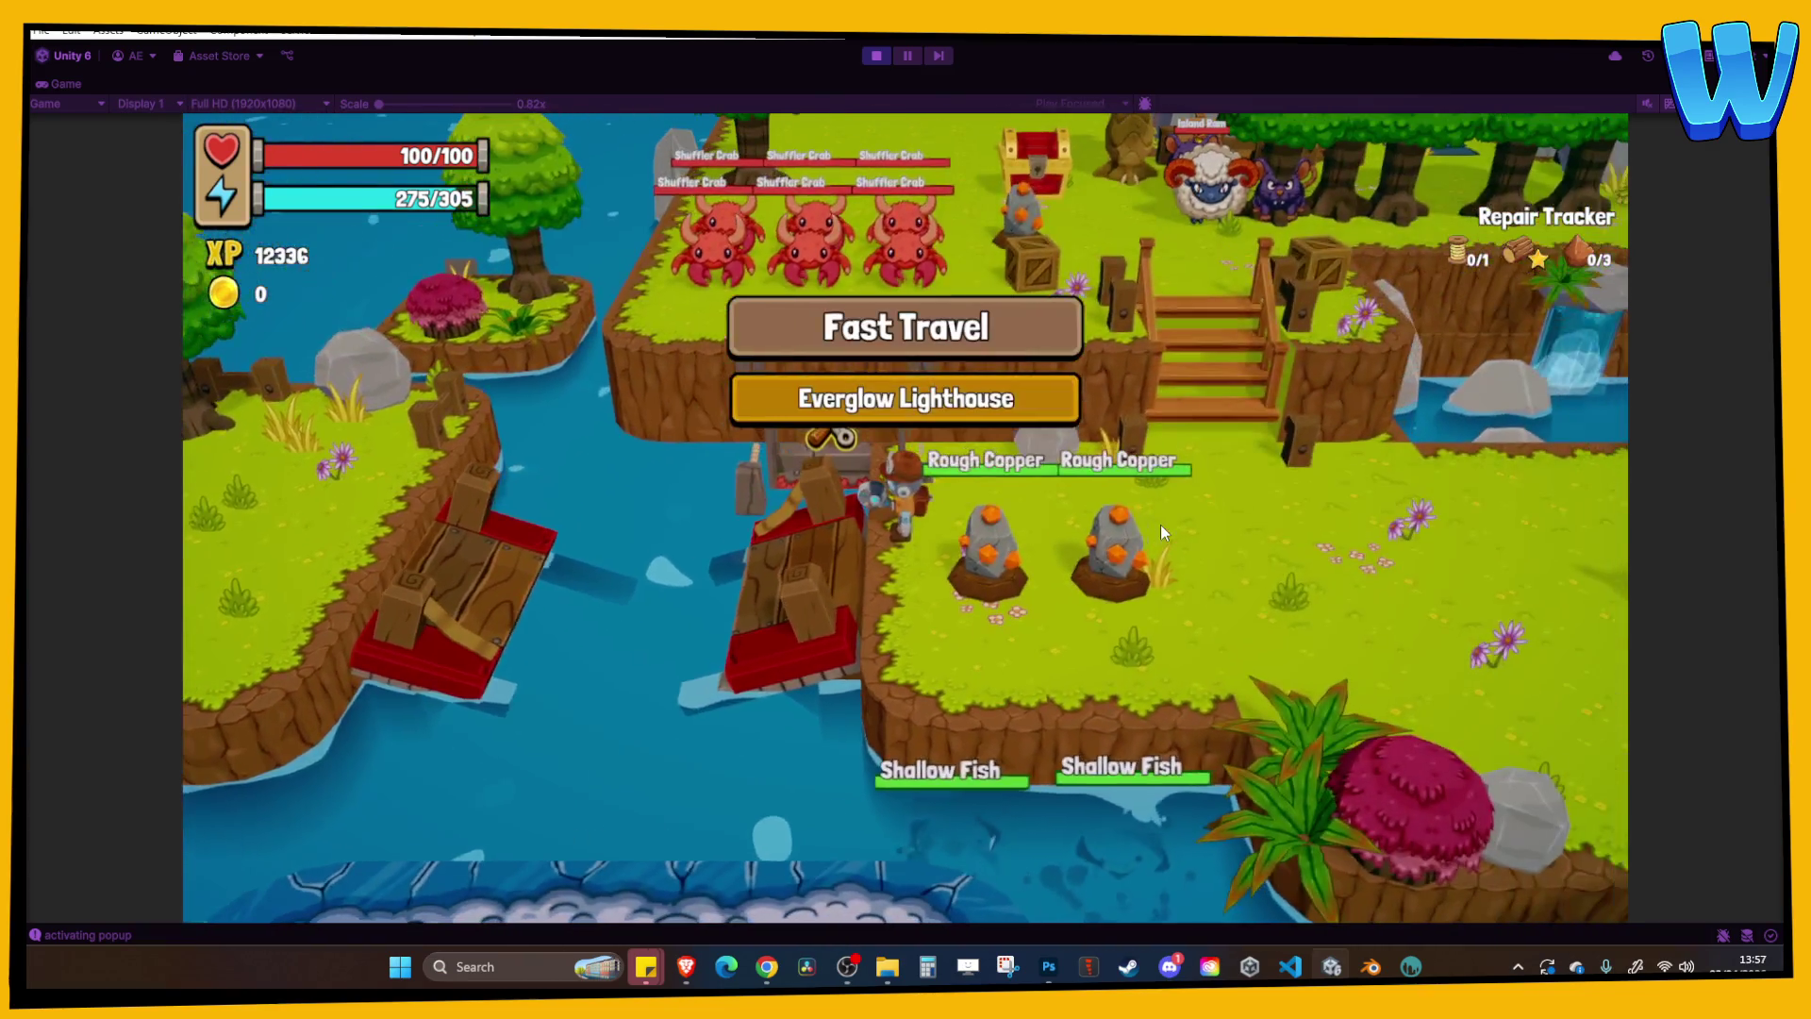
key(i)
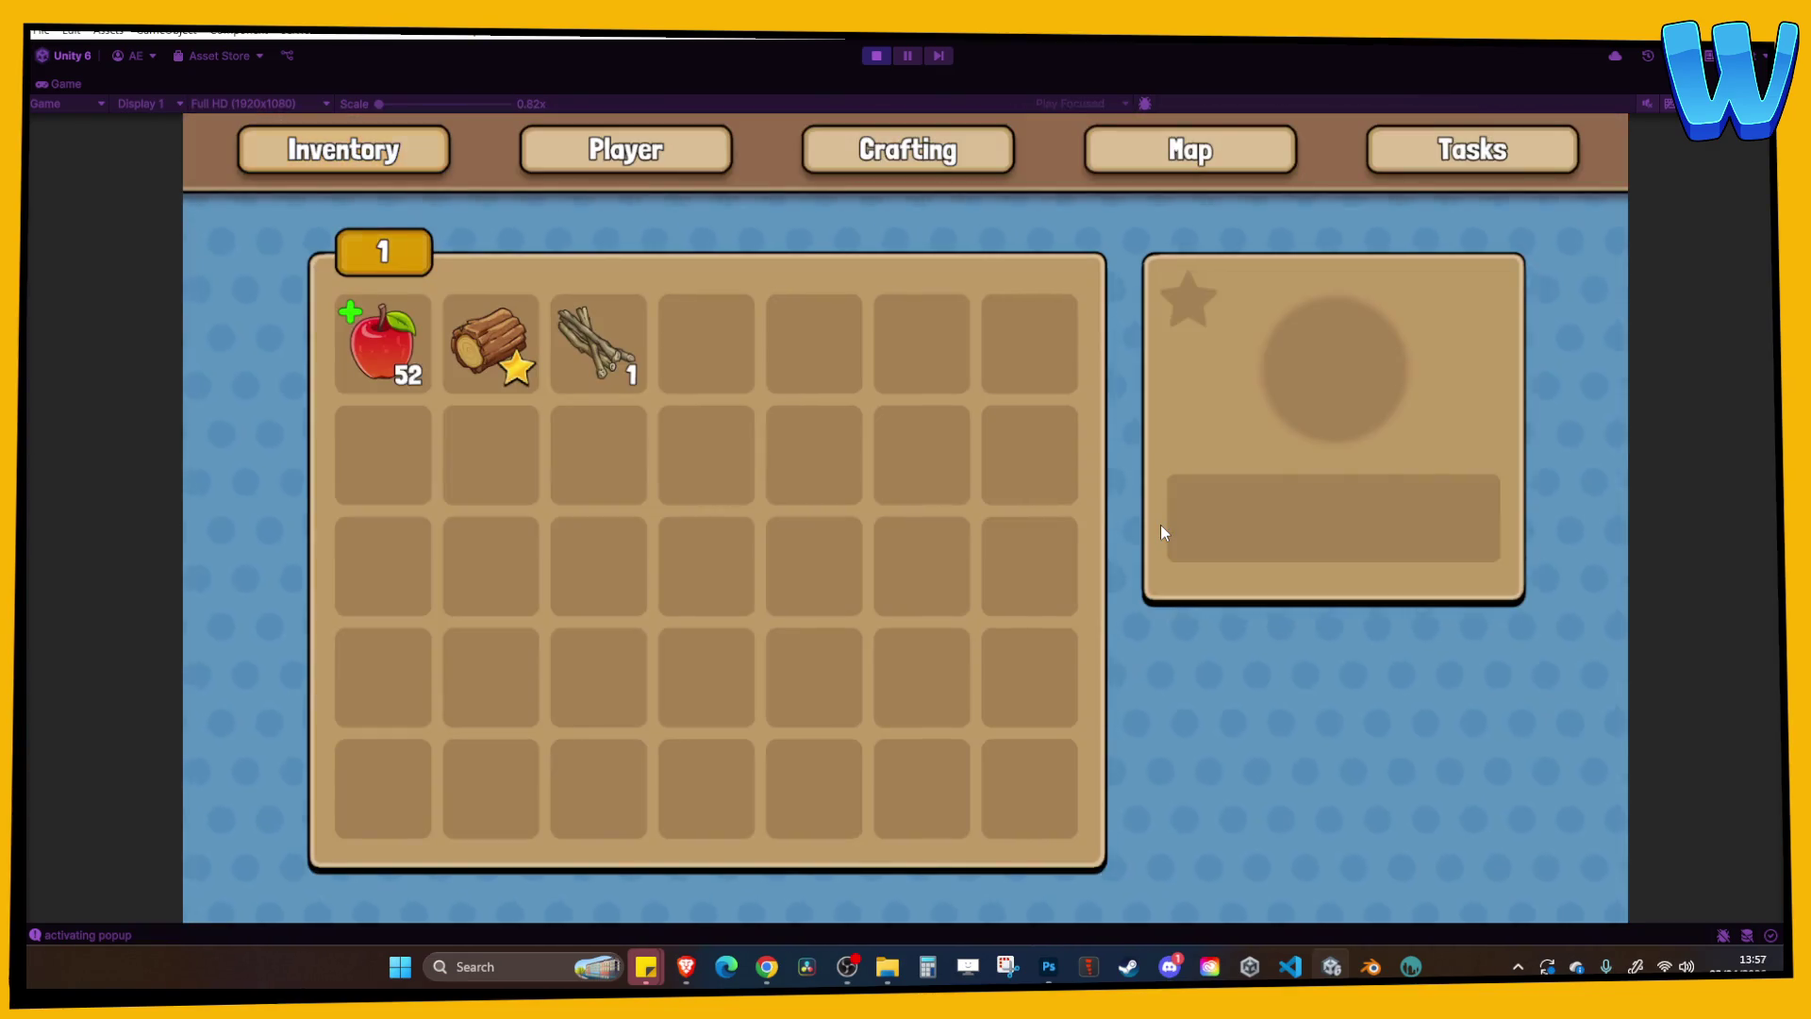
key(i)
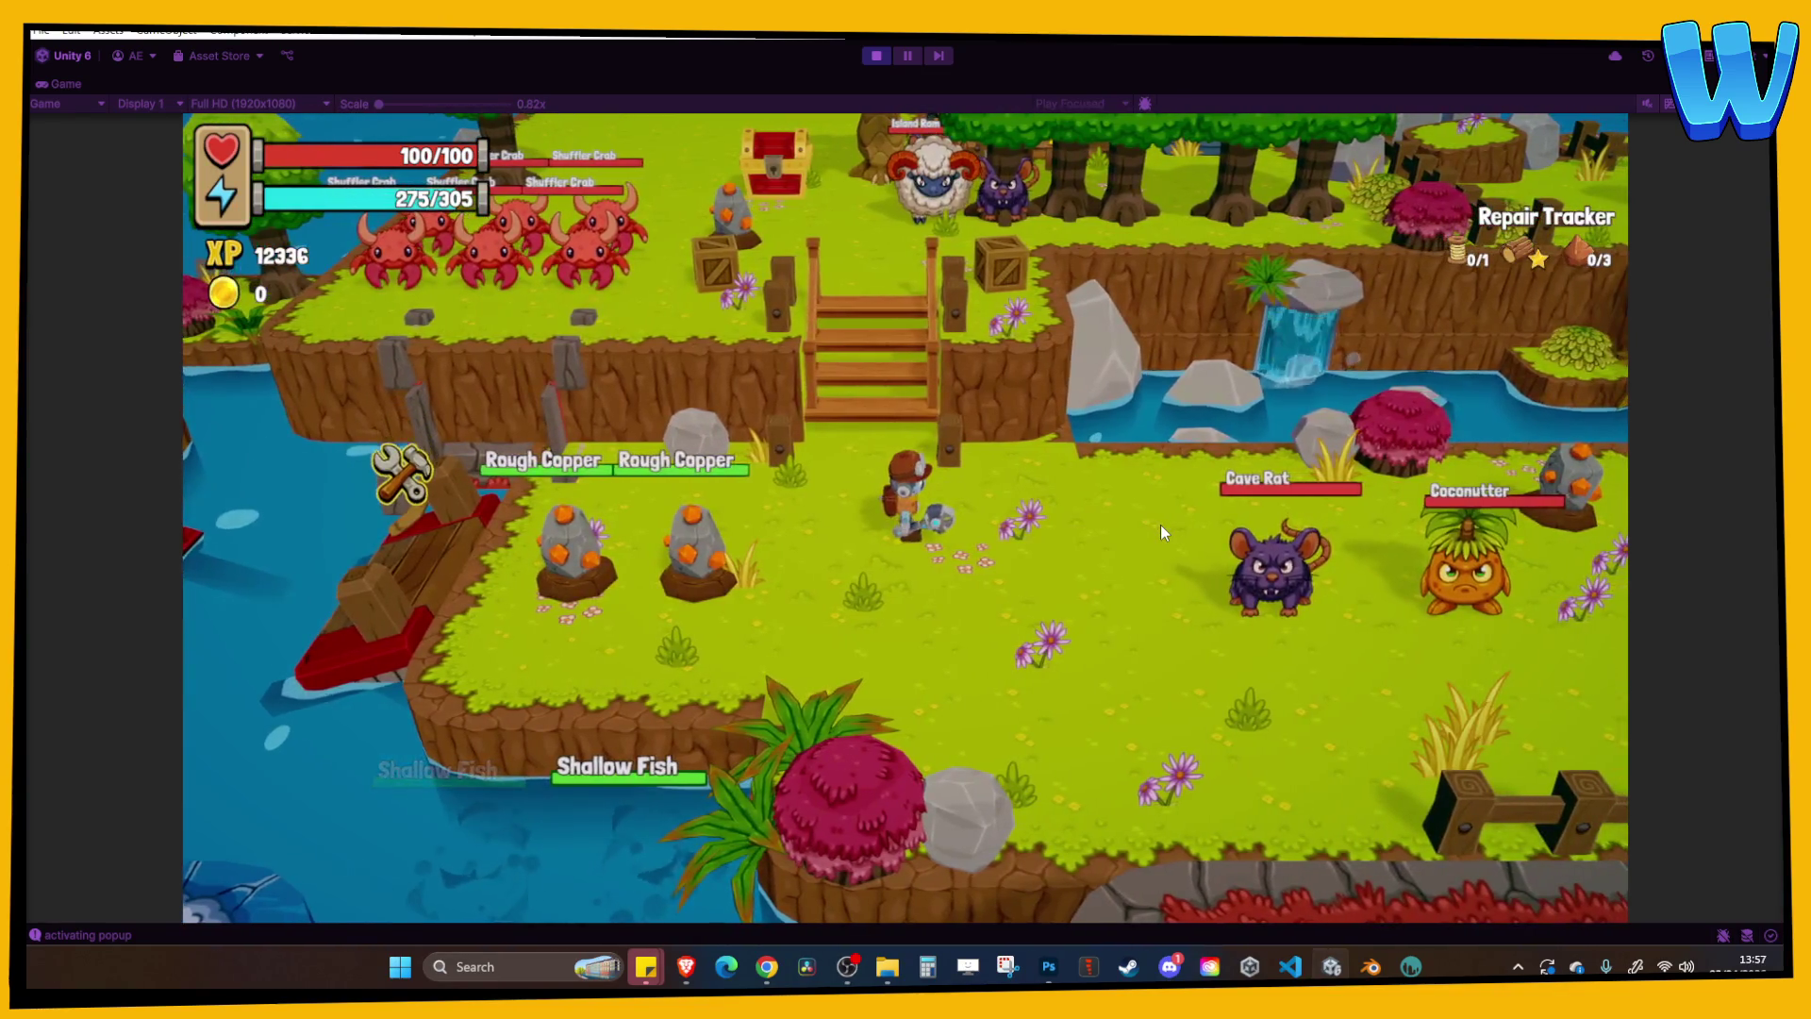
Walk the character up the stairs, past the treasure chest and back down, then stop play mode.
key(w)
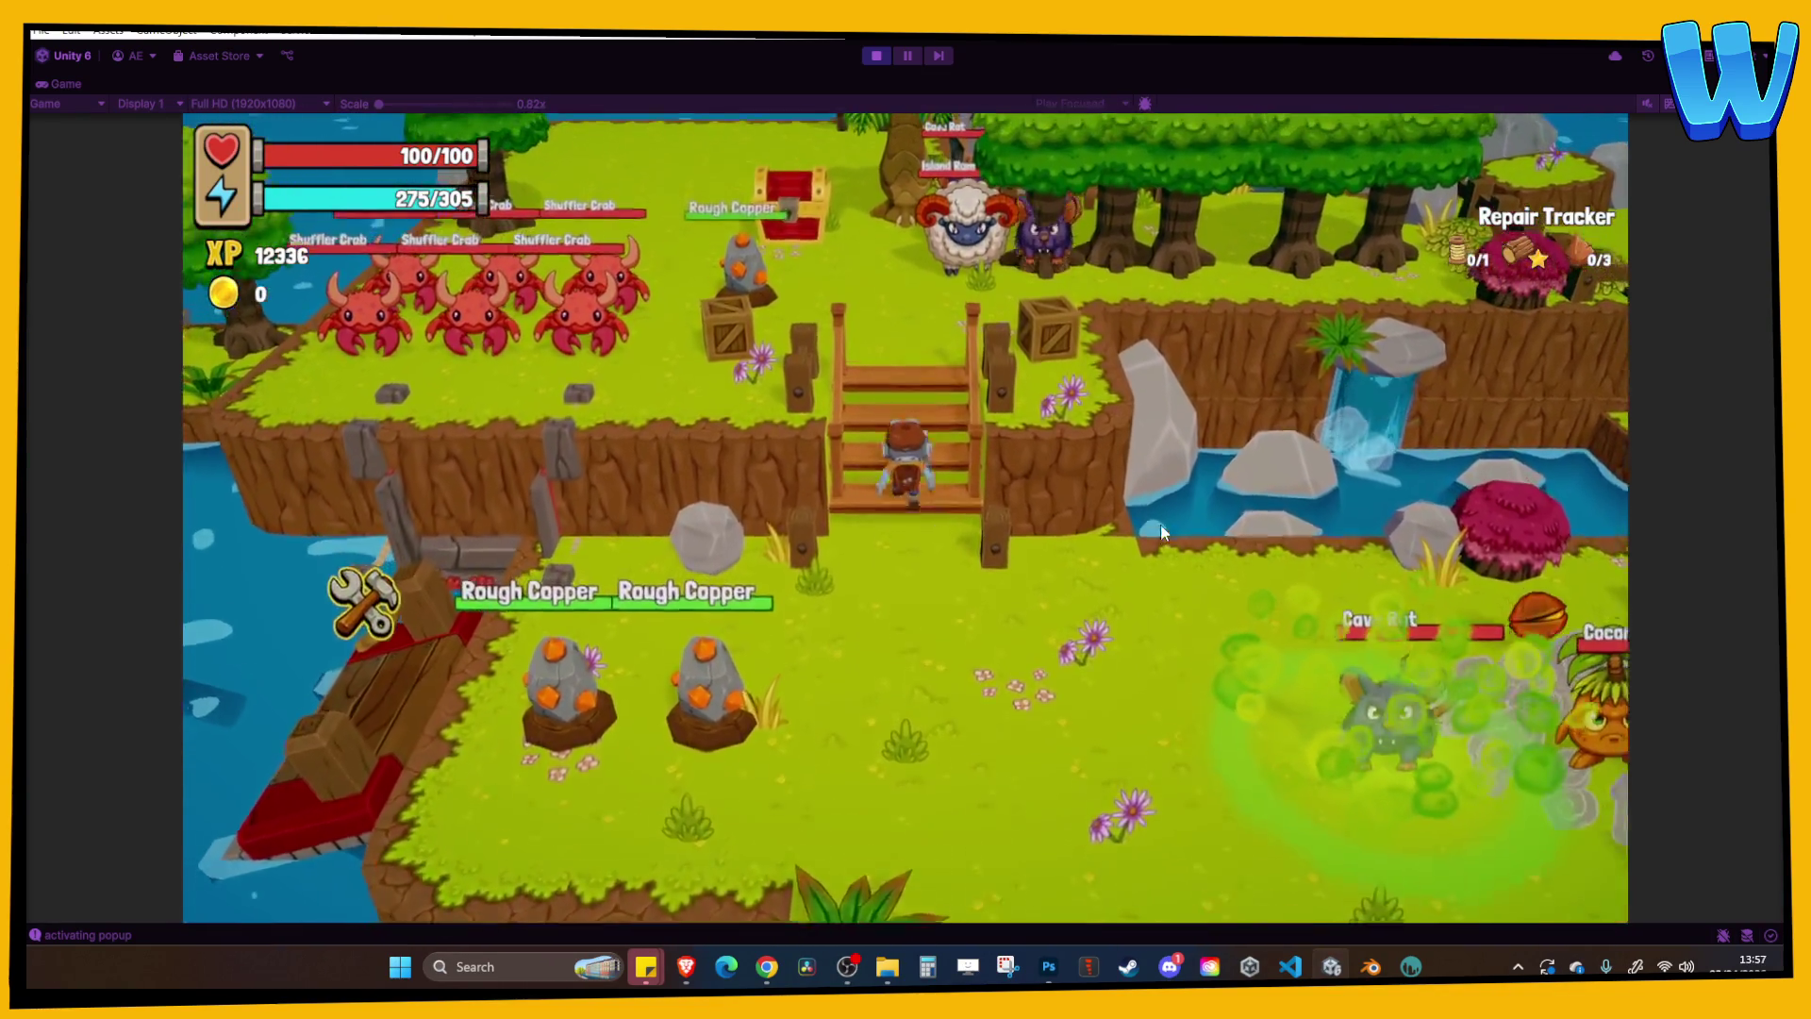
key(w)
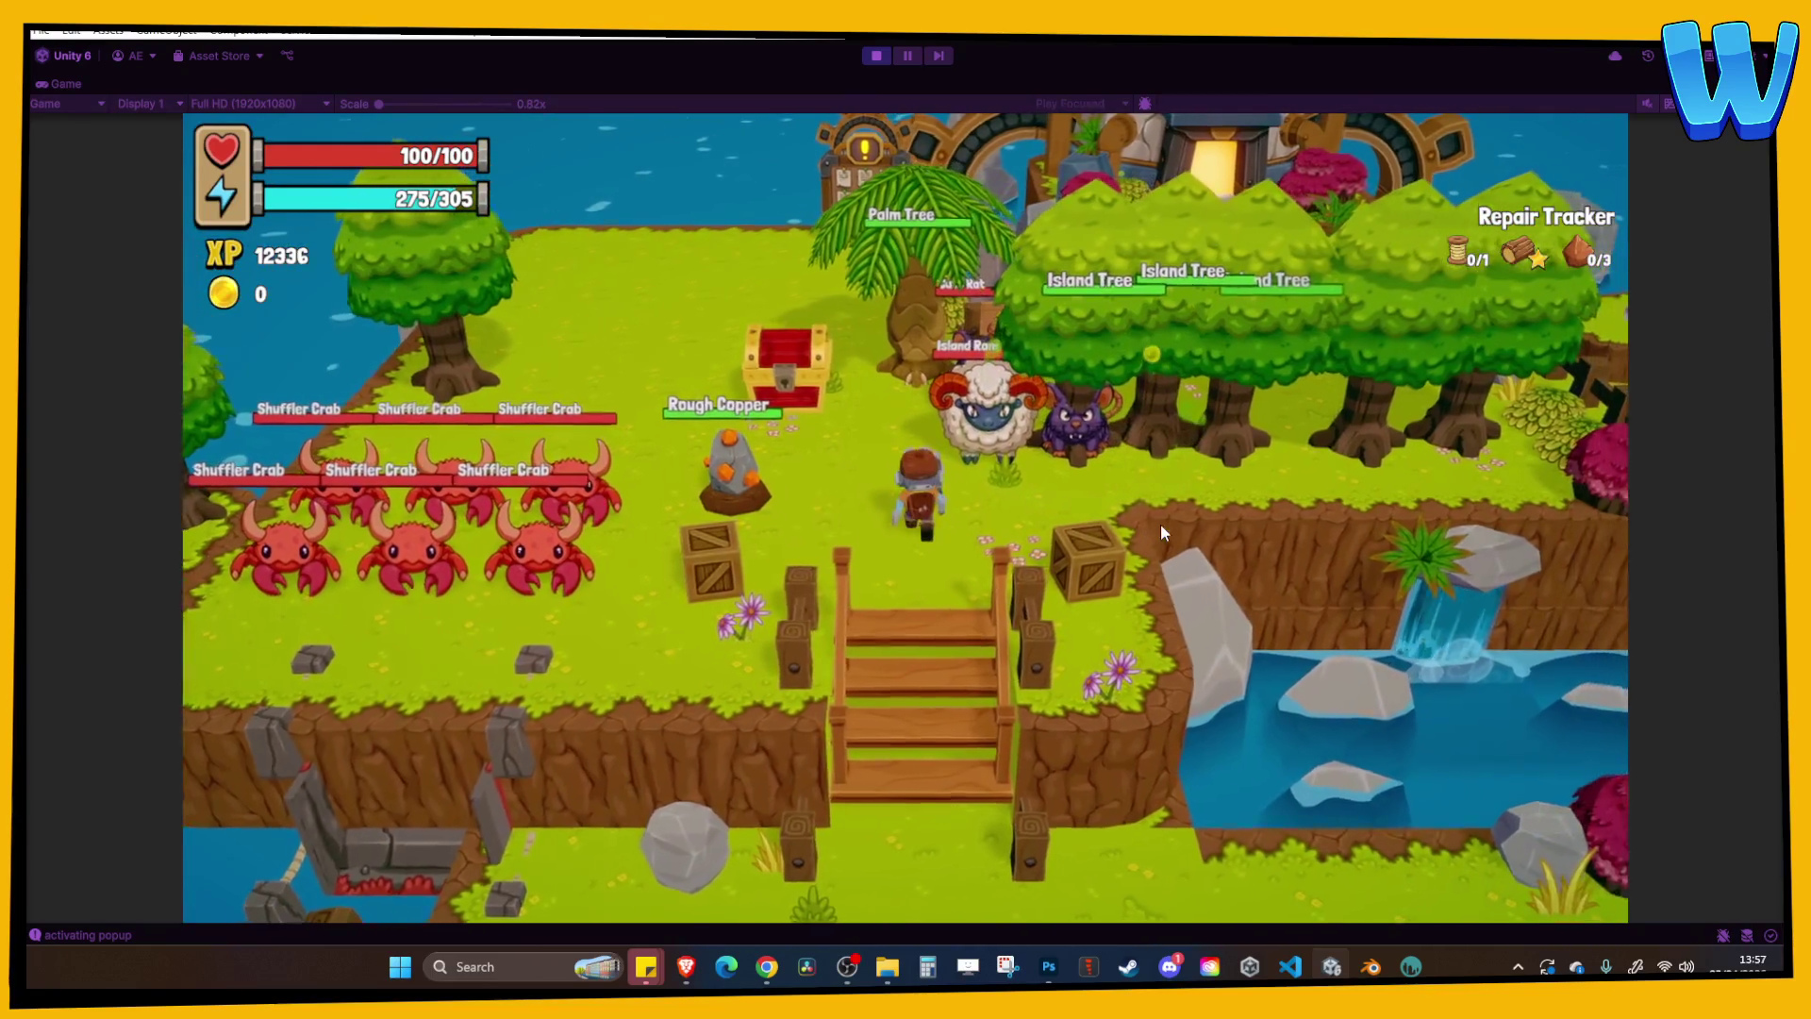
key(a)
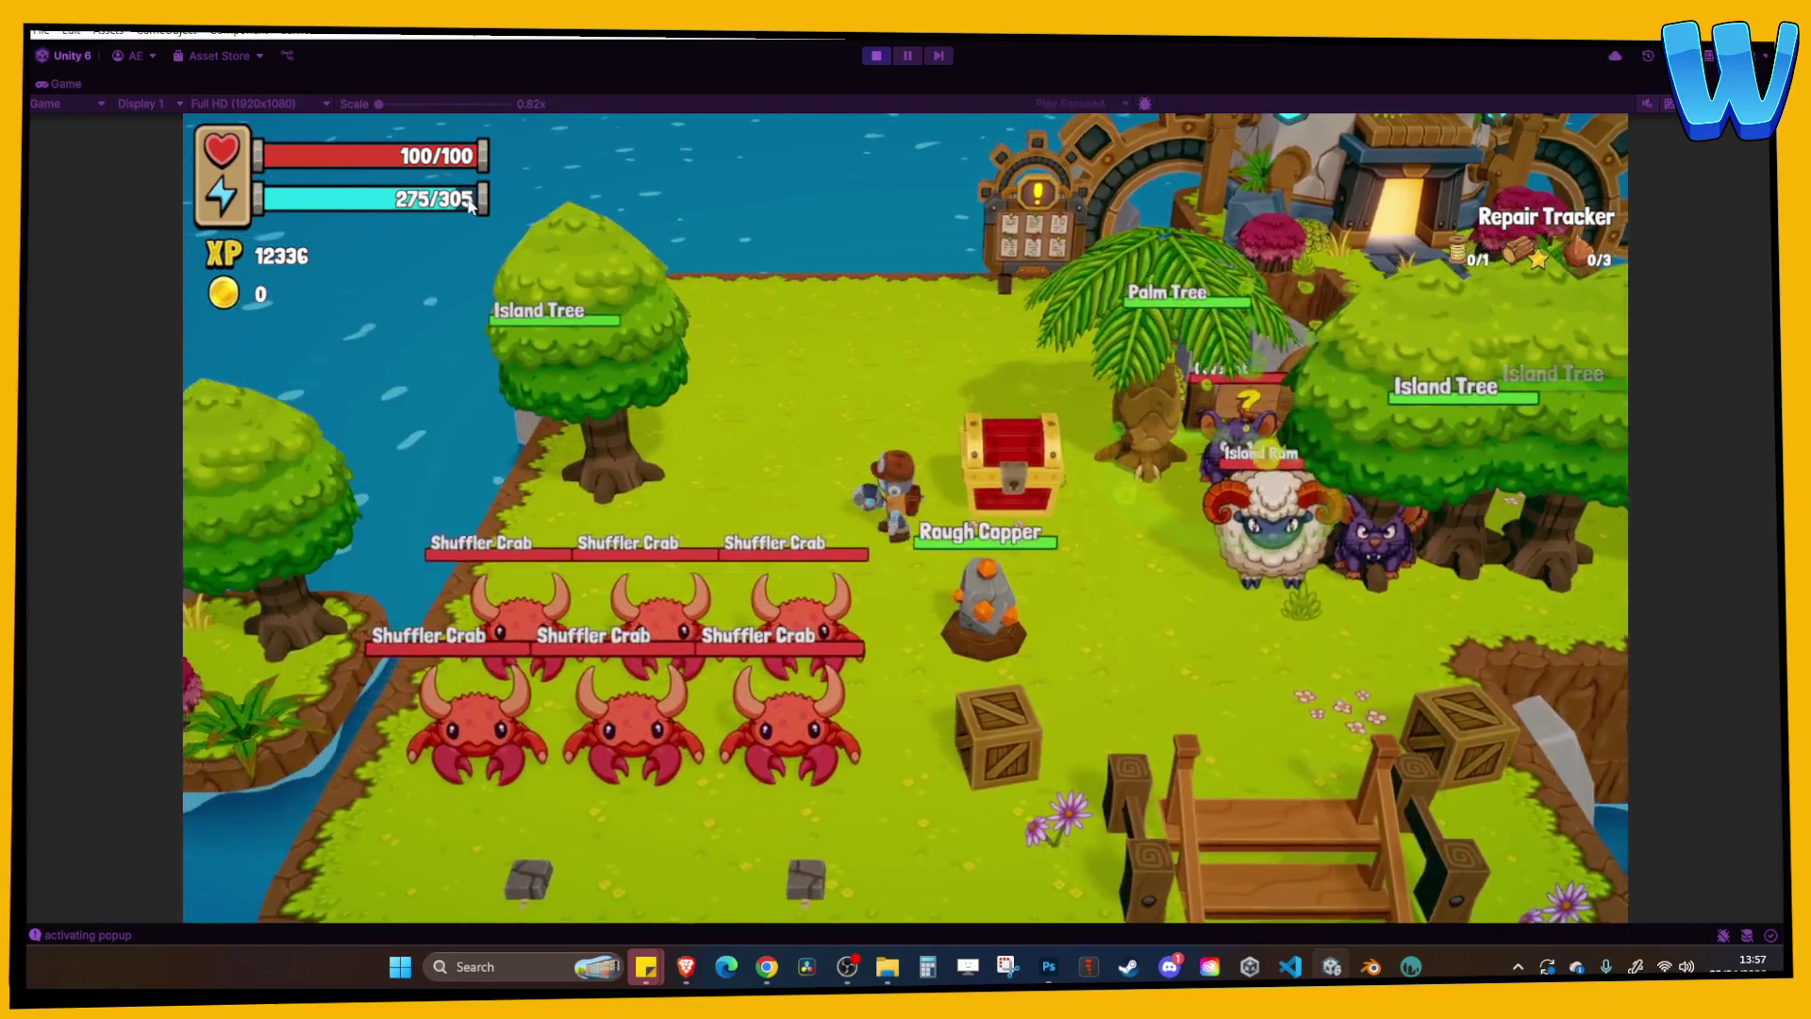
key(d)
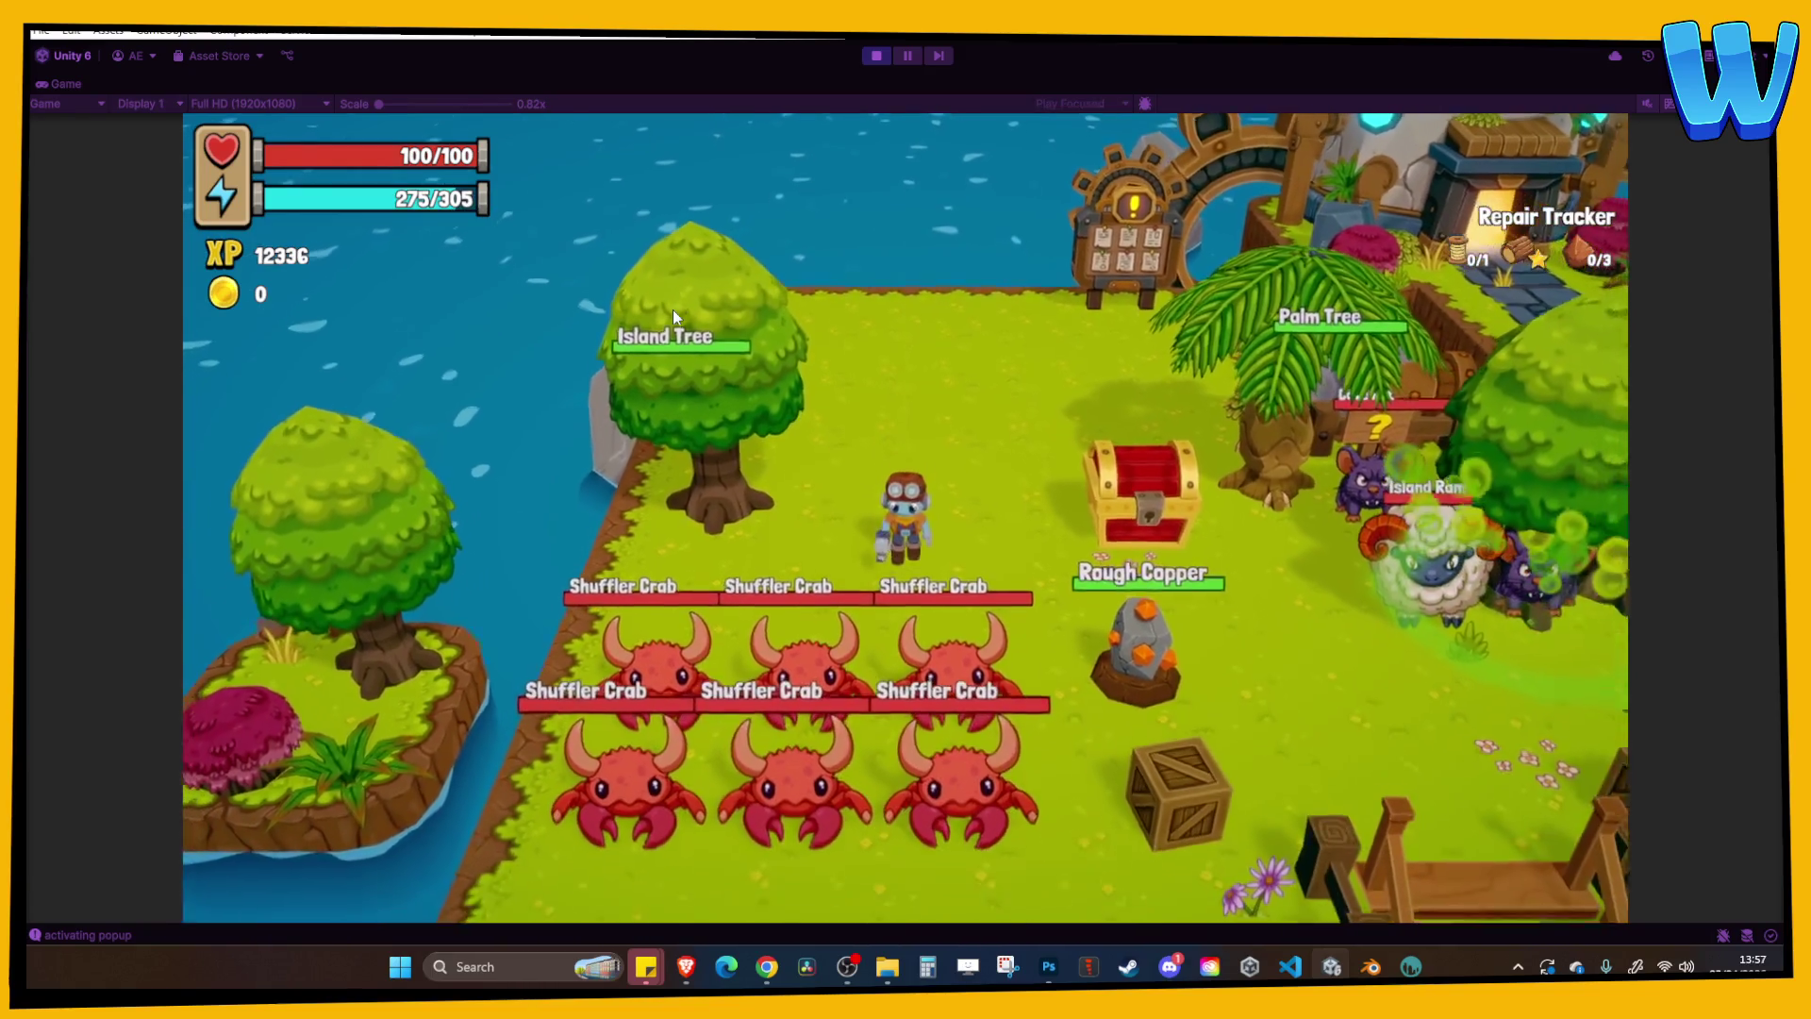
key(d)
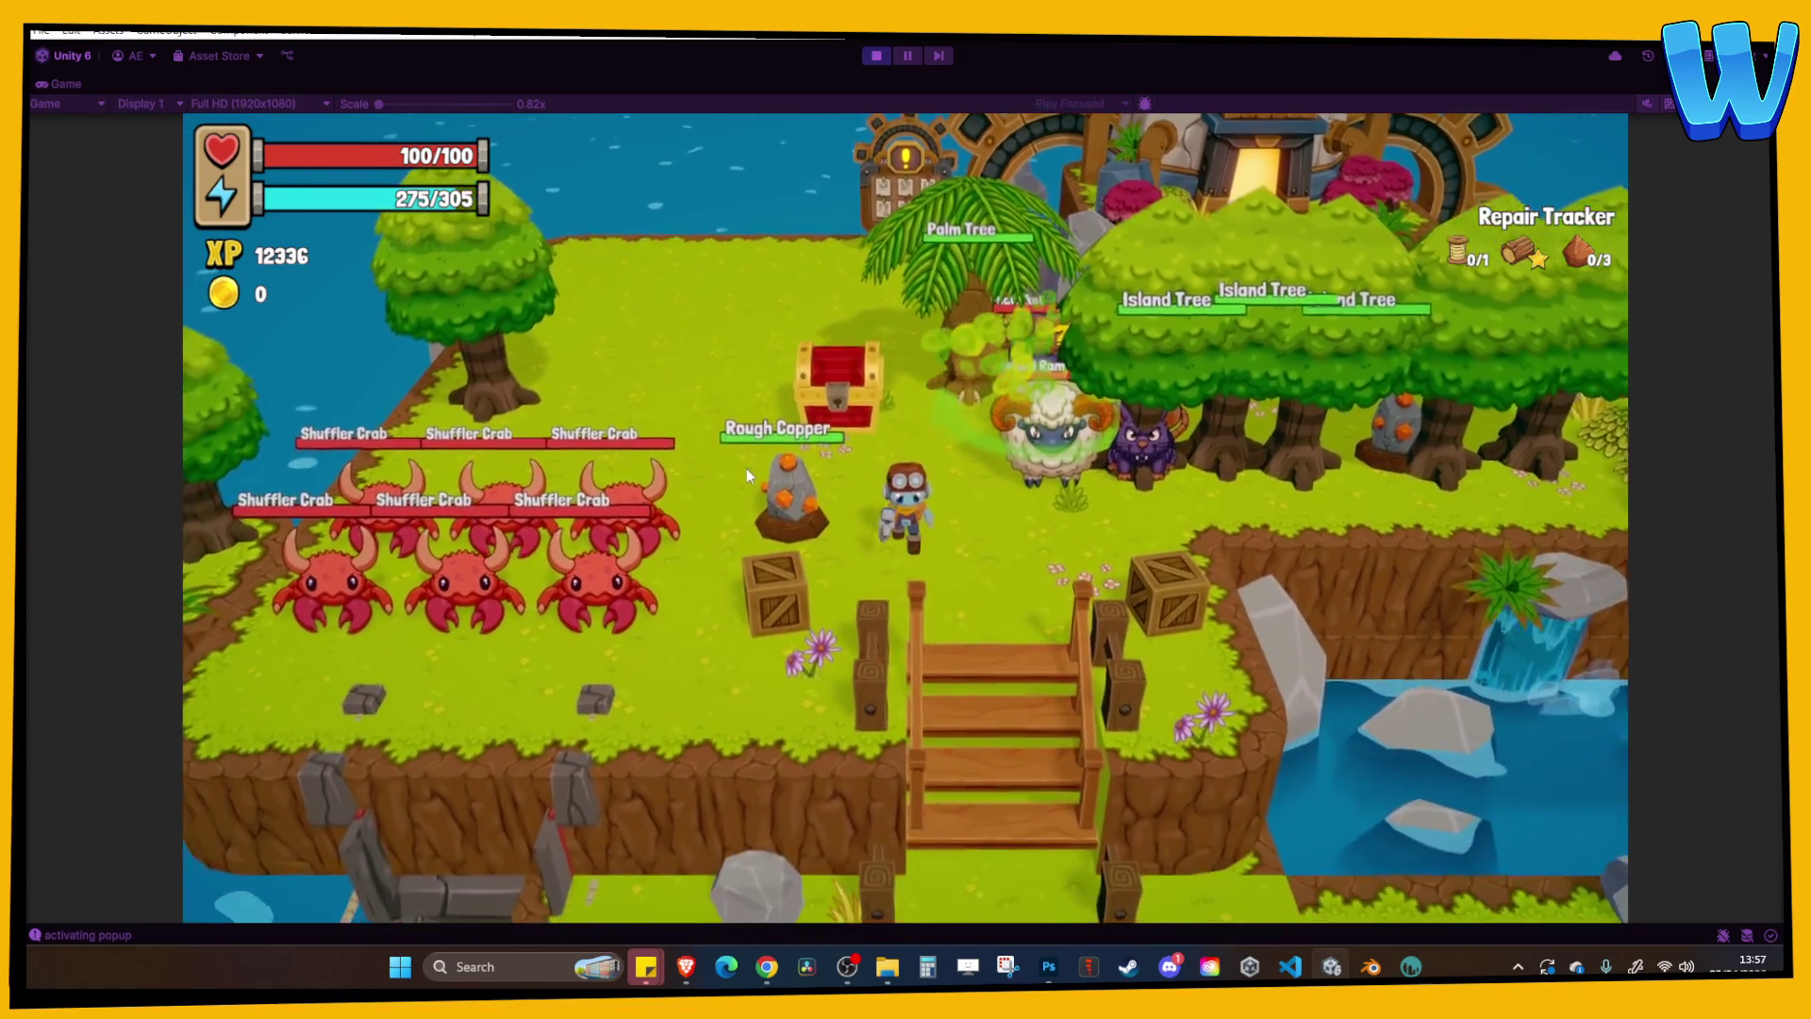
key(s)
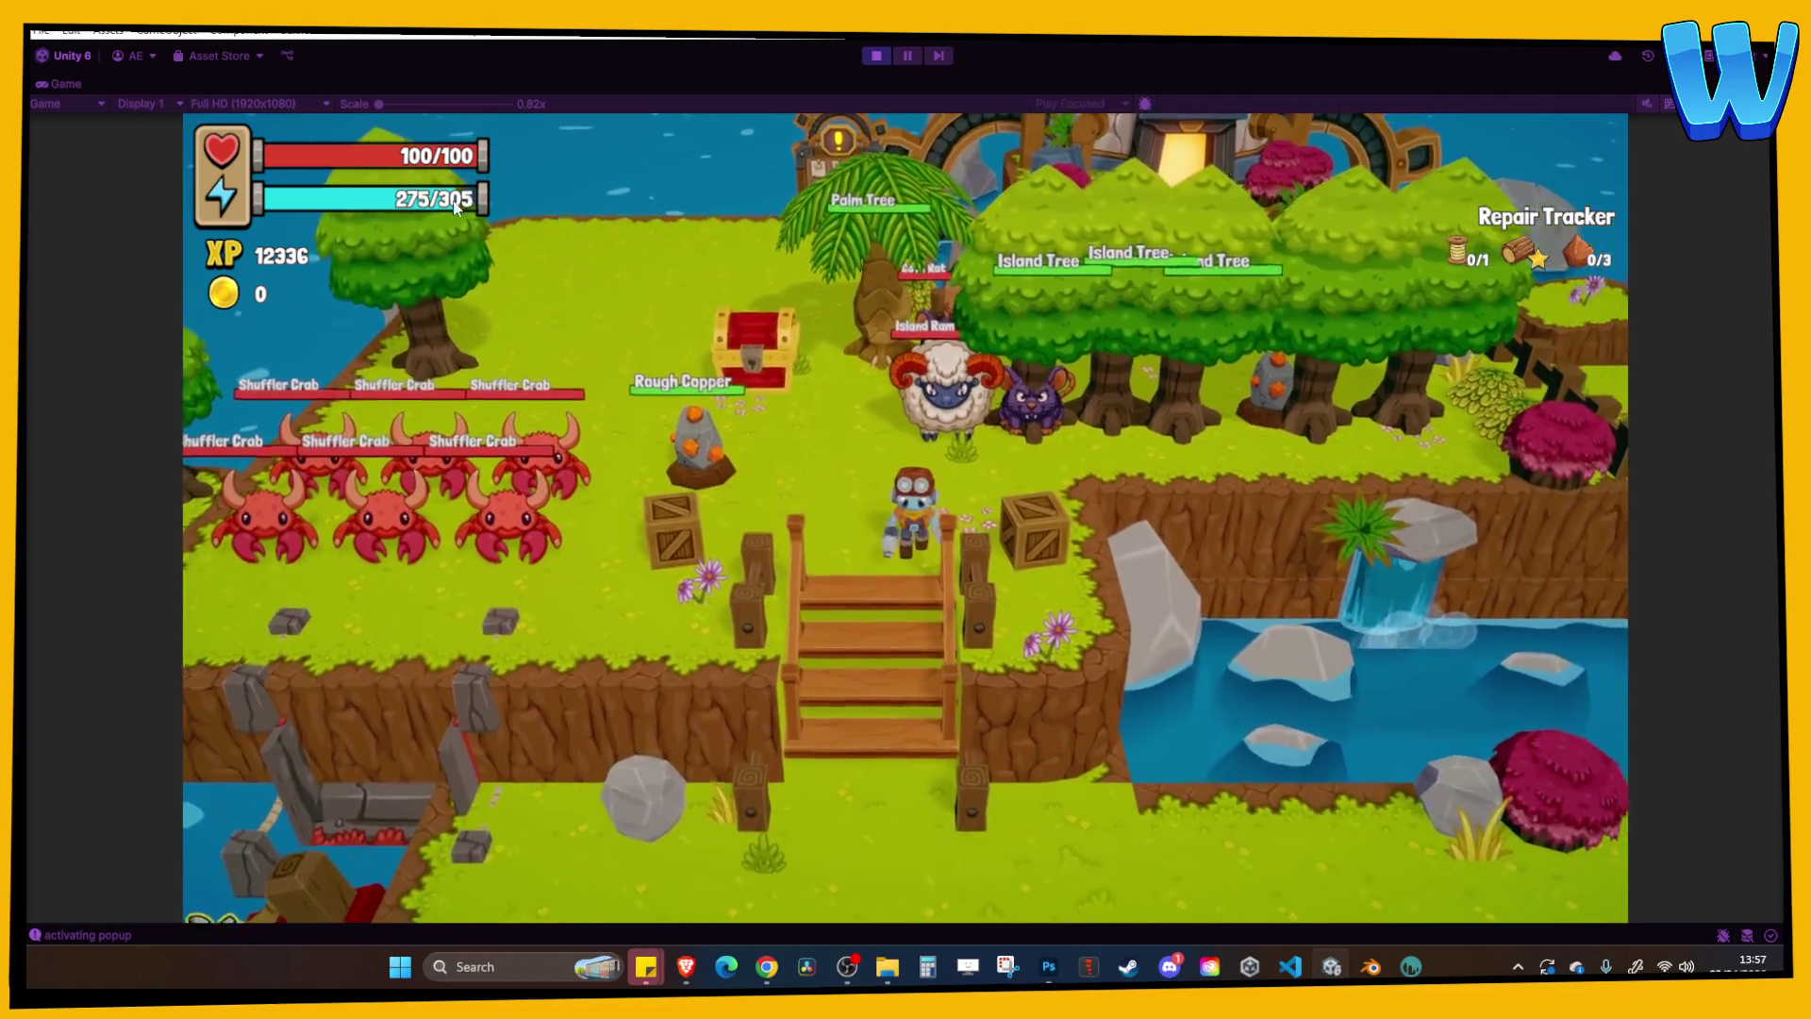
key(ctrl+p)
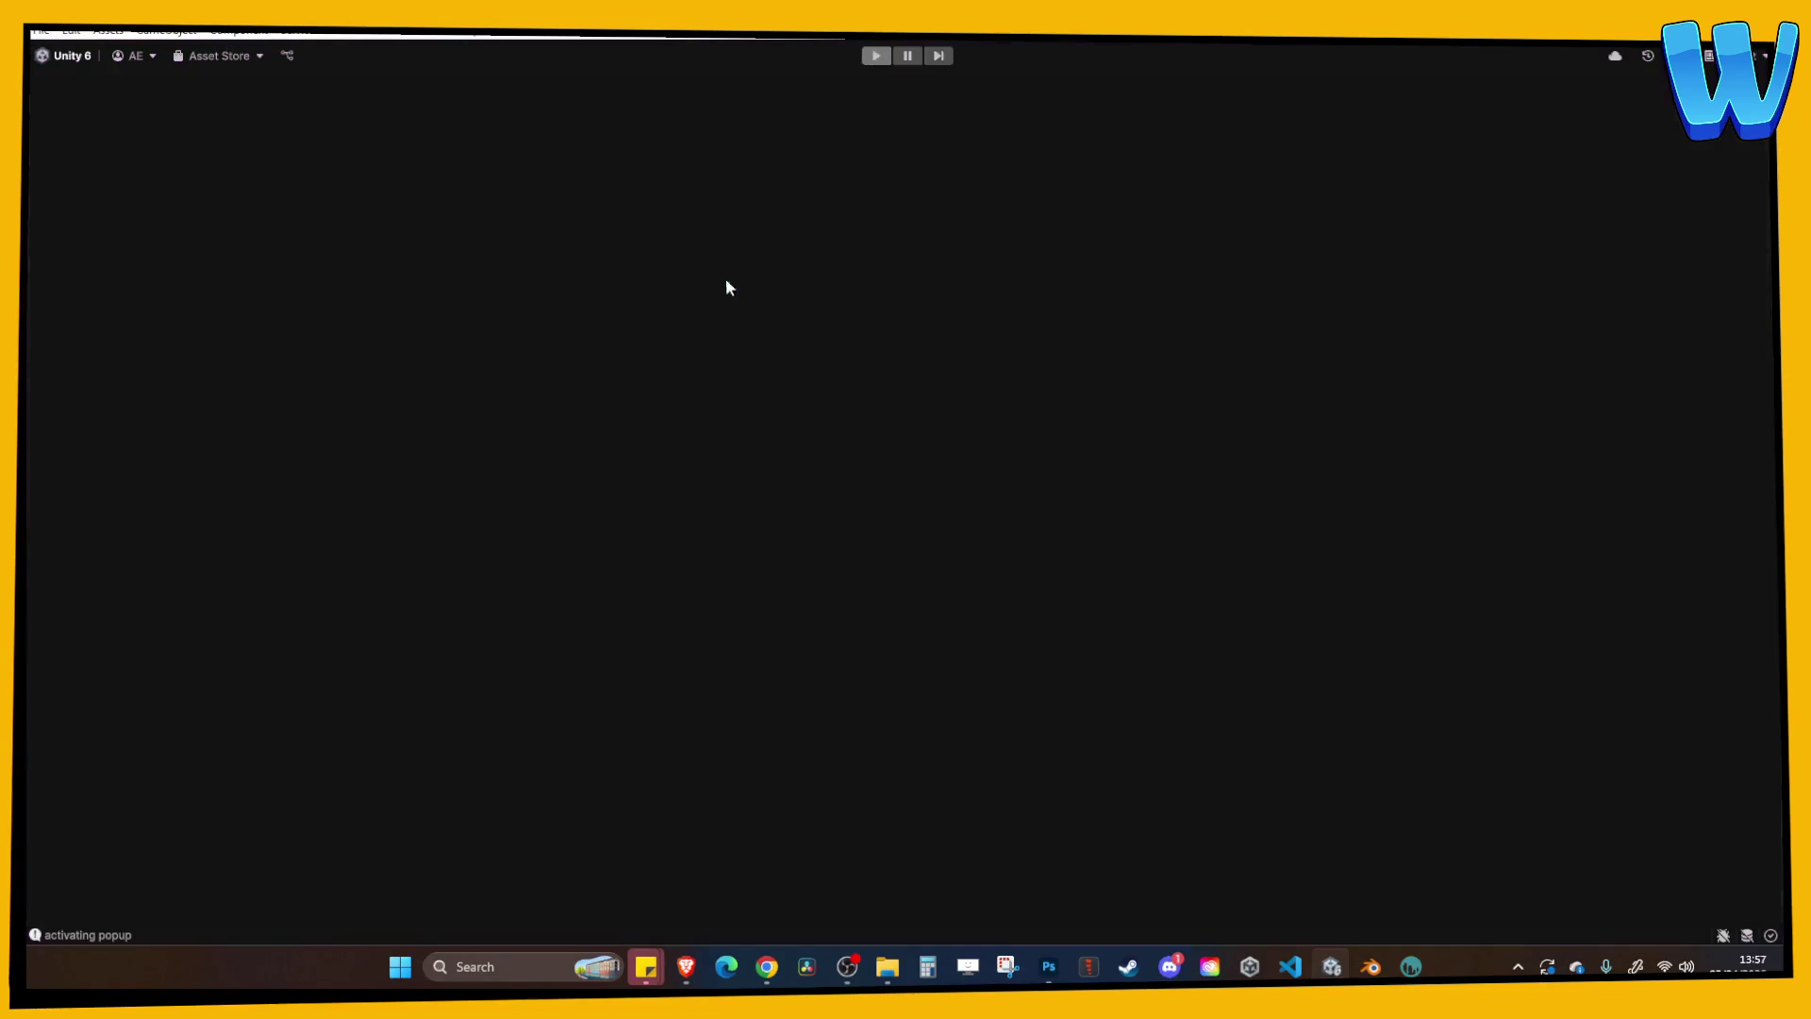
Open the Lighthouse_1 scene from the Scenes folder and start playing it.
scroll(394, 838, up, 3)
click(294, 725)
scroll(302, 755, down, 3)
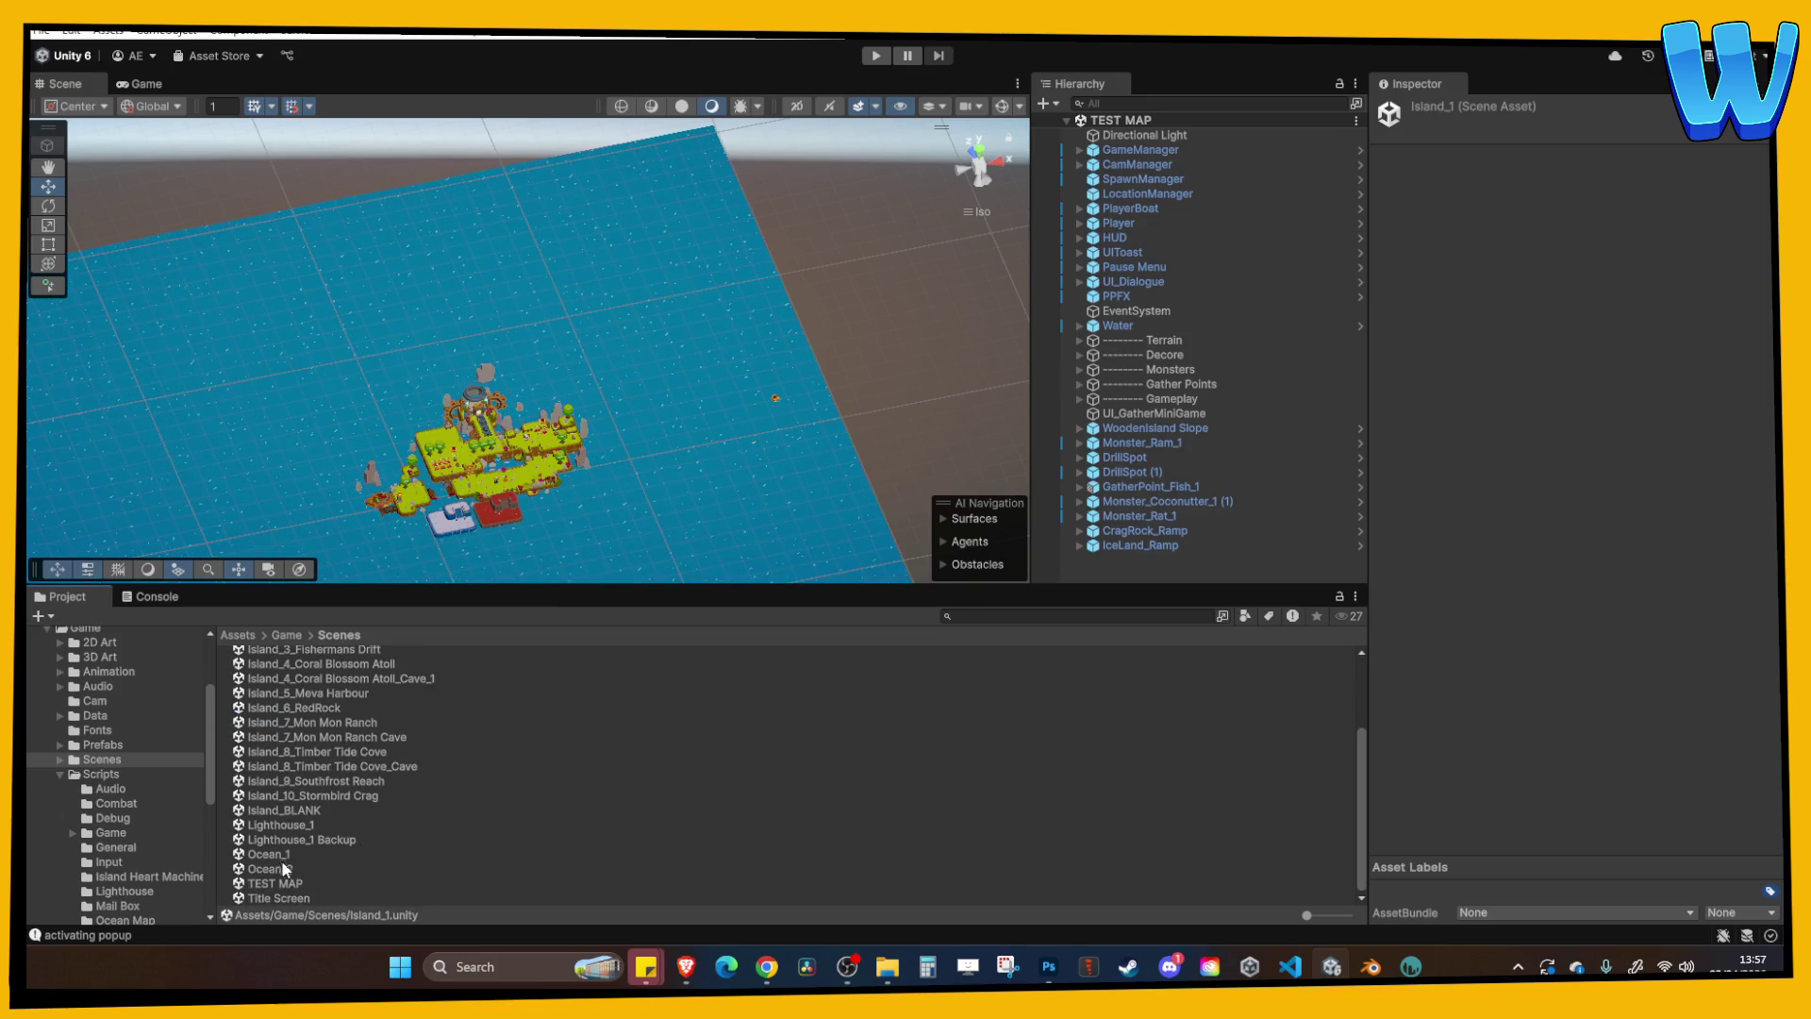
double_click(296, 824)
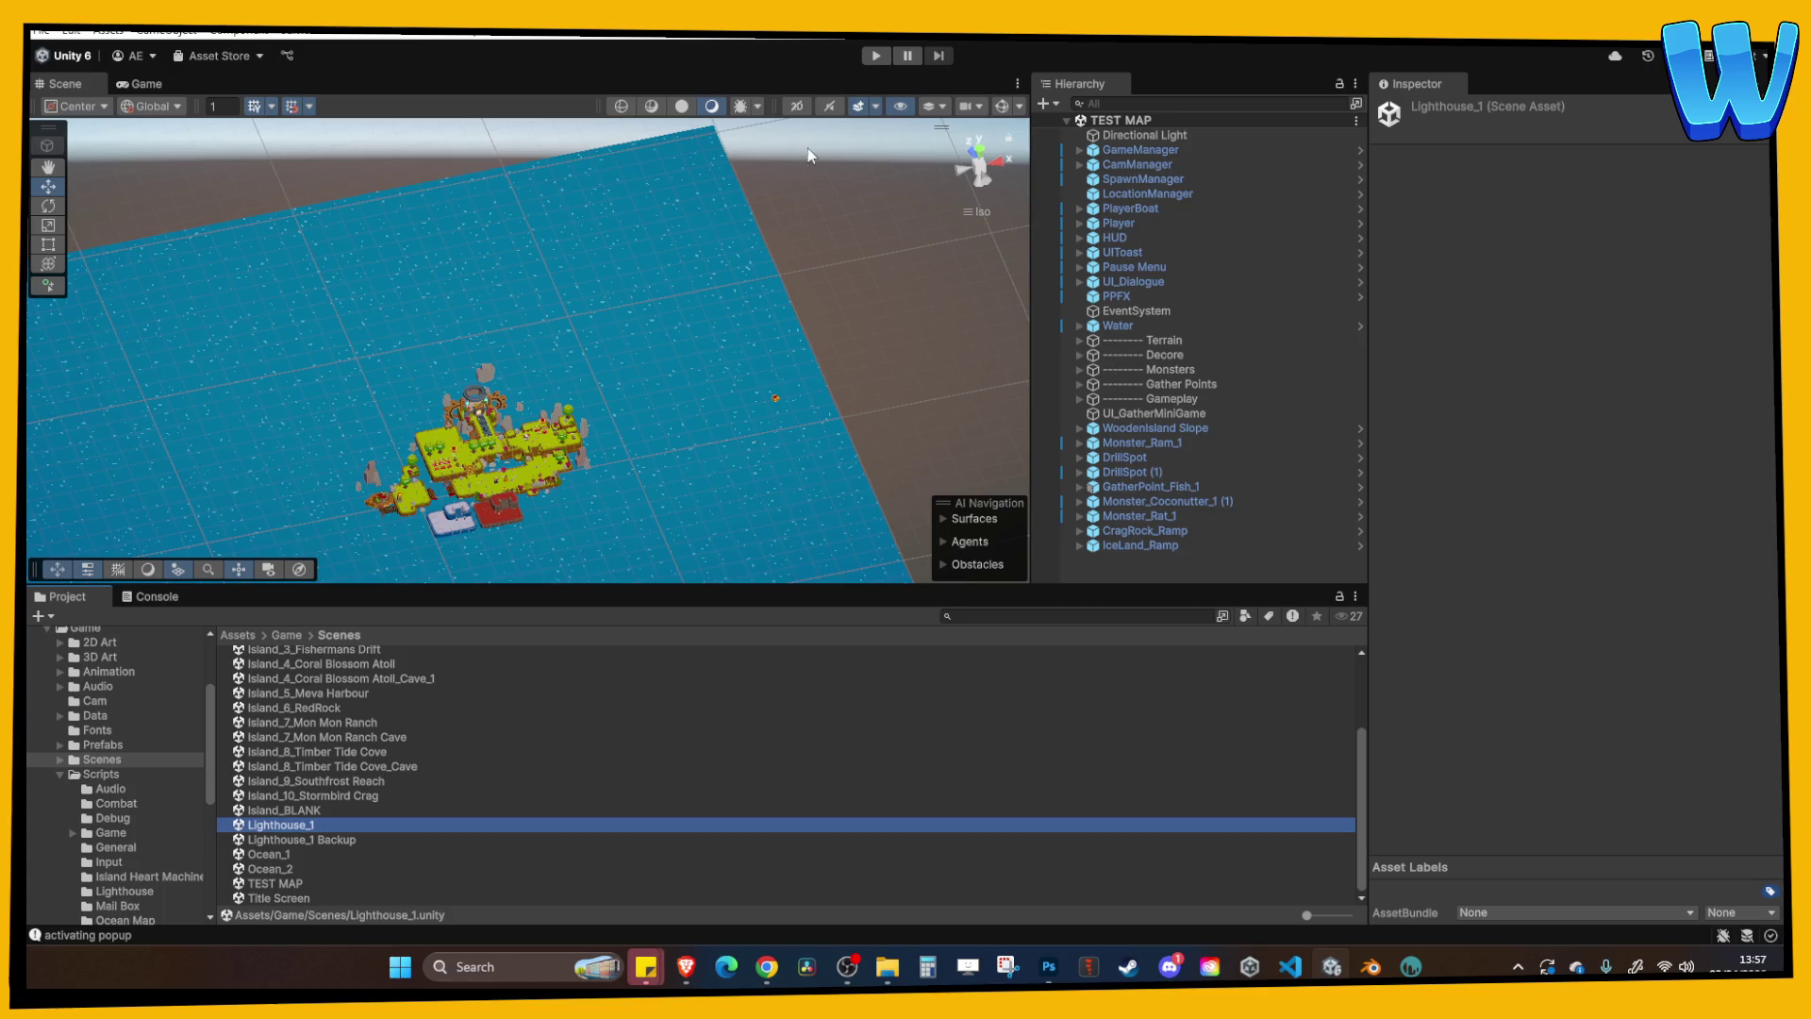
click(874, 55)
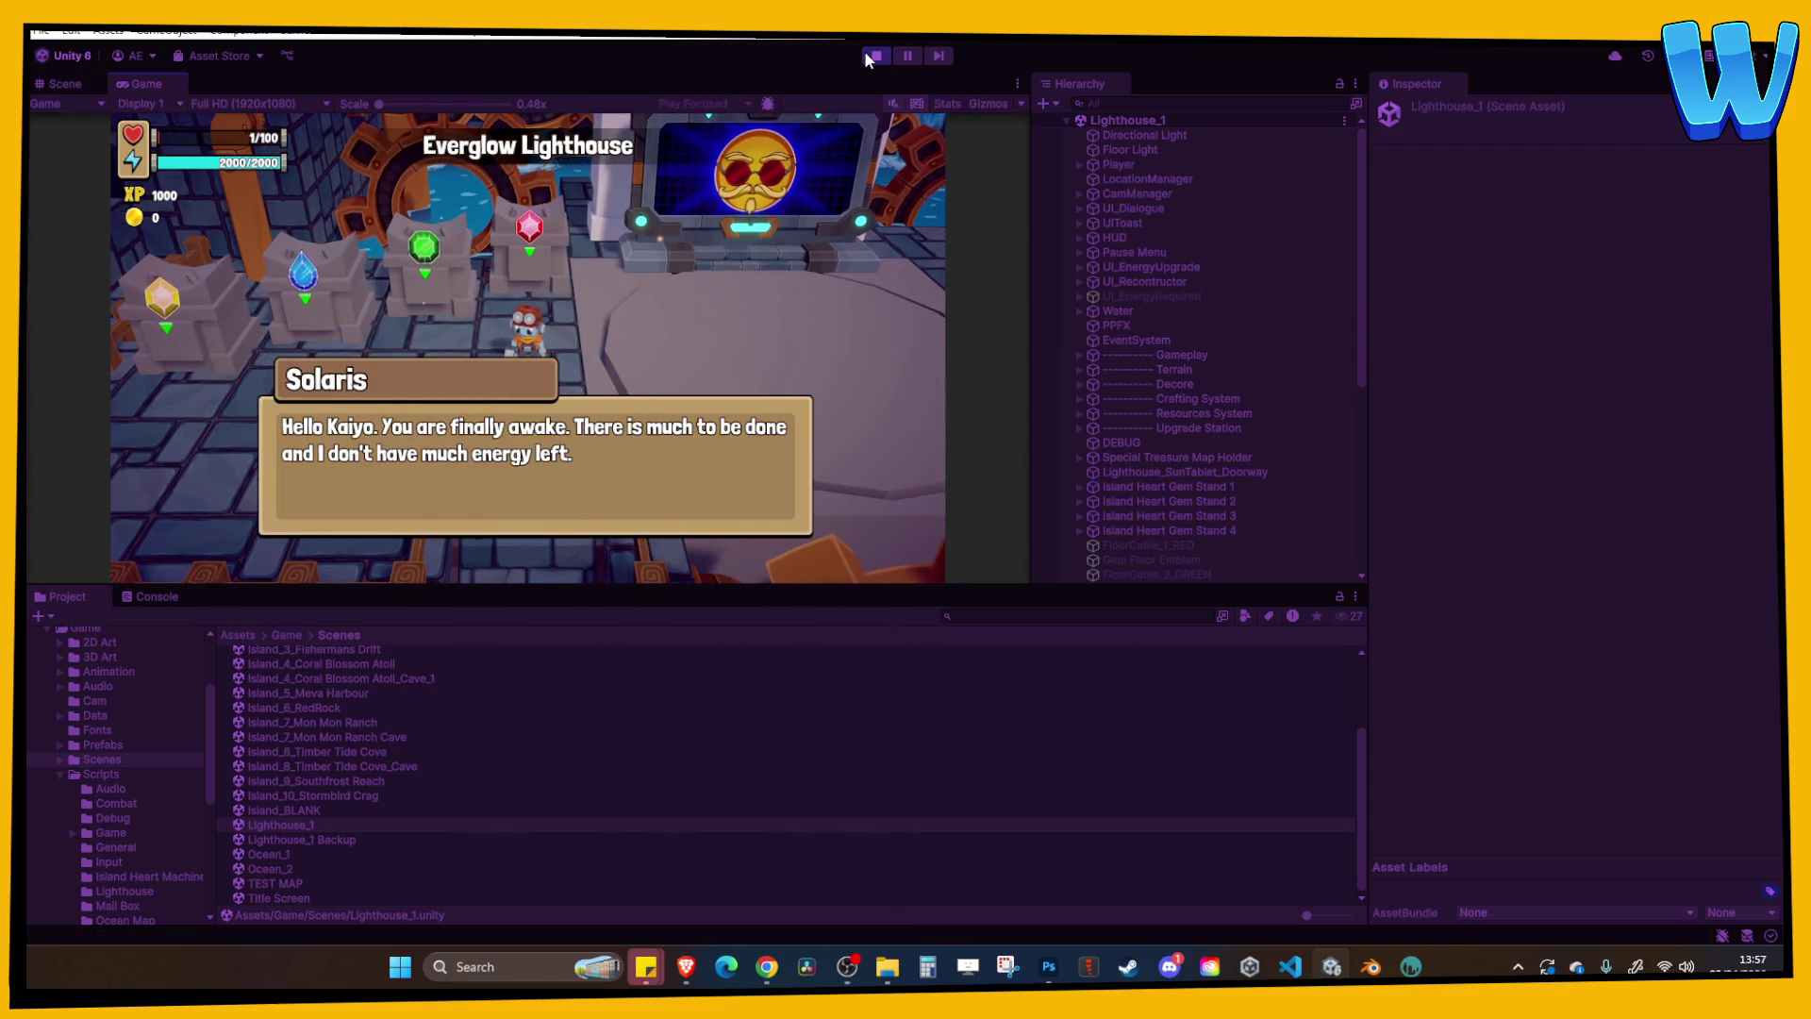
Maximize the game view and click through Solaris's opening dialogue.
click(1017, 83)
click(1057, 154)
click(1034, 207)
click(1034, 206)
click(1034, 207)
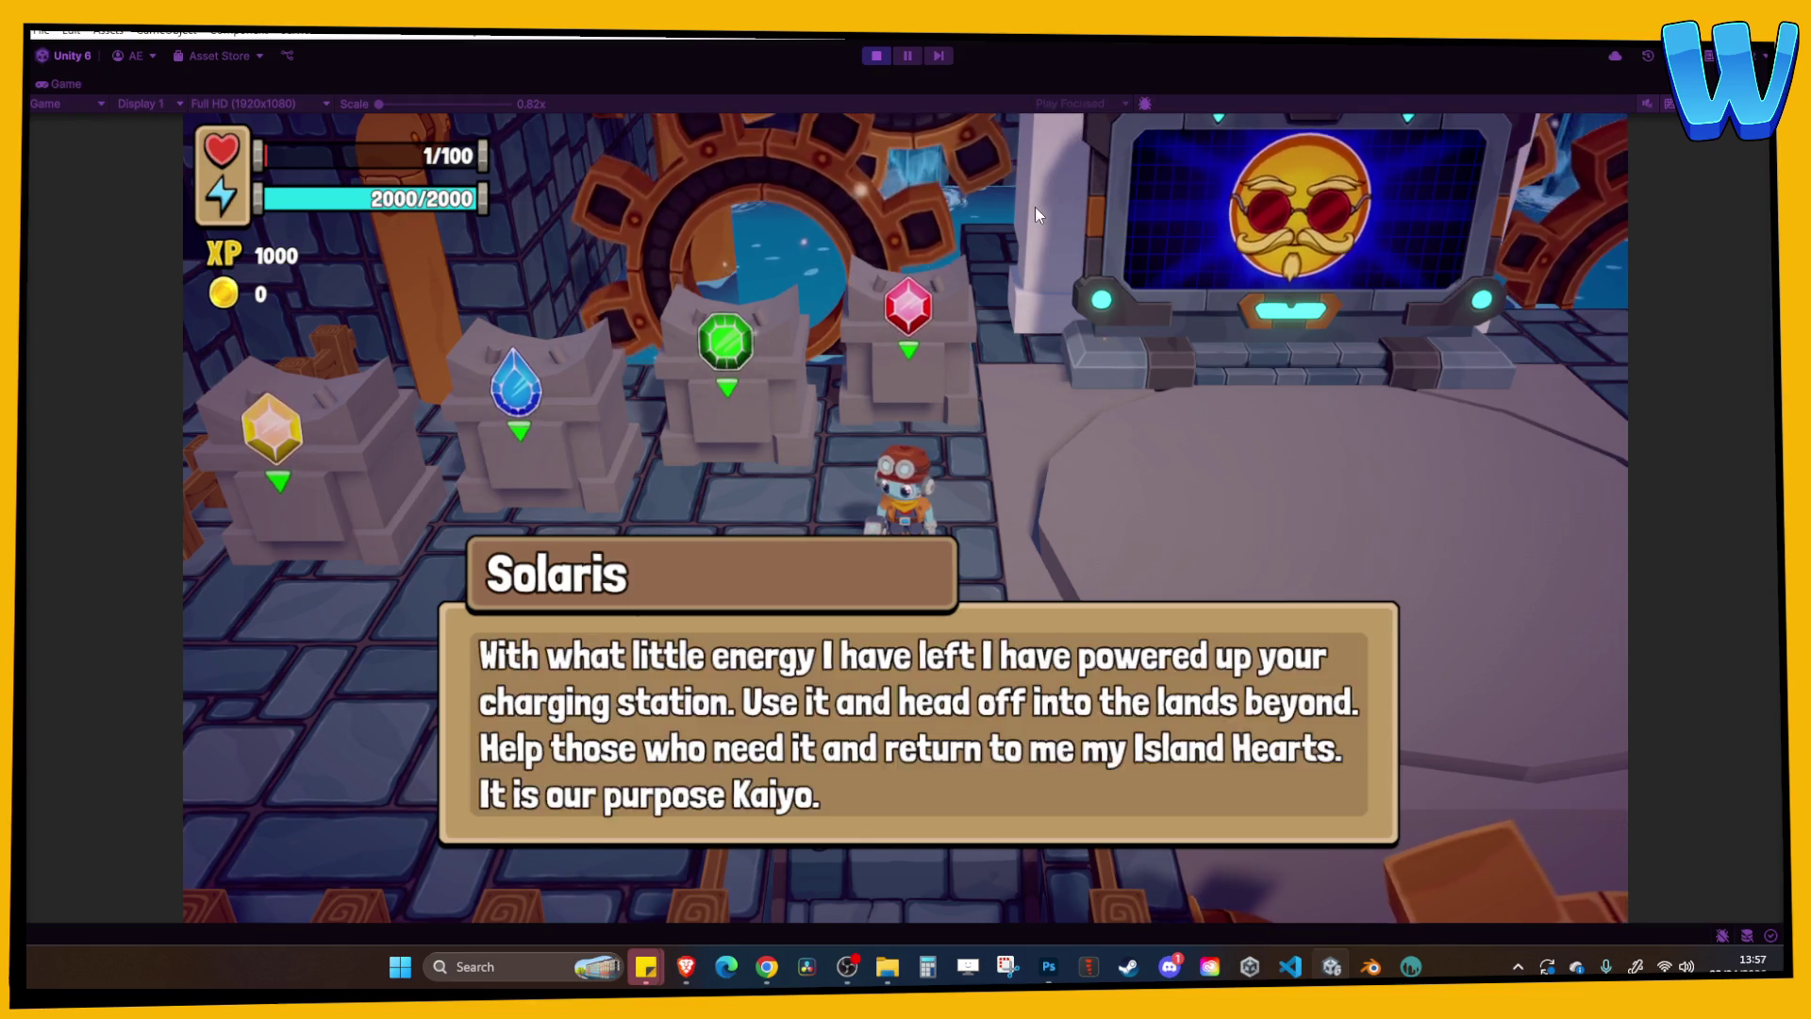
click(1033, 207)
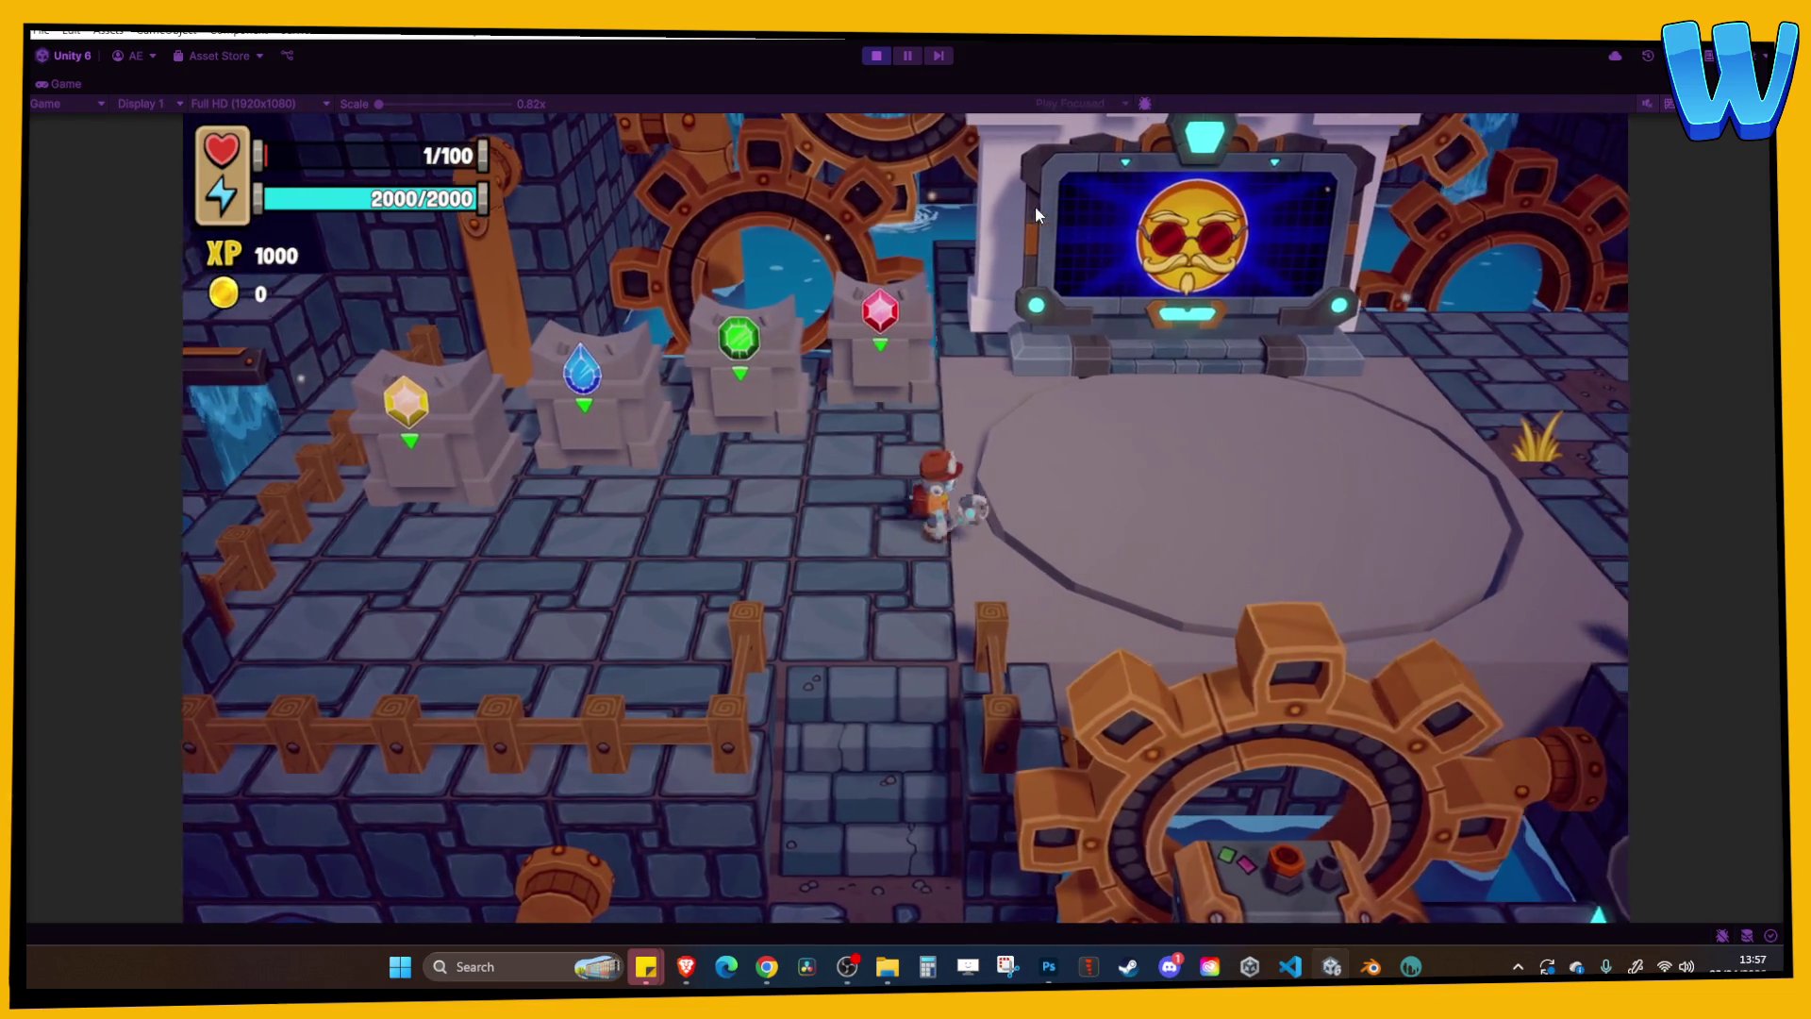
Browse the red, green and blue gems in the inventory.
key(i)
key(Right)
key(Left)
key(Right)
key(Right)
key(i)
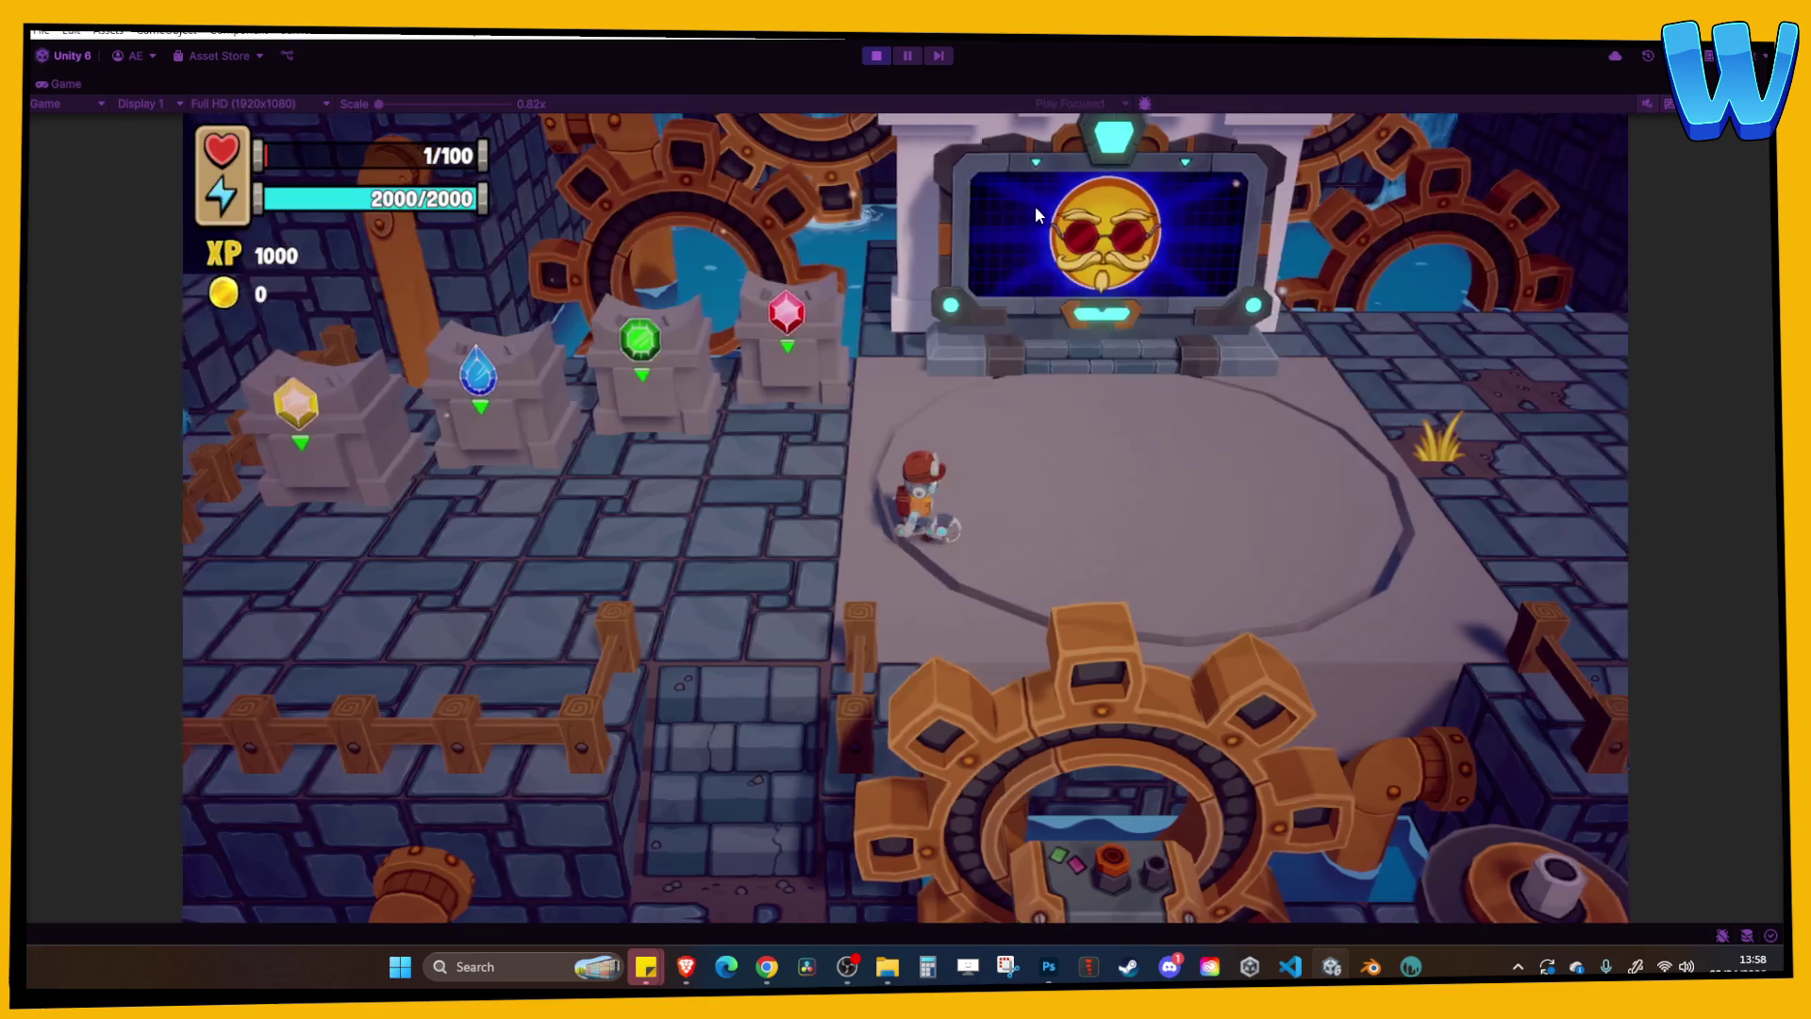
Walk the character past the gem pedestals onto the circular platform.
key(a)
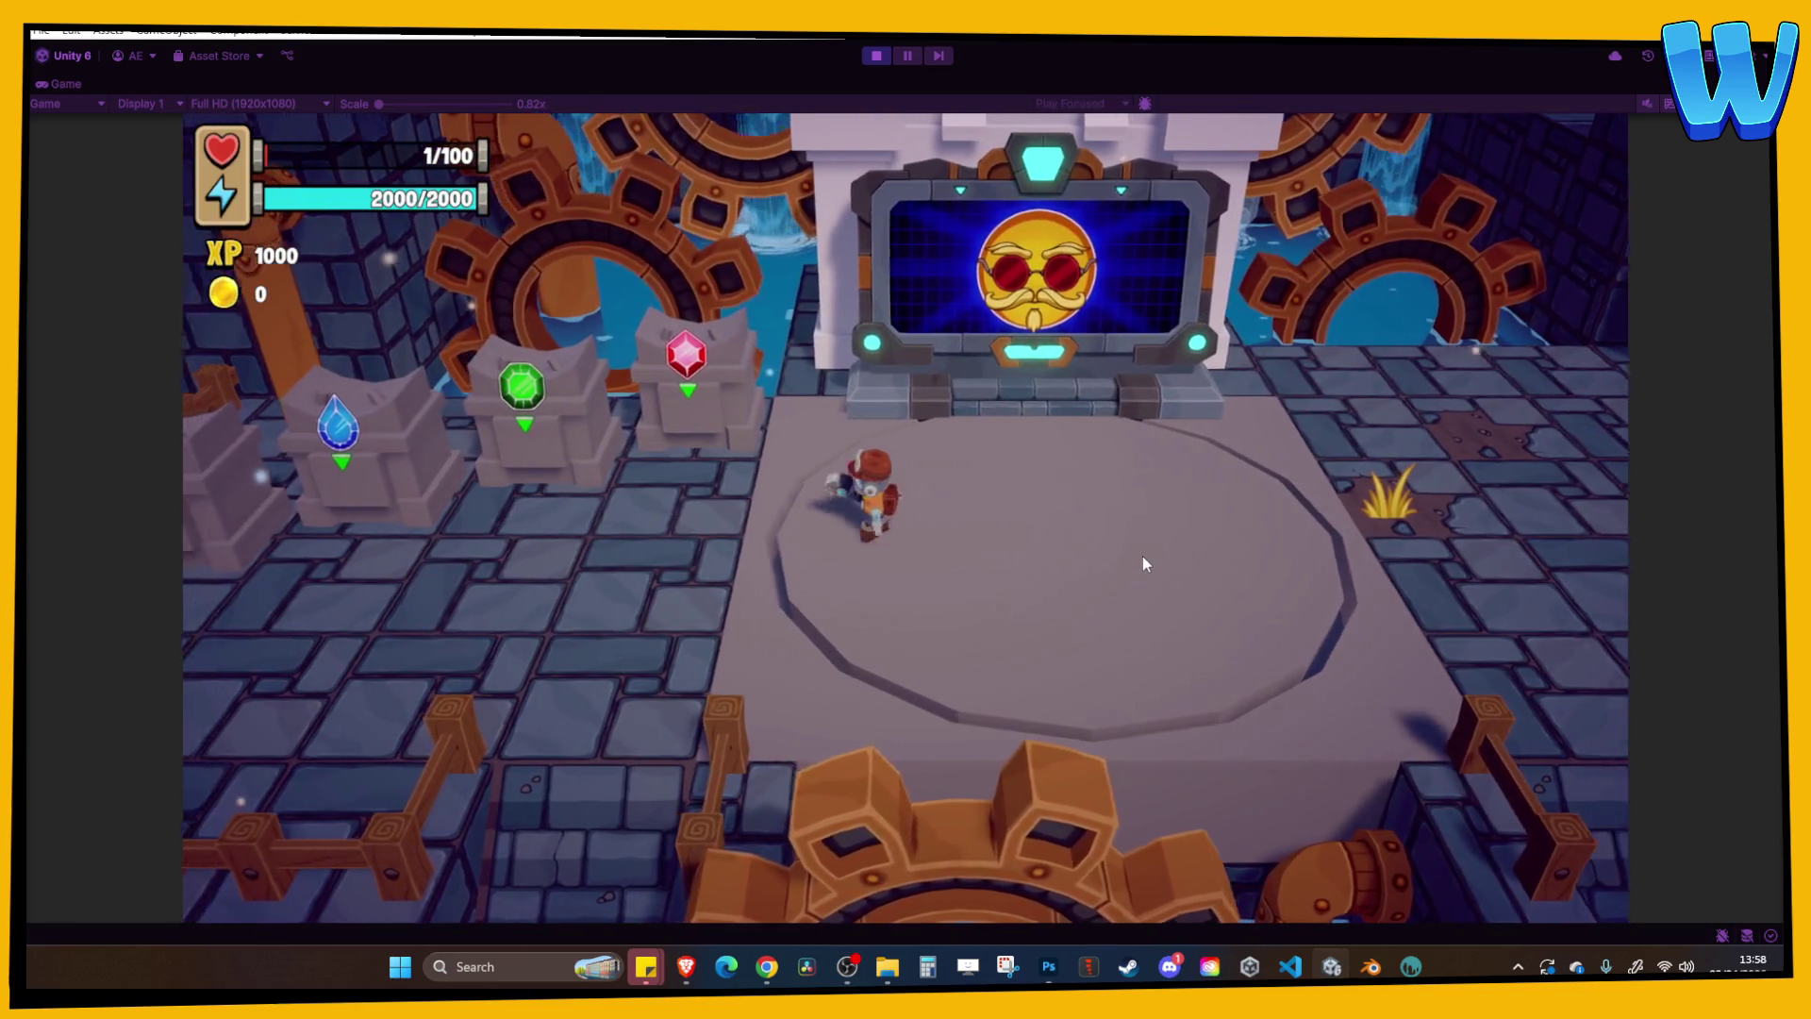
key(w)
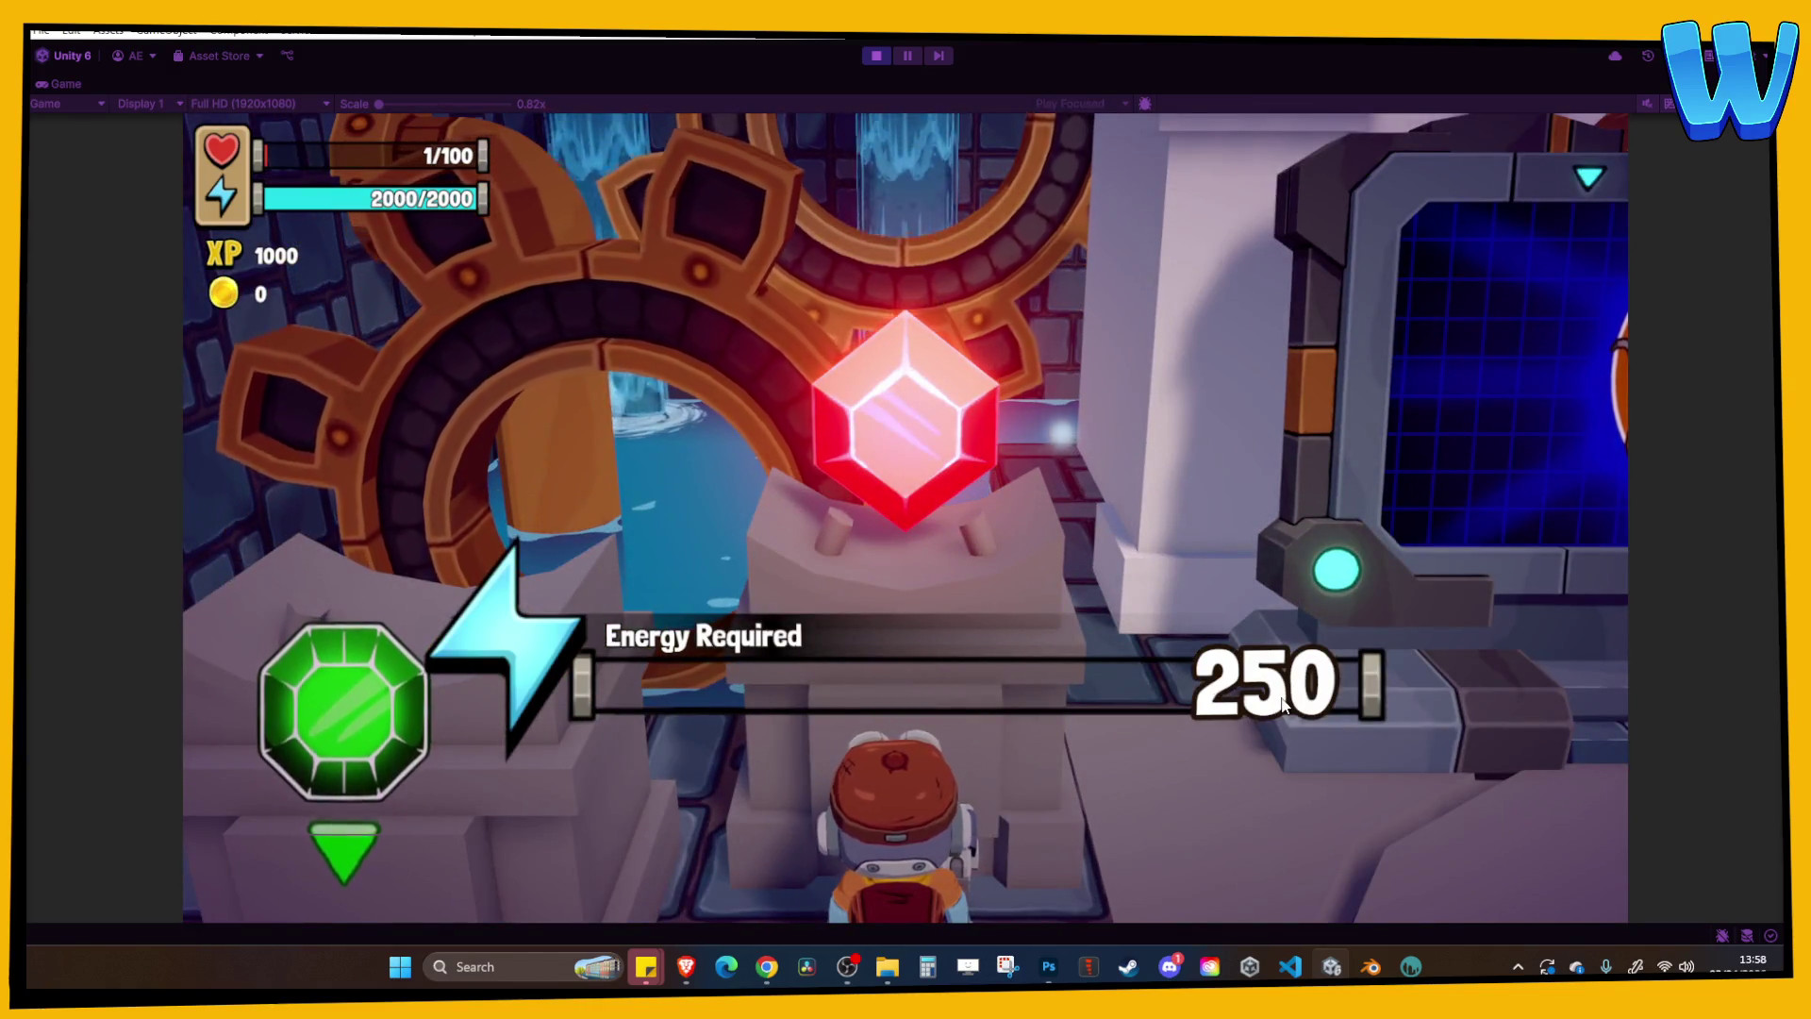
key(a)
key(a)
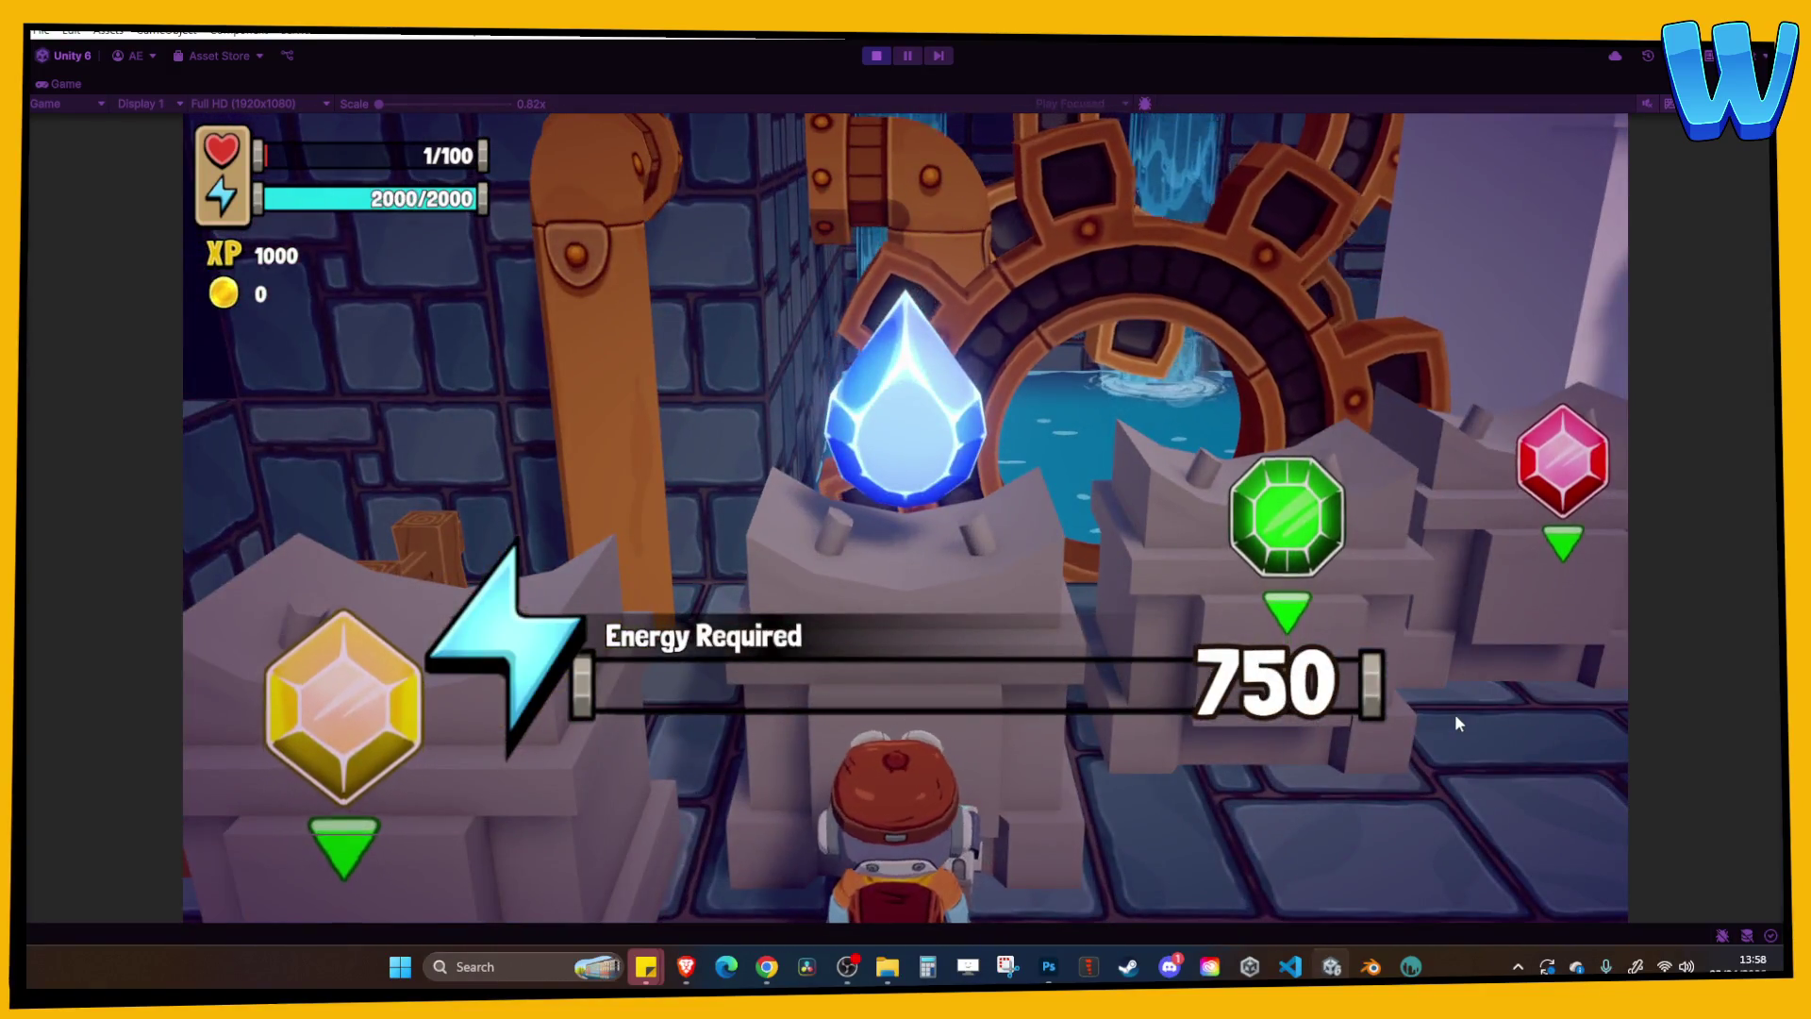
key(d)
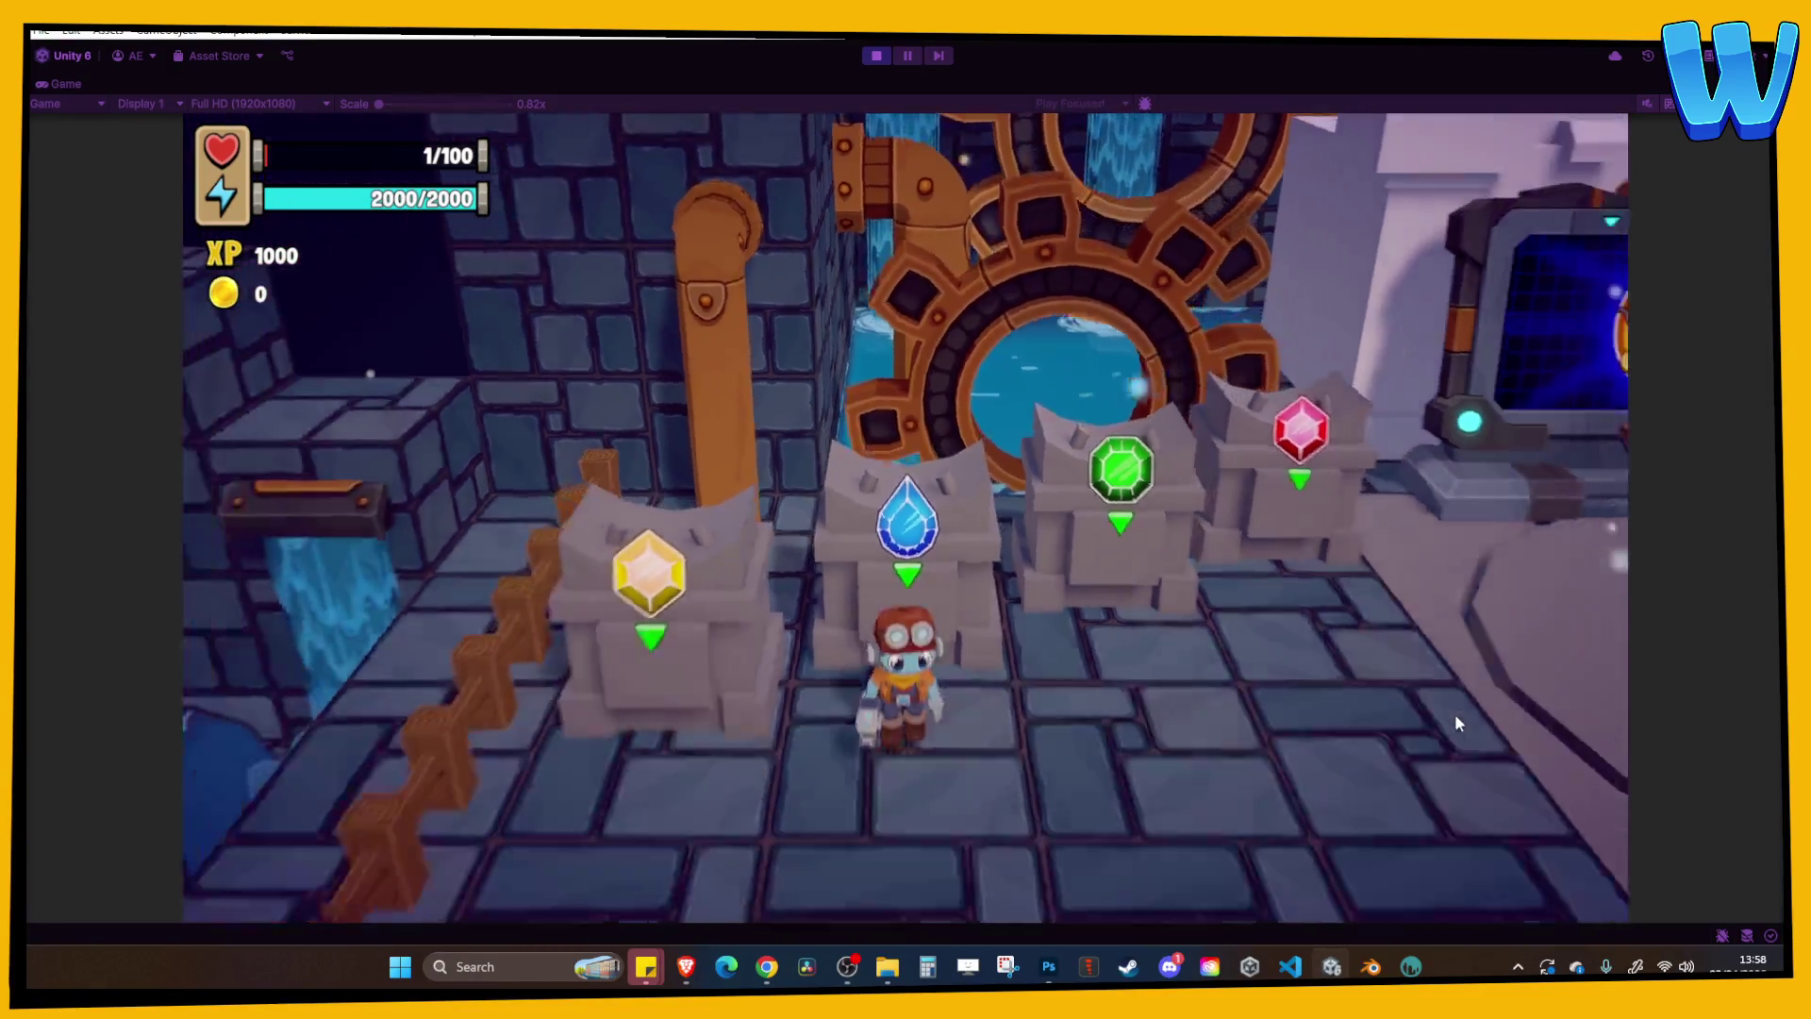
key(d)
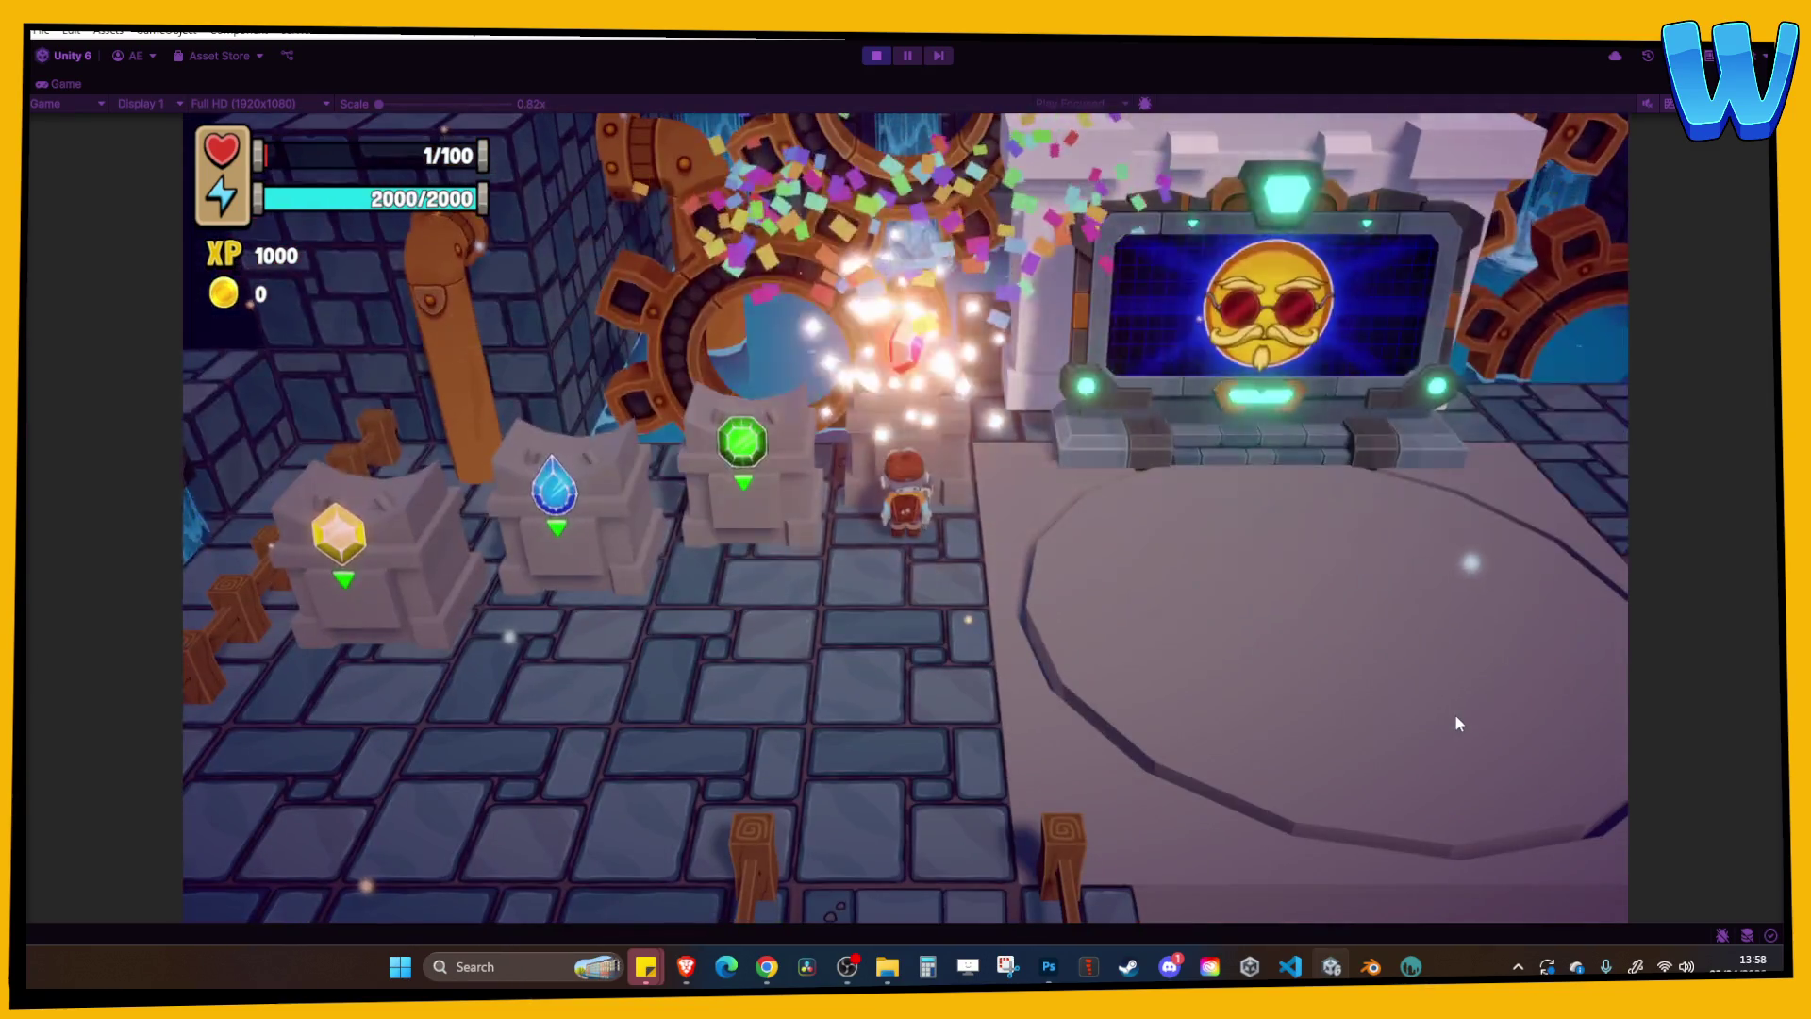
key(d)
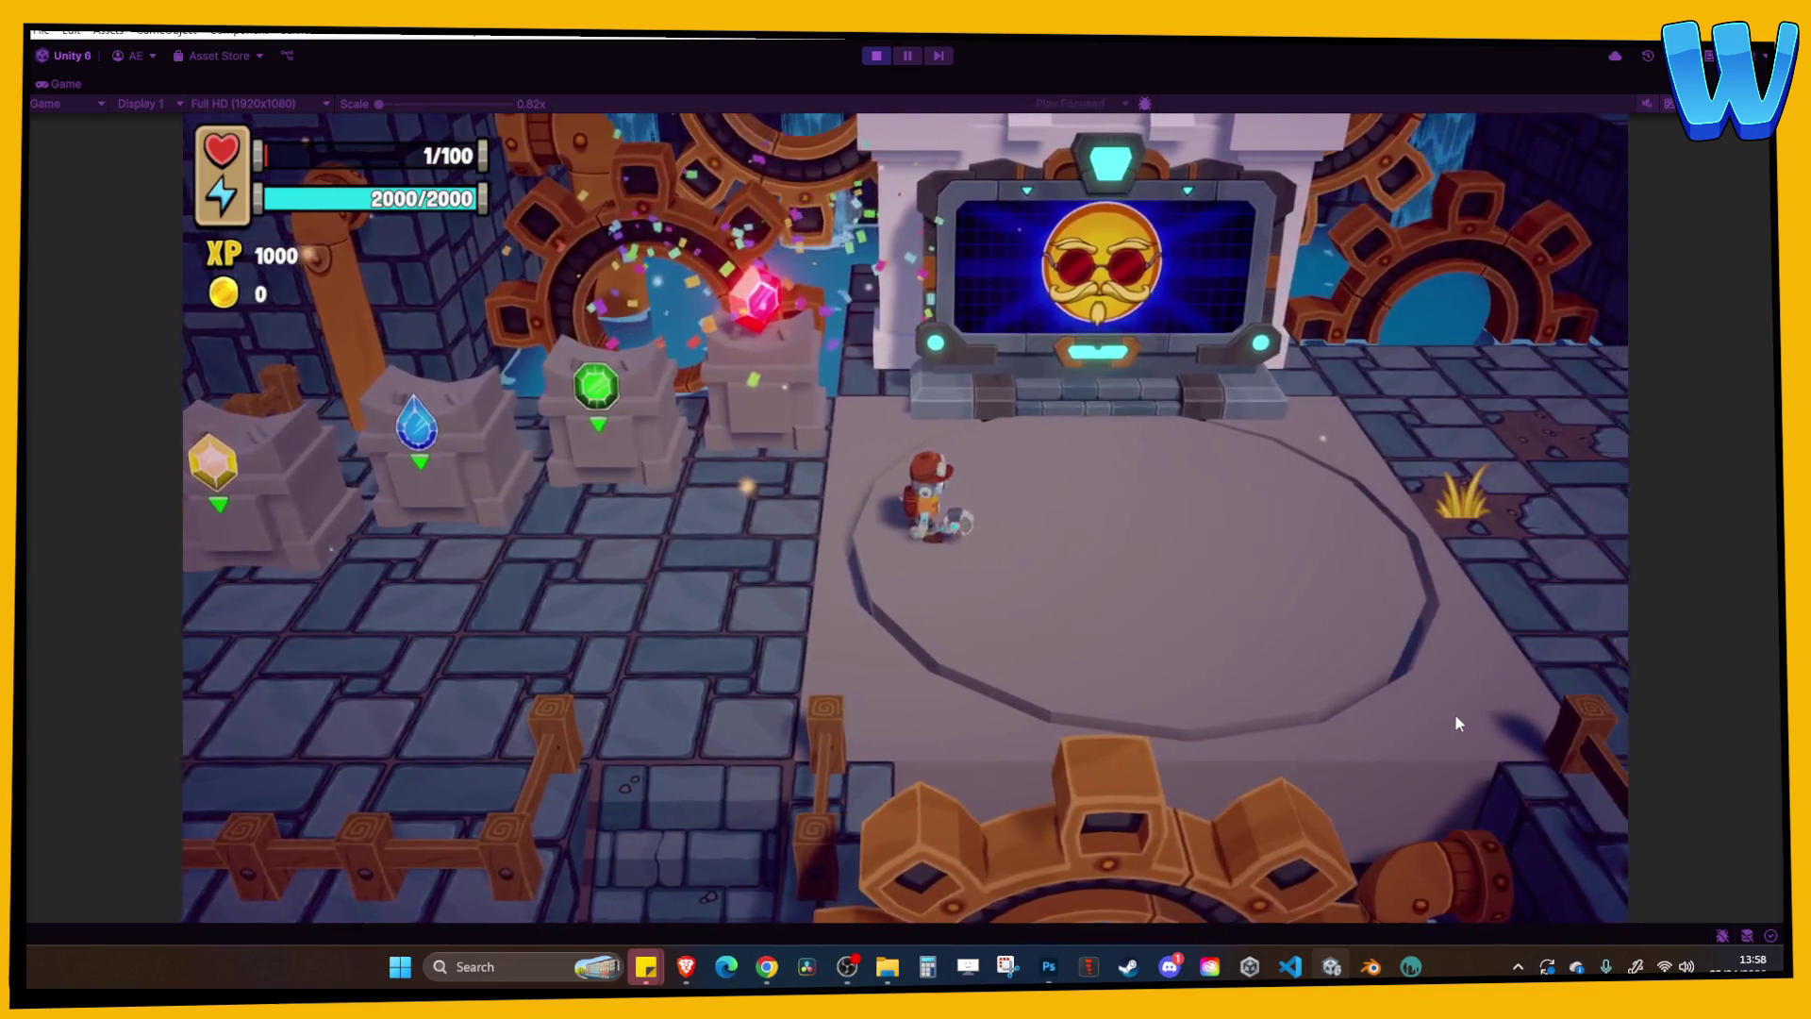
Cycle through the in-game menu's Map and Crafting tabs, then stop play mode.
key(Tab)
key(e)
key(e)
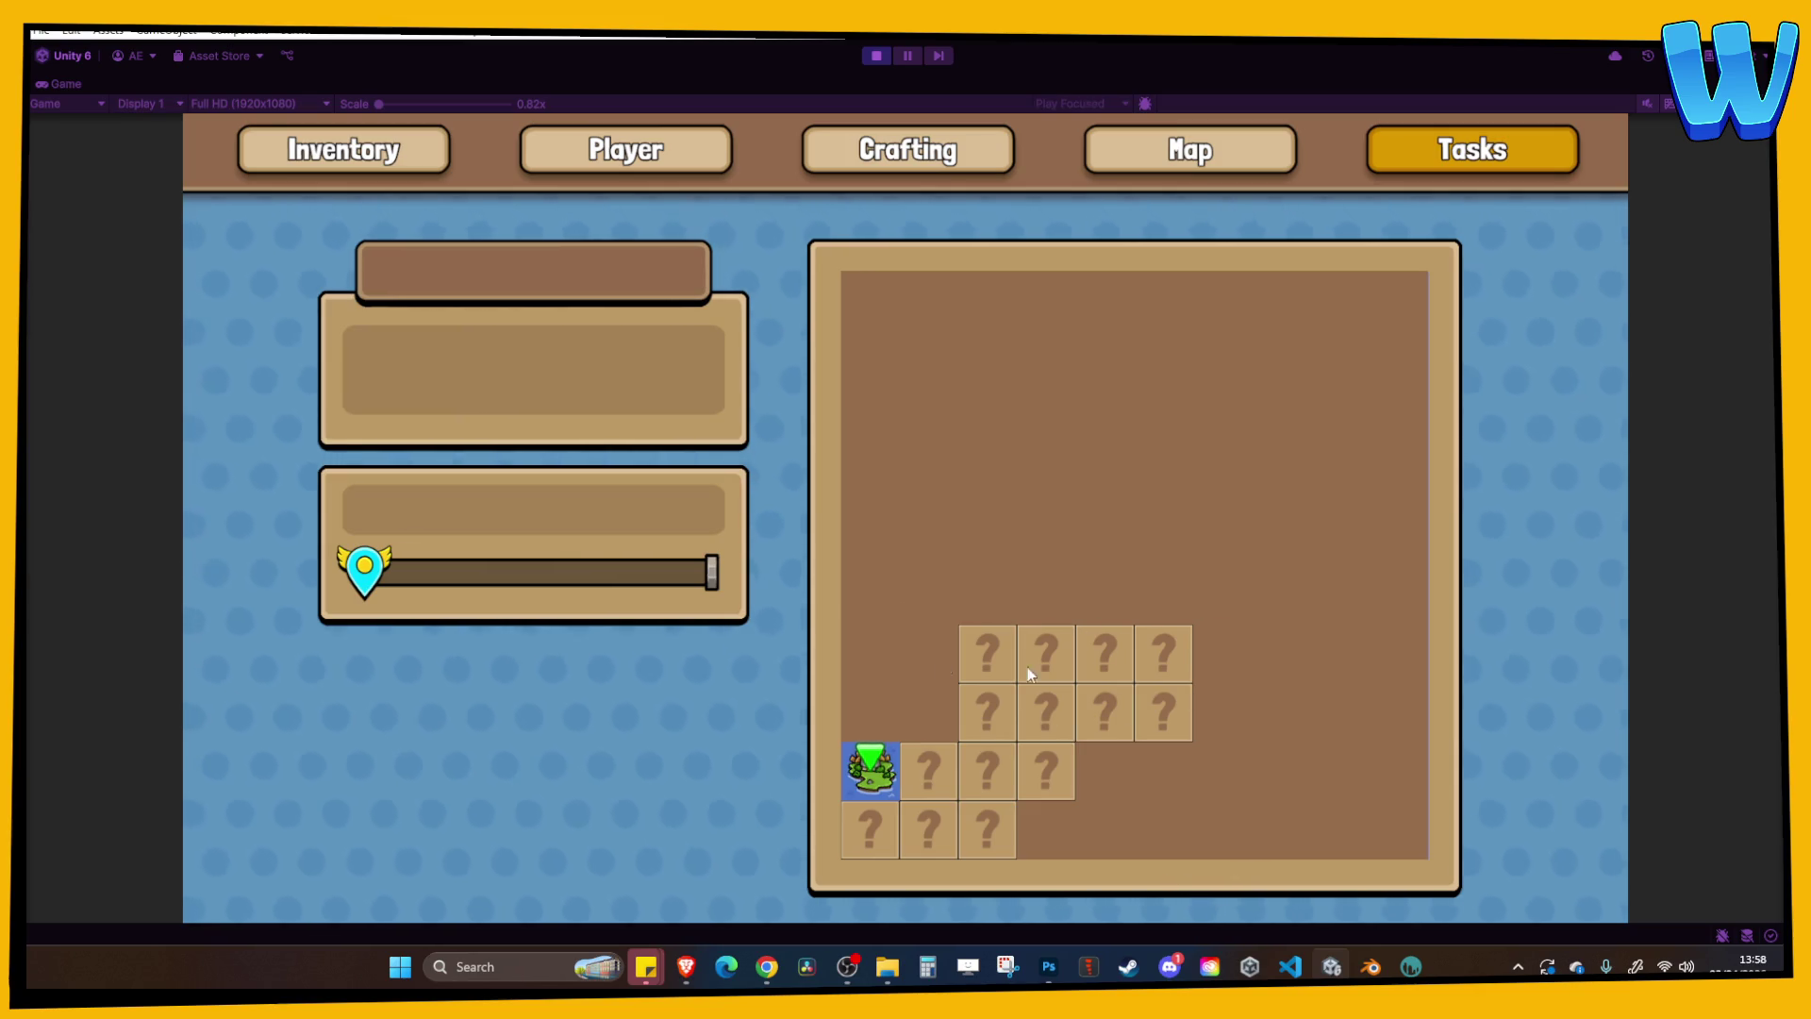
key(q)
key(q)
key(Tab)
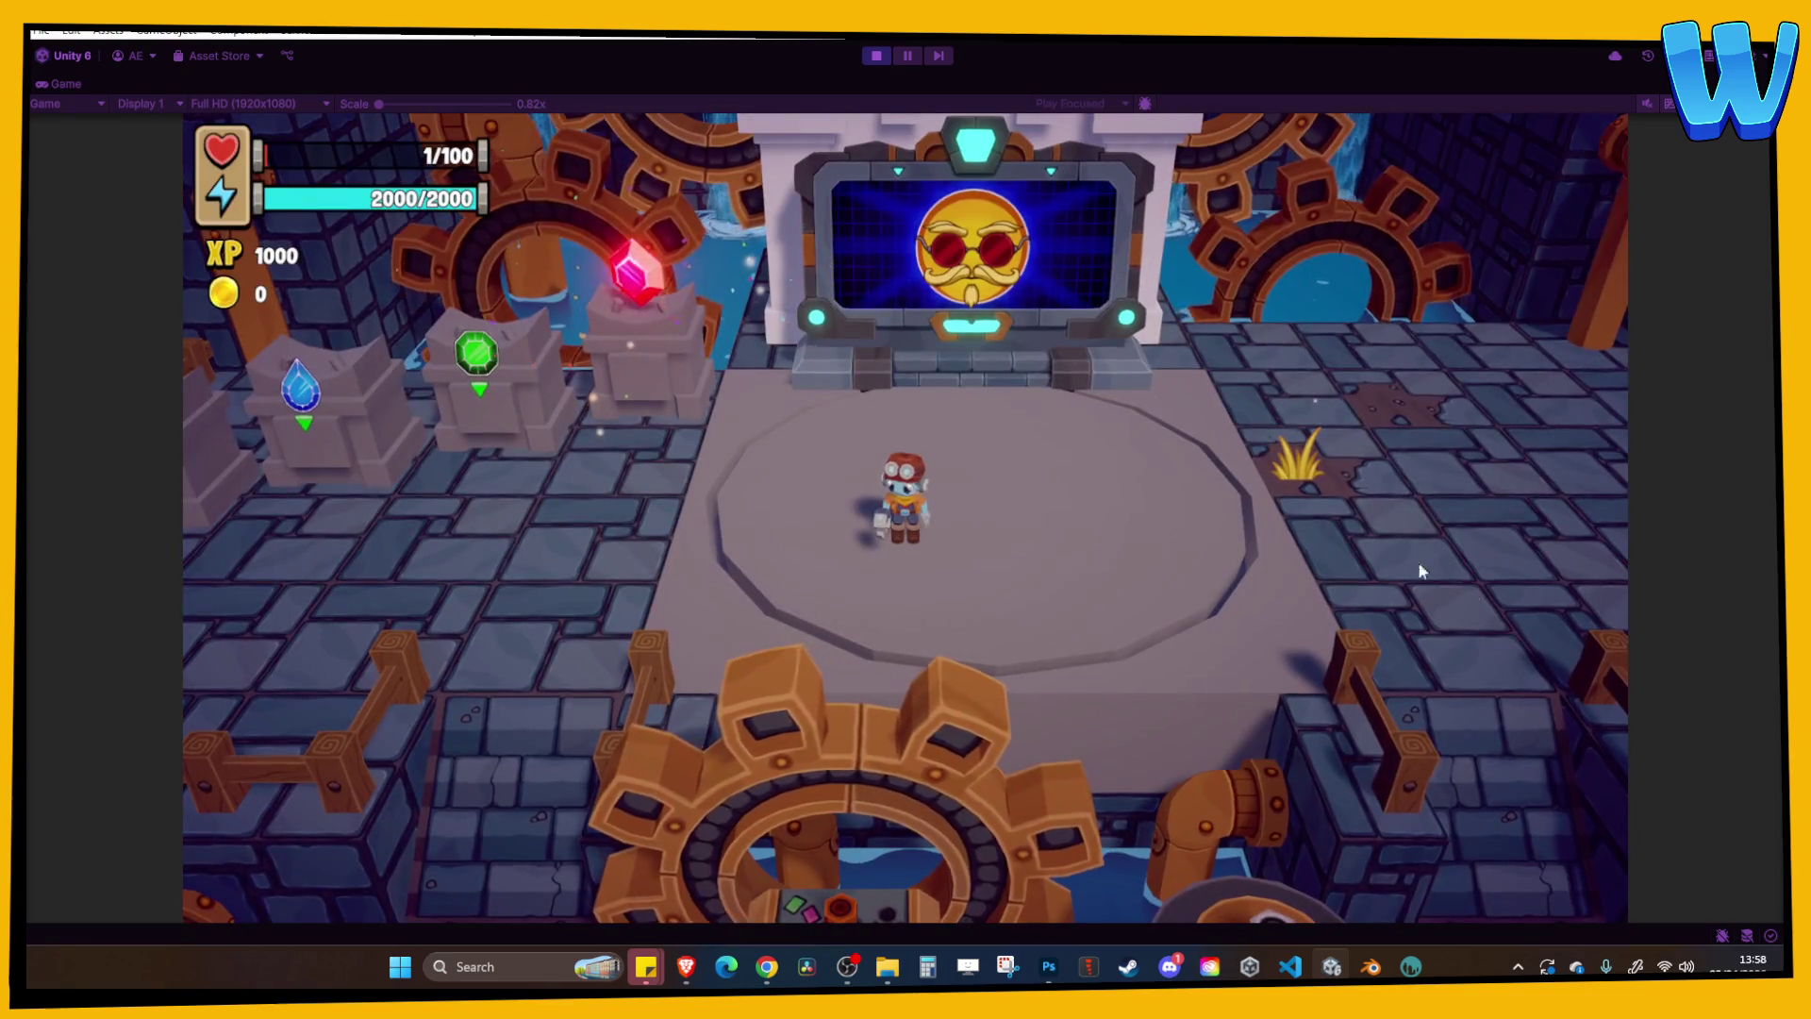
click(877, 58)
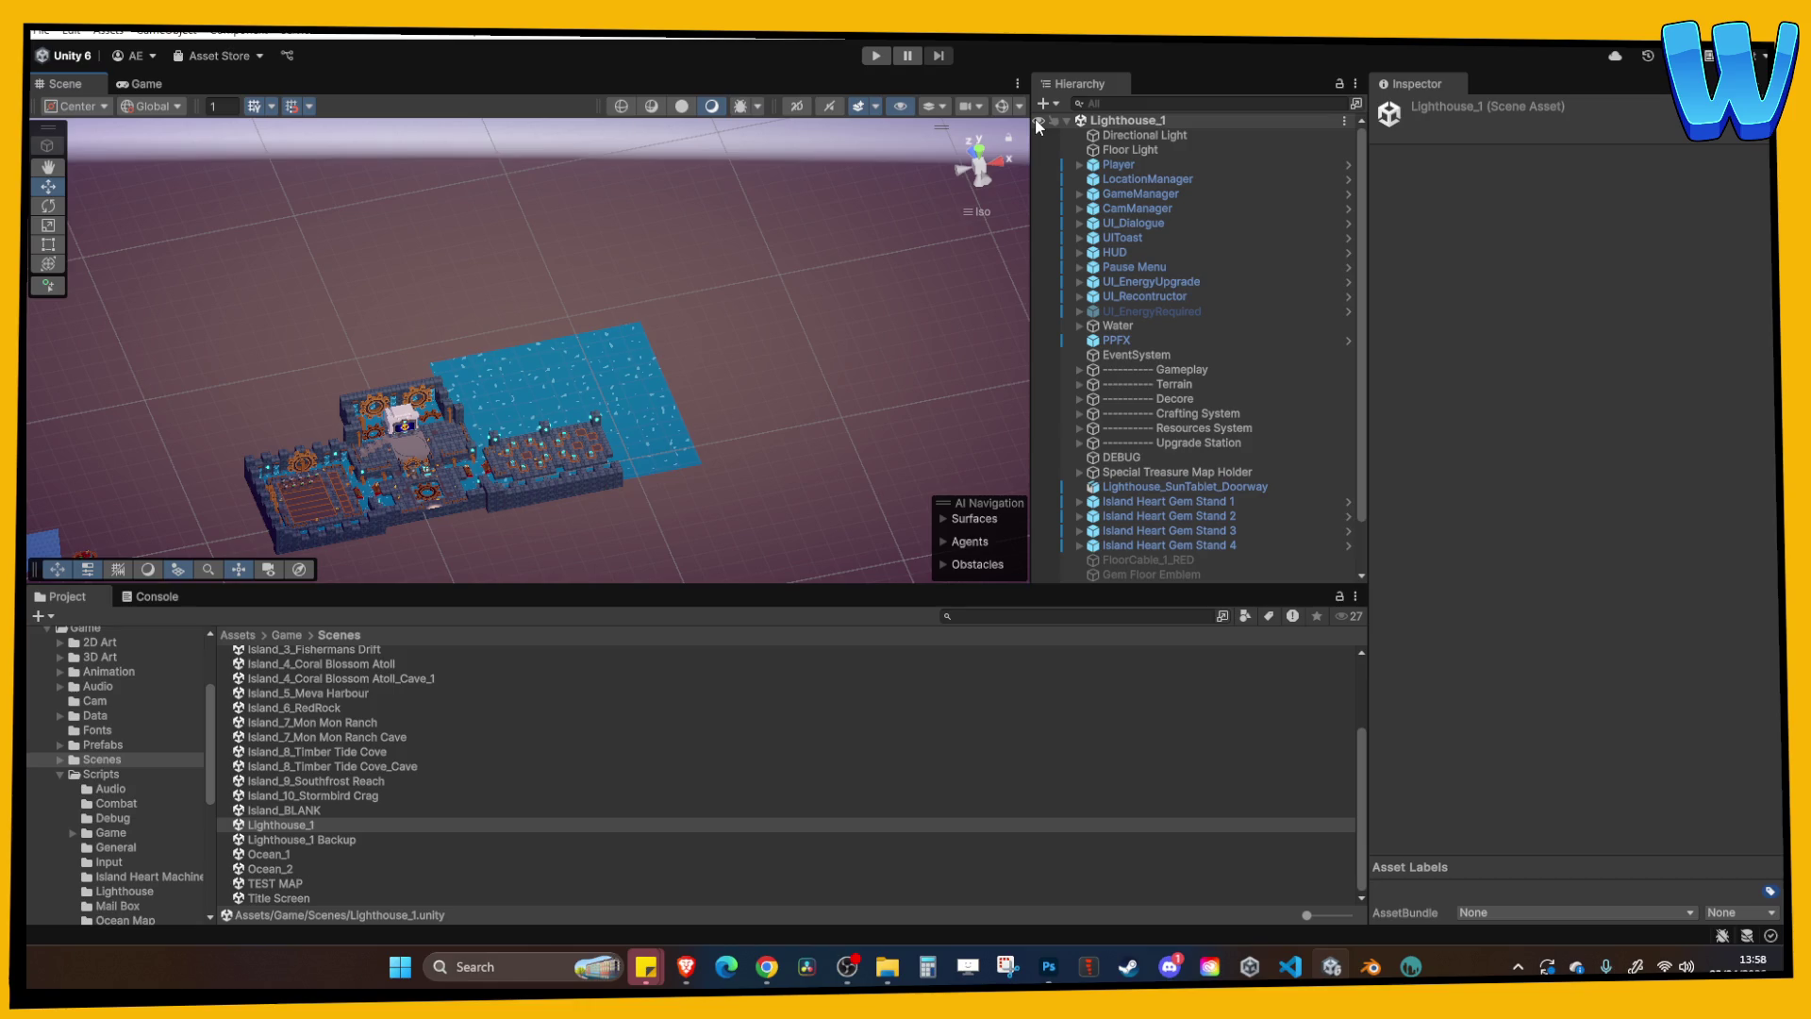
Pan, zoom and tilt the Scene view to look straight down on the lighthouse area.
middle_drag(681, 532, 806, 362)
scroll(802, 364, up, 5)
alt+drag(795, 341, 755, 263)
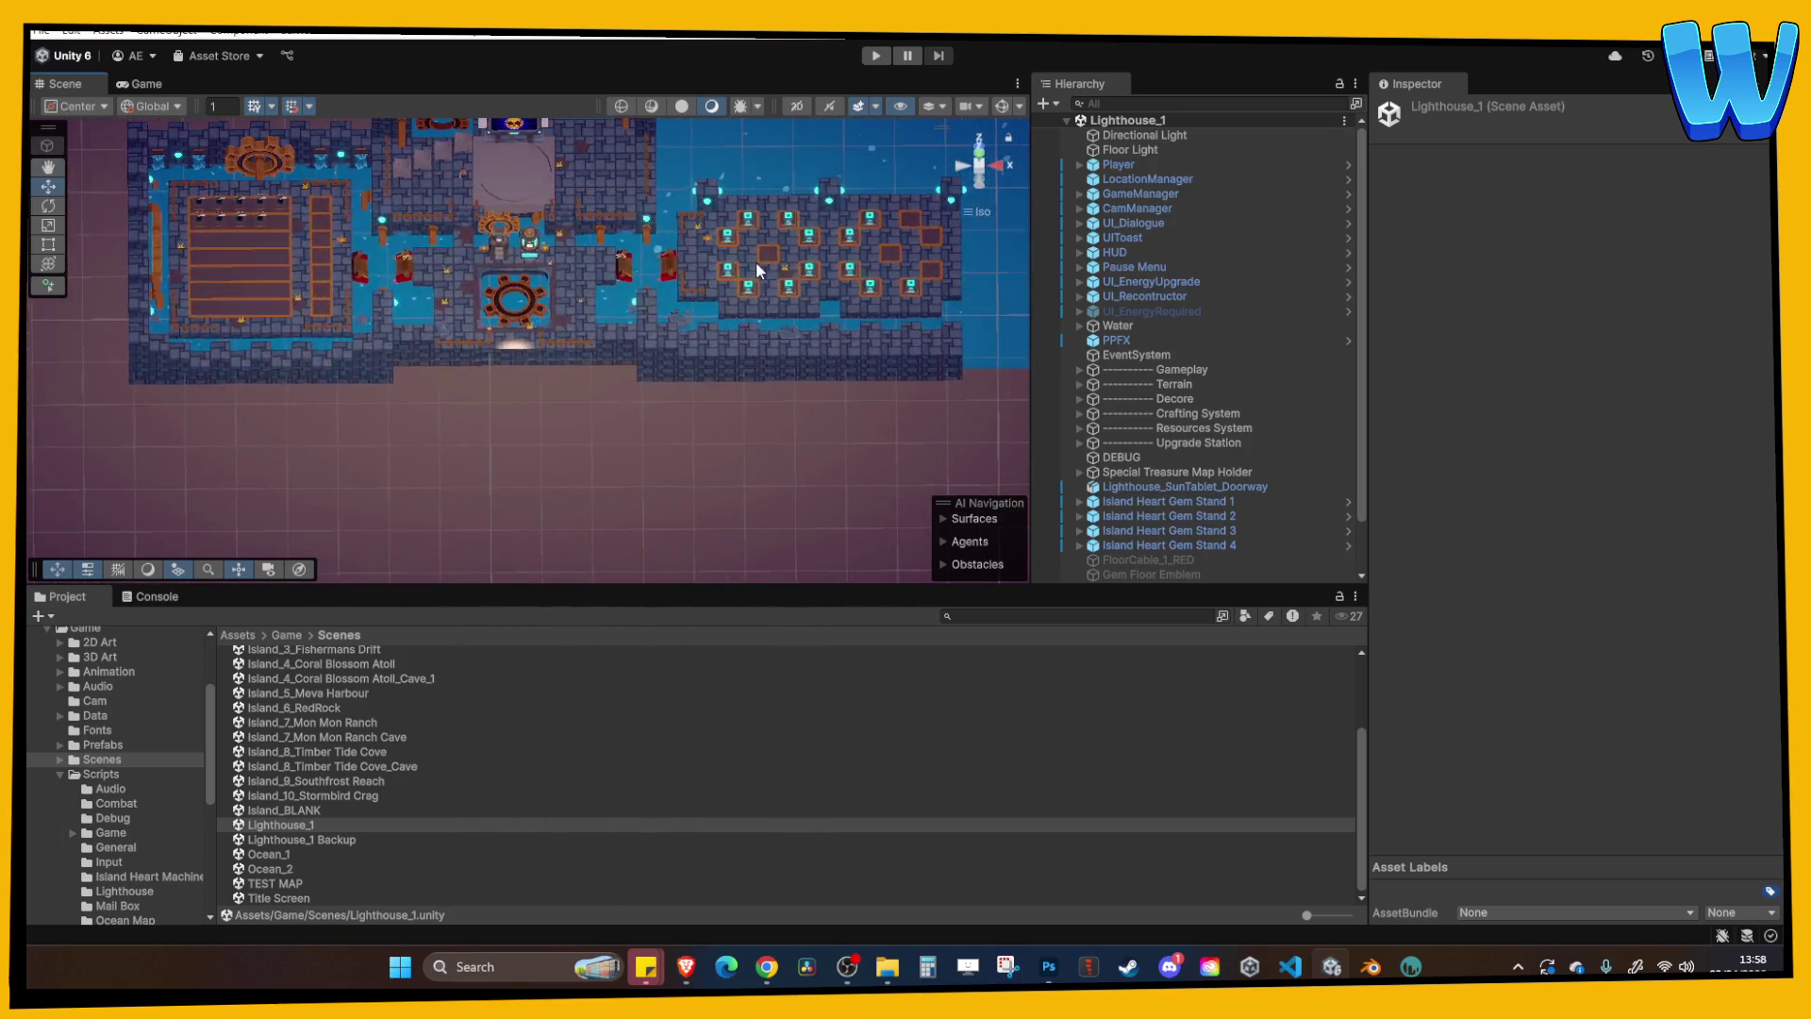
scroll(770, 353, up, 6)
middle_drag(775, 347, 796, 275)
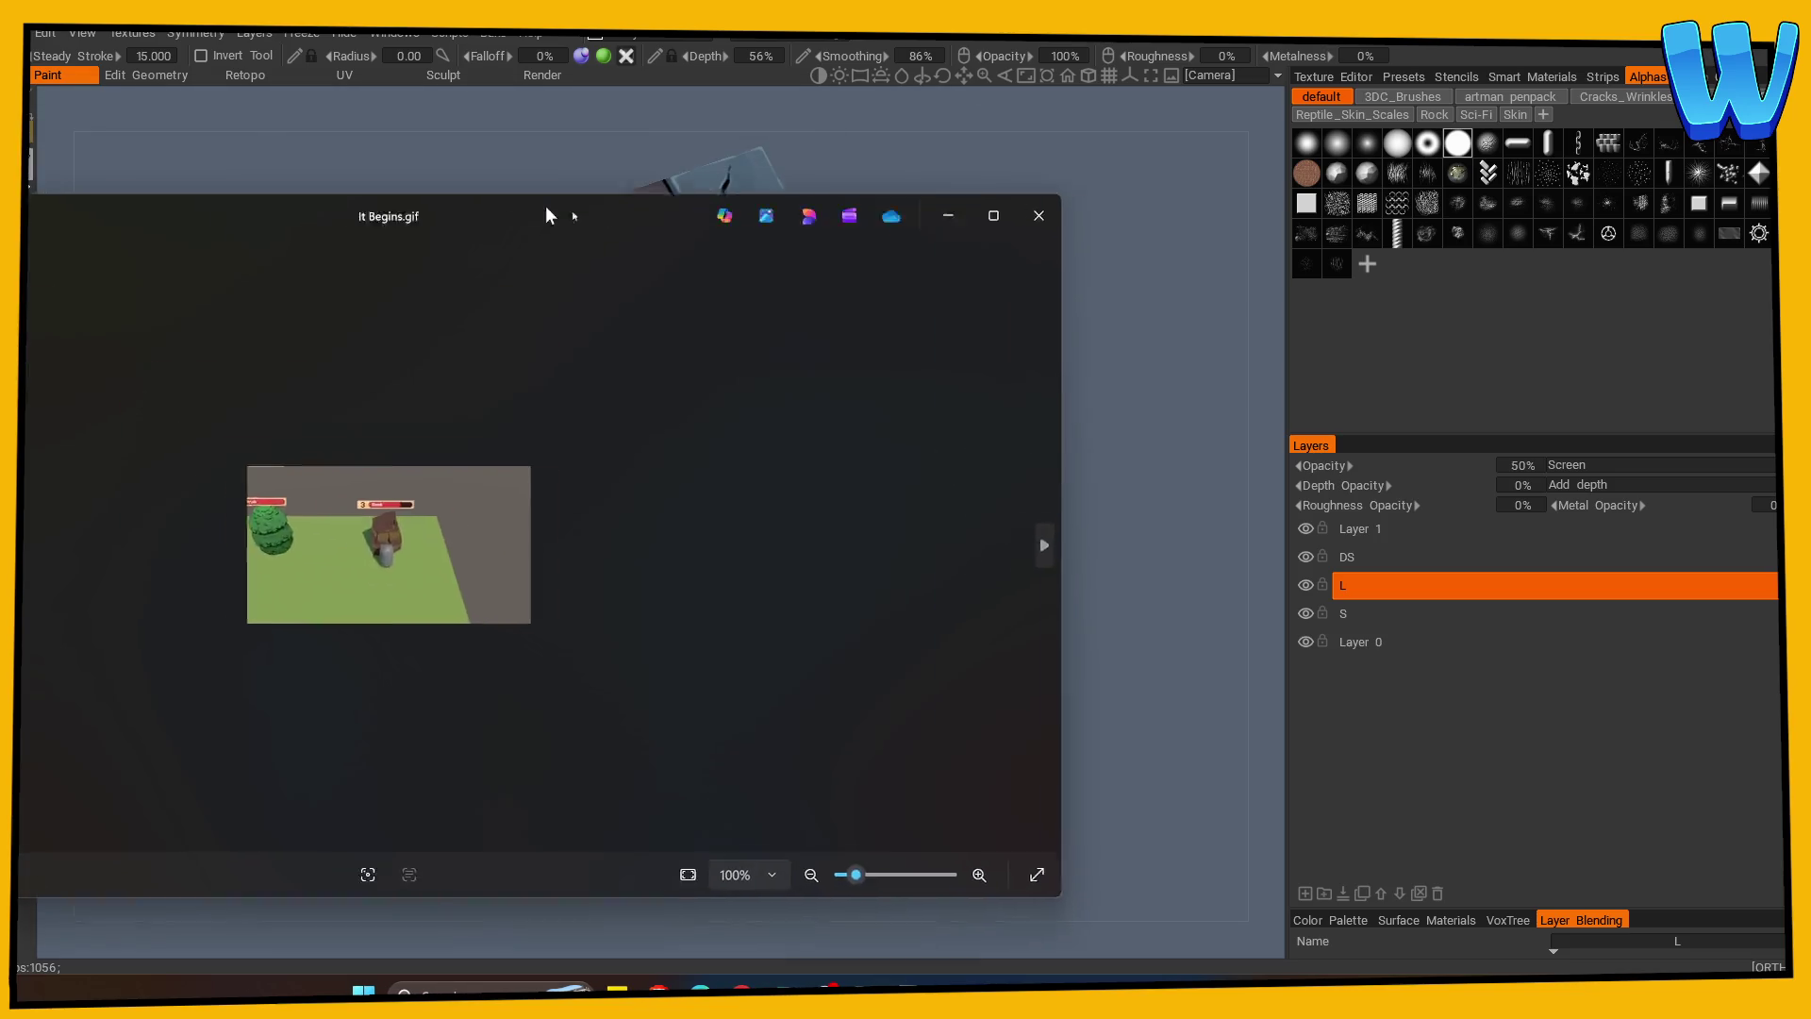
double_click(546, 208)
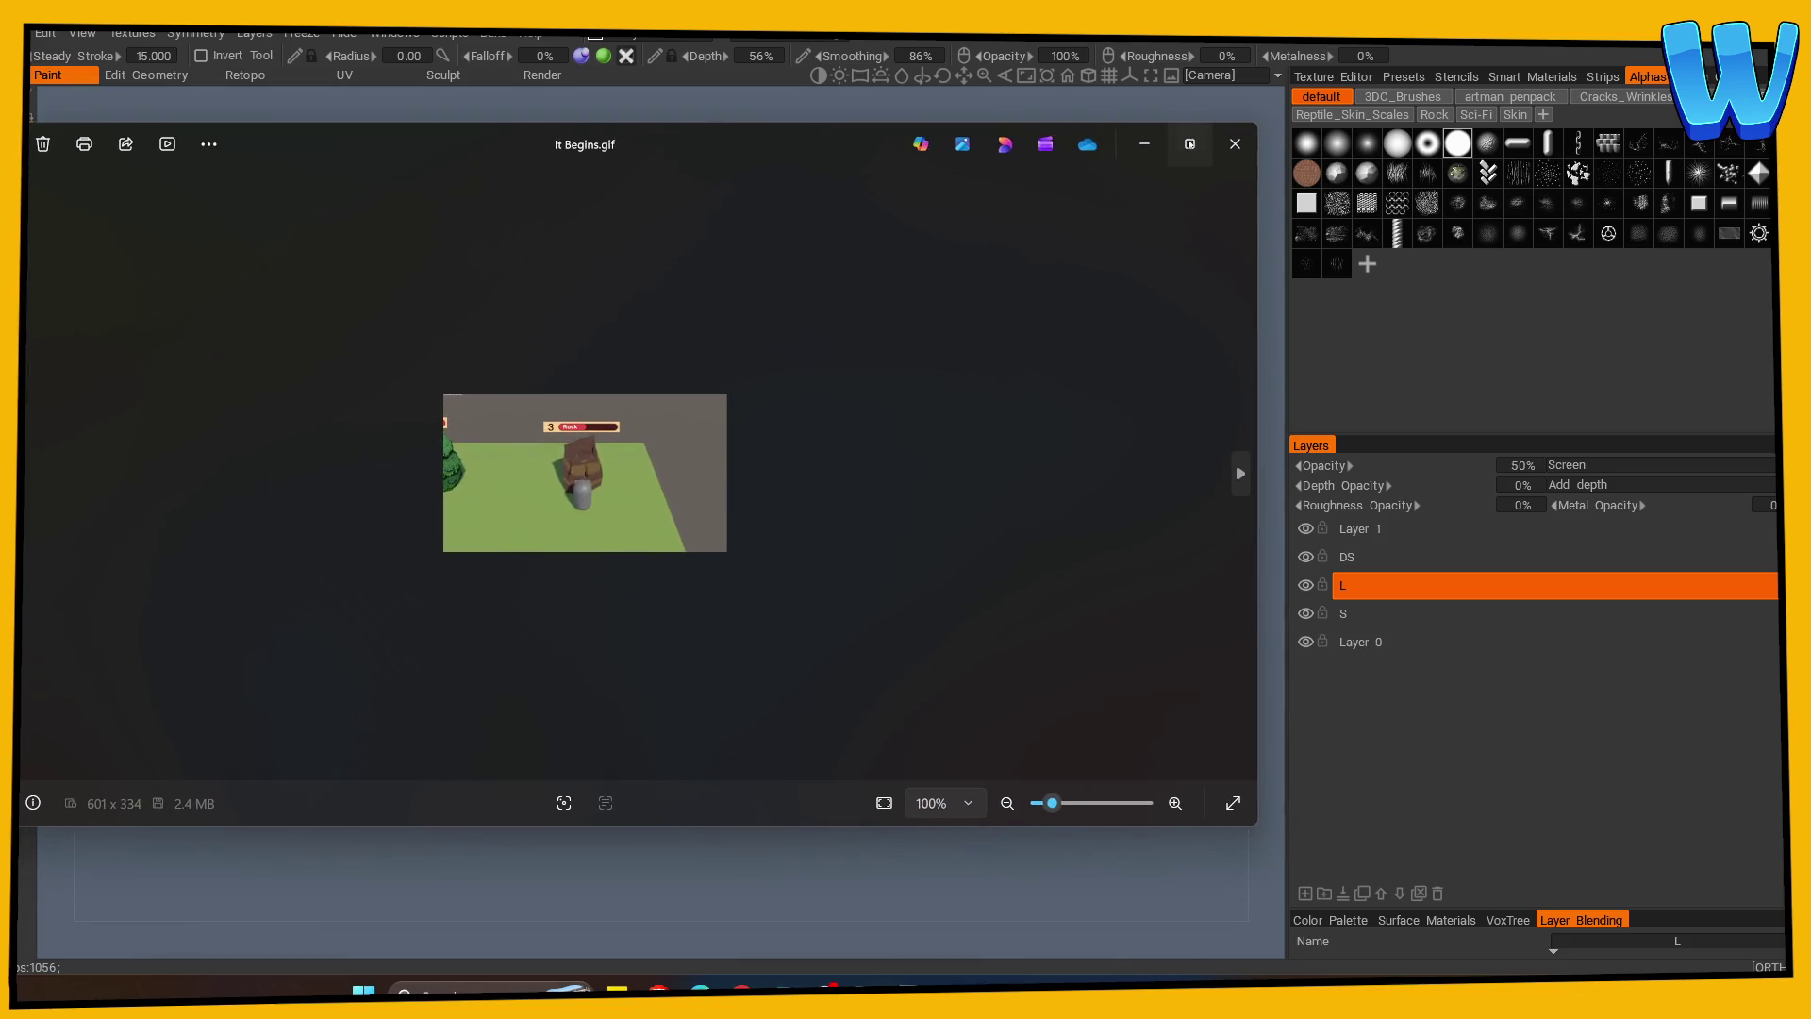
key(F11)
scroll(1004, 310, up, 2)
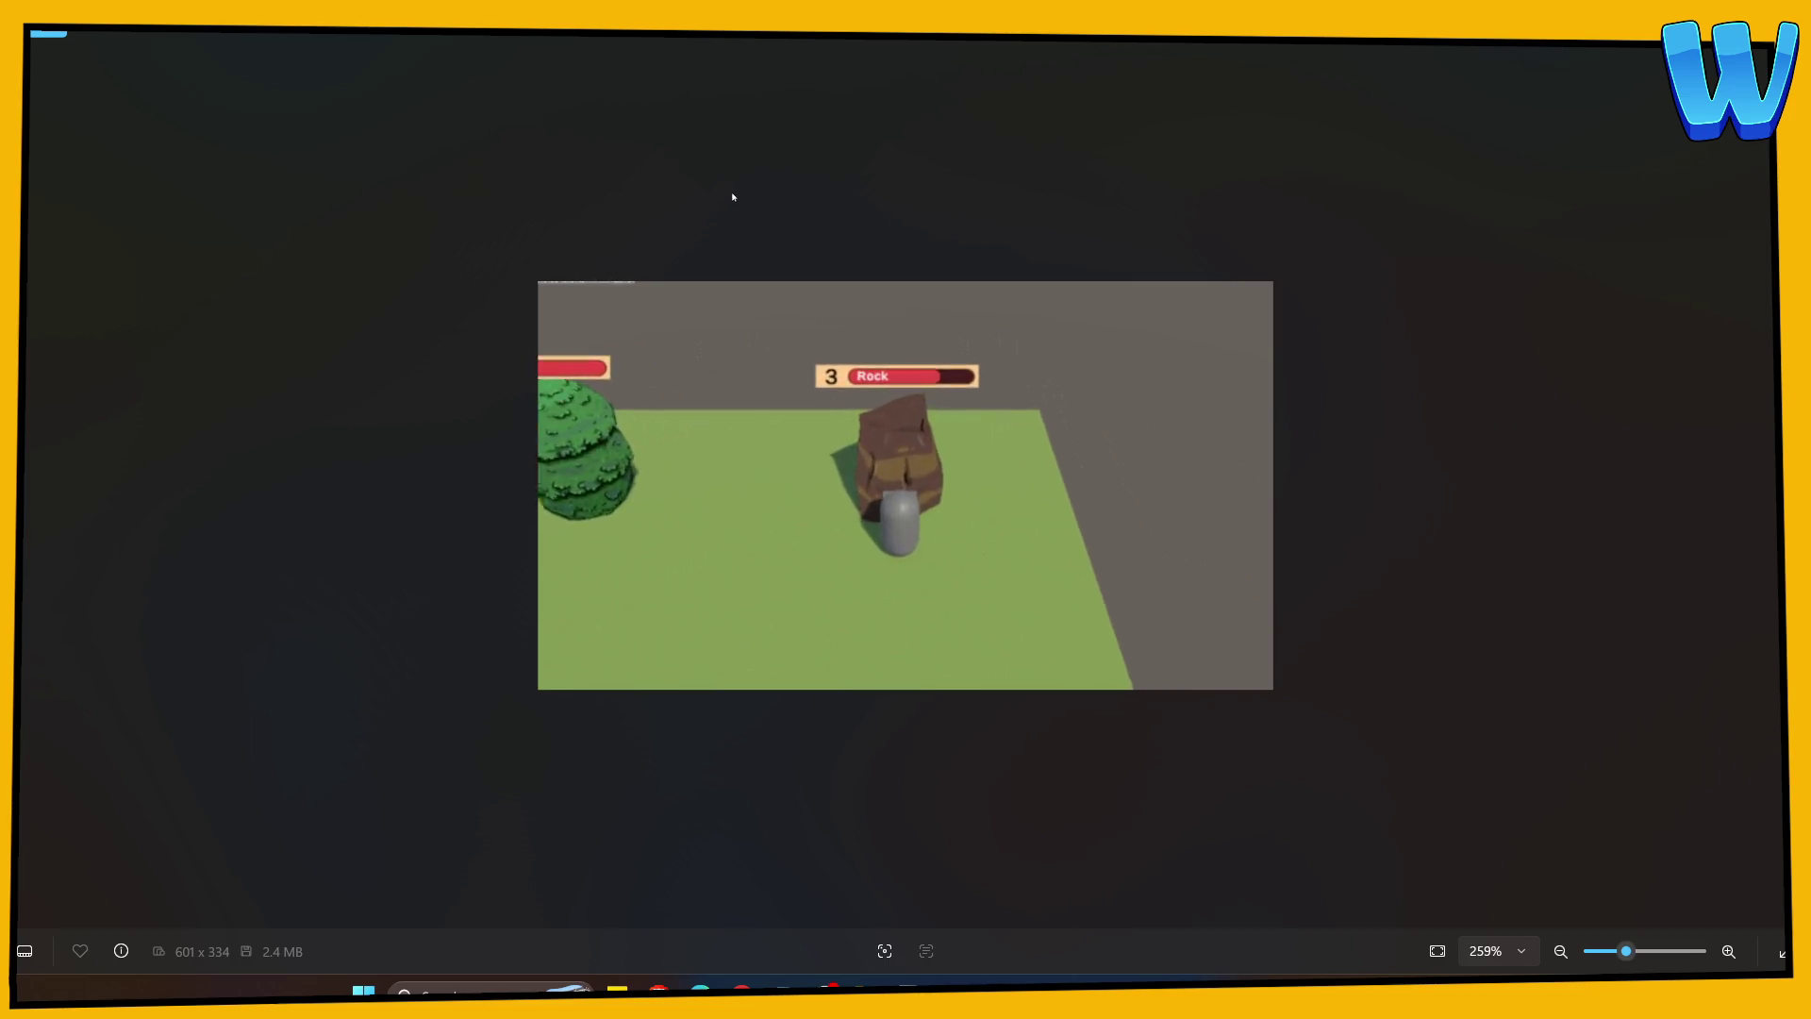
scroll(707, 194, down, 3)
drag(330, 47, 97, 220)
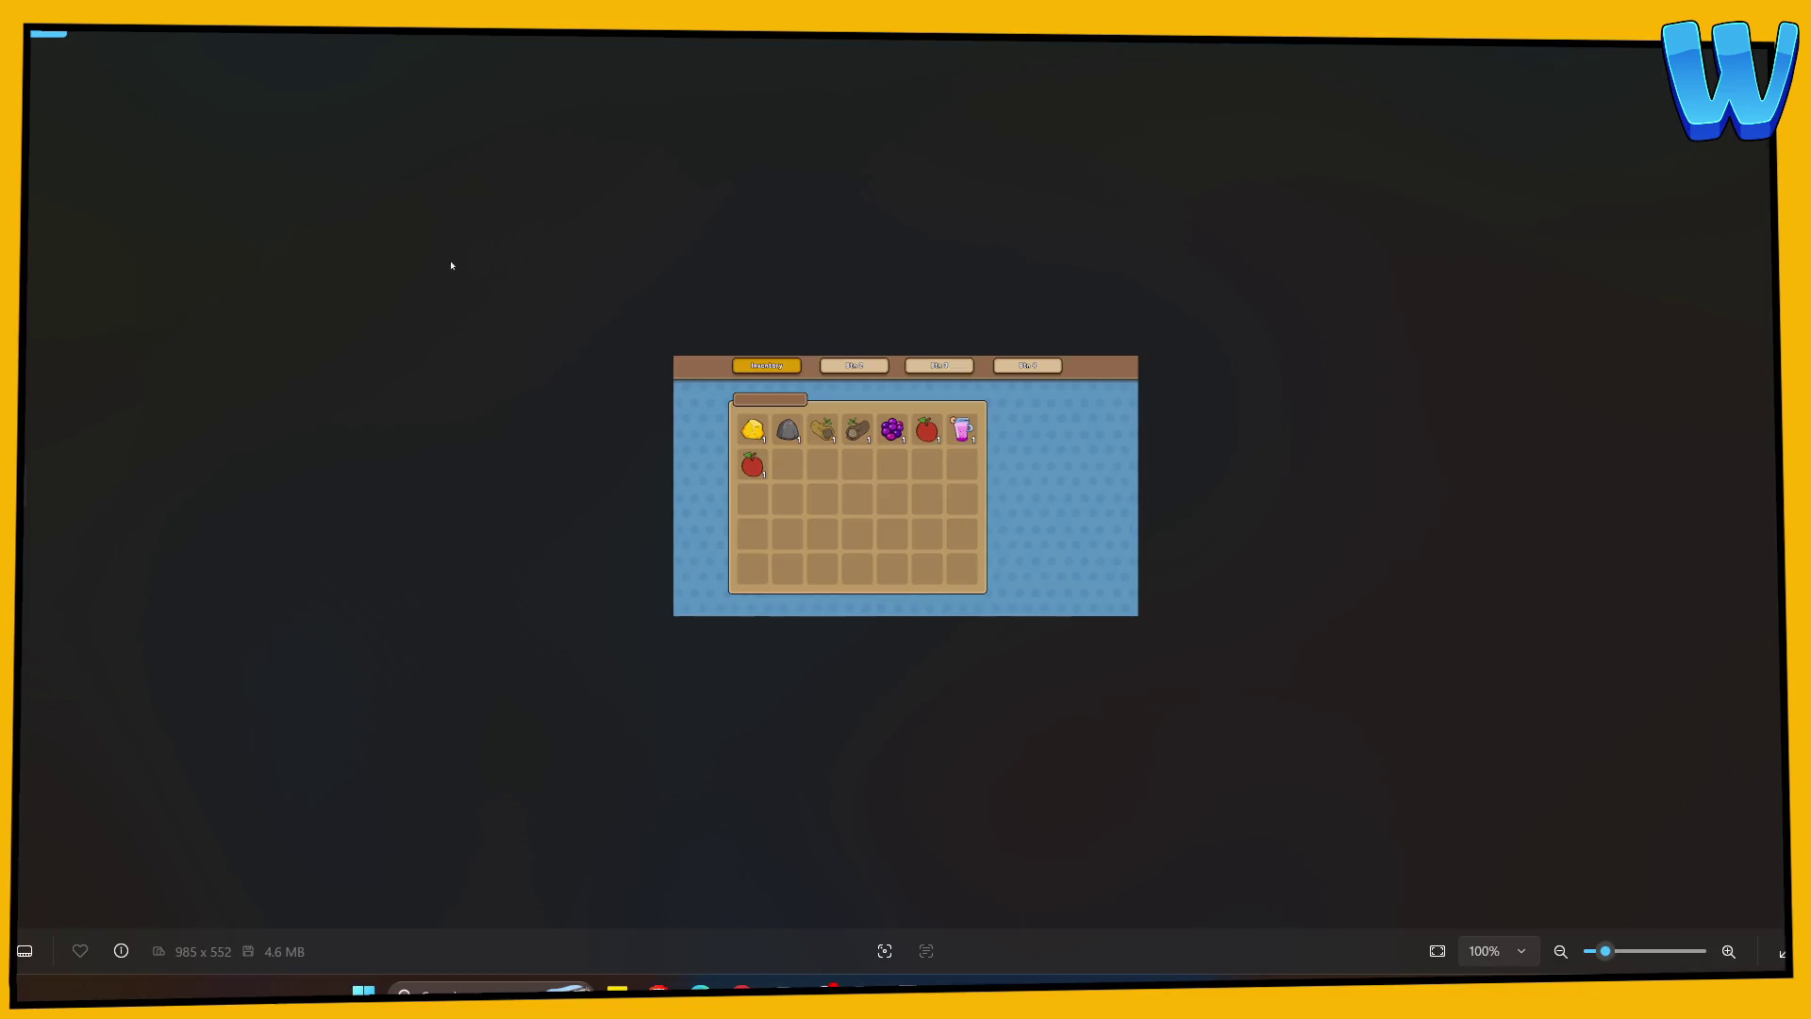
scroll(884, 390, up, 3)
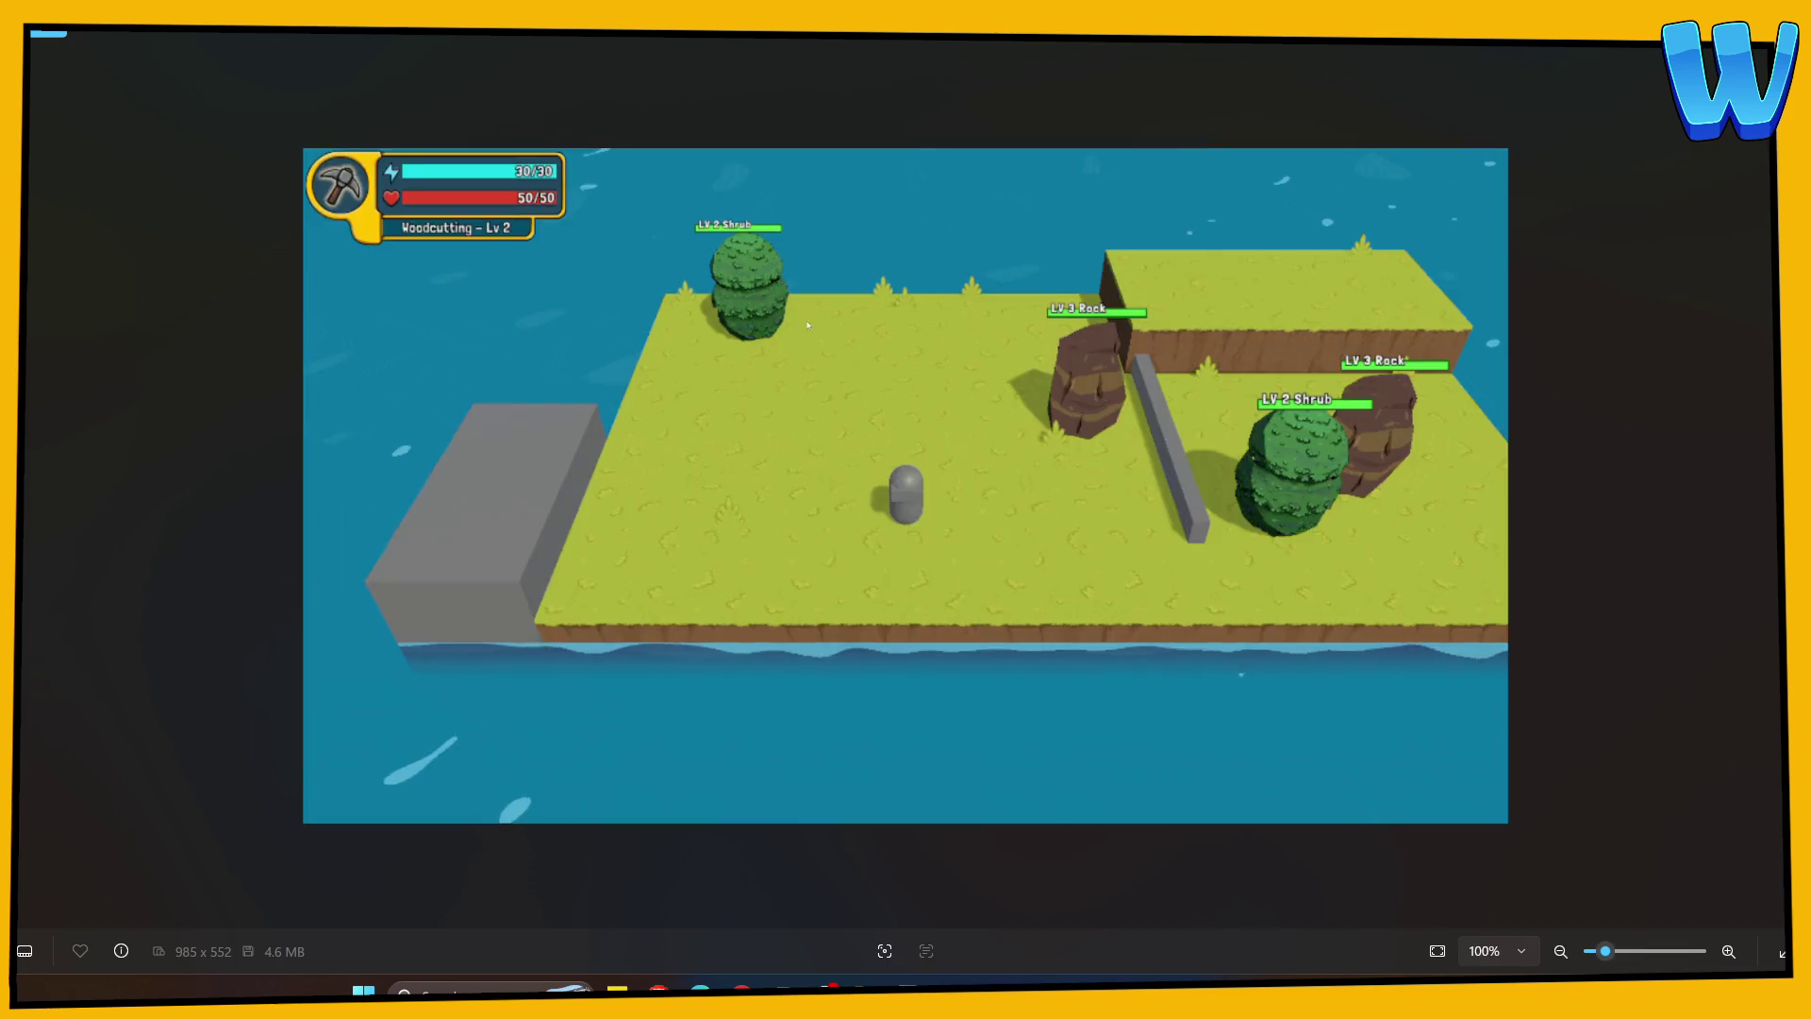
scroll(639, 200, down, 5)
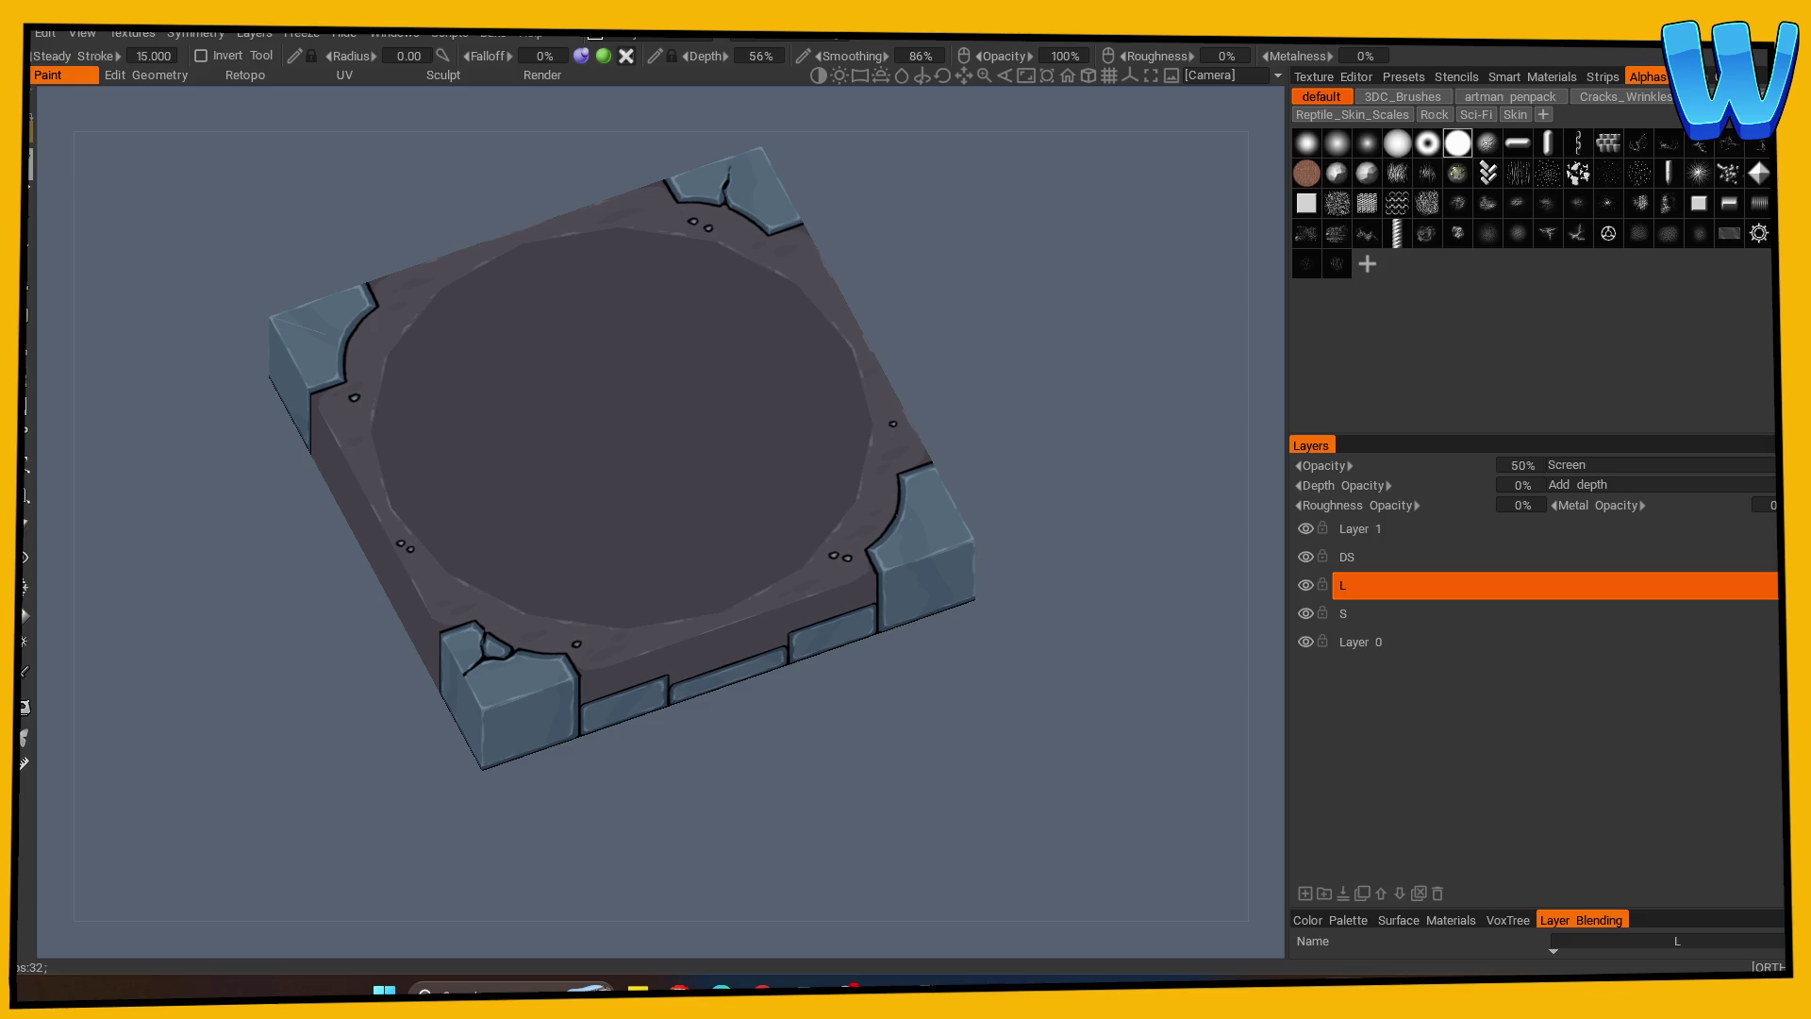
Inspect the tile from the orthographic Top view with some orbiting and zooming, then switch to Photoshop.
key(KP_5)
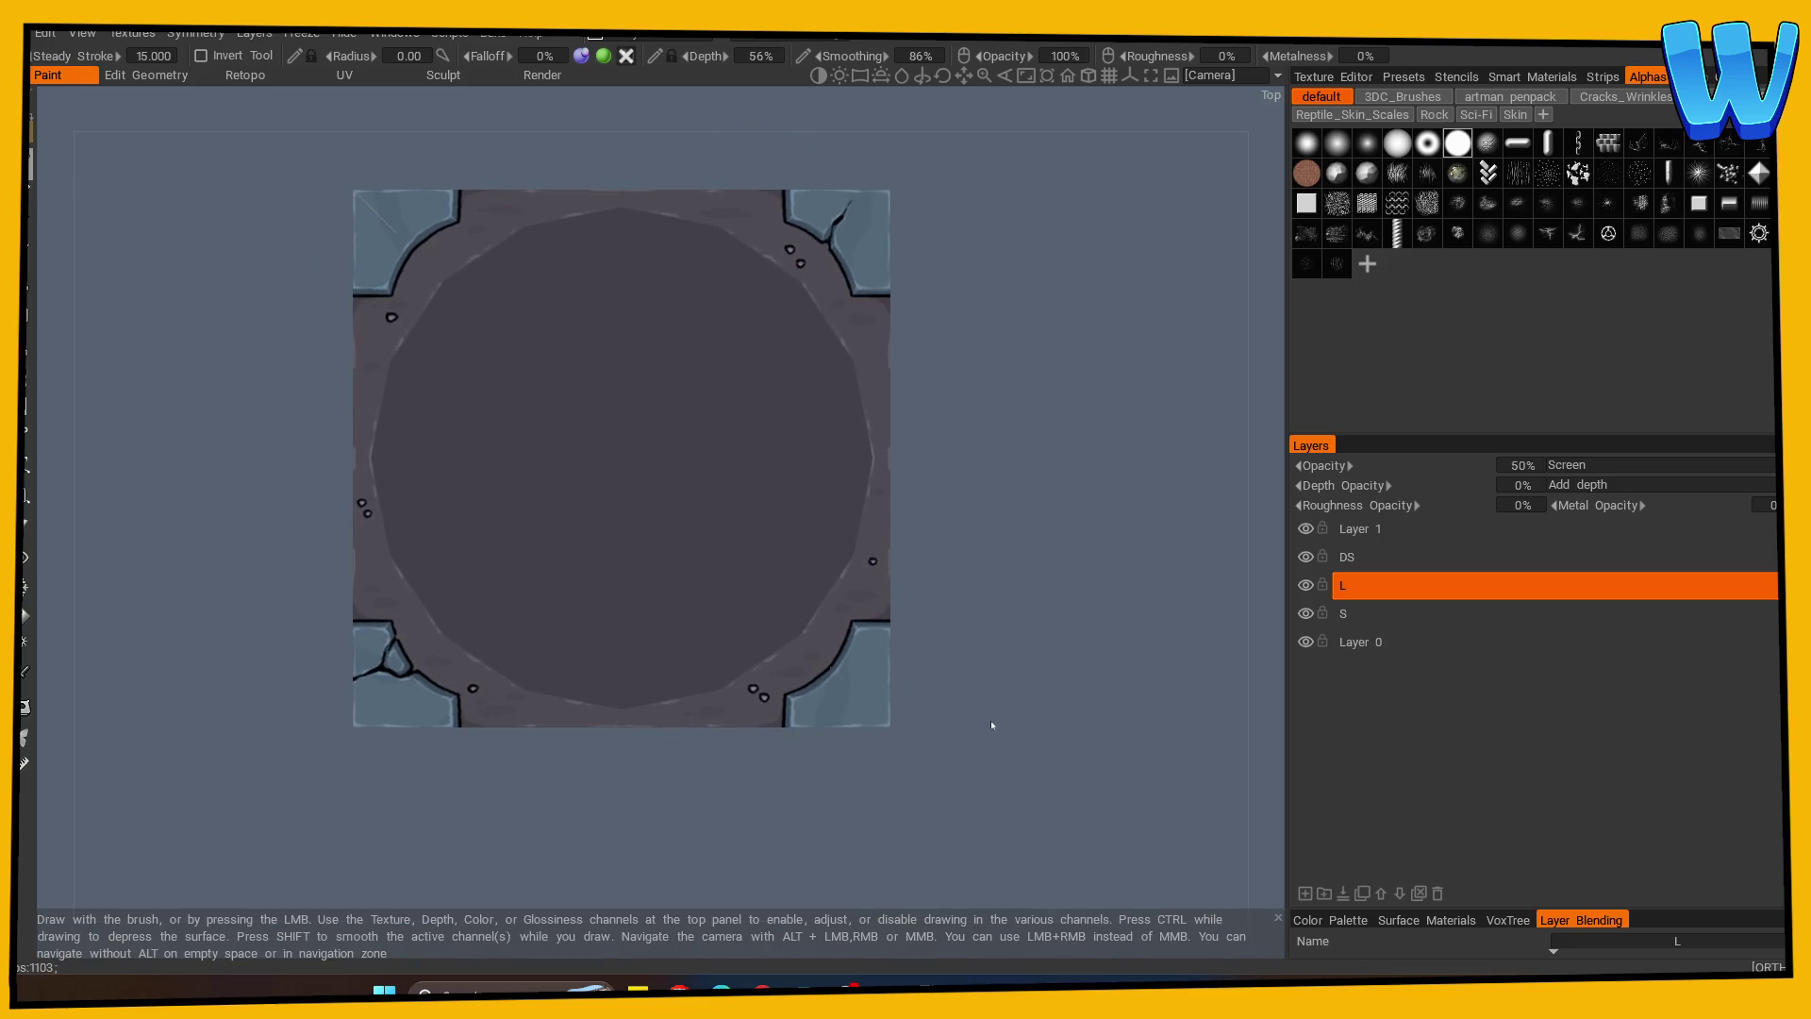
mouse_move(569, 836)
mouse_down()
mouse_move(544, 857)
mouse_move(853, 792)
mouse_up()
scroll(821, 732, up, 5)
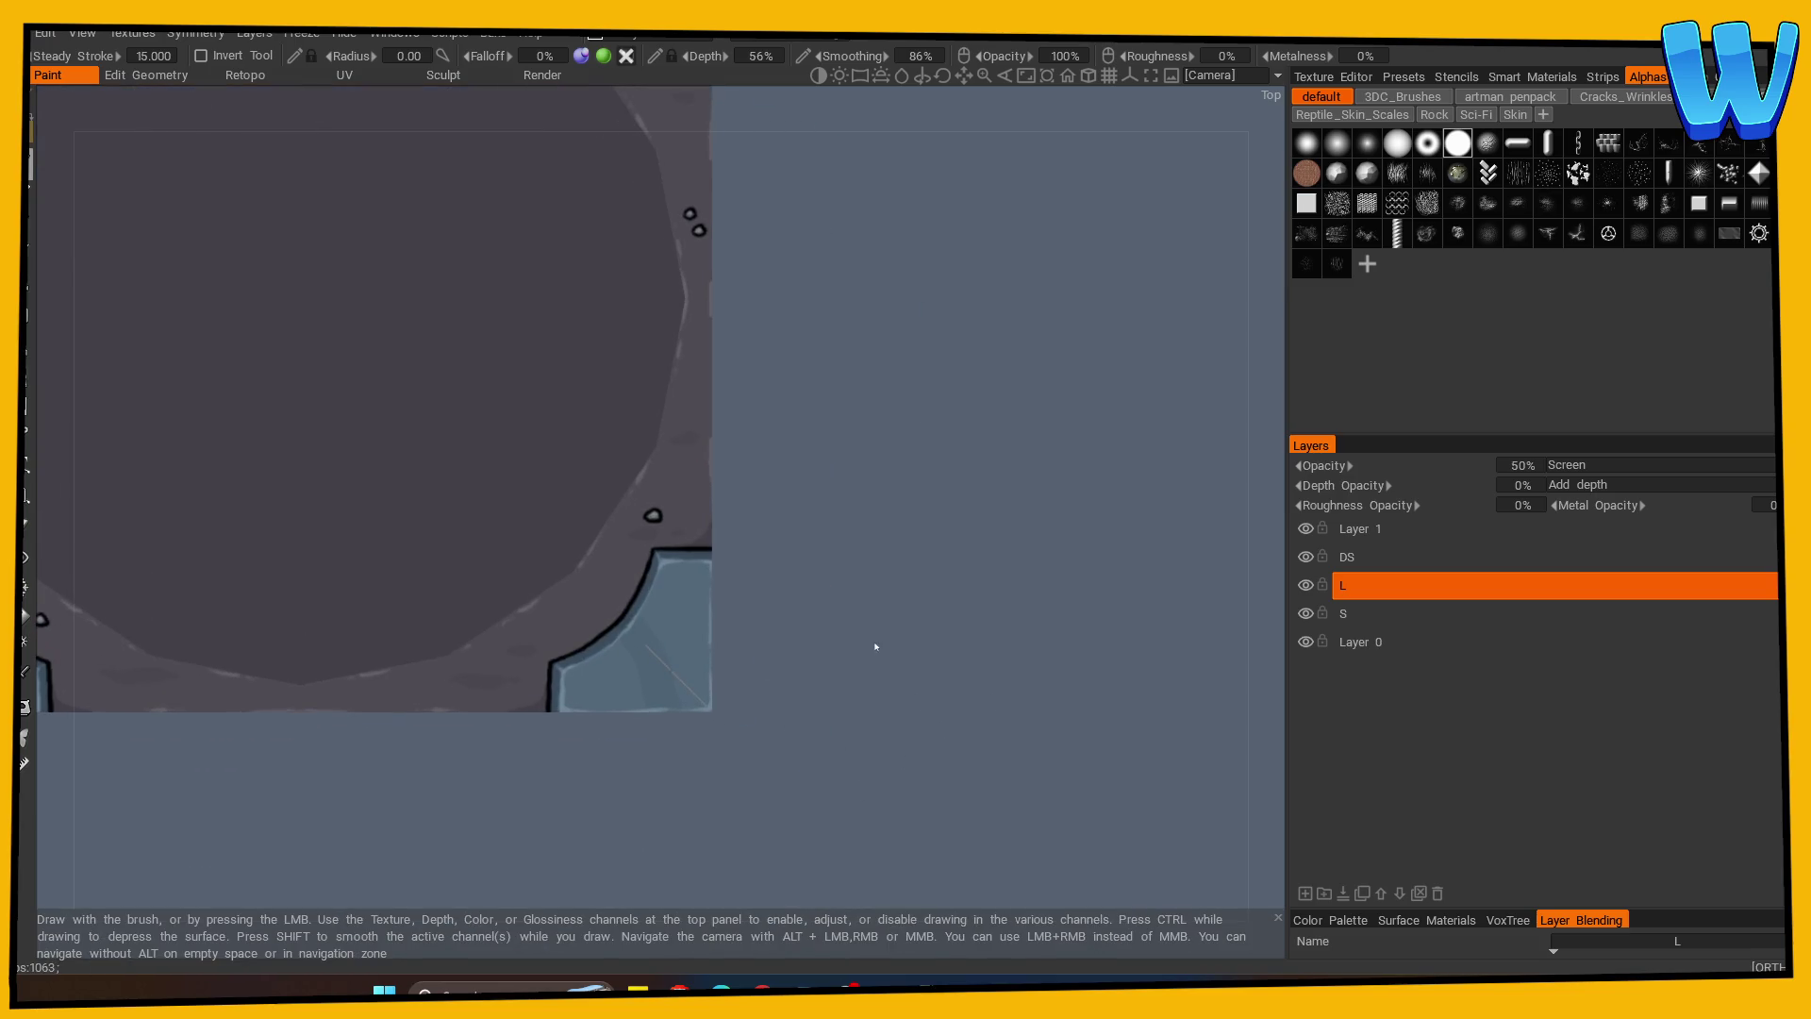
scroll(812, 690, down, 5)
mouse_move(586, 796)
middle_down()
mouse_move(506, 821)
mouse_move(664, 826)
middle_up()
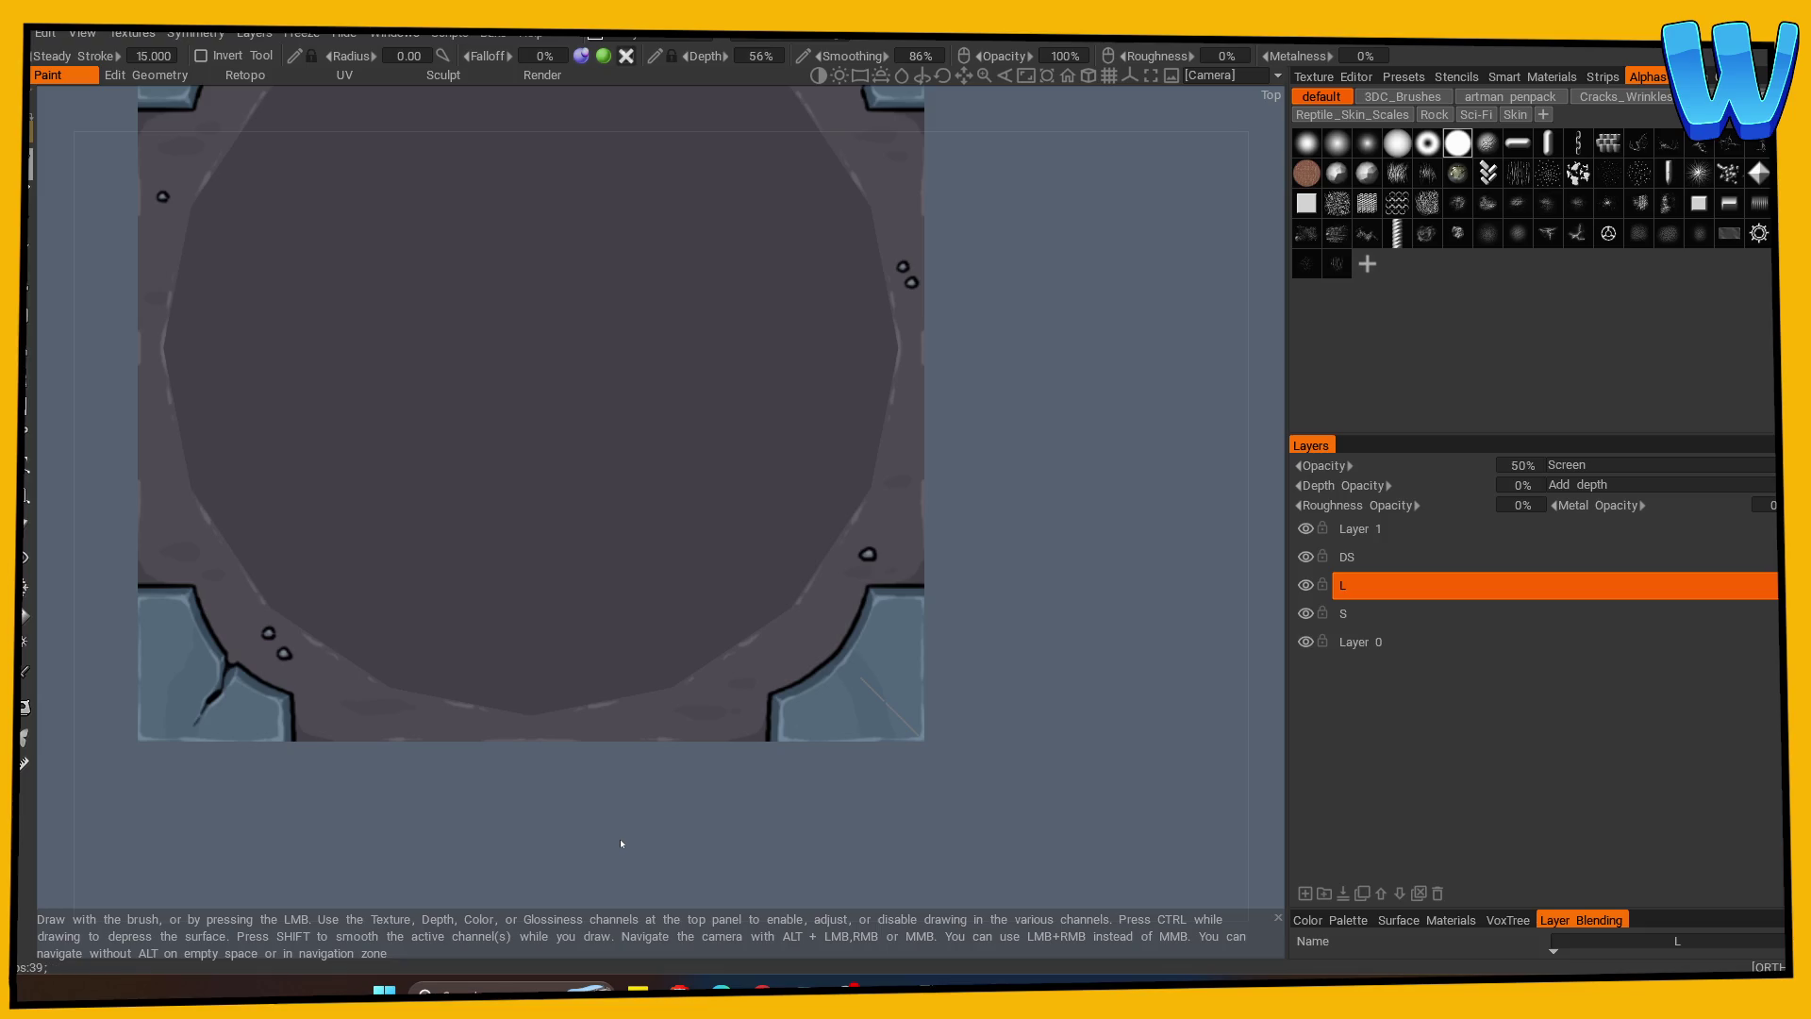
scroll(817, 767, down, 2)
scroll(869, 766, up, 1)
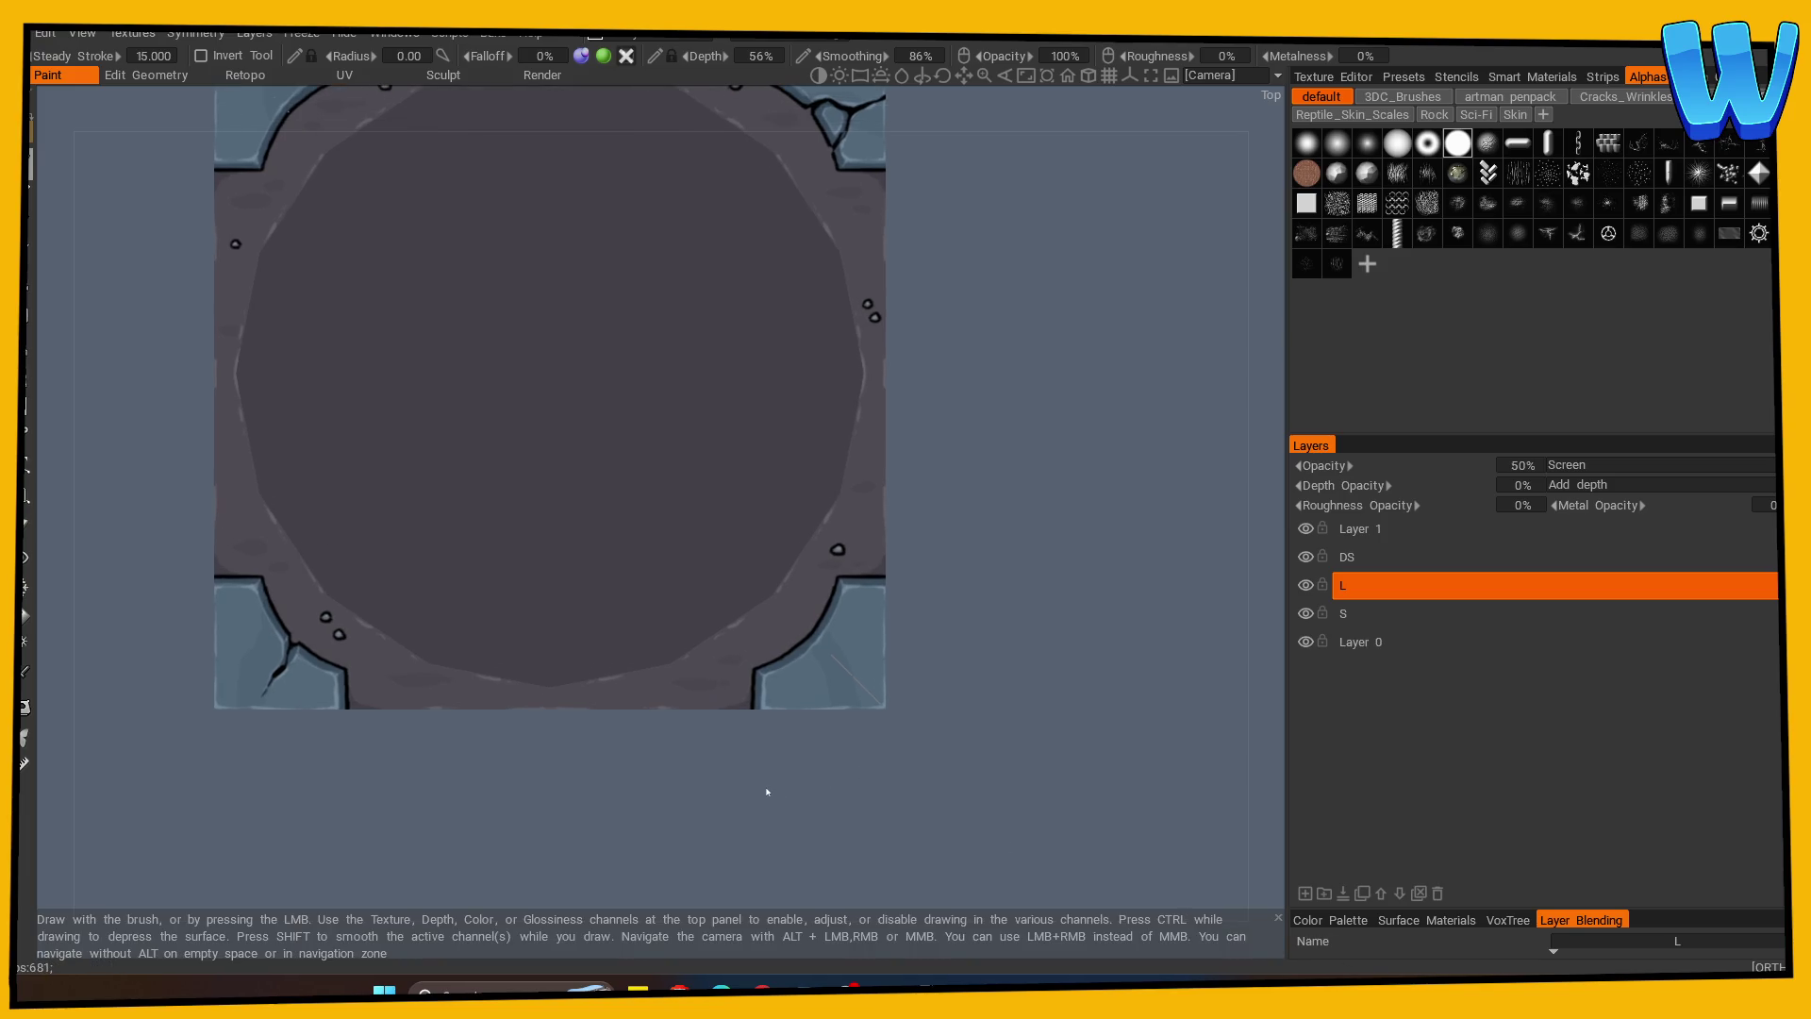
key(alt+Tab)
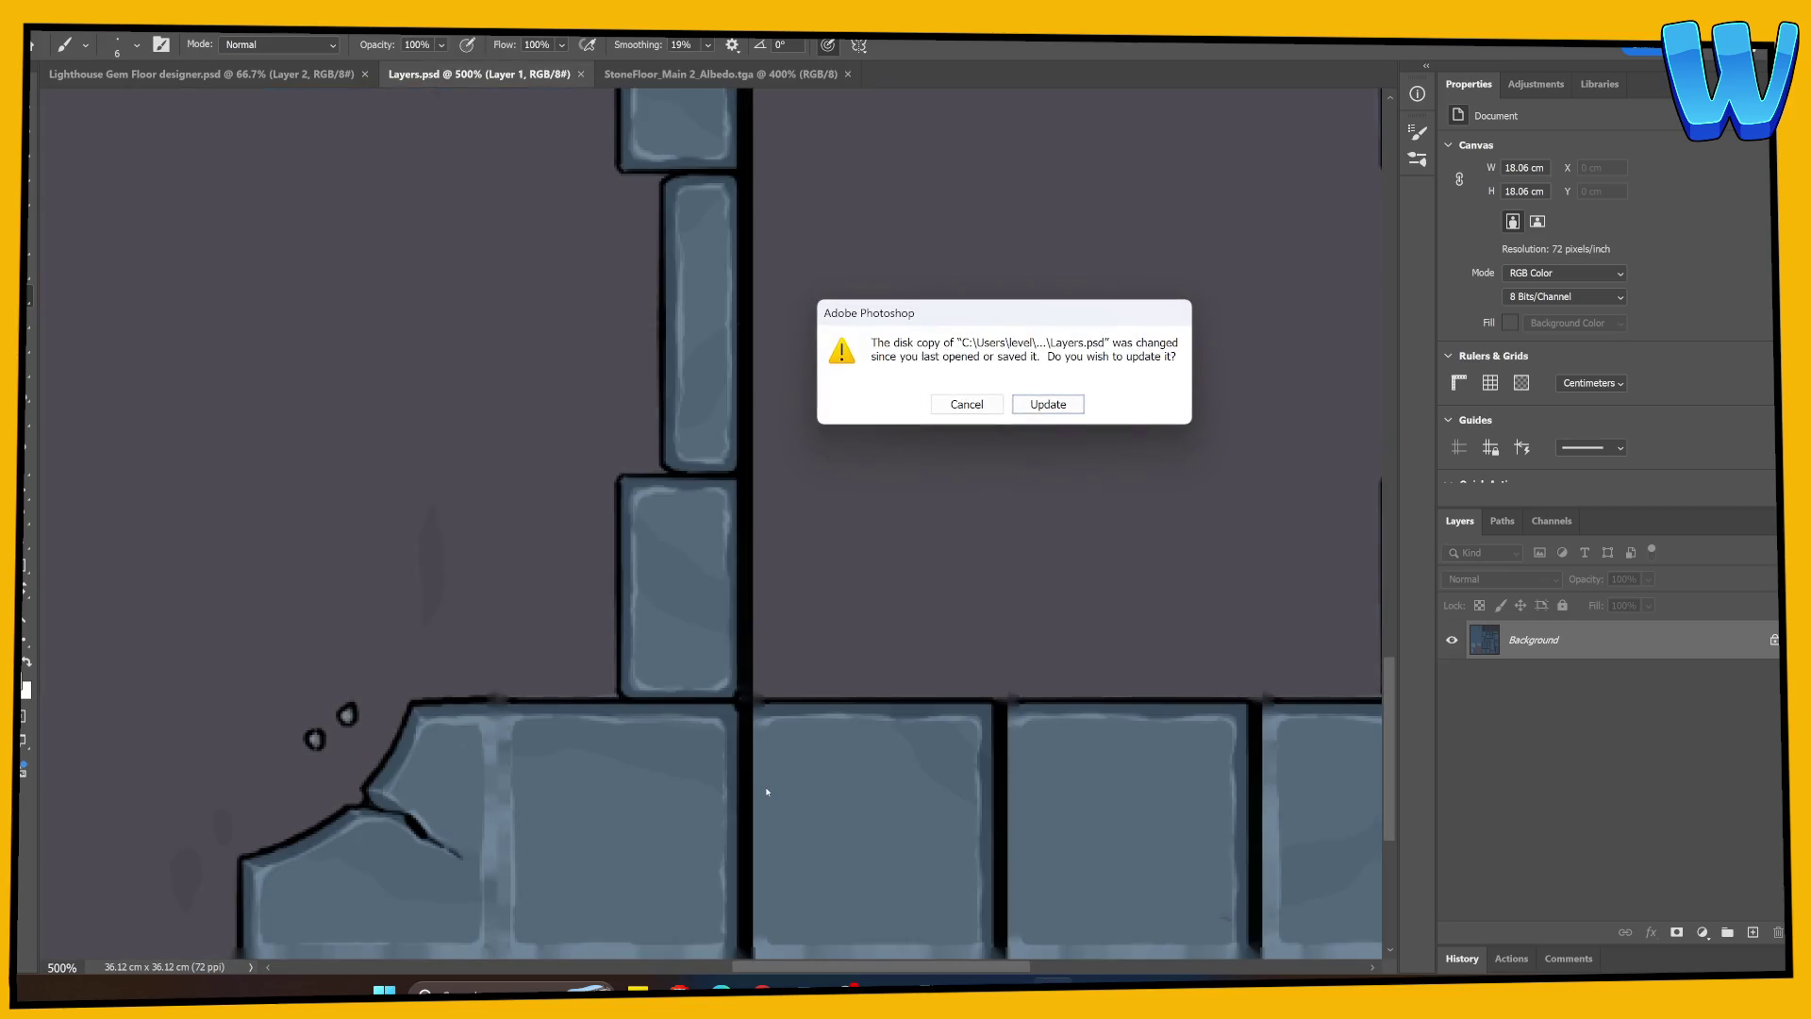
Reload Layers.psd and sample a colour from StoneFloor_Main 2_Albedo.tga.
key(Return)
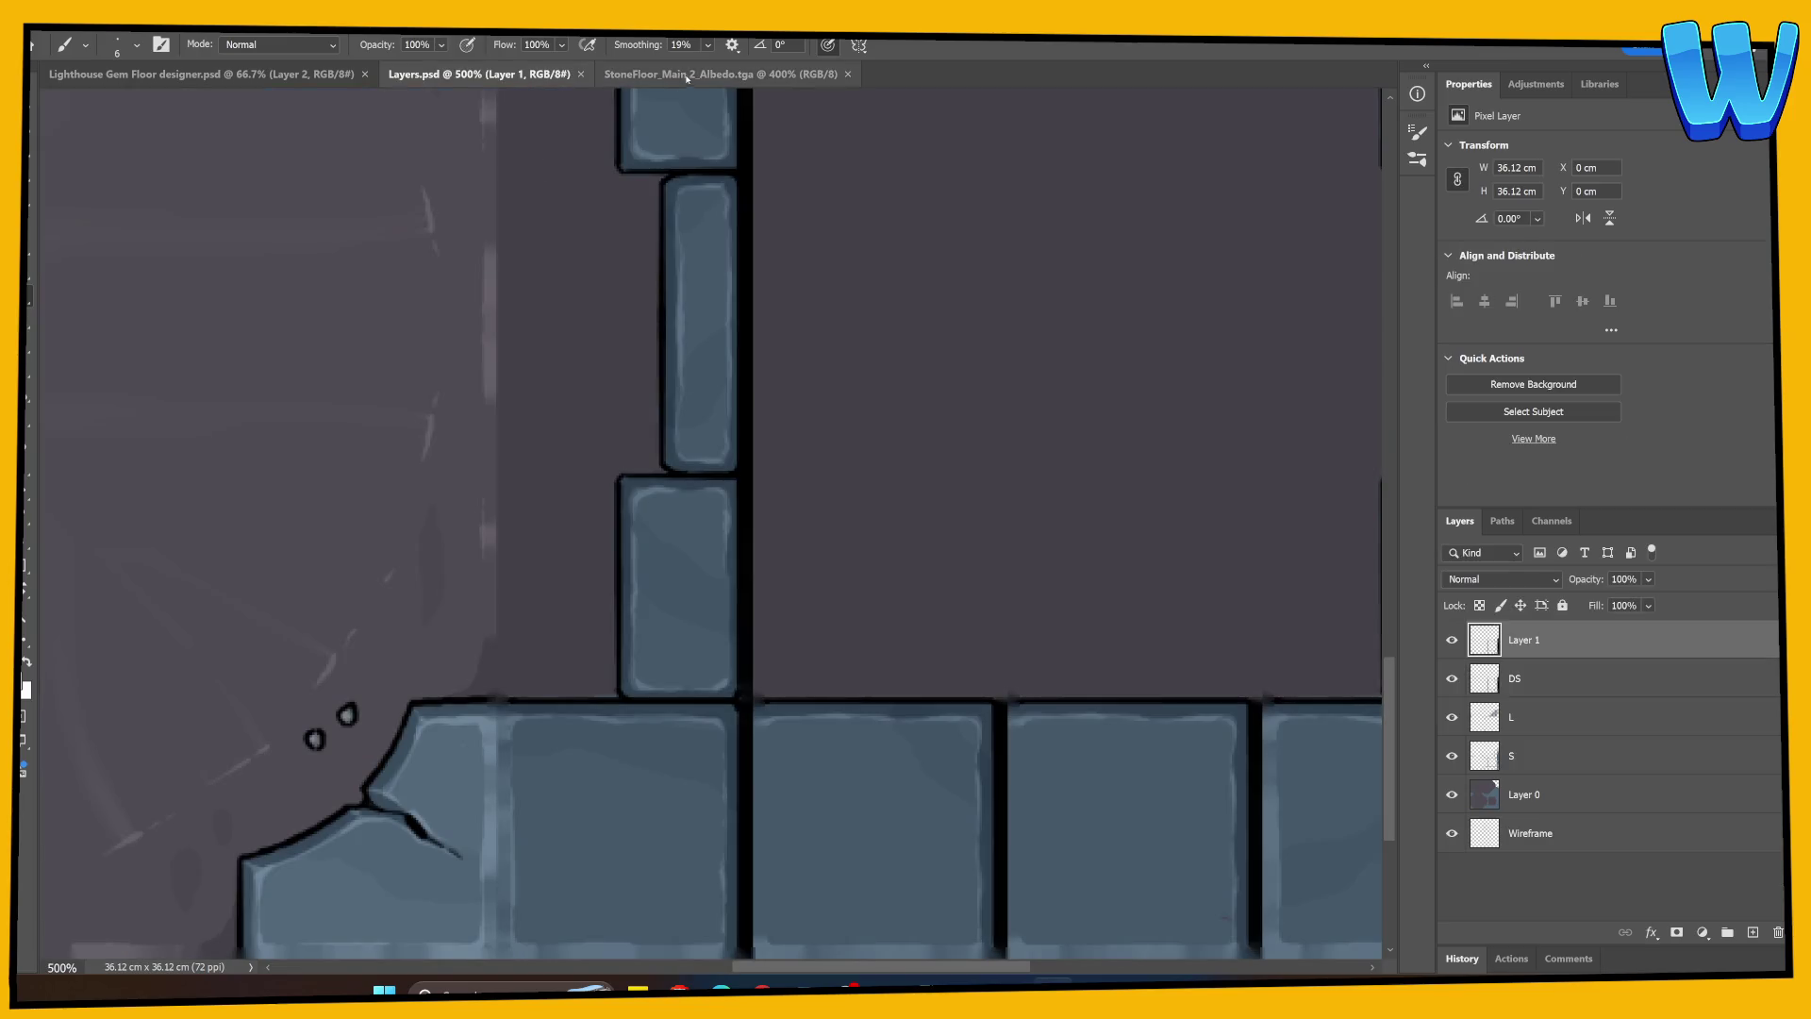
click(717, 73)
alt+click(451, 732)
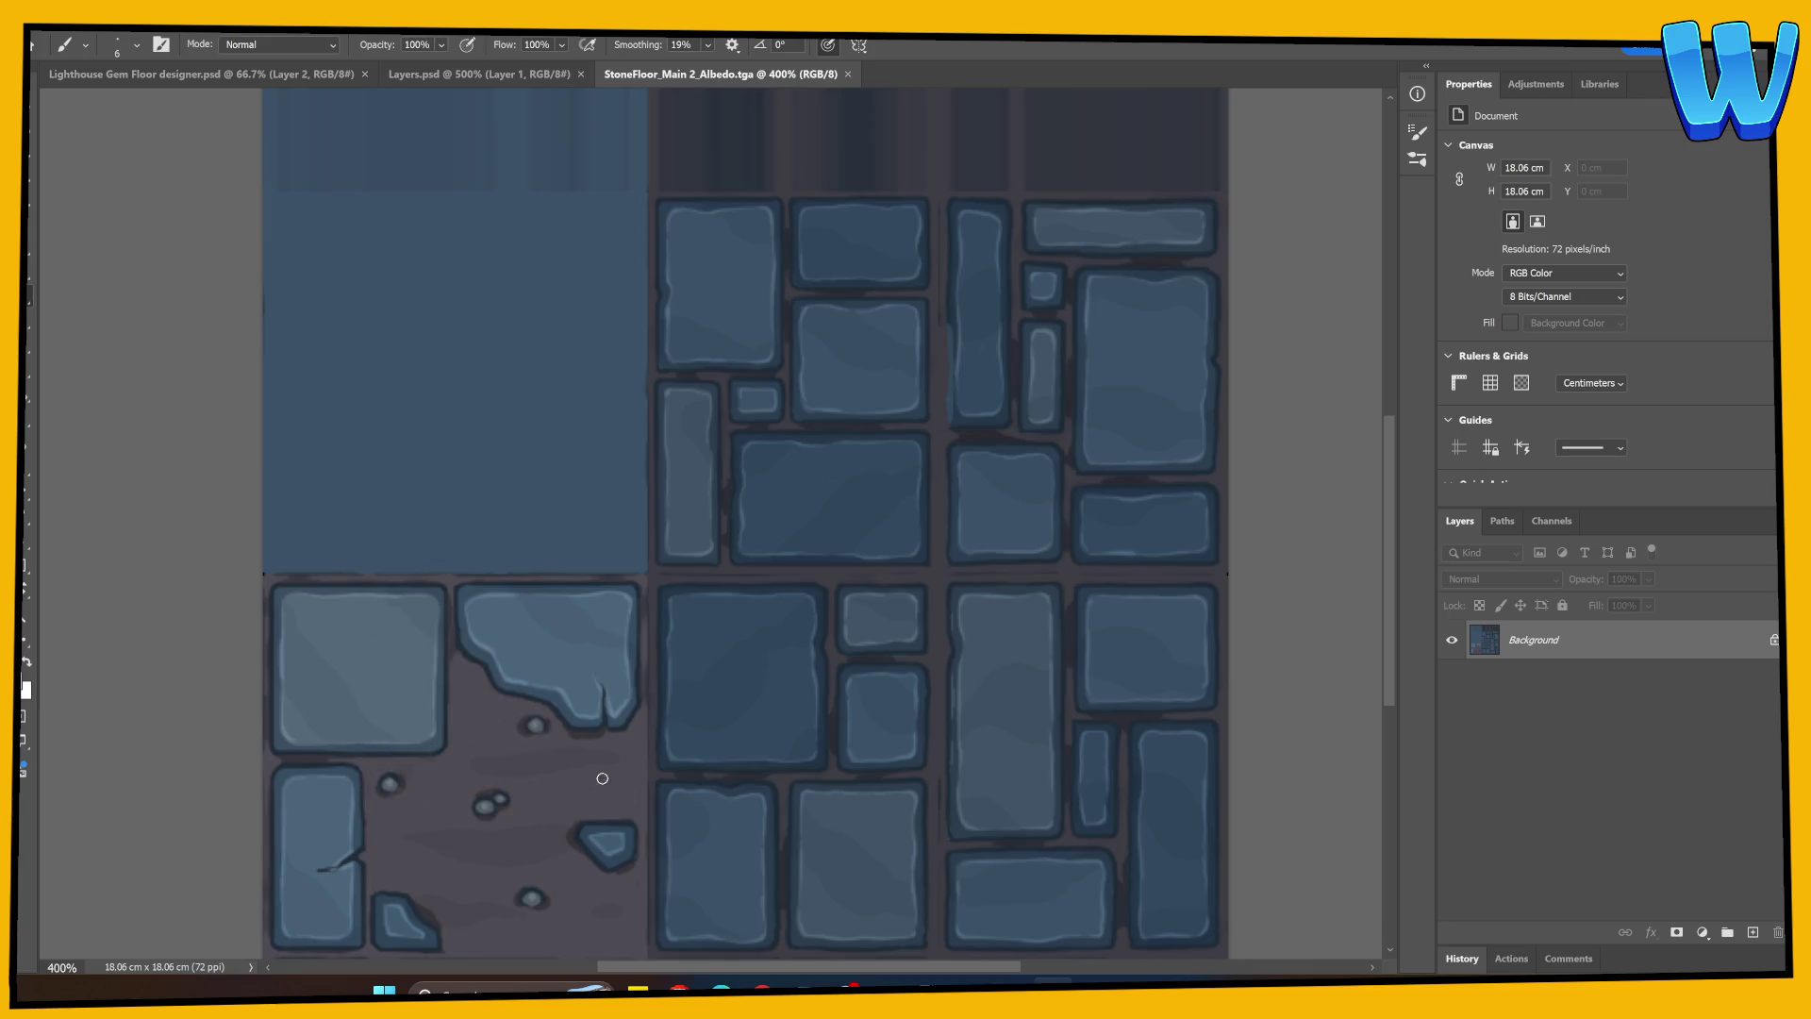
Back in Layers.psd, add a new Layer 2 clipped to Layer 1.
click(501, 73)
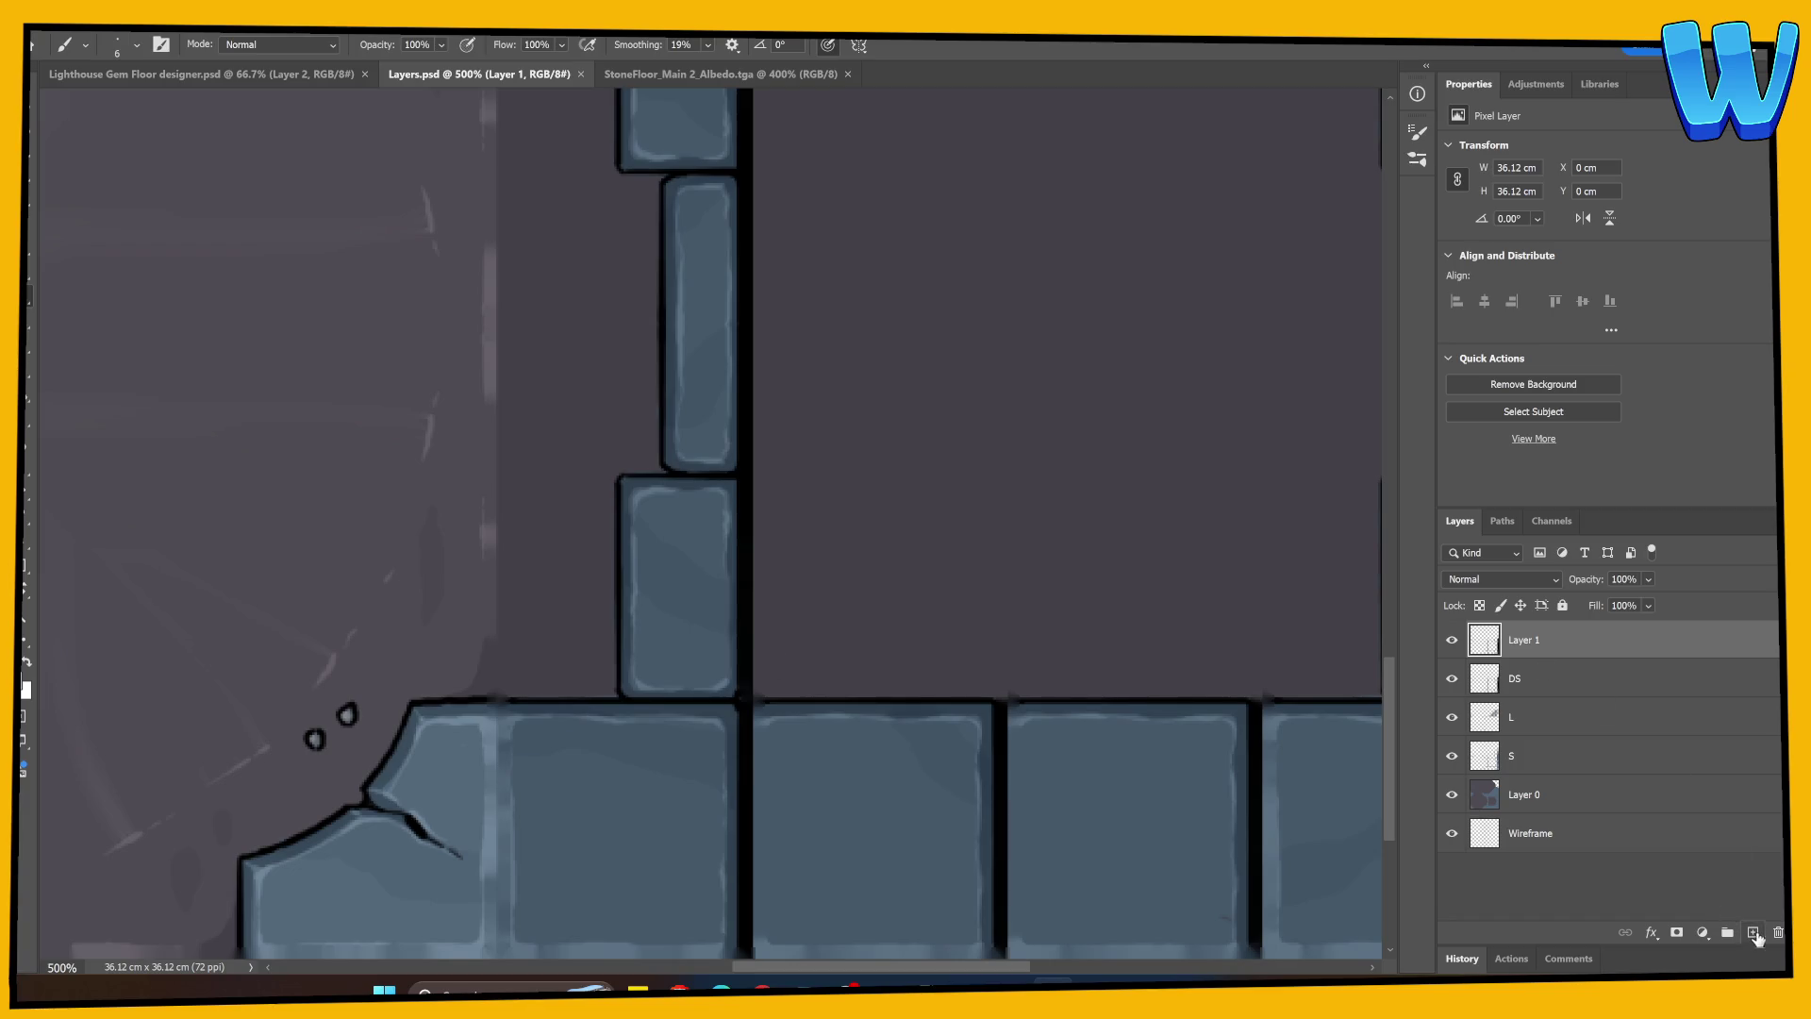
click(1740, 932)
alt+click(1554, 658)
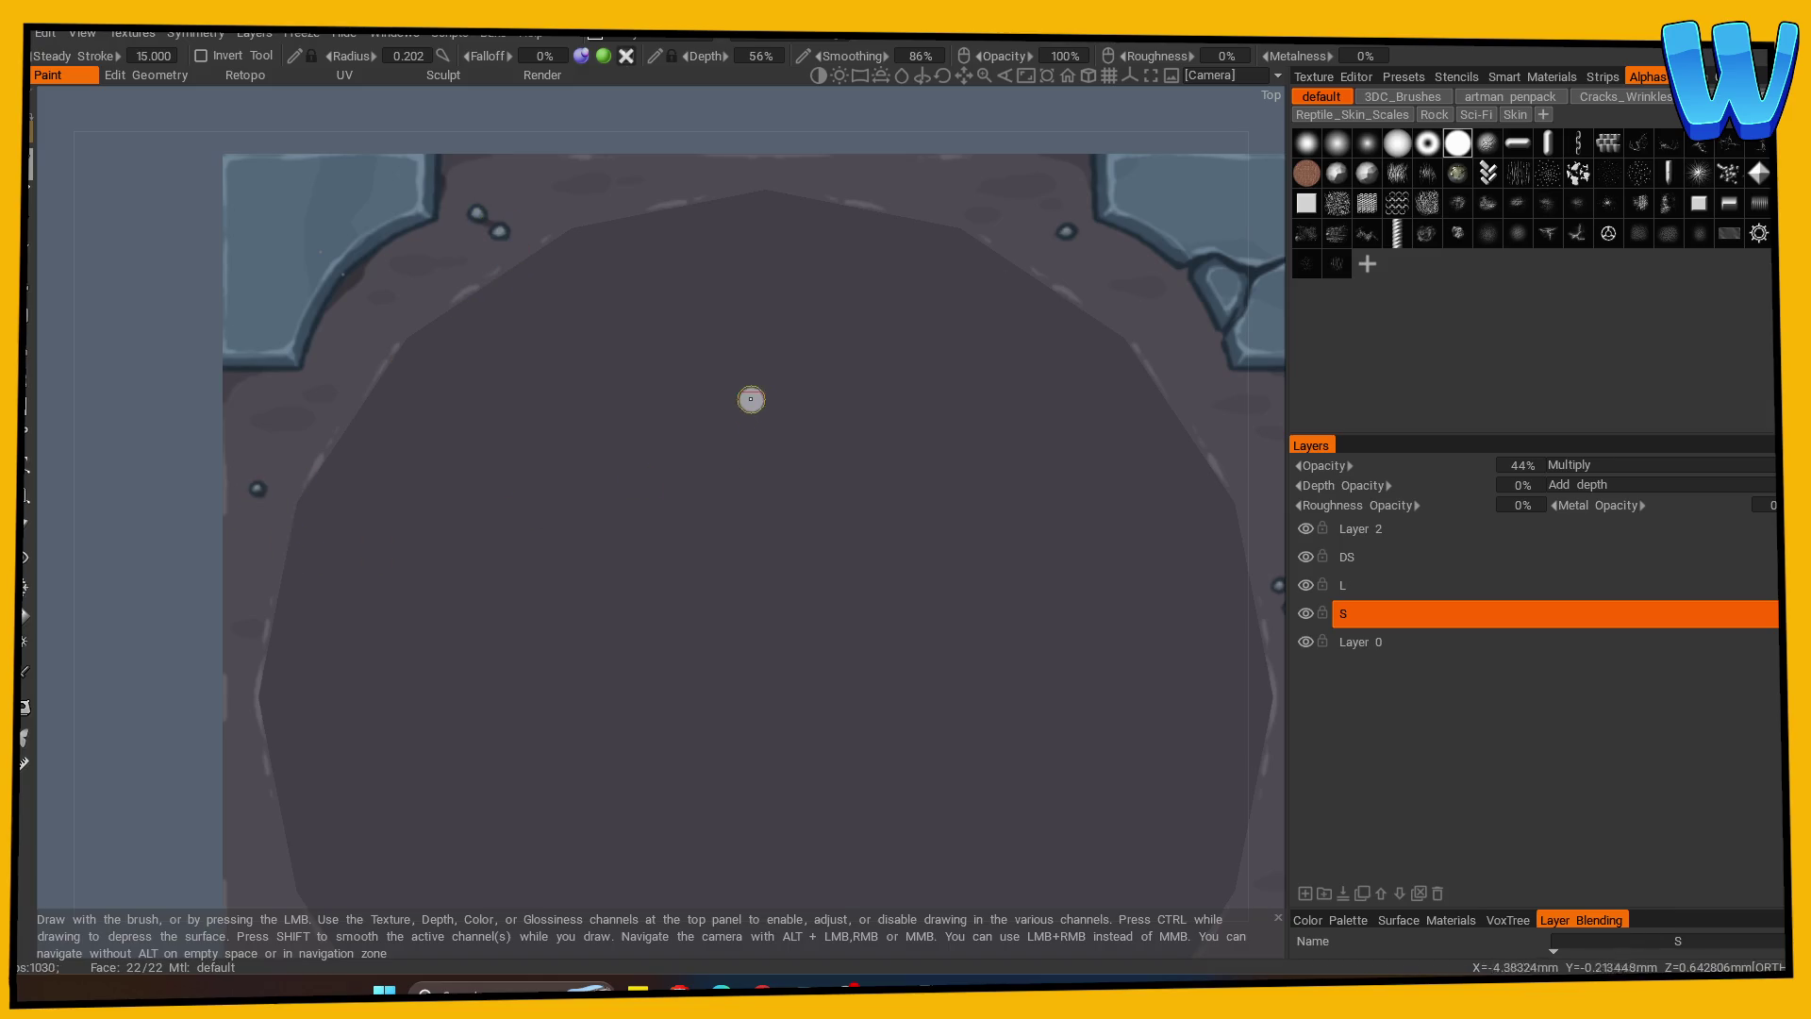
Round and shade the seams between the right-side bricks on layer S.
mouse_move(687, 291)
middle_down()
mouse_move(449, 141)
mouse_move(453, 212)
middle_up()
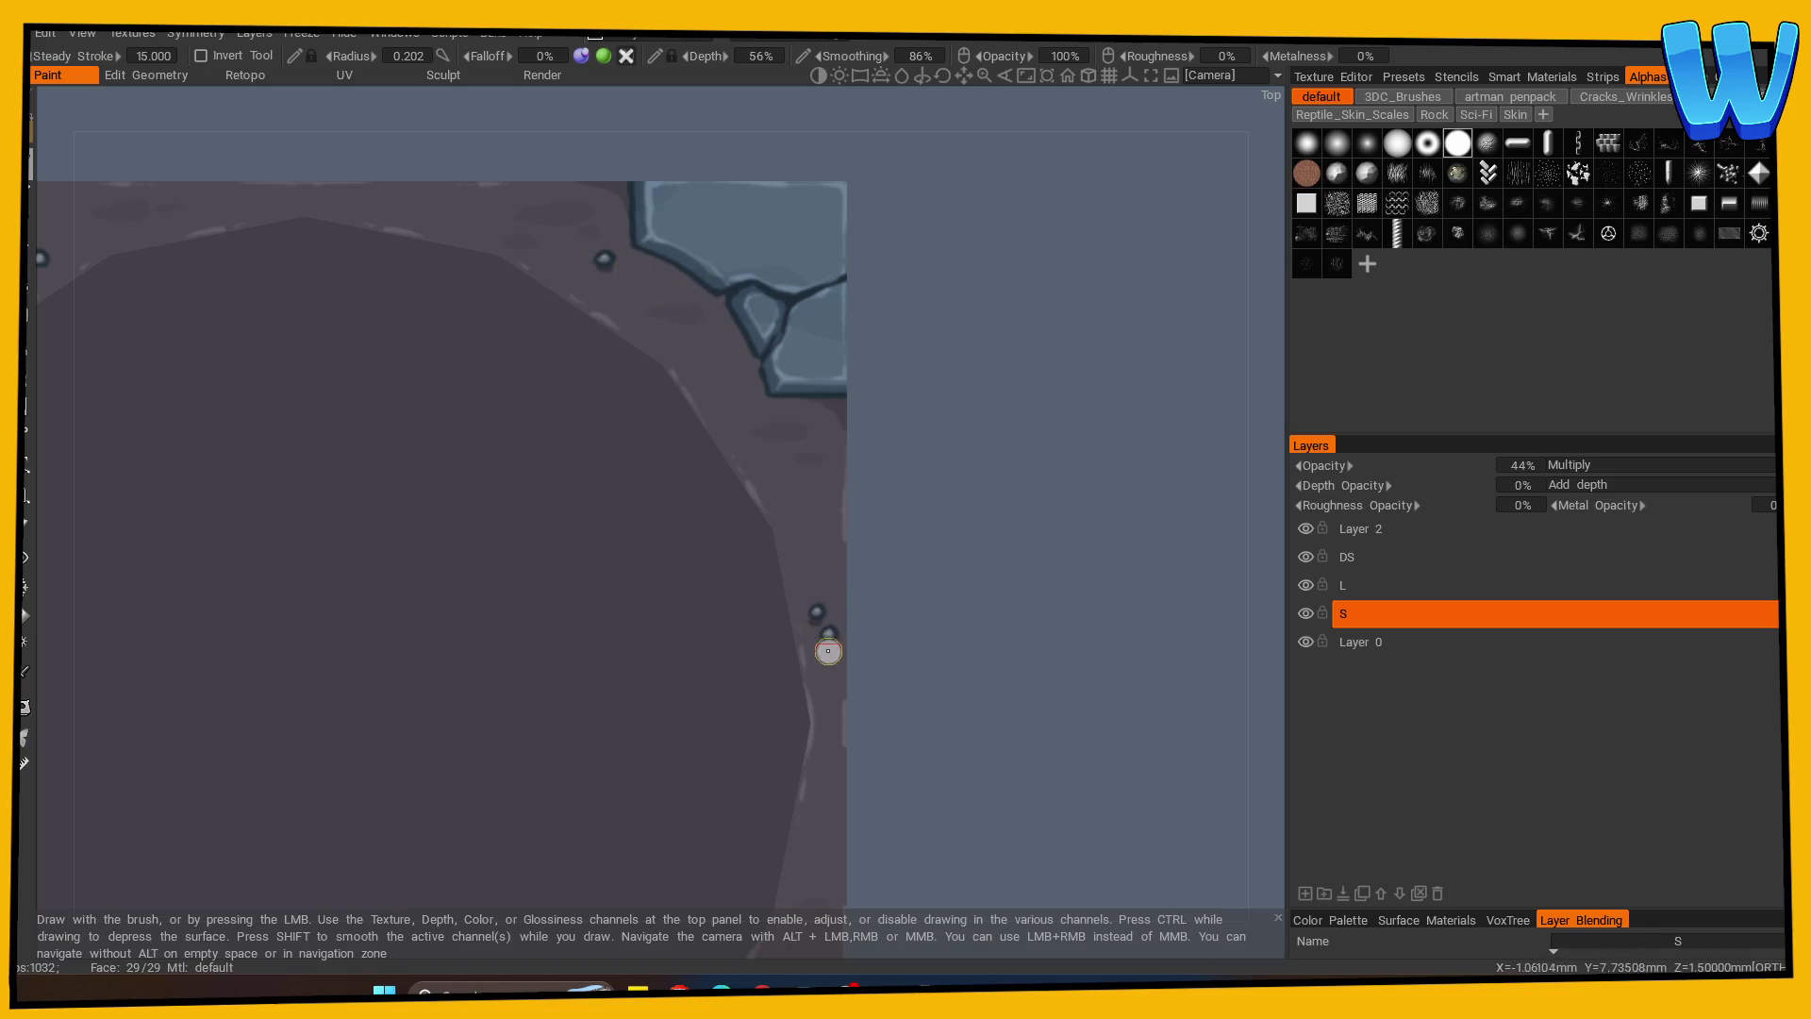
key(KP_5)
scroll(848, 497, up, 3)
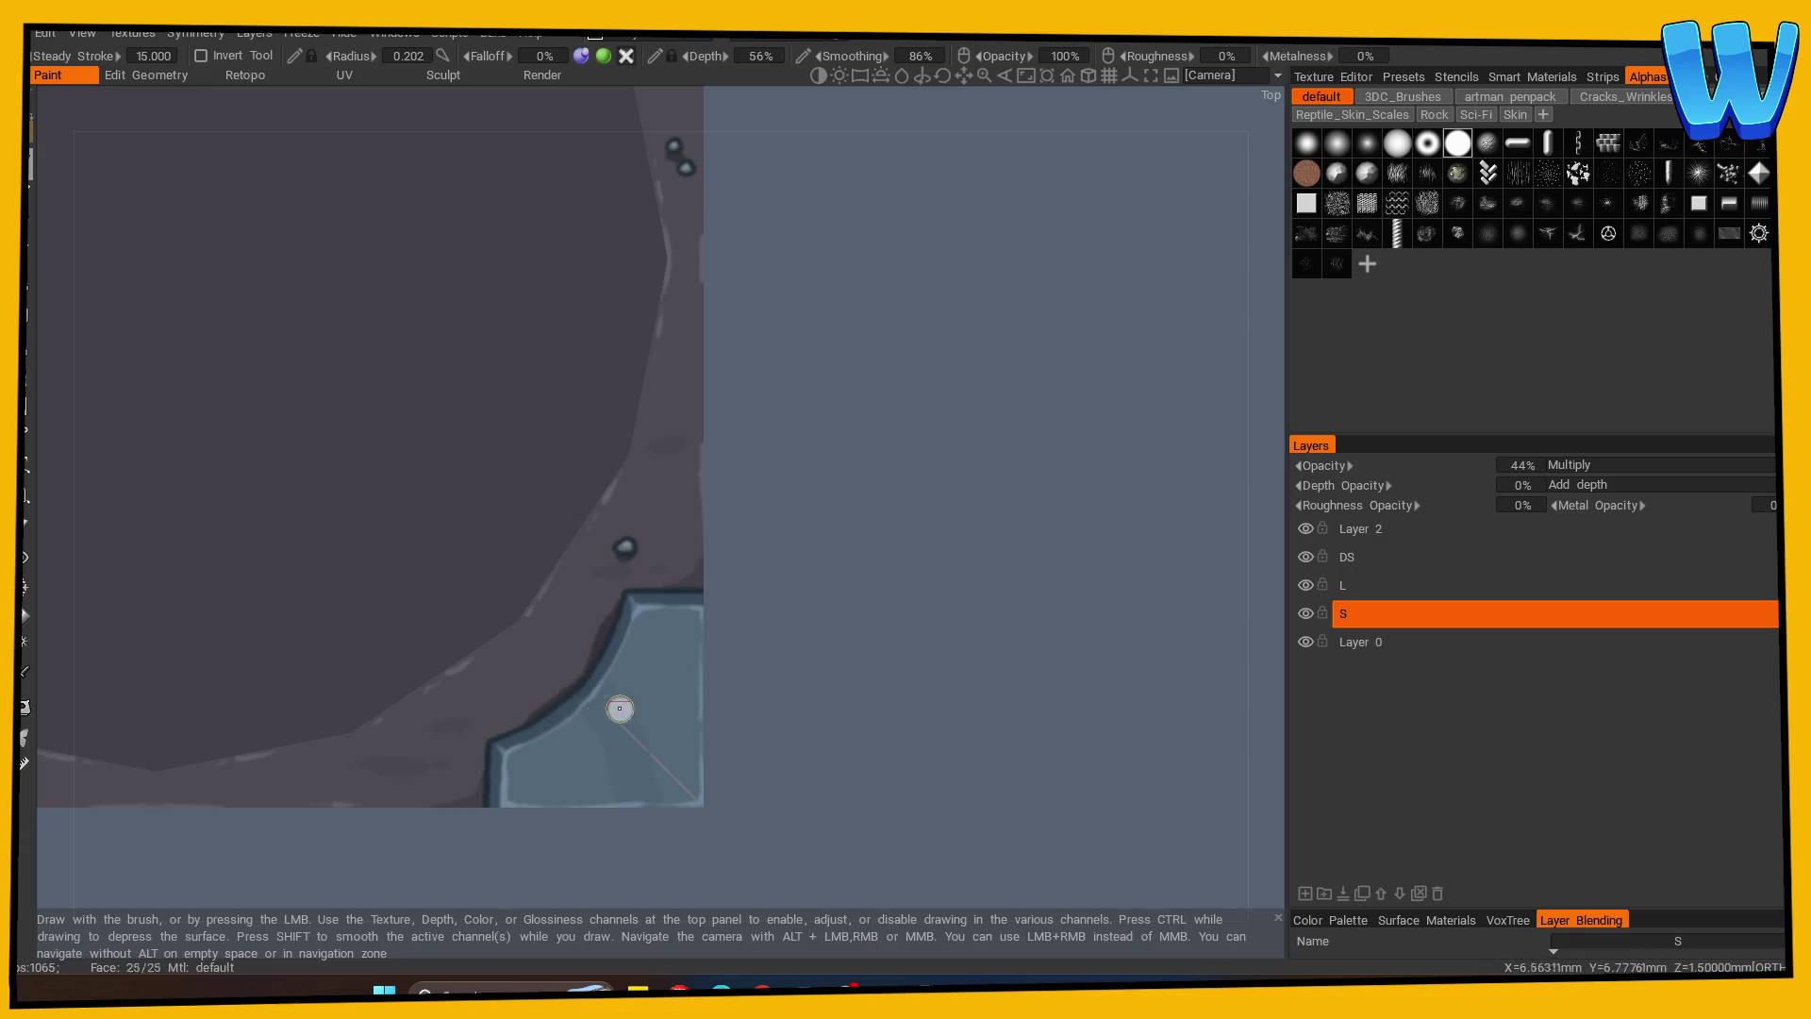
mouse_move(897, 606)
alt+right_down()
mouse_move(270, 768)
mouse_move(545, 767)
alt+right_up()
mouse_move(545, 767)
alt+mouse_down()
mouse_move(683, 667)
mouse_move(671, 542)
mouse_move(509, 538)
mouse_move(360, 380)
alt+mouse_up()
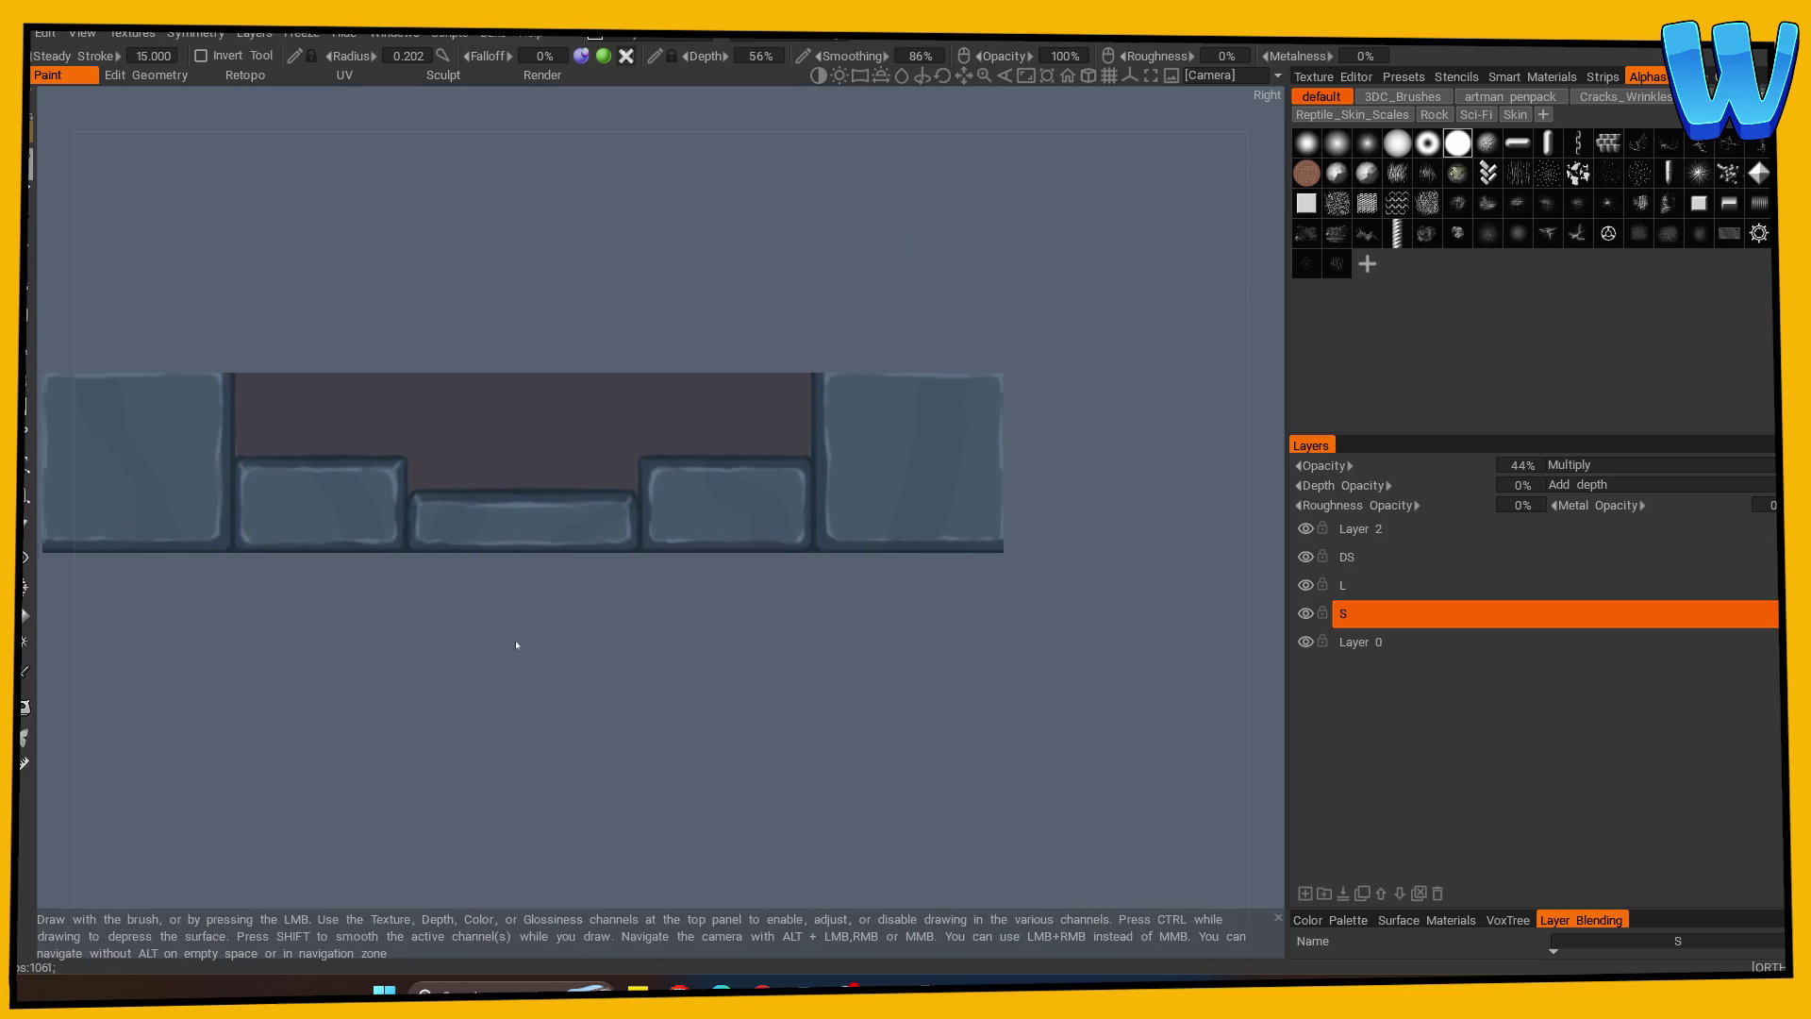
drag(243, 454, 257, 455)
drag(406, 471, 415, 482)
drag(630, 480, 637, 466)
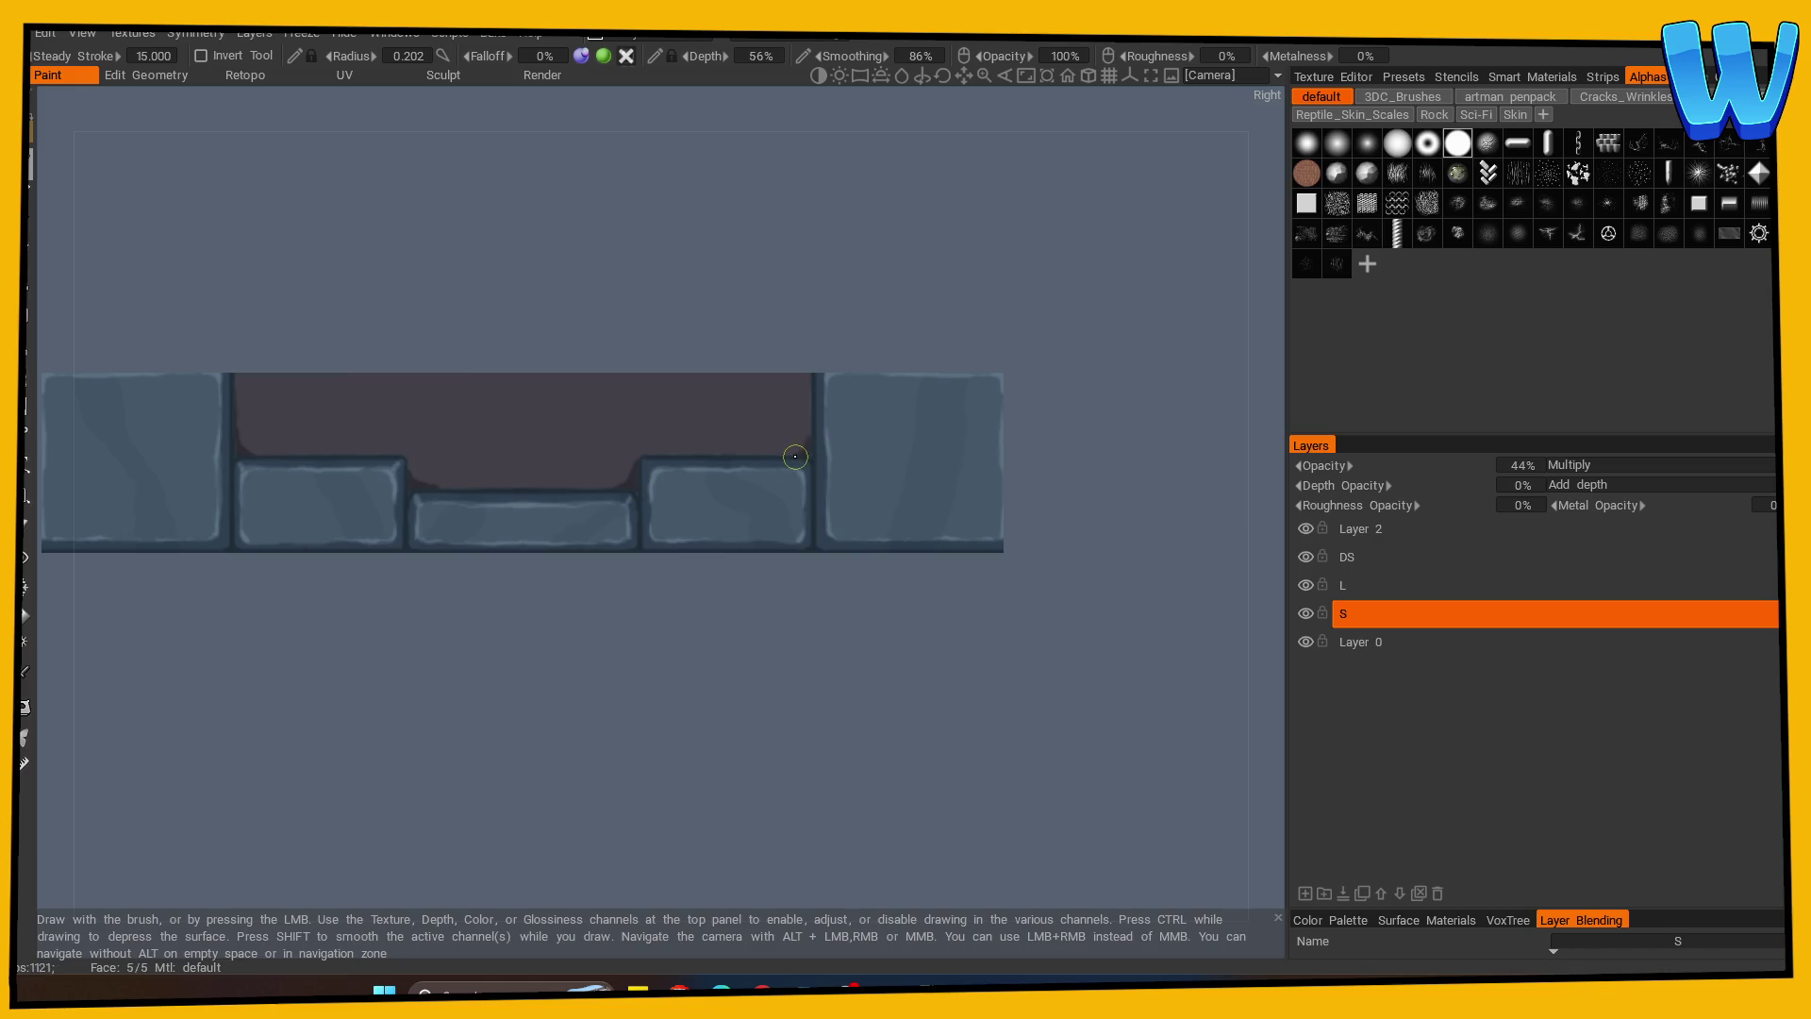
Darken the lower seam corners from an angle and on the tile's left side.
mouse_move(824, 421)
right_down()
mouse_move(337, 704)
mouse_move(547, 695)
right_up()
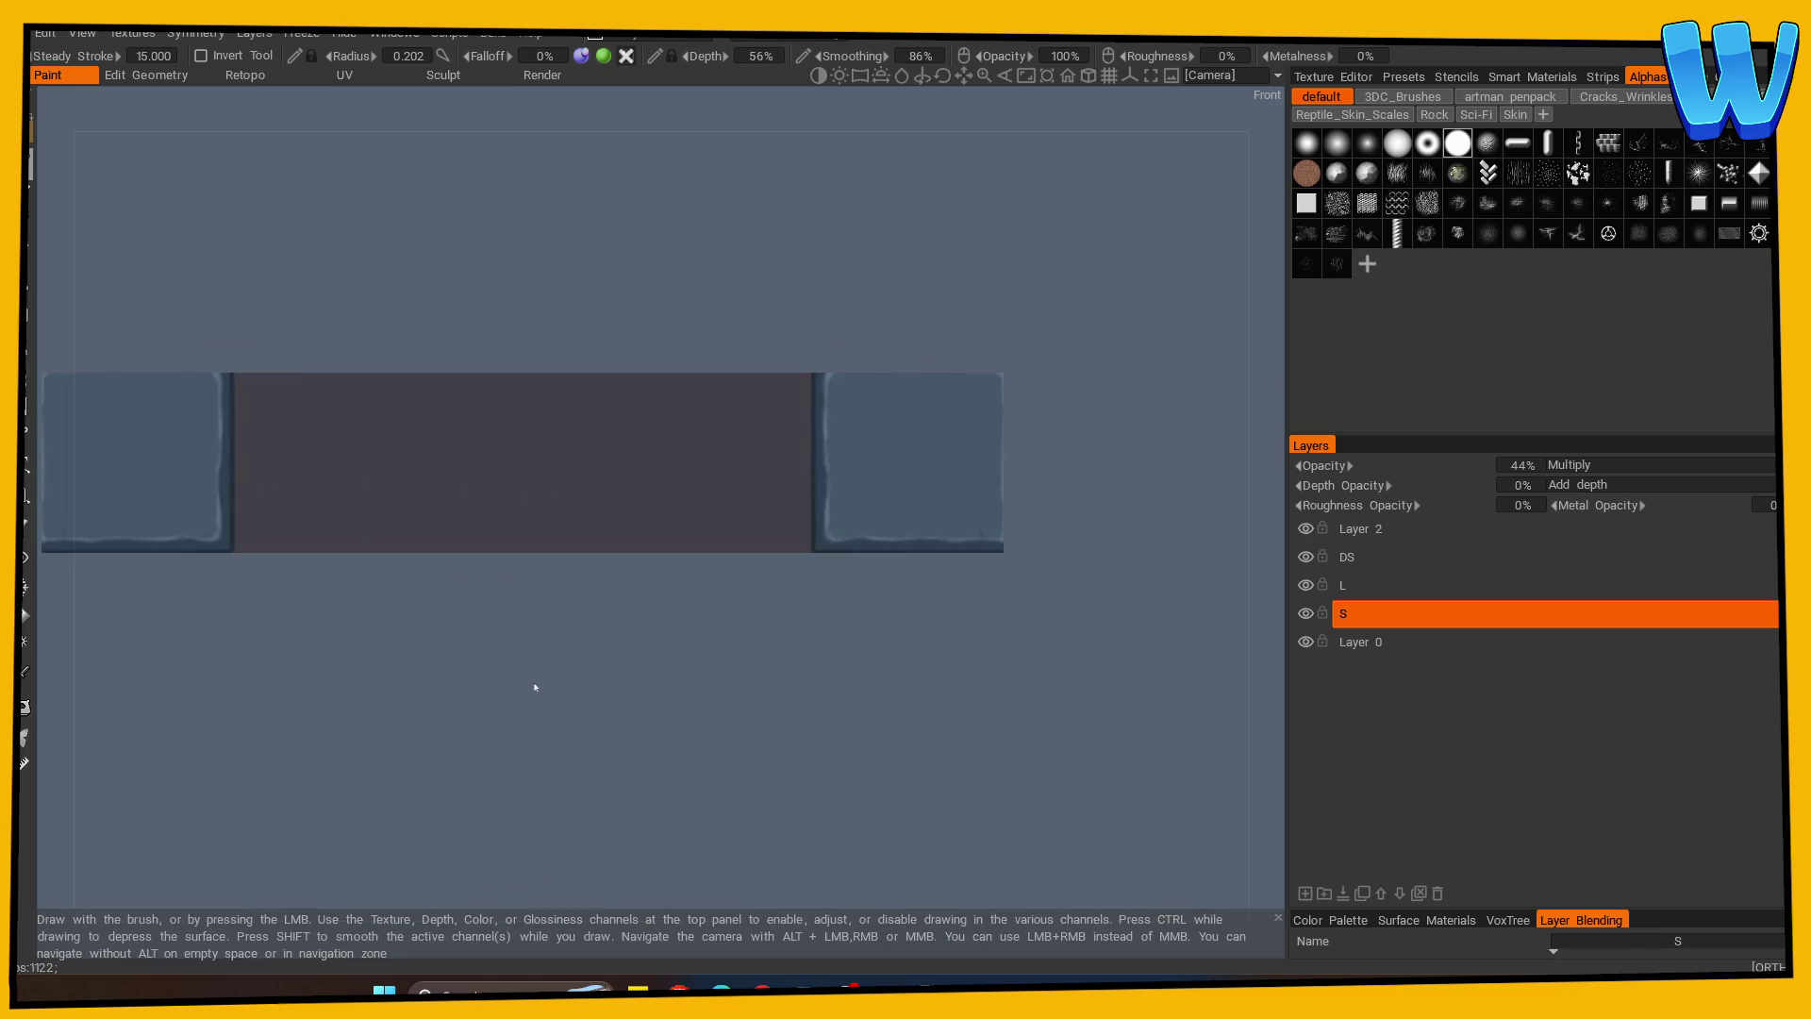
click(236, 543)
drag(809, 453, 803, 549)
mouse_move(803, 558)
right_down()
mouse_move(500, 732)
mouse_move(586, 607)
right_up()
drag(239, 455, 404, 484)
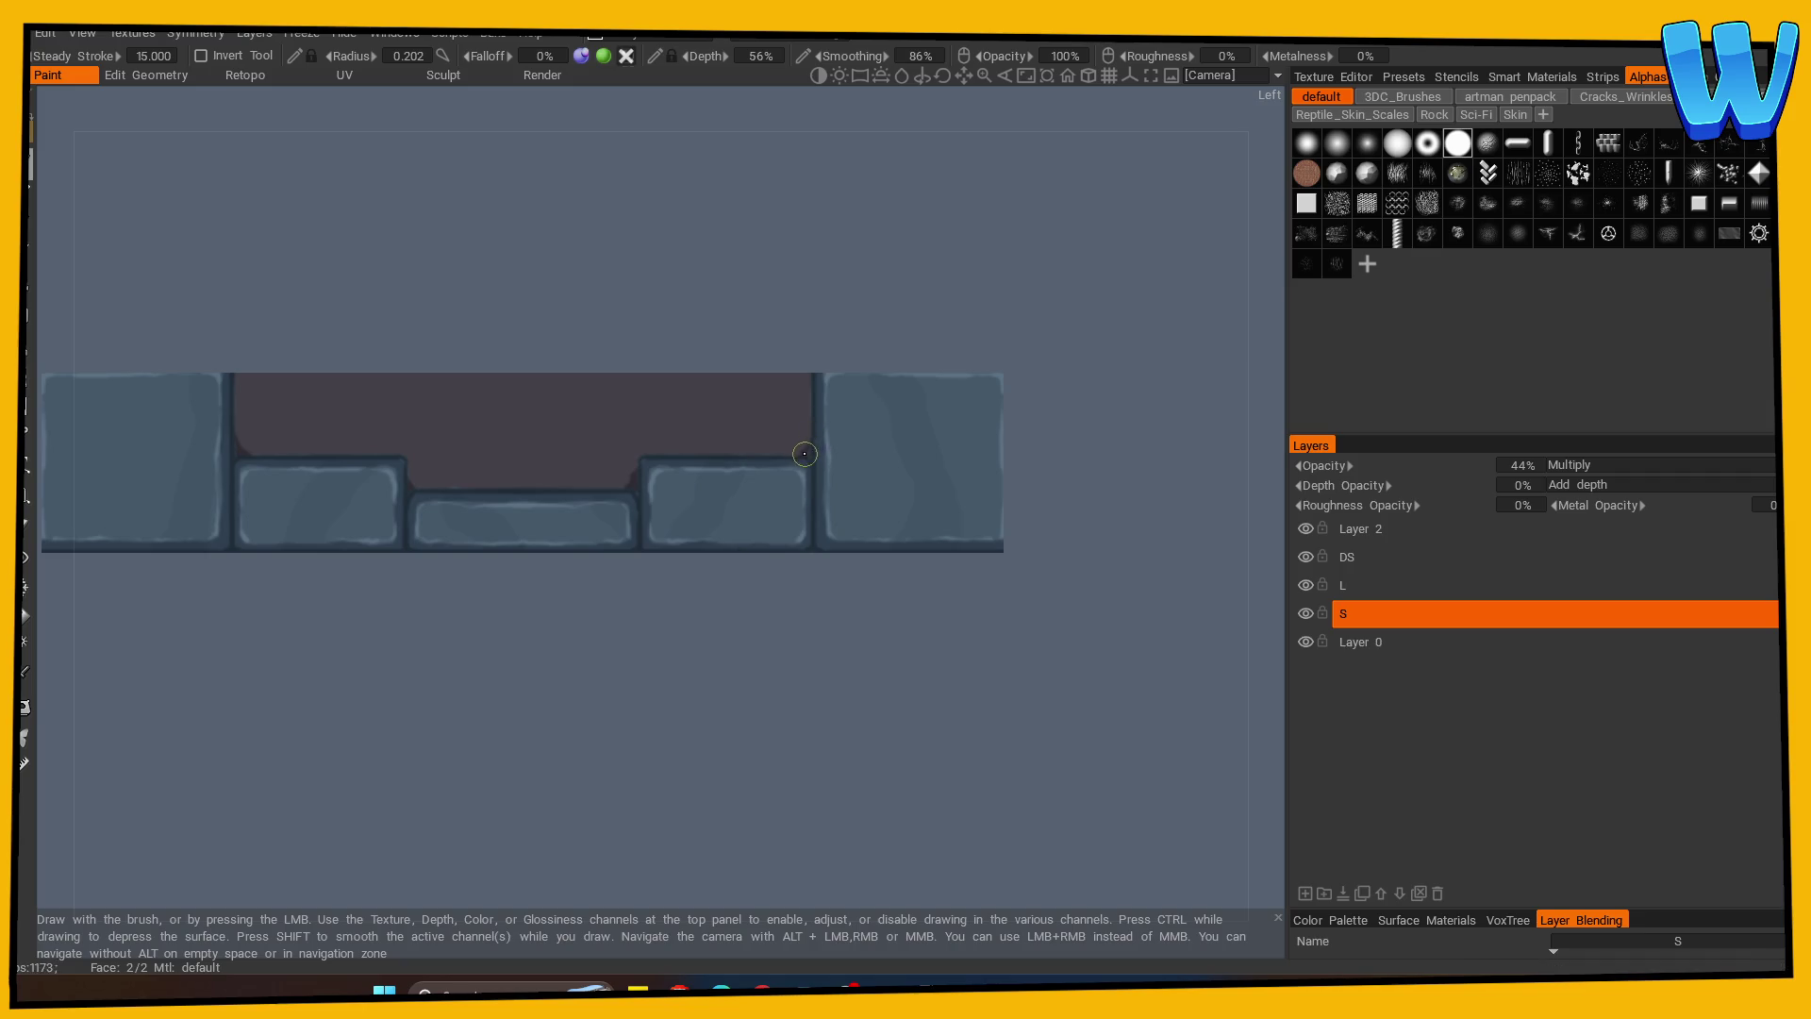
Darken the back bricks' seams, then return to a top-down view of the tile.
mouse_move(525, 748)
right_down()
mouse_move(688, 821)
mouse_move(879, 810)
right_up()
mouse_move(879, 810)
mouse_down()
mouse_move(1047, 829)
mouse_move(792, 691)
mouse_up()
drag(233, 466, 247, 552)
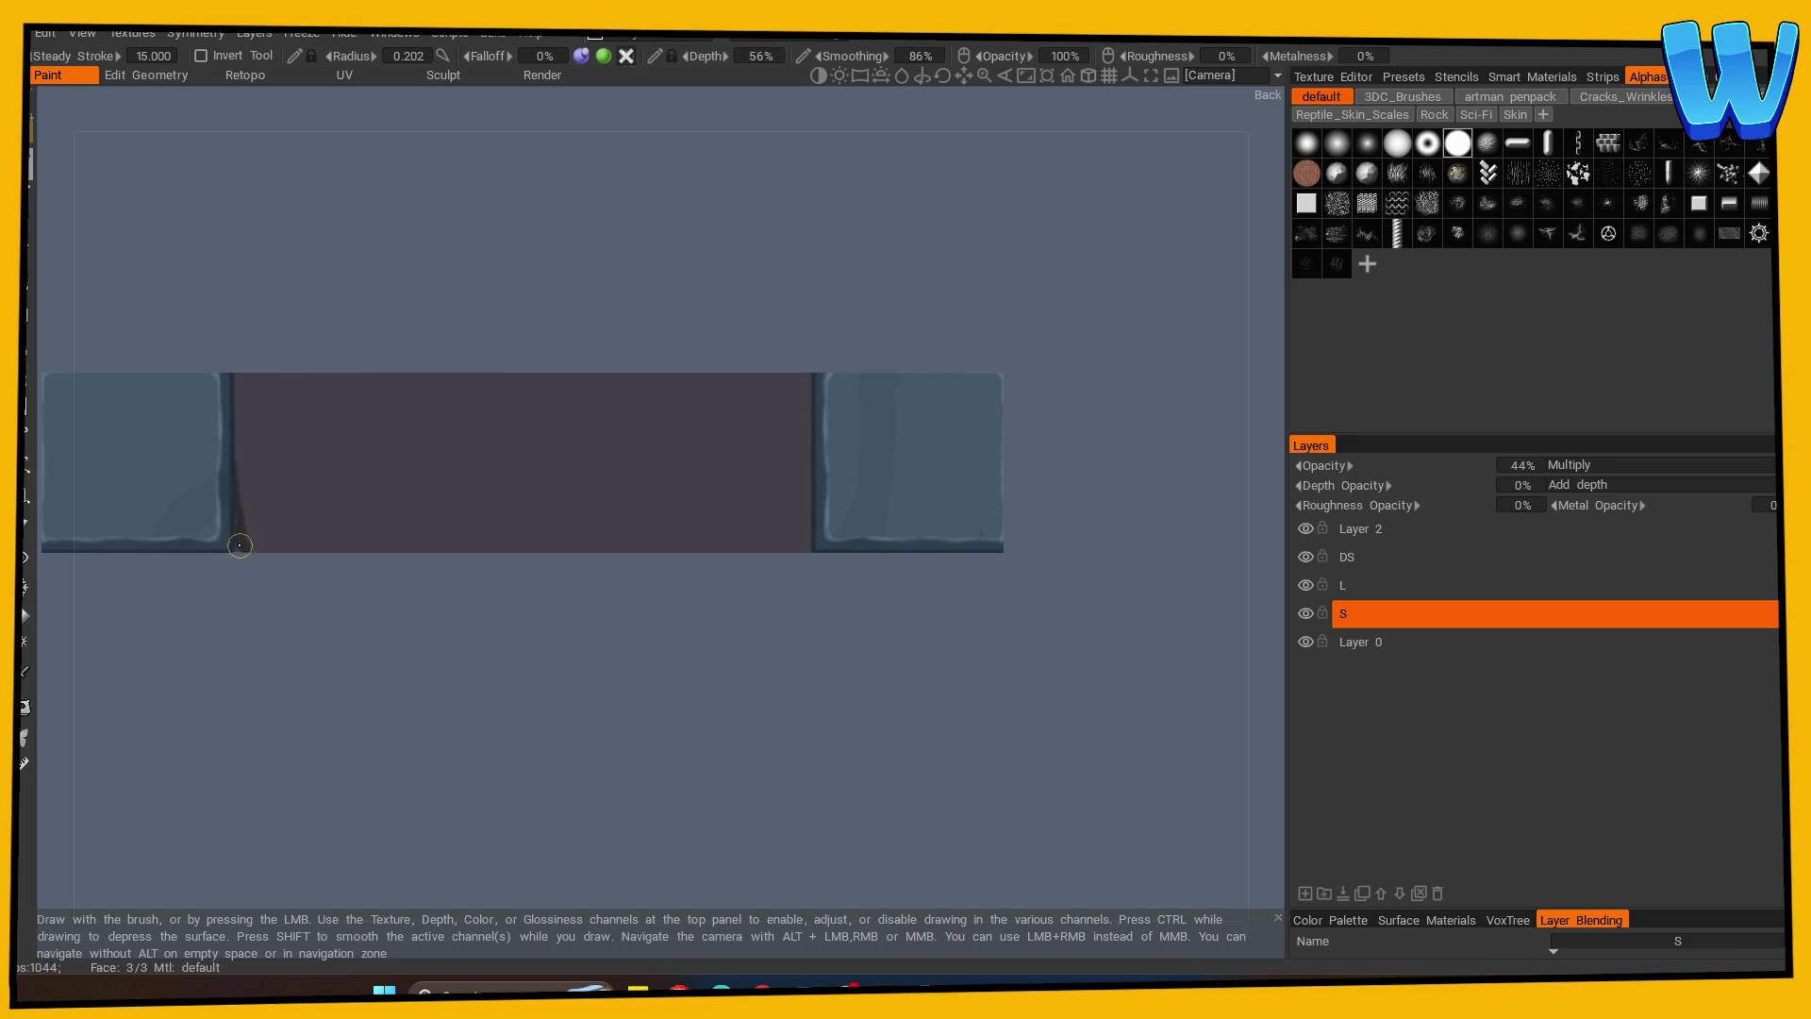
mouse_move(792, 513)
mouse_down()
mouse_move(809, 522)
mouse_move(800, 551)
mouse_up()
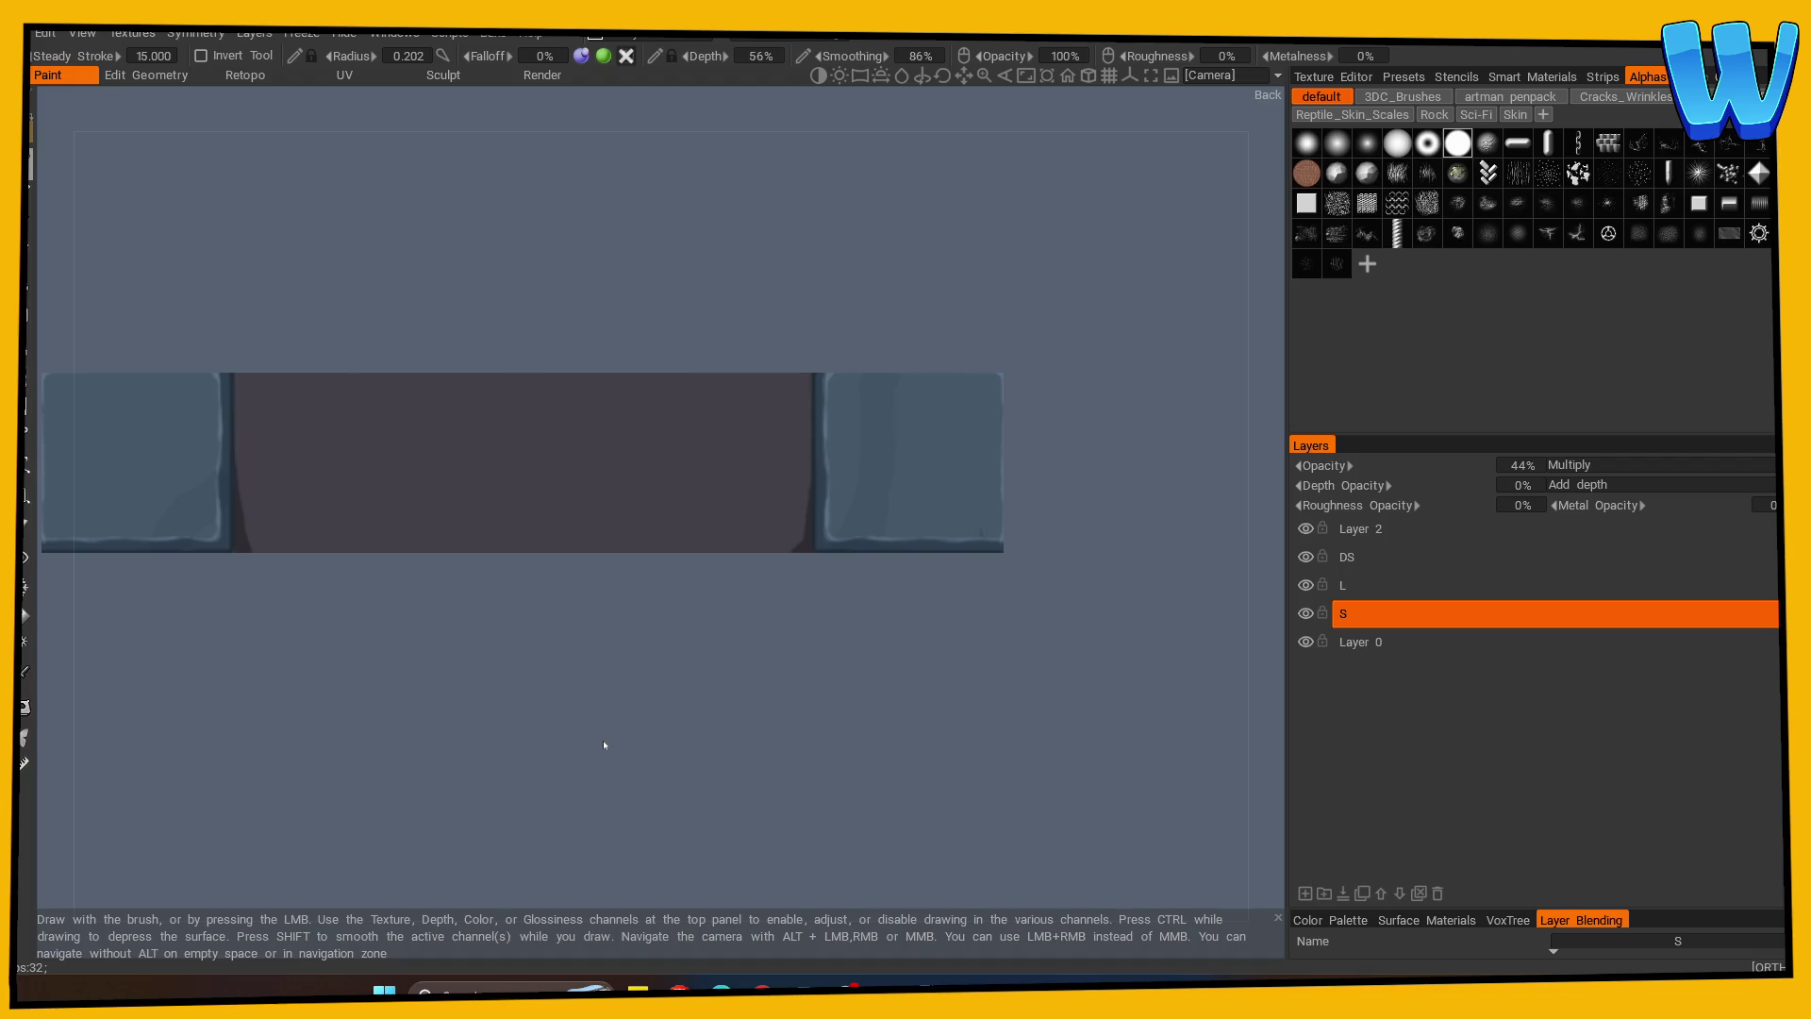
mouse_move(603, 746)
shift+mouse_down()
mouse_move(440, 752)
mouse_move(568, 769)
shift+mouse_up()
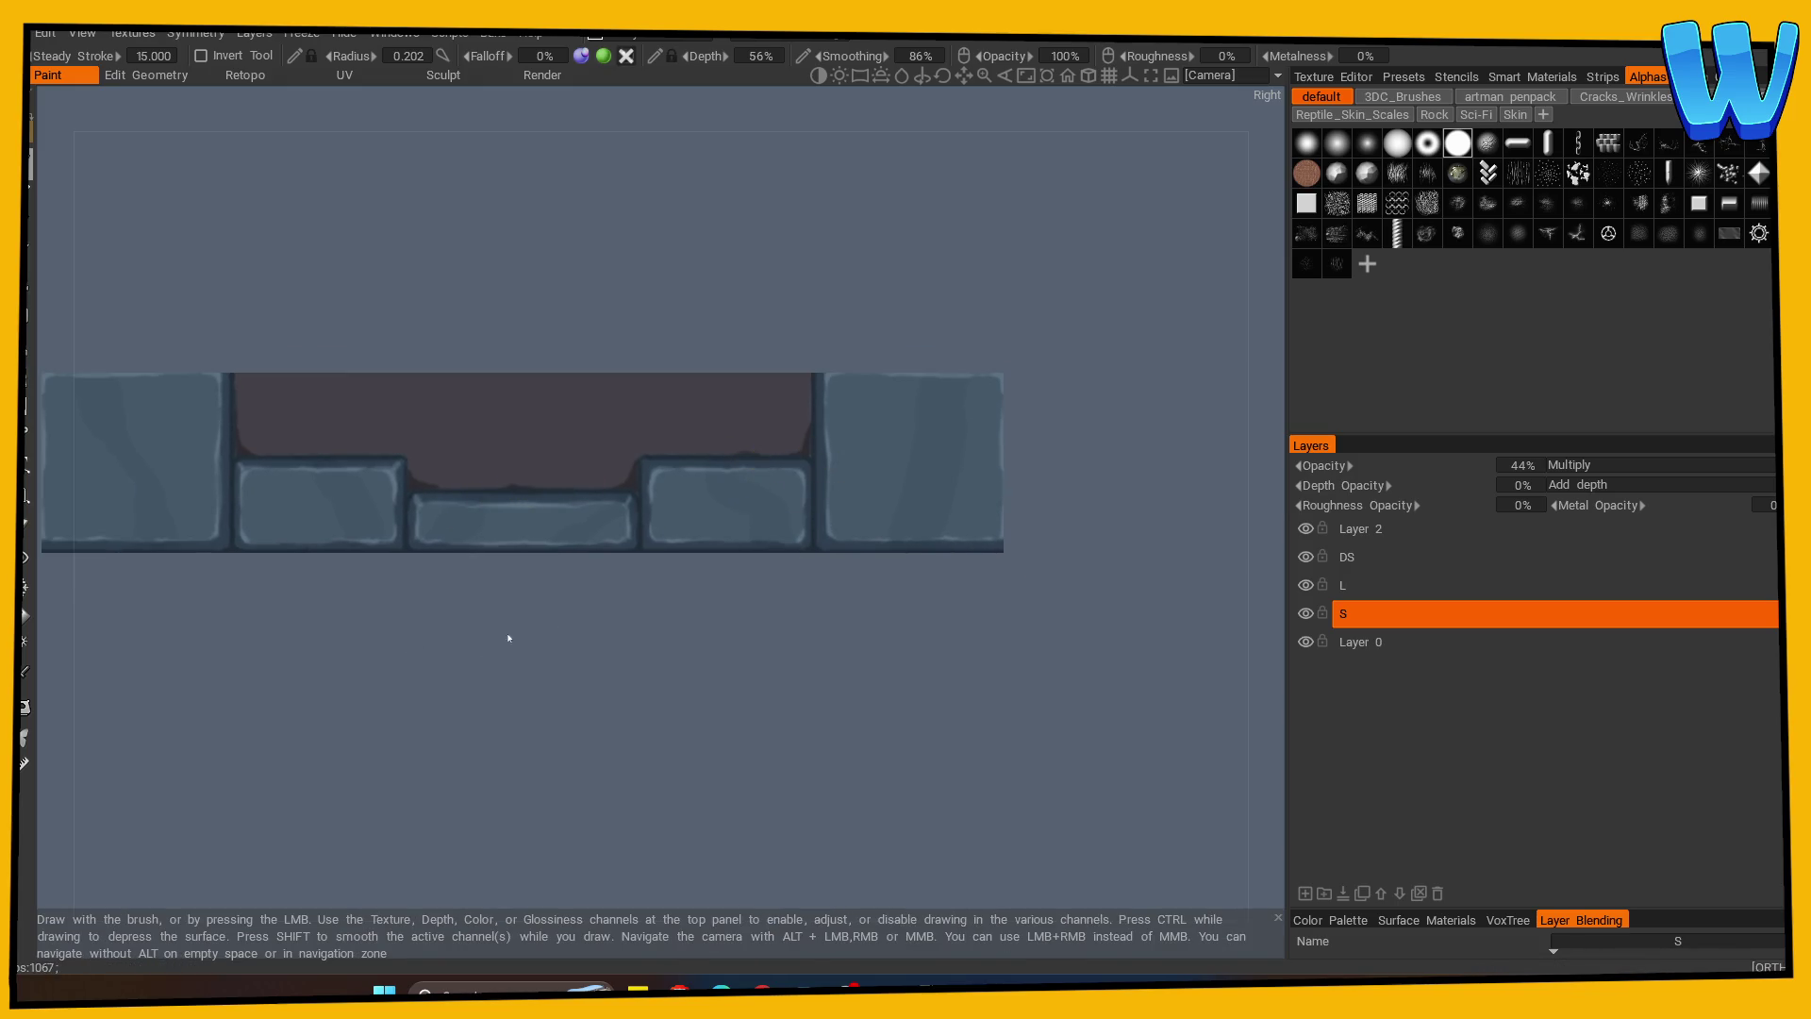
scroll(267, 691, down, 2)
mouse_move(267, 692)
middle_down()
mouse_move(376, 776)
mouse_move(437, 727)
mouse_move(881, 582)
mouse_move(981, 705)
middle_up()
Fill the inner polygon with a darker purple-grey shade and orbit around to inspect it.
mouse_move(55, 101)
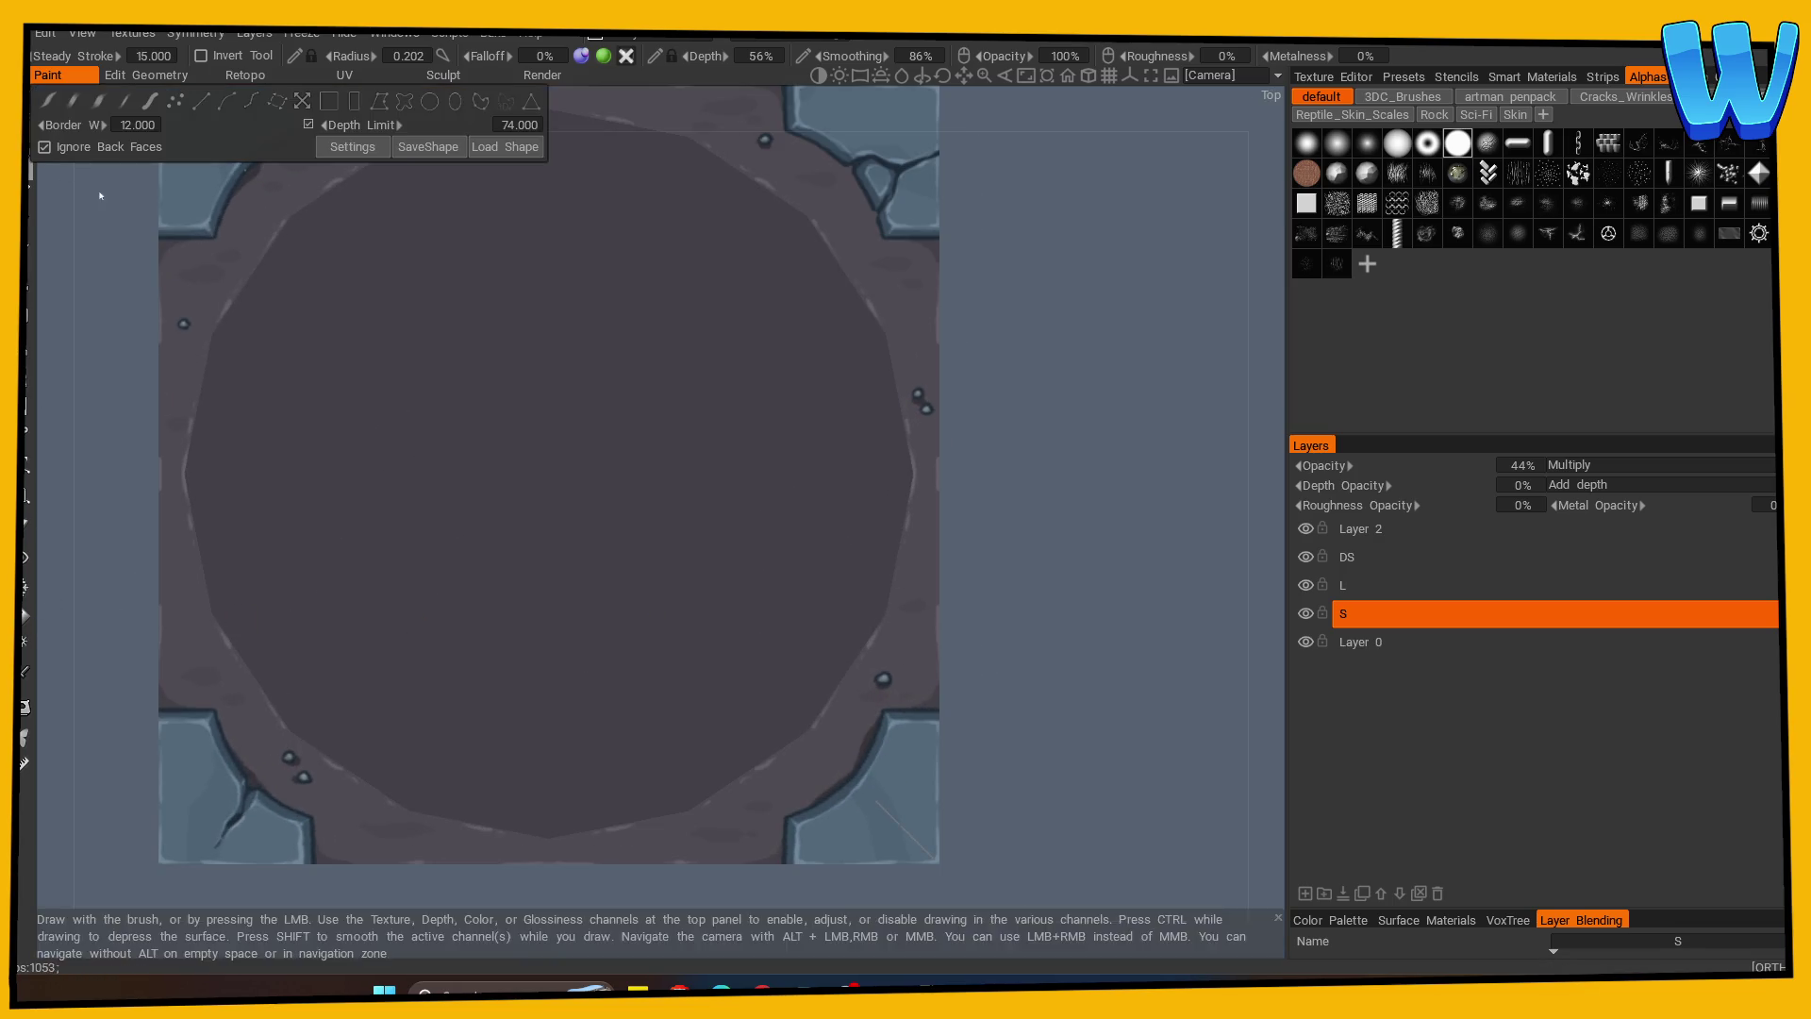
click(896, 552)
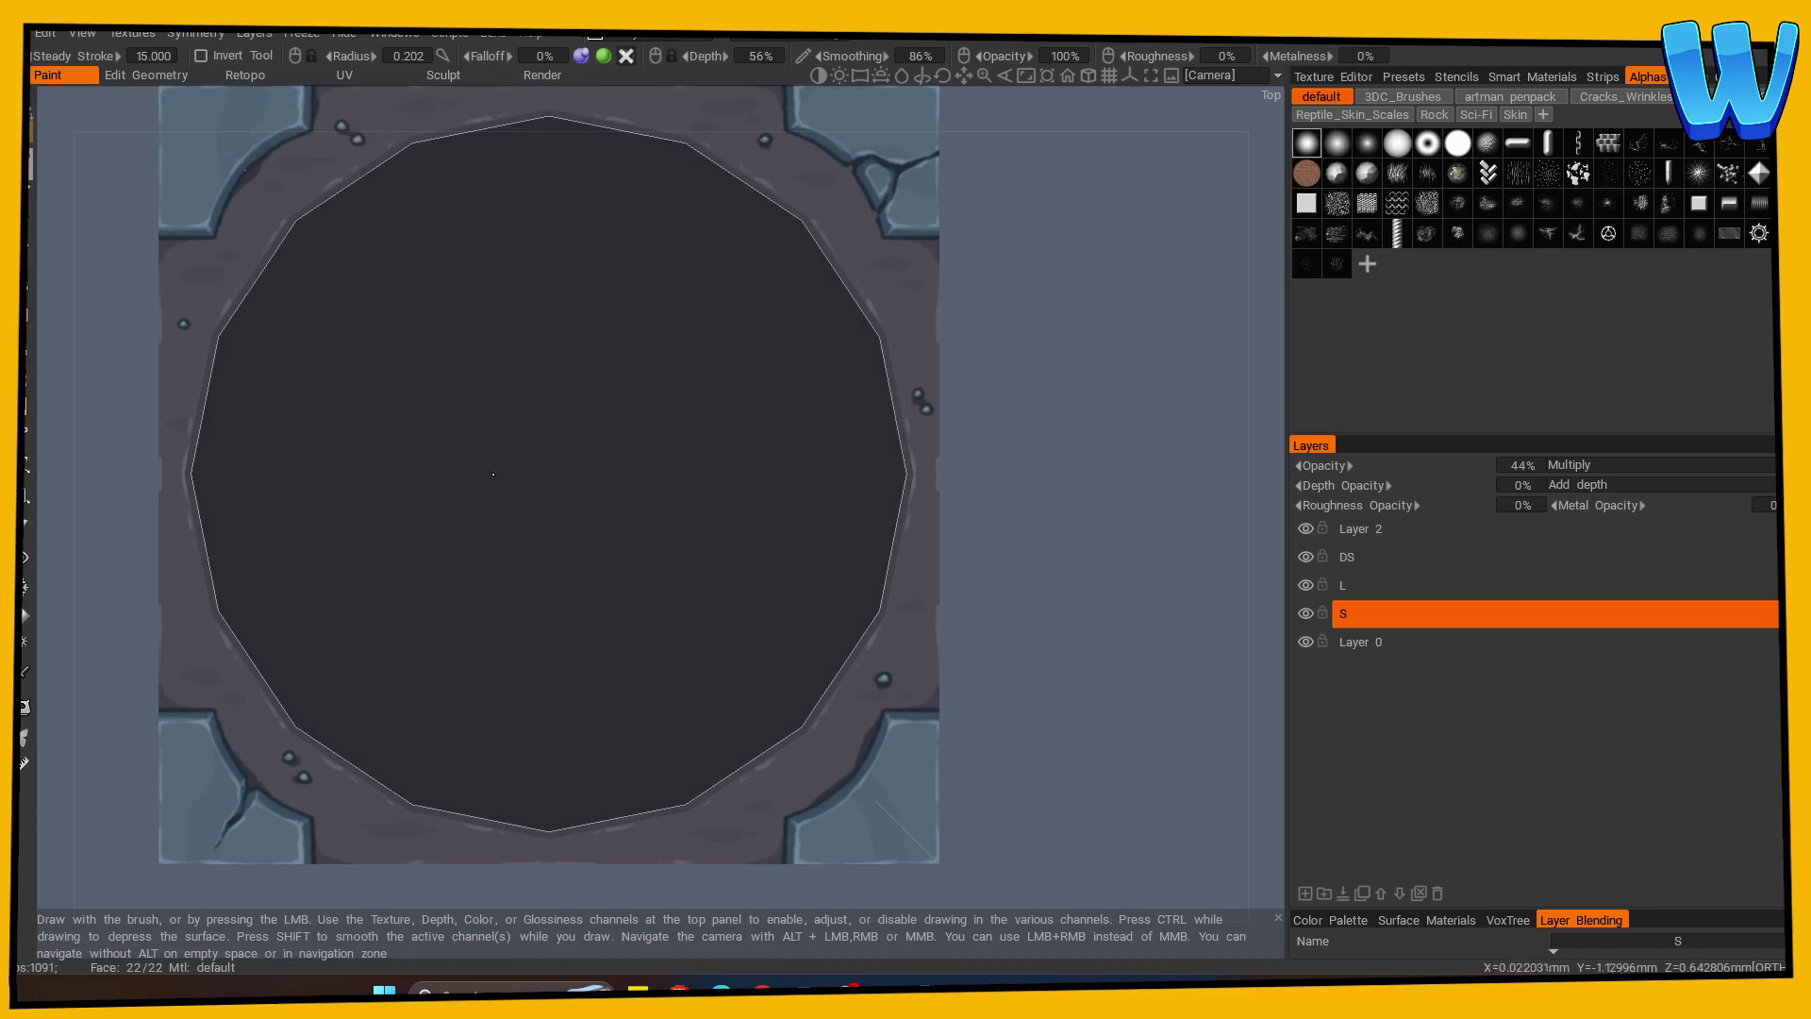
scroll(926, 556, down, 1)
middle_drag(925, 557, 1047, 581)
scroll(1047, 582, down, 2)
mouse_move(428, 780)
middle_down()
mouse_move(540, 807)
mouse_move(769, 803)
middle_up()
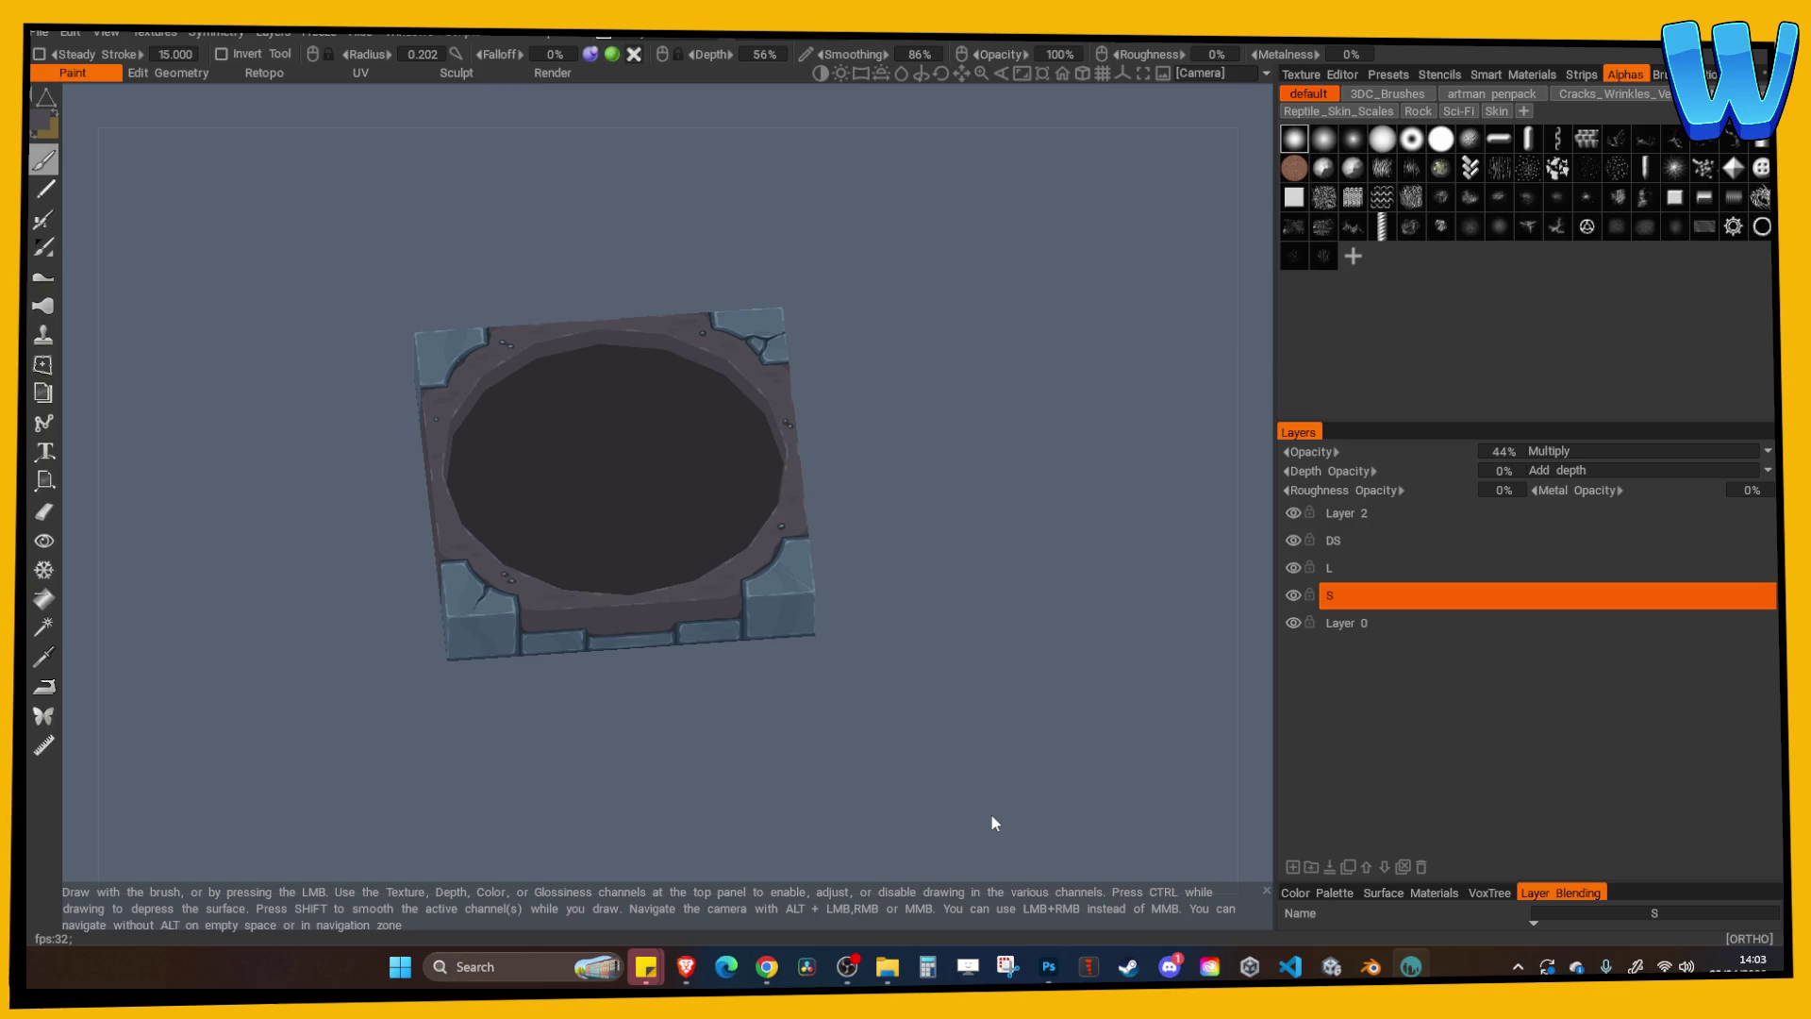
drag(798, 711, 903, 709)
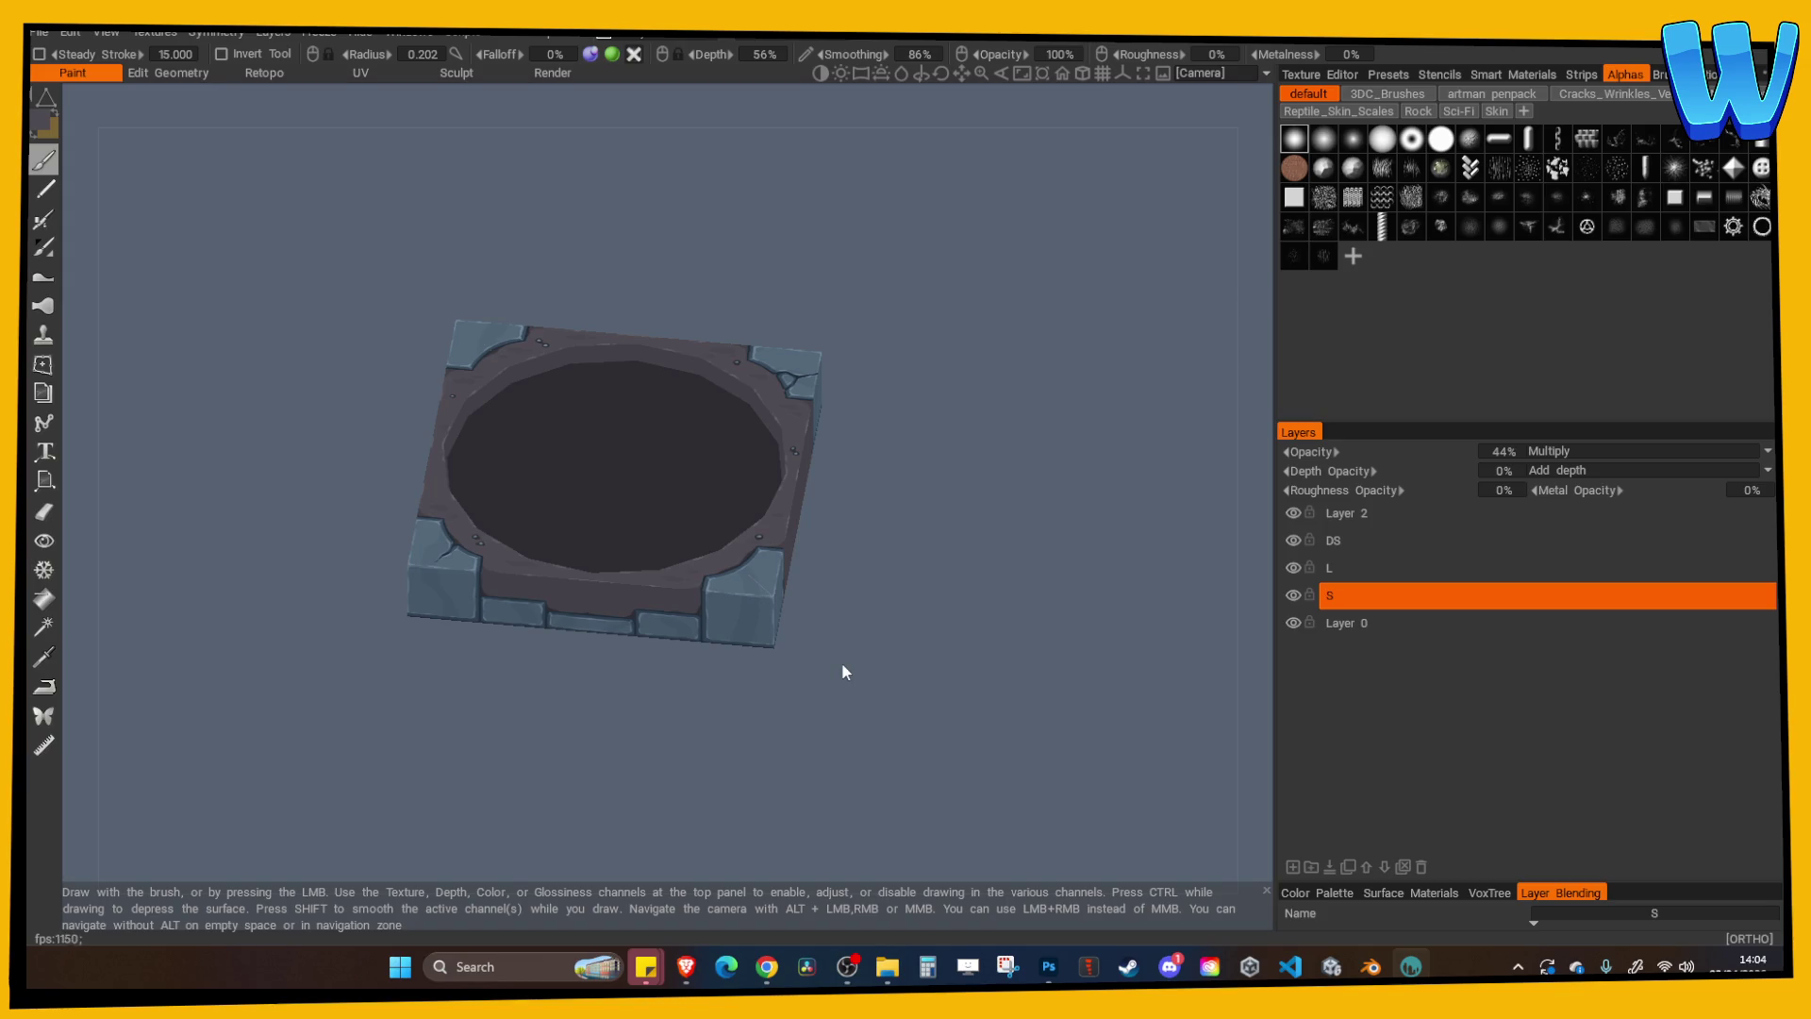
drag(1136, 560, 1038, 558)
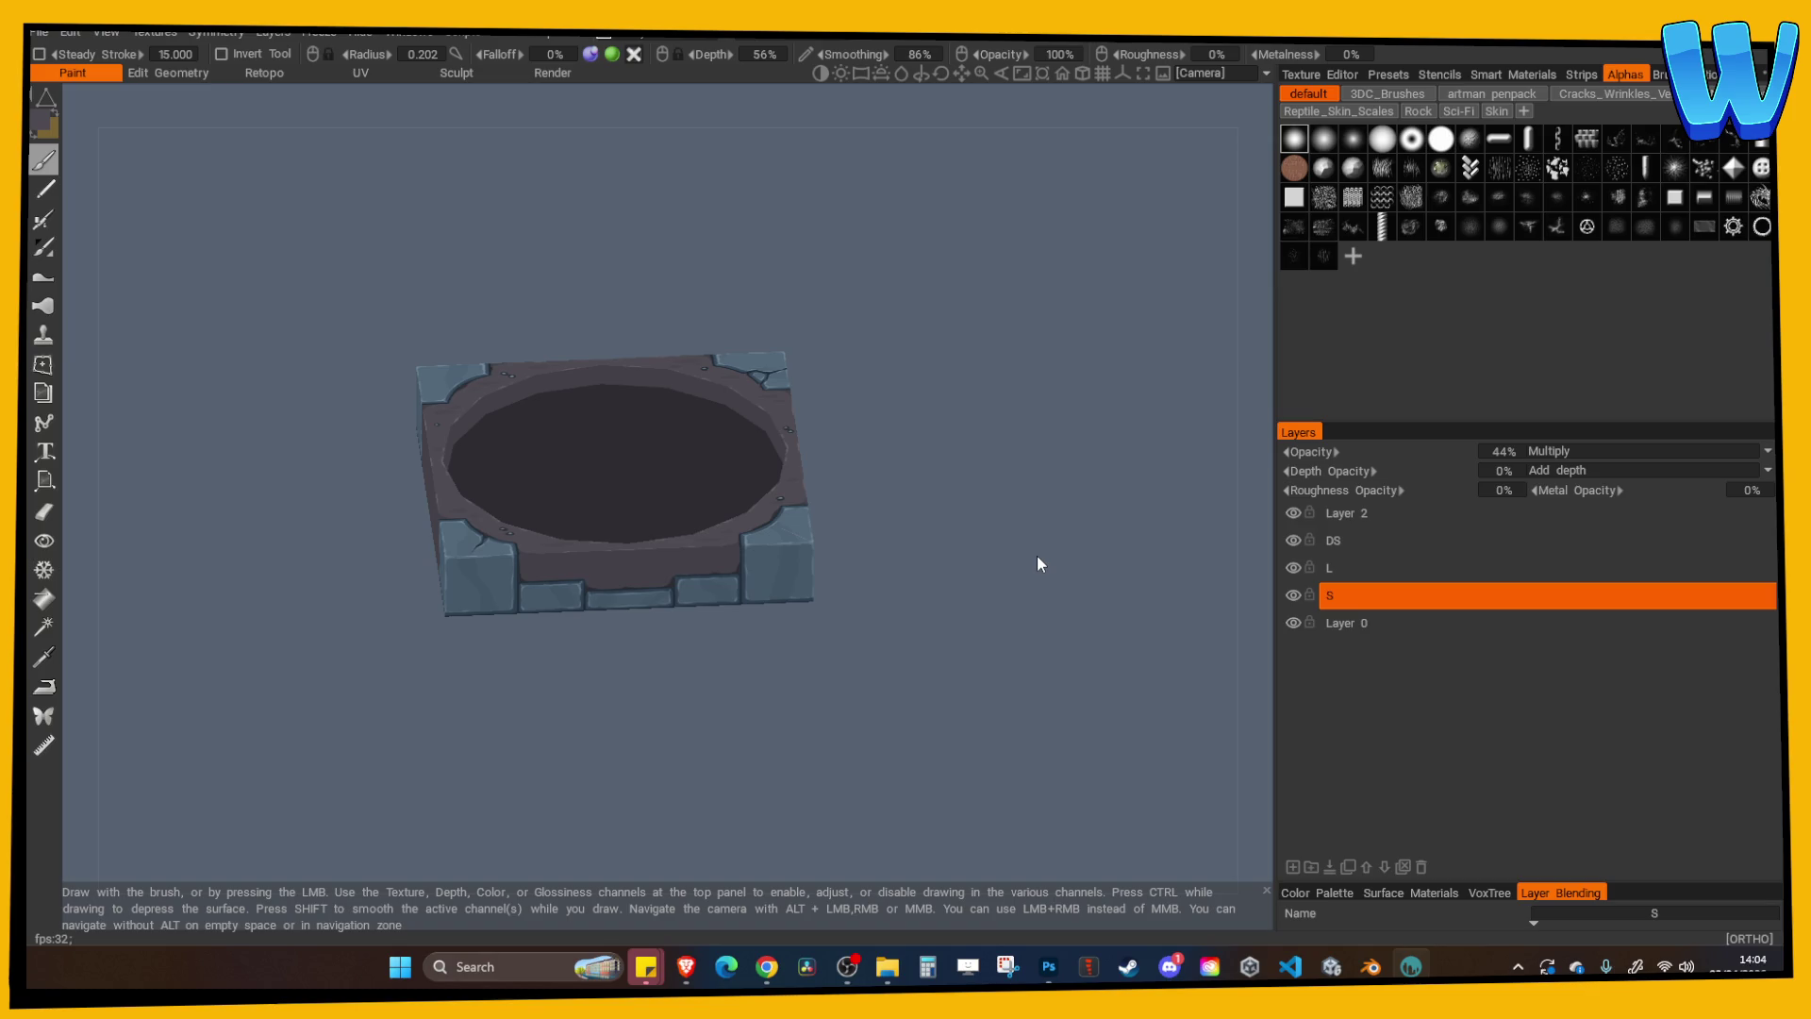
mouse_move(1055, 511)
mouse_down()
mouse_move(977, 697)
mouse_move(977, 502)
mouse_up()
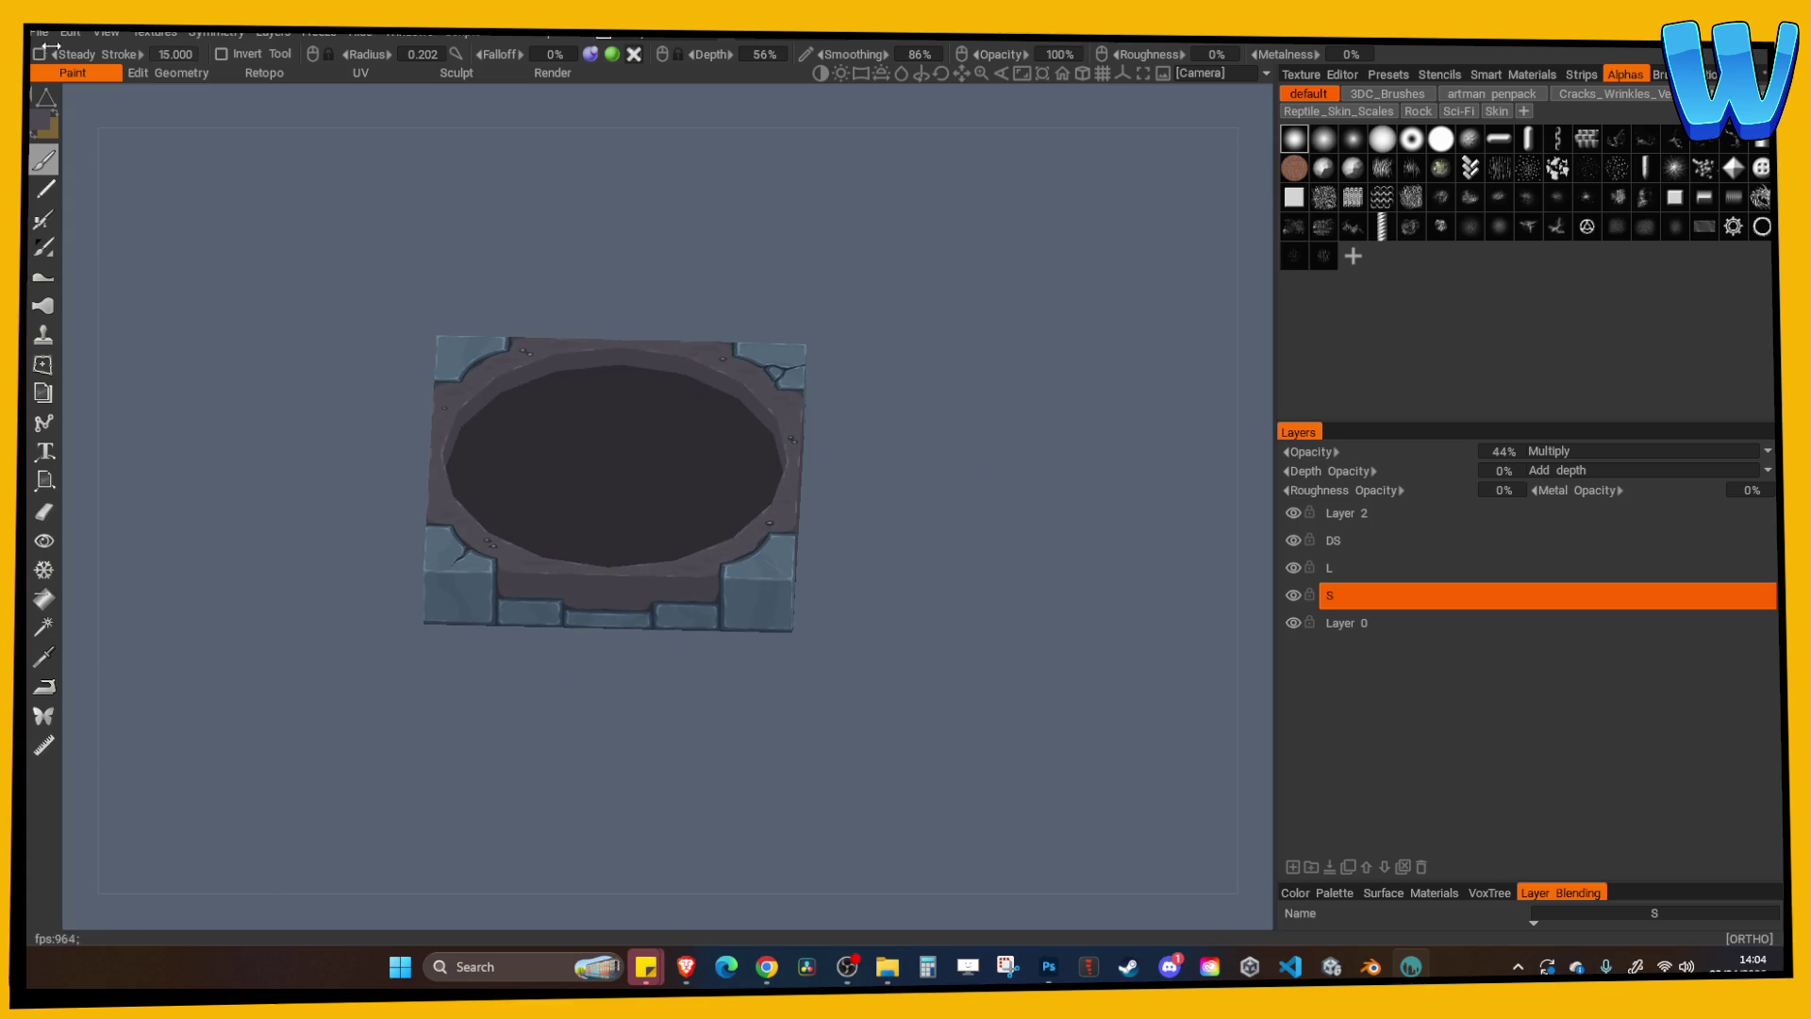
Export textures to the Floor Gem Emblem folder with prefix Floor Emblem SLOT, then select the slot in Blender.
click(39, 32)
click(84, 299)
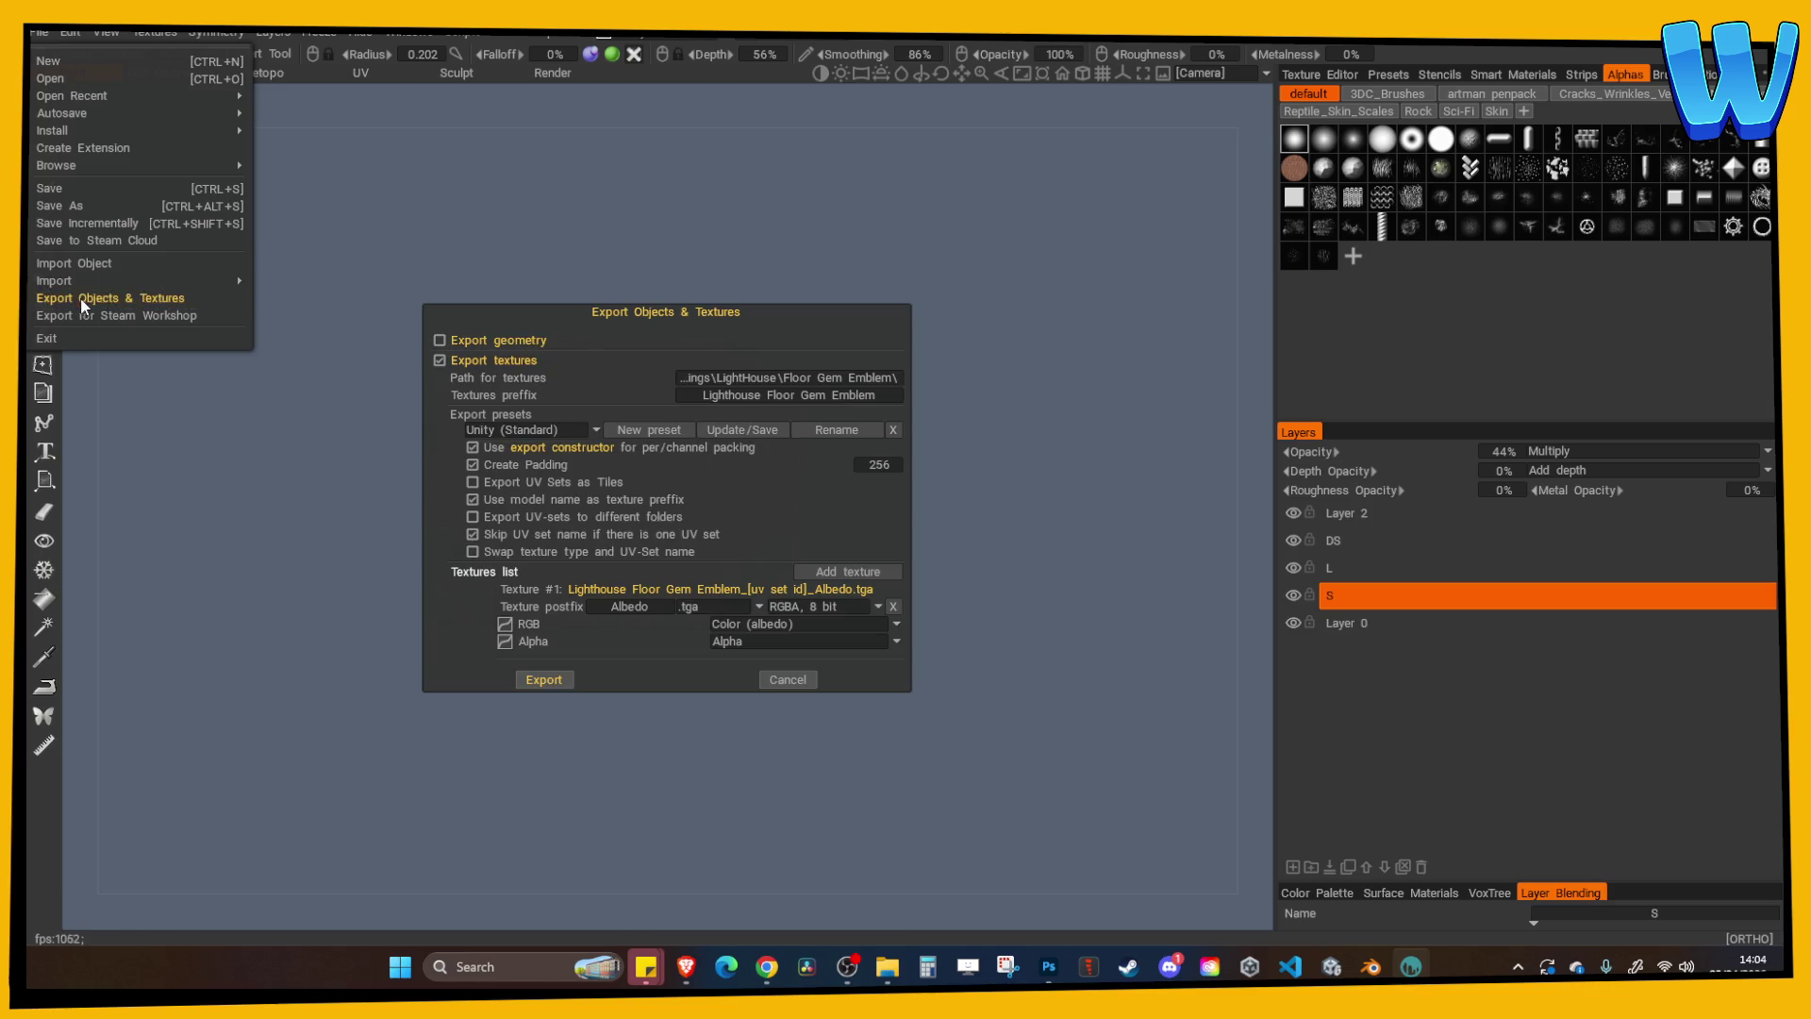
click(760, 377)
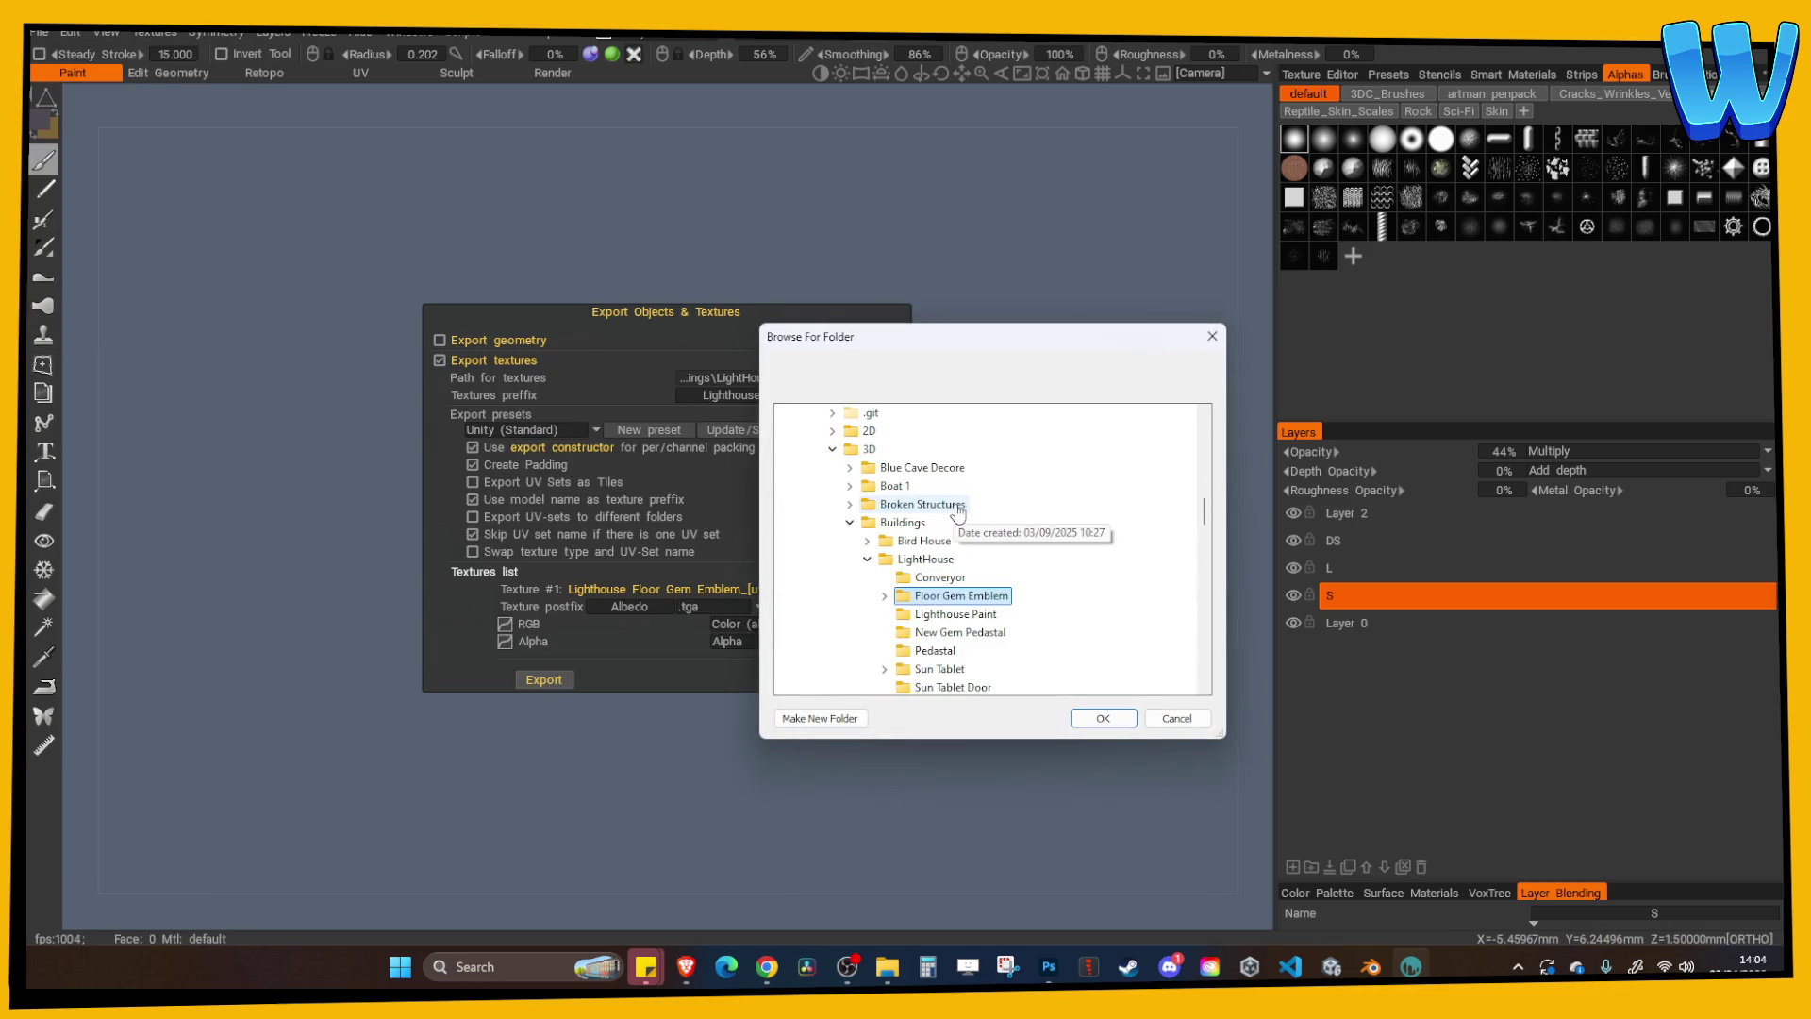
click(1099, 718)
click(807, 395)
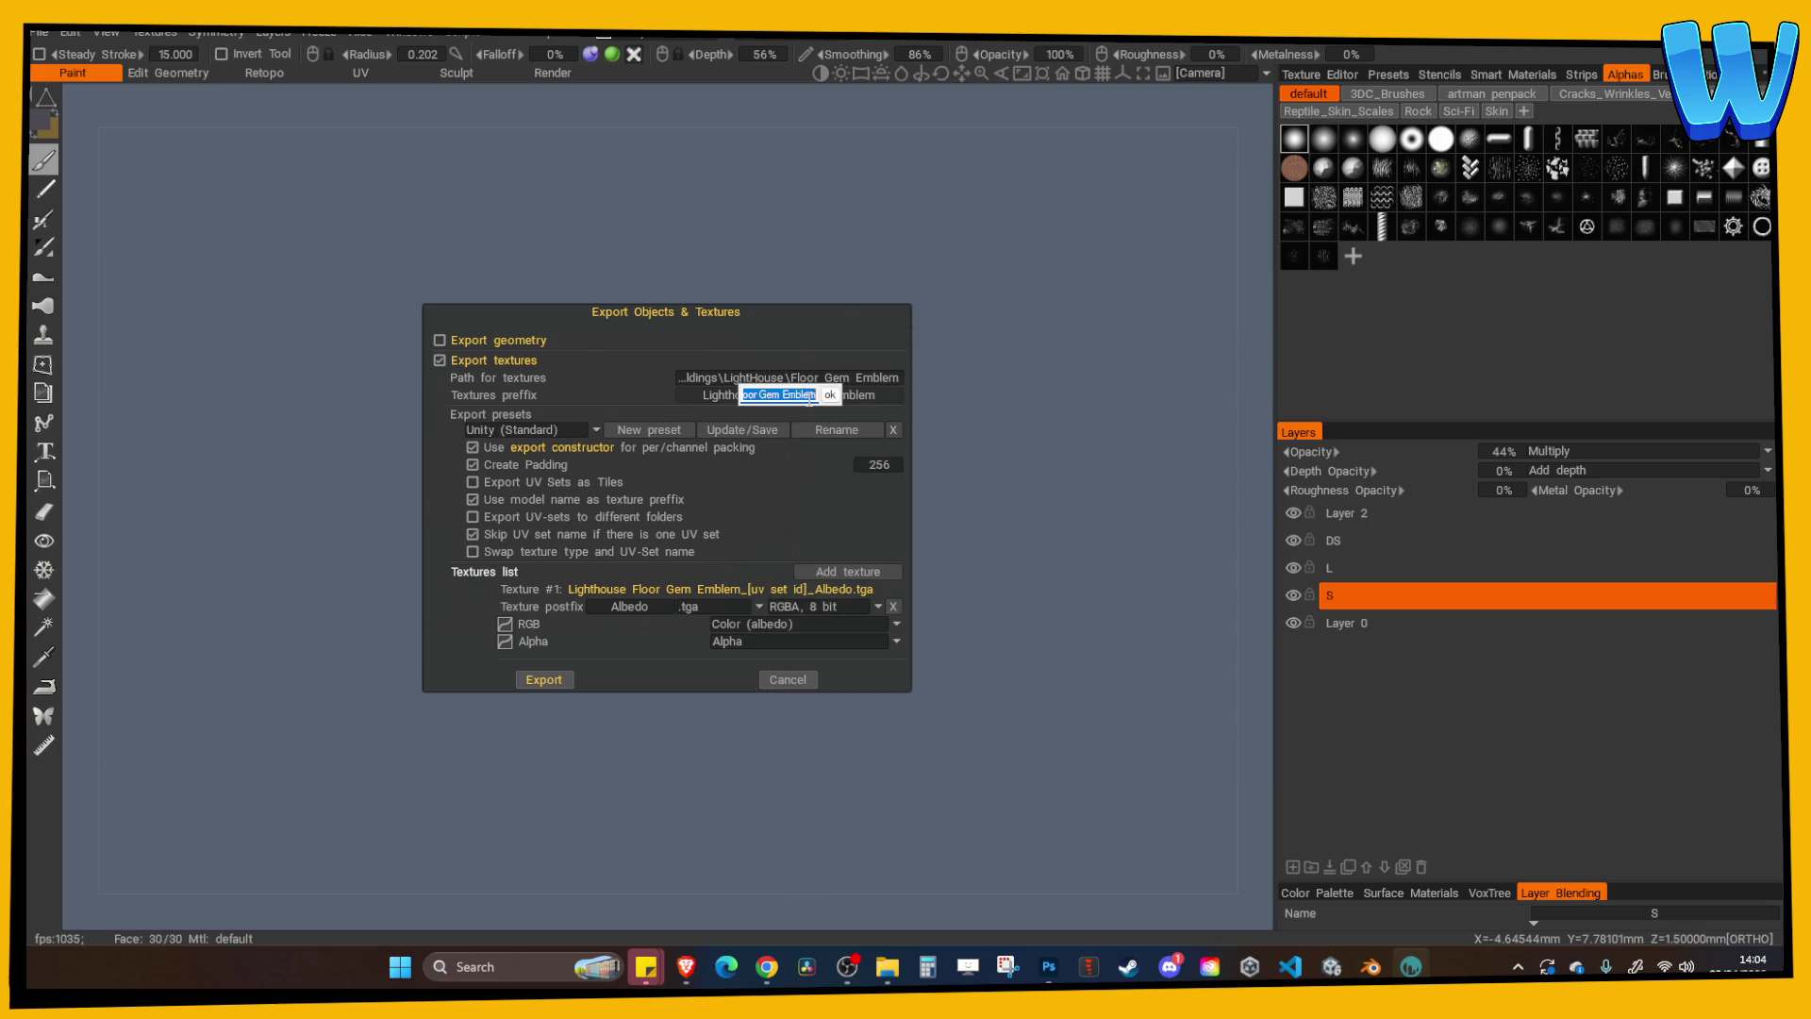
text(Fl)
text(Gem)
text(Emb)
text(LOT)
key(Return)
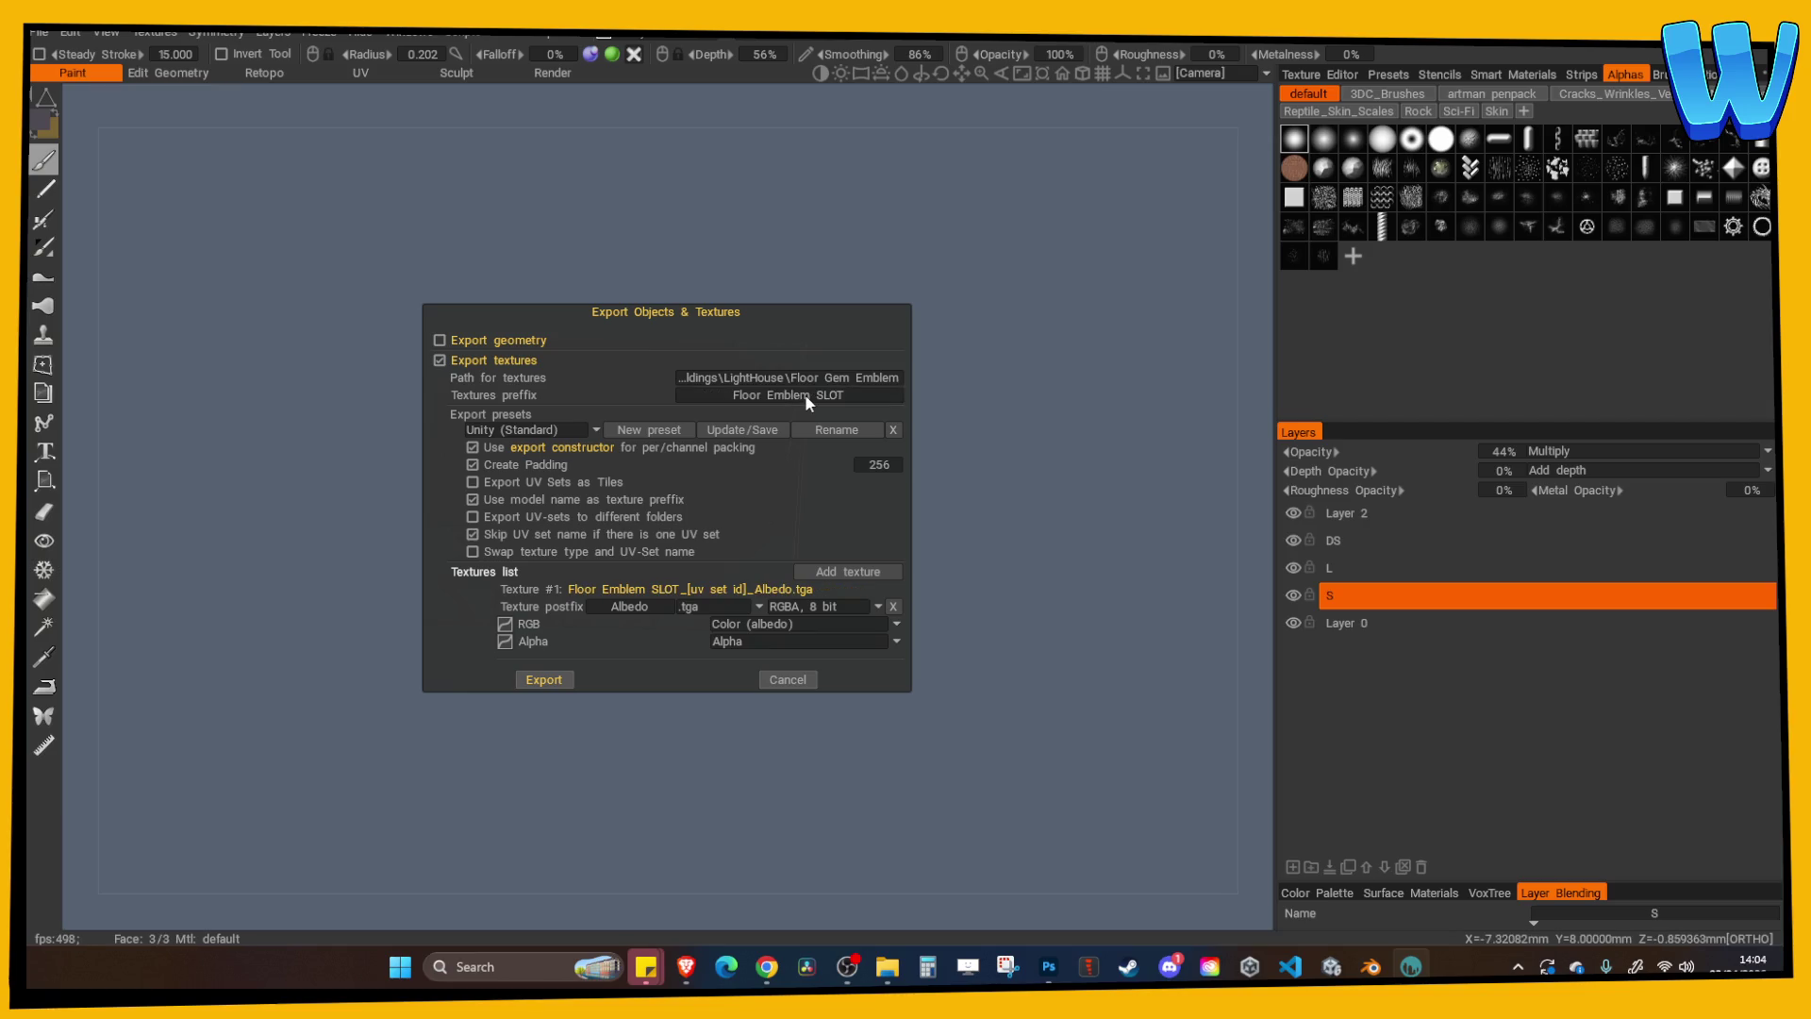
click(544, 679)
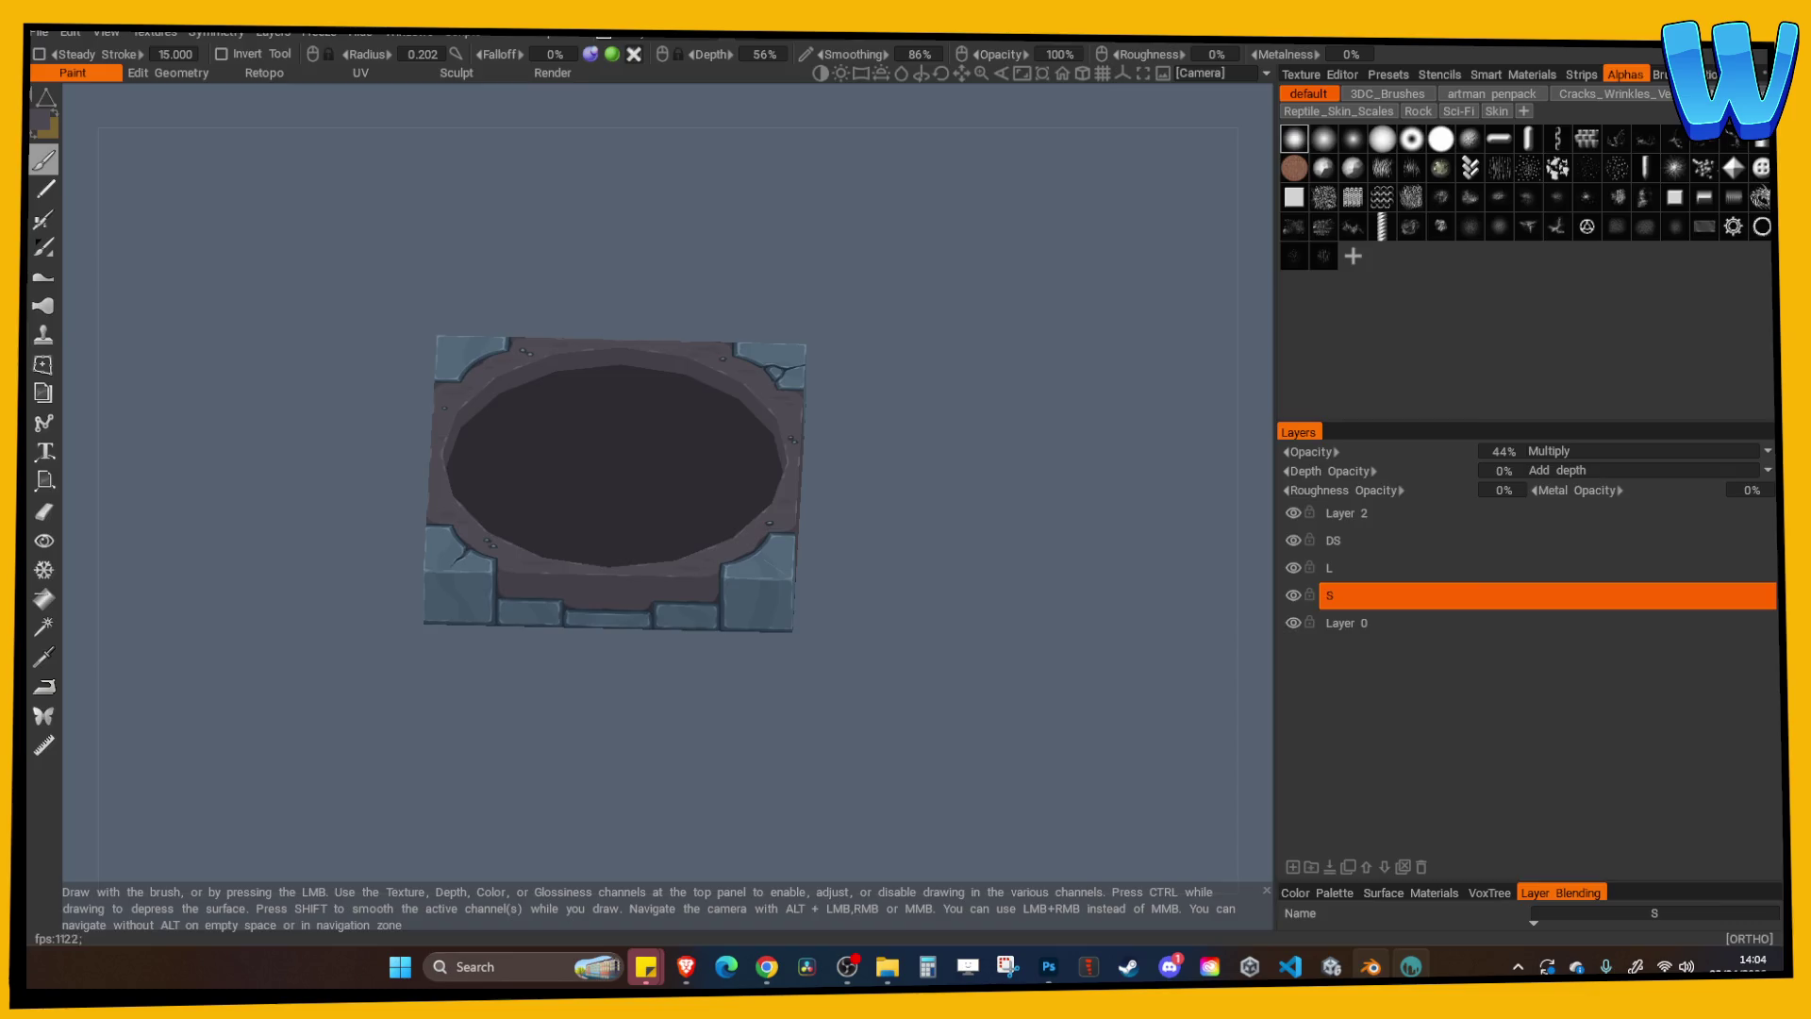
click(1370, 966)
click(959, 639)
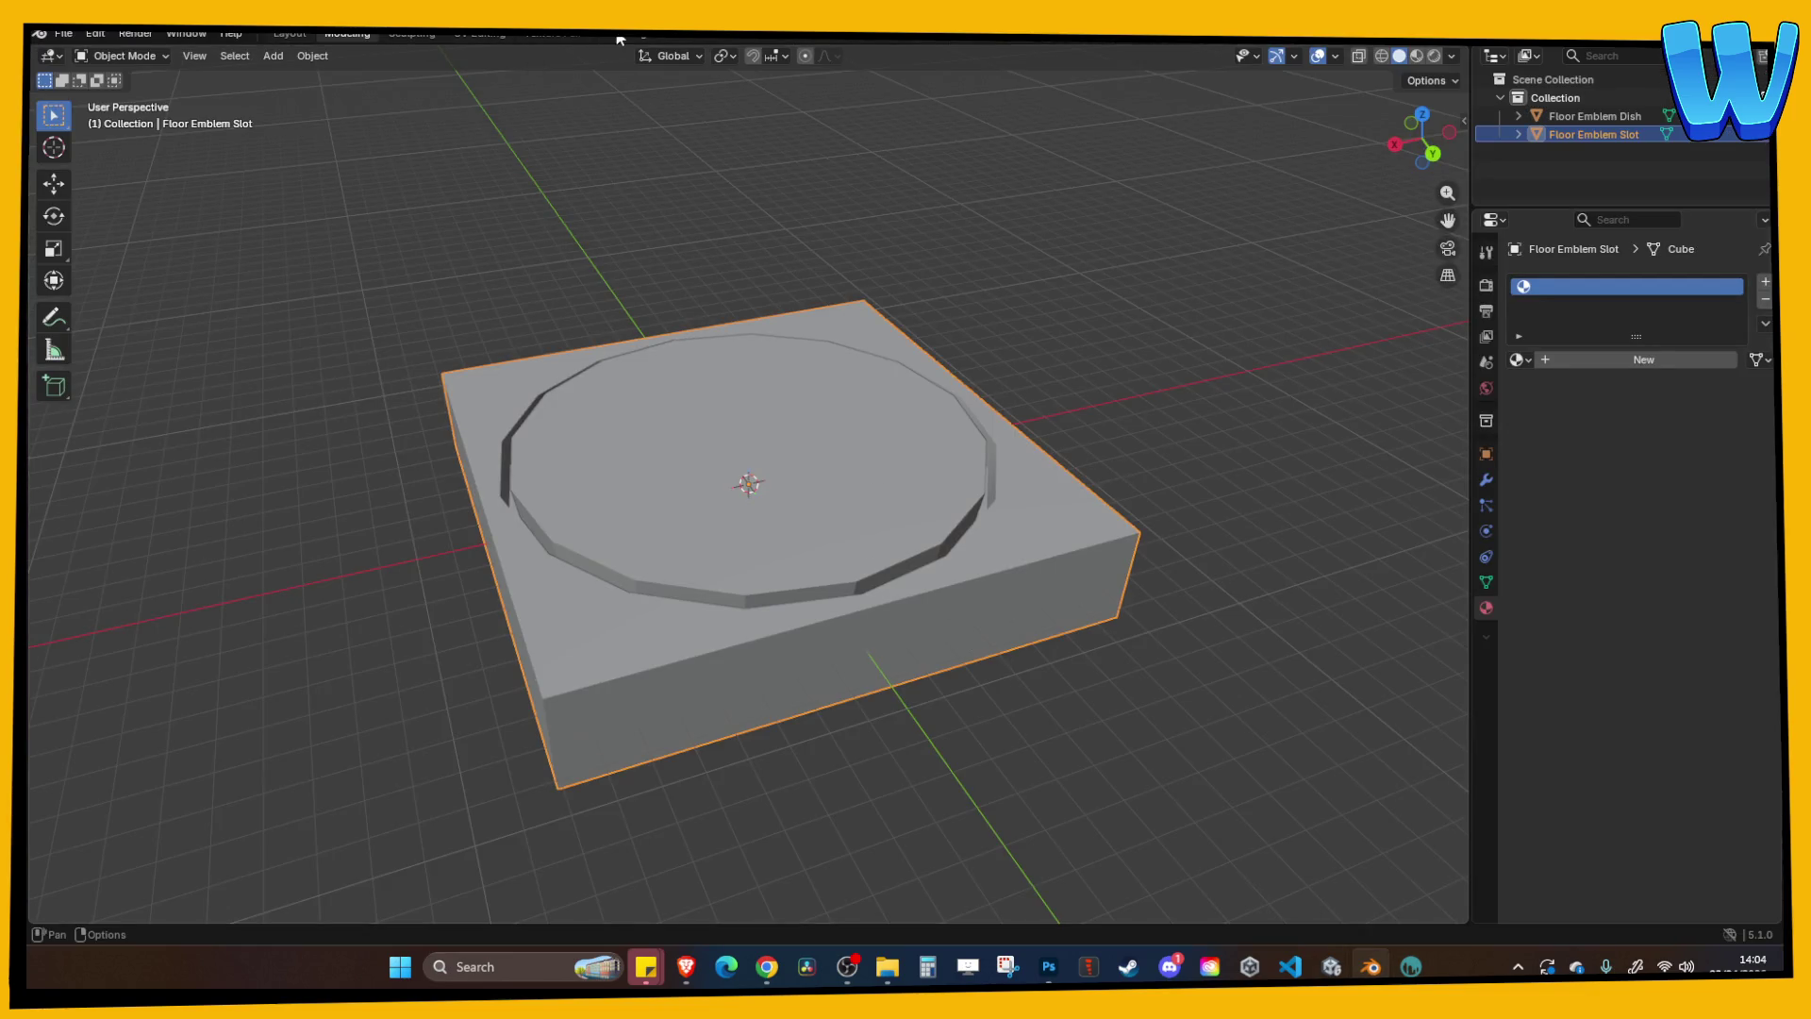
Load Floor Emblem SLOT_Albedo.tga in UV Editing, then return to Modeling in Object Mode.
click(481, 34)
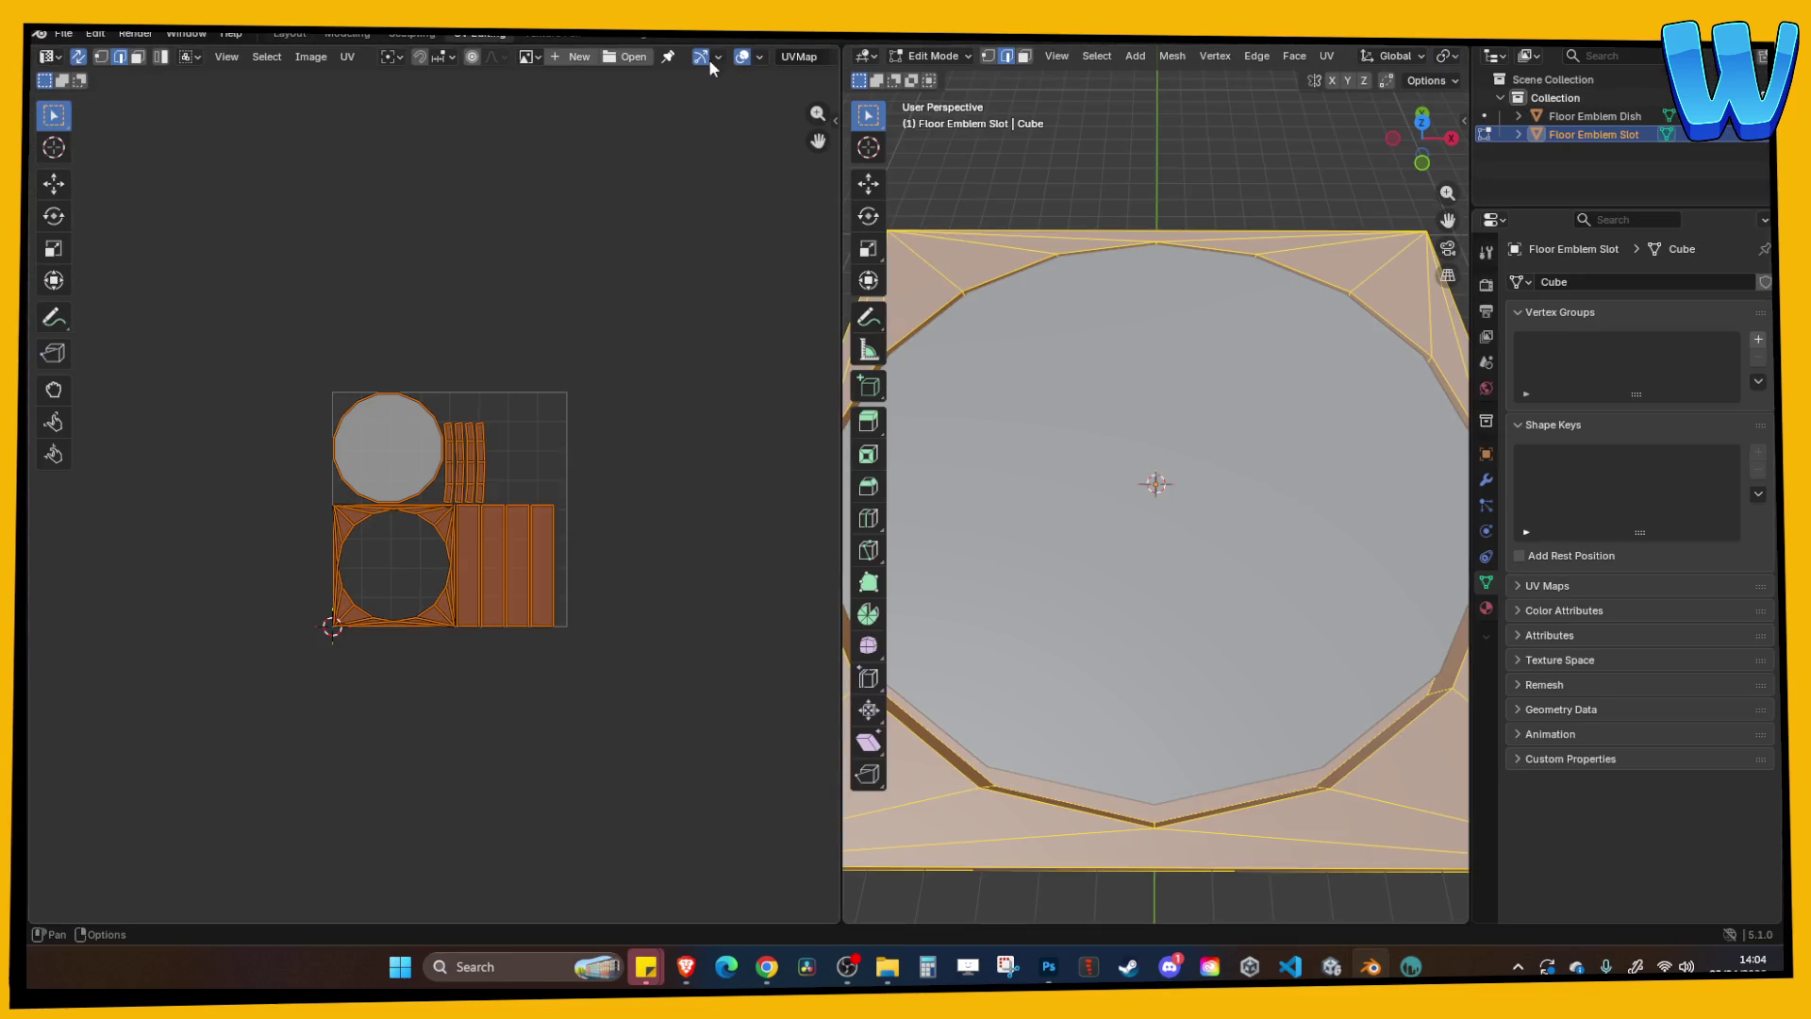
click(633, 57)
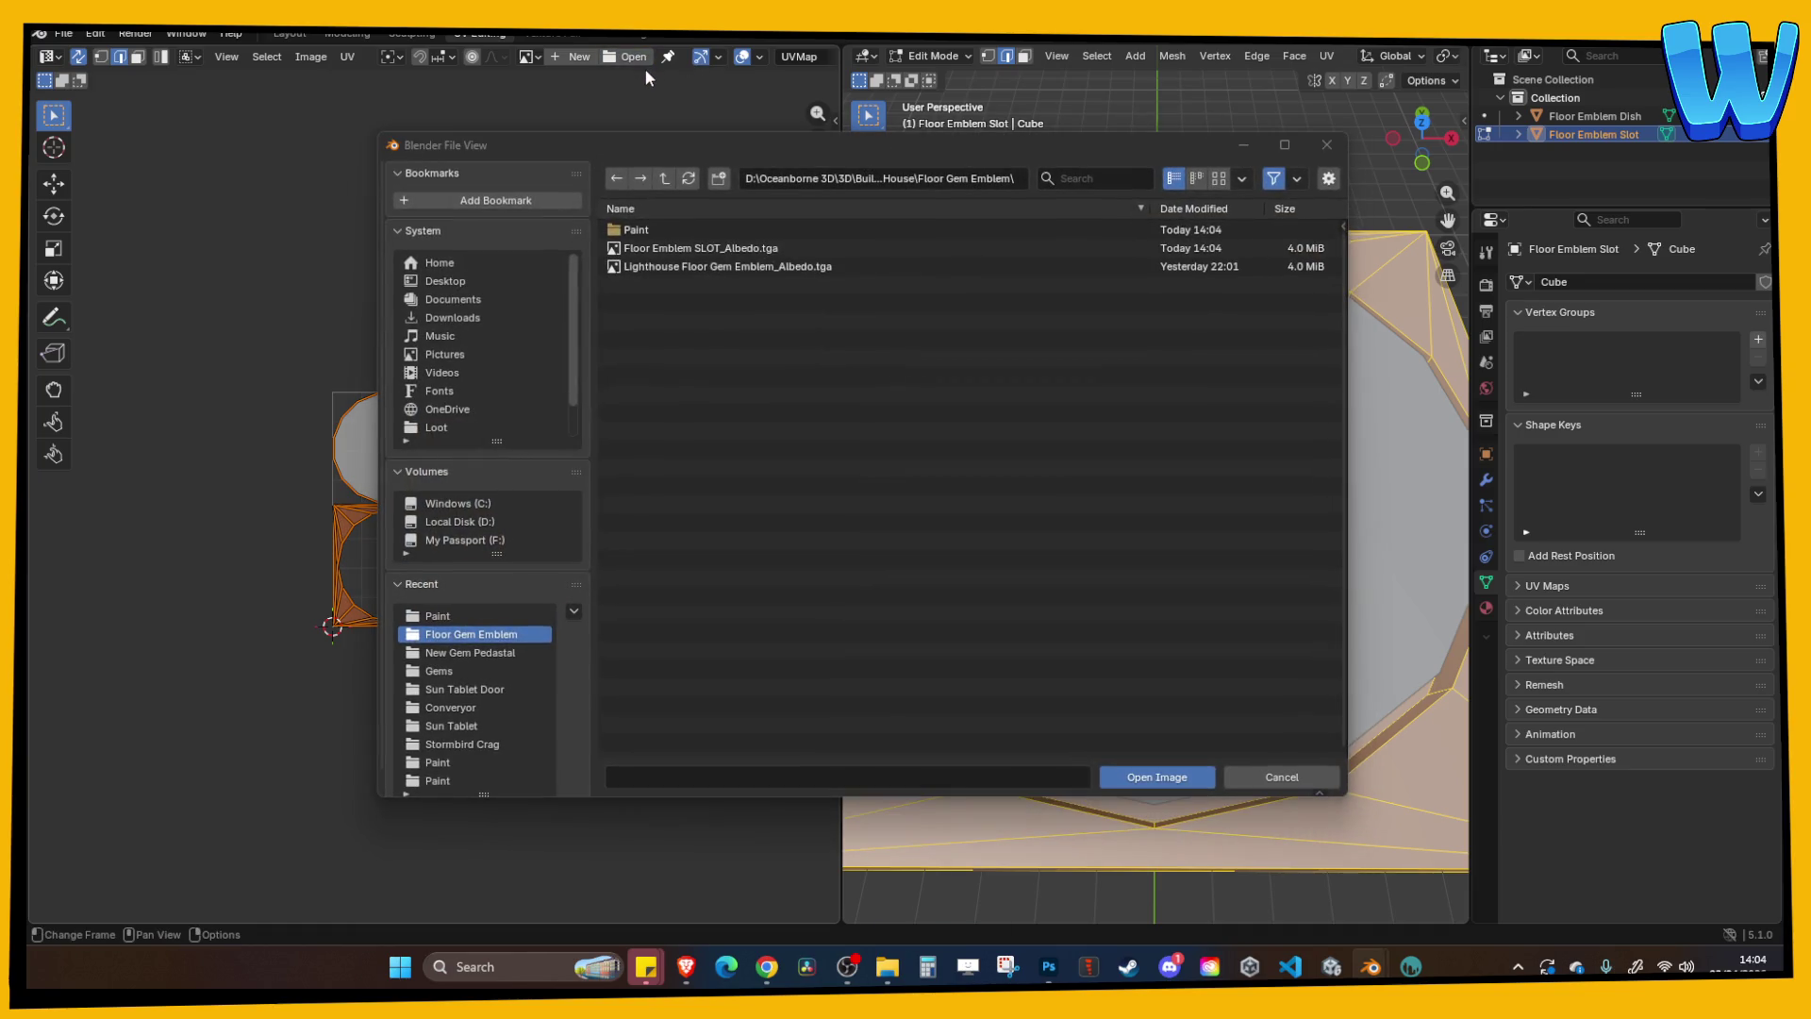
double_click(696, 251)
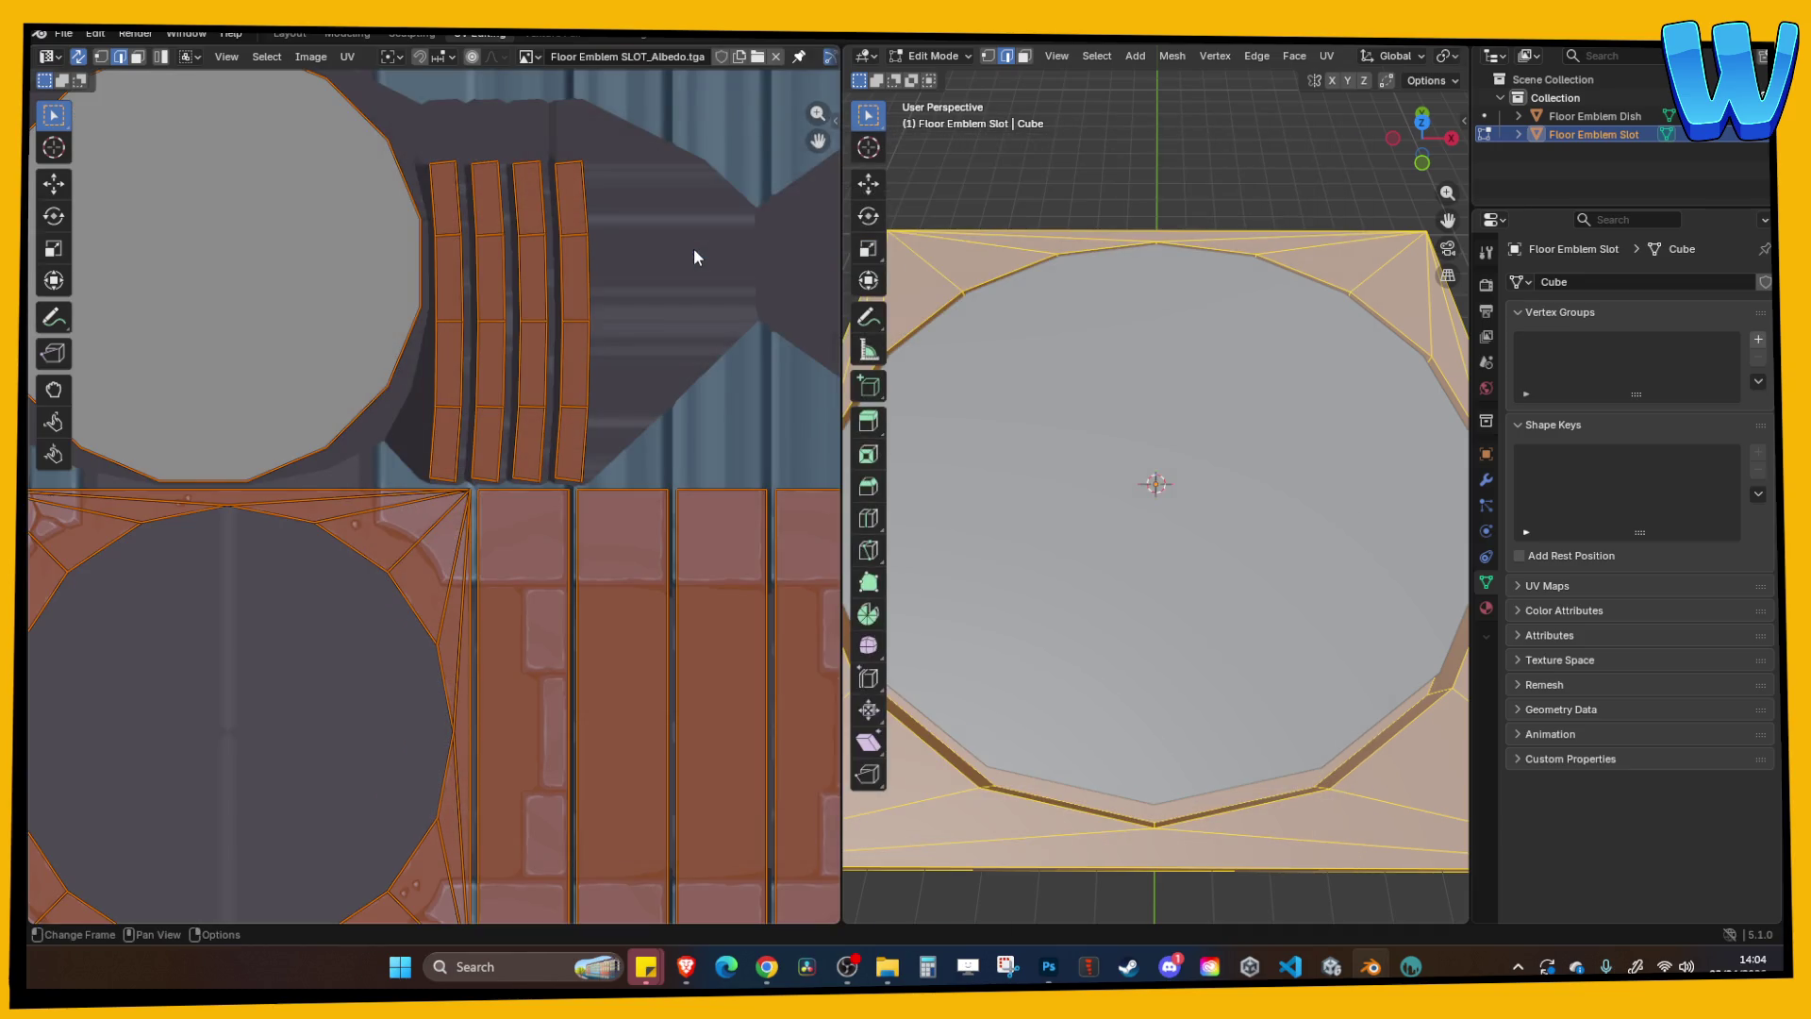
click(347, 34)
key(Tab)
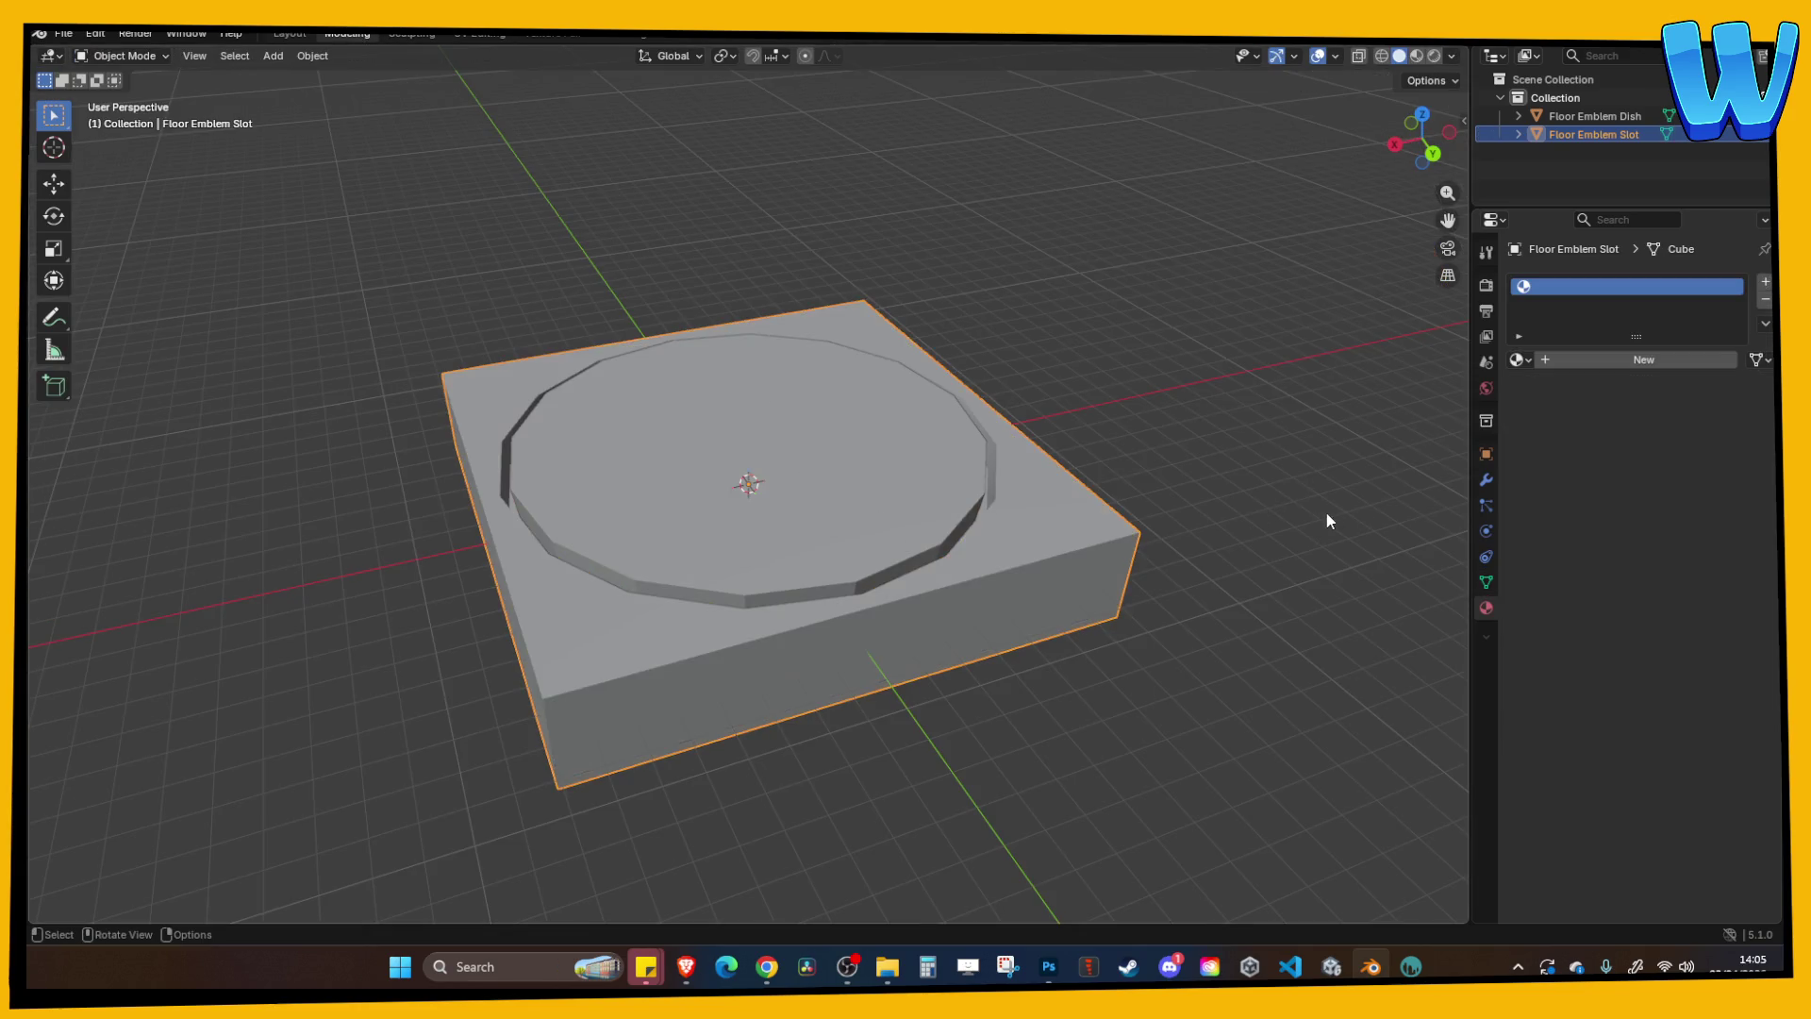
Create a new material for the slot and name it Slot.
click(1549, 359)
double_click(1572, 359)
text(Slo)
key(Return)
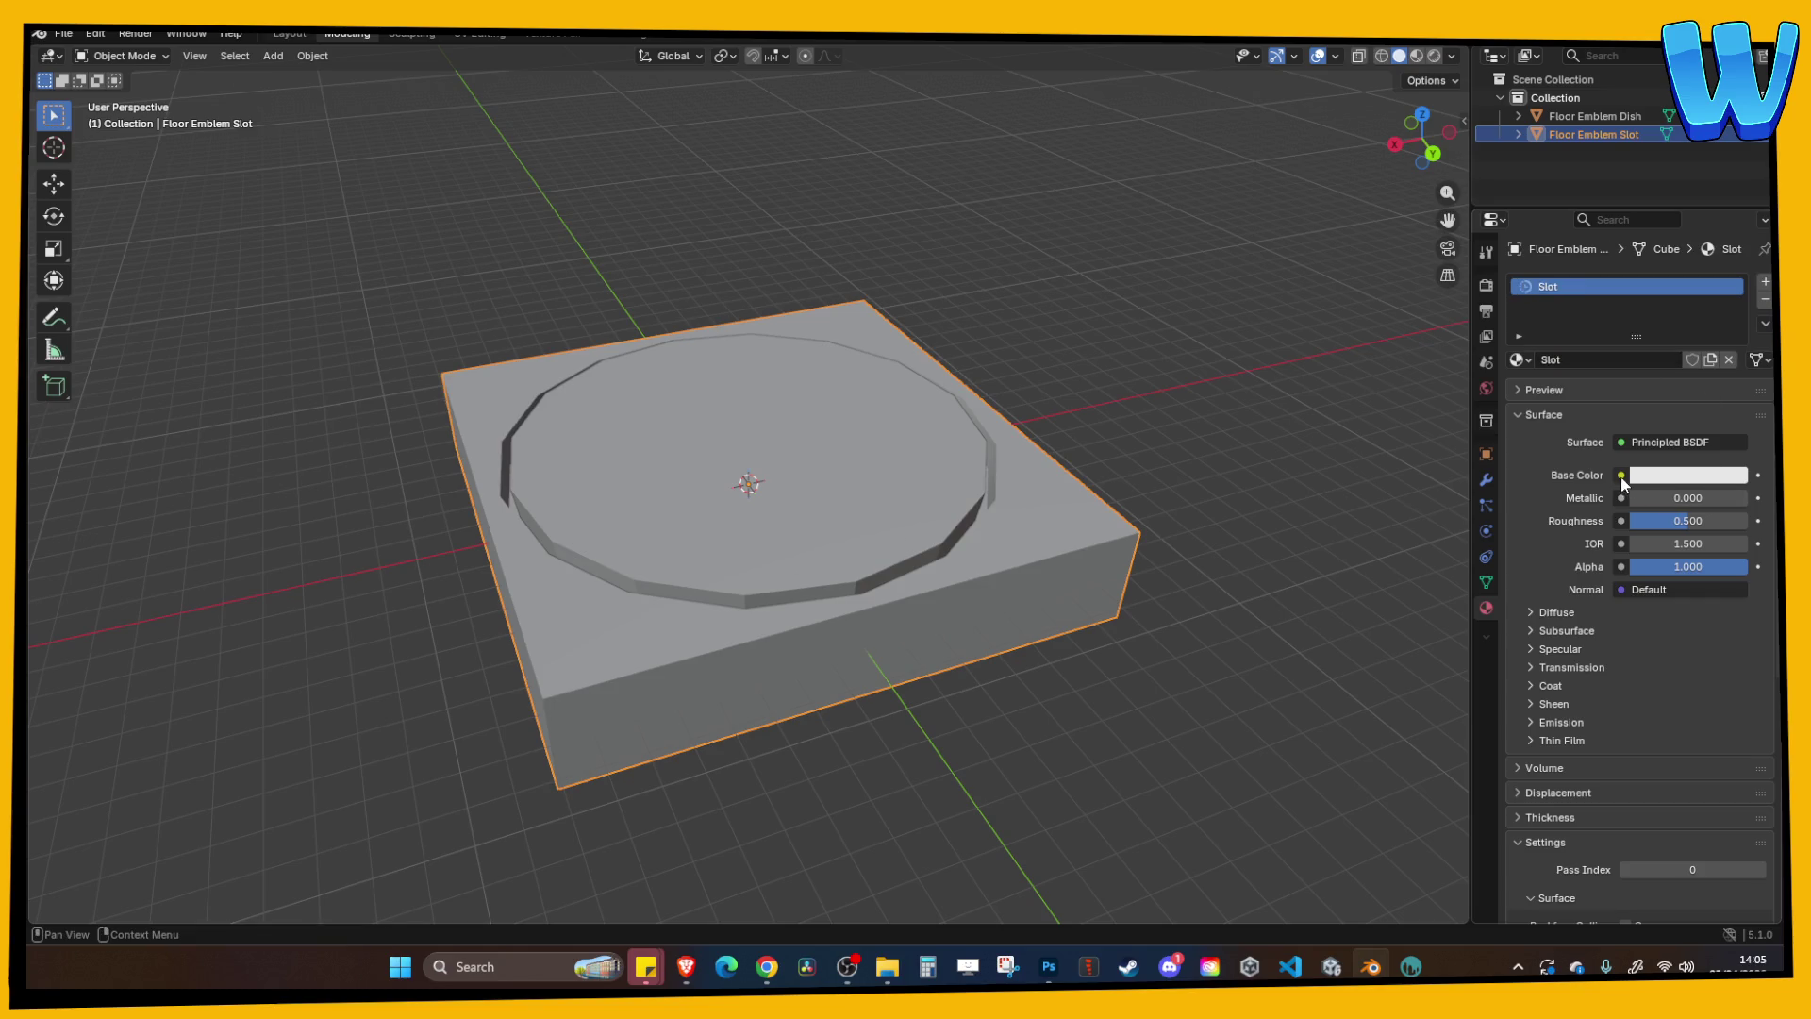
Feed Base Color from an Image Texture using Floor Emblem SLOT_Albedo.tga and preview it.
click(1621, 475)
click(1231, 596)
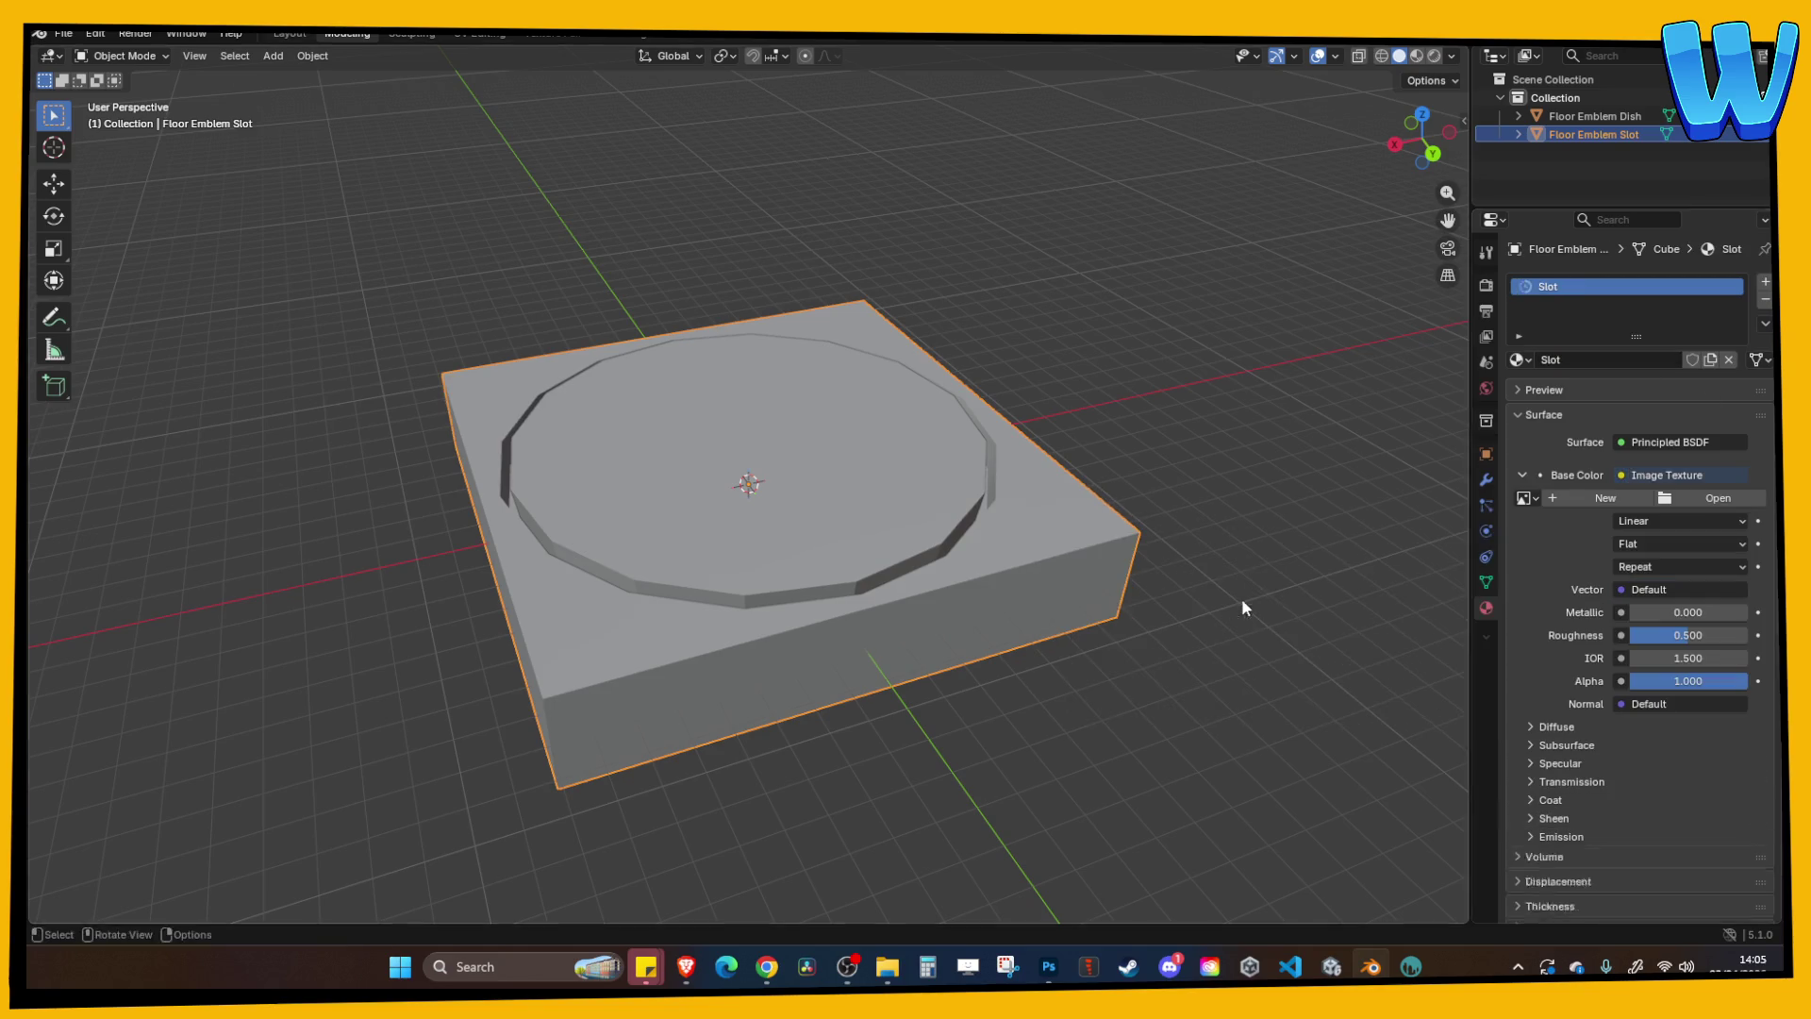
click(1526, 498)
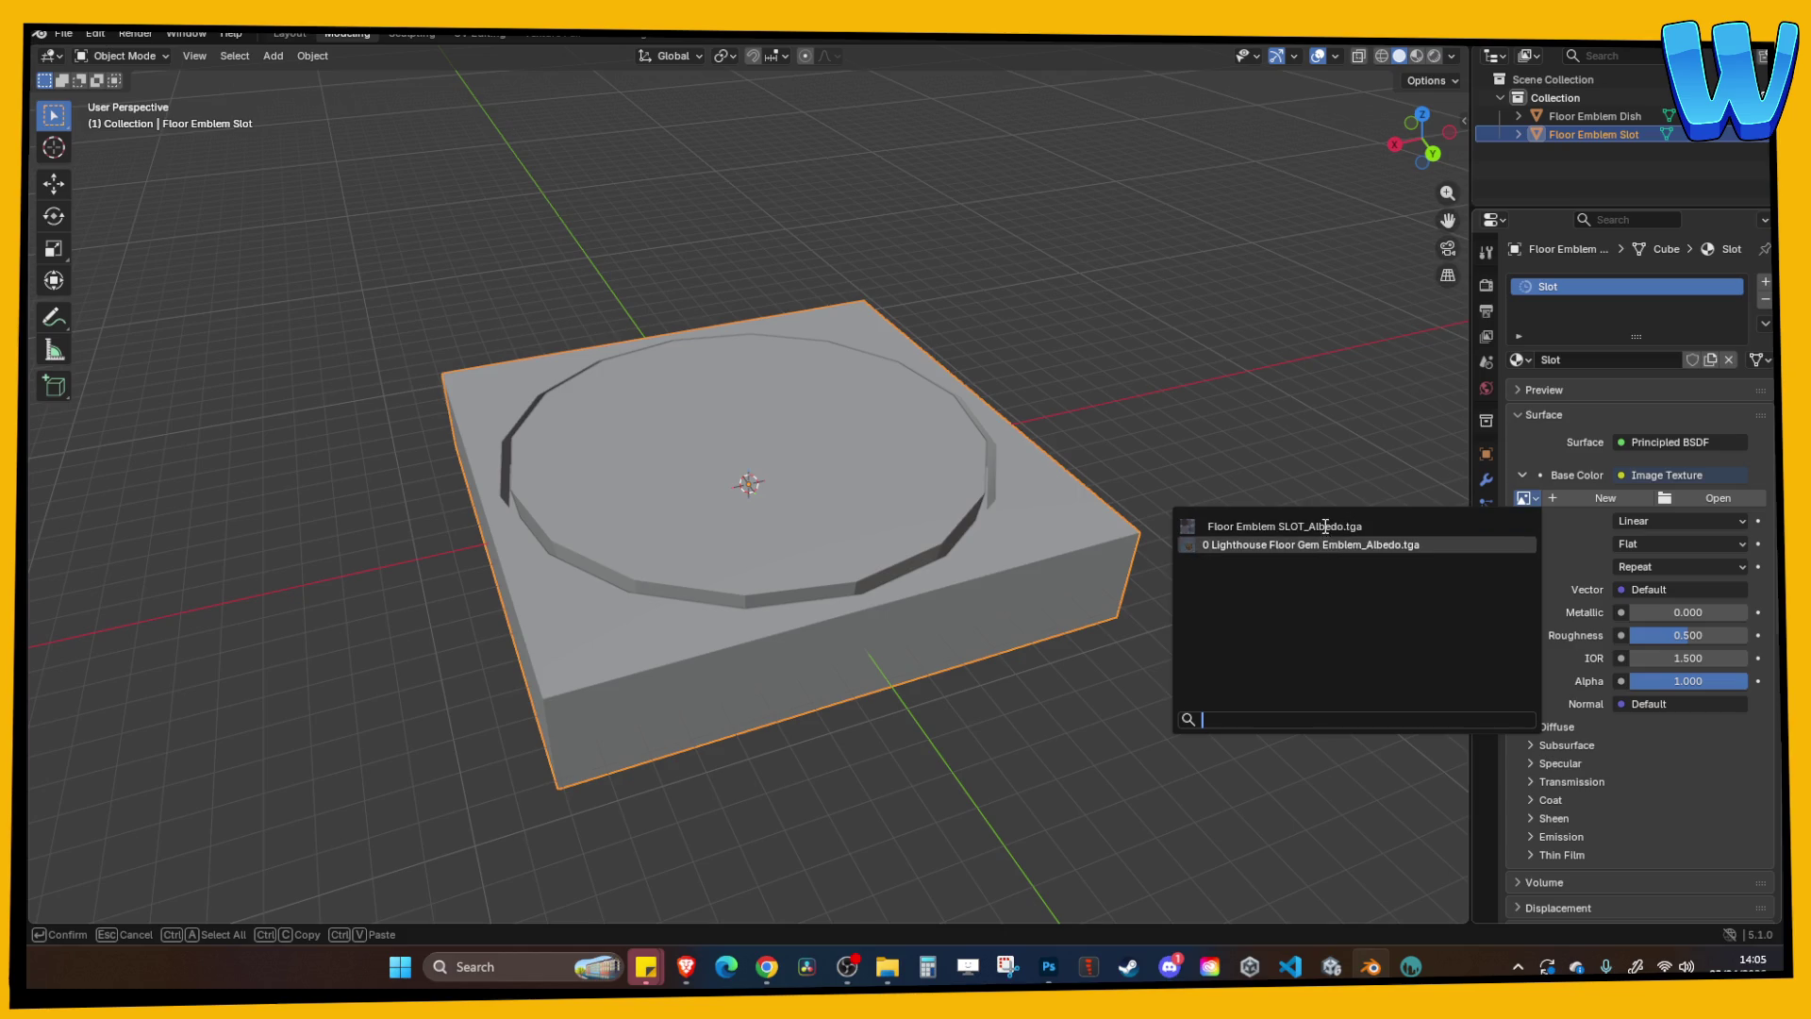
click(1325, 526)
double_click(1571, 498)
click(1566, 498)
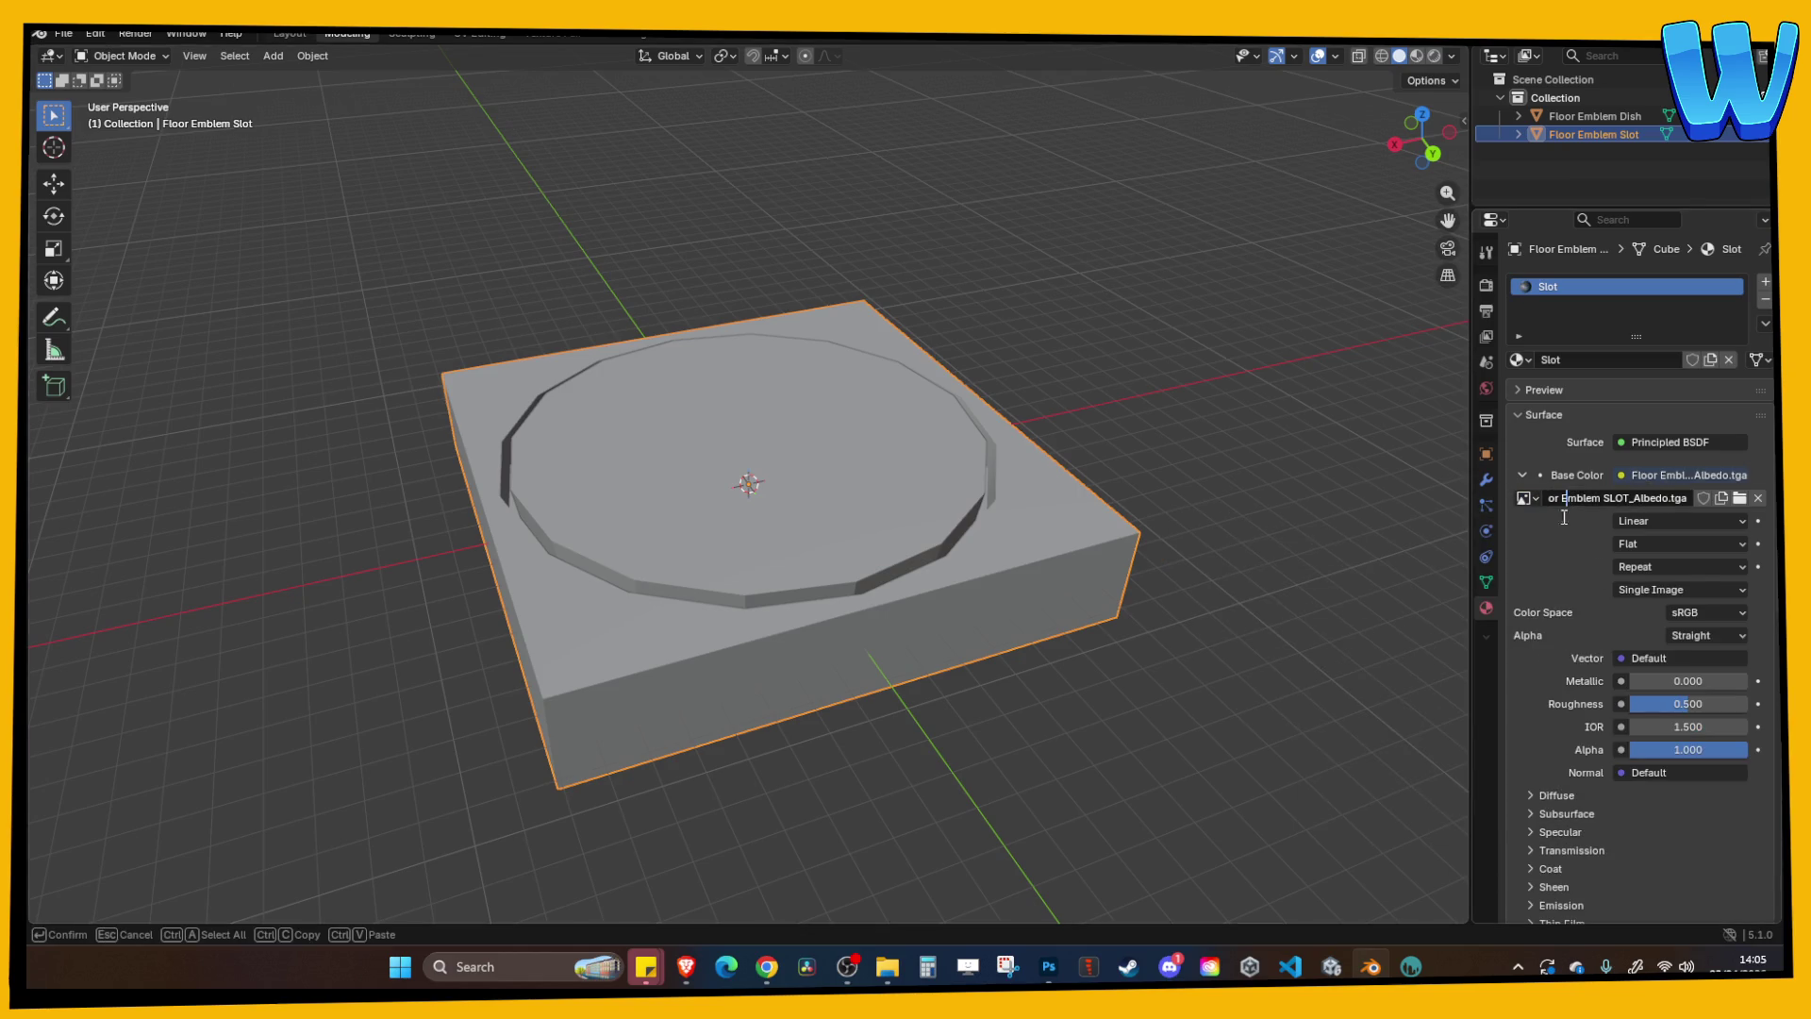
click(1422, 58)
click(1416, 56)
Set Roughness to 1.000 and specular IOR Level to 0, then save the blend file.
drag(1688, 704, 1754, 703)
scroll(1627, 789, down, 3)
click(1583, 720)
drag(1688, 772, 1486, 727)
click(1247, 662)
mouse_move(1247, 662)
middle_down()
mouse_move(1271, 670)
mouse_move(1254, 685)
mouse_move(1275, 626)
mouse_move(1078, 653)
mouse_move(1018, 613)
middle_up()
key(ctrl+s)
click(982, 598)
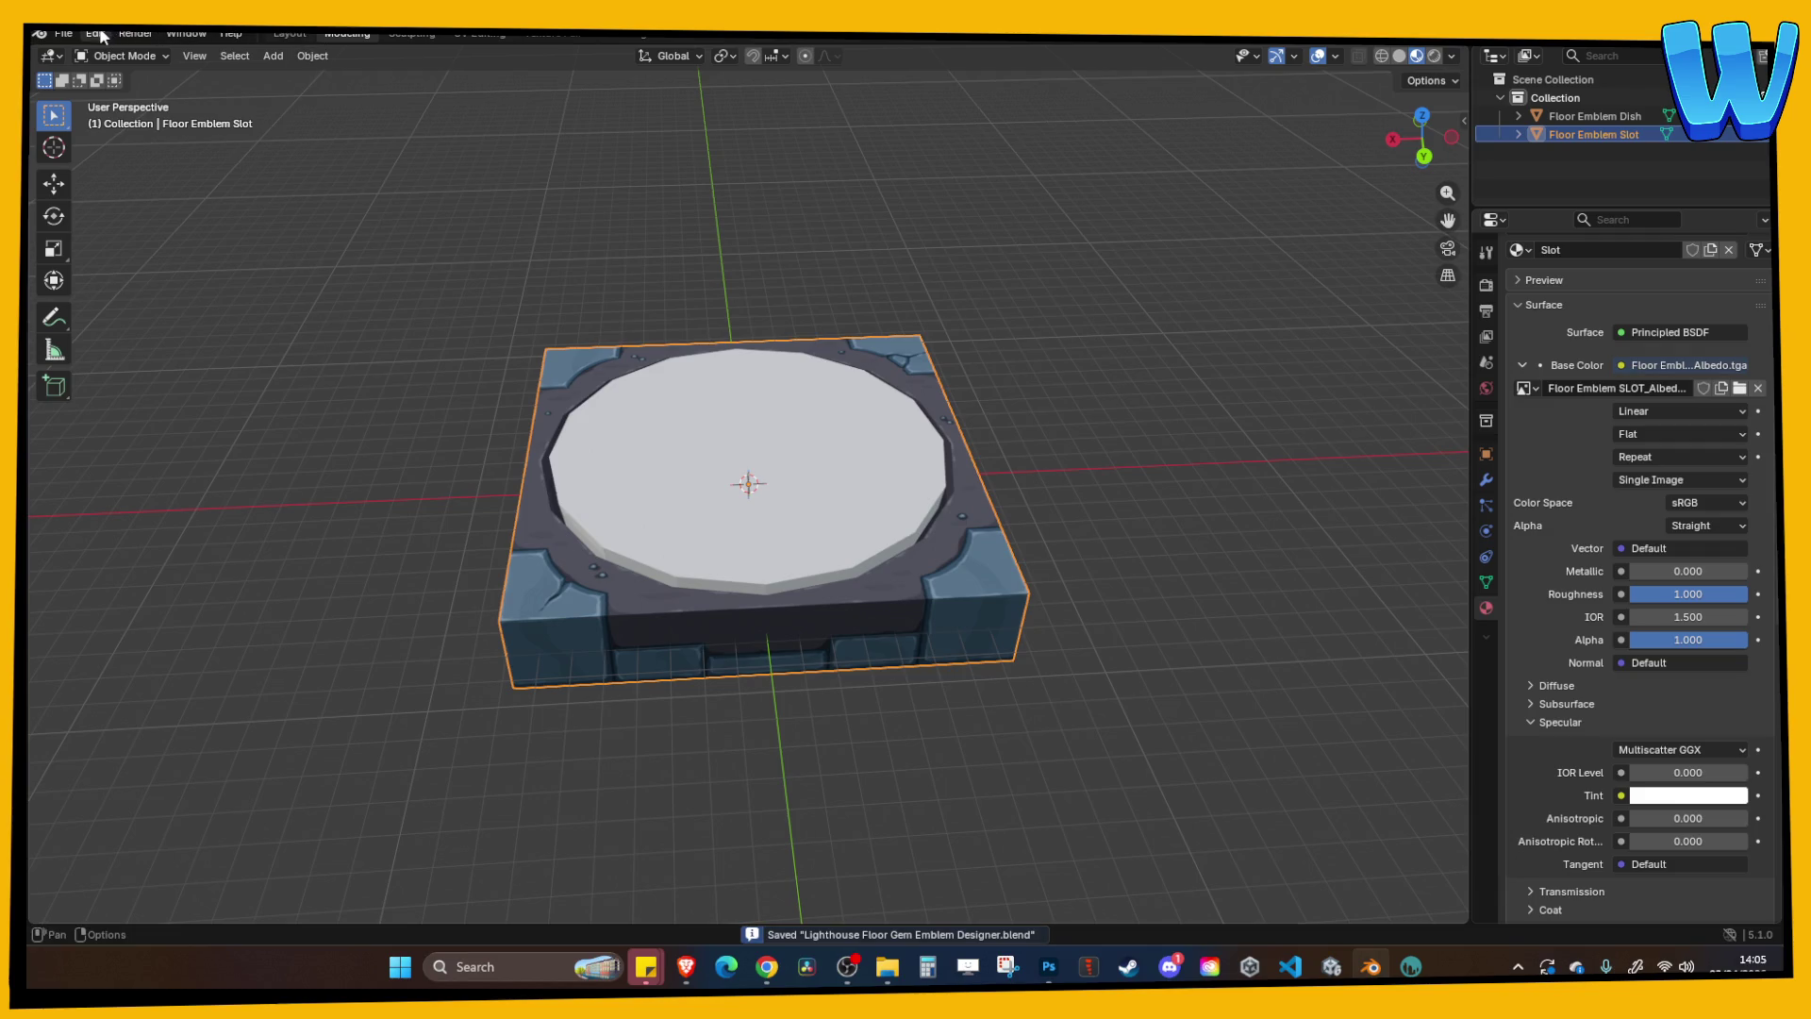
click(63, 33)
Export a Mesh-only FBX with FBX Units Scale and no animation, overwriting Lighthouse_FloorGemEmblem SLOT.fbx.
mouse_move(141, 311)
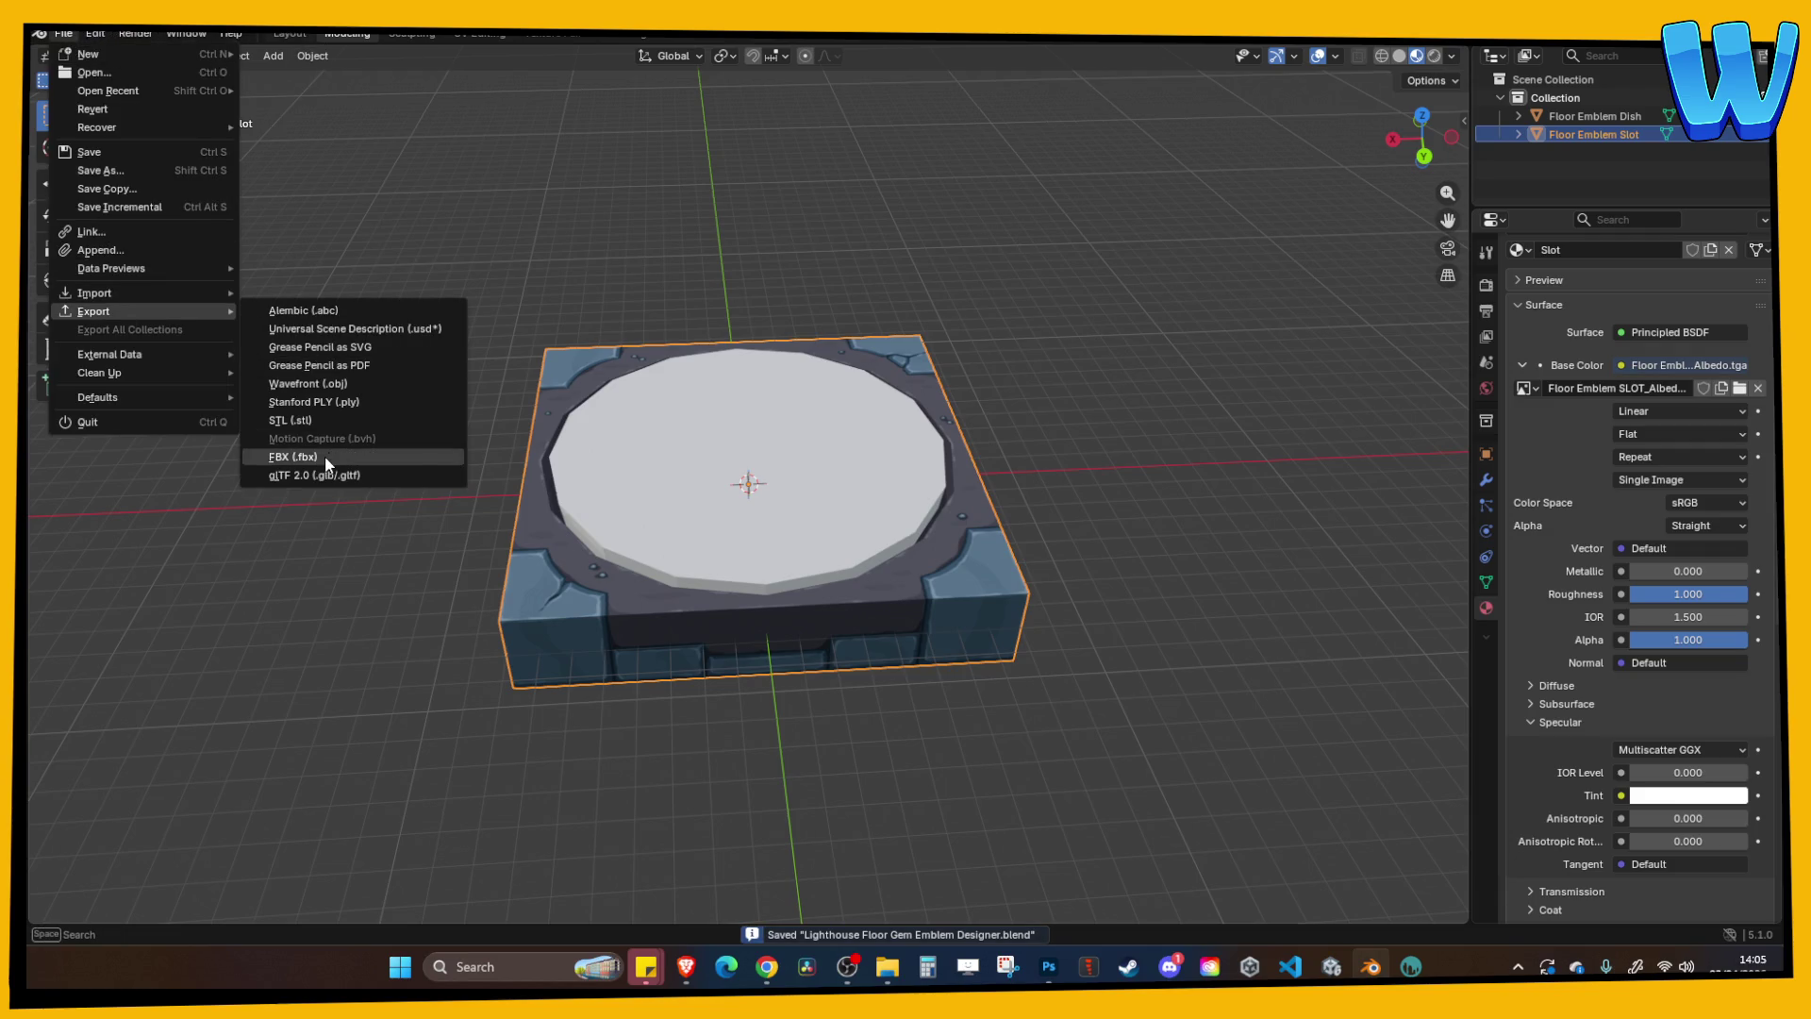
click(325, 456)
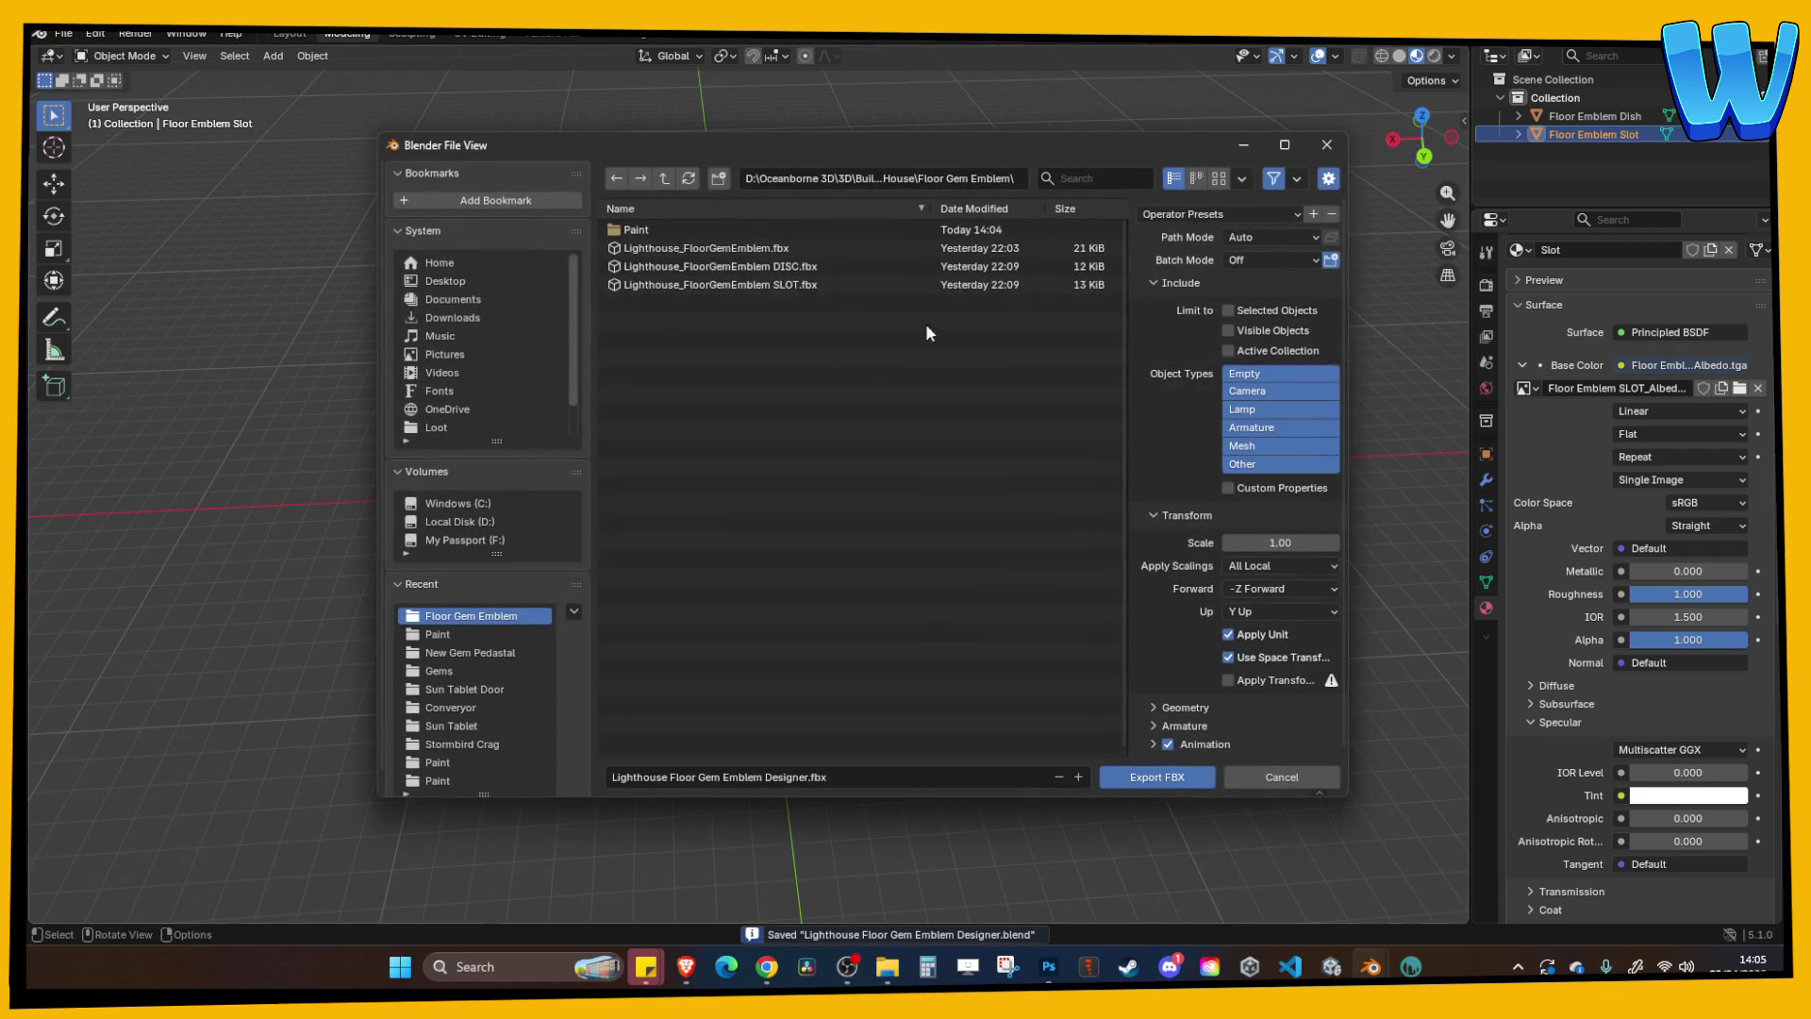
click(1248, 449)
click(1278, 566)
click(1264, 589)
click(1169, 744)
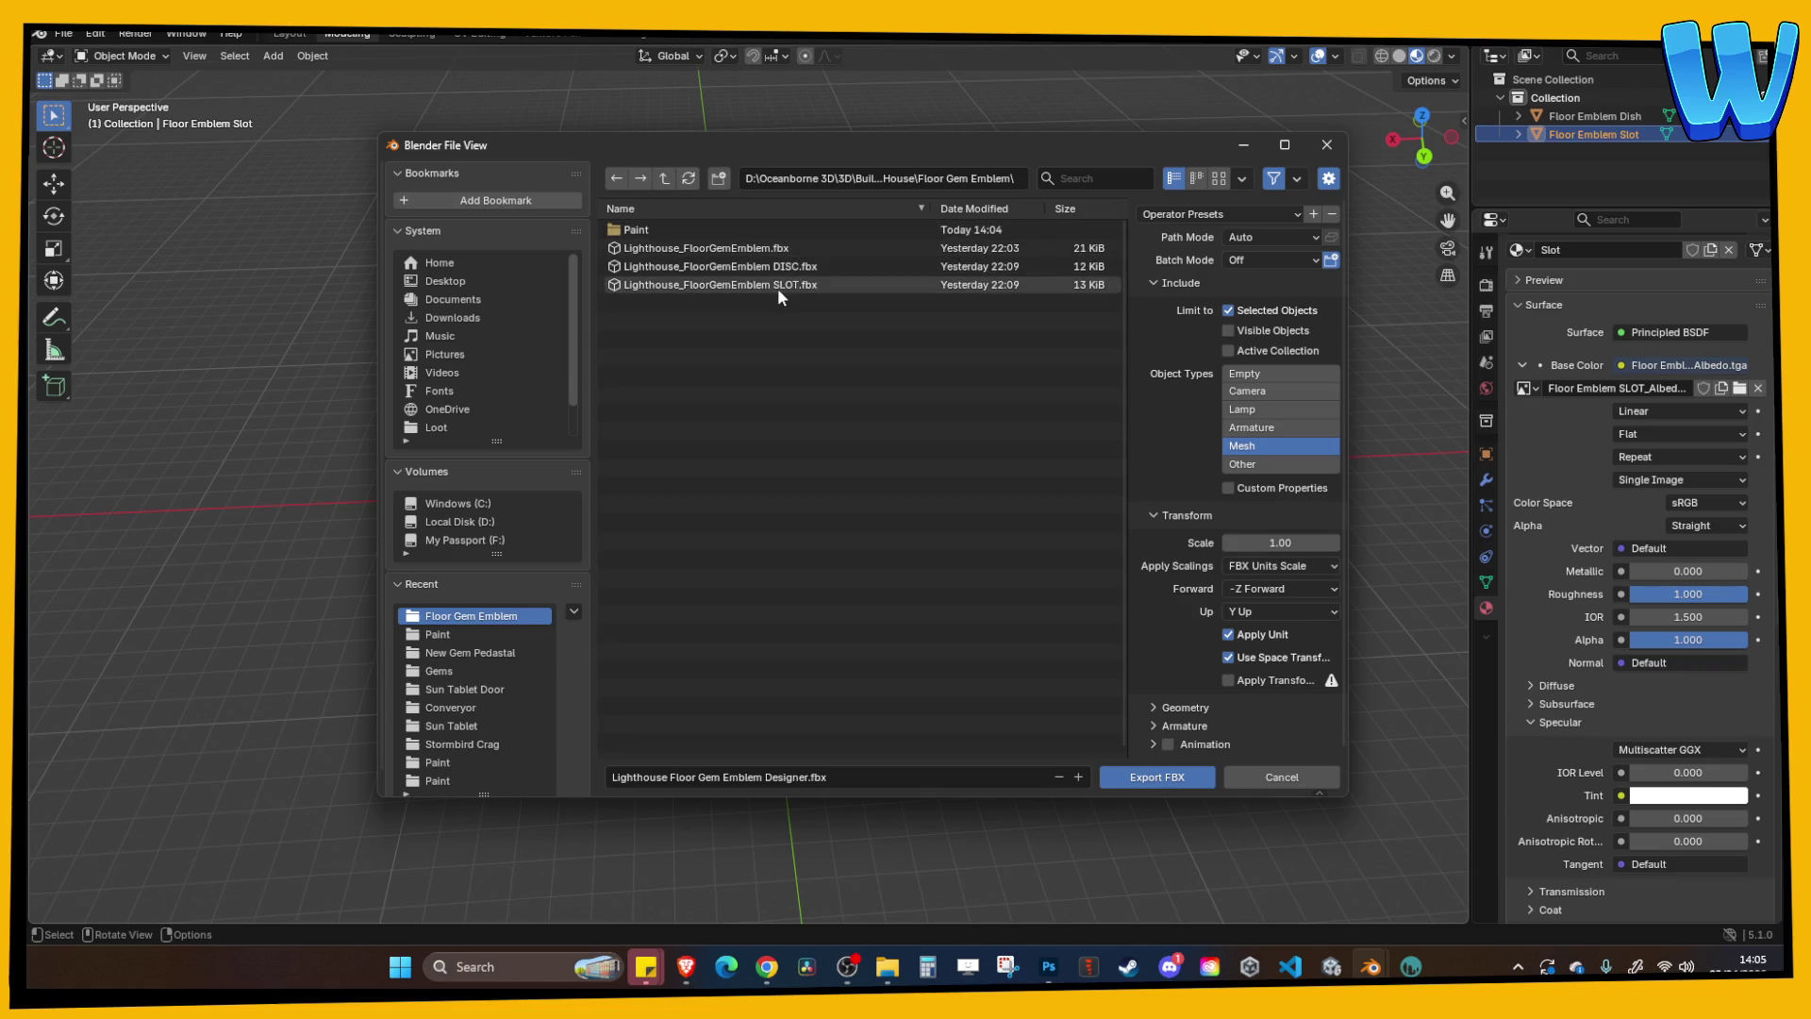
click(777, 287)
click(1156, 777)
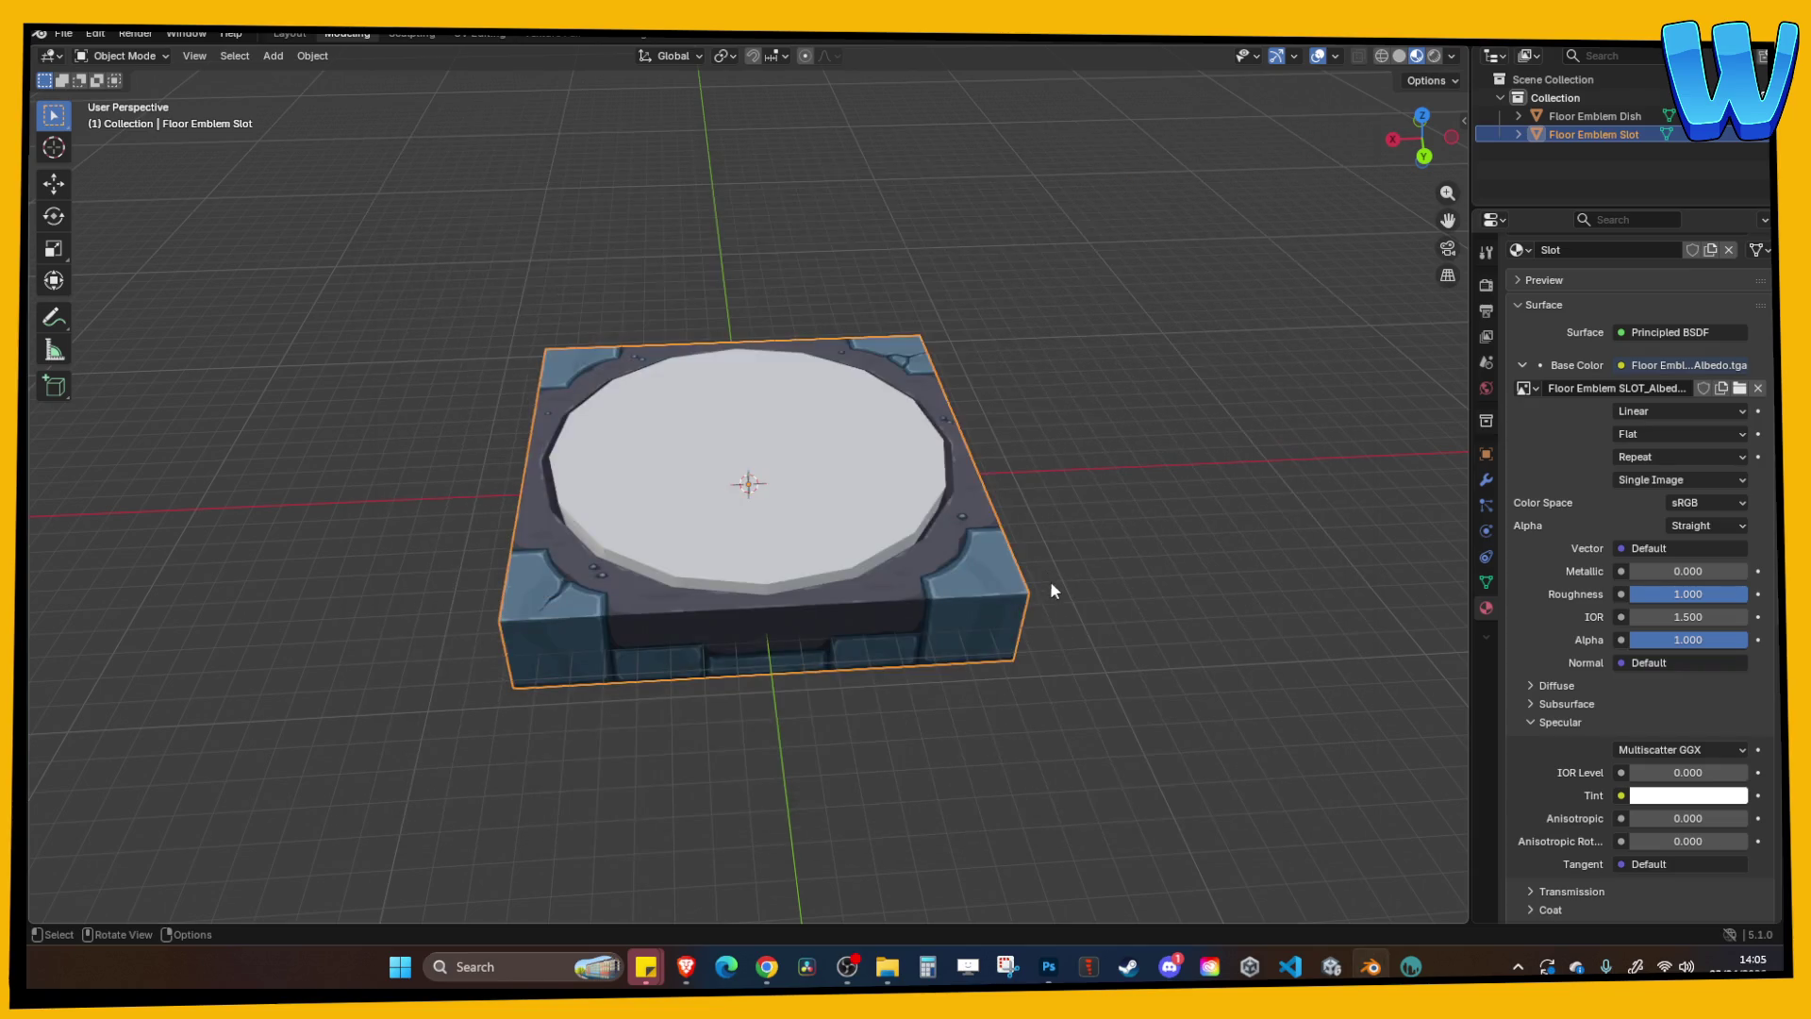
click(1326, 968)
scroll(679, 392, up, 5)
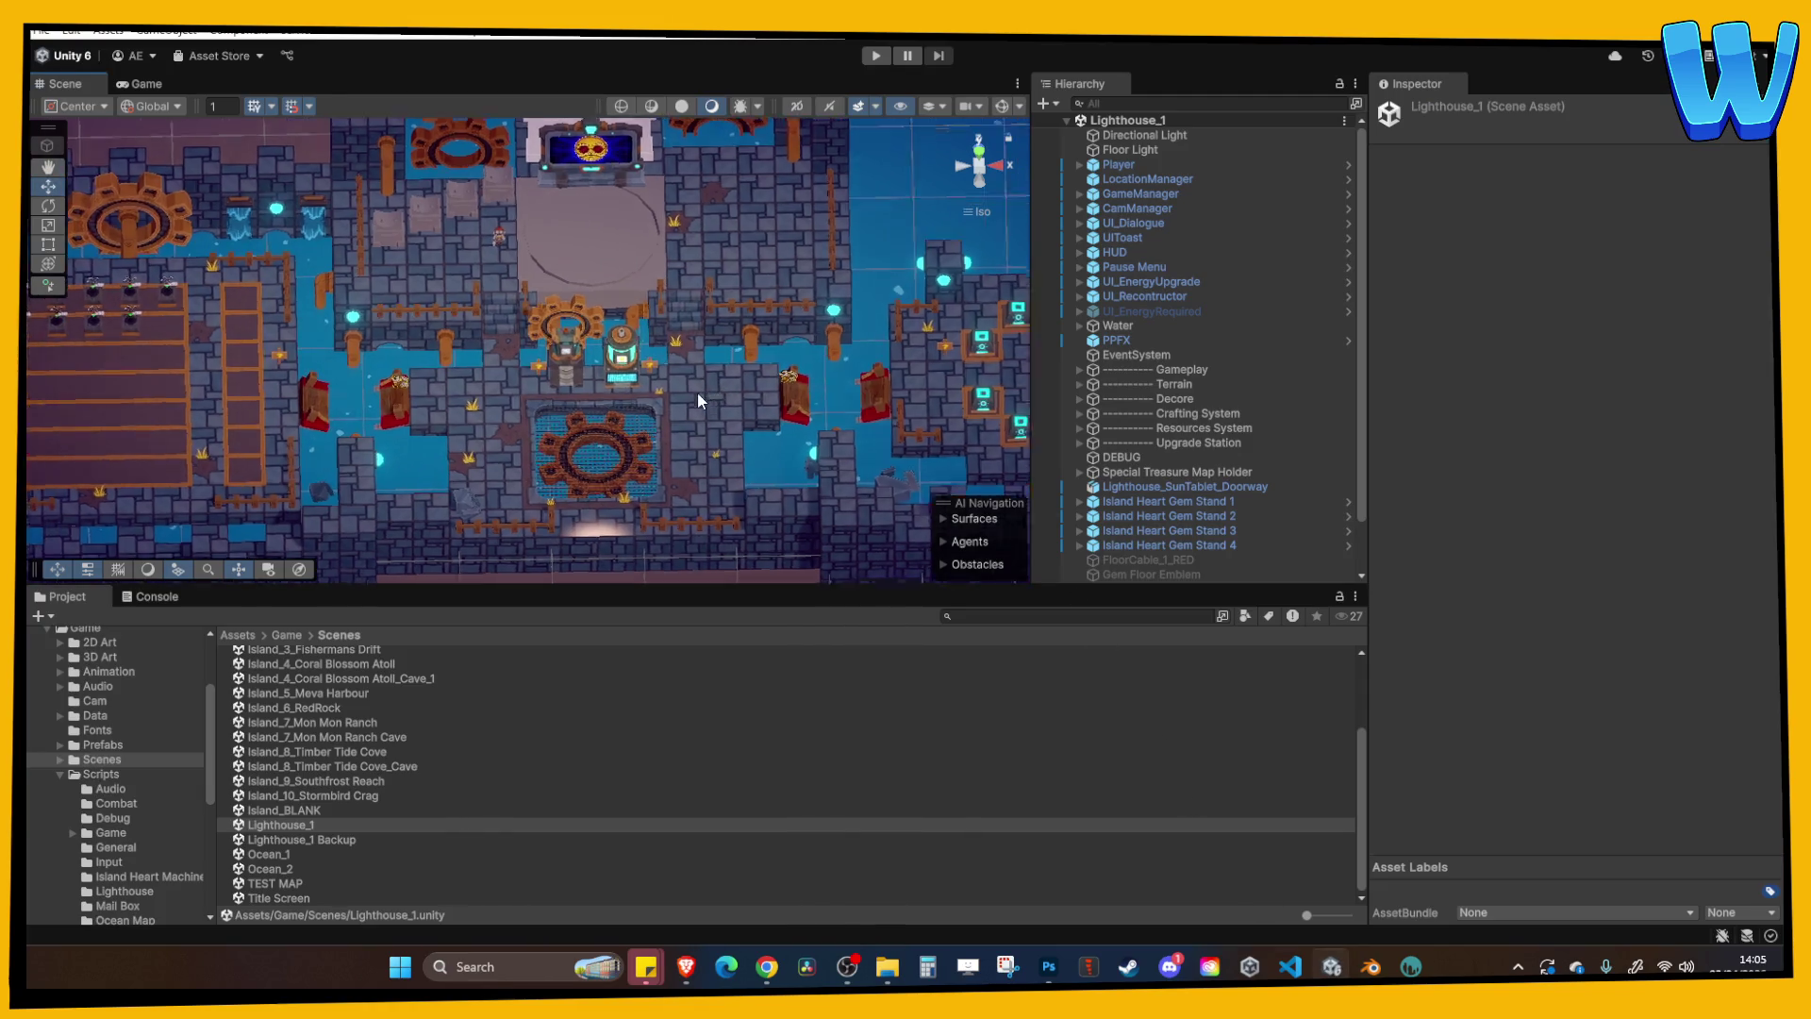
Locate the slot's FBX asset and reveal the DISC model's Zone_Lighthouse folder in Explorer.
click(566, 291)
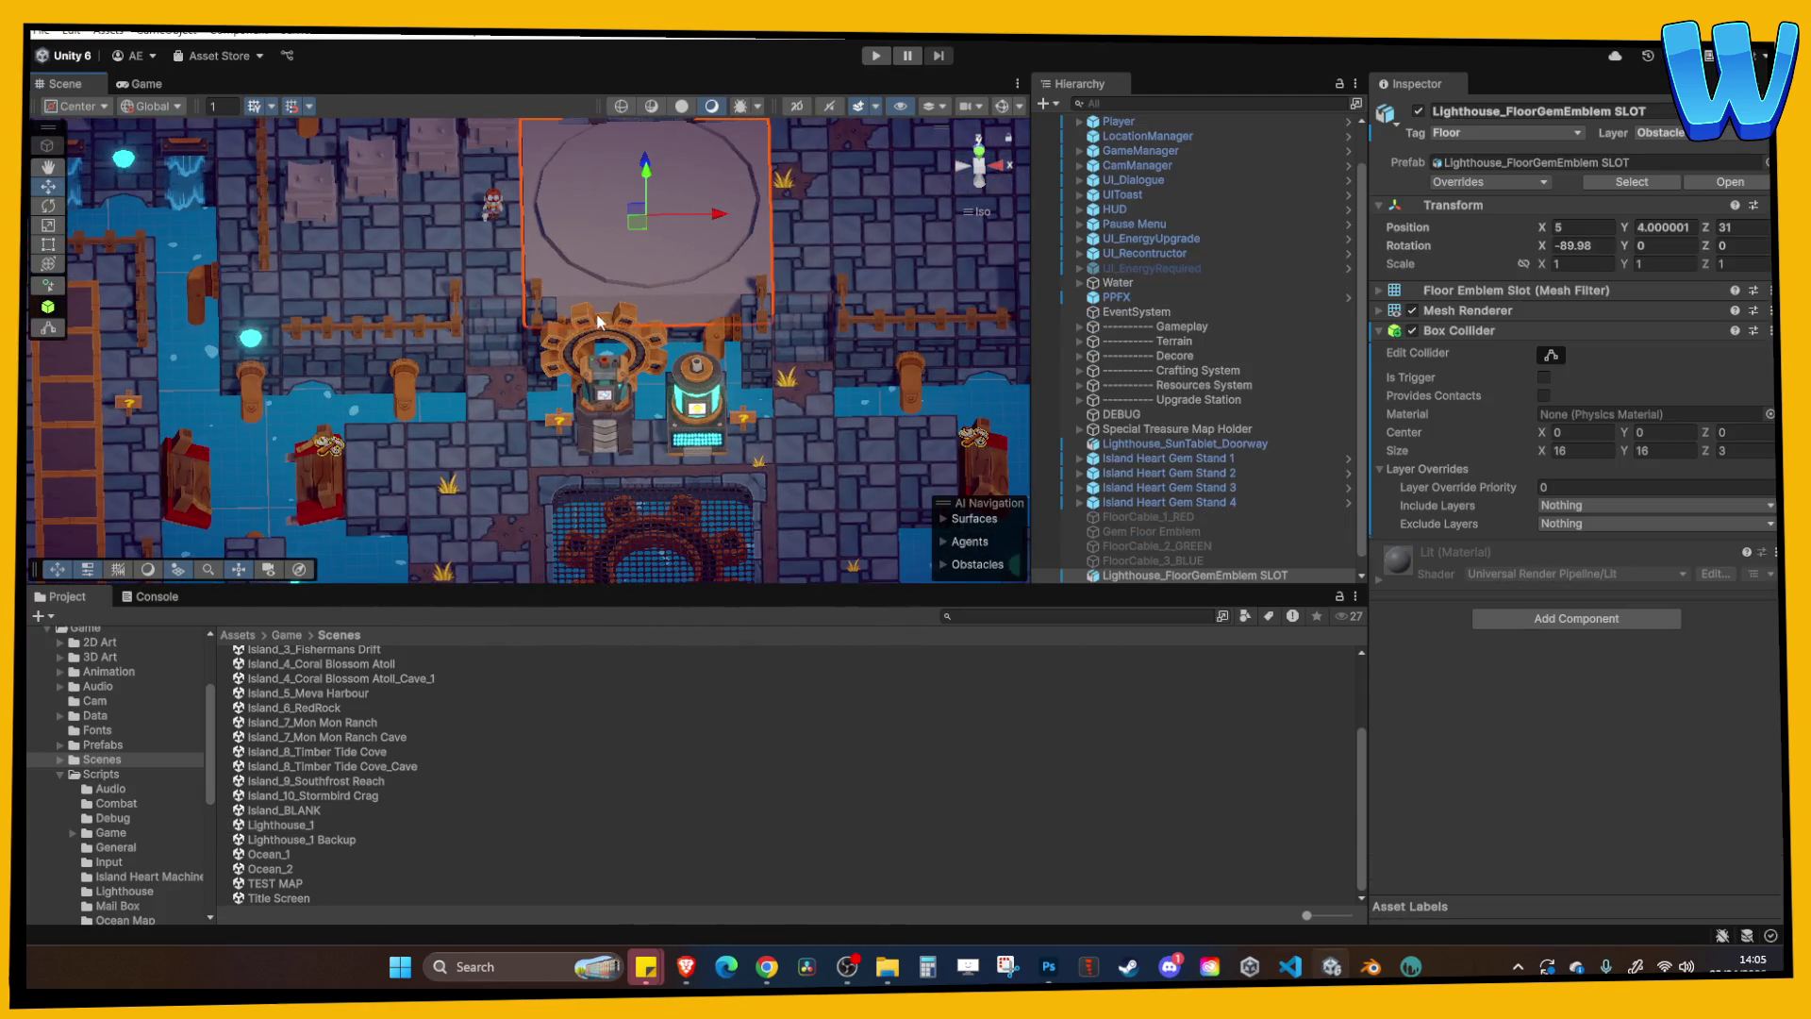
right_click(1142, 541)
mouse_move(1254, 412)
click(1509, 439)
right_click(406, 652)
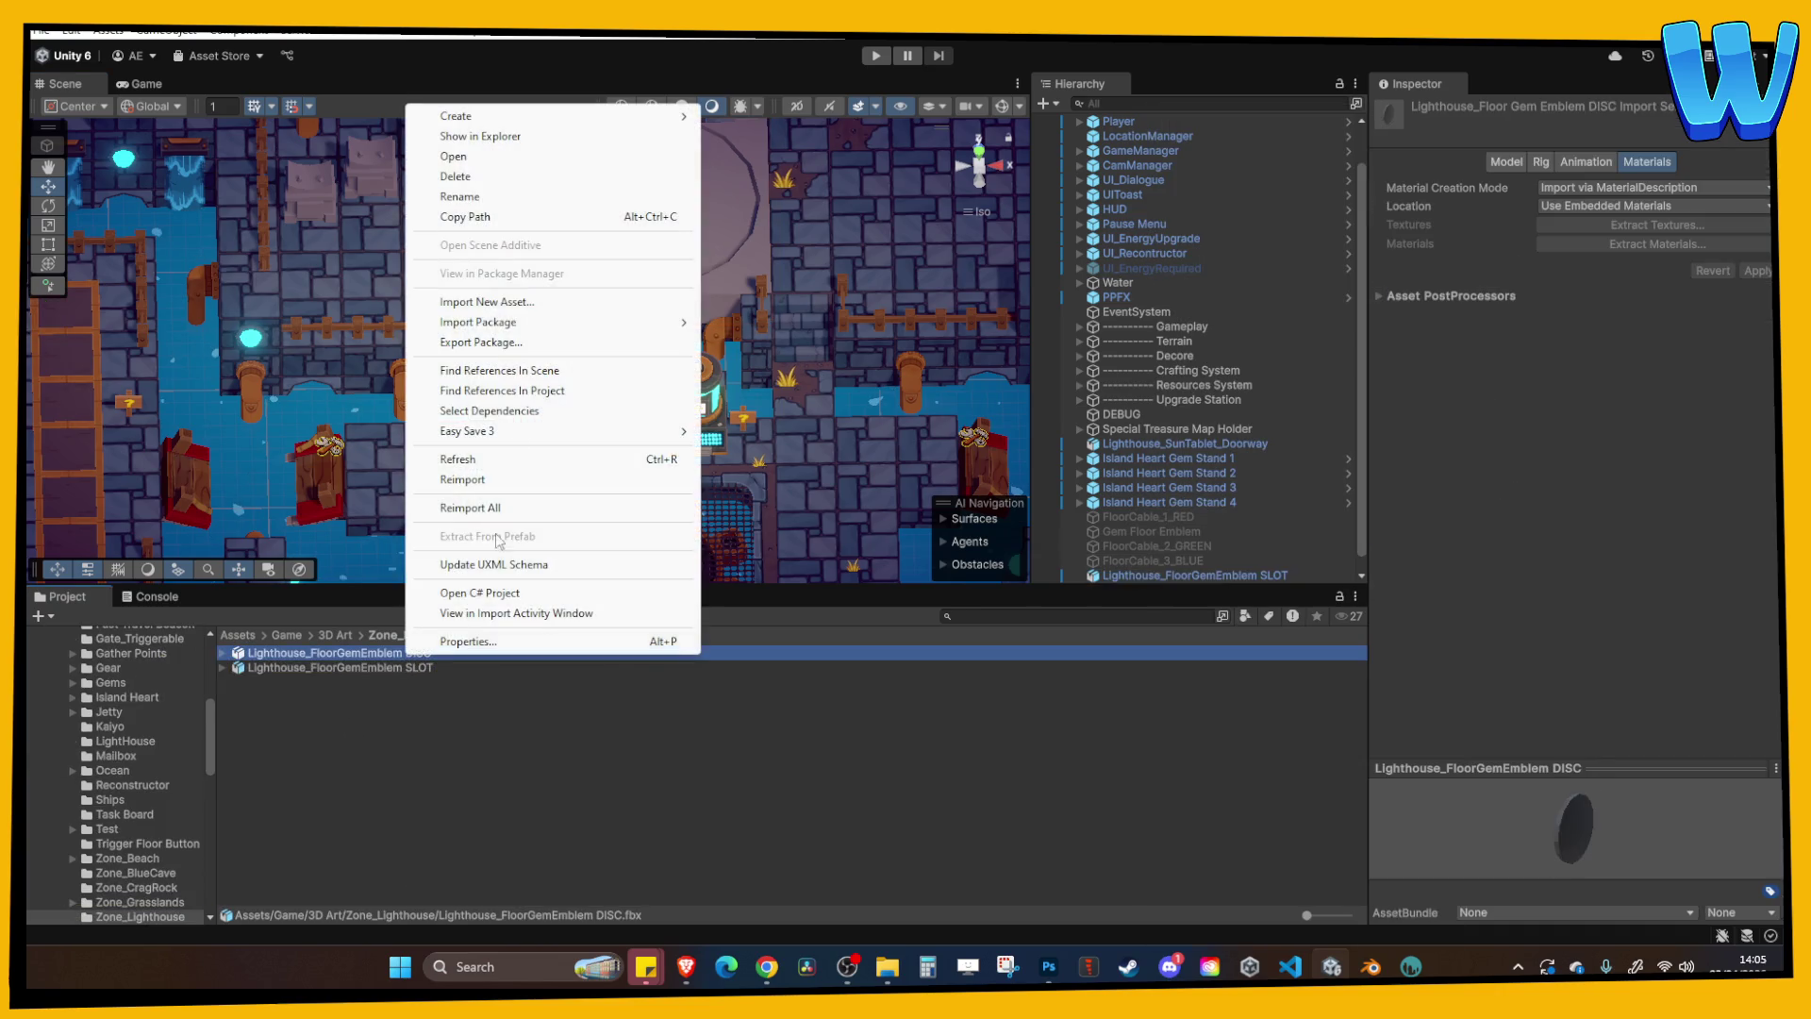
click(529, 137)
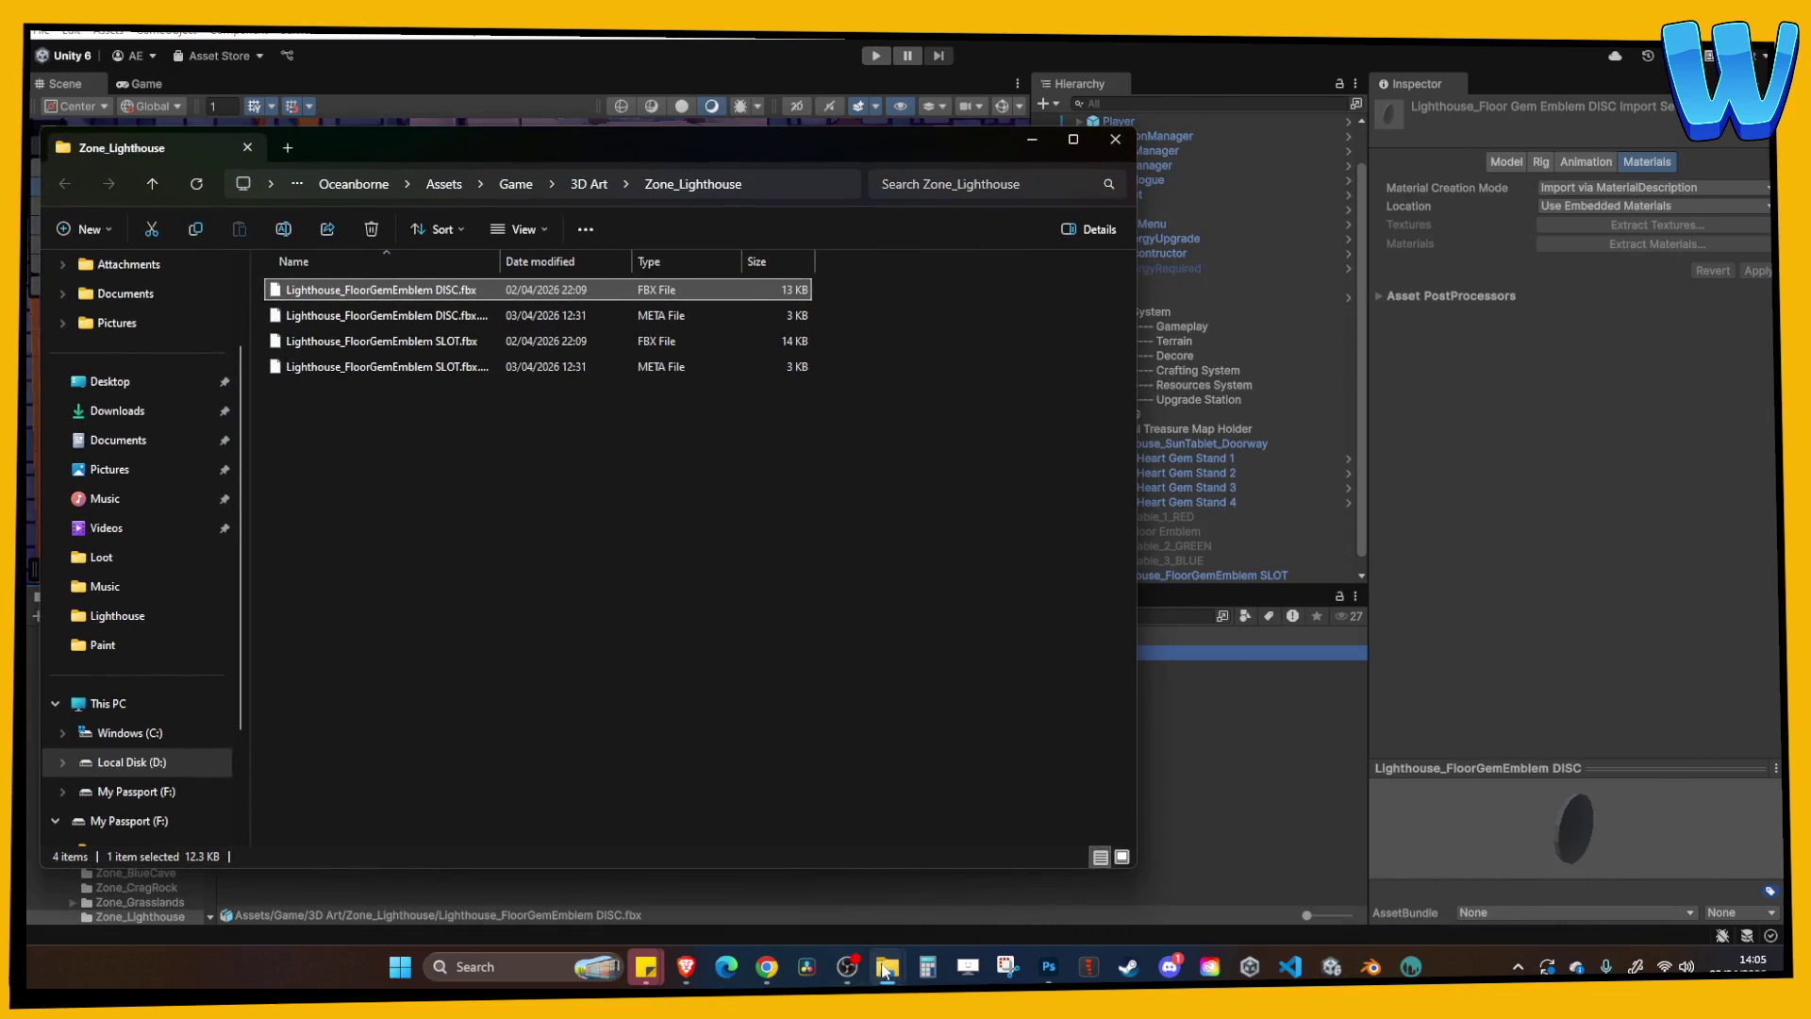
Navigate to the Floor Gem Emblem folder and sort its files by type.
mouse_move(886, 970)
click(828, 896)
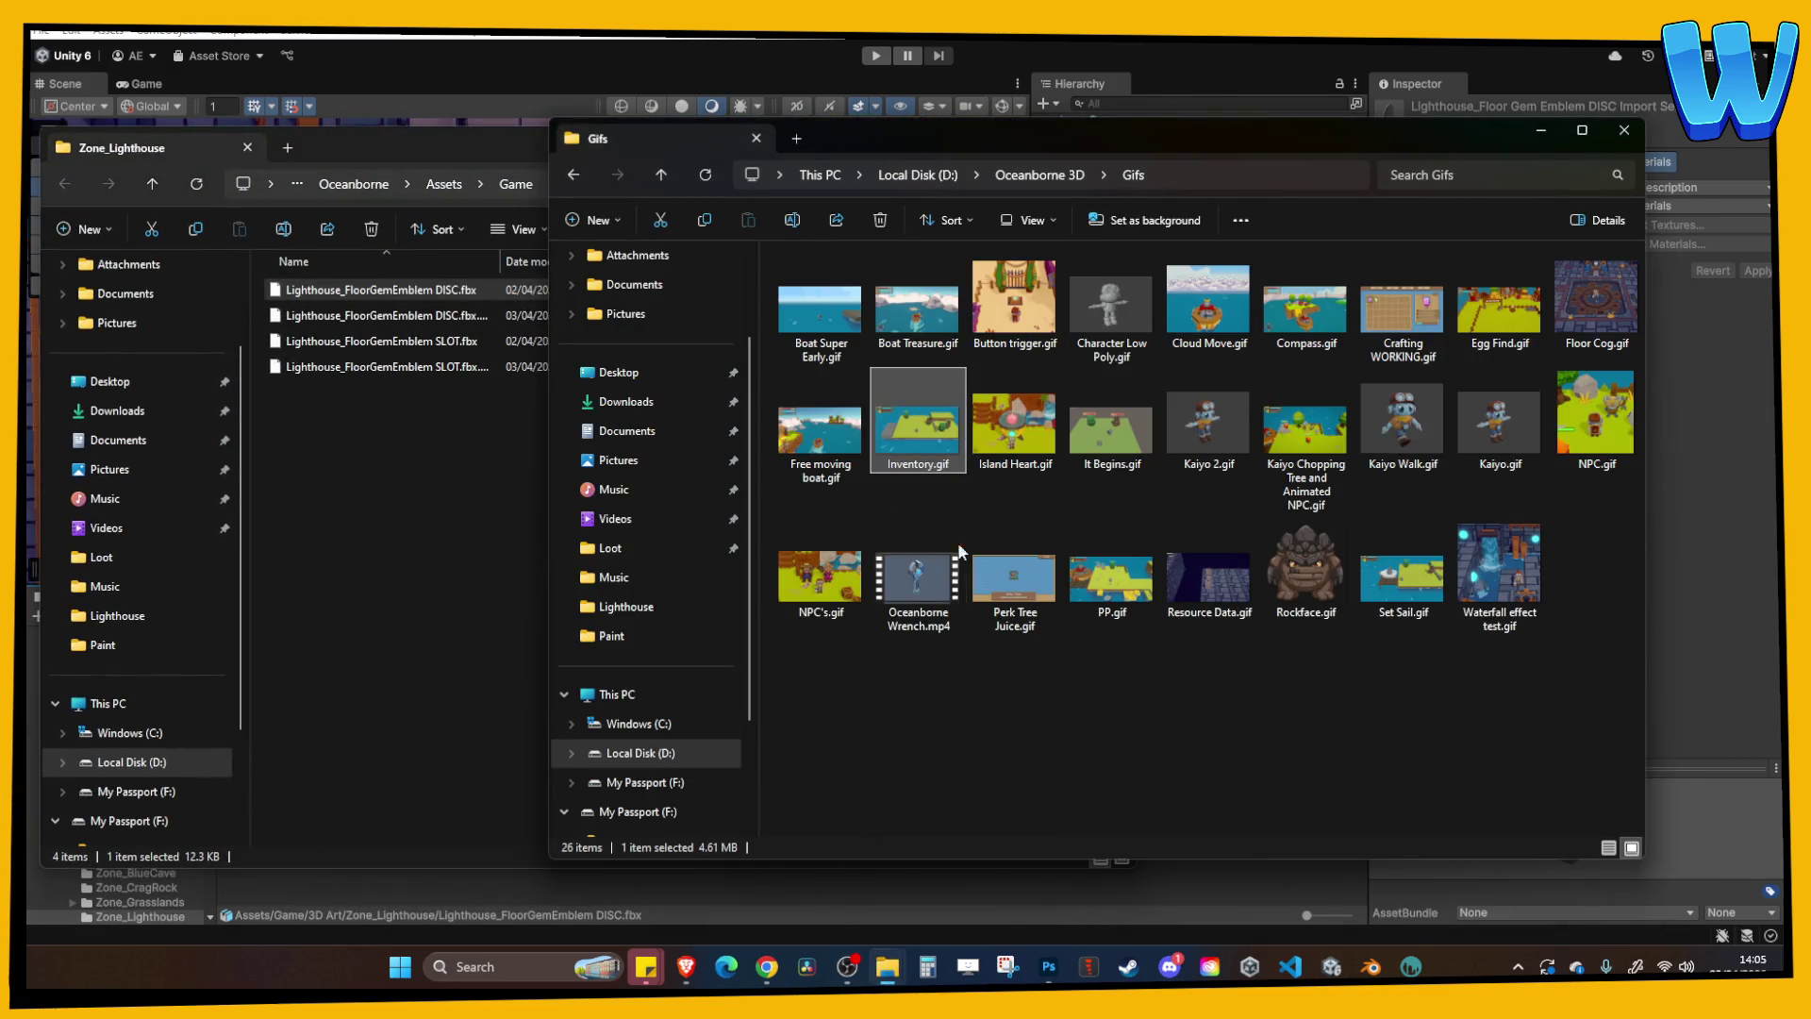
click(1040, 175)
click(1624, 131)
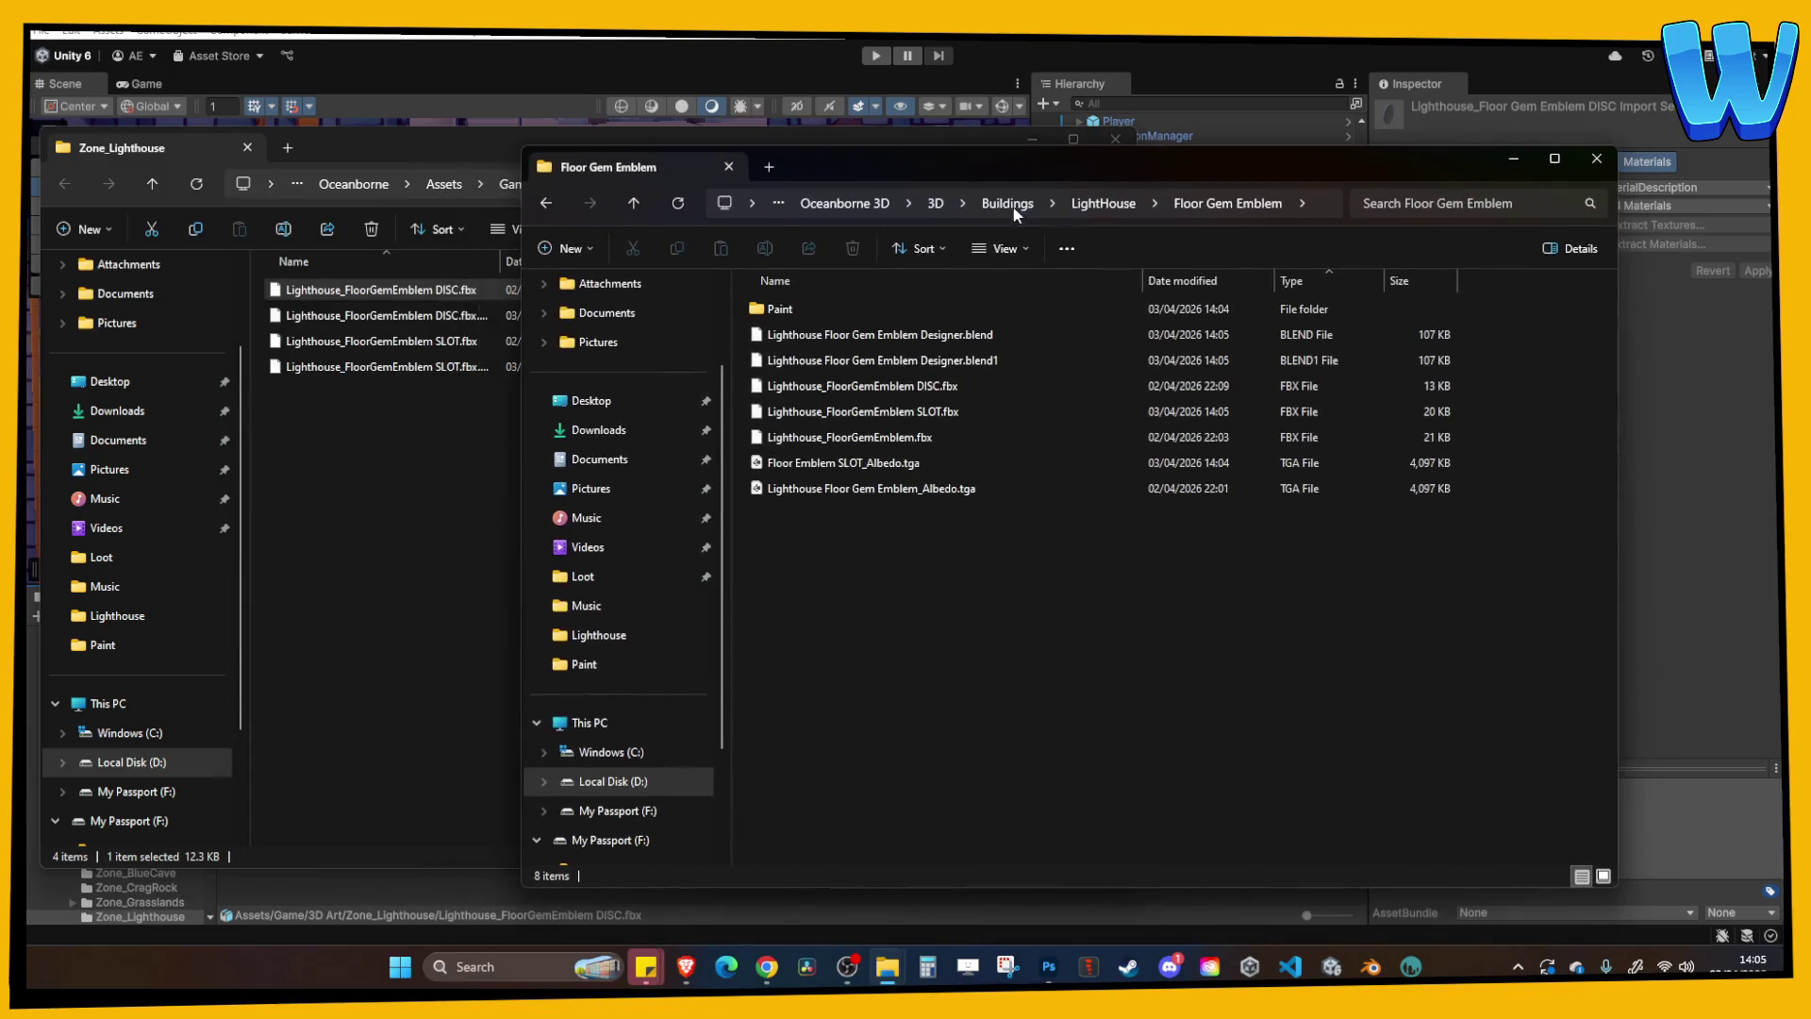
click(1316, 281)
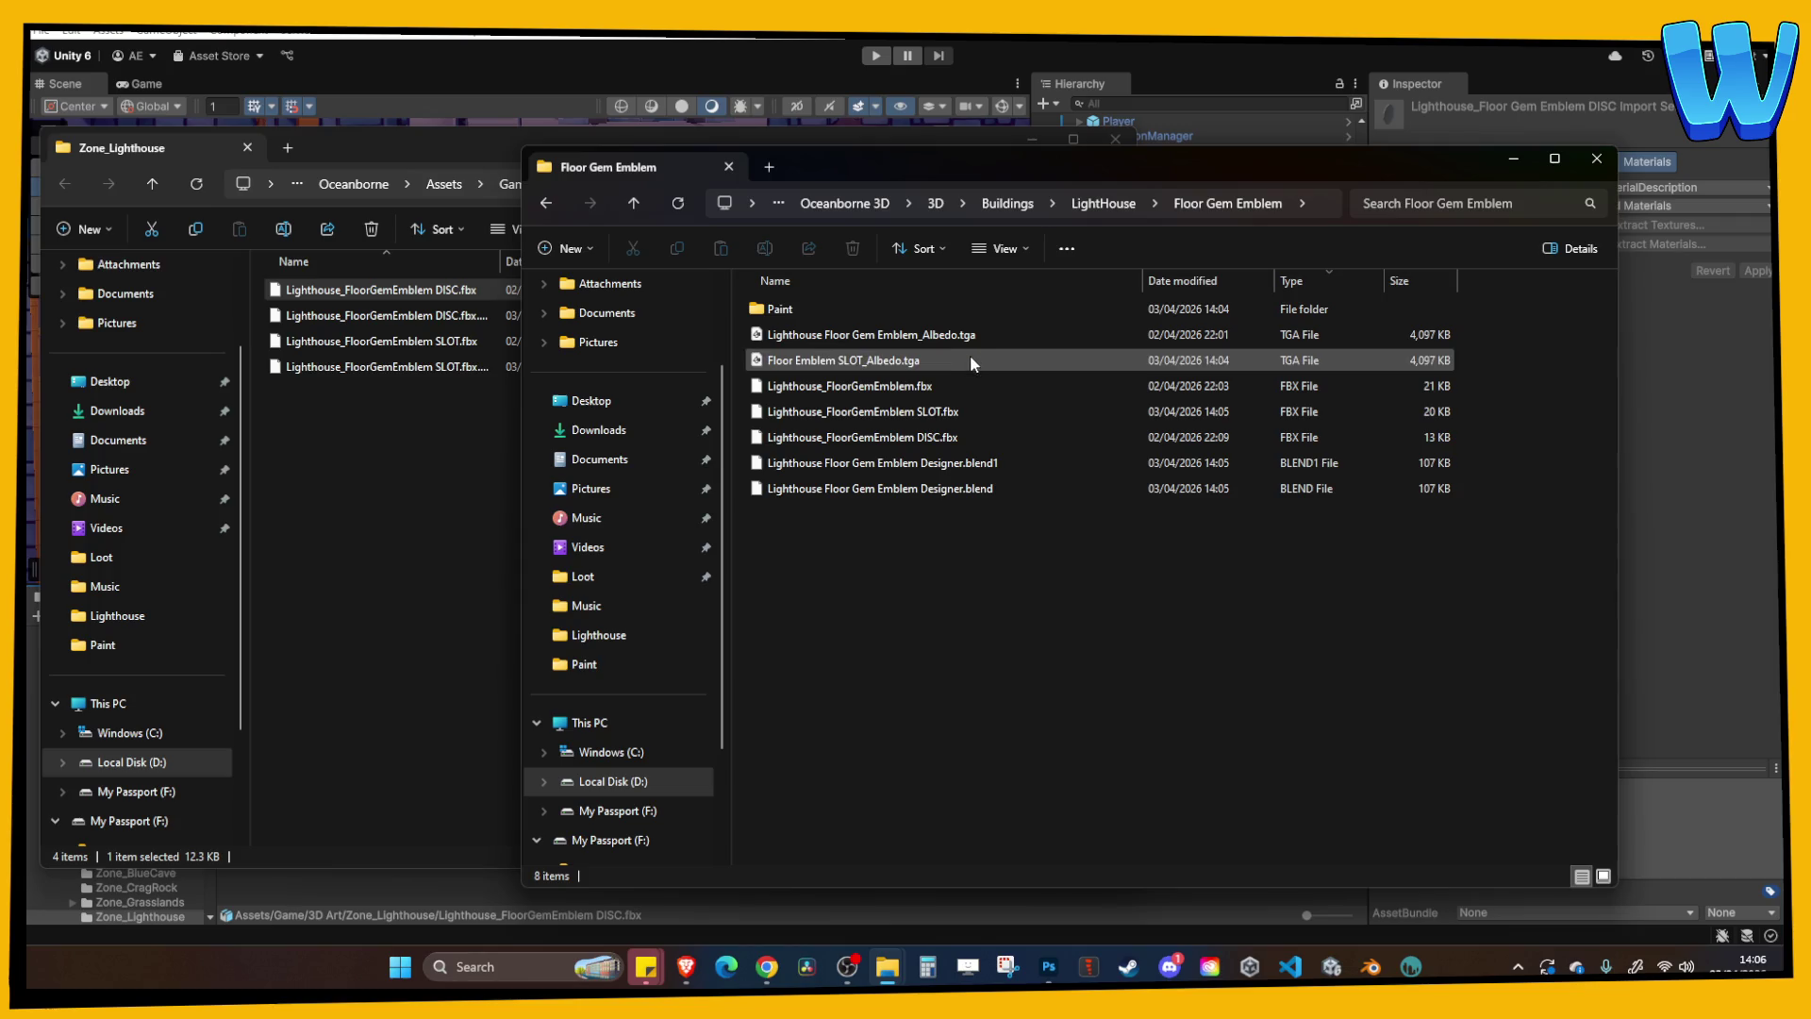
Copy the updated Lighthouse_FloorGemEmblem SLOT.fbx into Zone_Lighthouse, replacing the existing file.
mouse_move(962, 360)
mouse_down()
mouse_move(690, 386)
mouse_move(416, 485)
mouse_move(872, 369)
mouse_up()
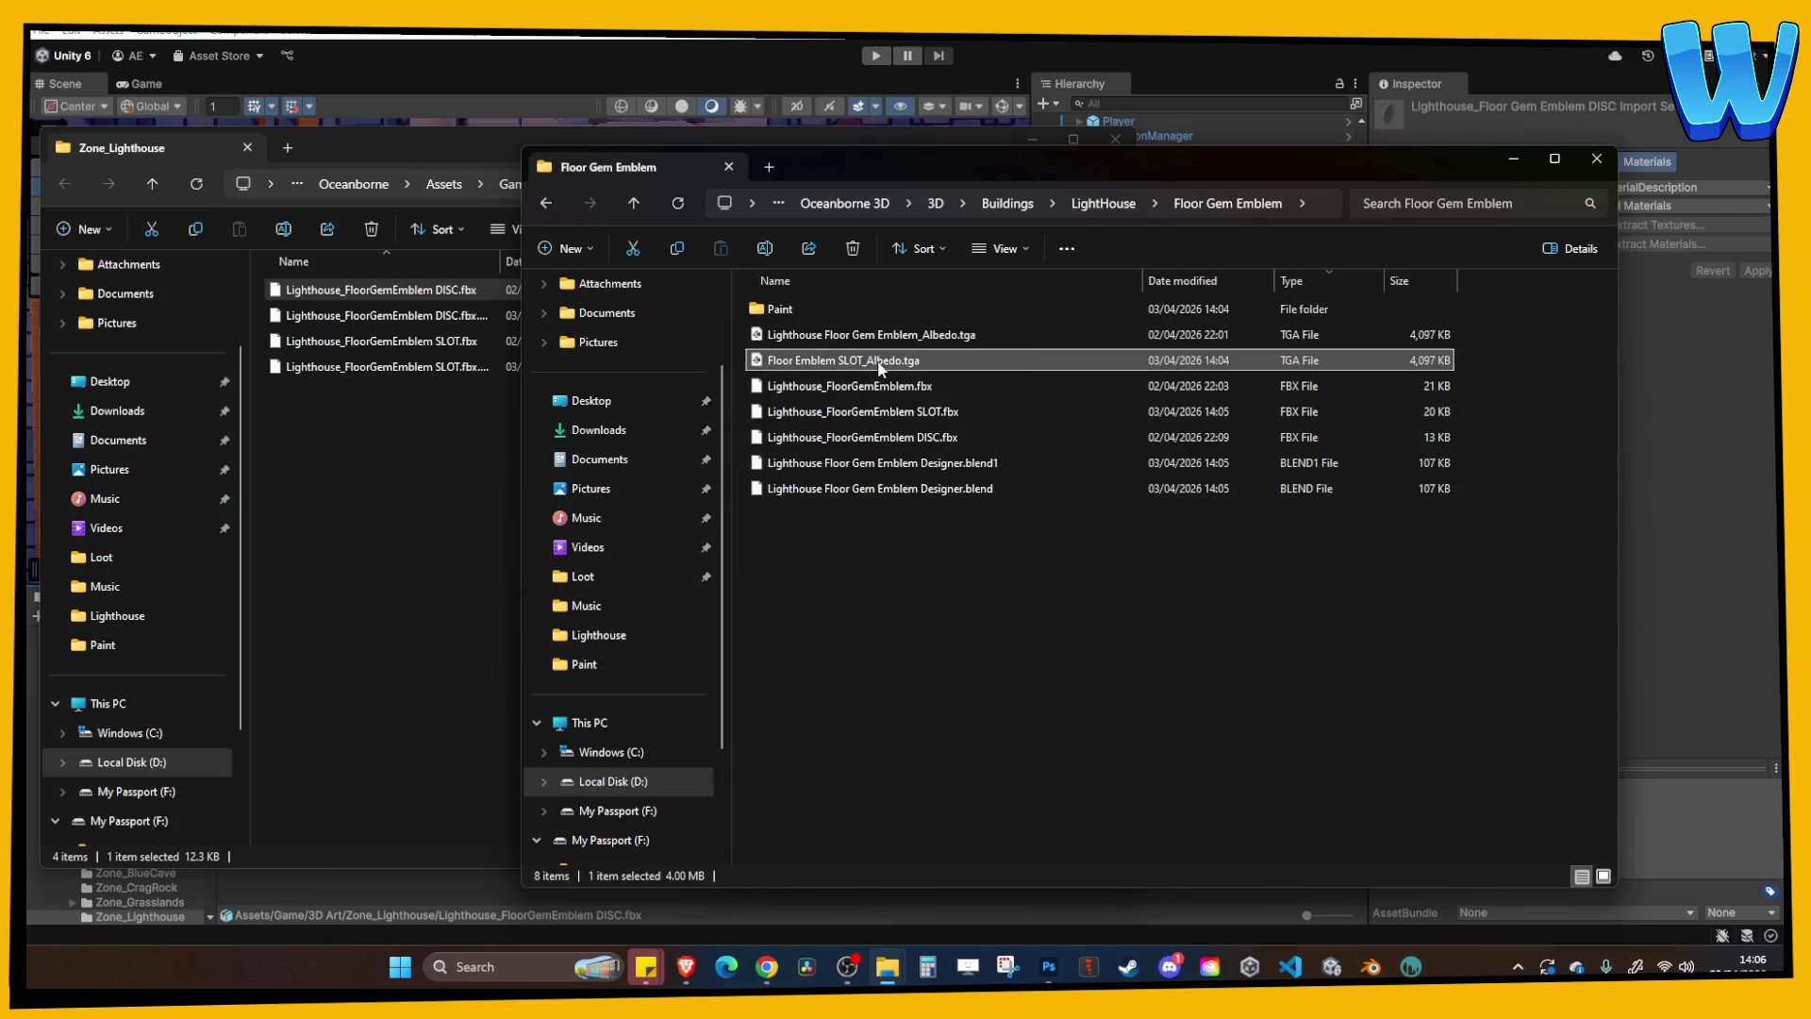
click(929, 415)
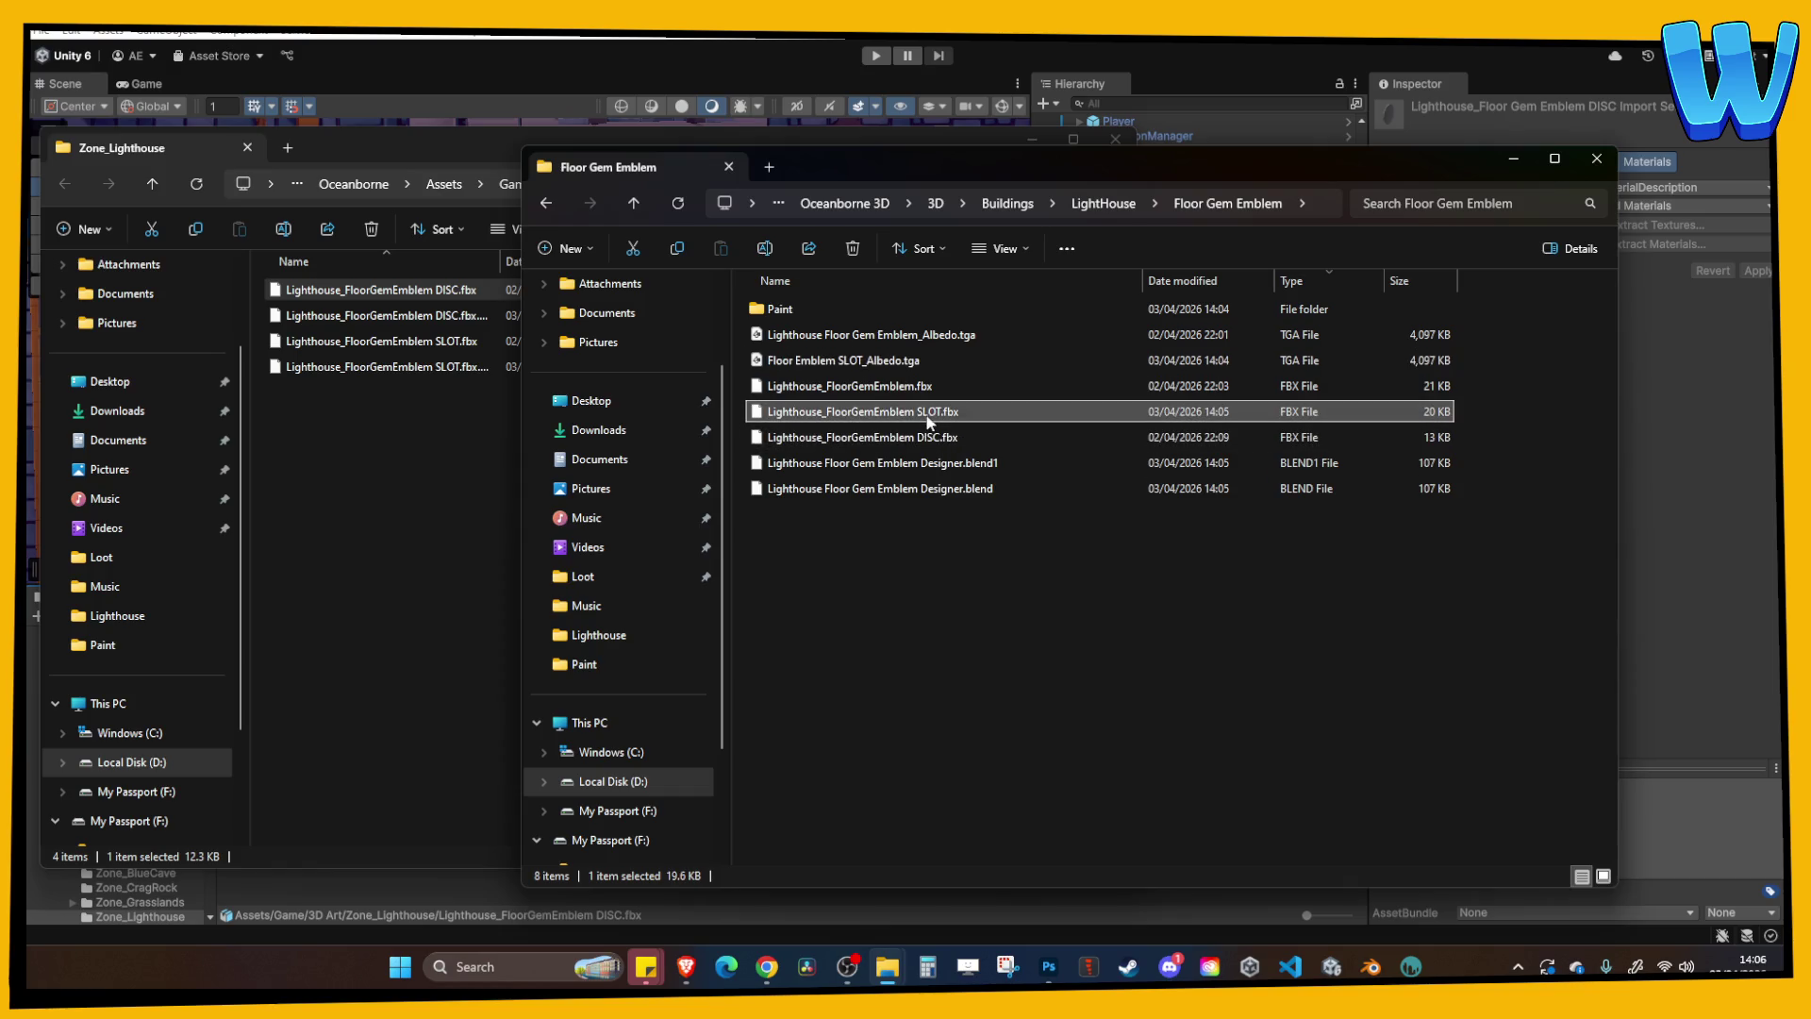
click(282, 466)
key(ctrl+v)
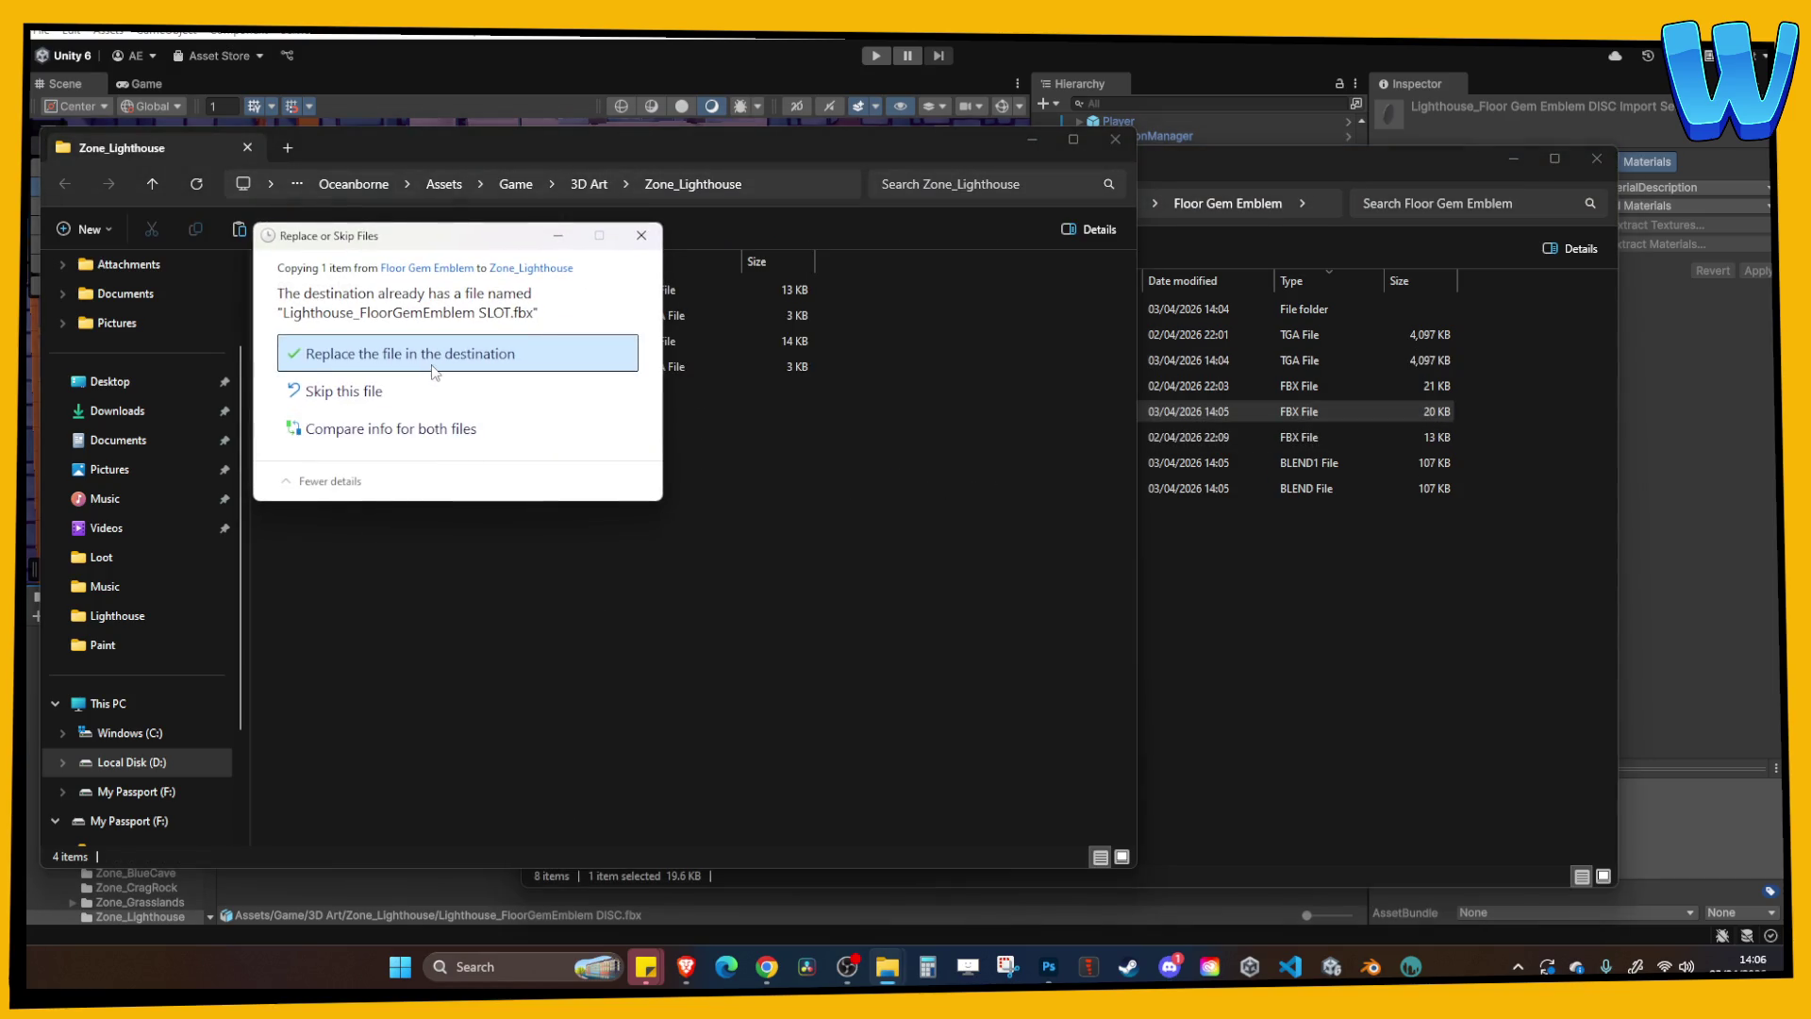
click(453, 348)
click(843, 895)
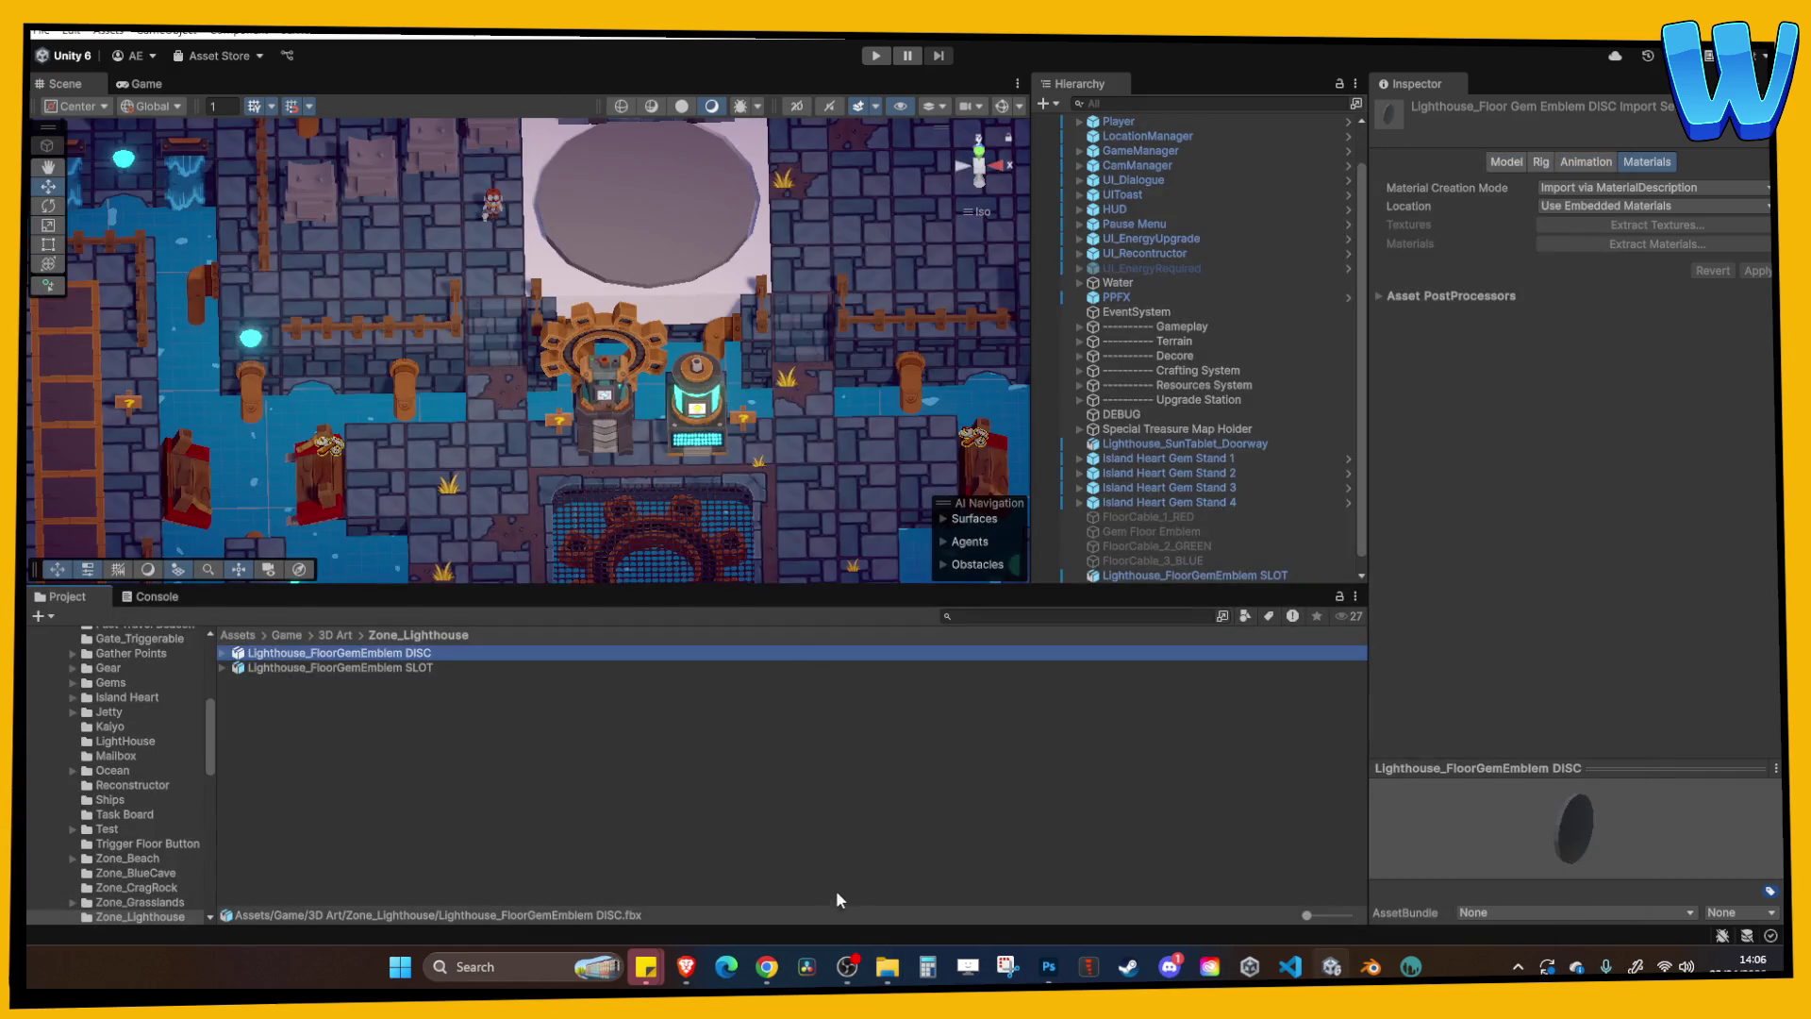
Move aside and close the Zone_Lighthouse Explorer window, then focus the Floor Gem Emblem file list.
scroll(734, 569, up, 1)
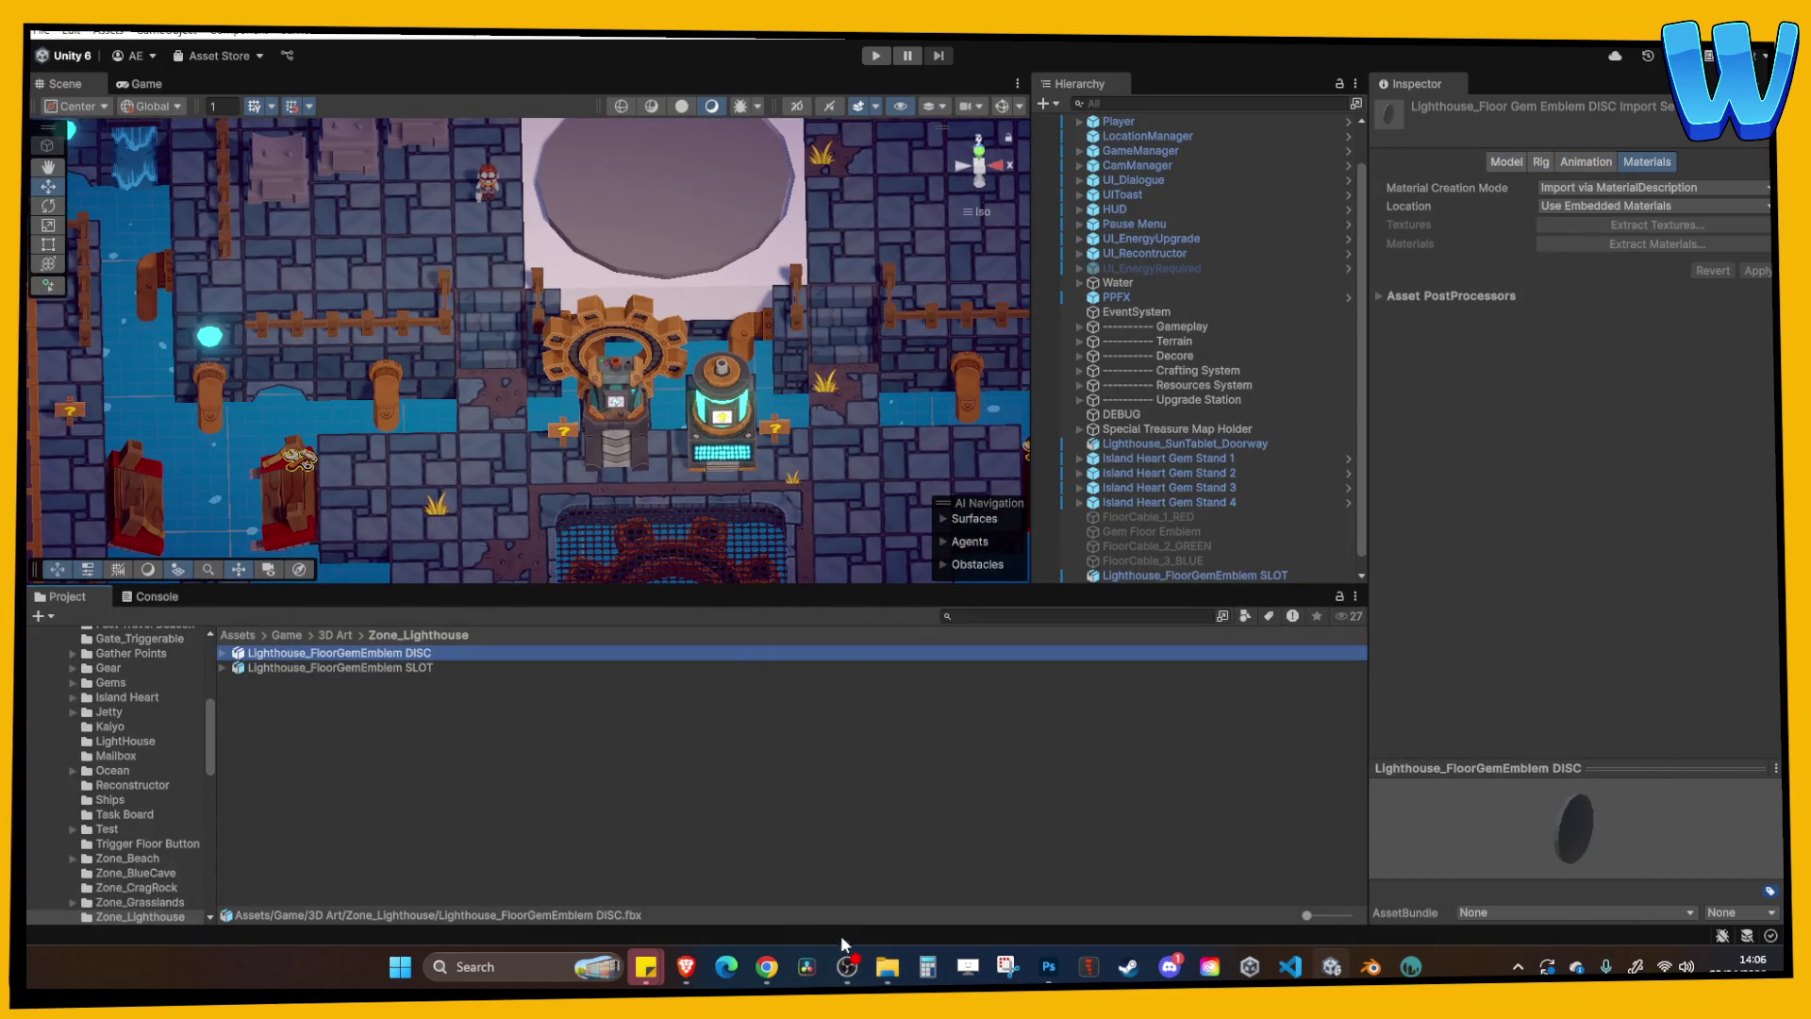
mouse_move(884, 981)
click(943, 877)
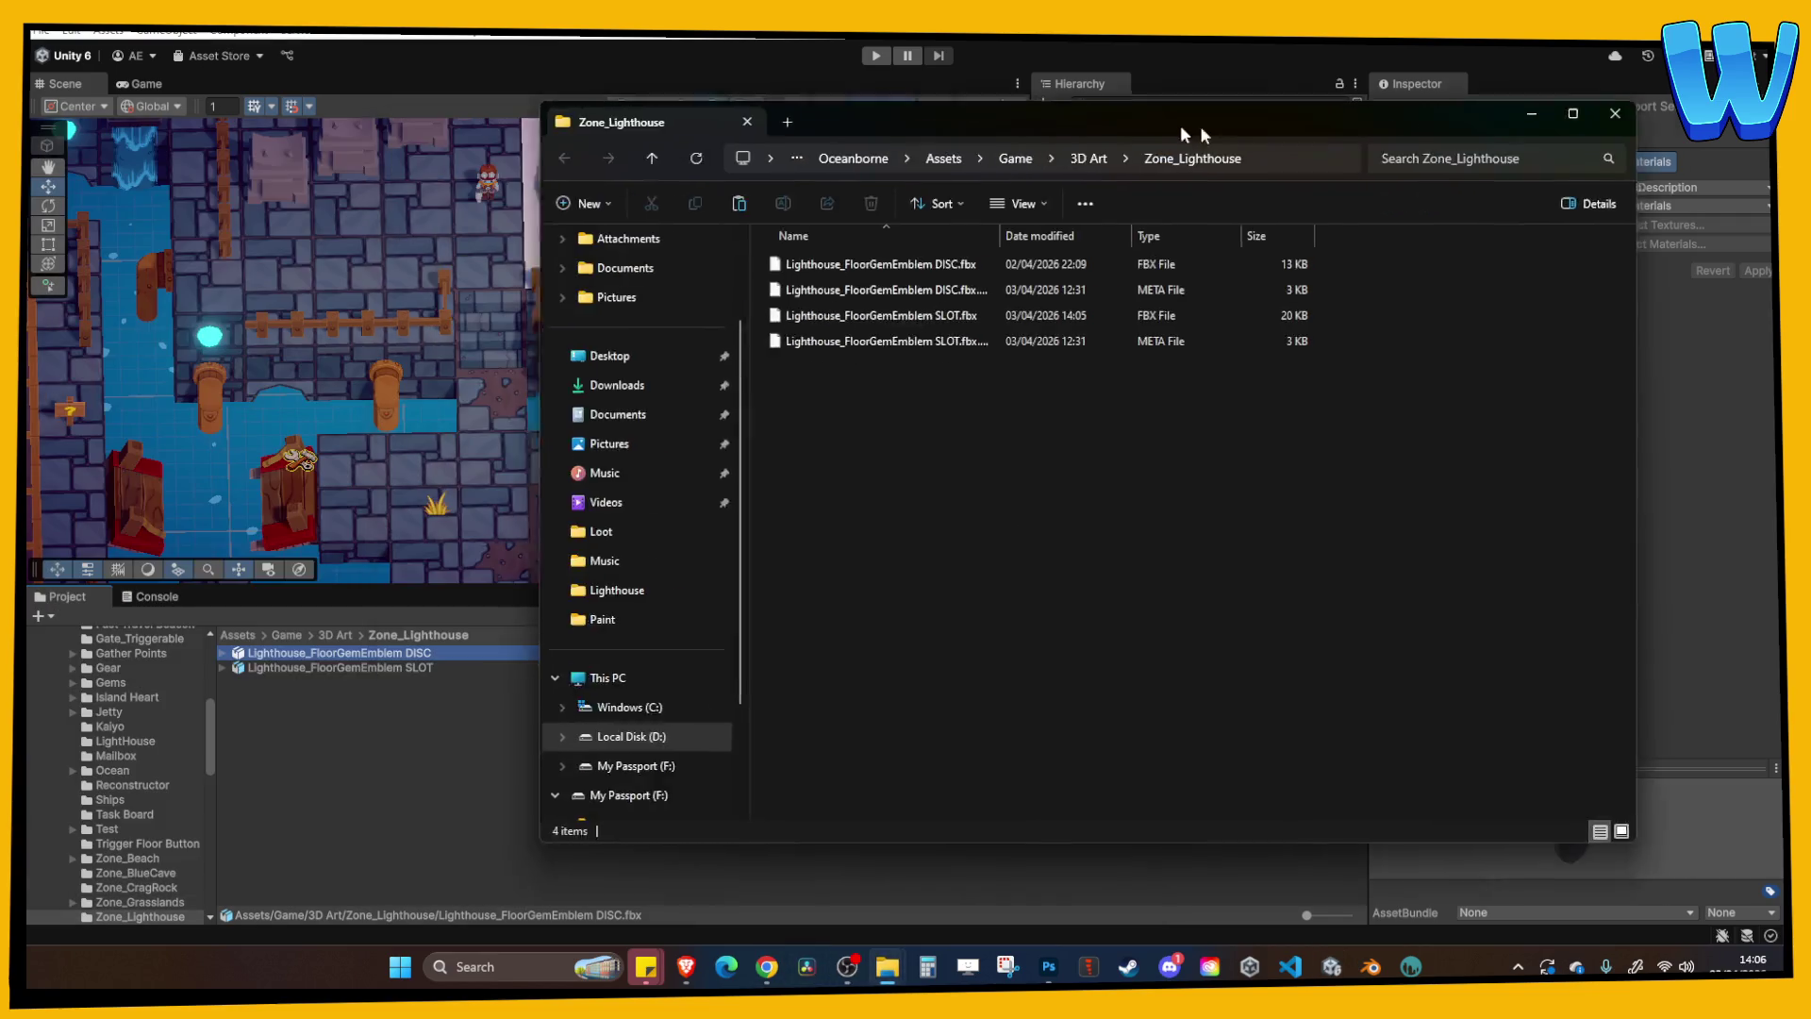
drag(1184, 132, 1315, 167)
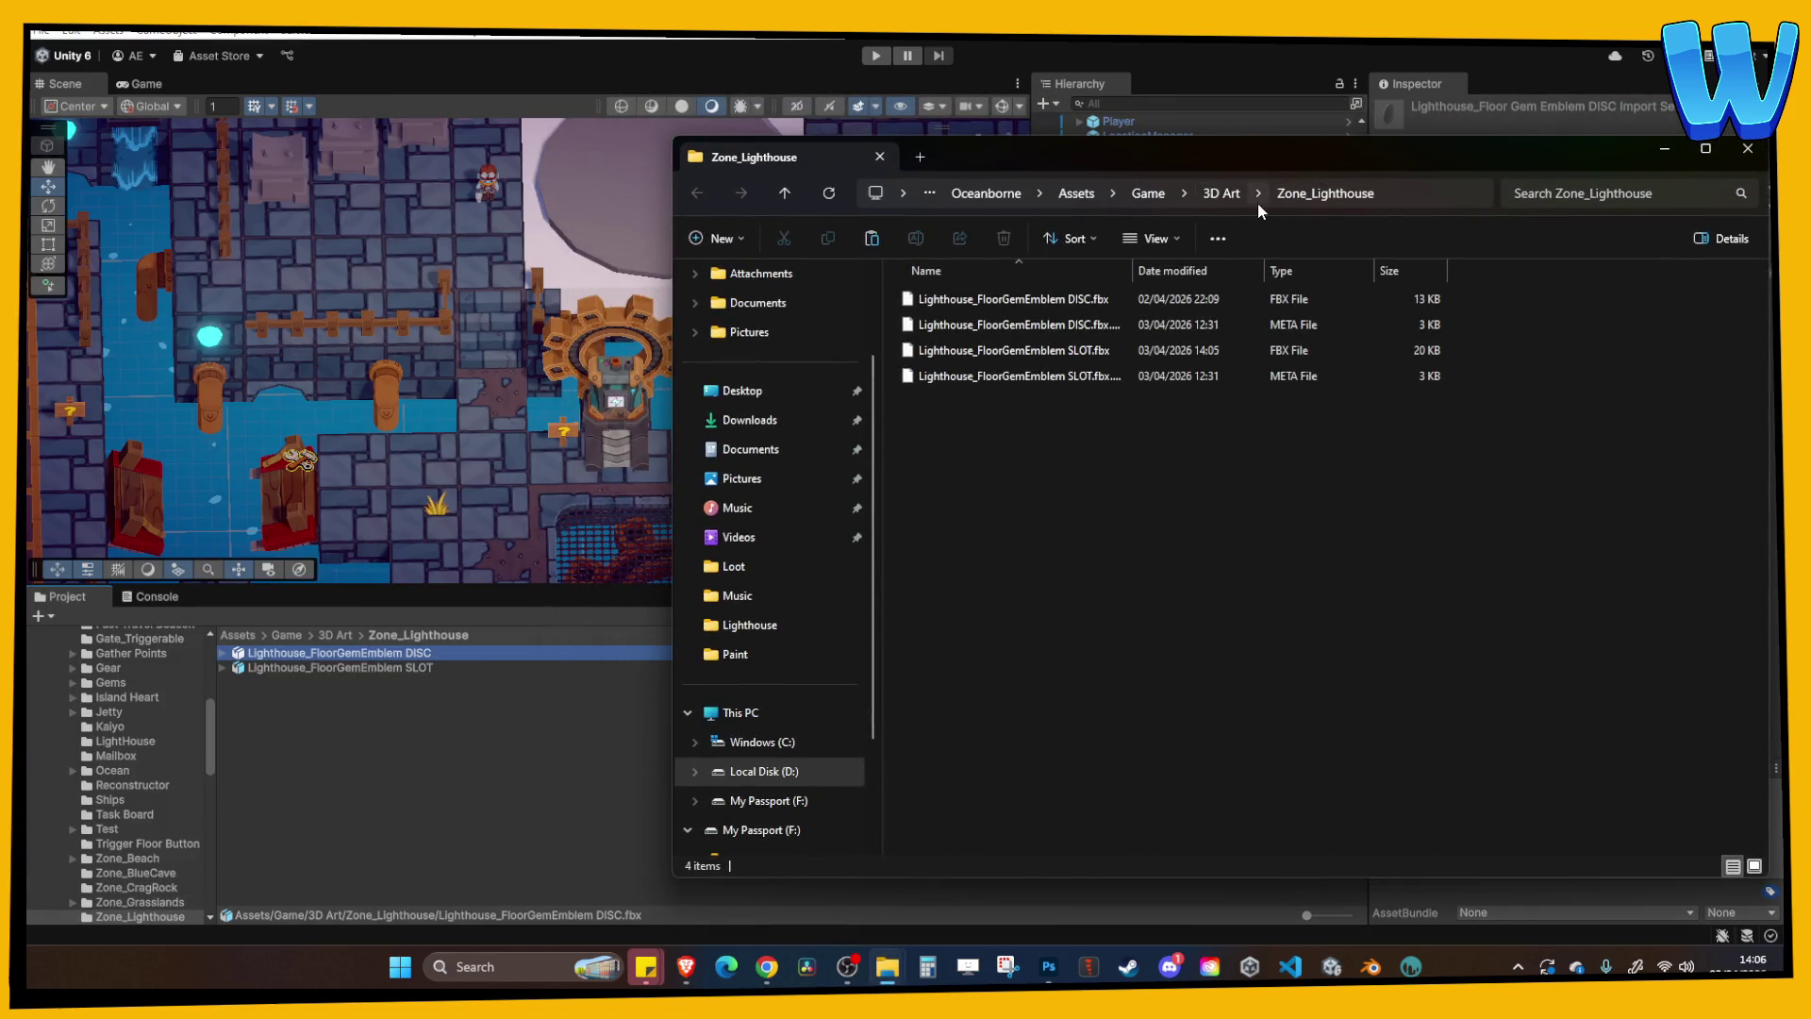
click(1734, 165)
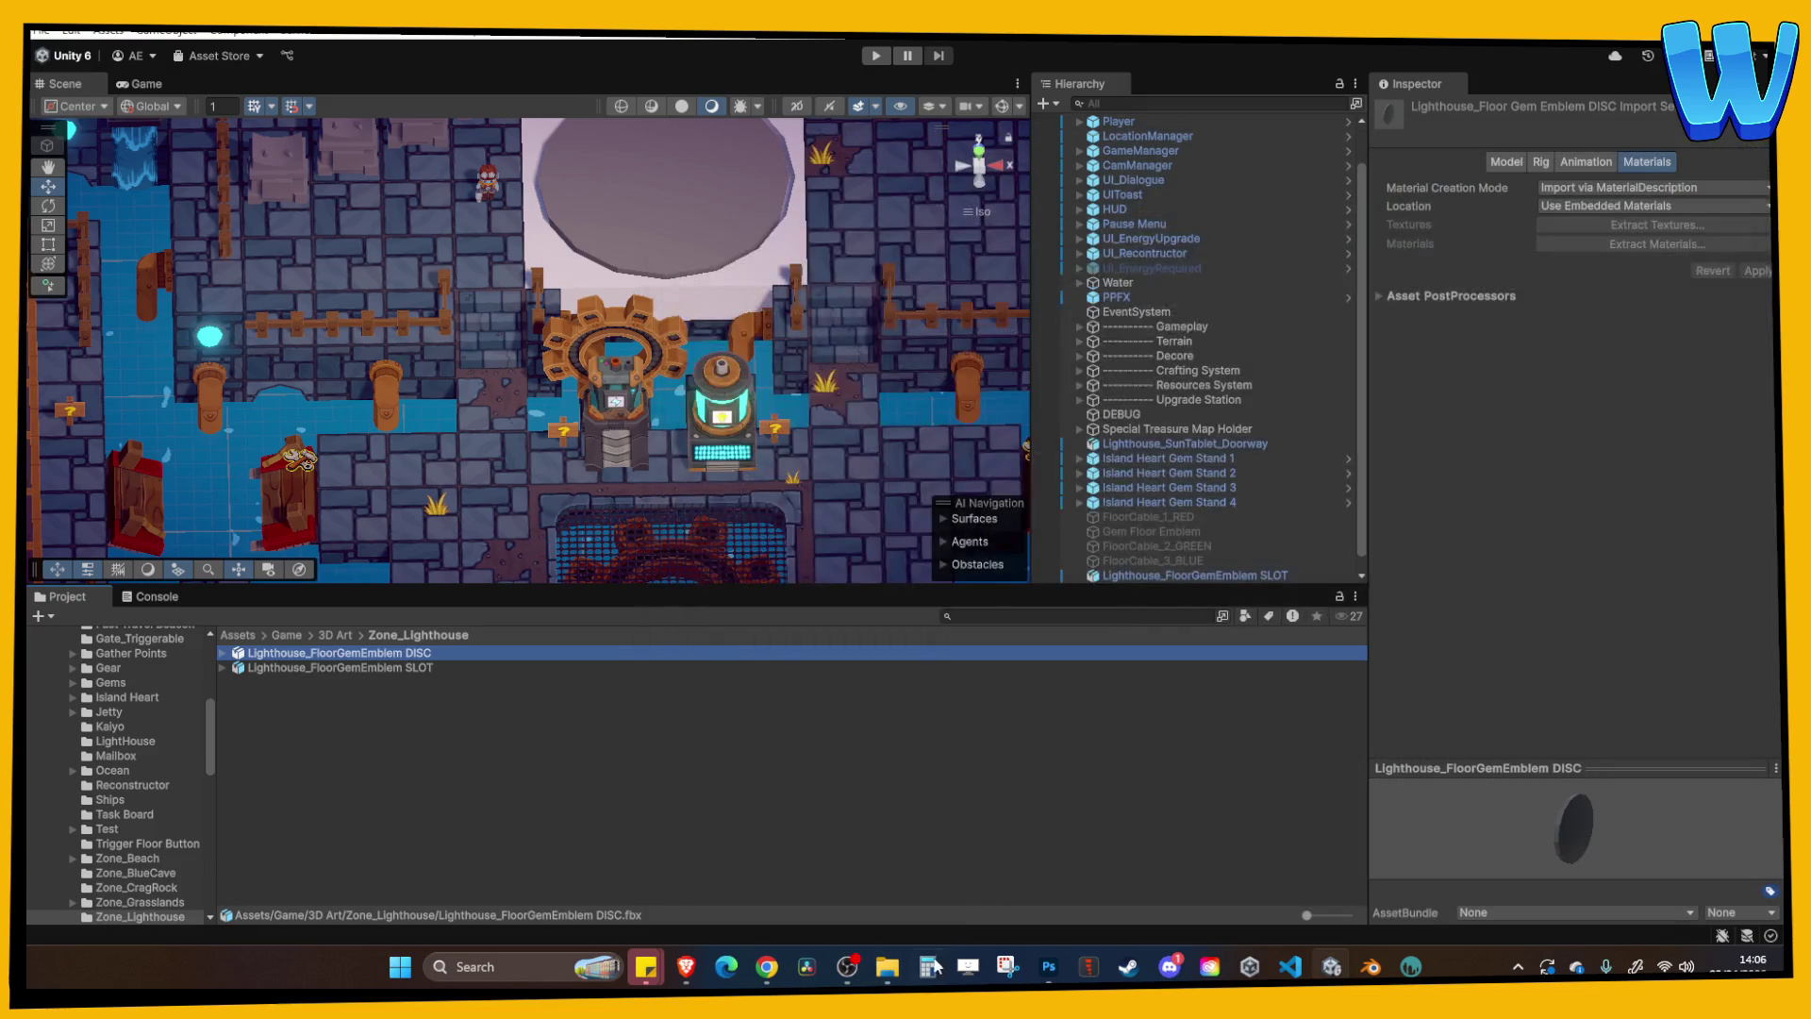
click(886, 967)
click(951, 412)
Drag Floor Emblem SLOT_Albedo.tga into the Zone_Lighthouse Project folder.
mouse_move(913, 361)
mouse_down()
mouse_move(1004, 496)
mouse_move(341, 764)
mouse_up()
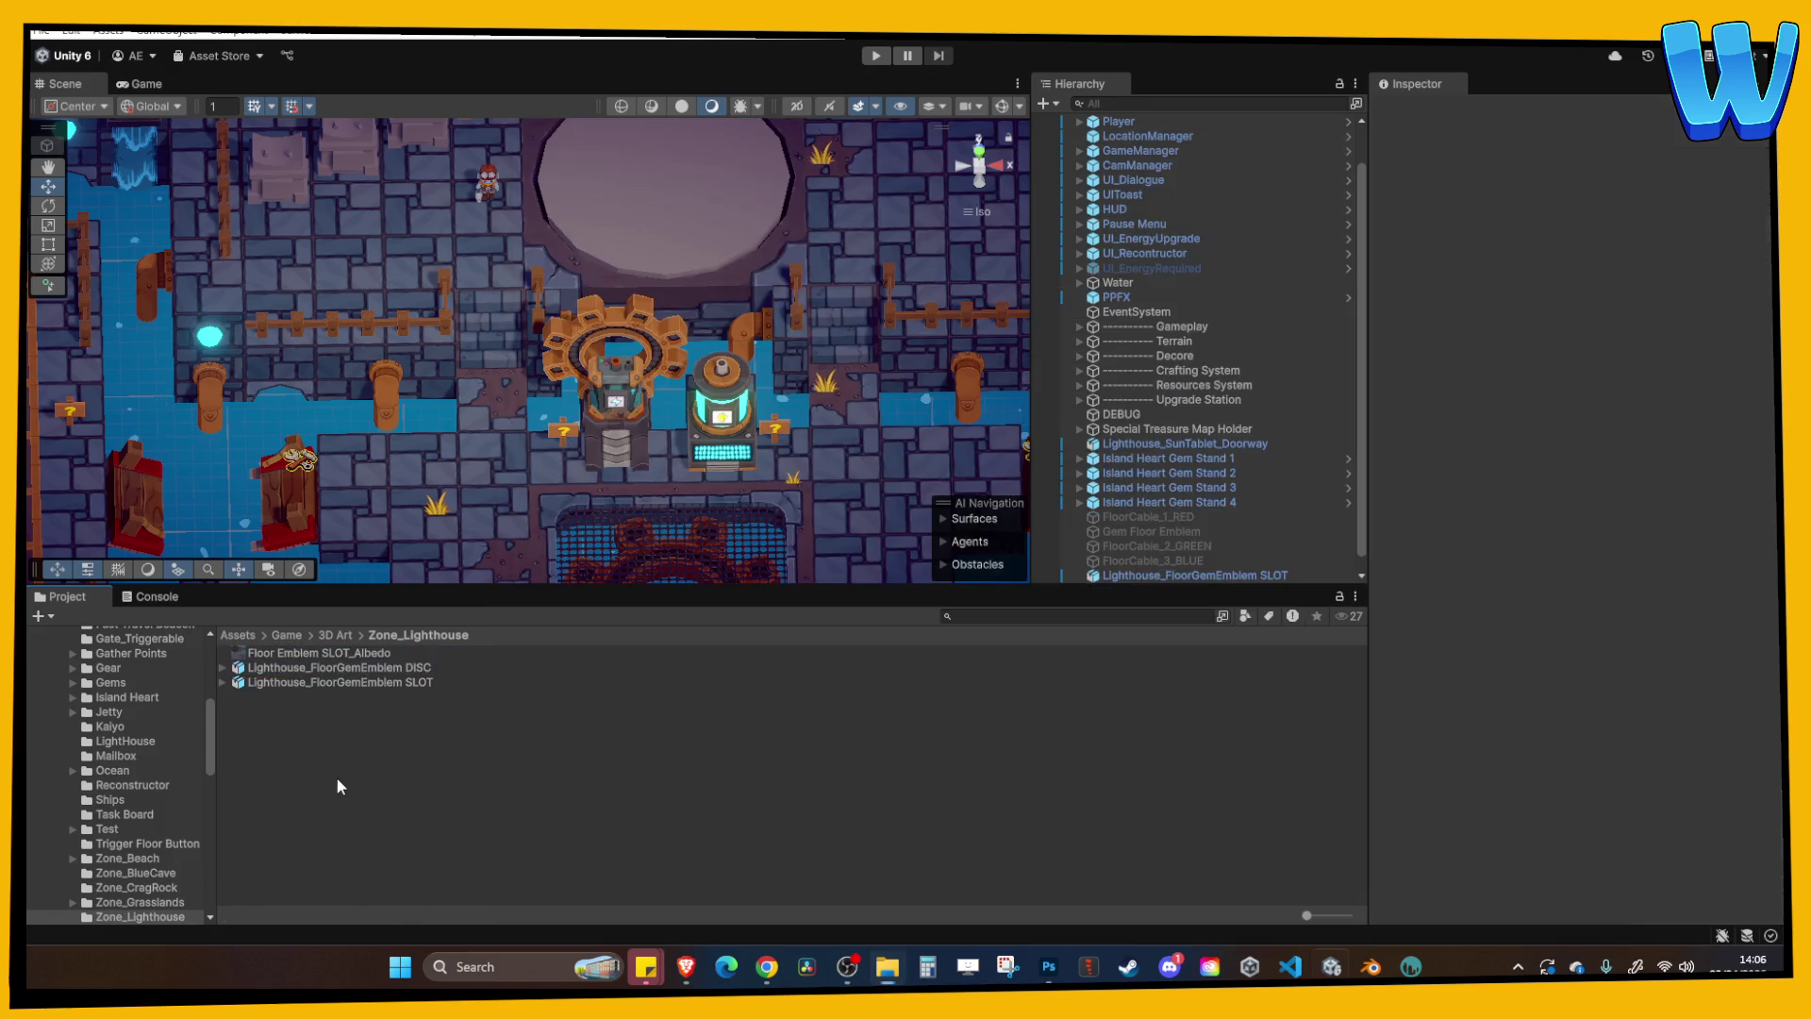
scroll(641, 404, up, 3)
mouse_move(642, 405)
middle_down()
mouse_move(635, 456)
mouse_move(631, 438)
mouse_move(611, 456)
mouse_move(675, 473)
mouse_move(632, 484)
middle_up()
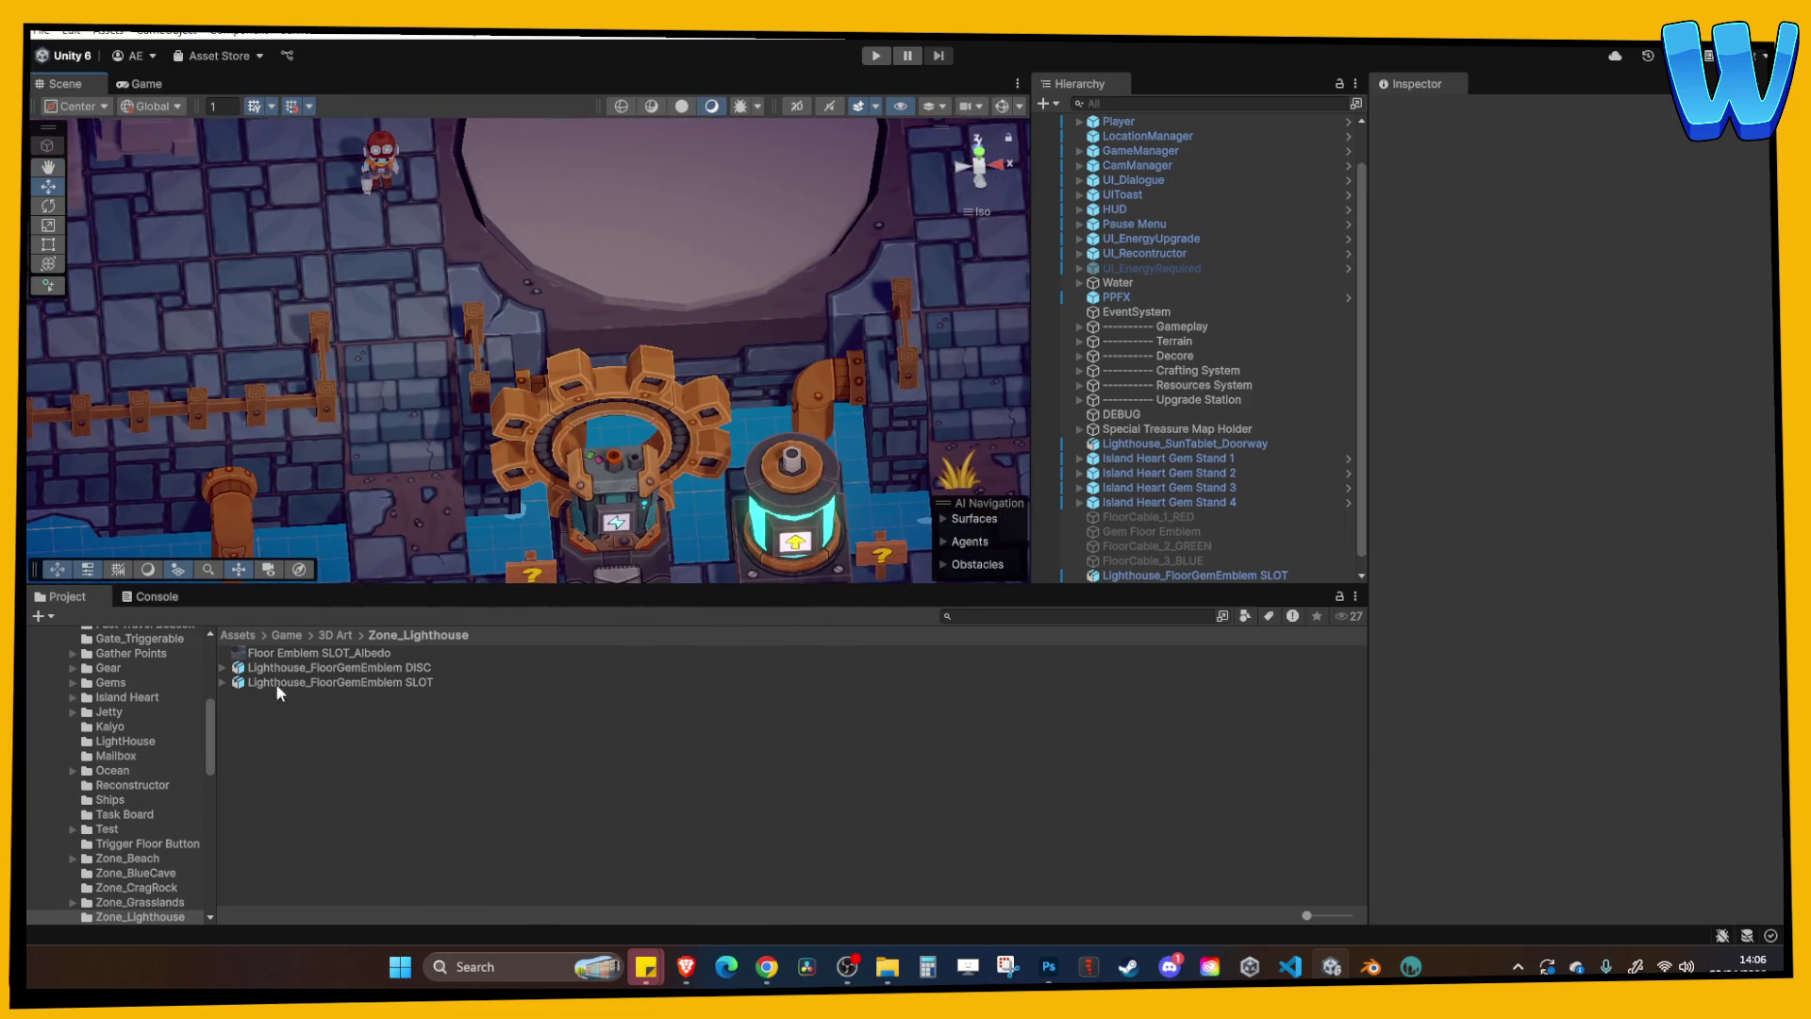
scroll(171, 756, up, 2)
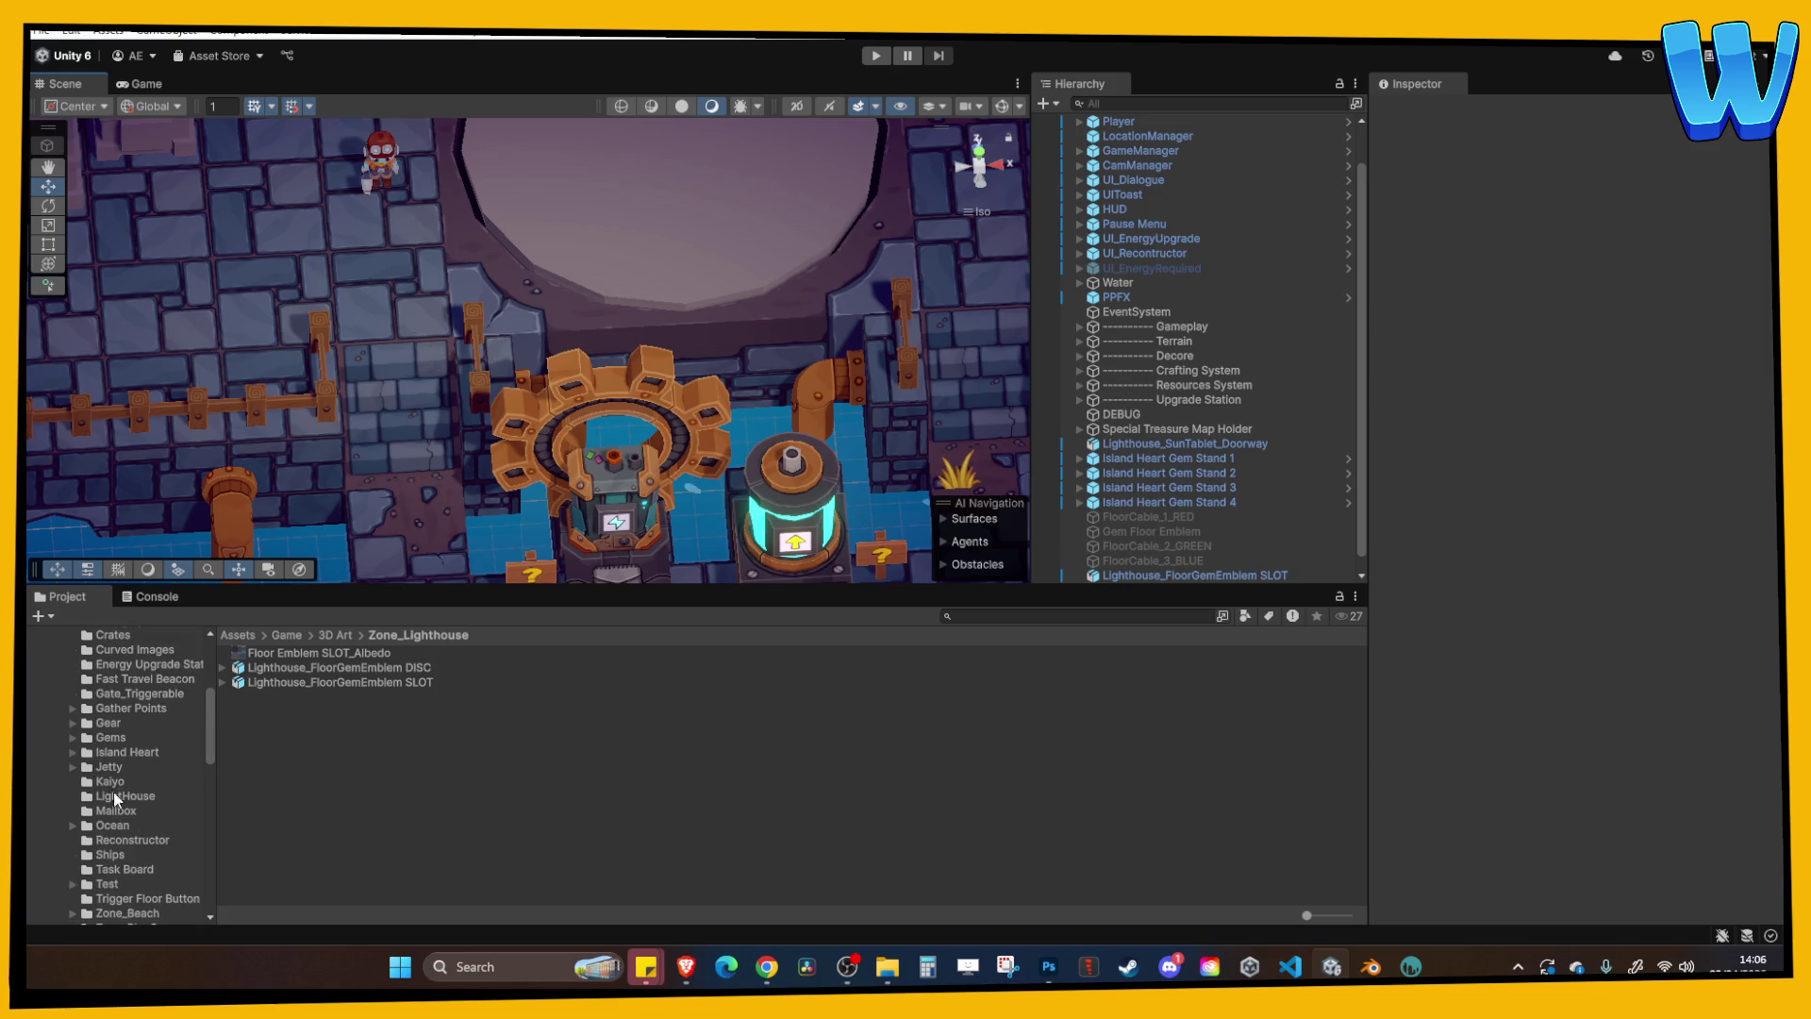
scroll(113, 795, down, 4)
Open Zone_Grasslands > Decore and inspect the LeafPile_1 material.
click(151, 847)
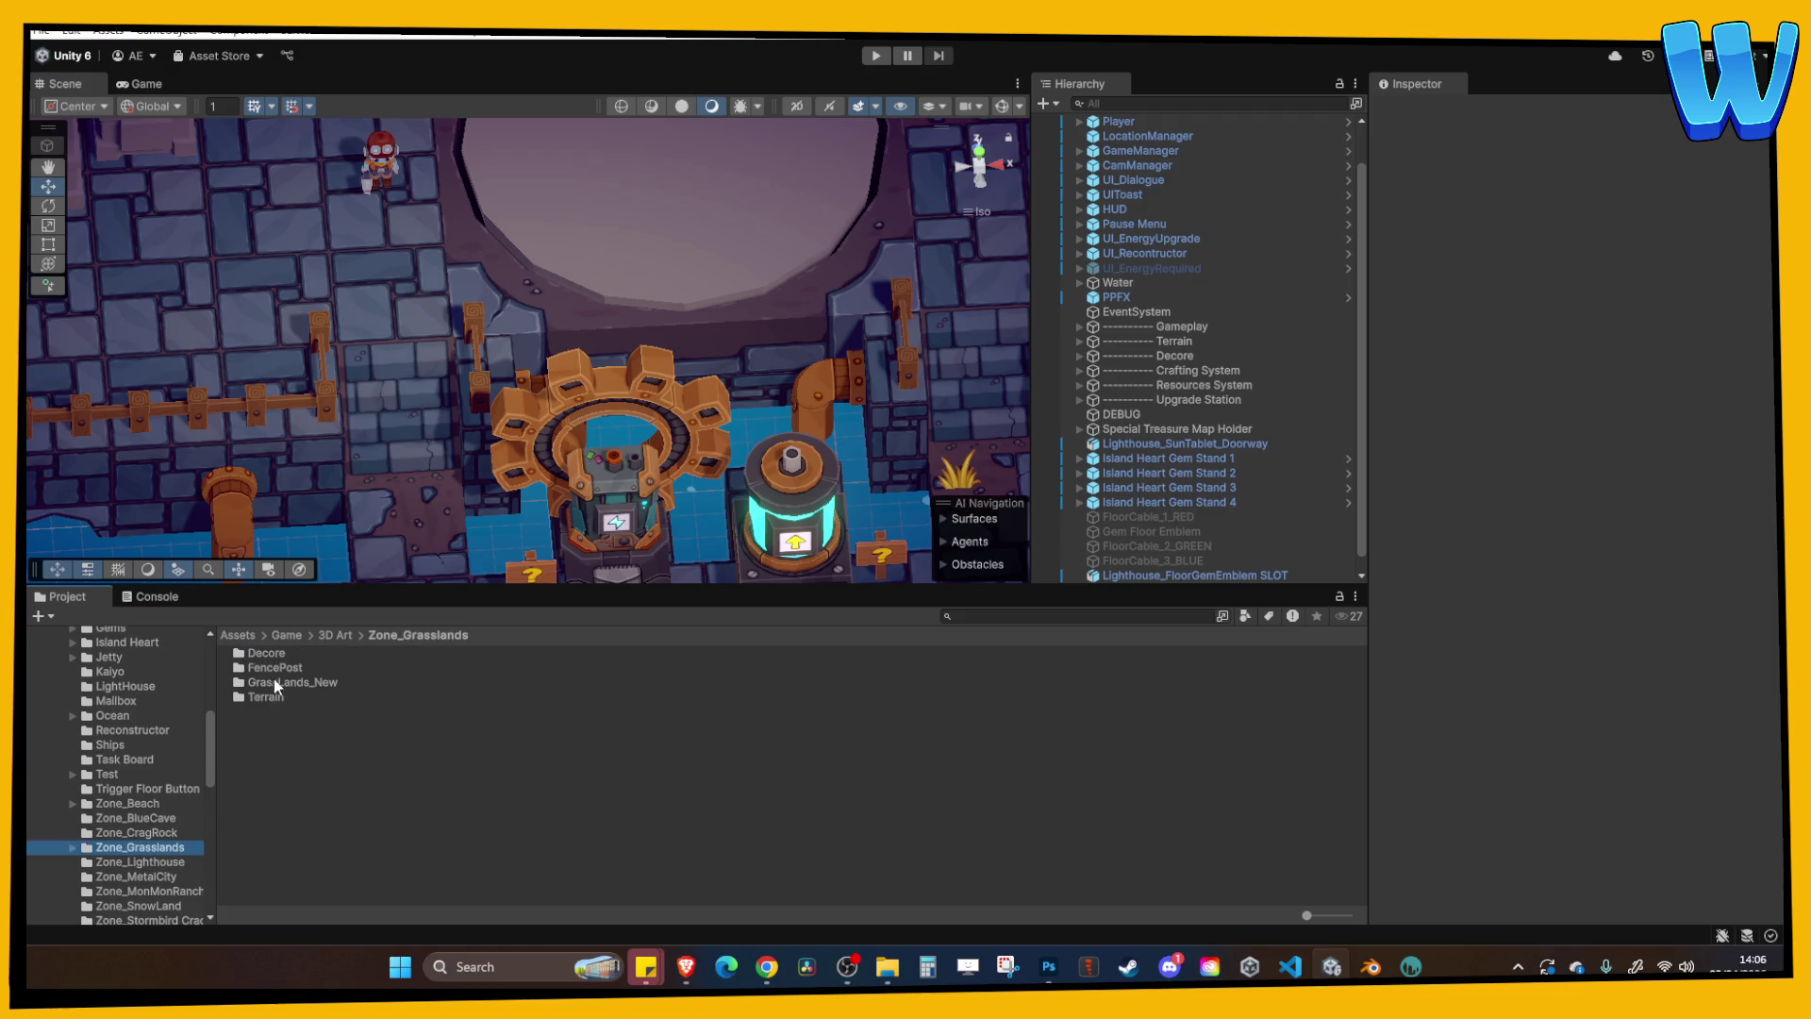
click(267, 653)
double_click(268, 654)
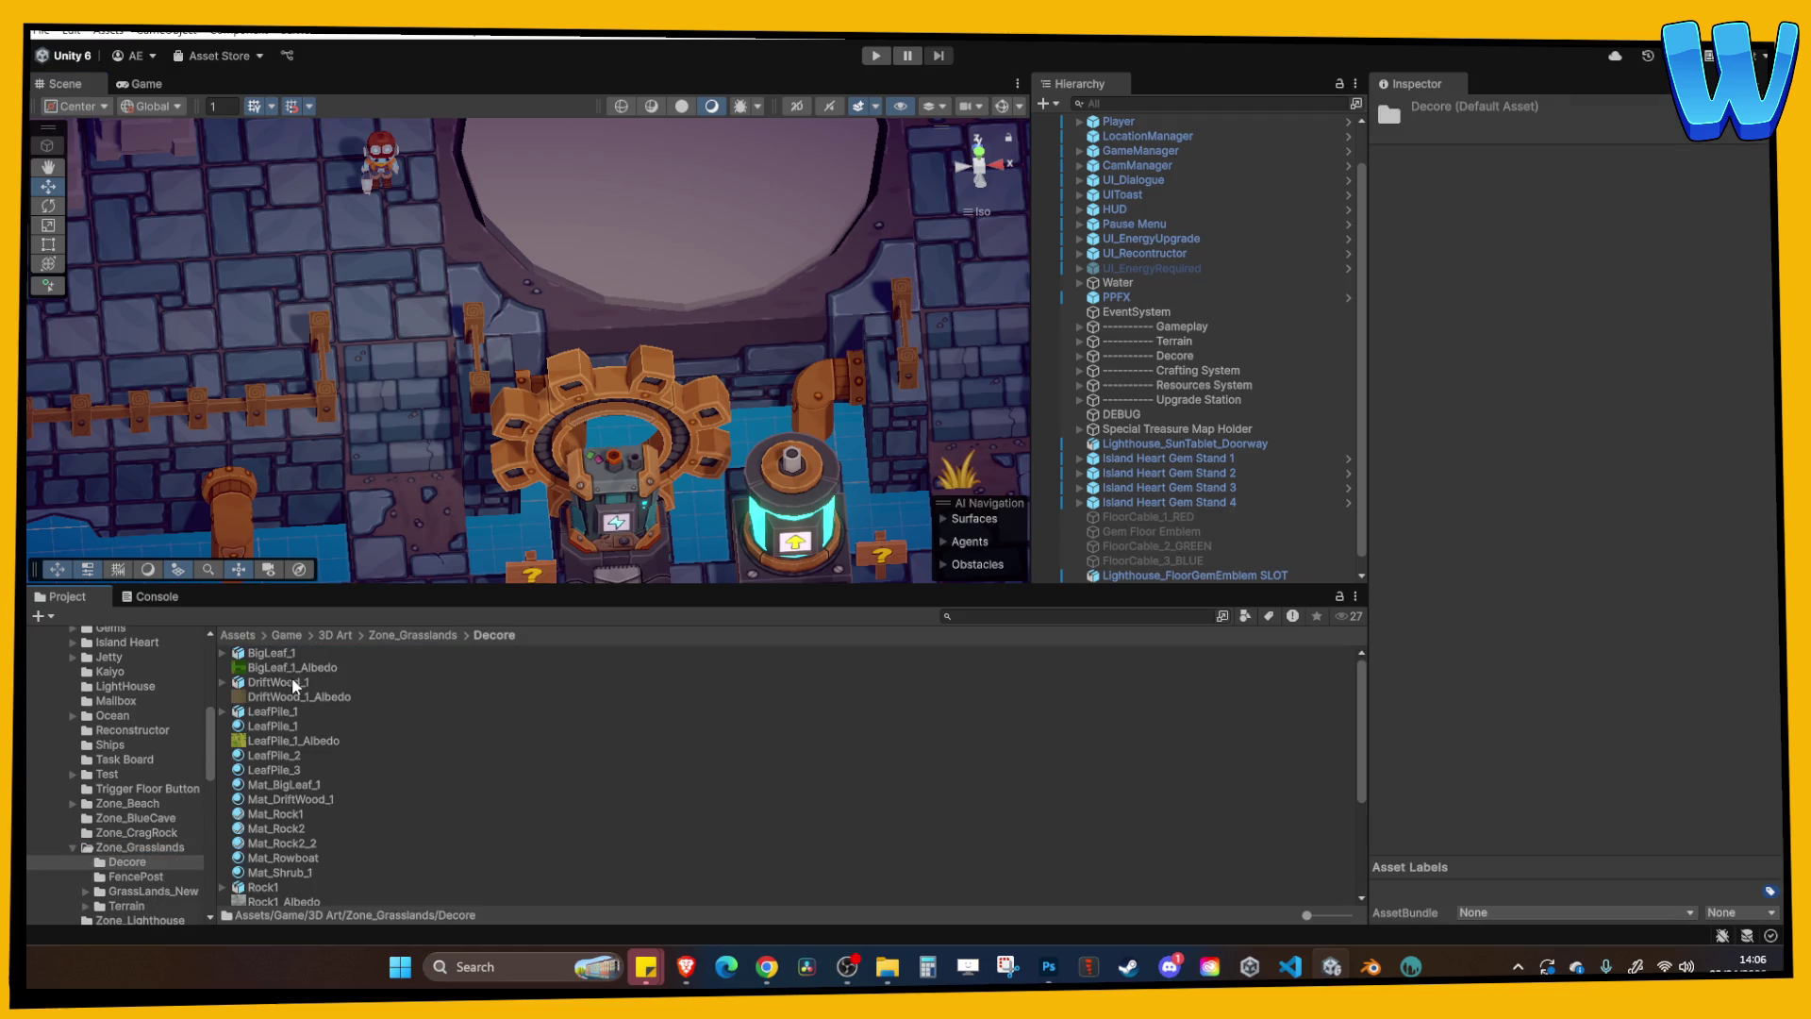
click(287, 726)
scroll(302, 740, down, 3)
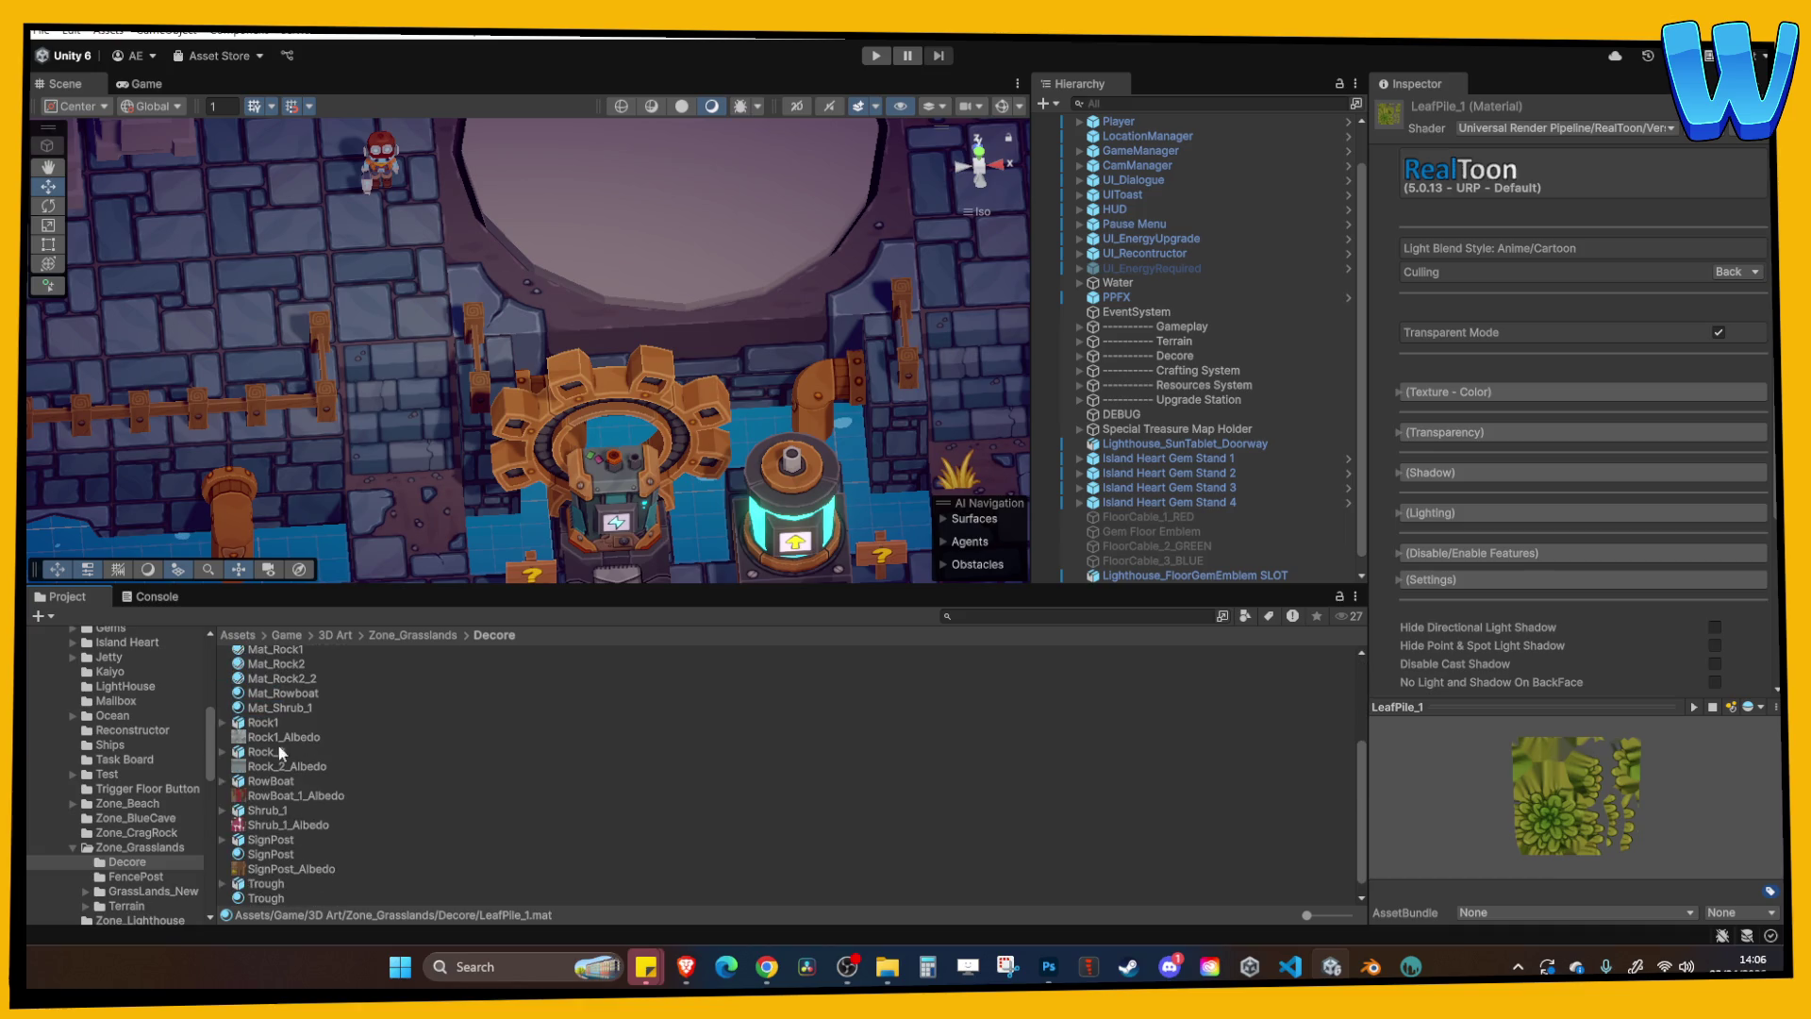
Duplicate Mat_Rock1 into Zone_Lighthouse as Lighthouse Emblem SLOT, textured with the SLOT albedo.
scroll(274, 720, up, 1)
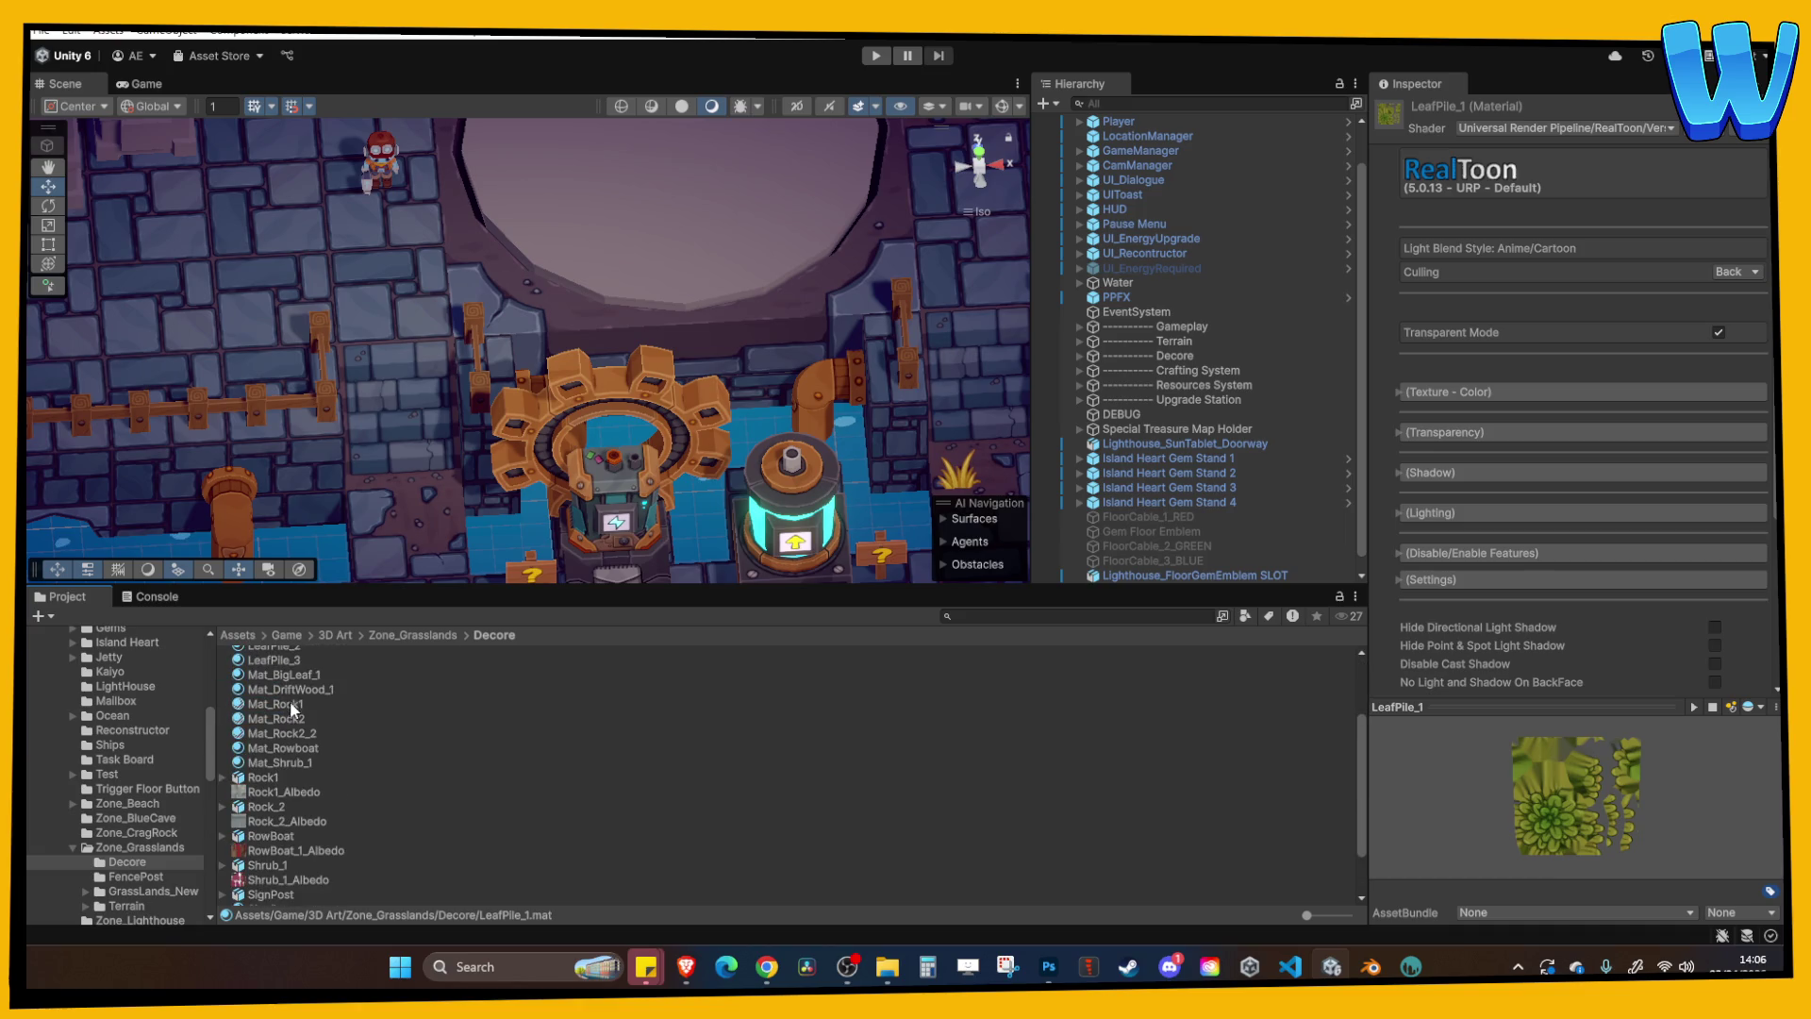
click(290, 704)
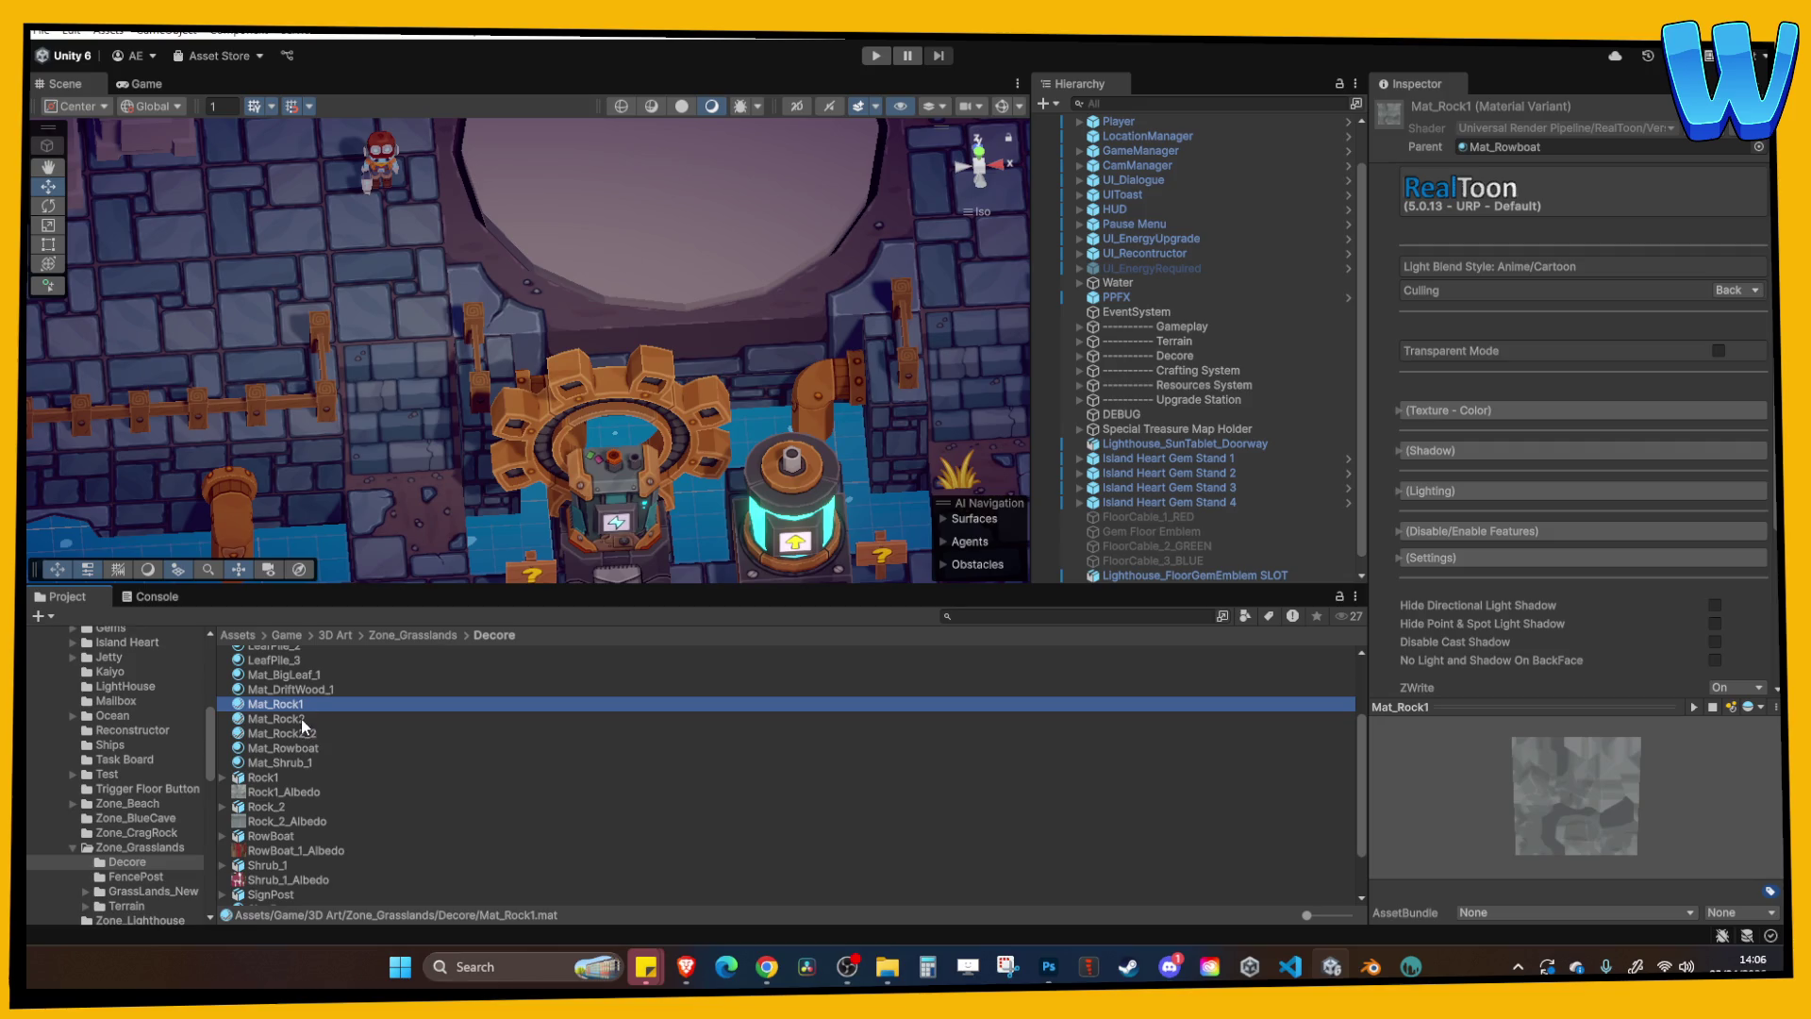
key(ctrl+d)
drag(285, 779, 216, 837)
drag(157, 923, 151, 704)
click(151, 702)
click(298, 702)
text(L)
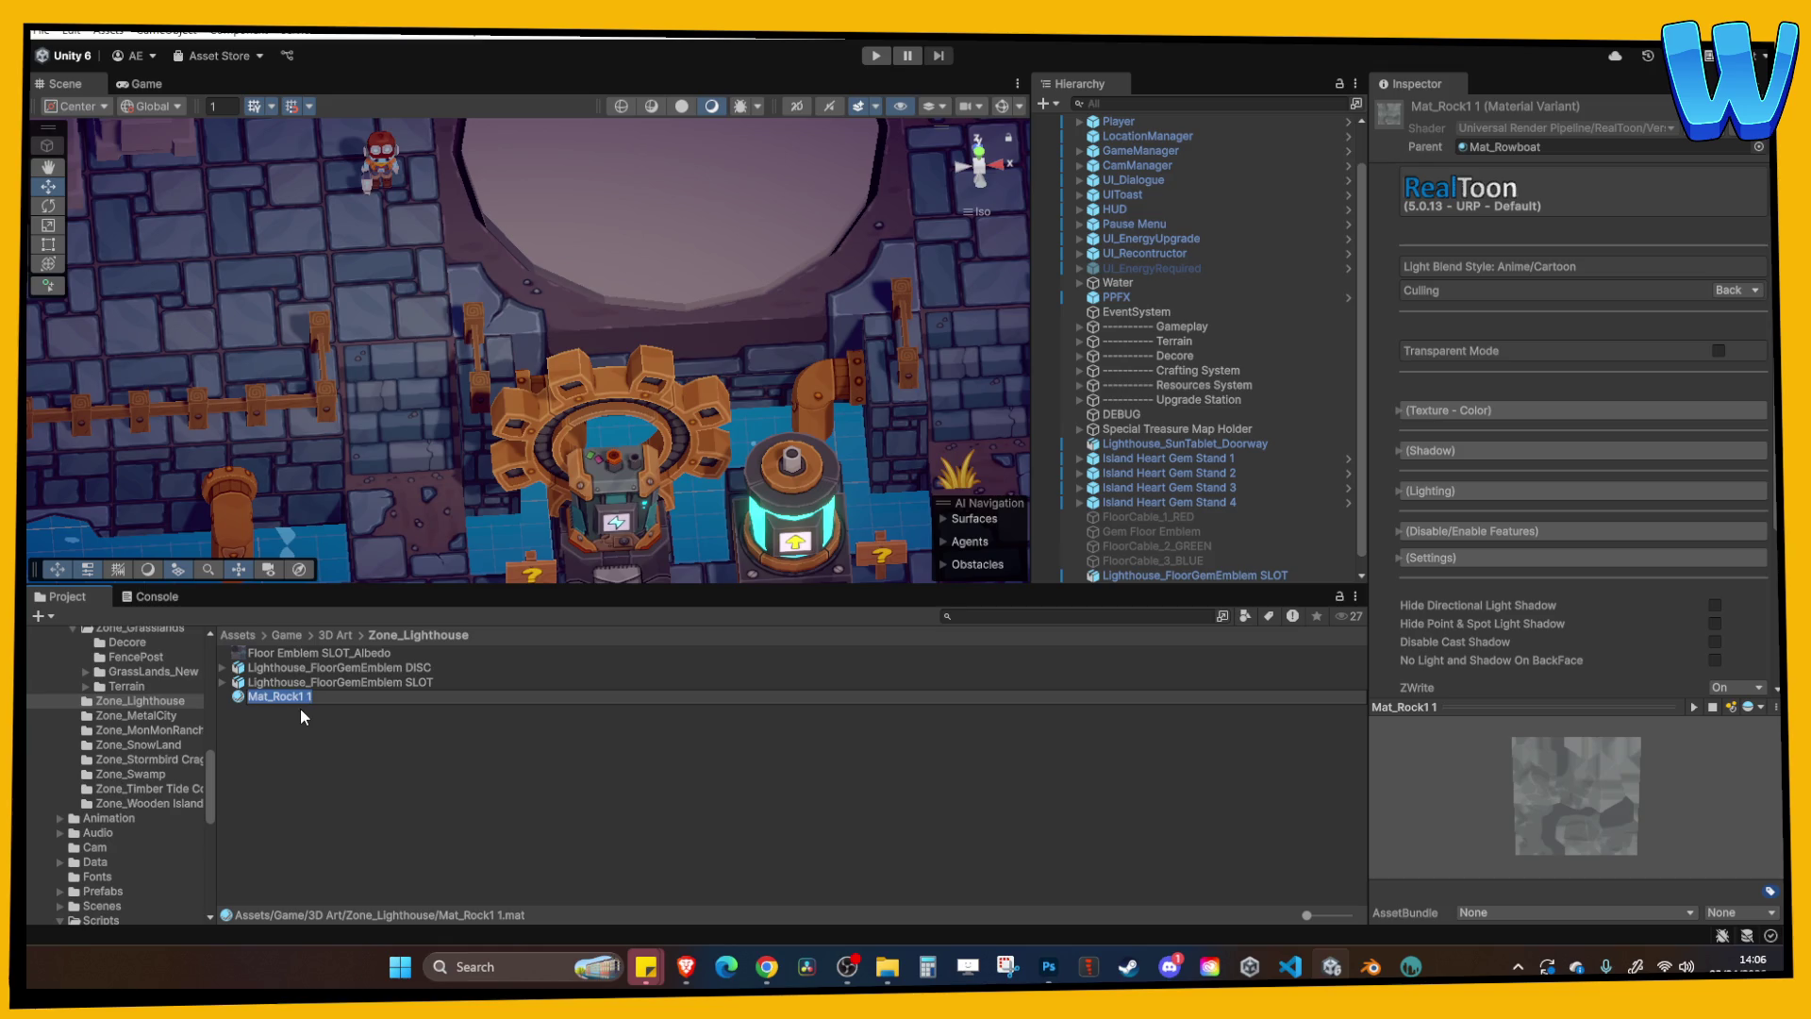
text(e Emblem SLOT)
key(Return)
click(1438, 410)
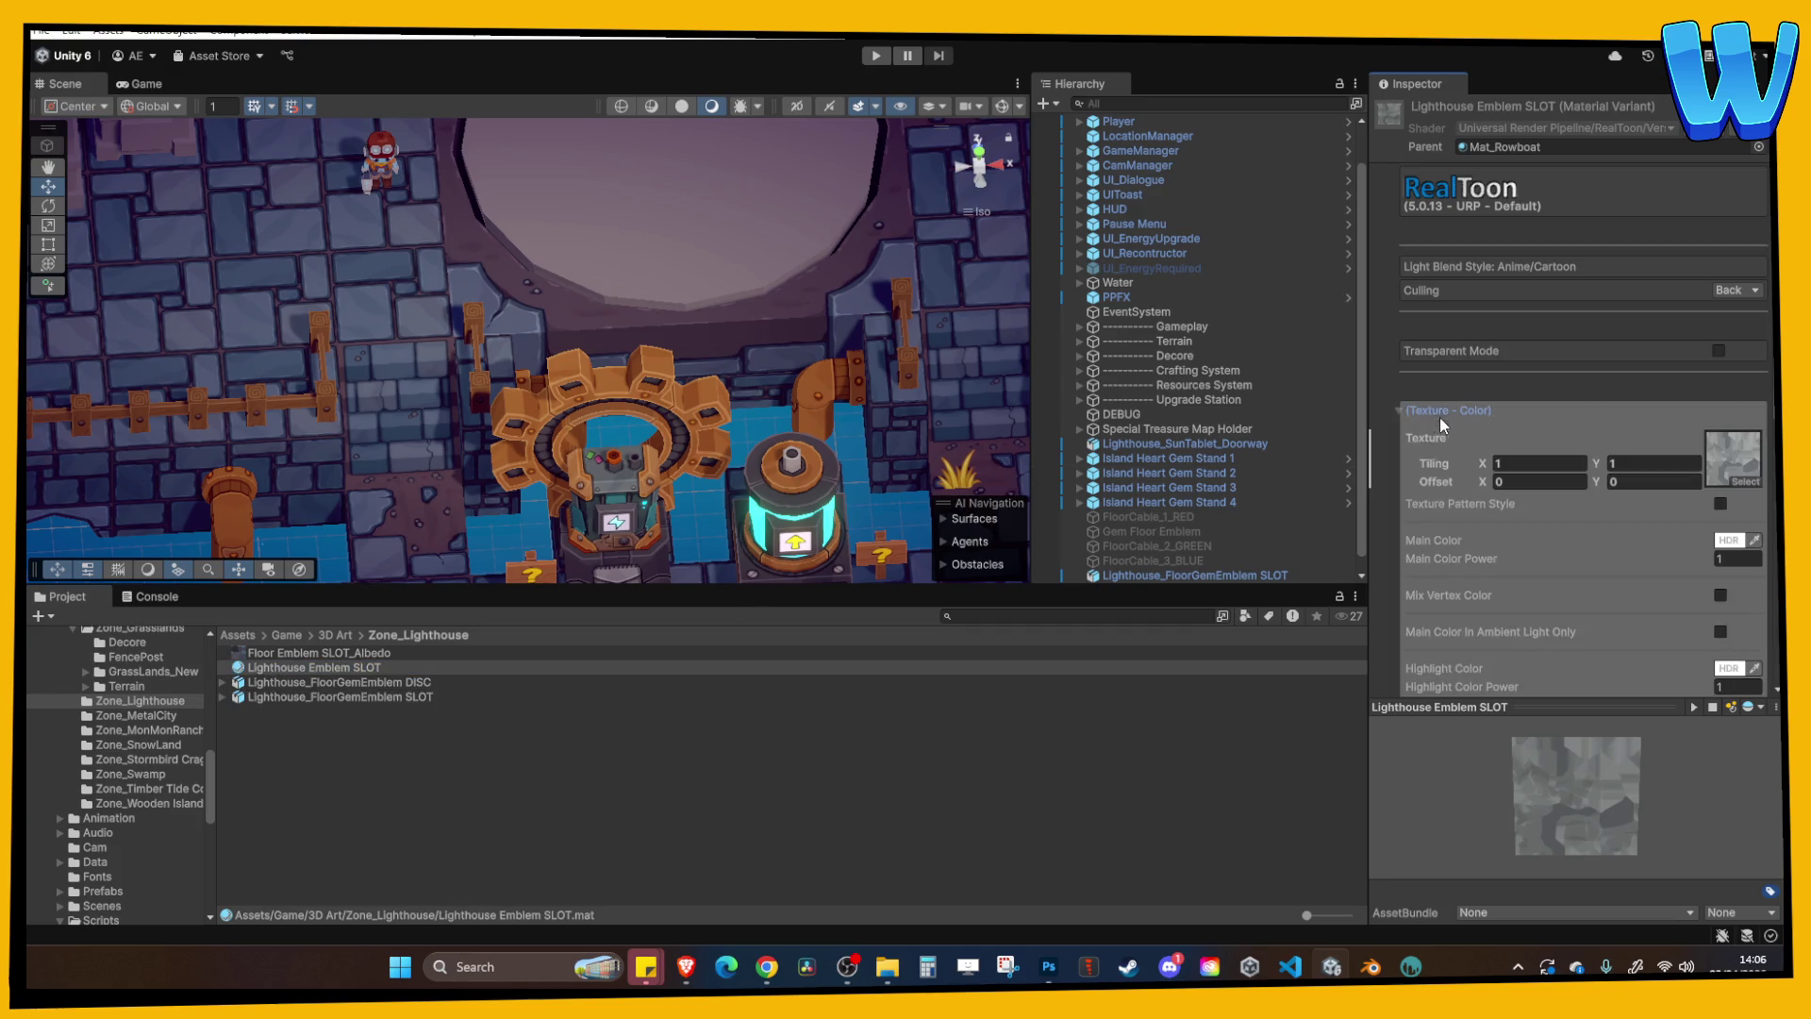
drag(1680, 524, 1732, 456)
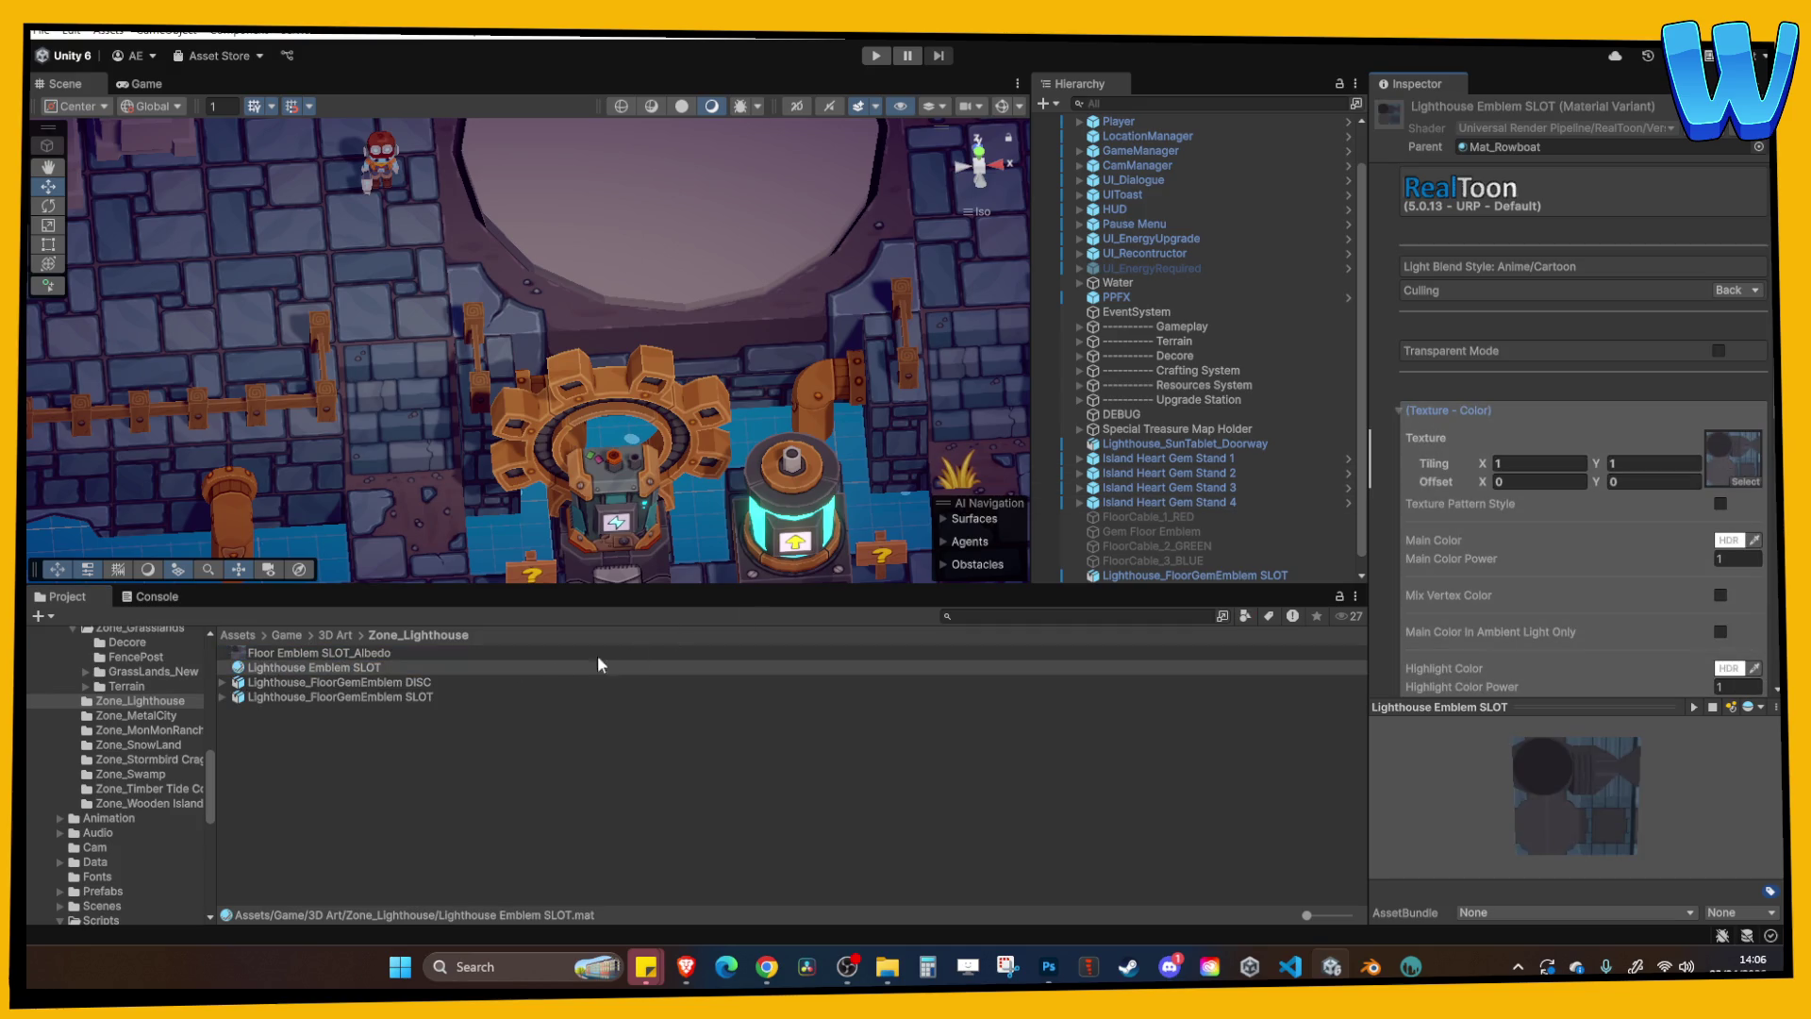
Remap the SLOT model's Slot material to Lighthouse Emblem SLOT and apply.
click(419, 696)
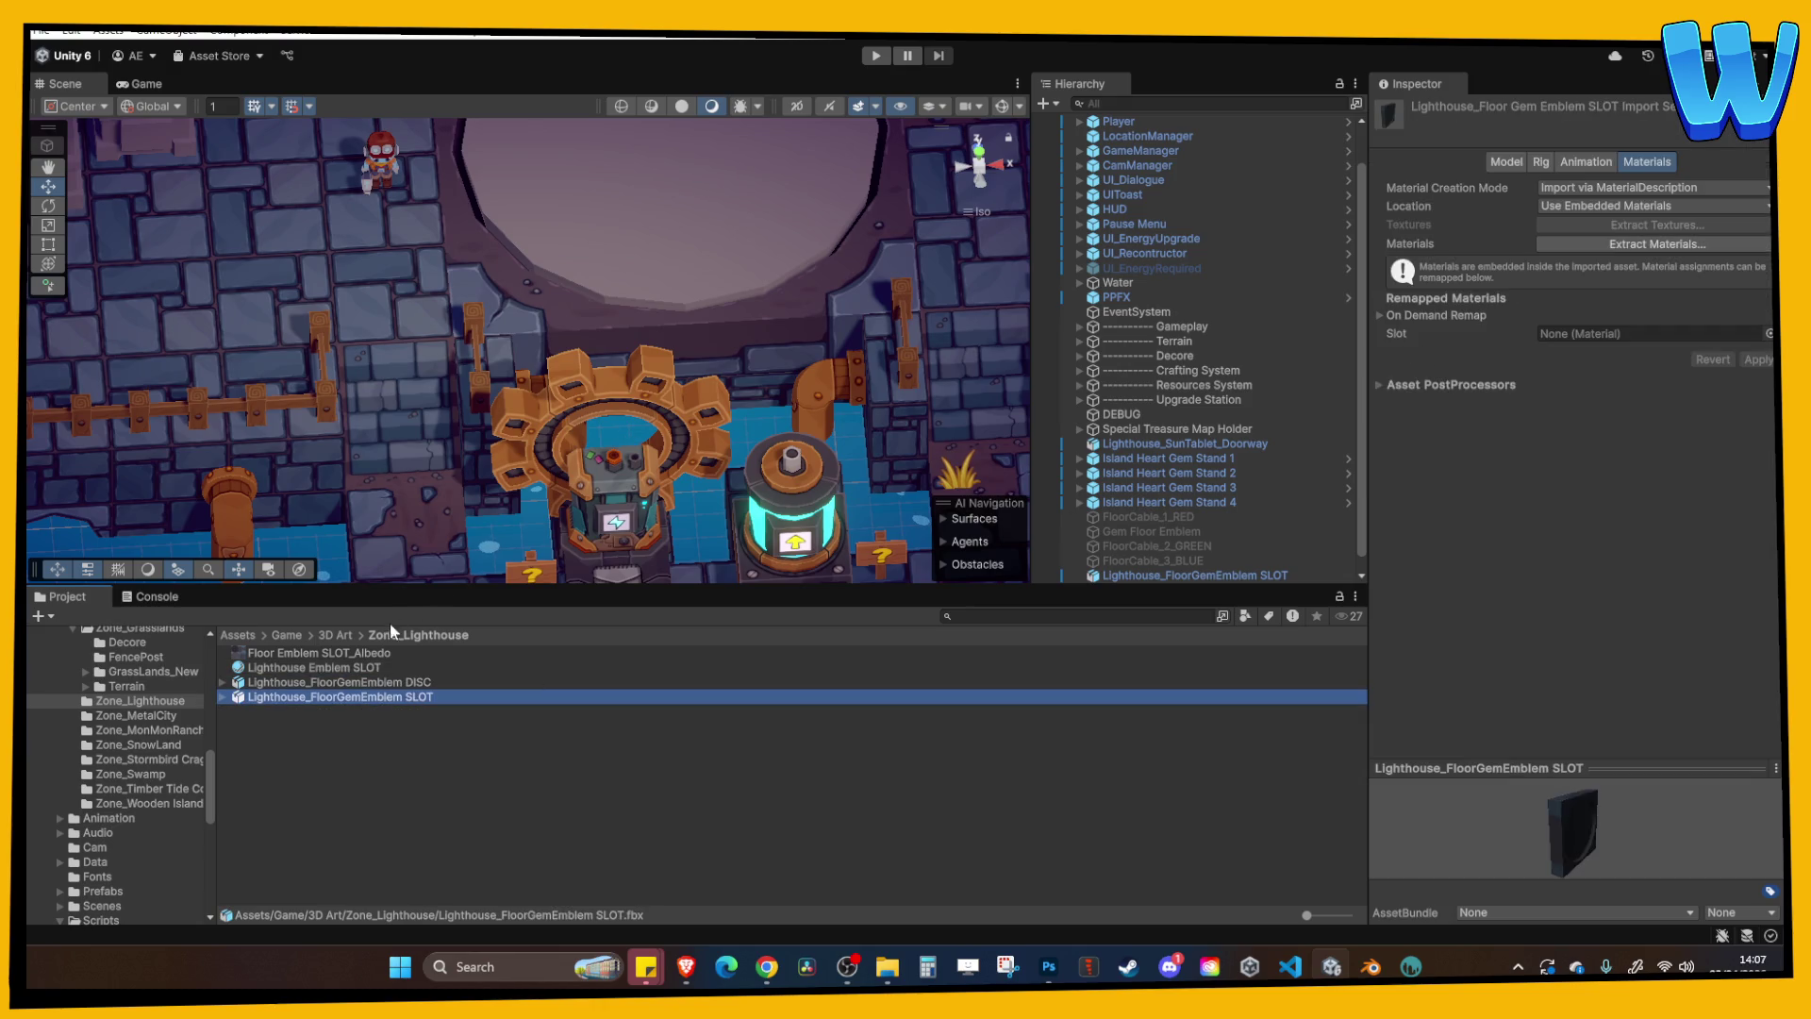
mouse_move(357, 673)
mouse_down()
mouse_move(1603, 384)
mouse_move(1603, 338)
mouse_up()
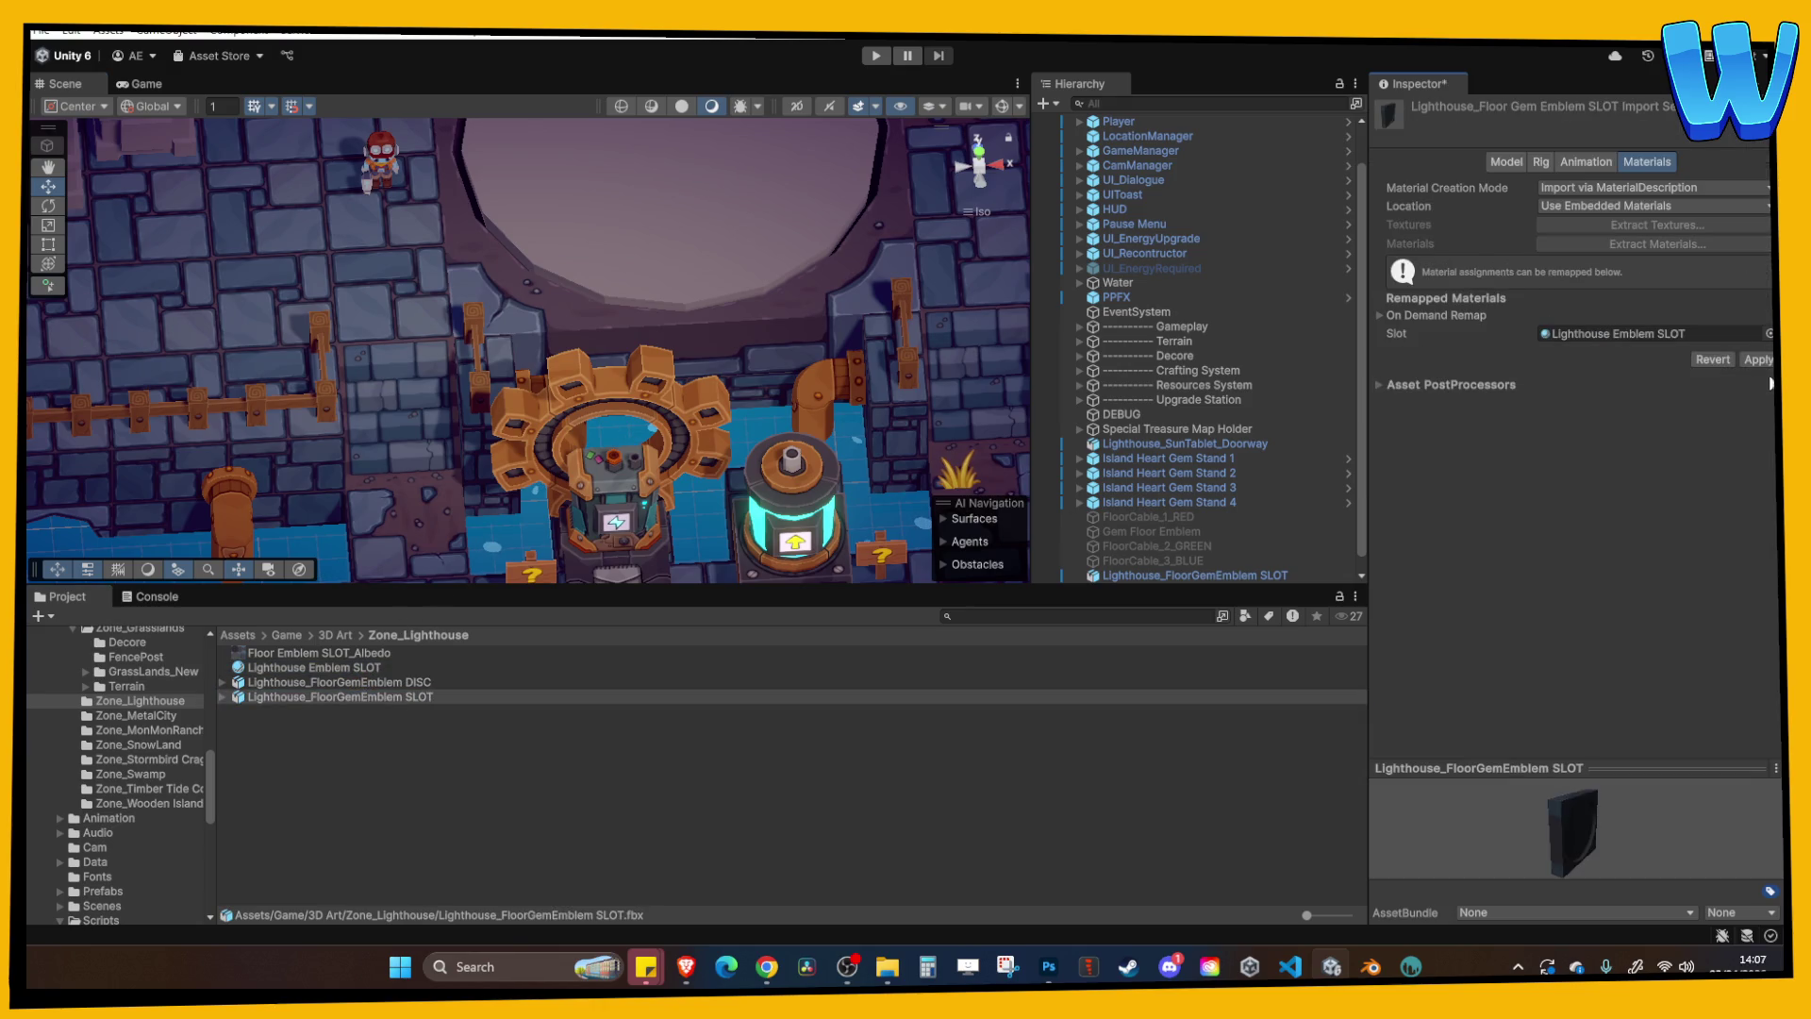
click(1759, 361)
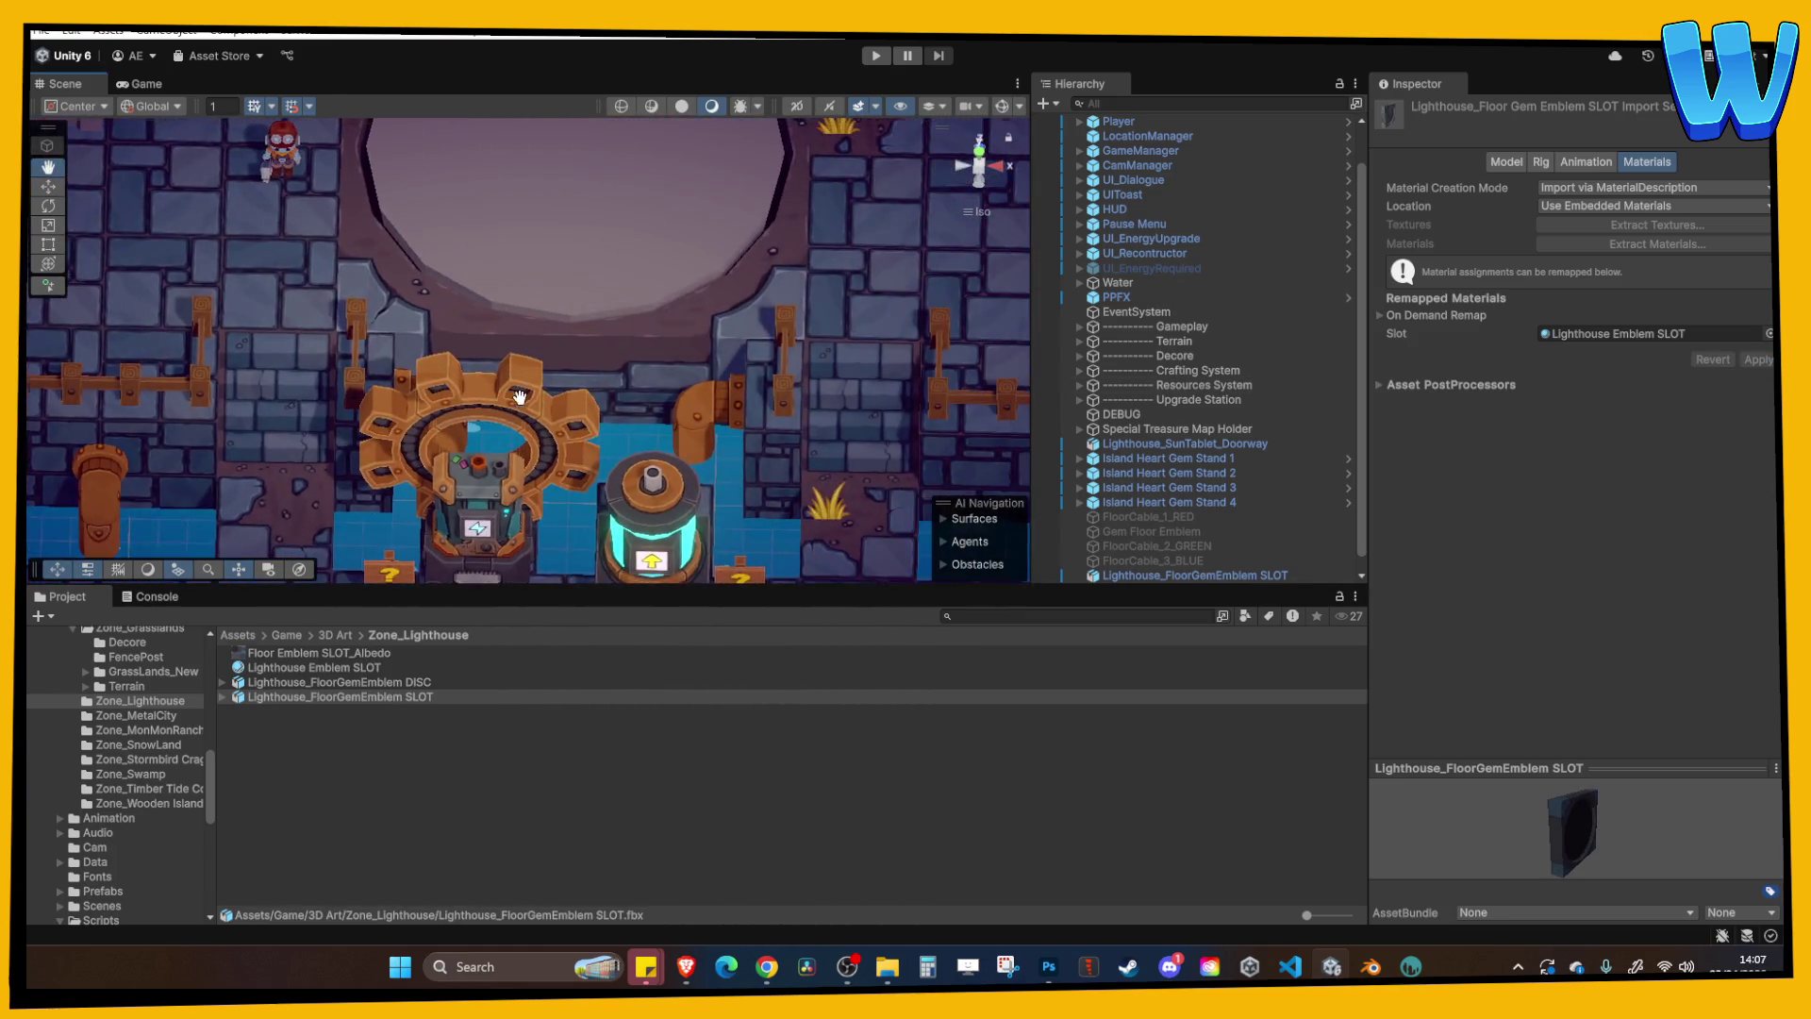
right_drag(566, 409, 622, 363)
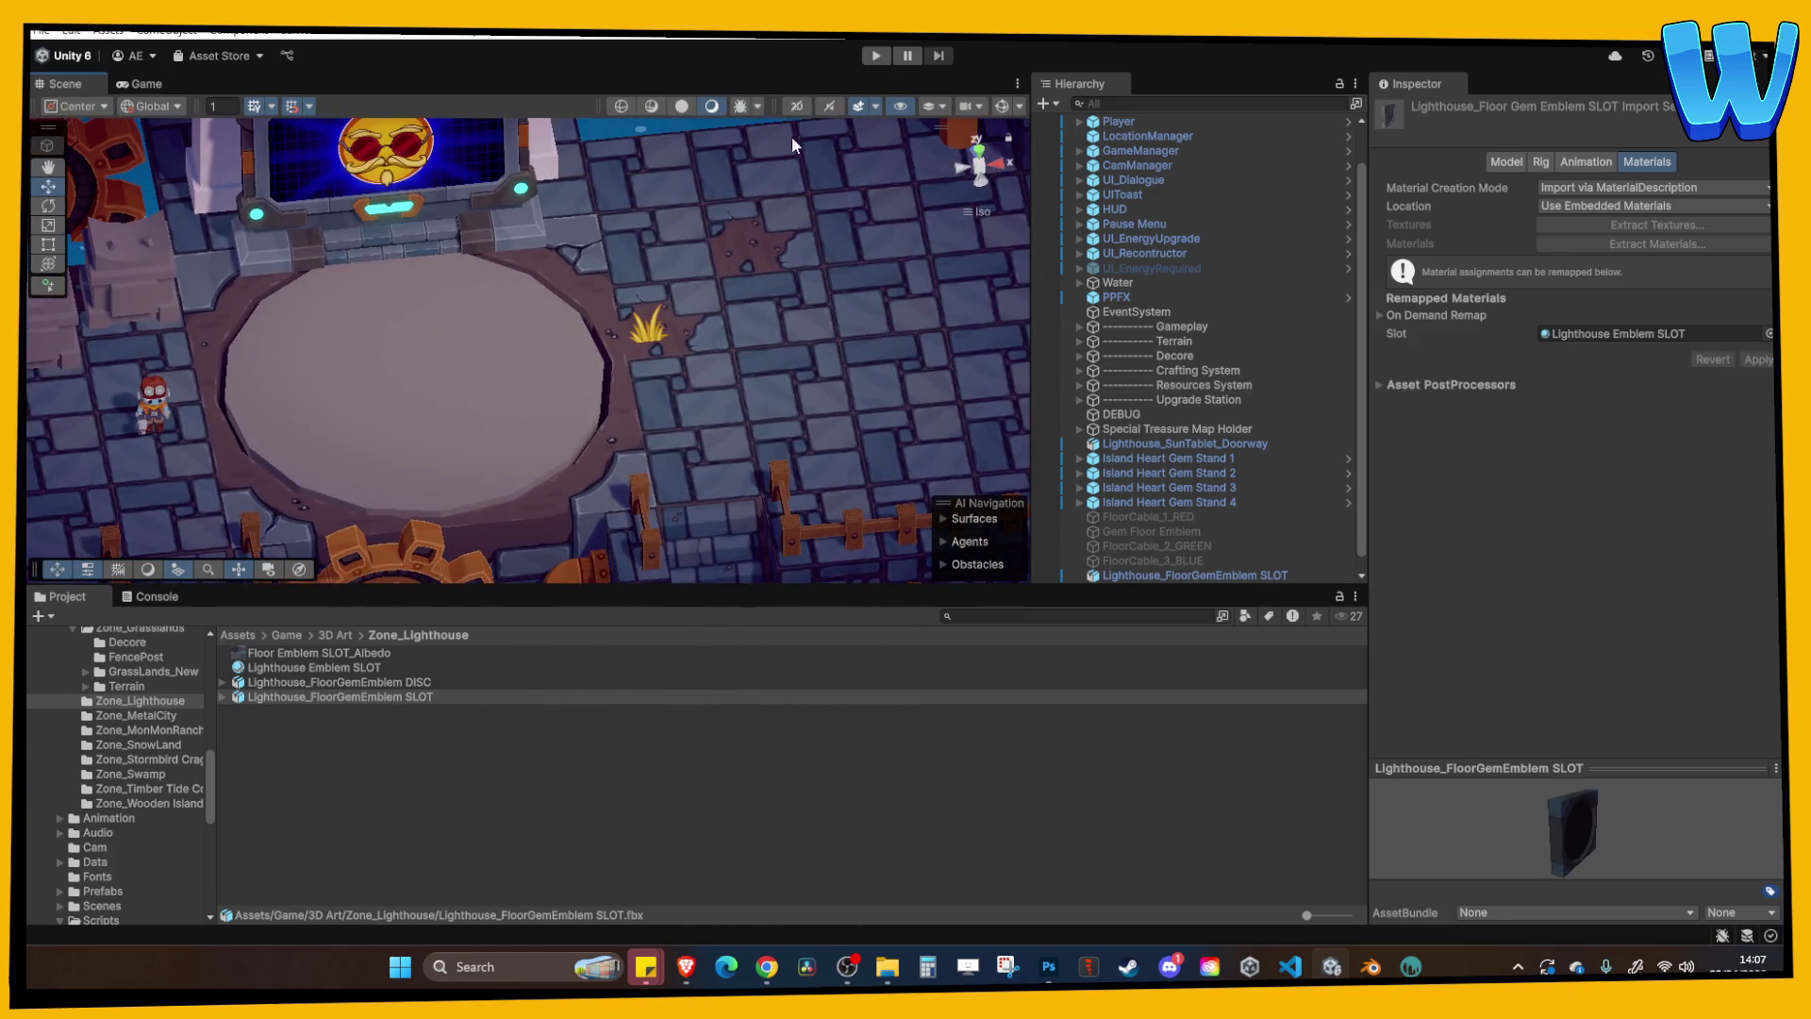
click(870, 60)
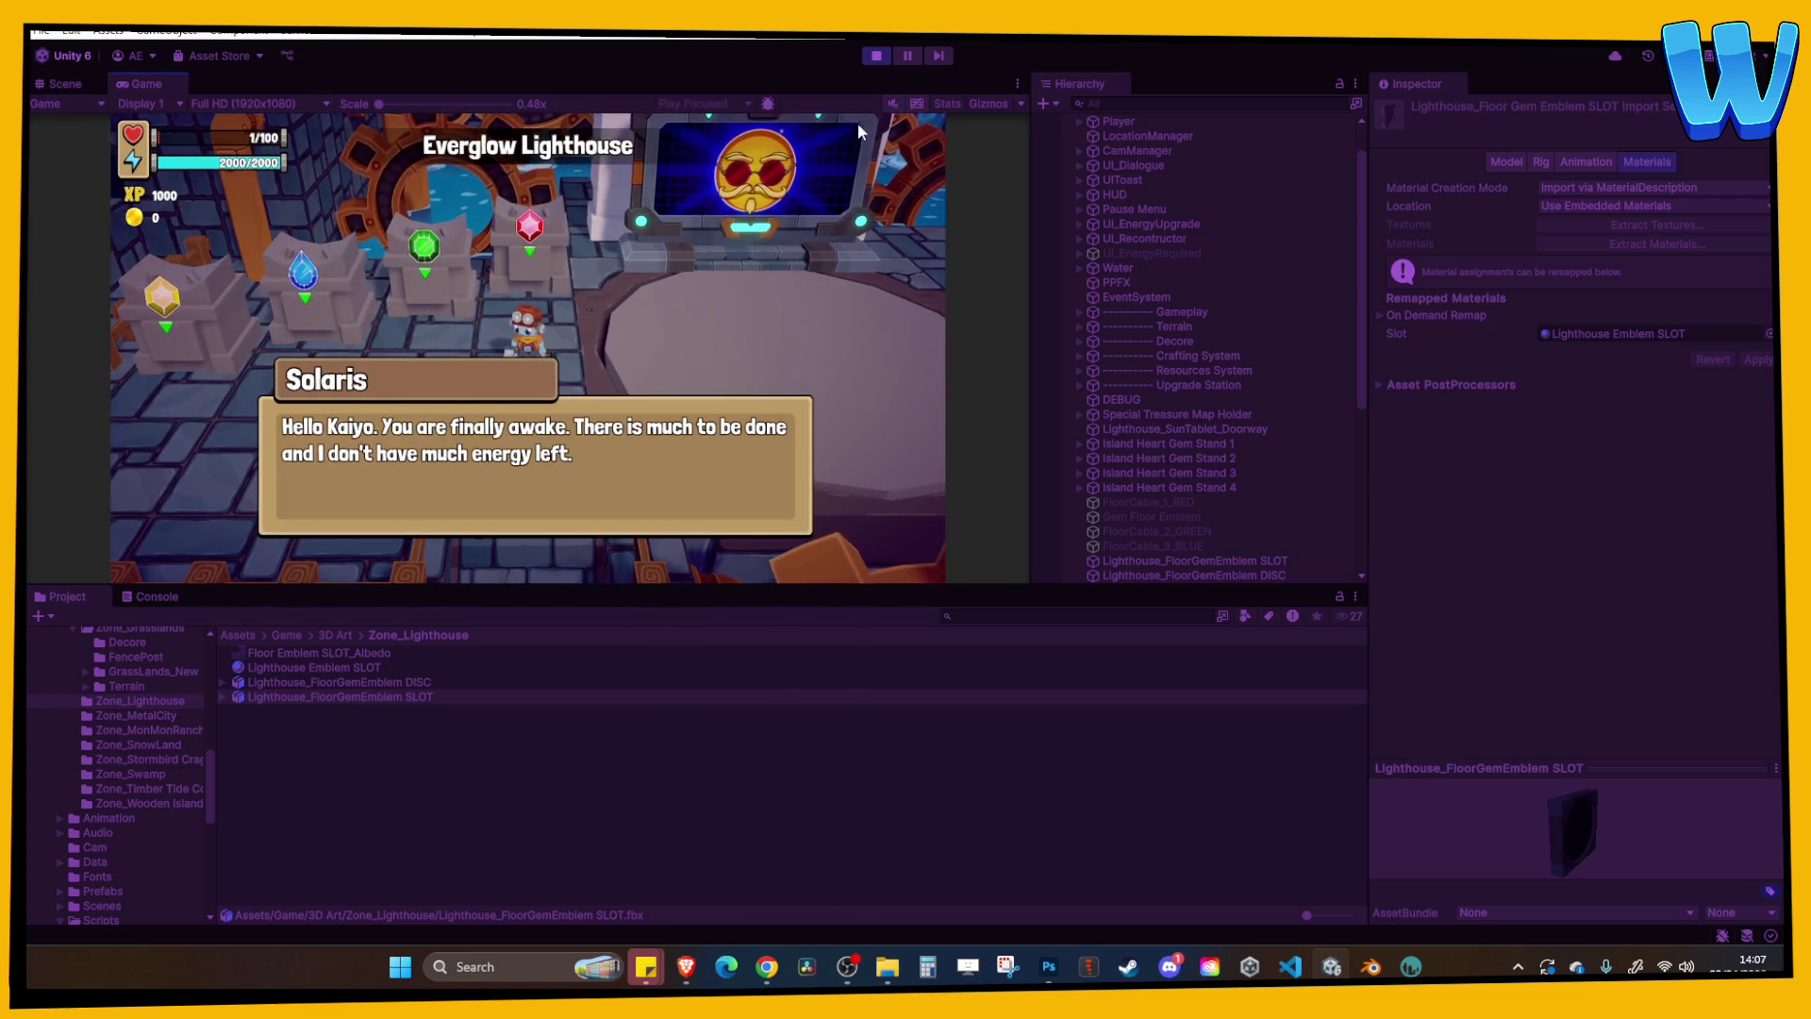
Click through the opening Solaris dialogue lines.
click(572, 296)
click(633, 300)
click(633, 300)
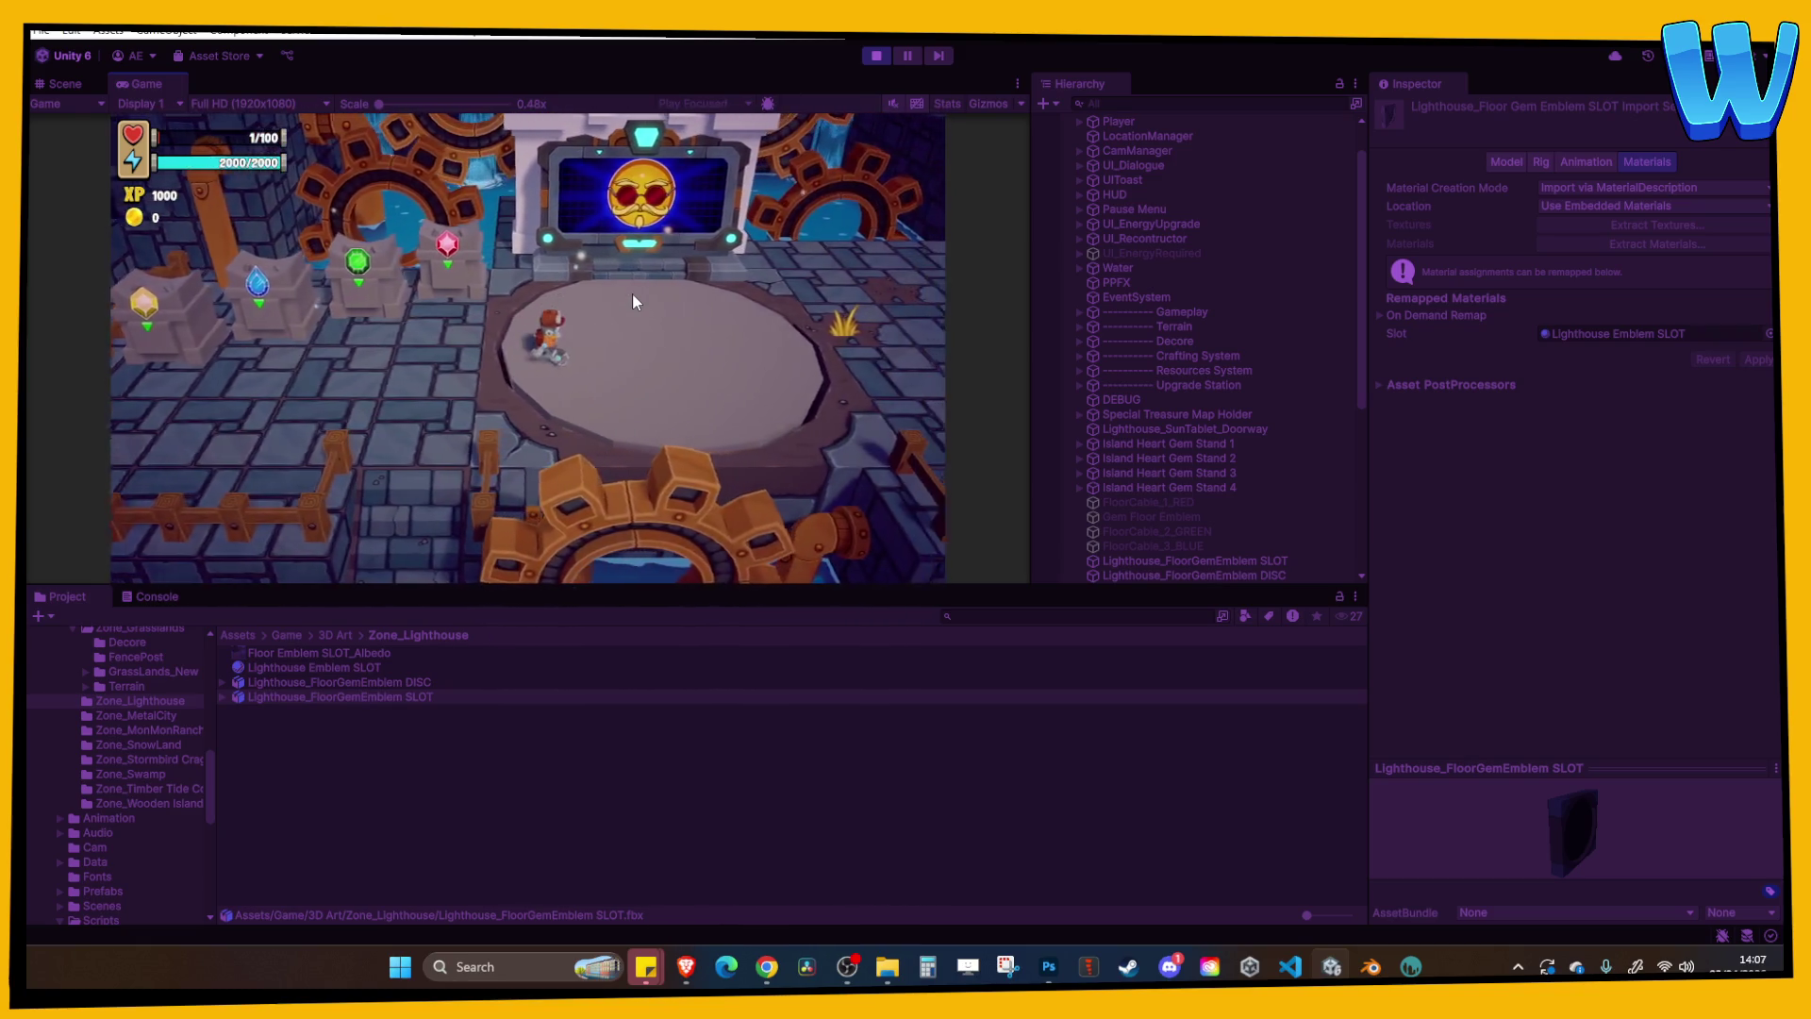
Walk the character left and right across the emblem floor and maximize the Game view.
key(d)
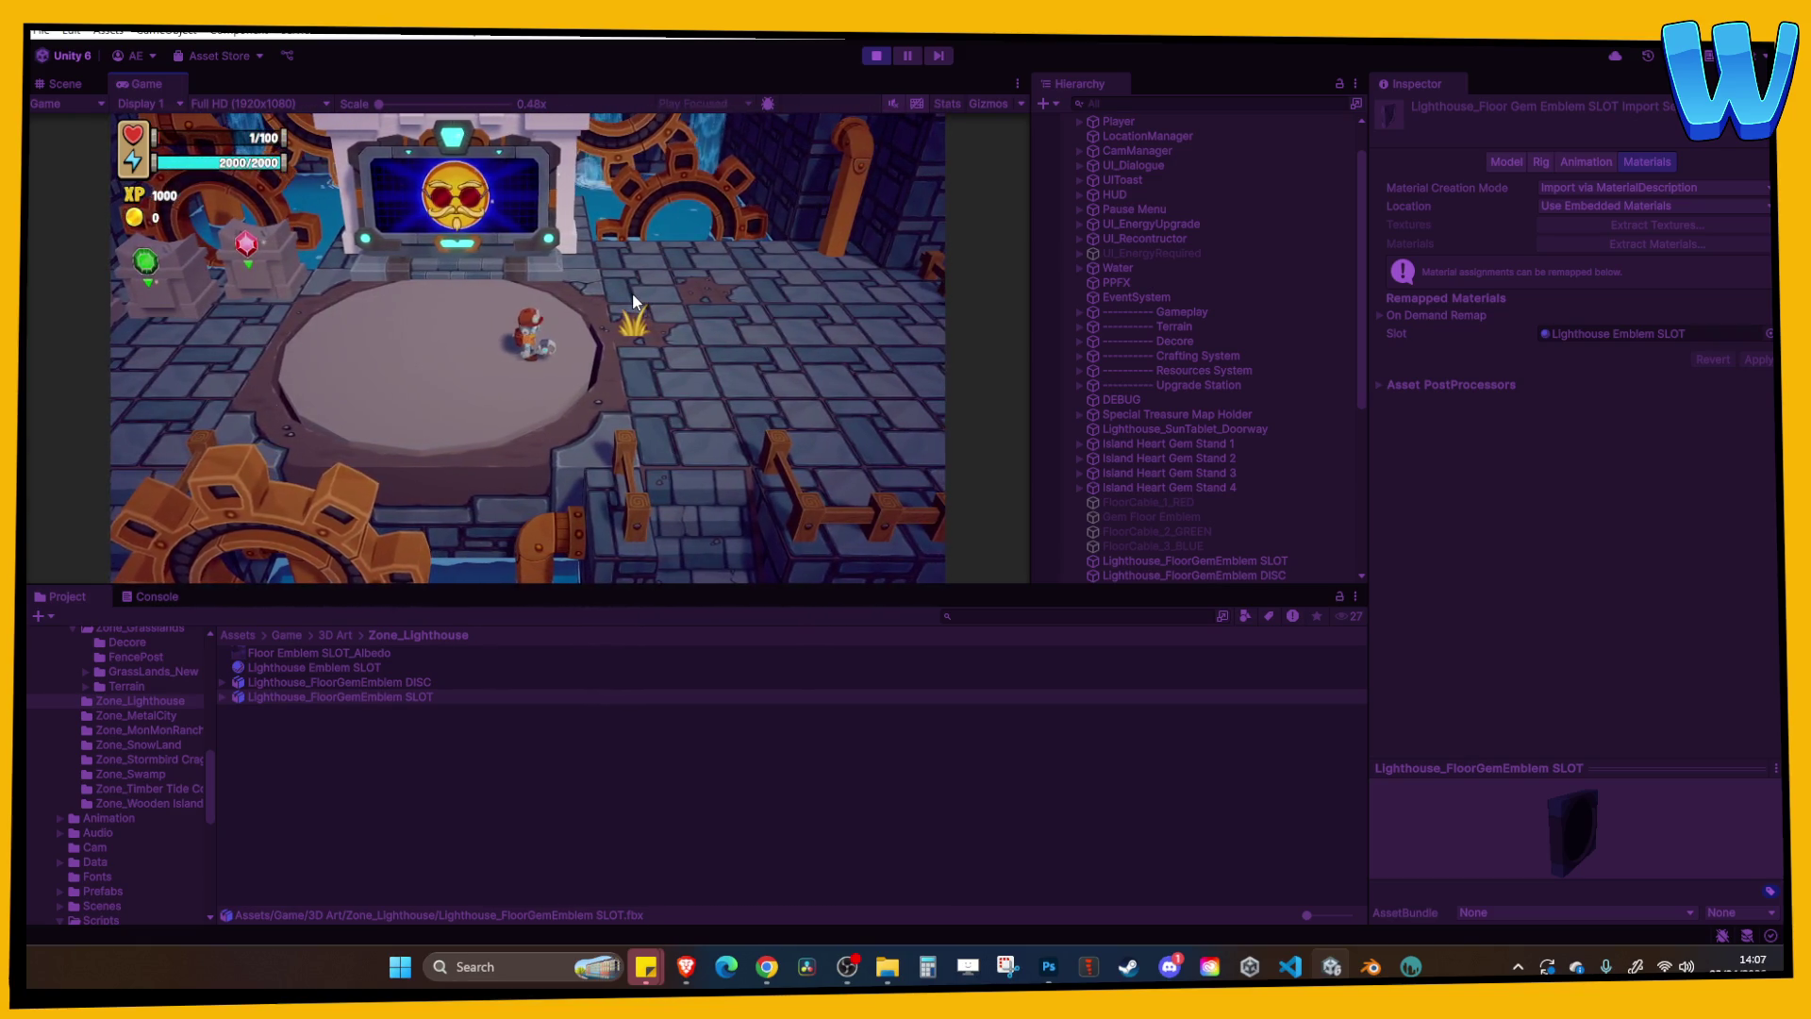
key(a)
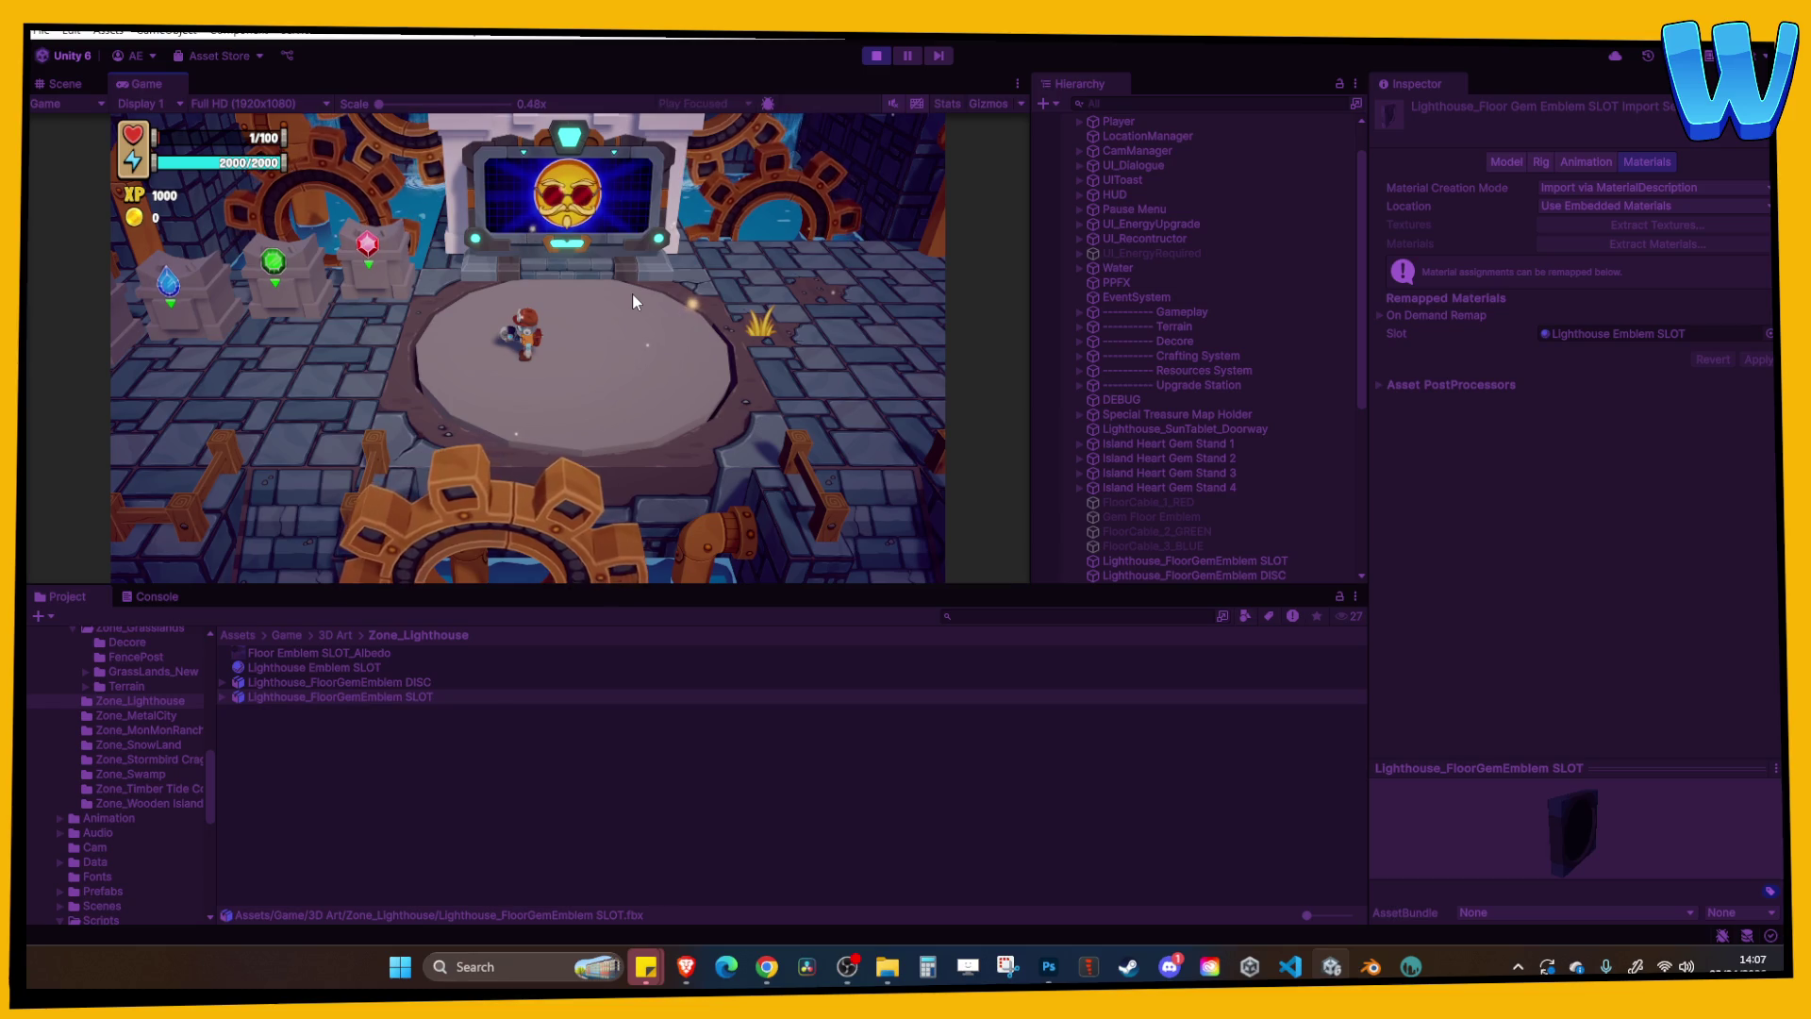
key(a)
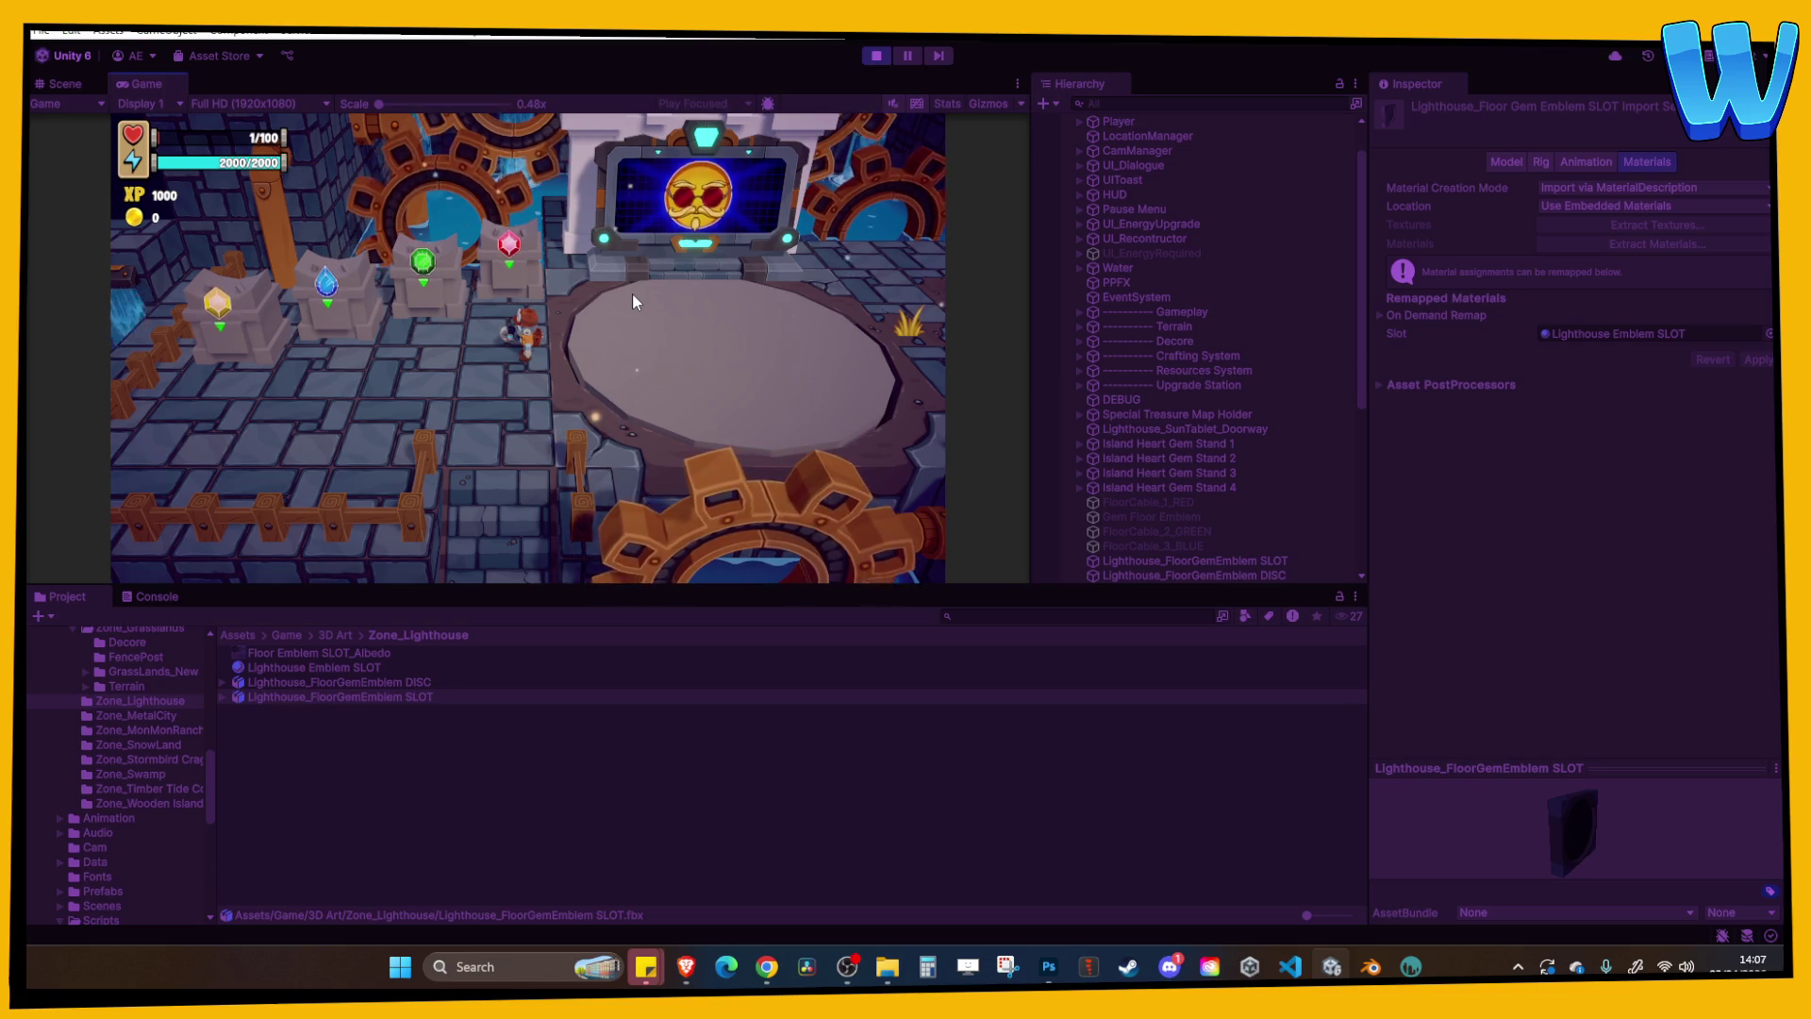
key(d)
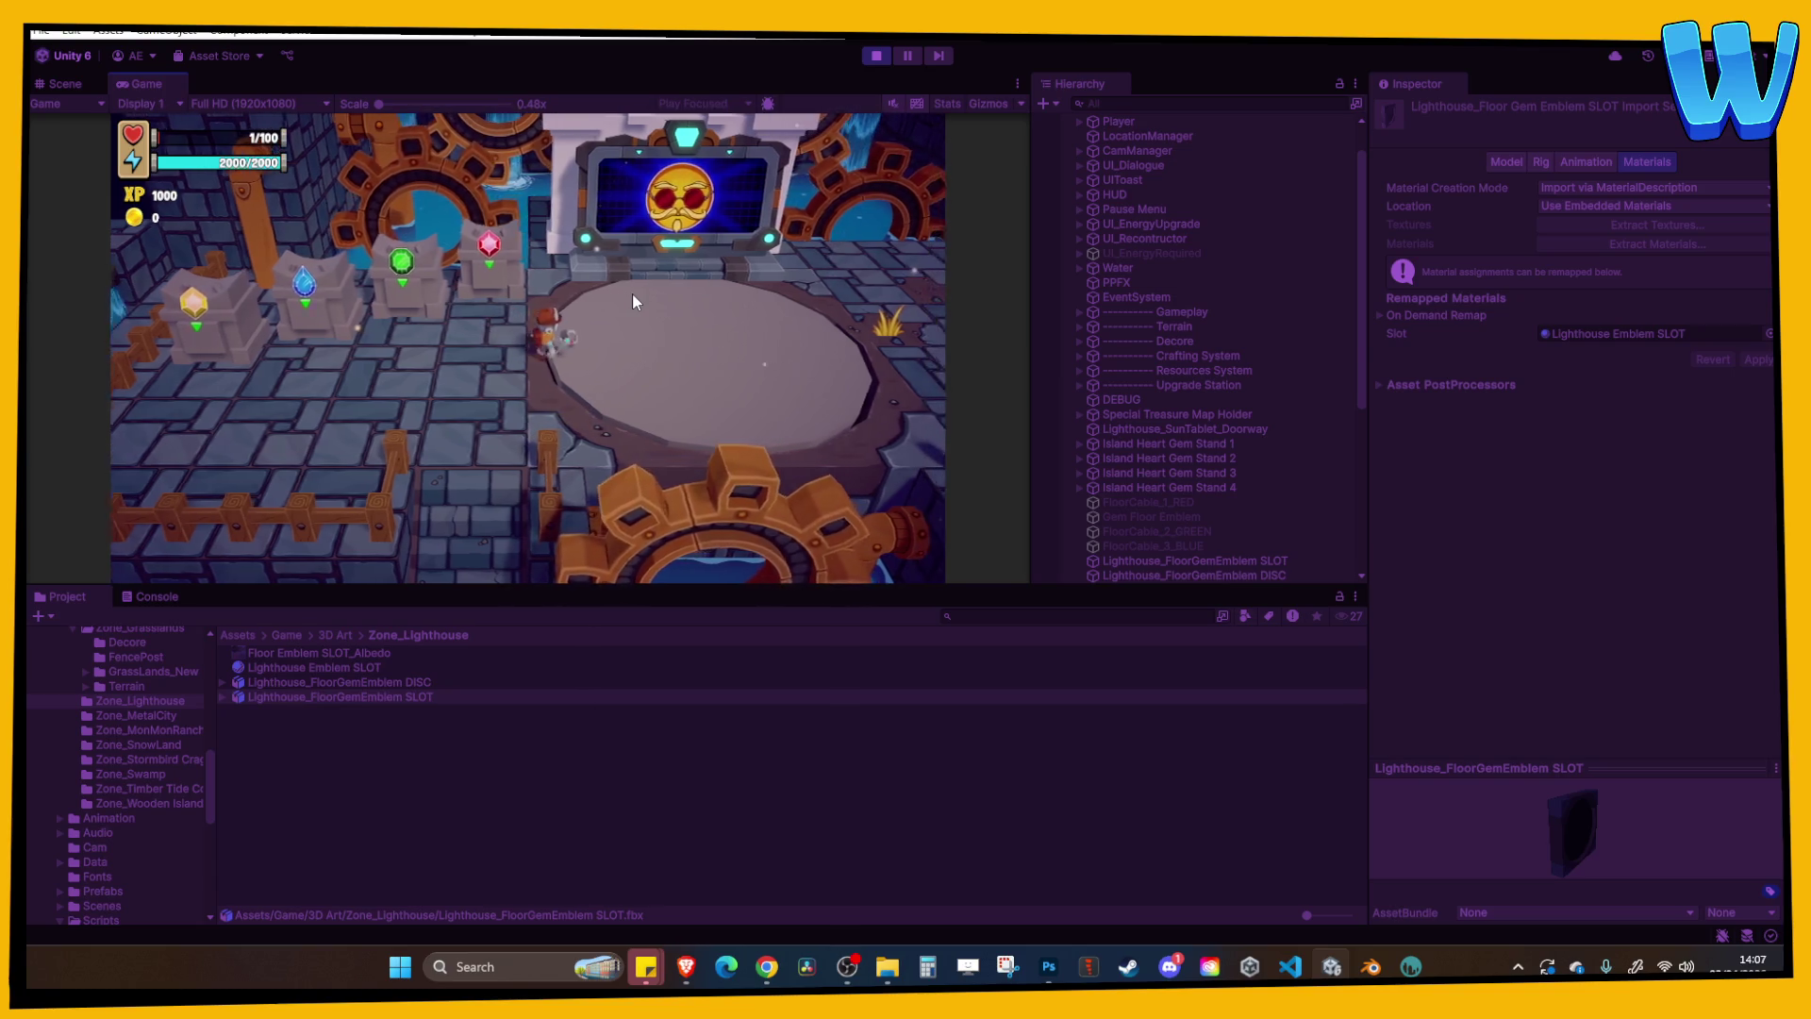
key(d)
key(shift+space)
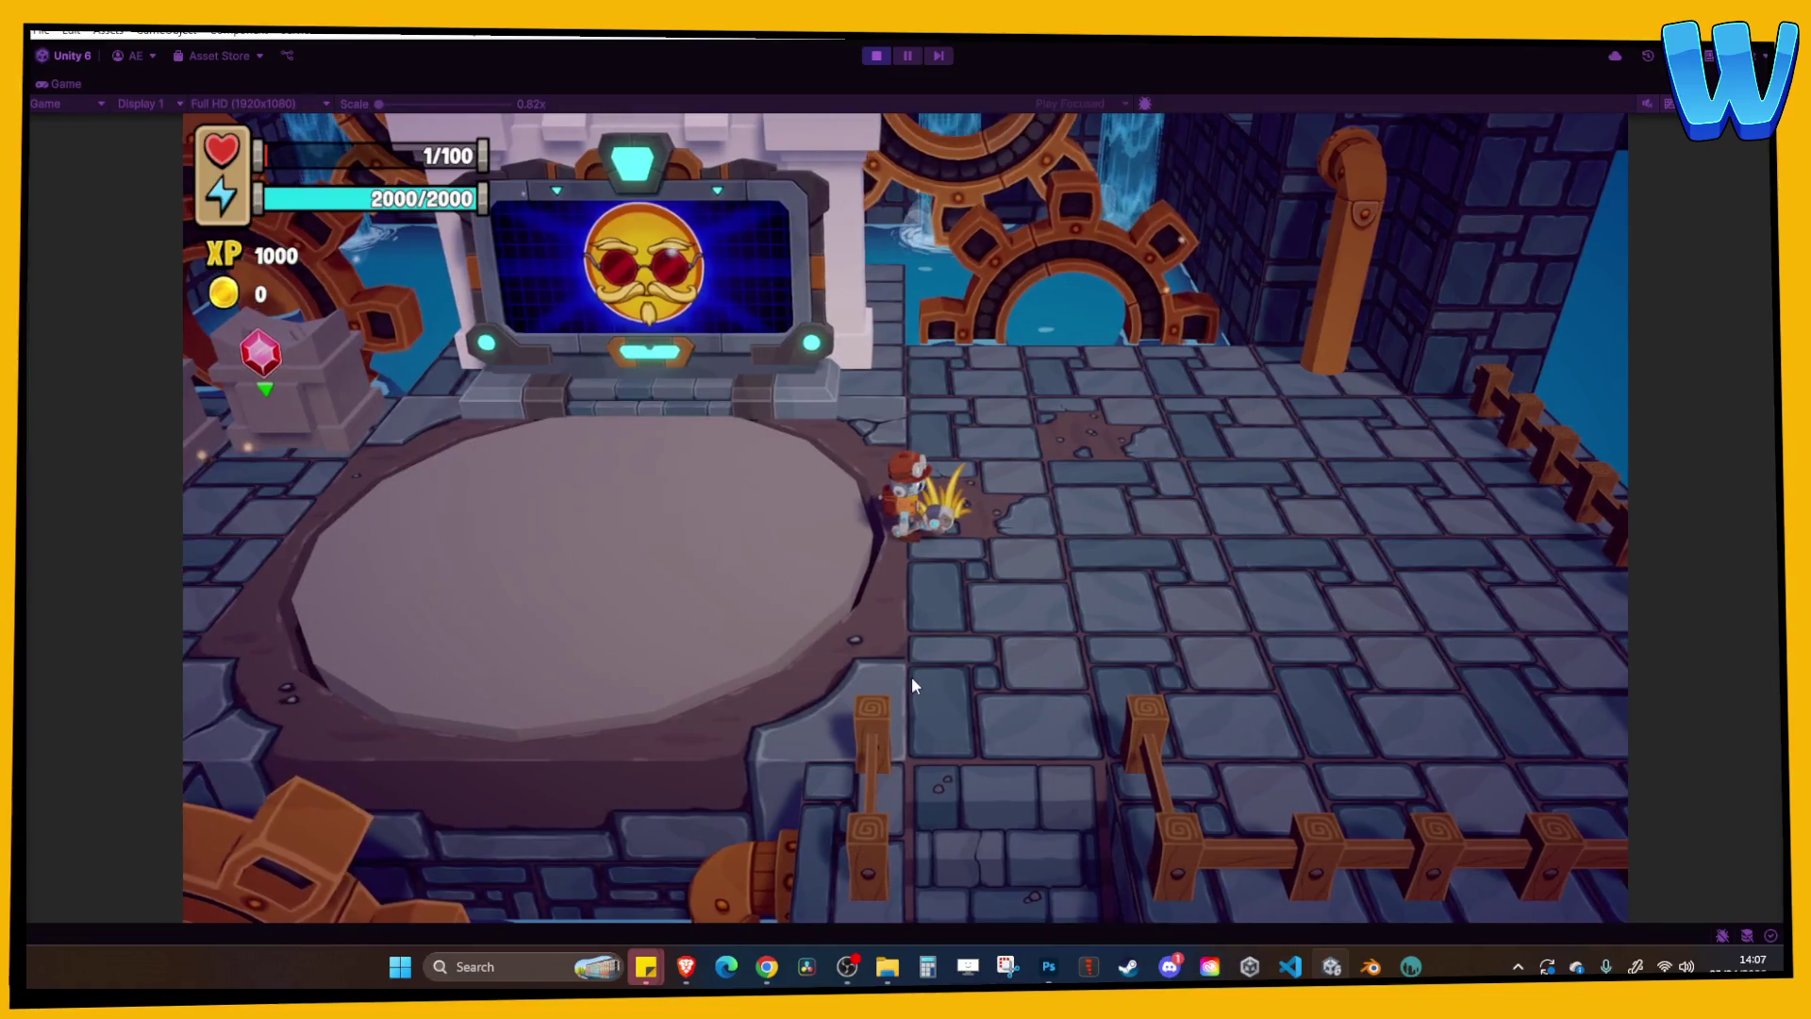
Walk the character left and right across the round stone platform.
key(a)
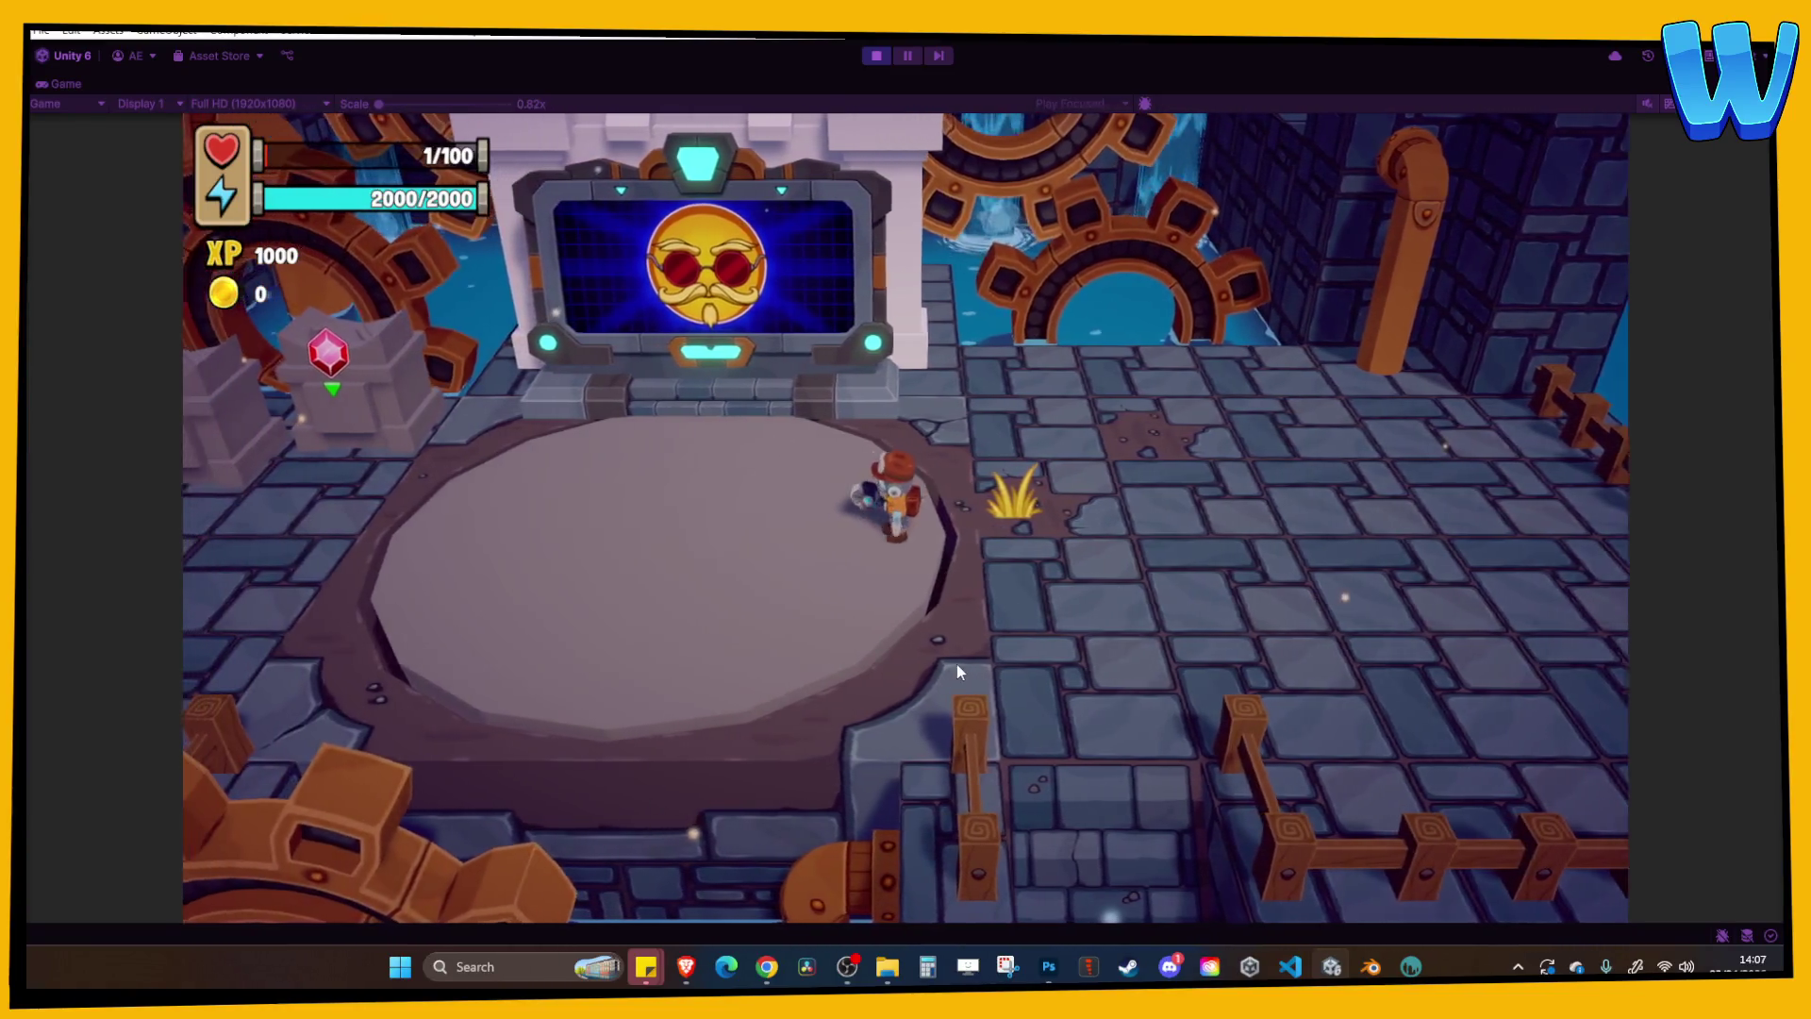
key(a)
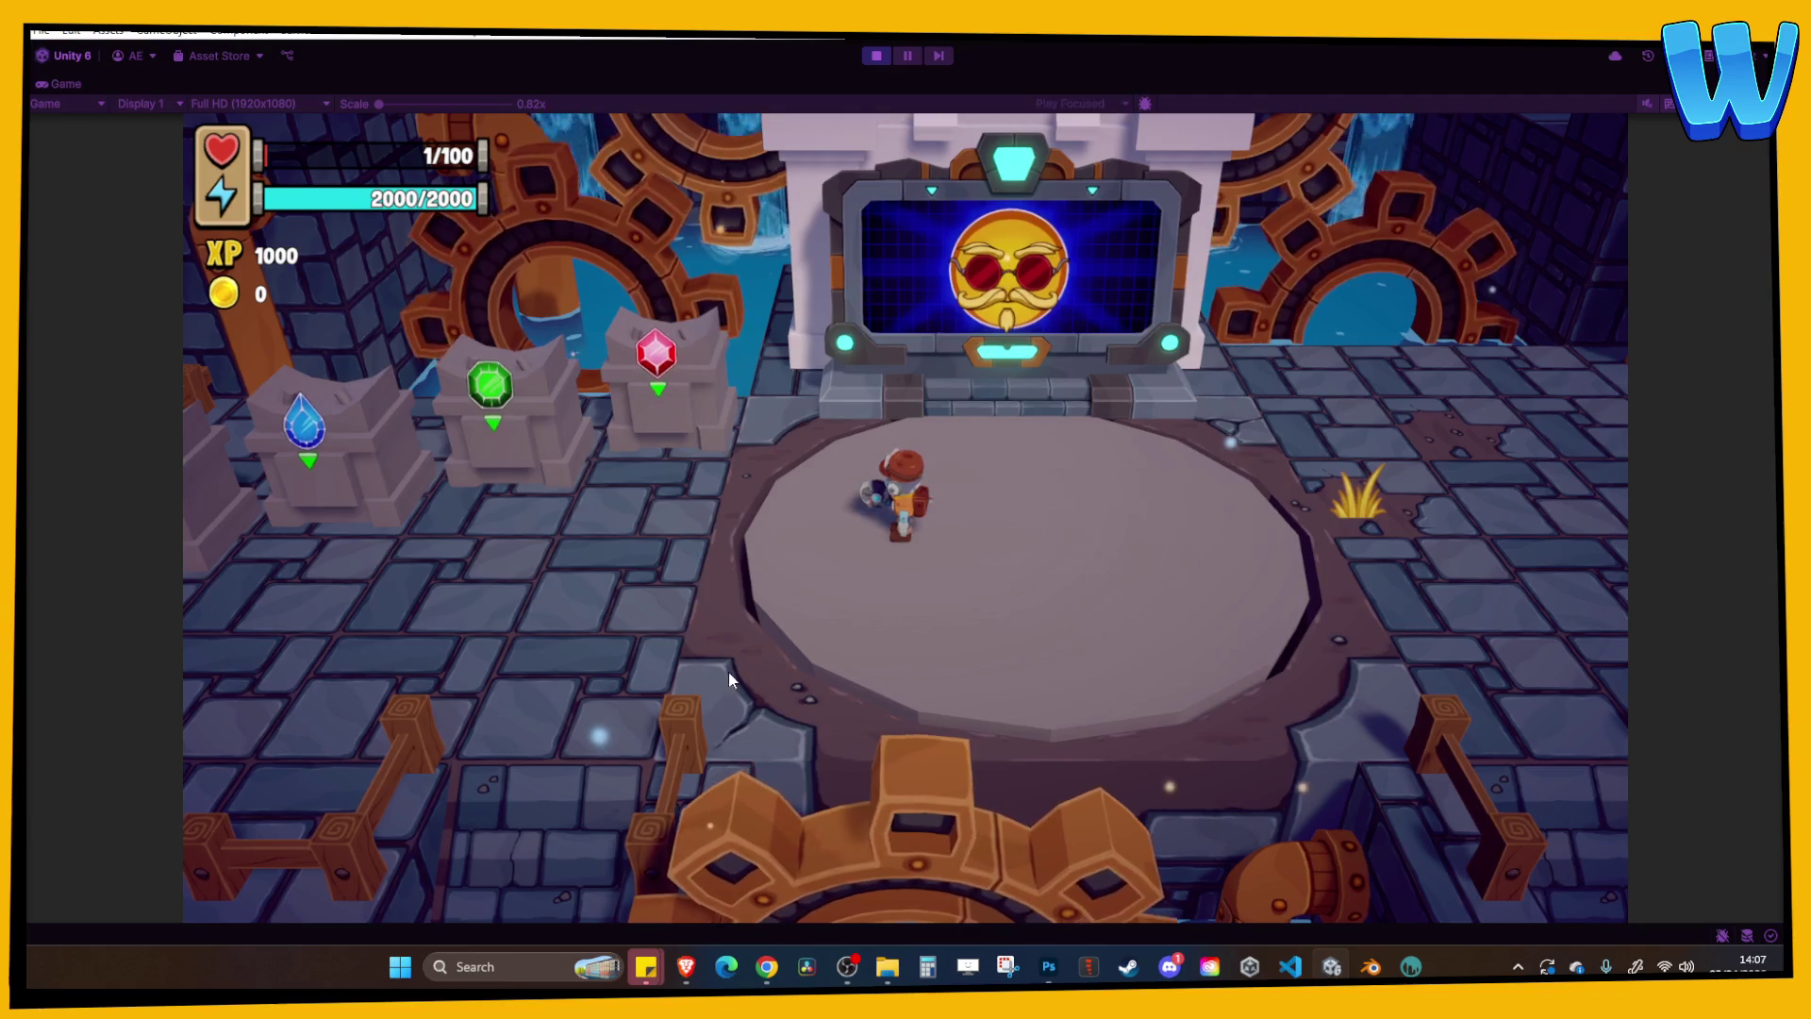
key(a)
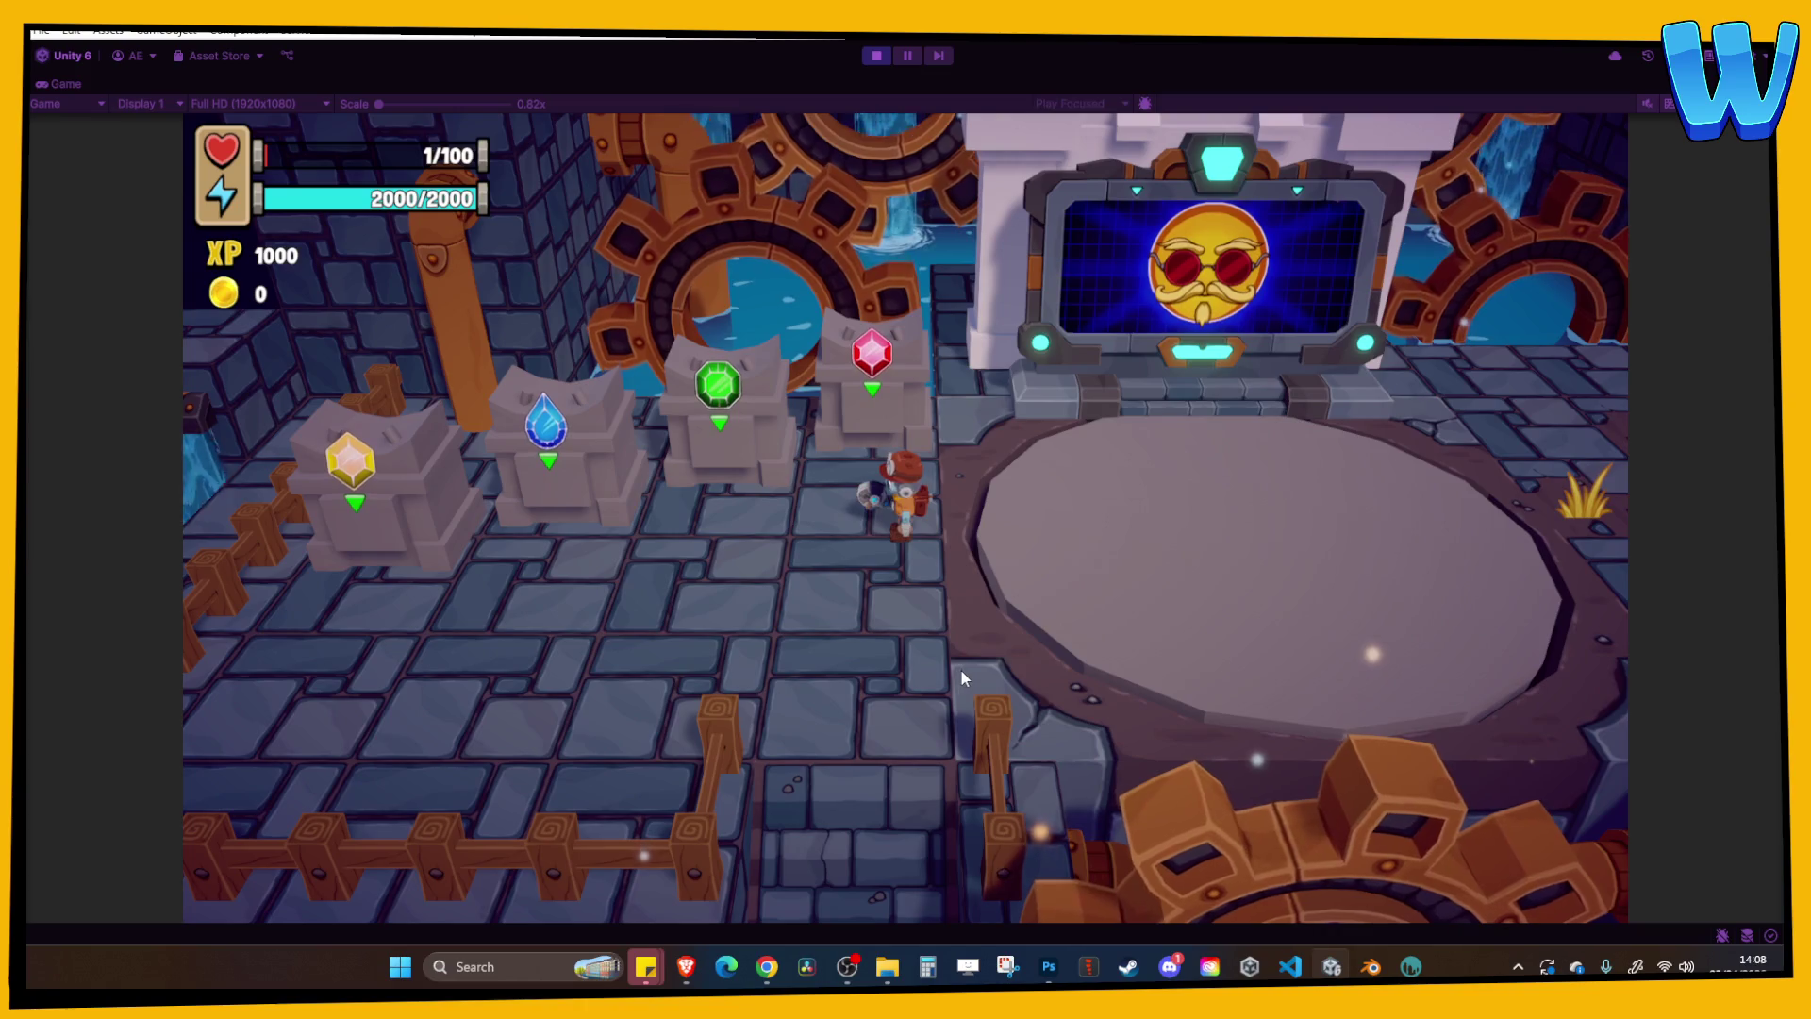
key(d)
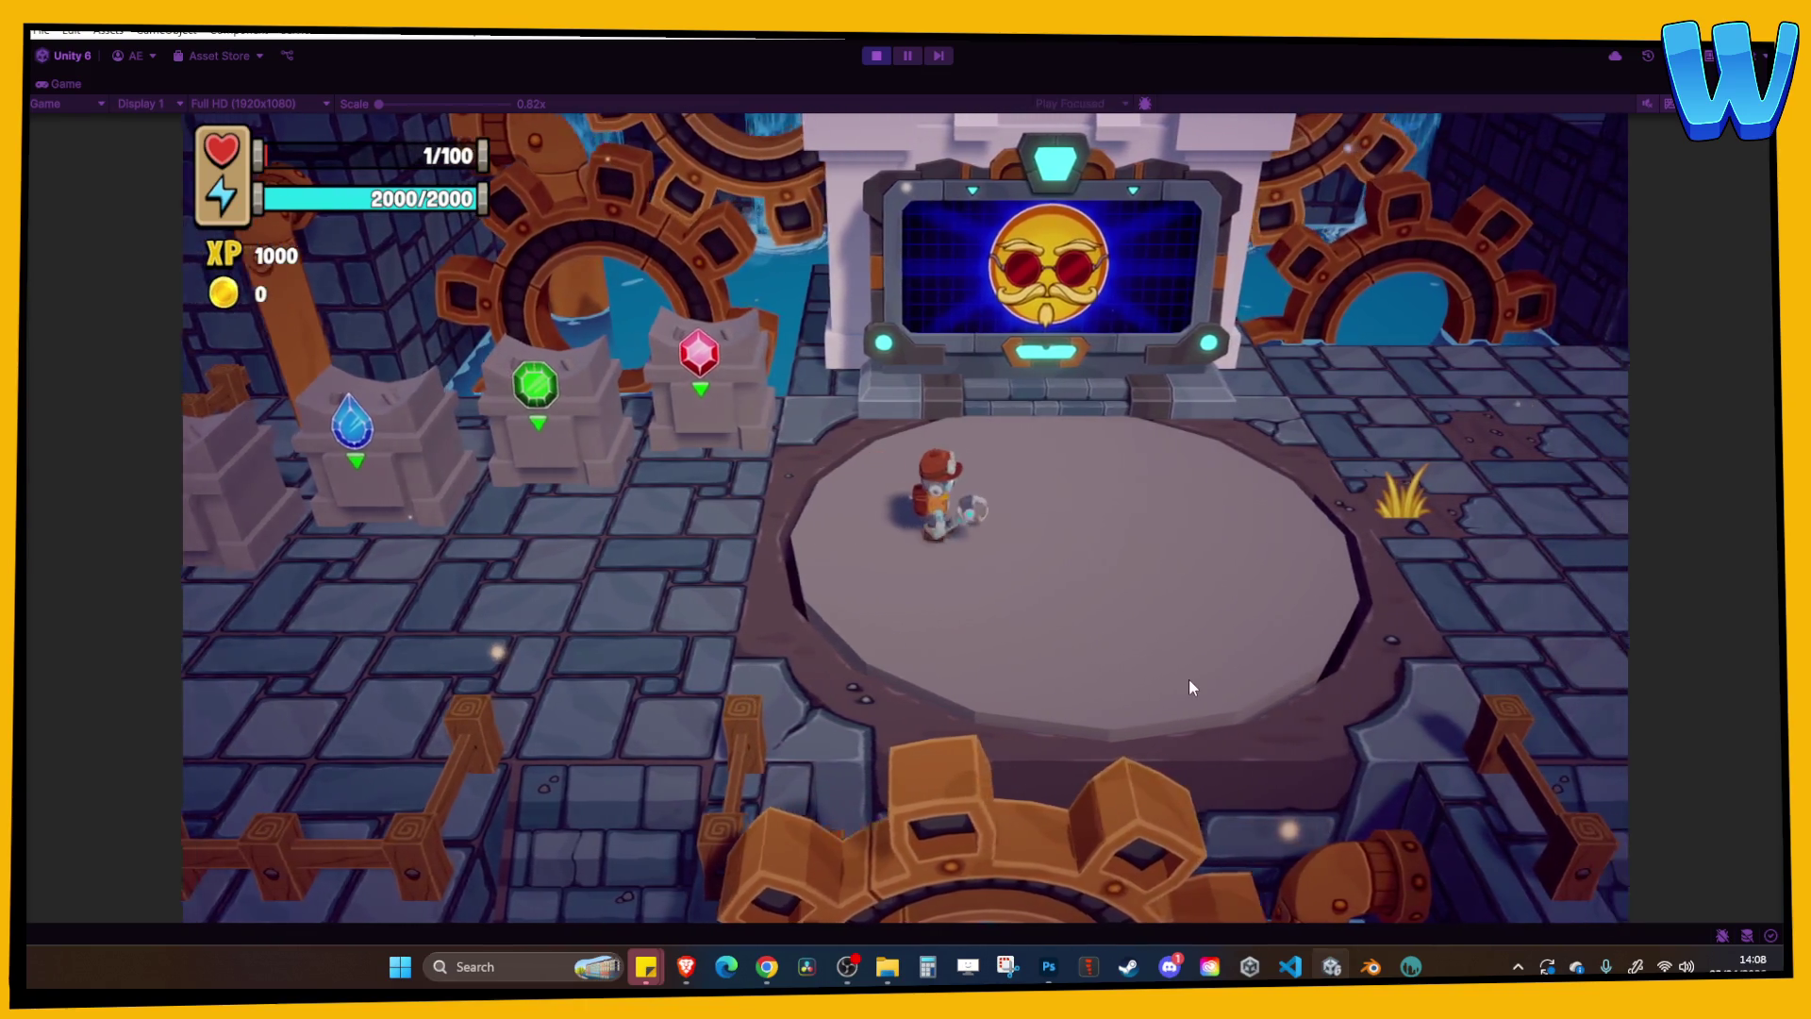
key(d)
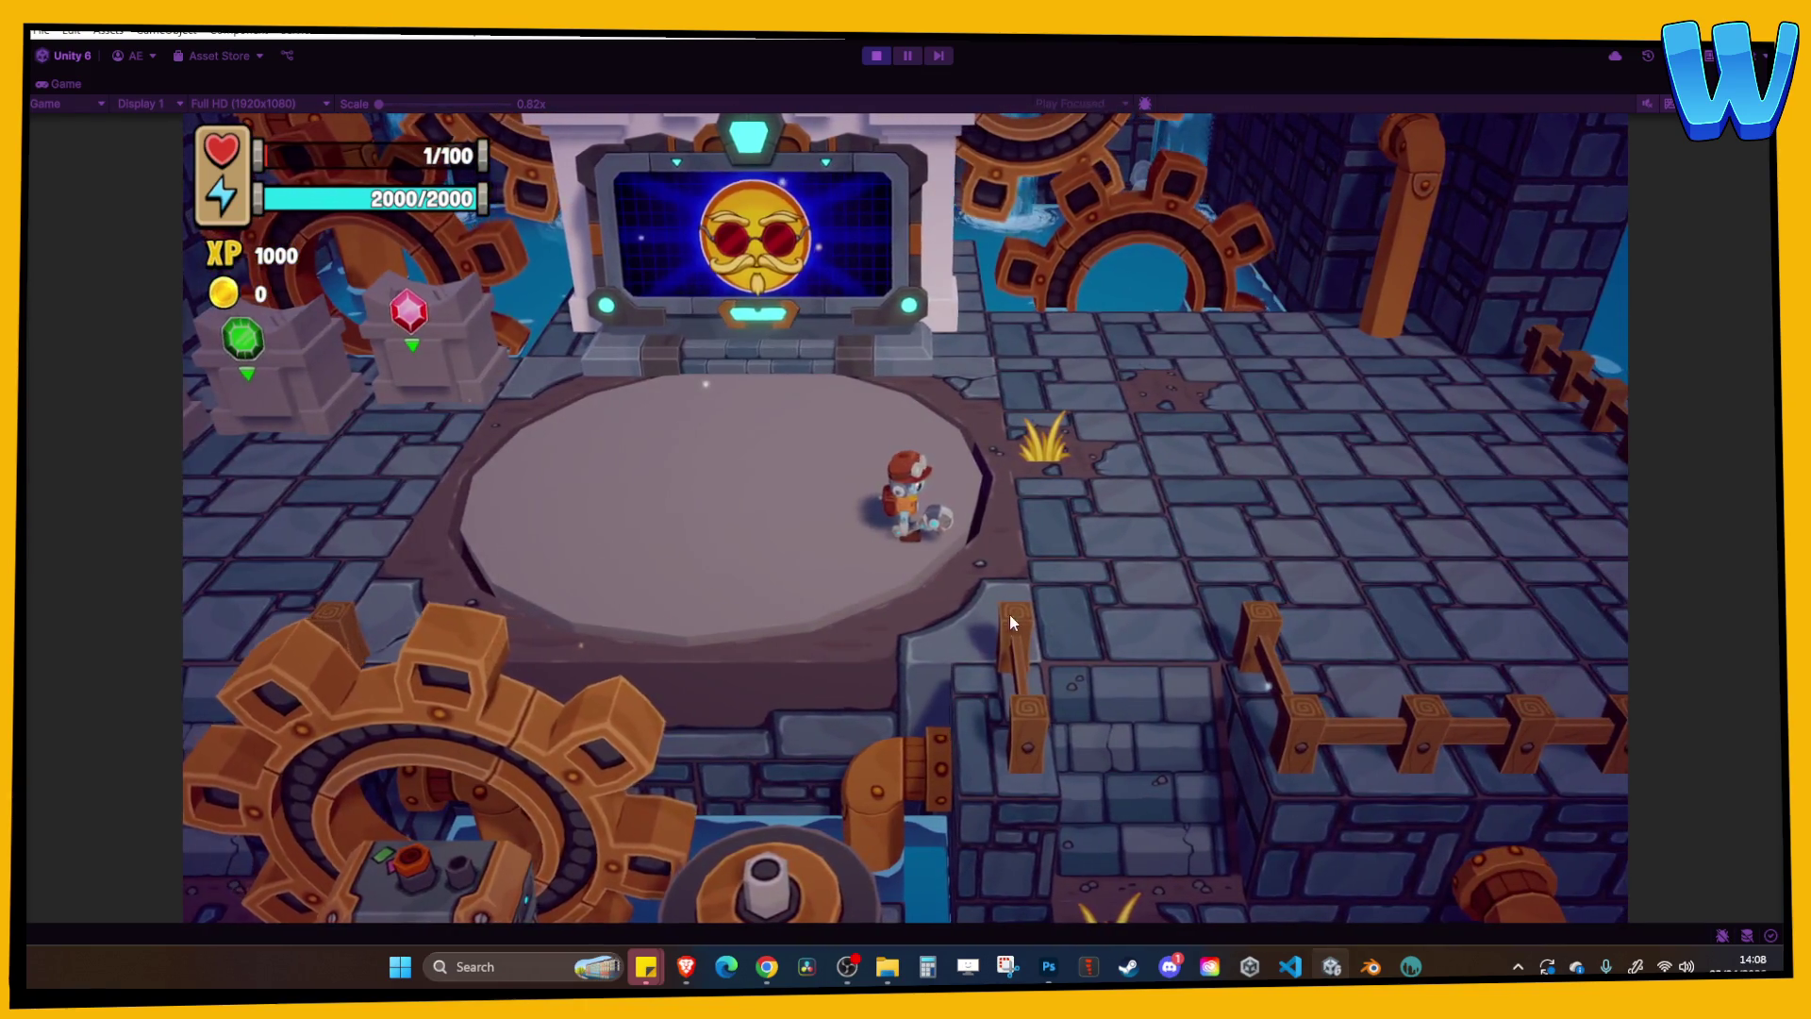
Walk up and down around the platform toward the pedestals, then exit play mode.
key(w)
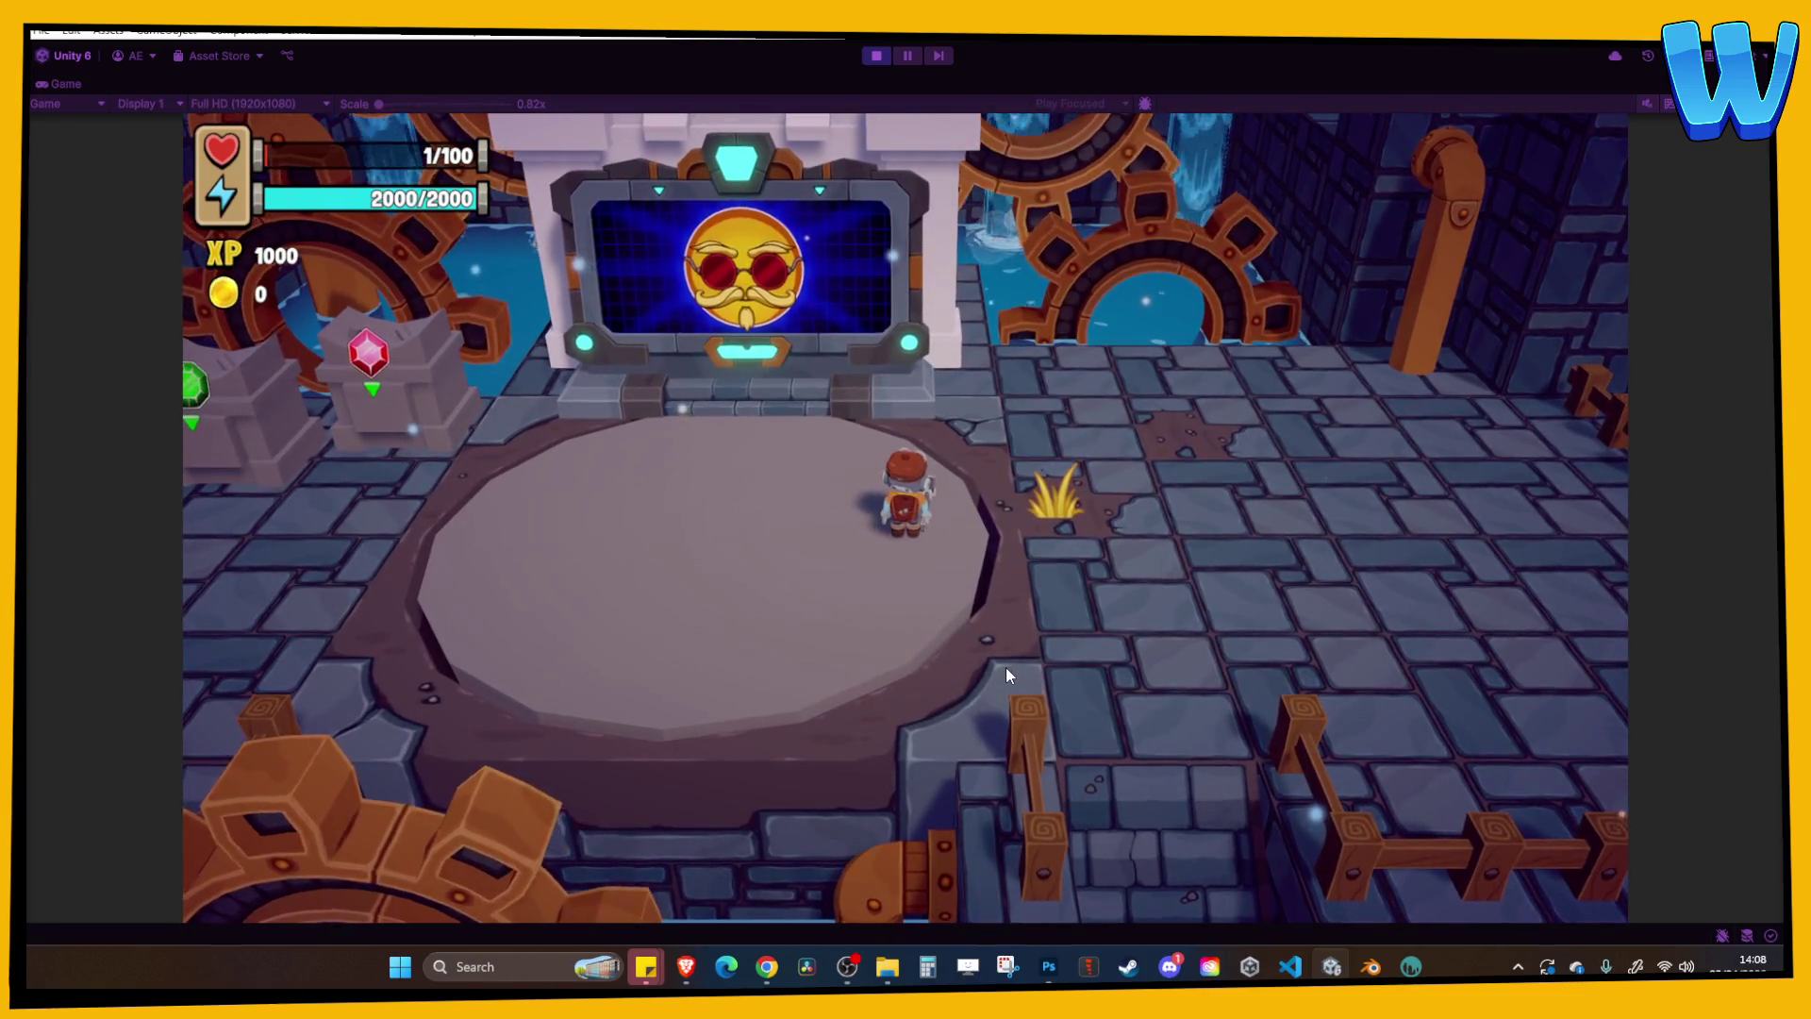
key(s)
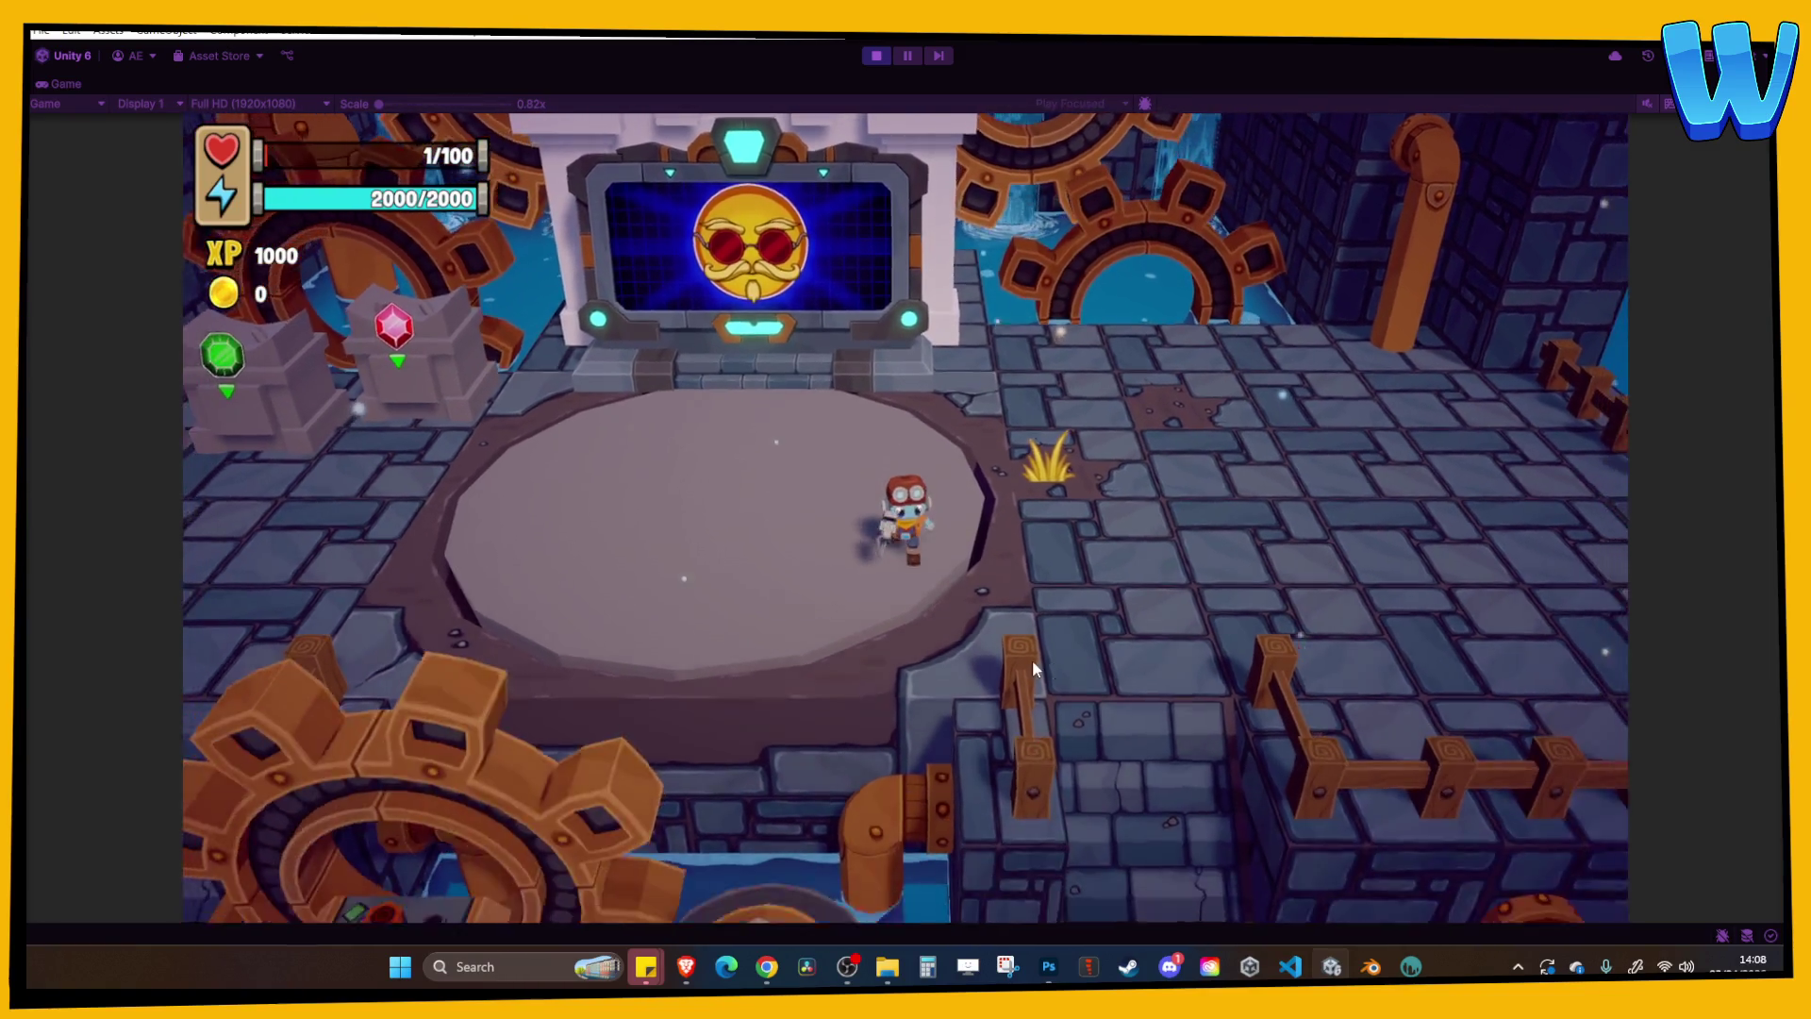
key(a)
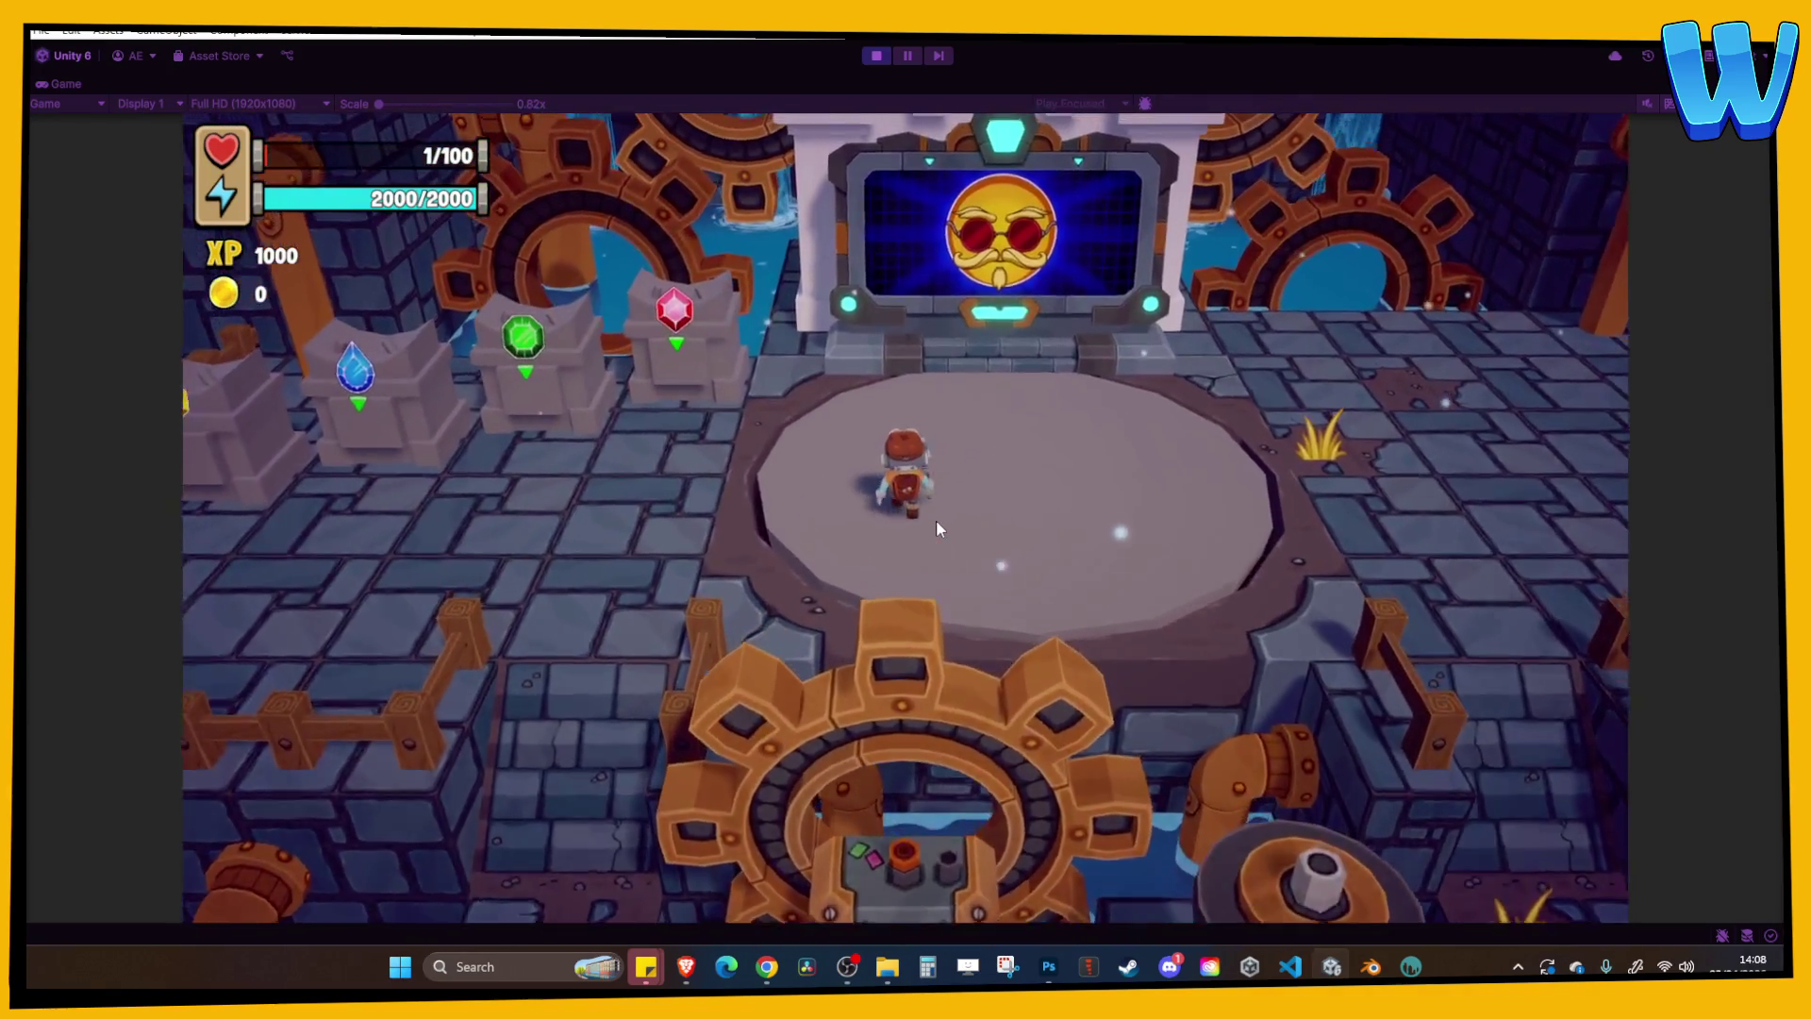
key(w)
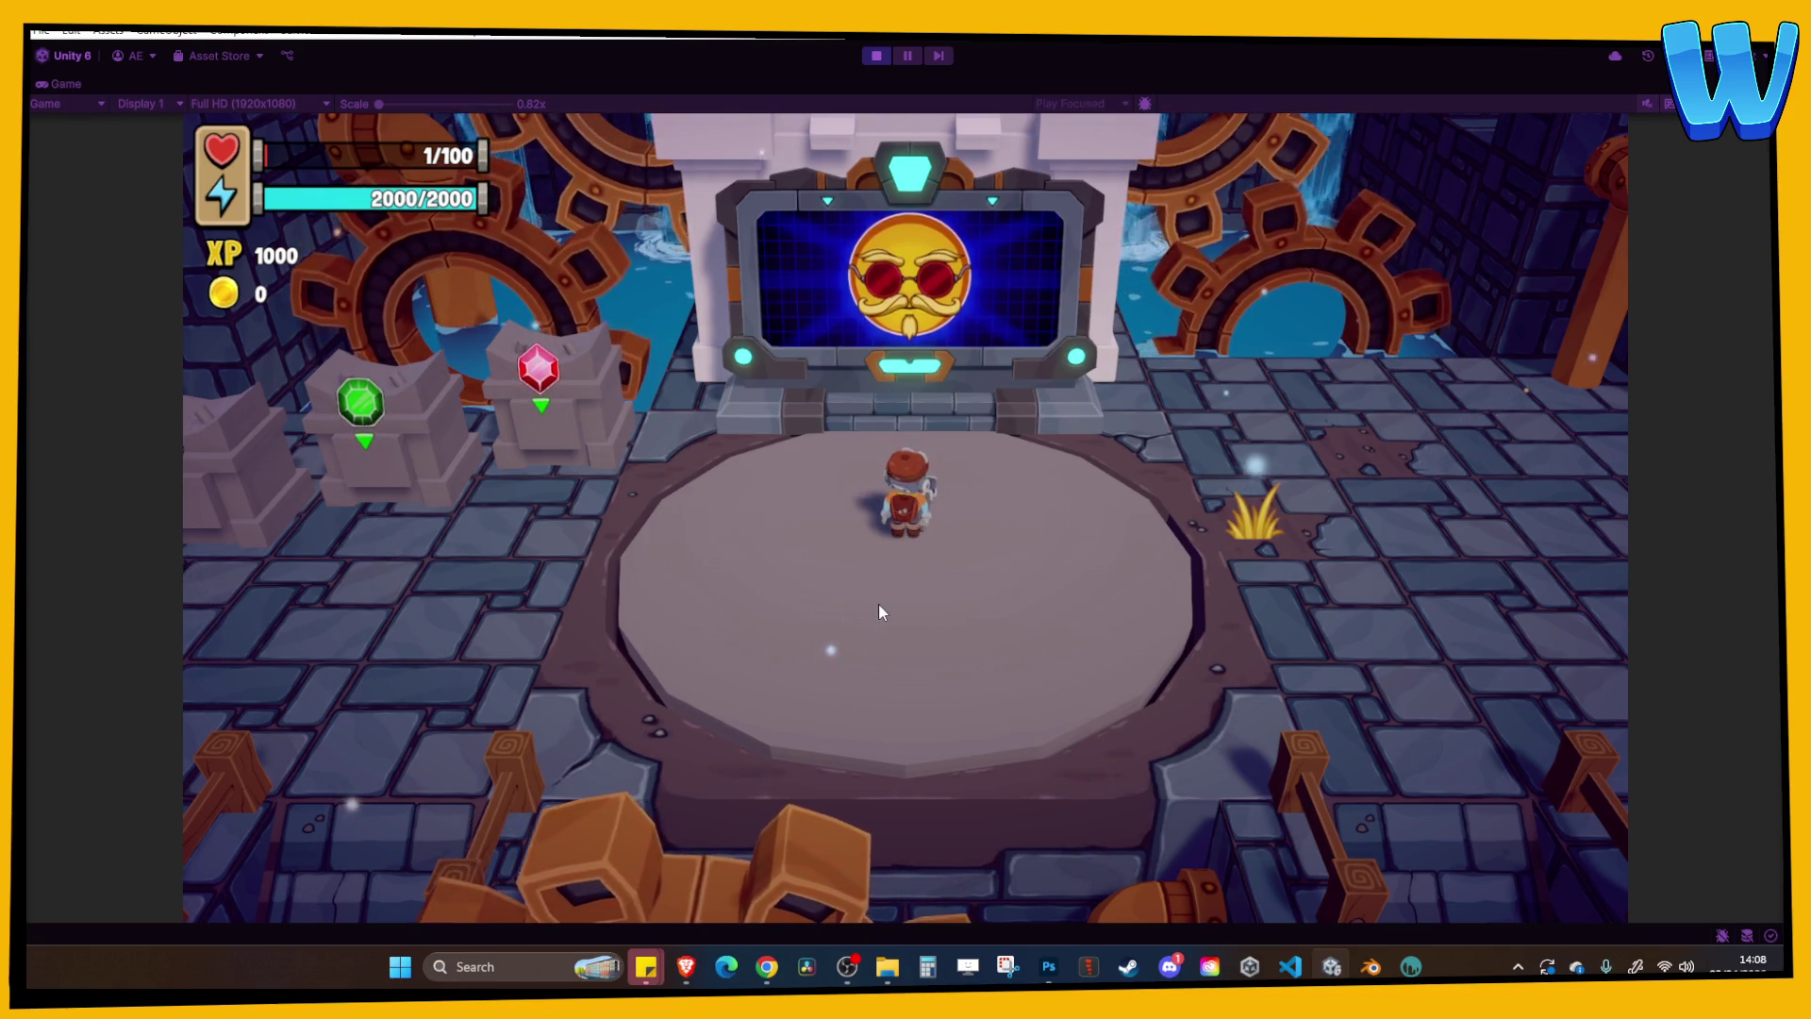
key(s)
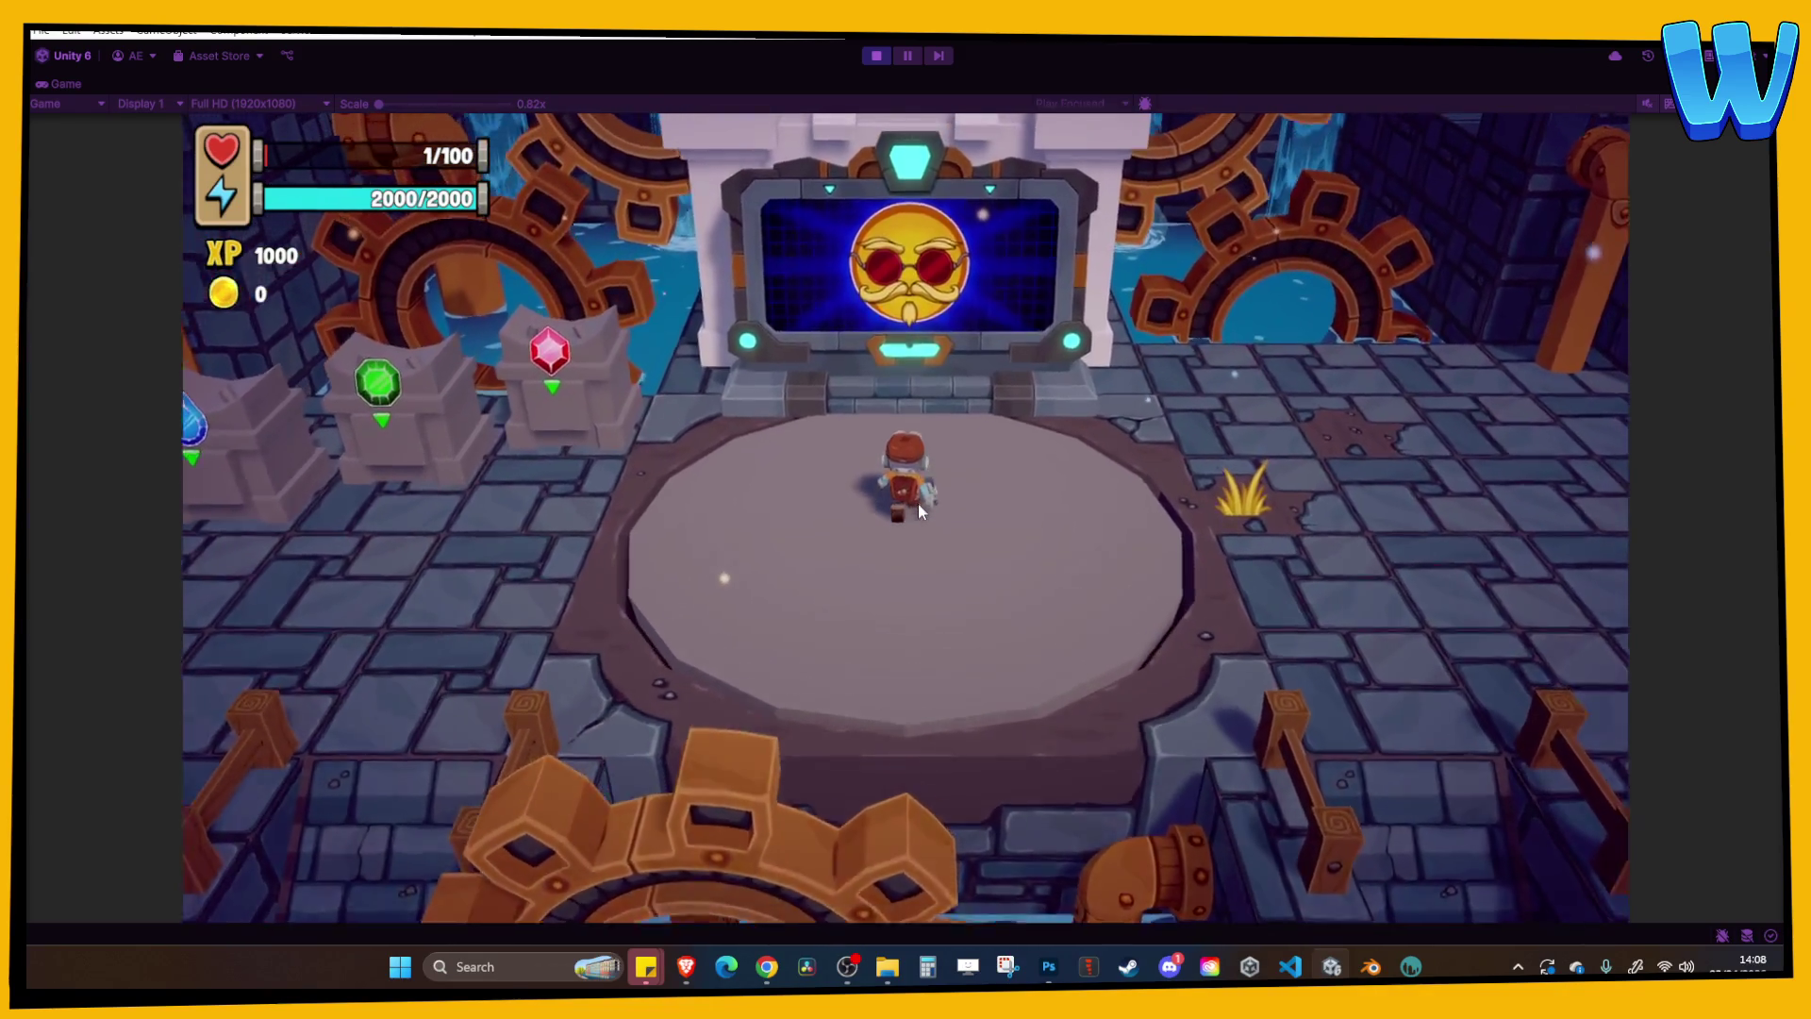
key(s)
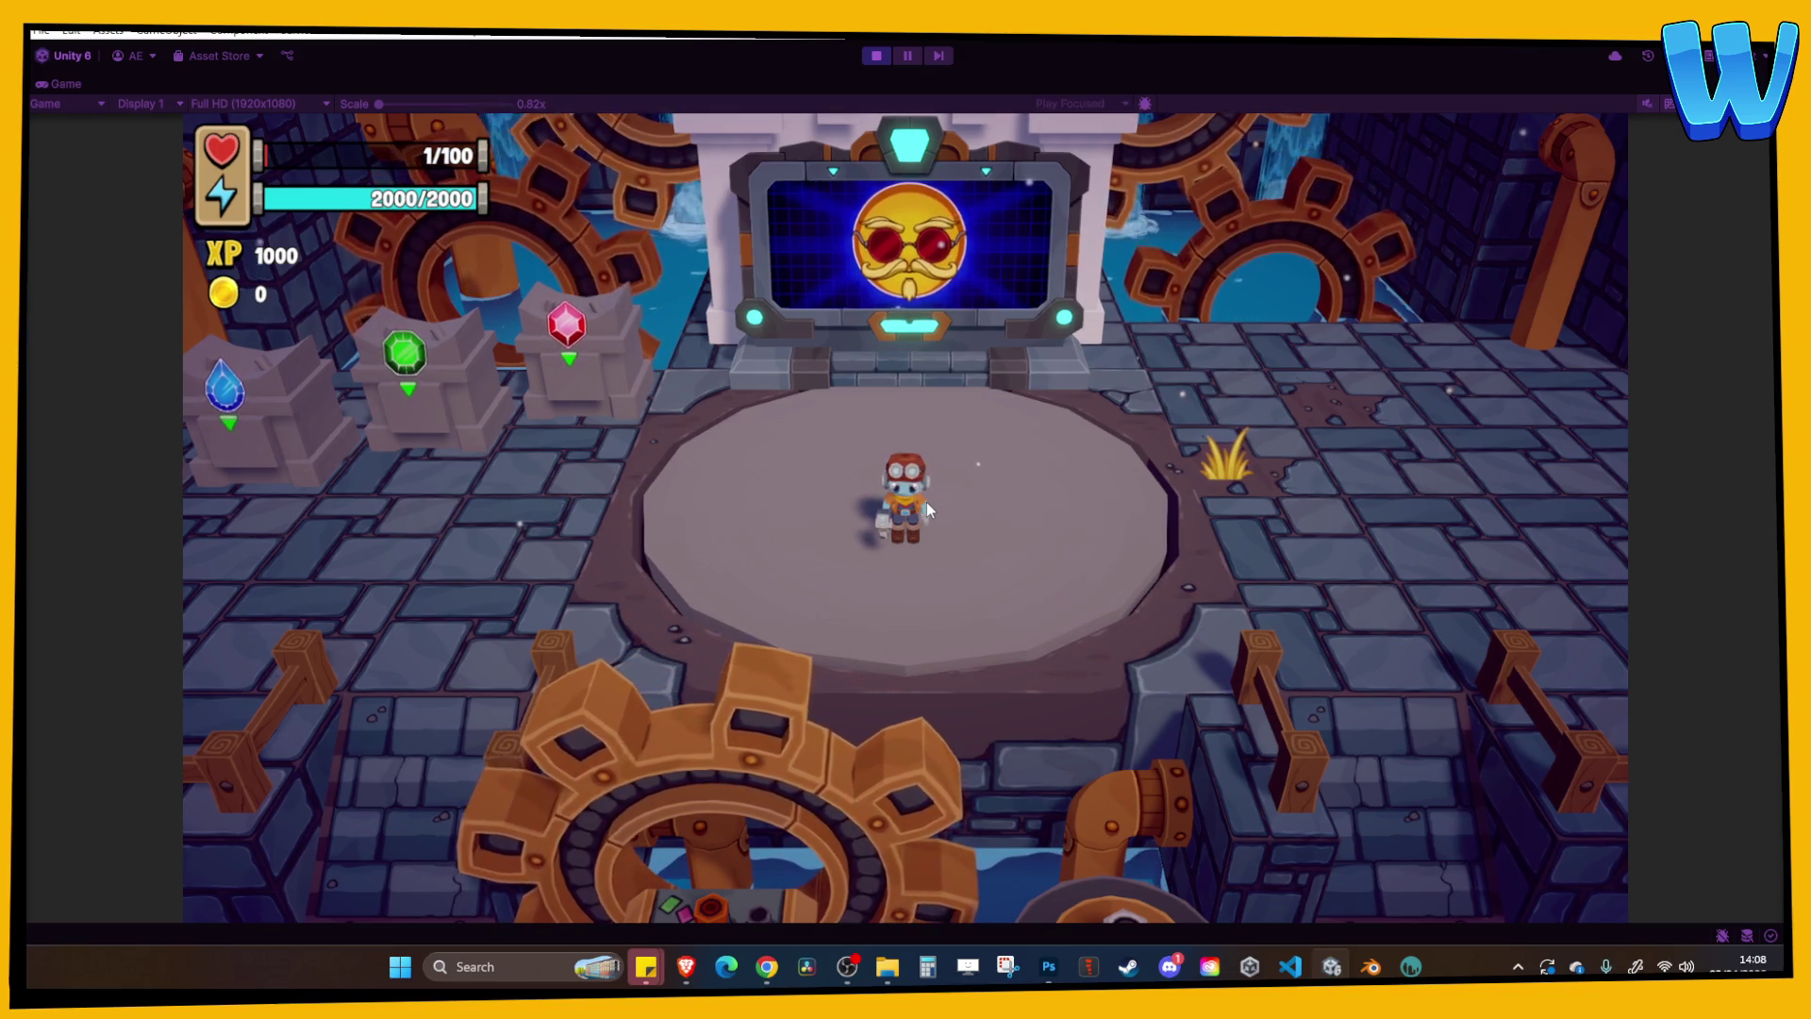
key(a)
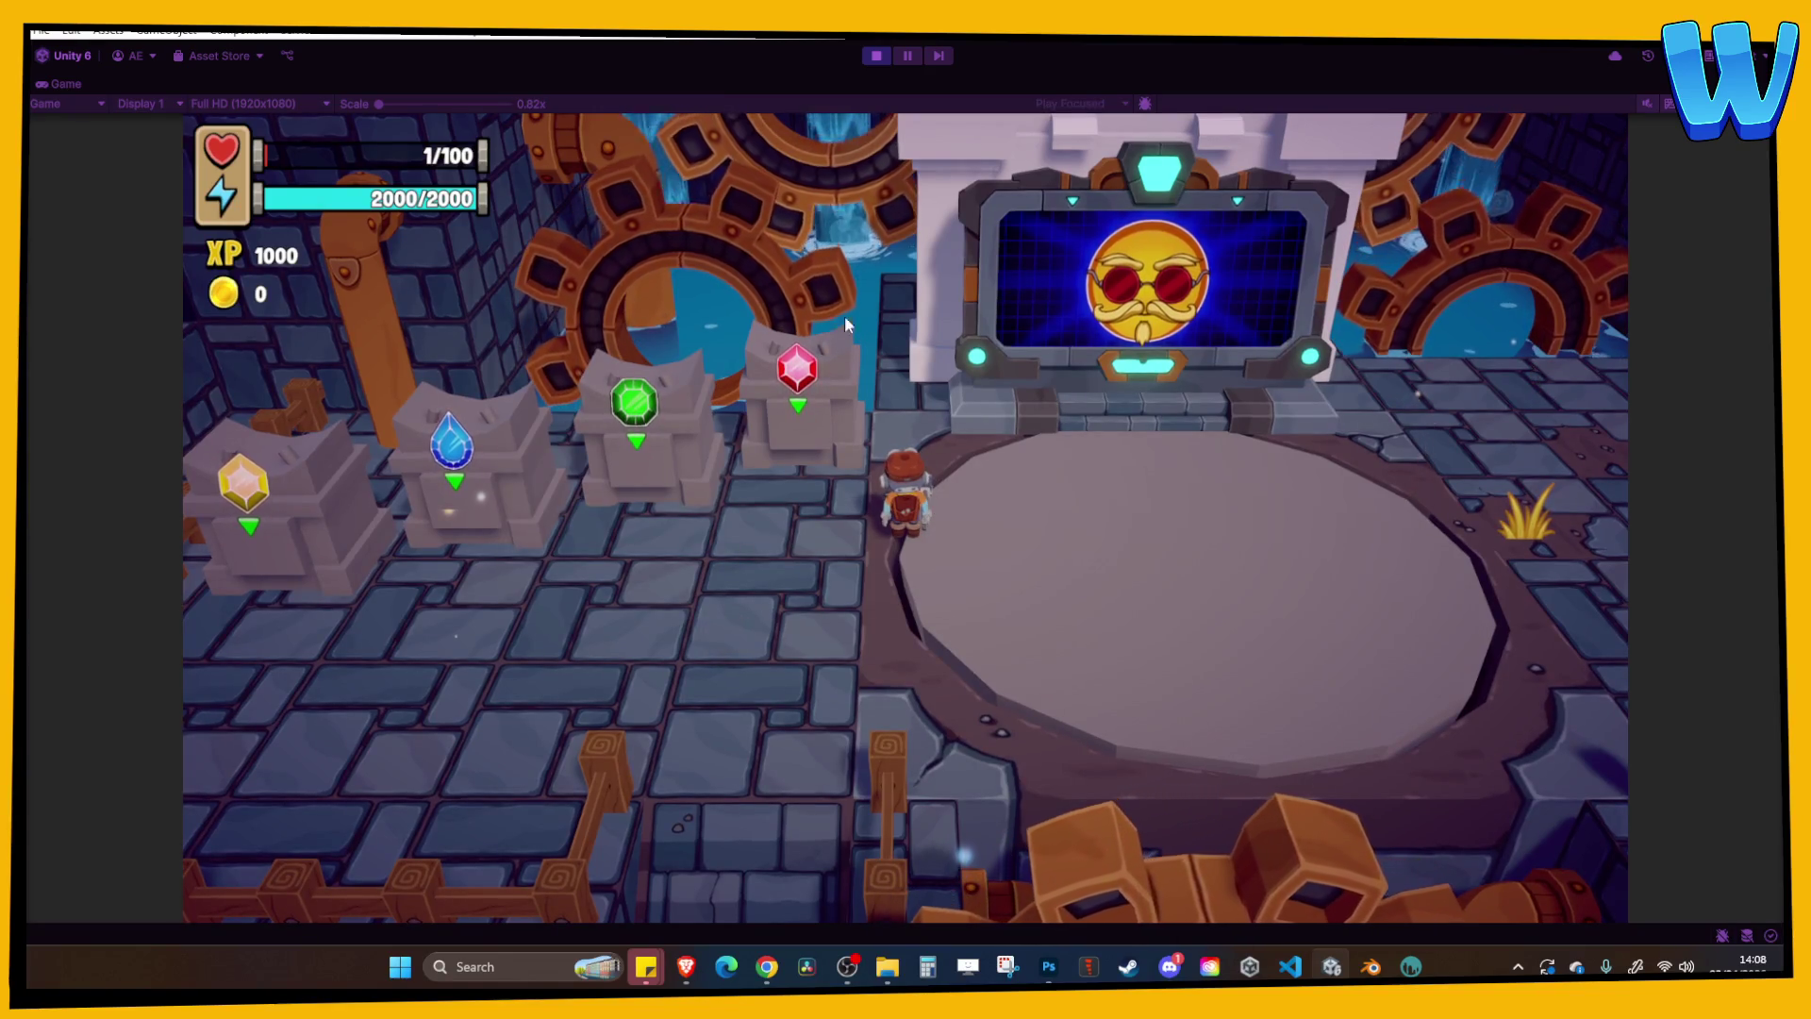
click(874, 56)
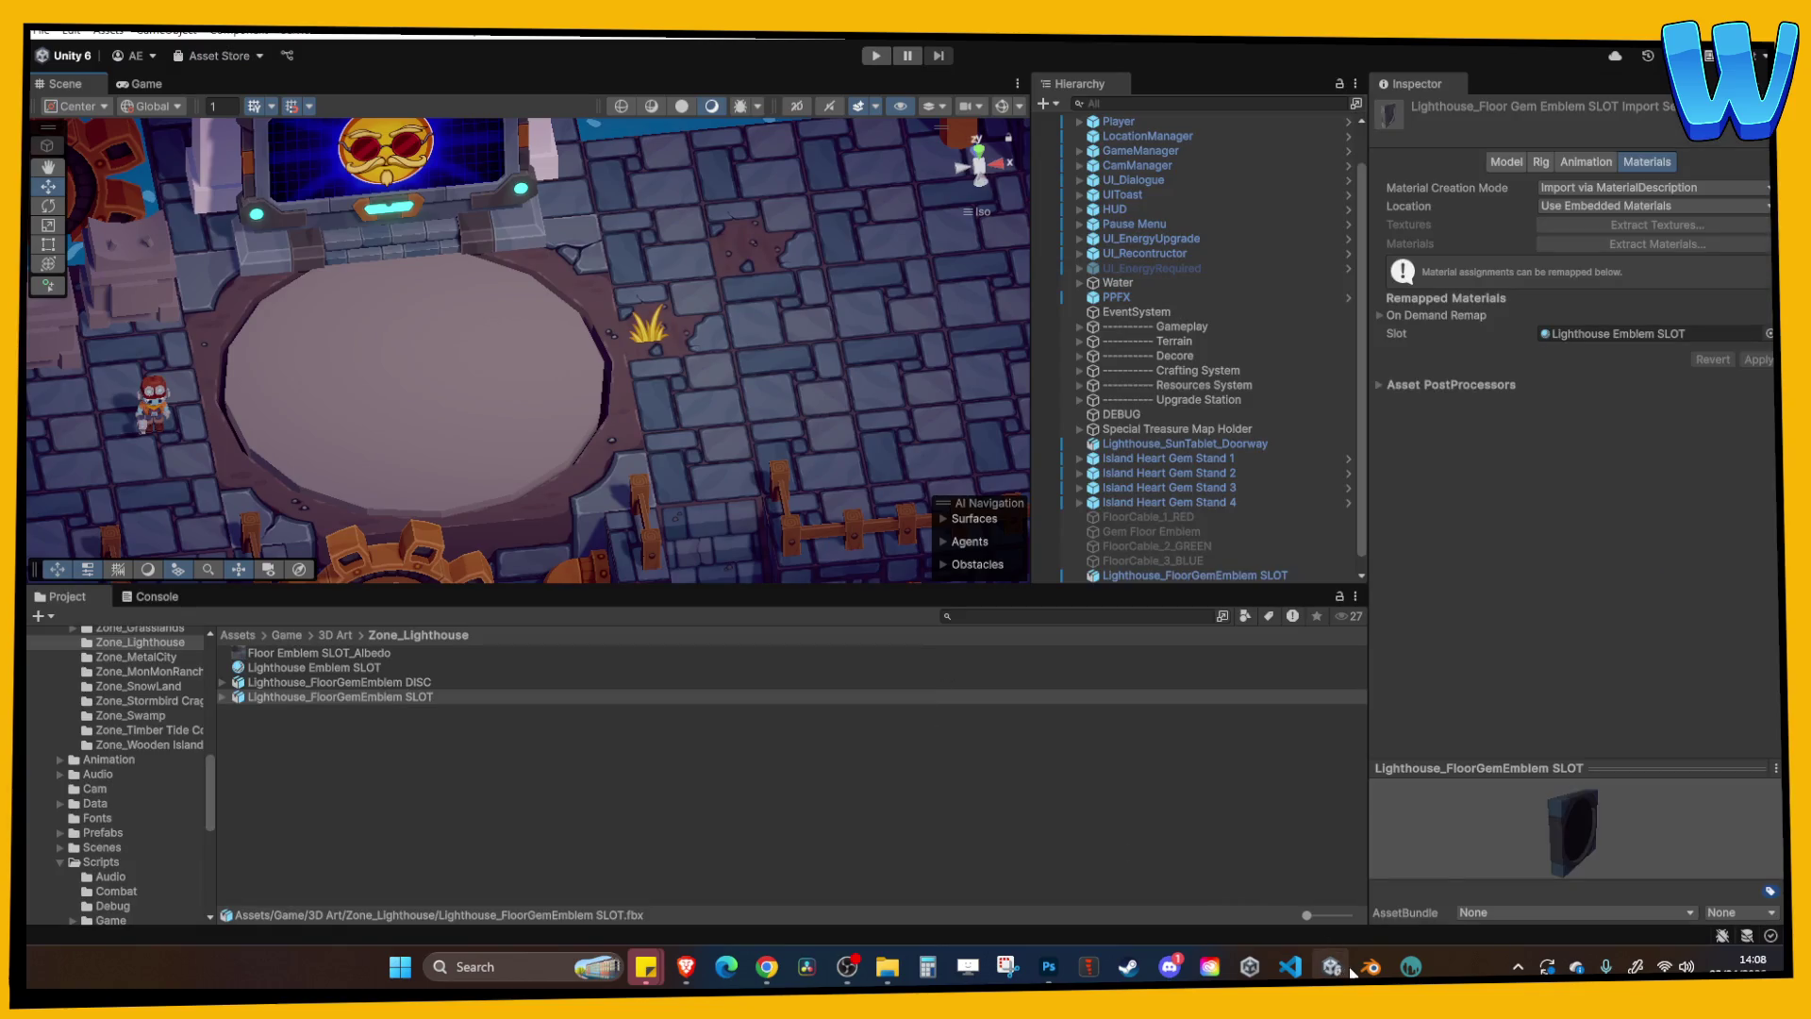
mouse_move(573, 490)
right_down()
mouse_move(642, 390)
mouse_move(692, 434)
mouse_move(688, 456)
mouse_move(1196, 746)
right_up()
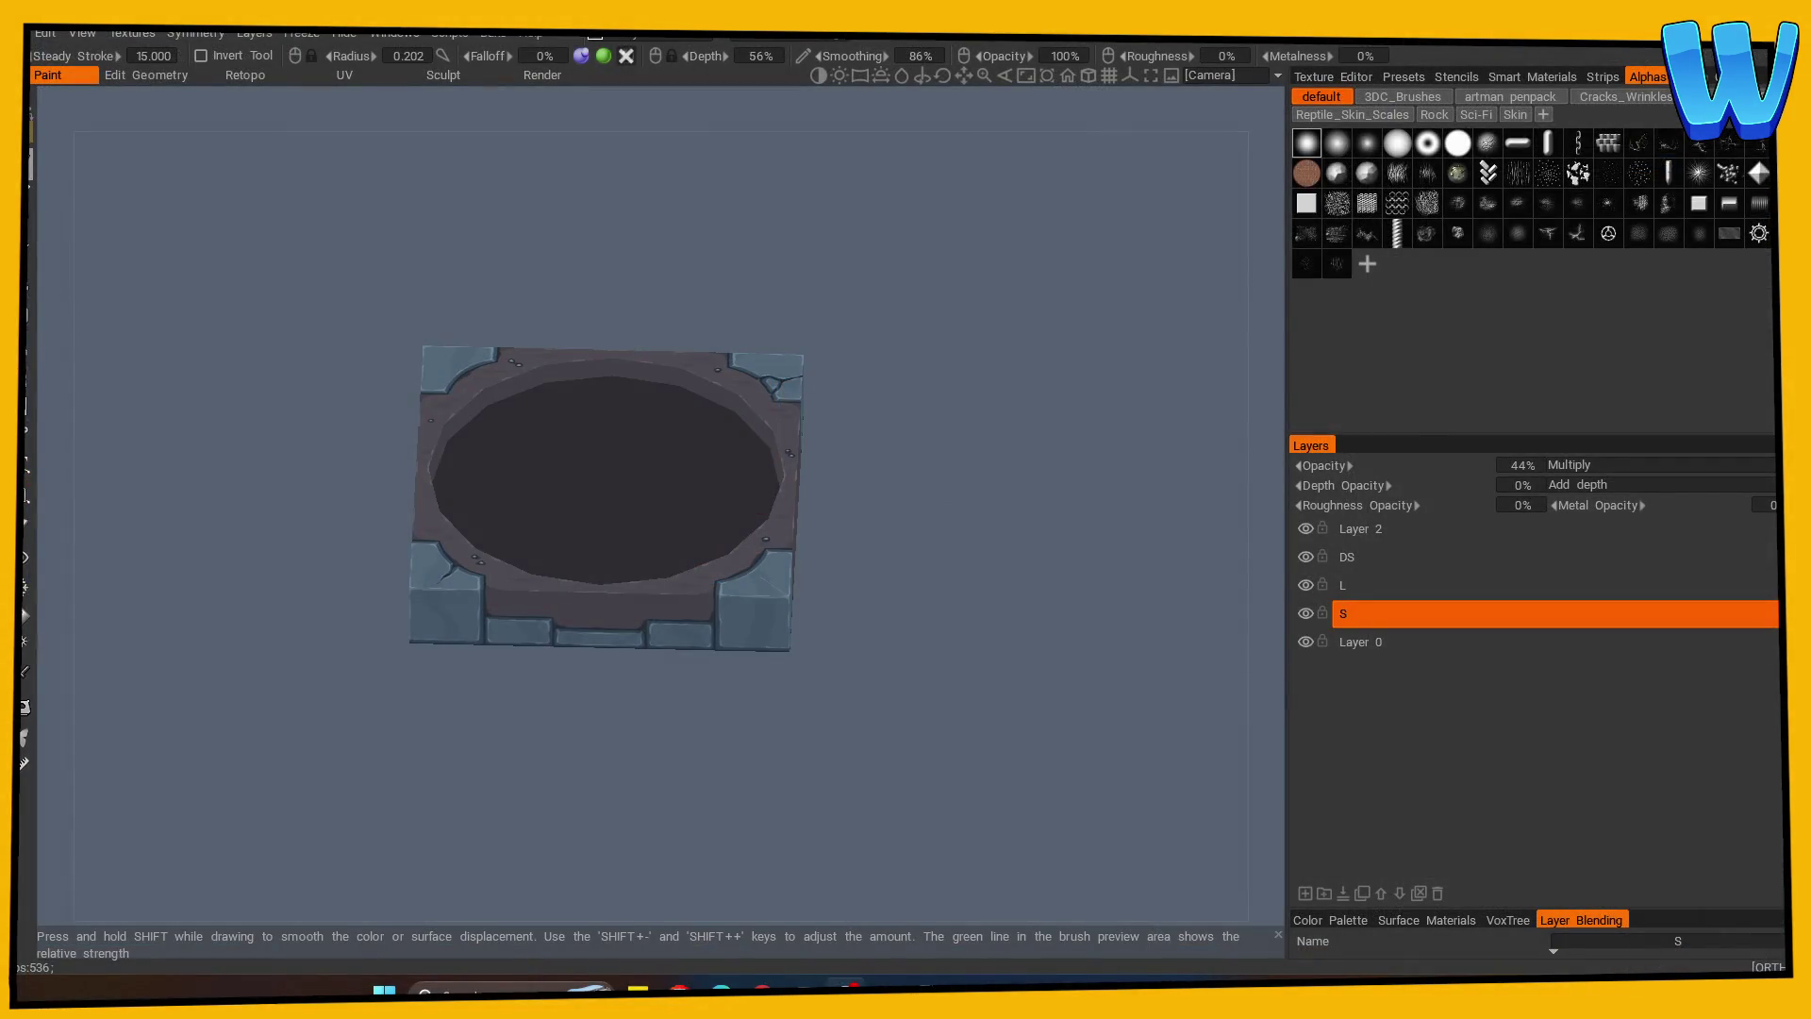
Frame the emblem top-down and make Layer 2 the active paint layer.
mouse_move(978, 465)
mouse_down()
mouse_move(951, 686)
mouse_move(962, 748)
mouse_up()
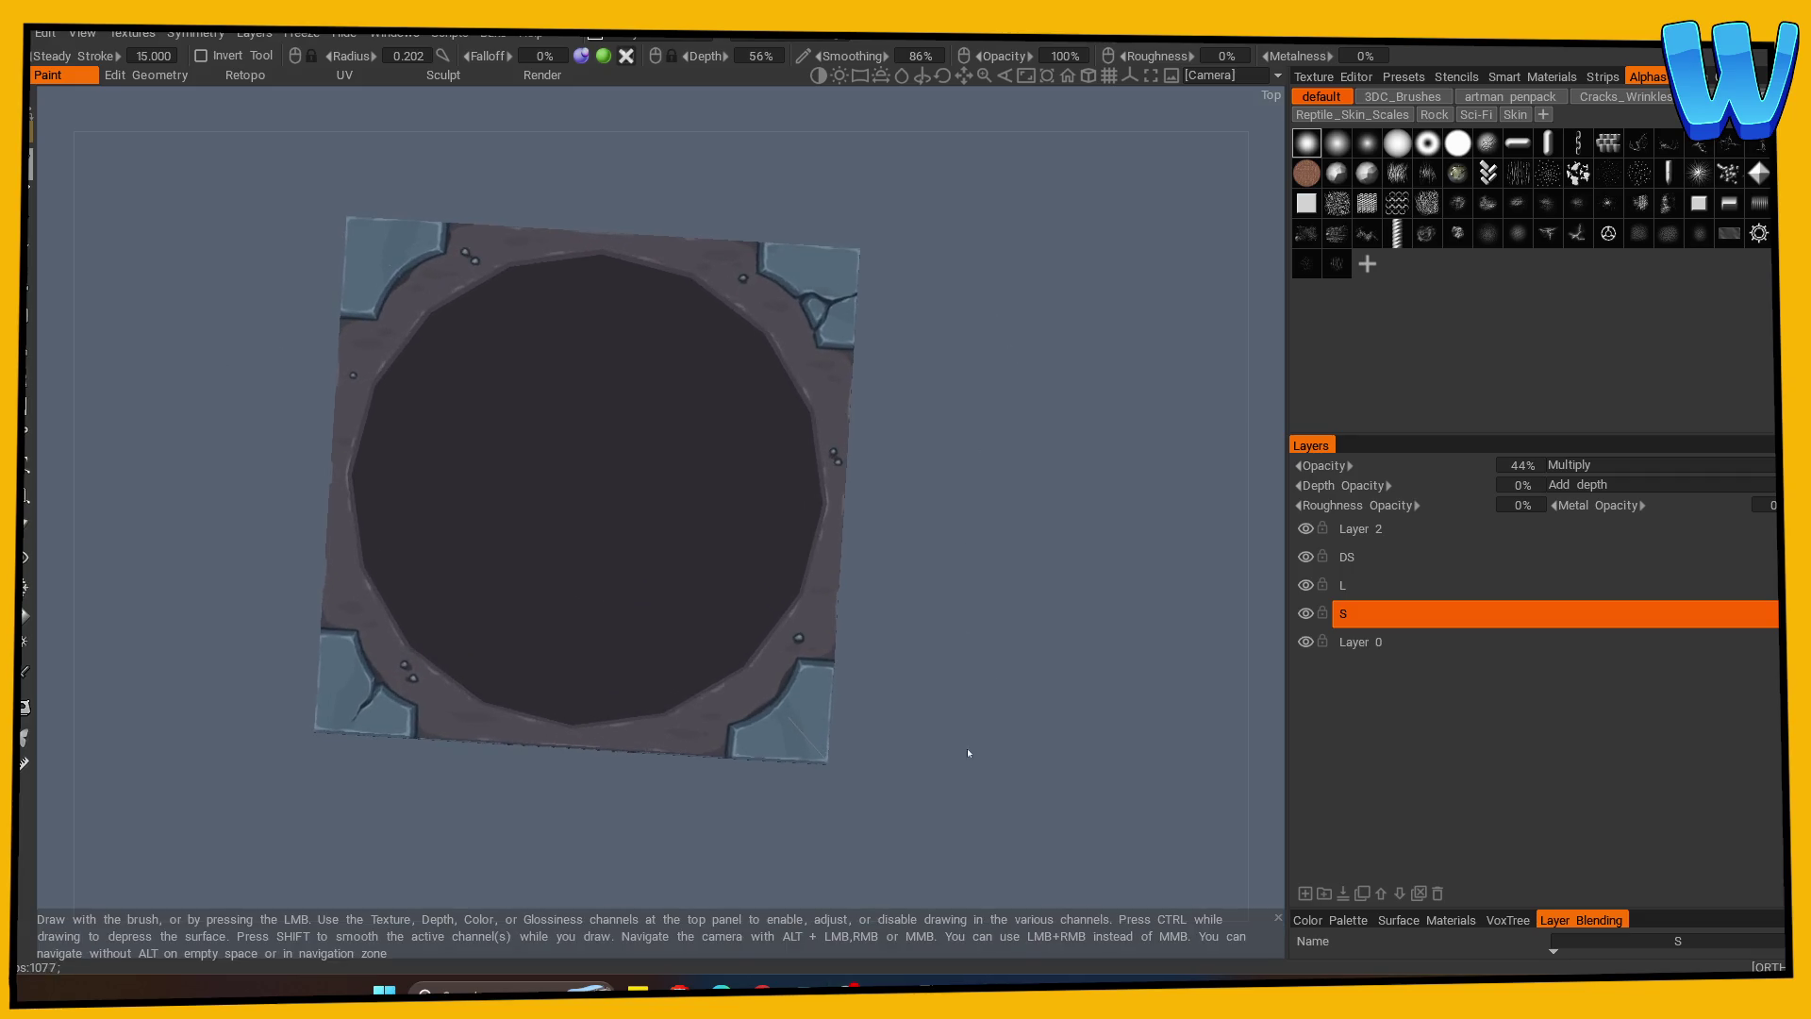
mouse_move(986, 780)
right_down()
mouse_move(1060, 773)
mouse_move(1195, 651)
right_up()
mouse_move(1195, 651)
mouse_down()
mouse_move(978, 740)
mouse_move(974, 688)
mouse_move(971, 748)
mouse_up()
middle_drag(971, 748, 1034, 770)
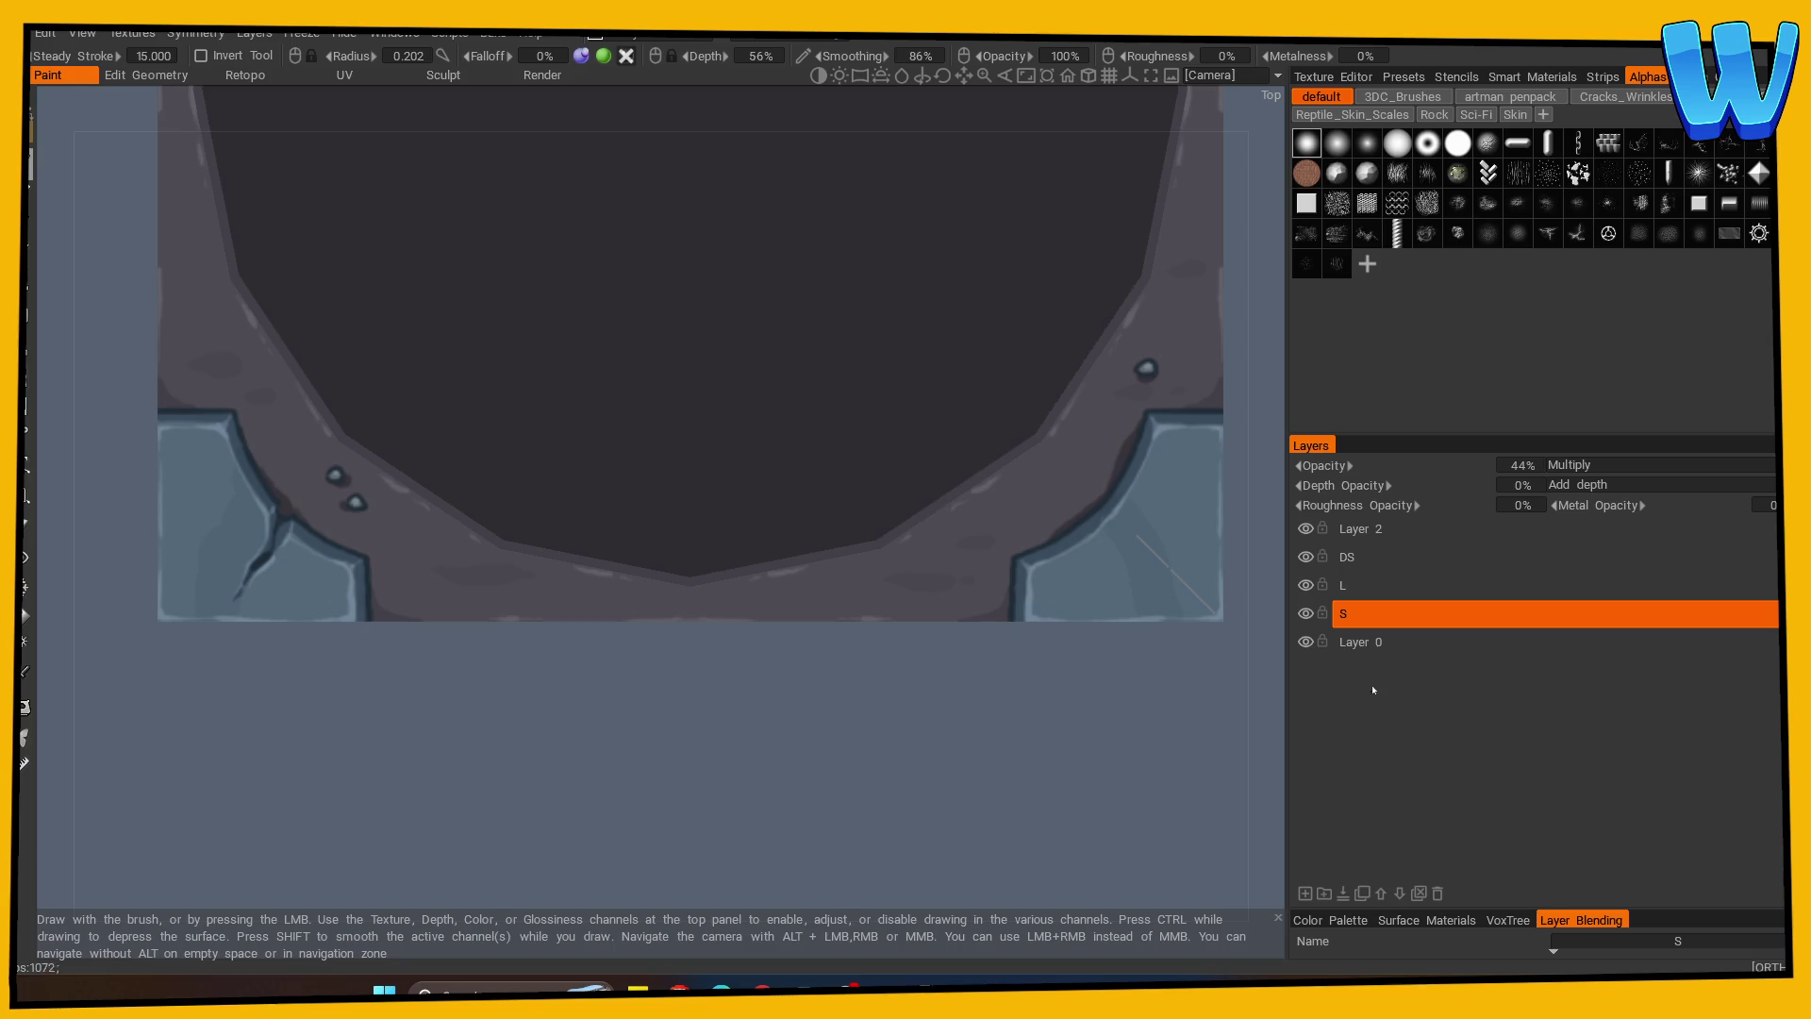
click(1358, 529)
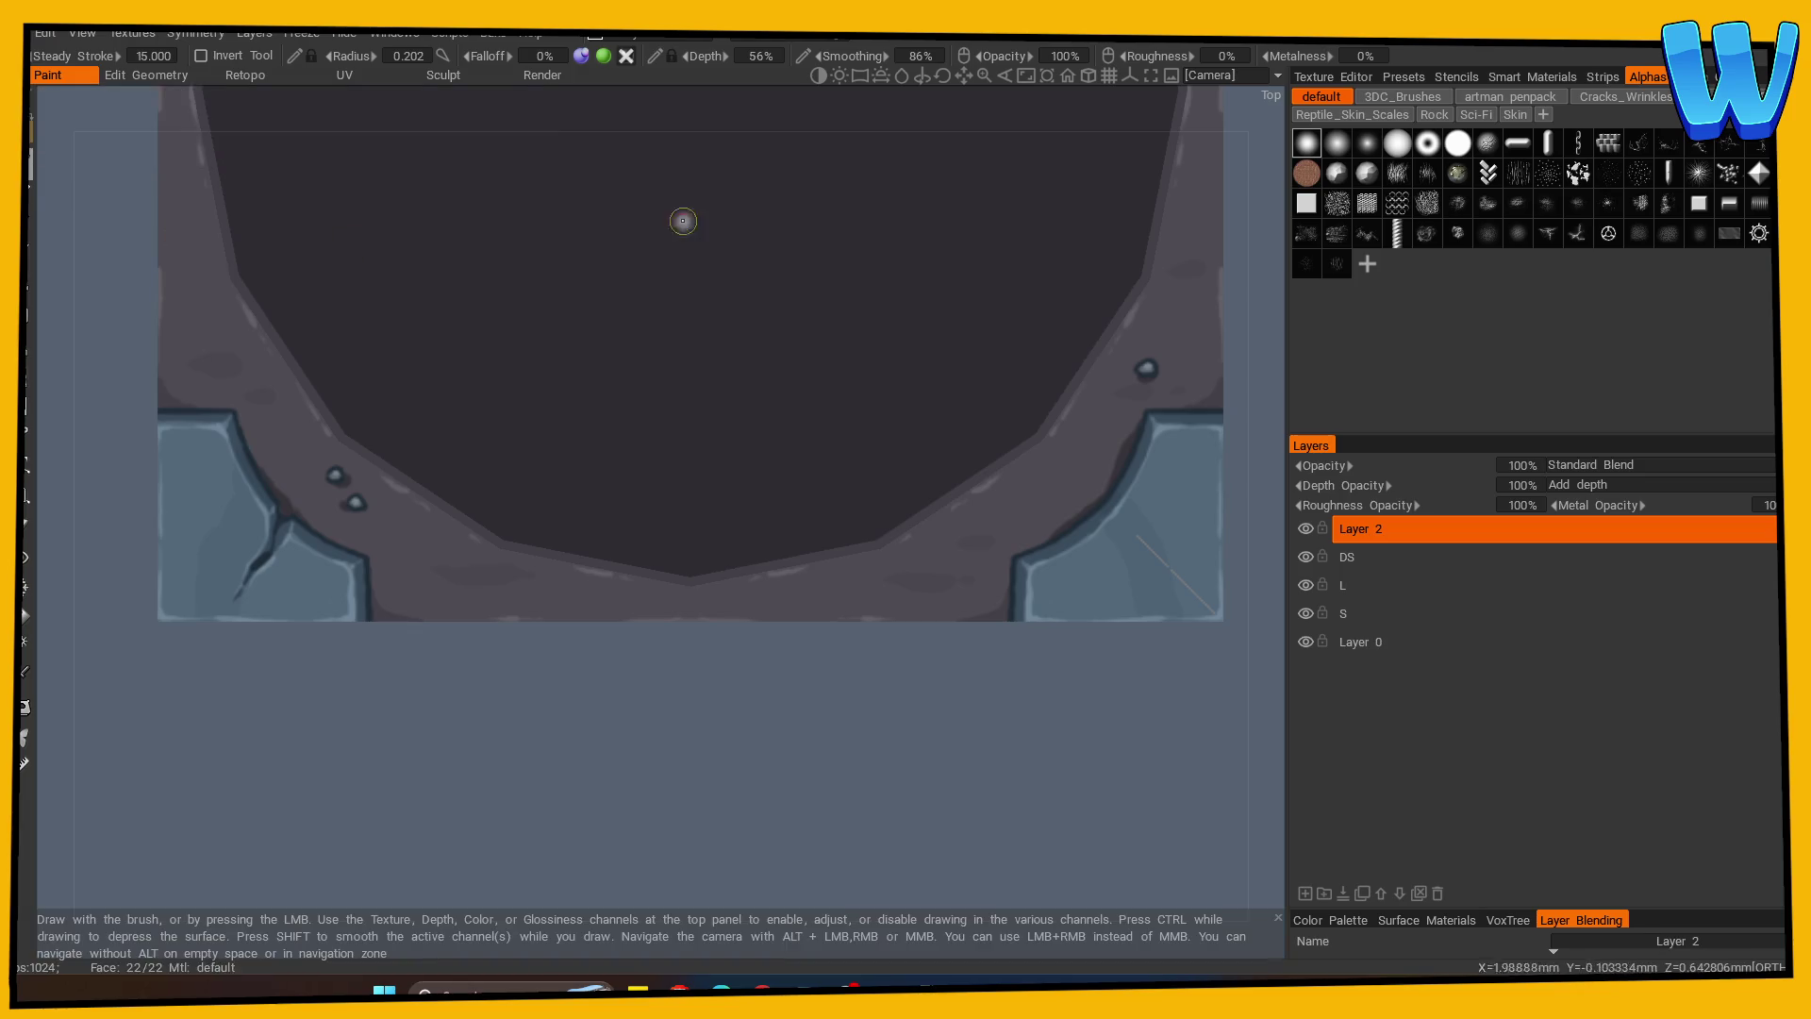
Sample a surface colour with V and zoom in on the left corner stone blocks.
key(v)
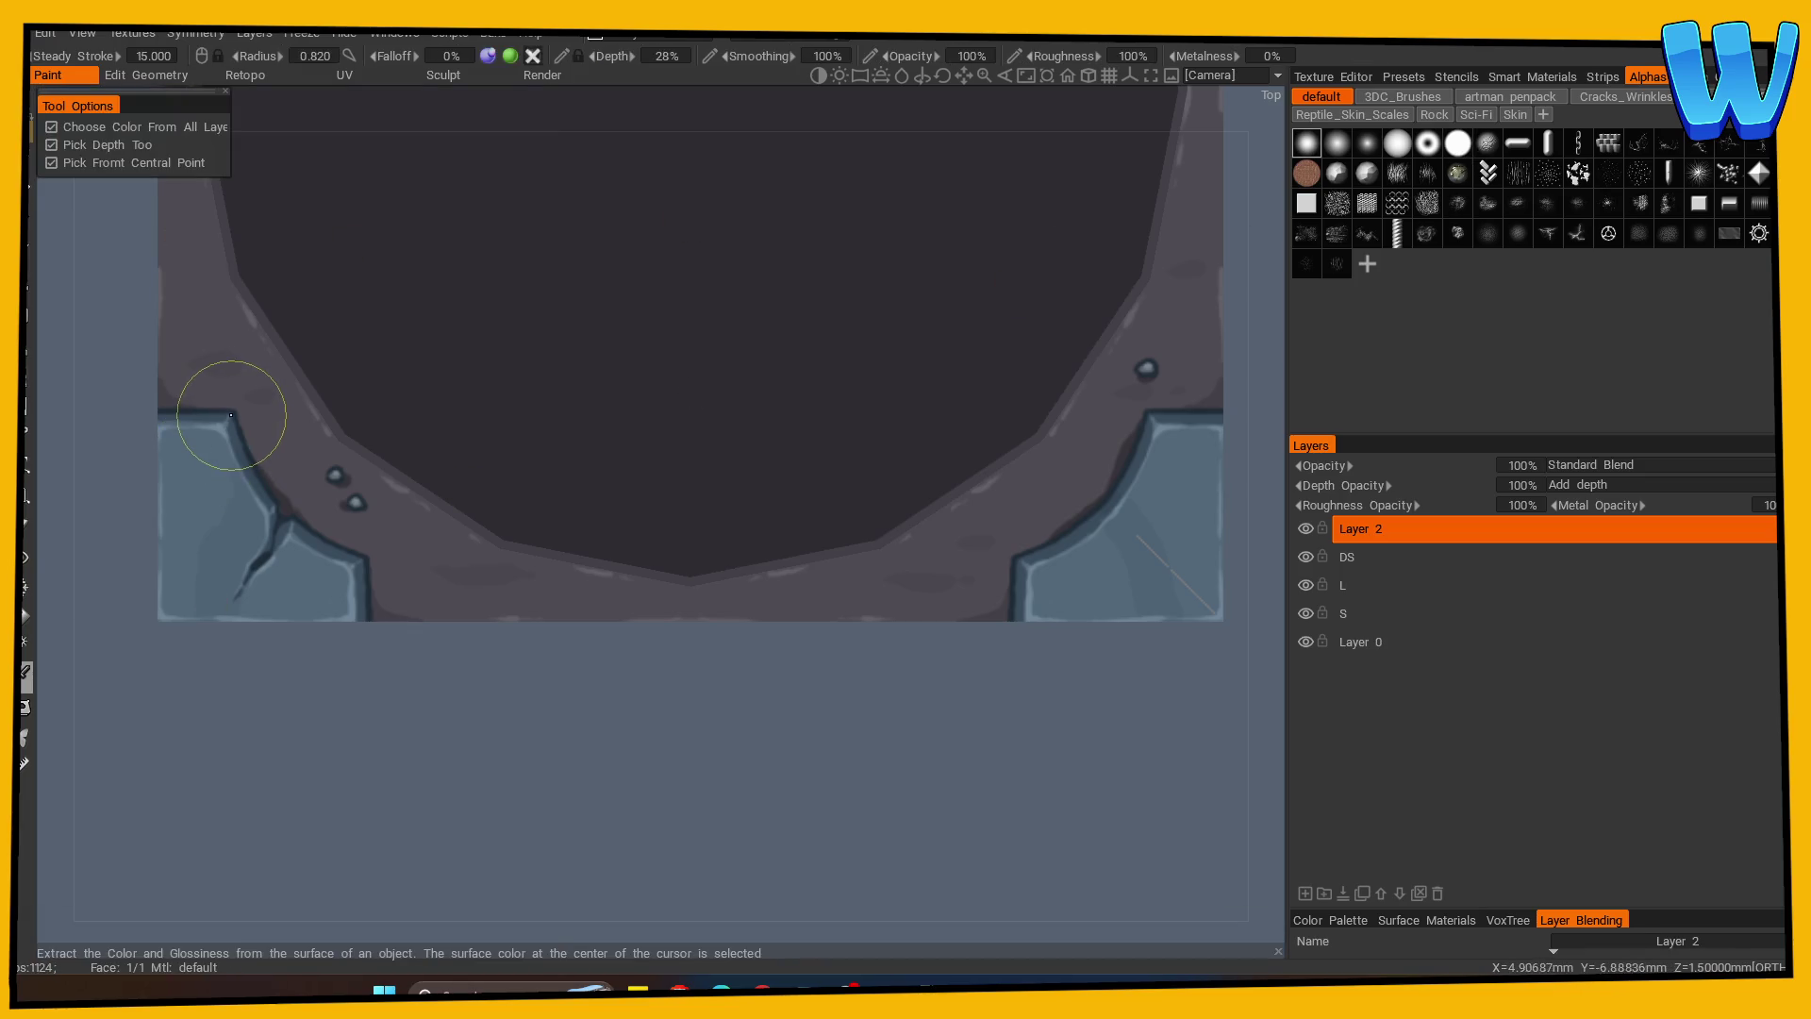
right_drag(214, 755, 444, 748)
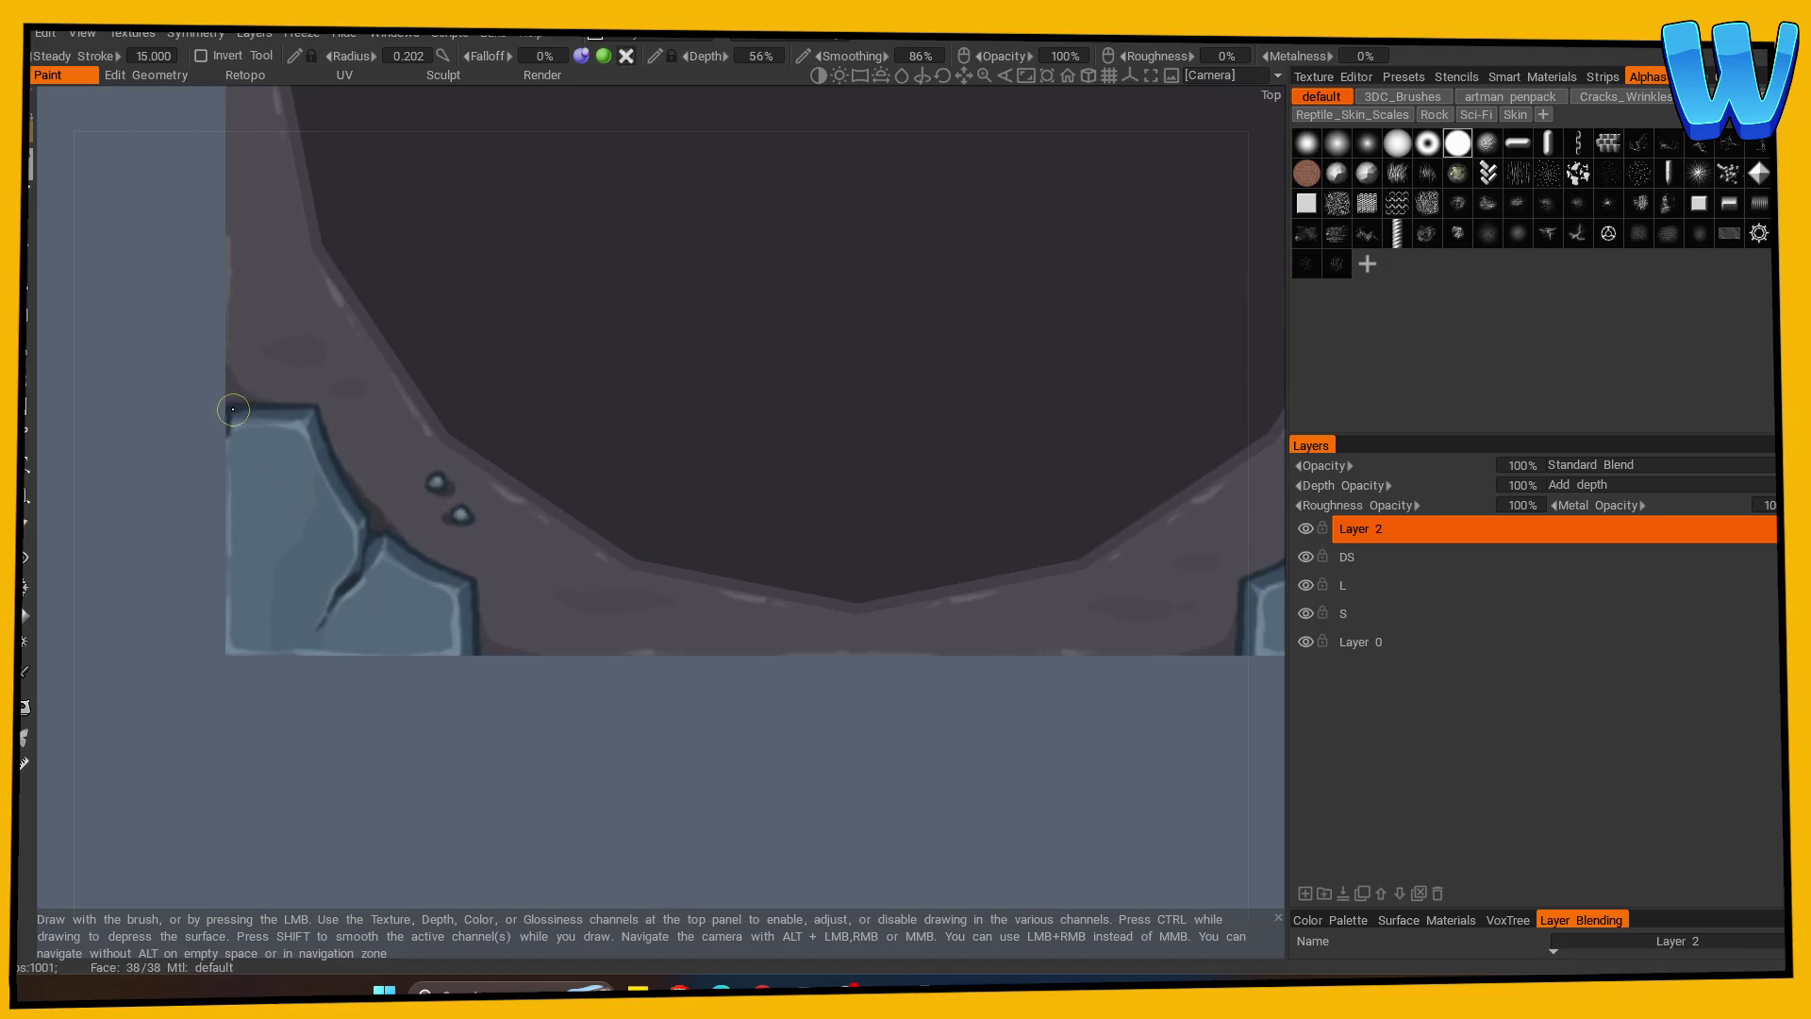
mouse_move(226, 709)
mouse_down()
mouse_move(332, 773)
mouse_move(330, 744)
mouse_up()
mouse_move(449, 811)
mouse_down()
mouse_move(500, 833)
mouse_move(752, 836)
mouse_move(518, 690)
mouse_up()
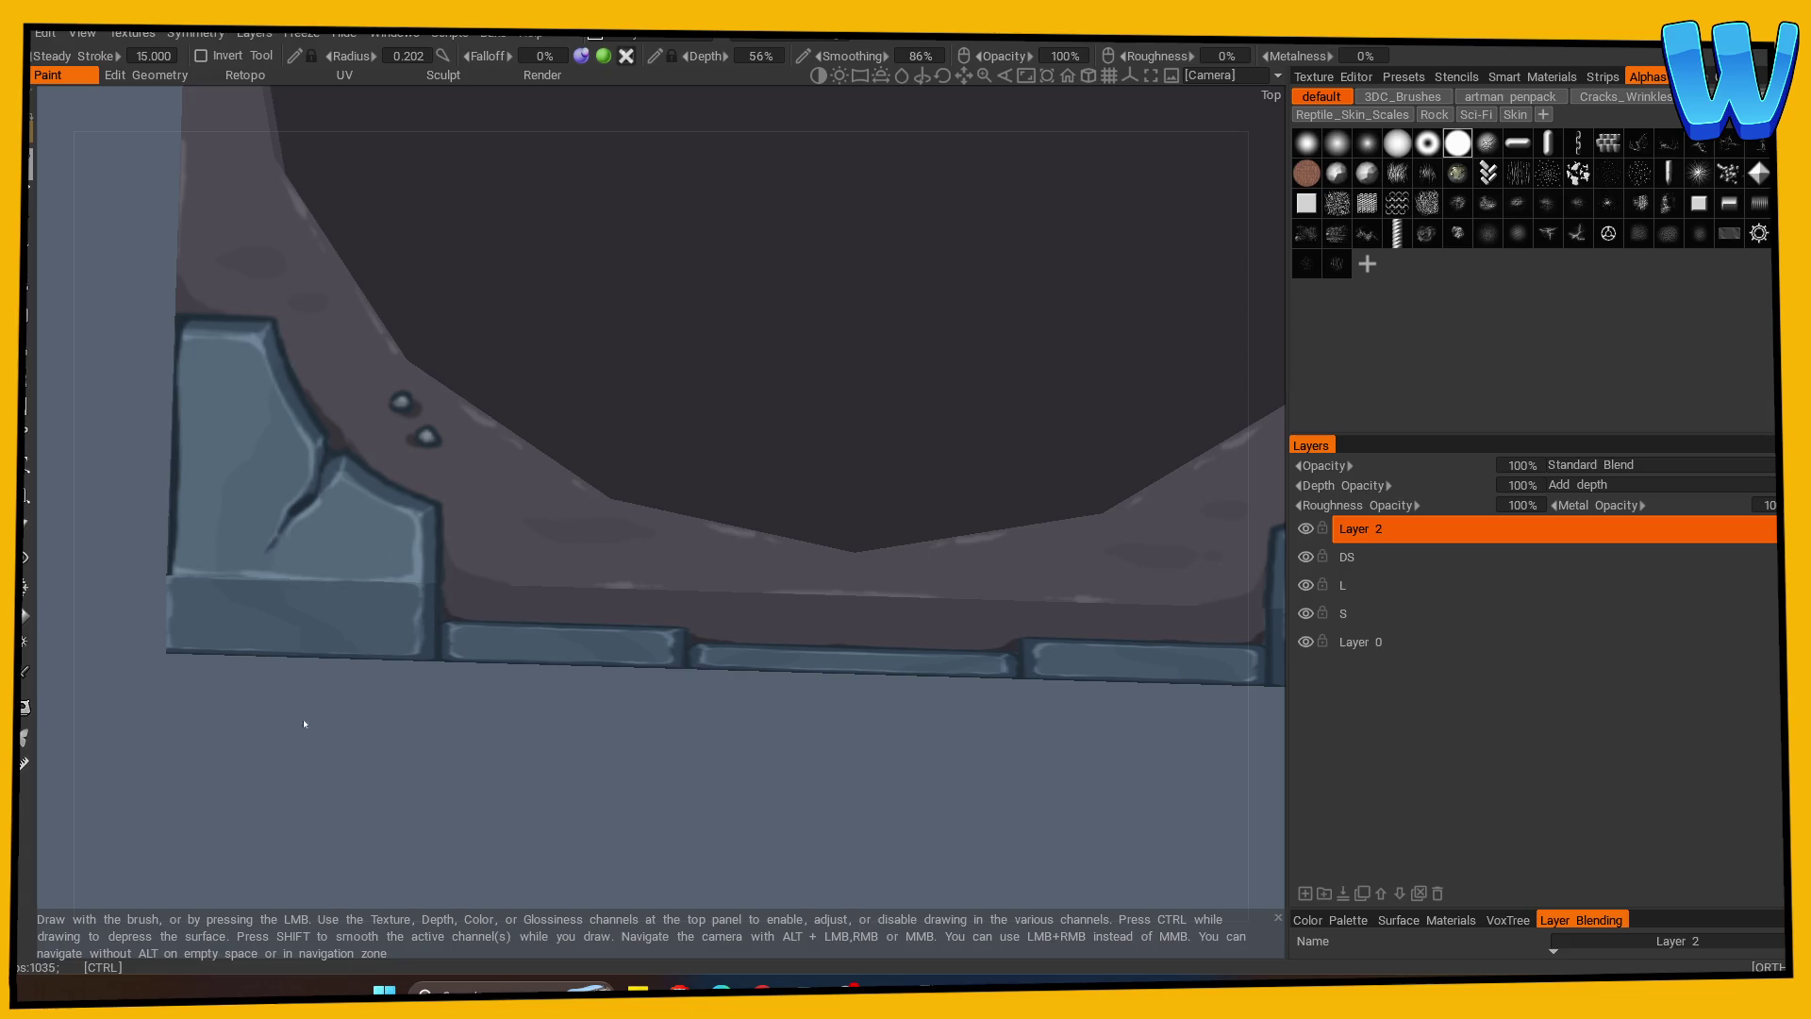
Enable mirror symmetry and paint a dark stroke down the stone block's left edge.
key(s)
click(171, 590)
scroll(243, 849, up, 2)
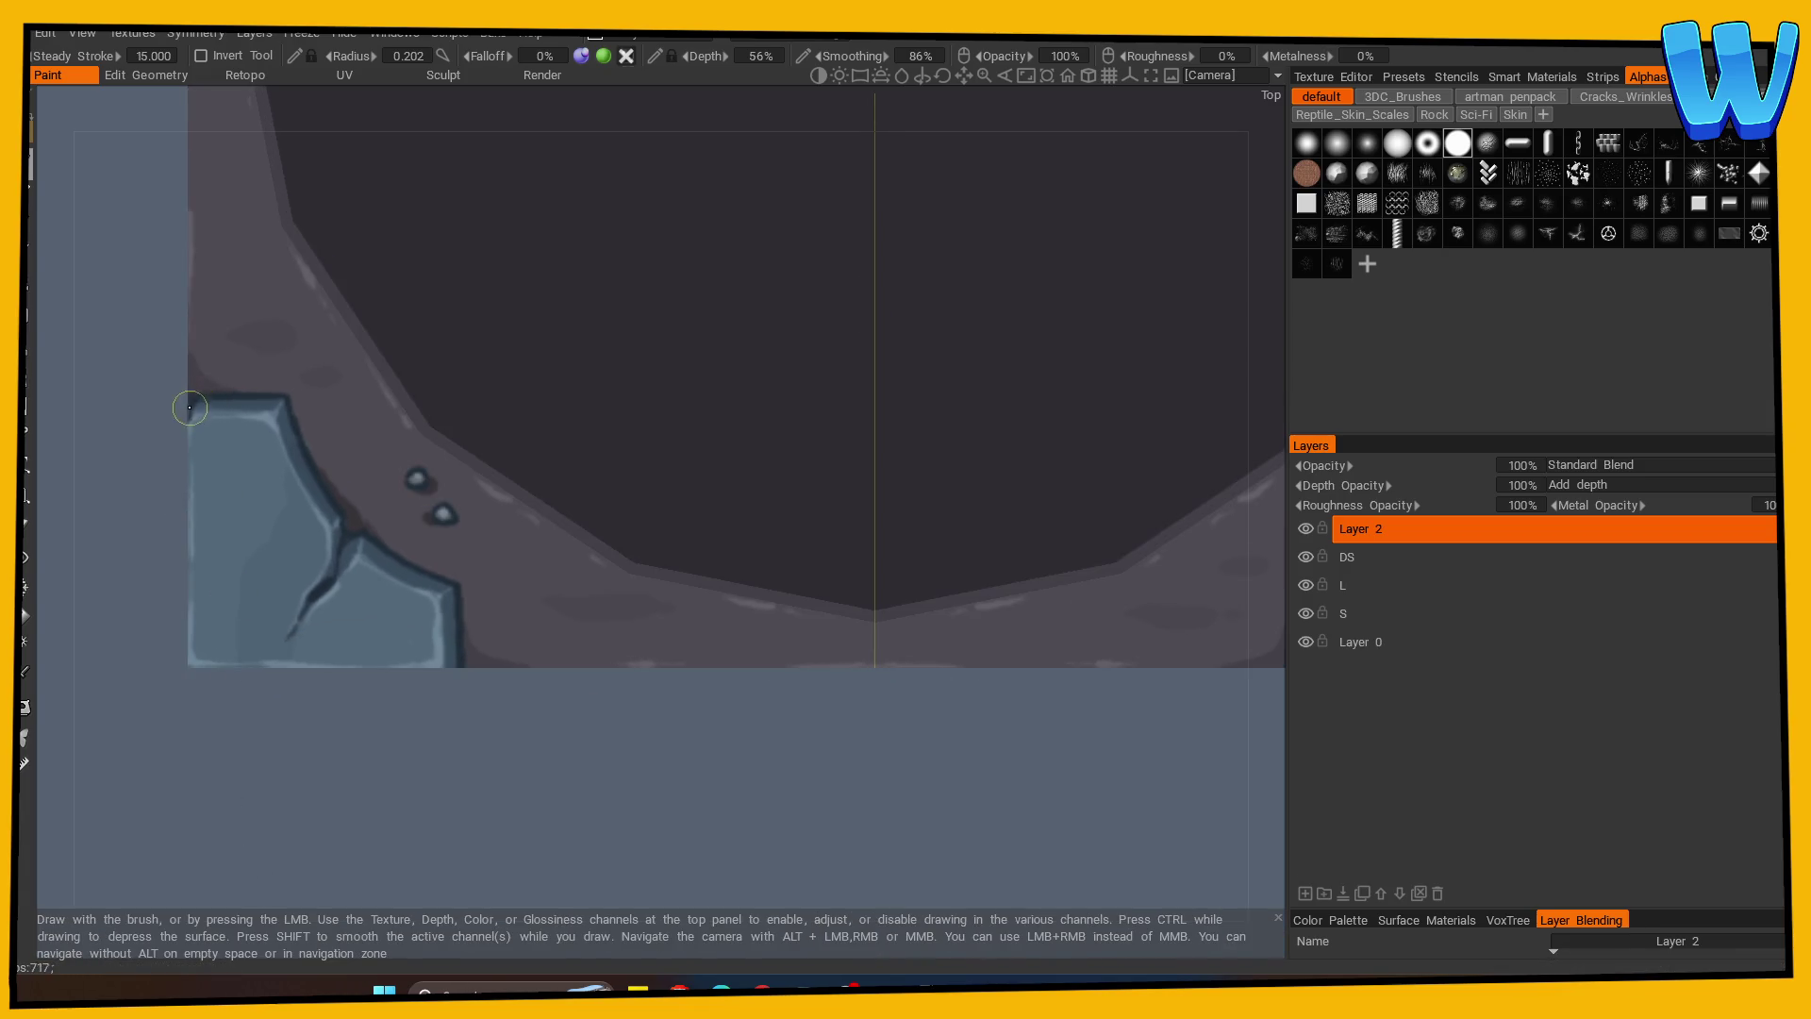
drag(188, 401, 189, 663)
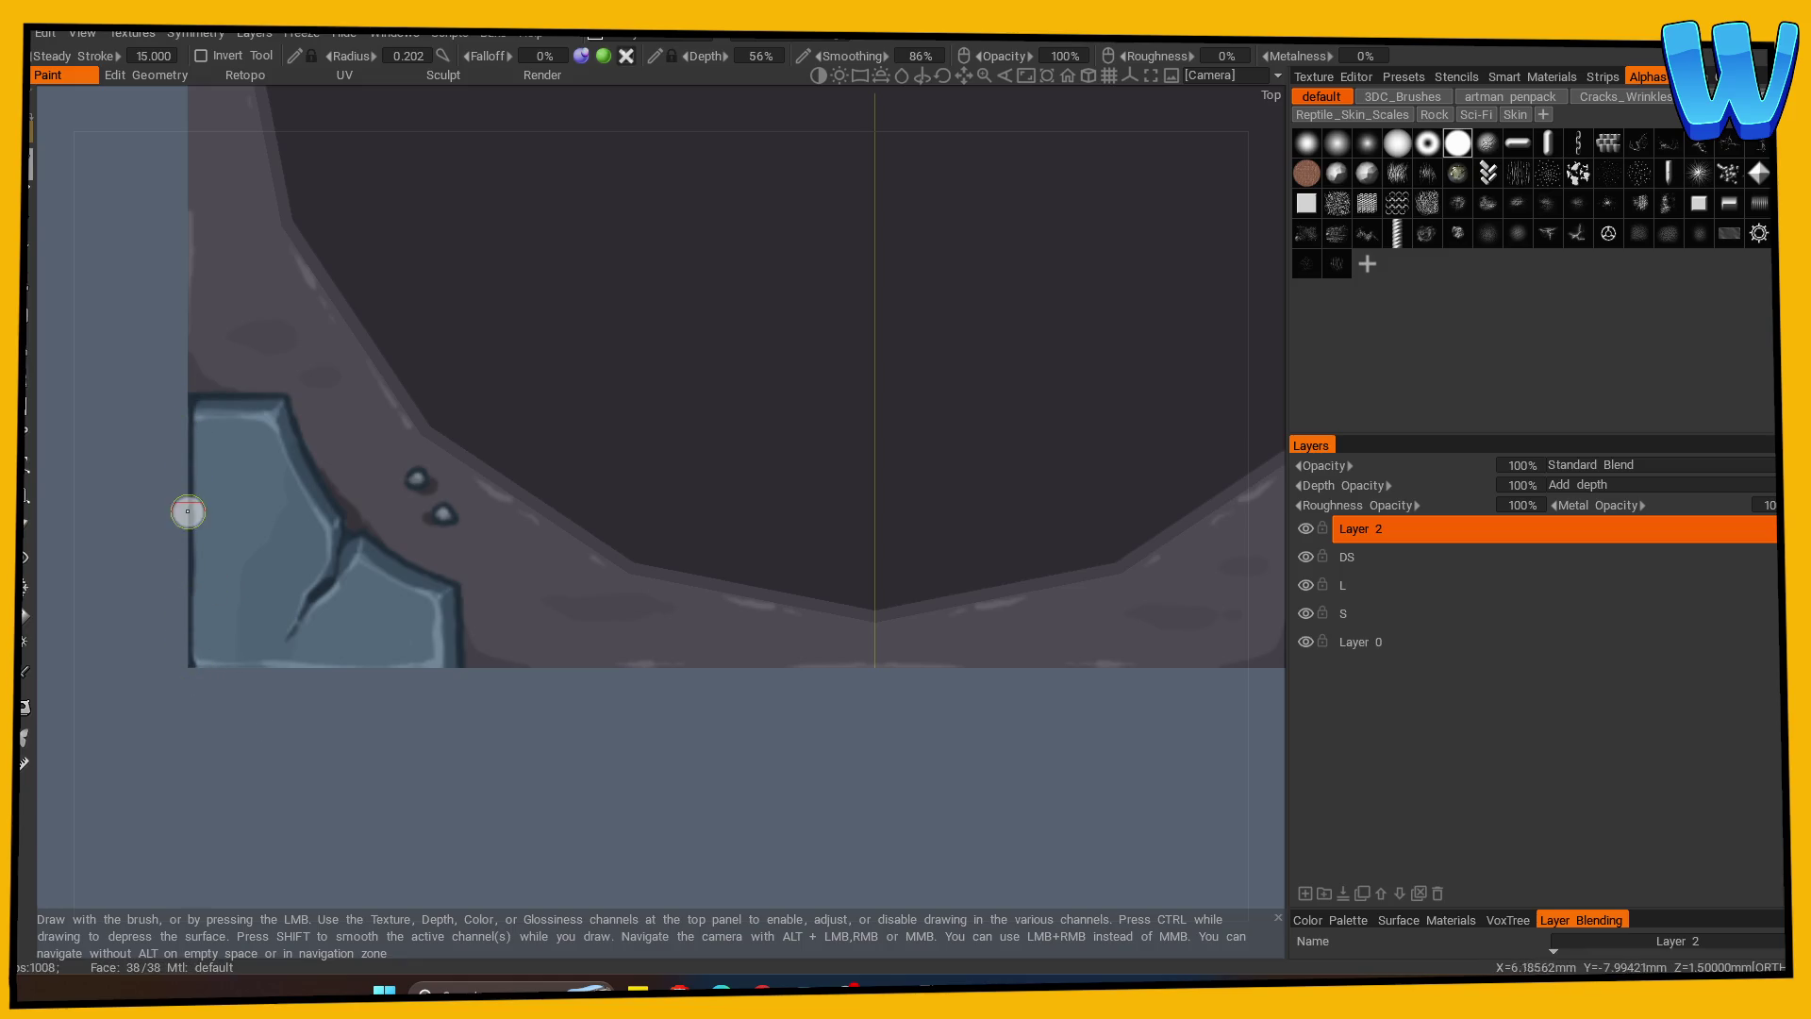
scroll(546, 793, down, 3)
scroll(740, 739, down, 2)
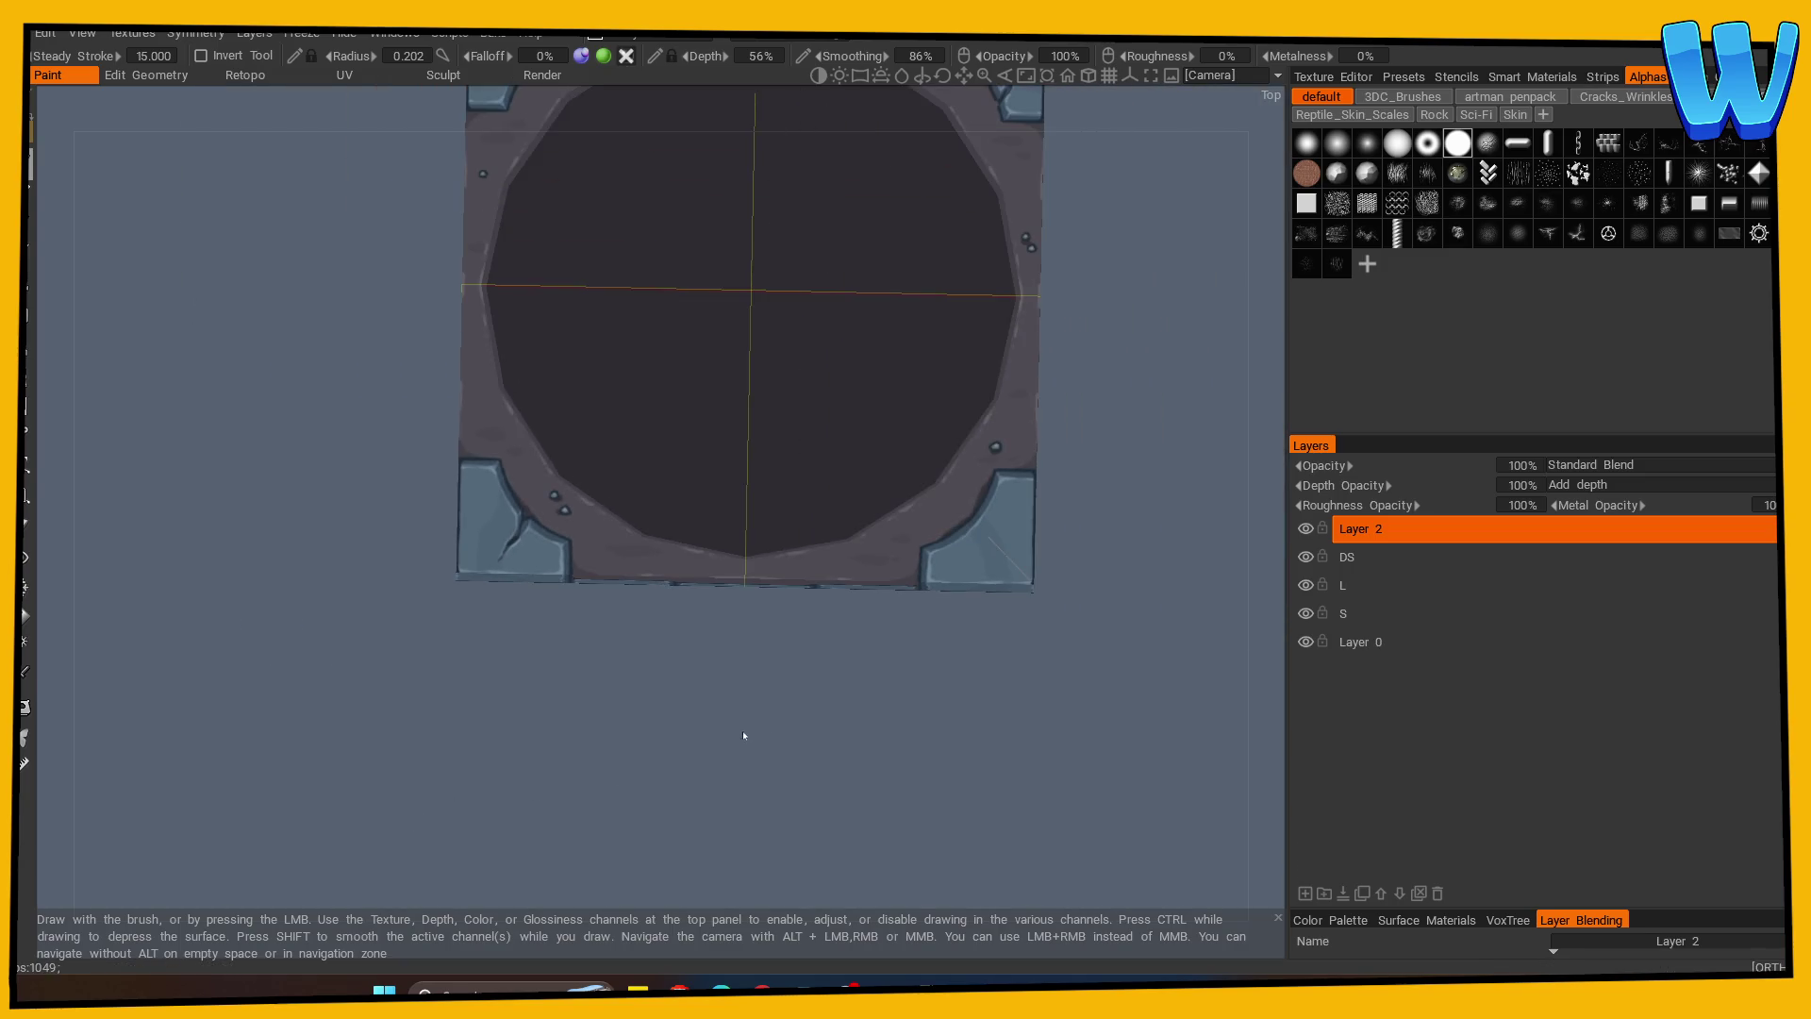
scroll(484, 861, up, 3)
scroll(585, 745, up, 4)
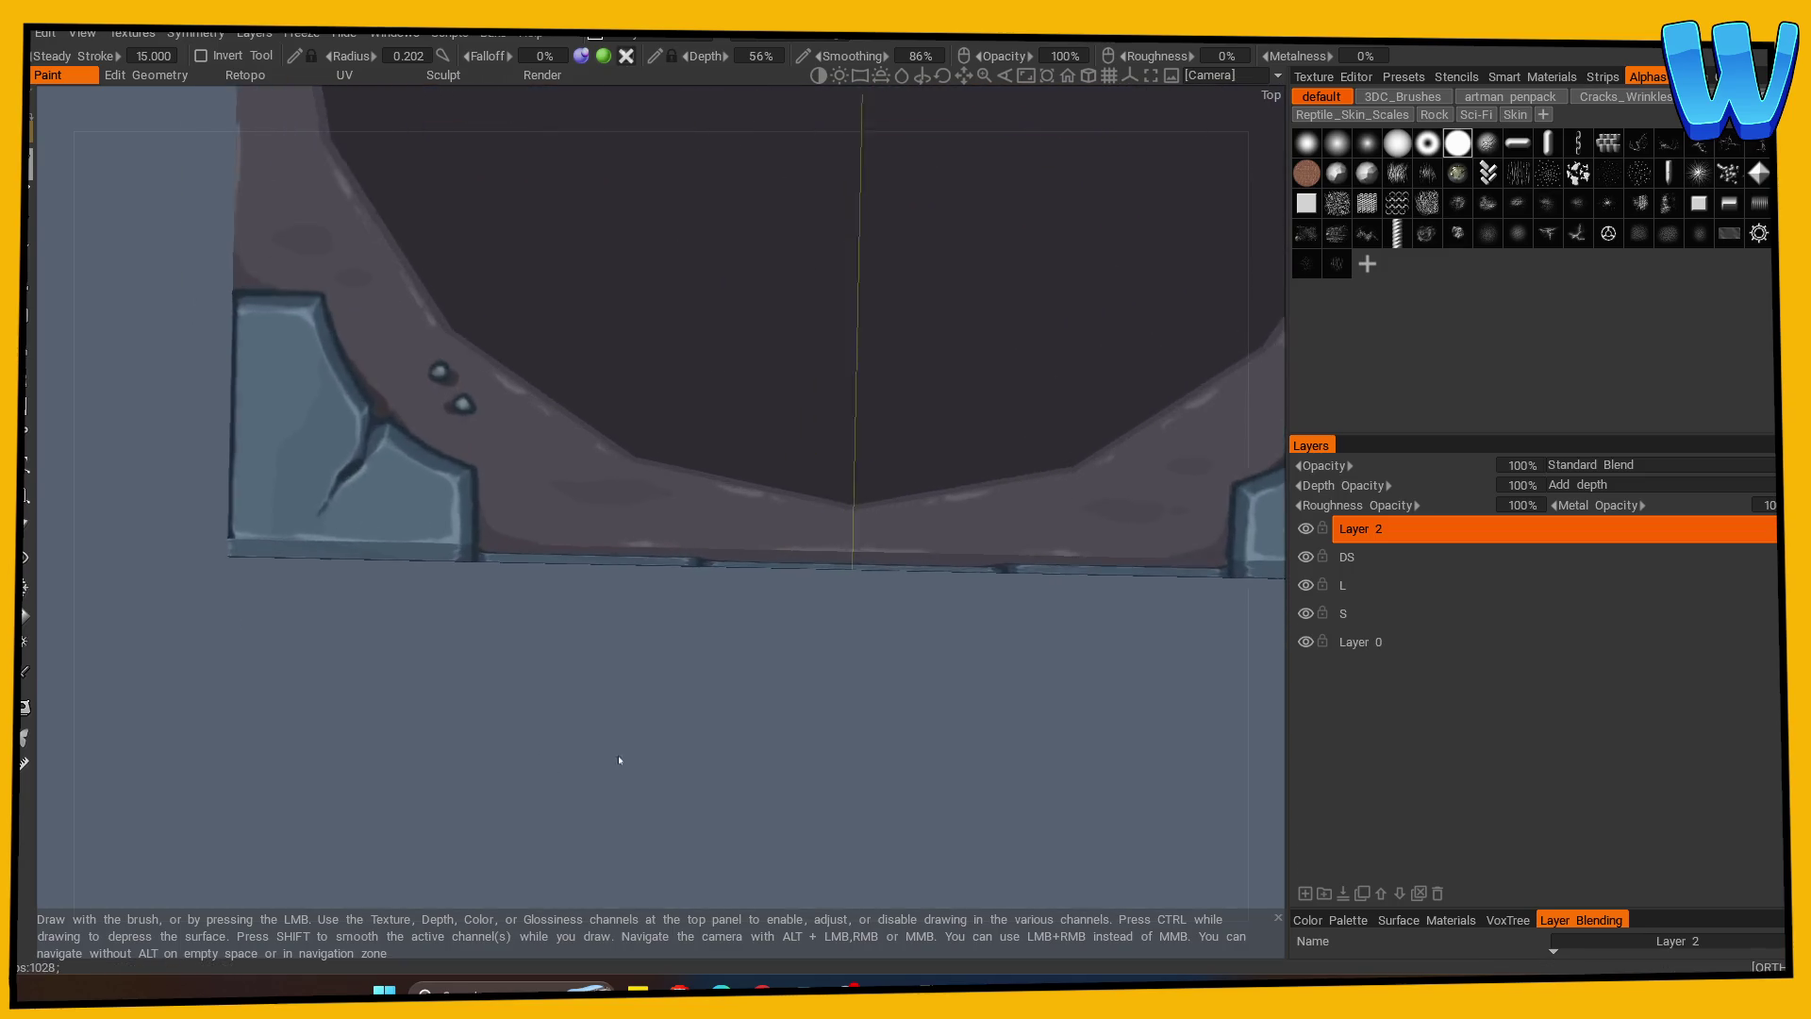
Activate layer S, test freezing the whole surface, then undo the freeze and ready the colour picker.
click(1366, 612)
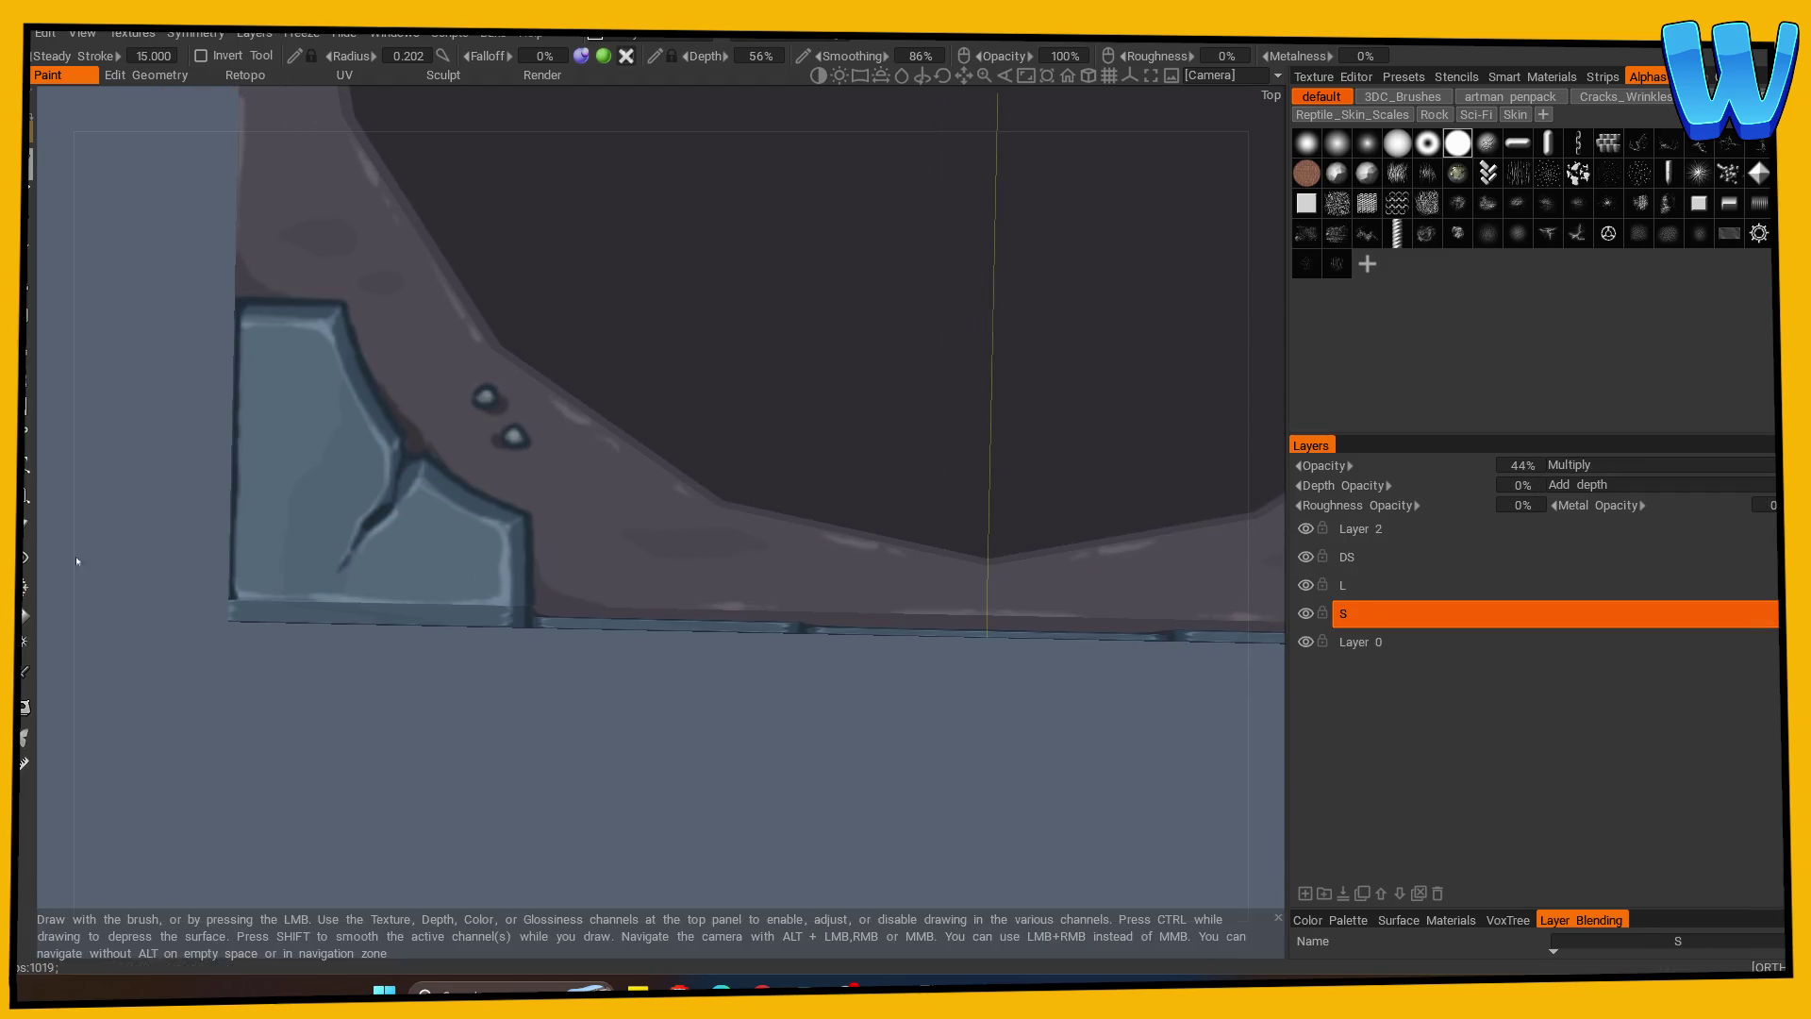
click(26, 651)
click(275, 404)
key(ctrl+z)
key(v)
Orbit to the lower row of bricks and make layer L active with the Eraser.
drag(243, 755, 249, 818)
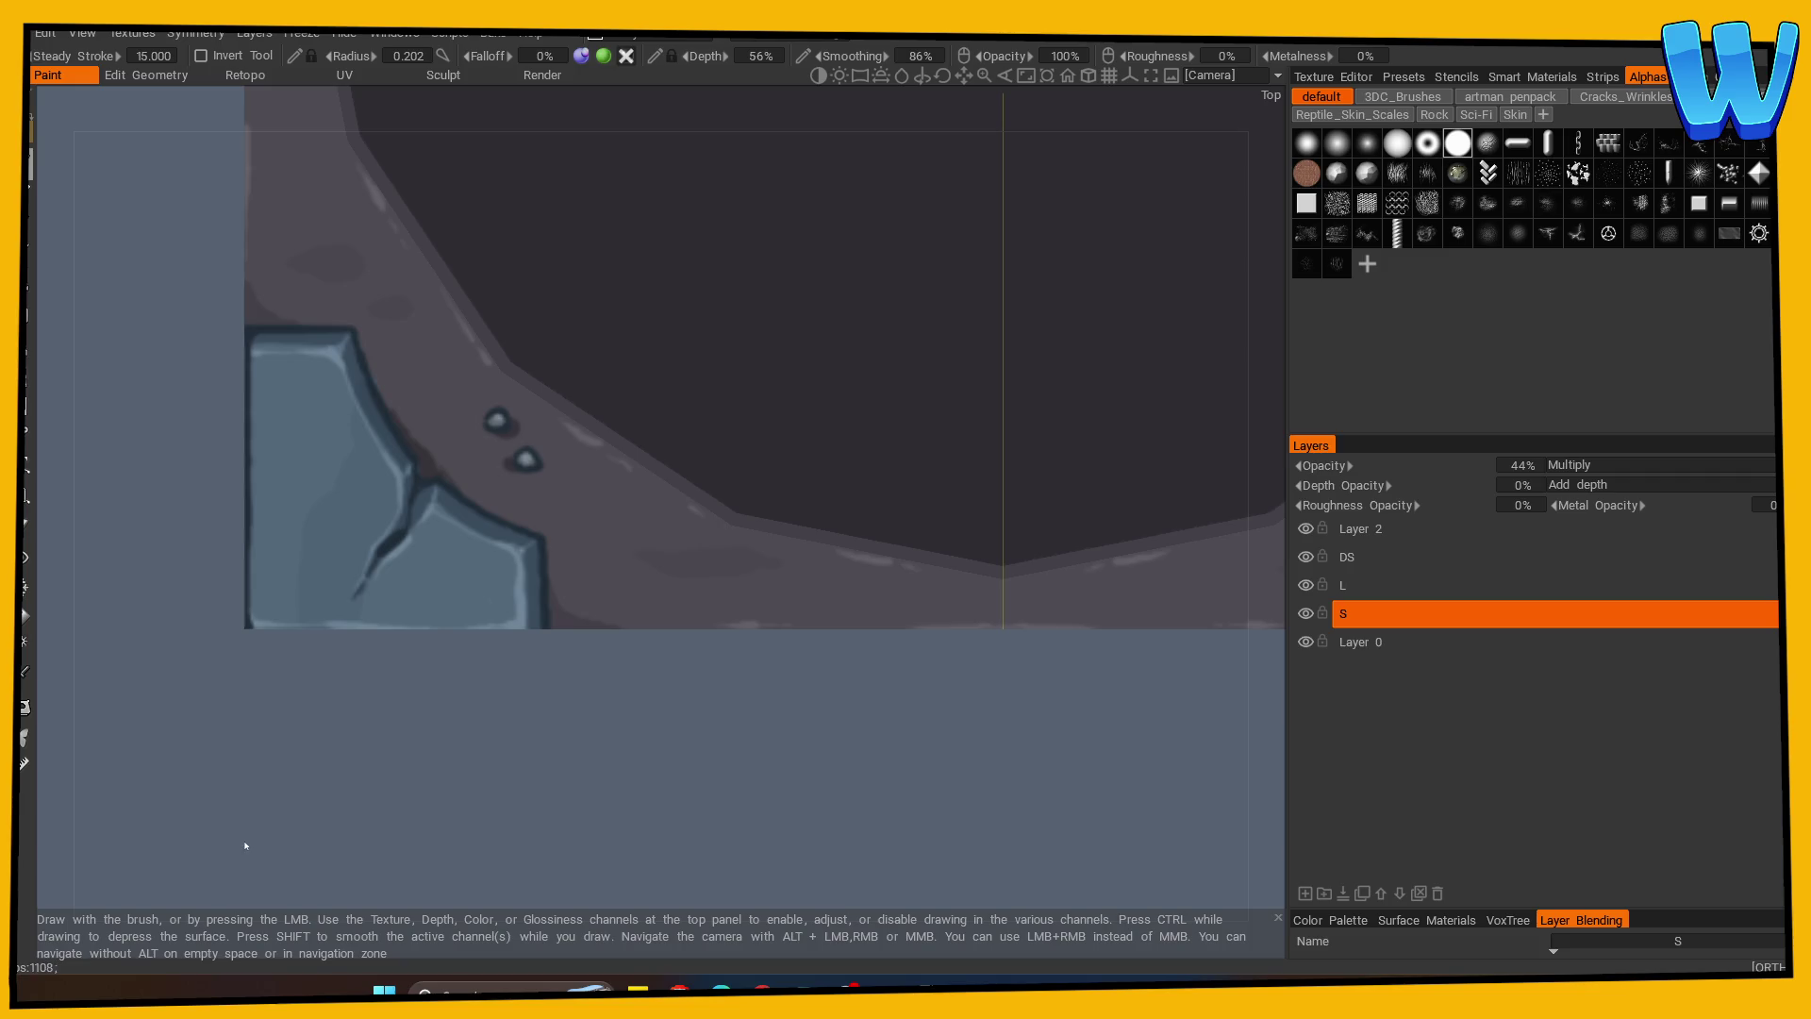
mouse_move(241, 839)
mouse_down()
mouse_move(275, 801)
mouse_move(378, 762)
mouse_up()
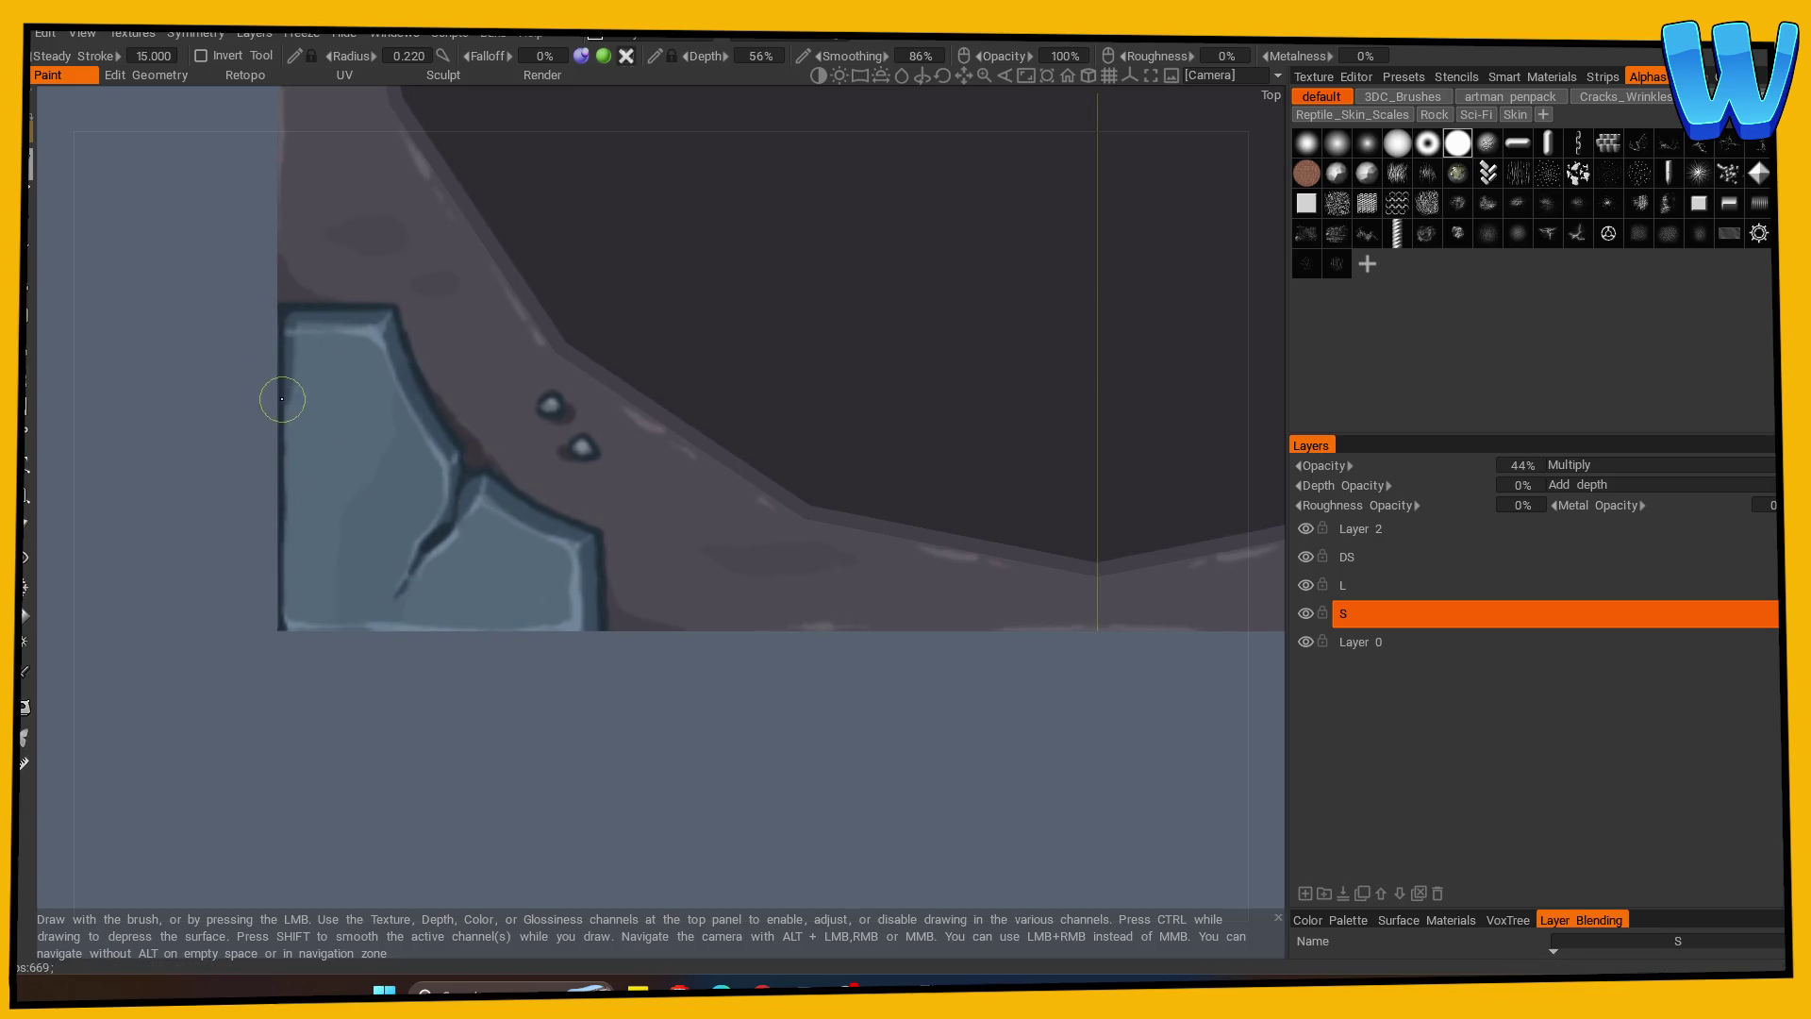
mouse_move(283, 635)
shift+mouse_down()
mouse_move(315, 659)
mouse_move(325, 598)
shift+mouse_up()
middle_drag(332, 469, 426, 692)
mouse_move(506, 598)
mouse_down()
mouse_move(496, 698)
mouse_move(509, 674)
mouse_up()
click(1358, 584)
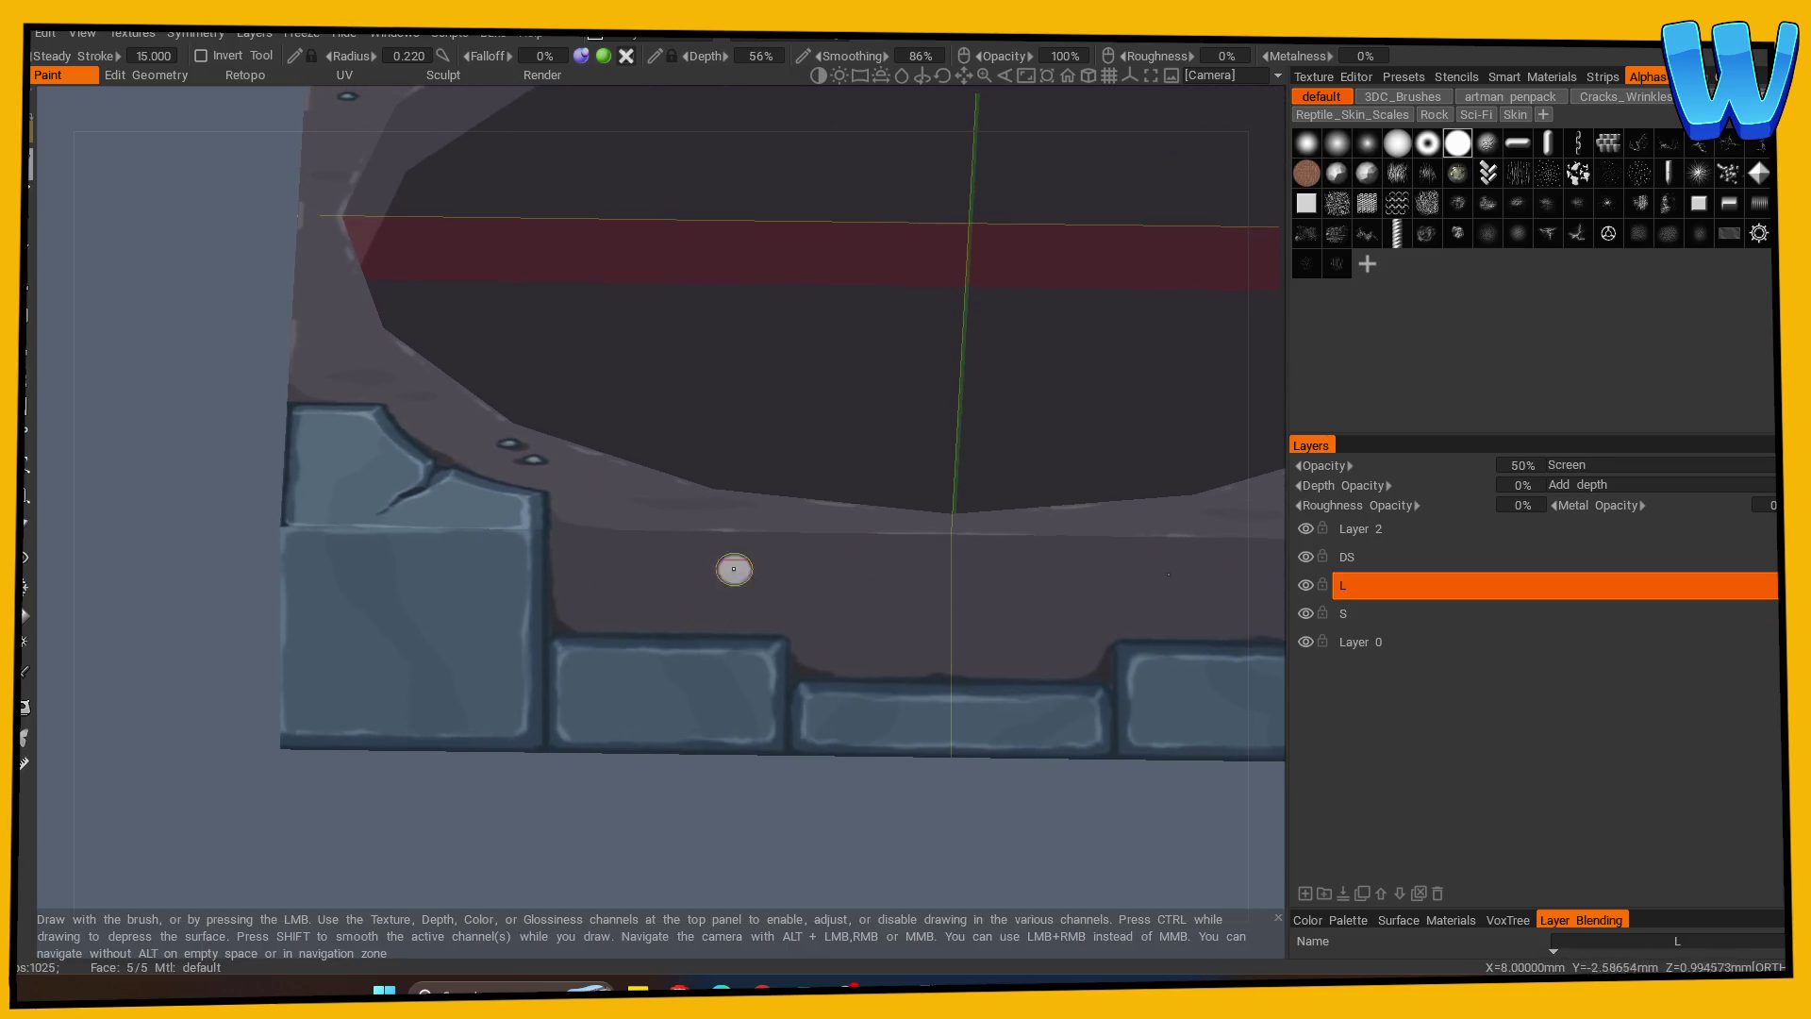
click(25, 525)
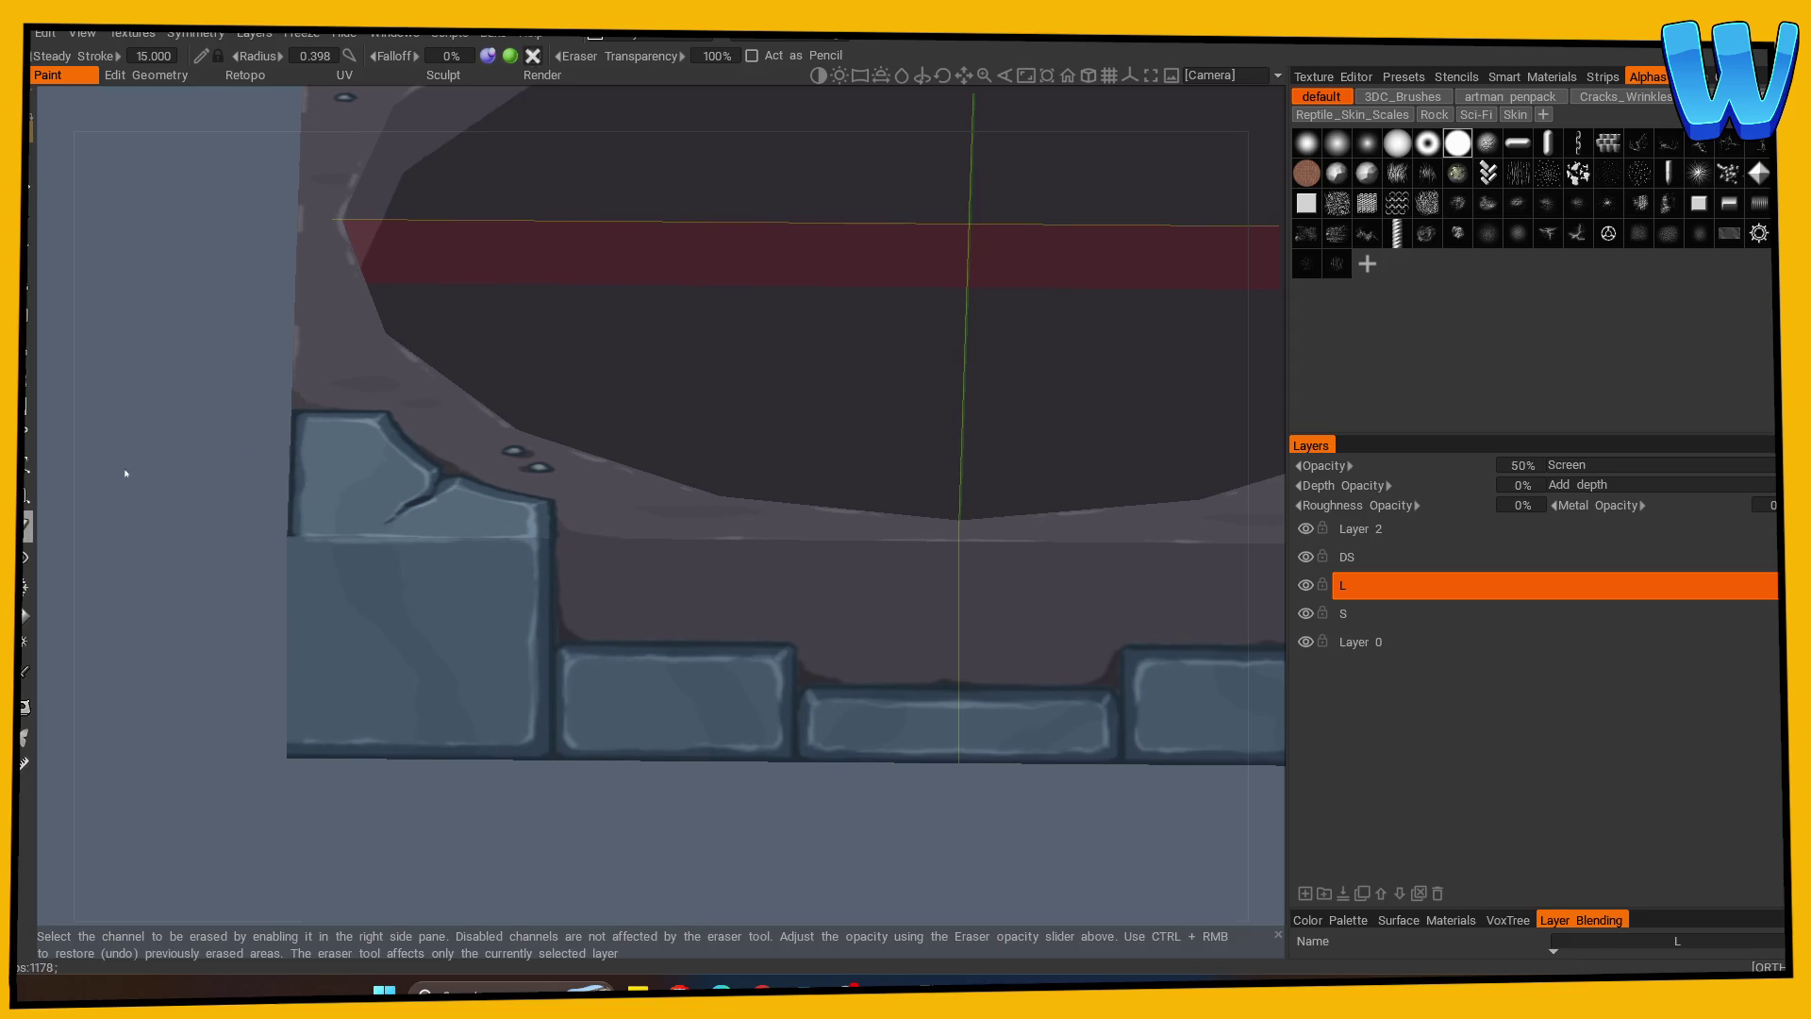
Return to the brush on Layer 2 and sample the dark edge colour from the brick.
key(b)
click(1358, 529)
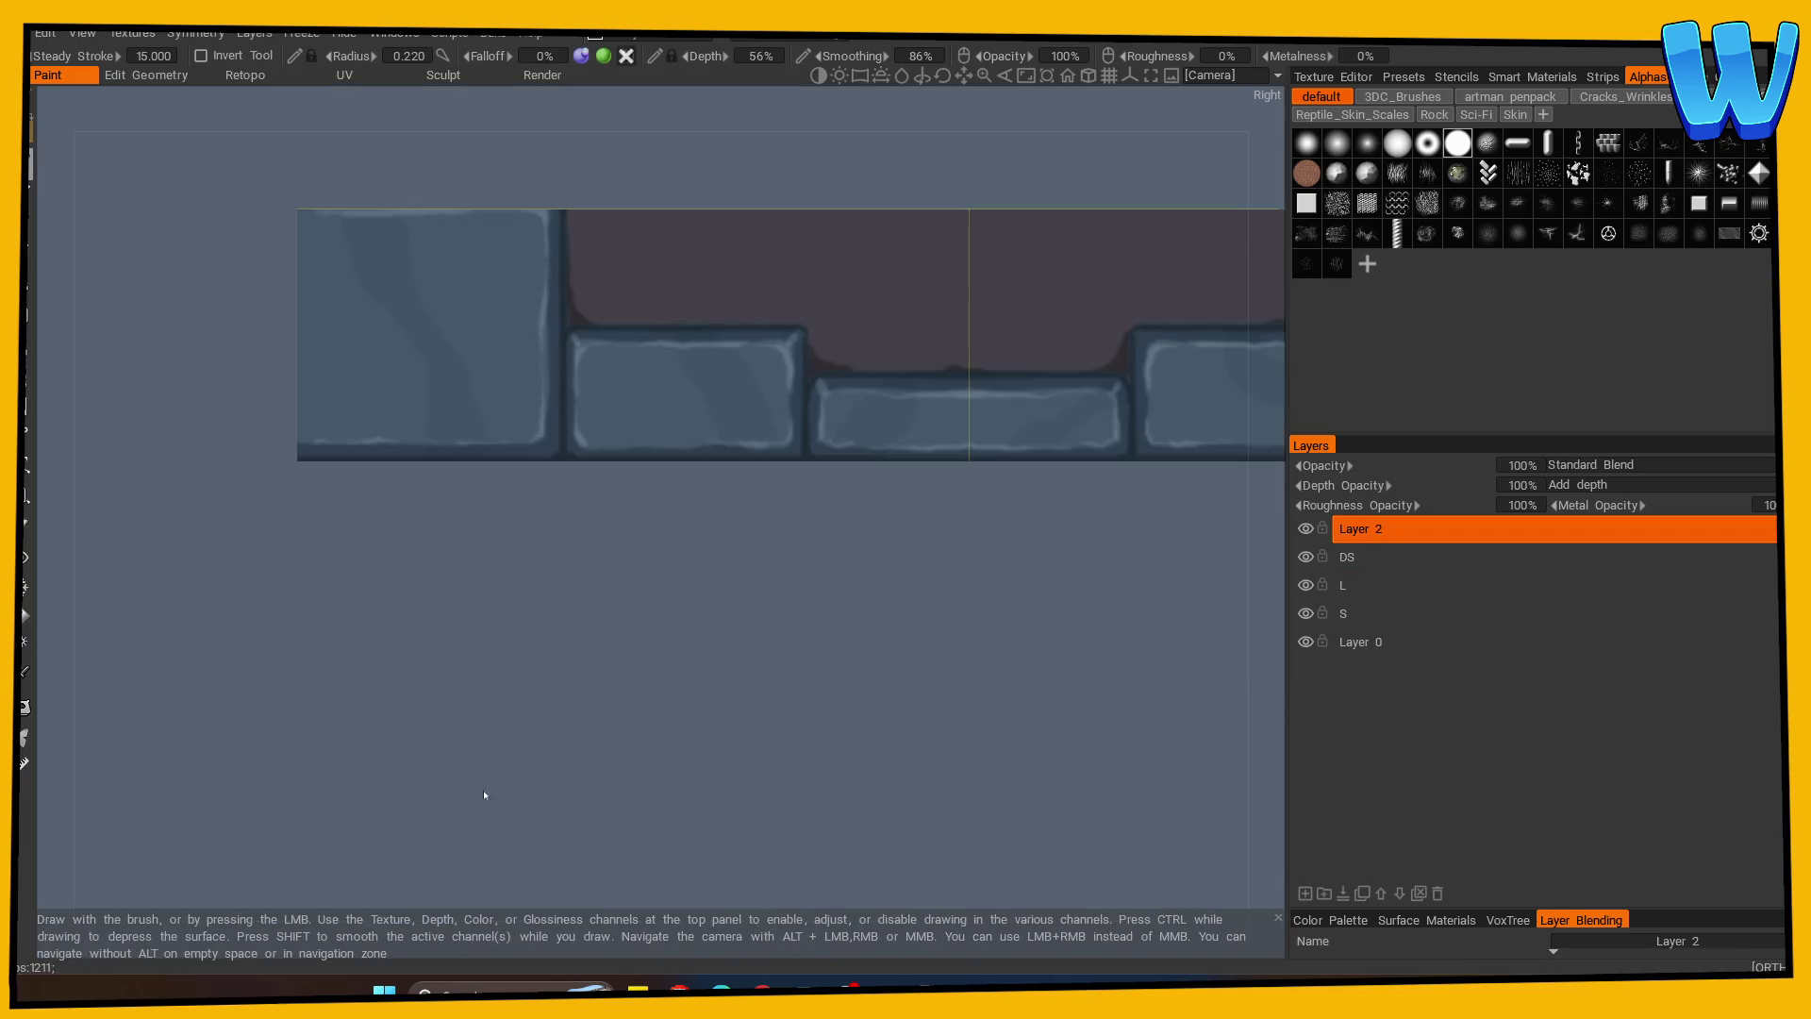
click(26, 676)
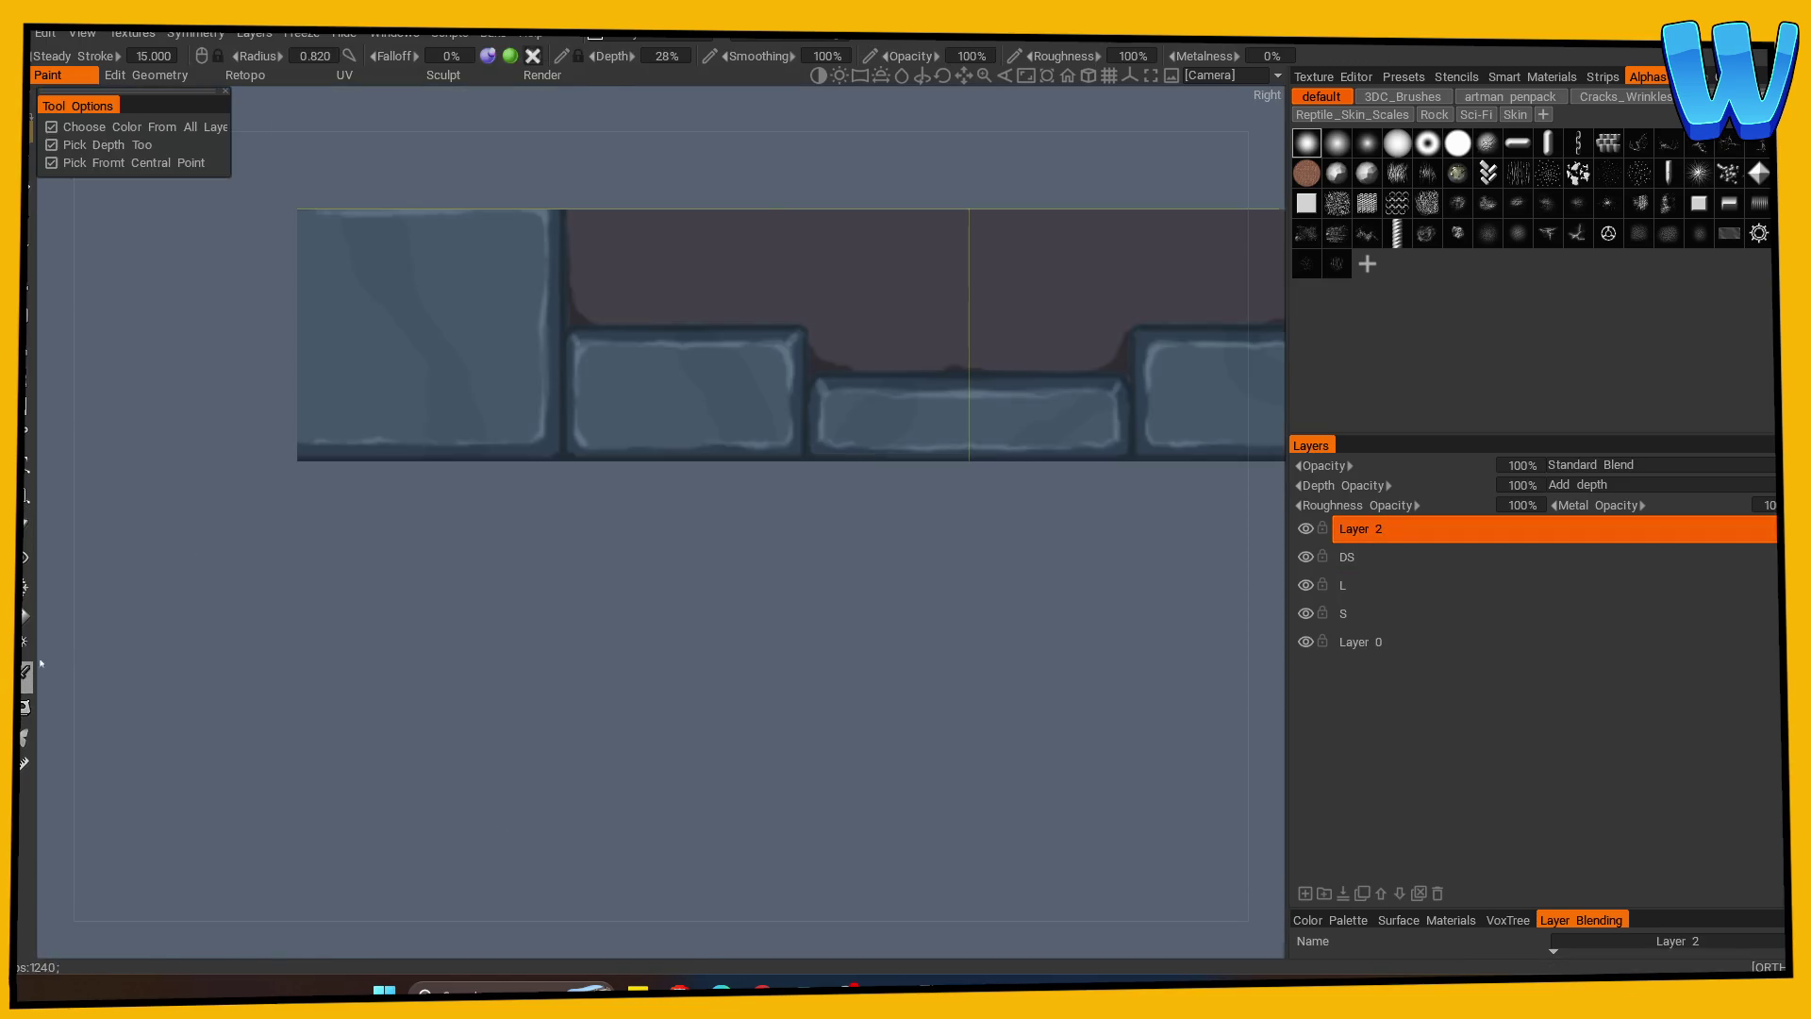
click(547, 393)
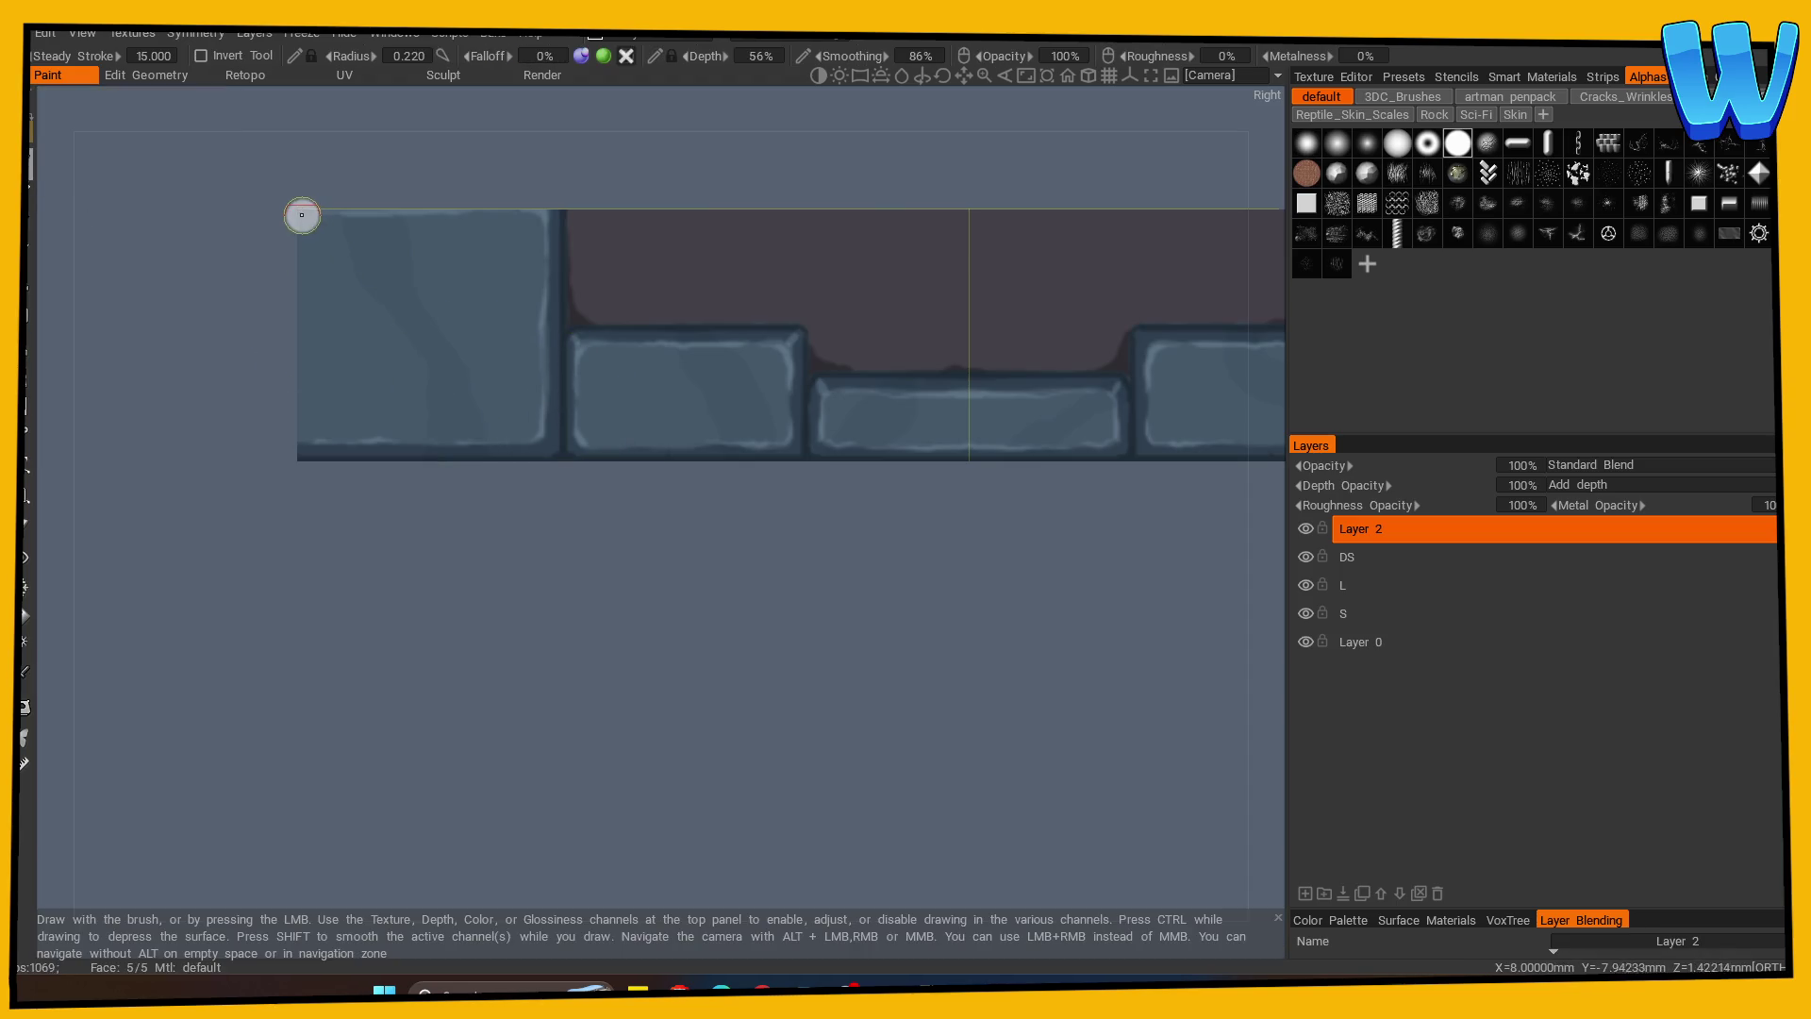
Paint the dark shading down the tall stone's left edge to its bottom.
drag(299, 214, 297, 229)
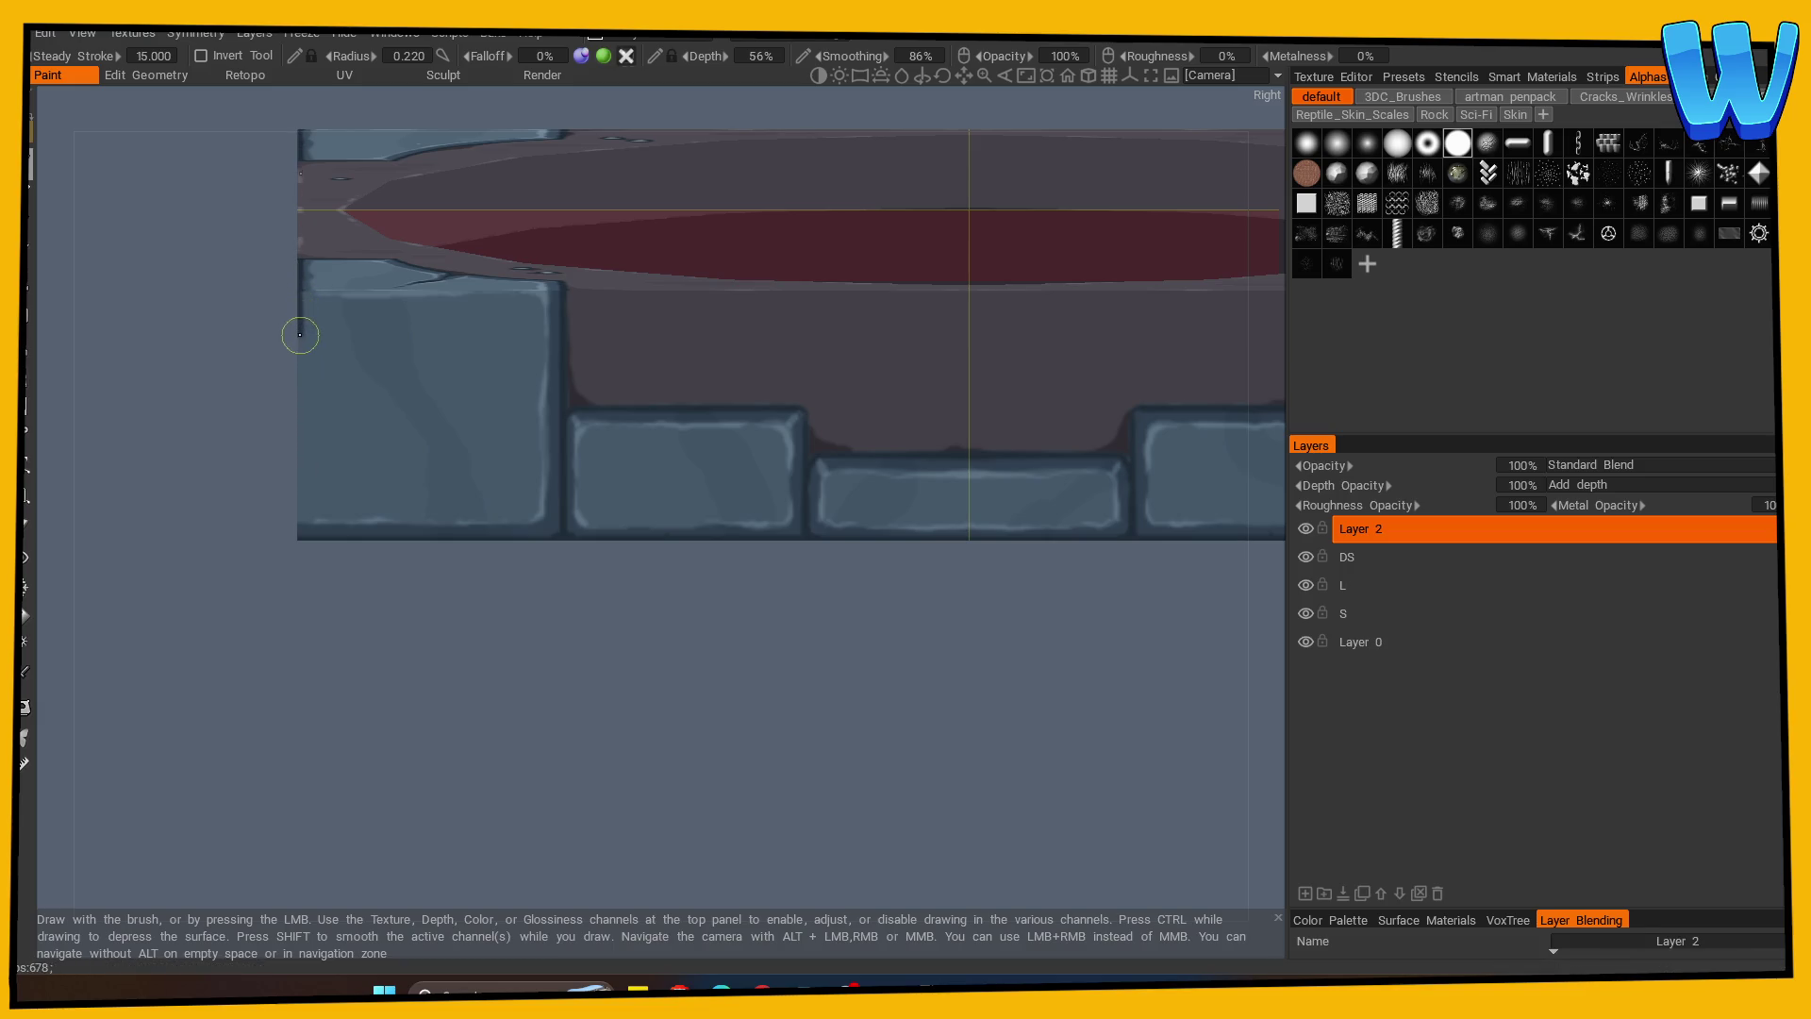
drag(297, 396, 295, 528)
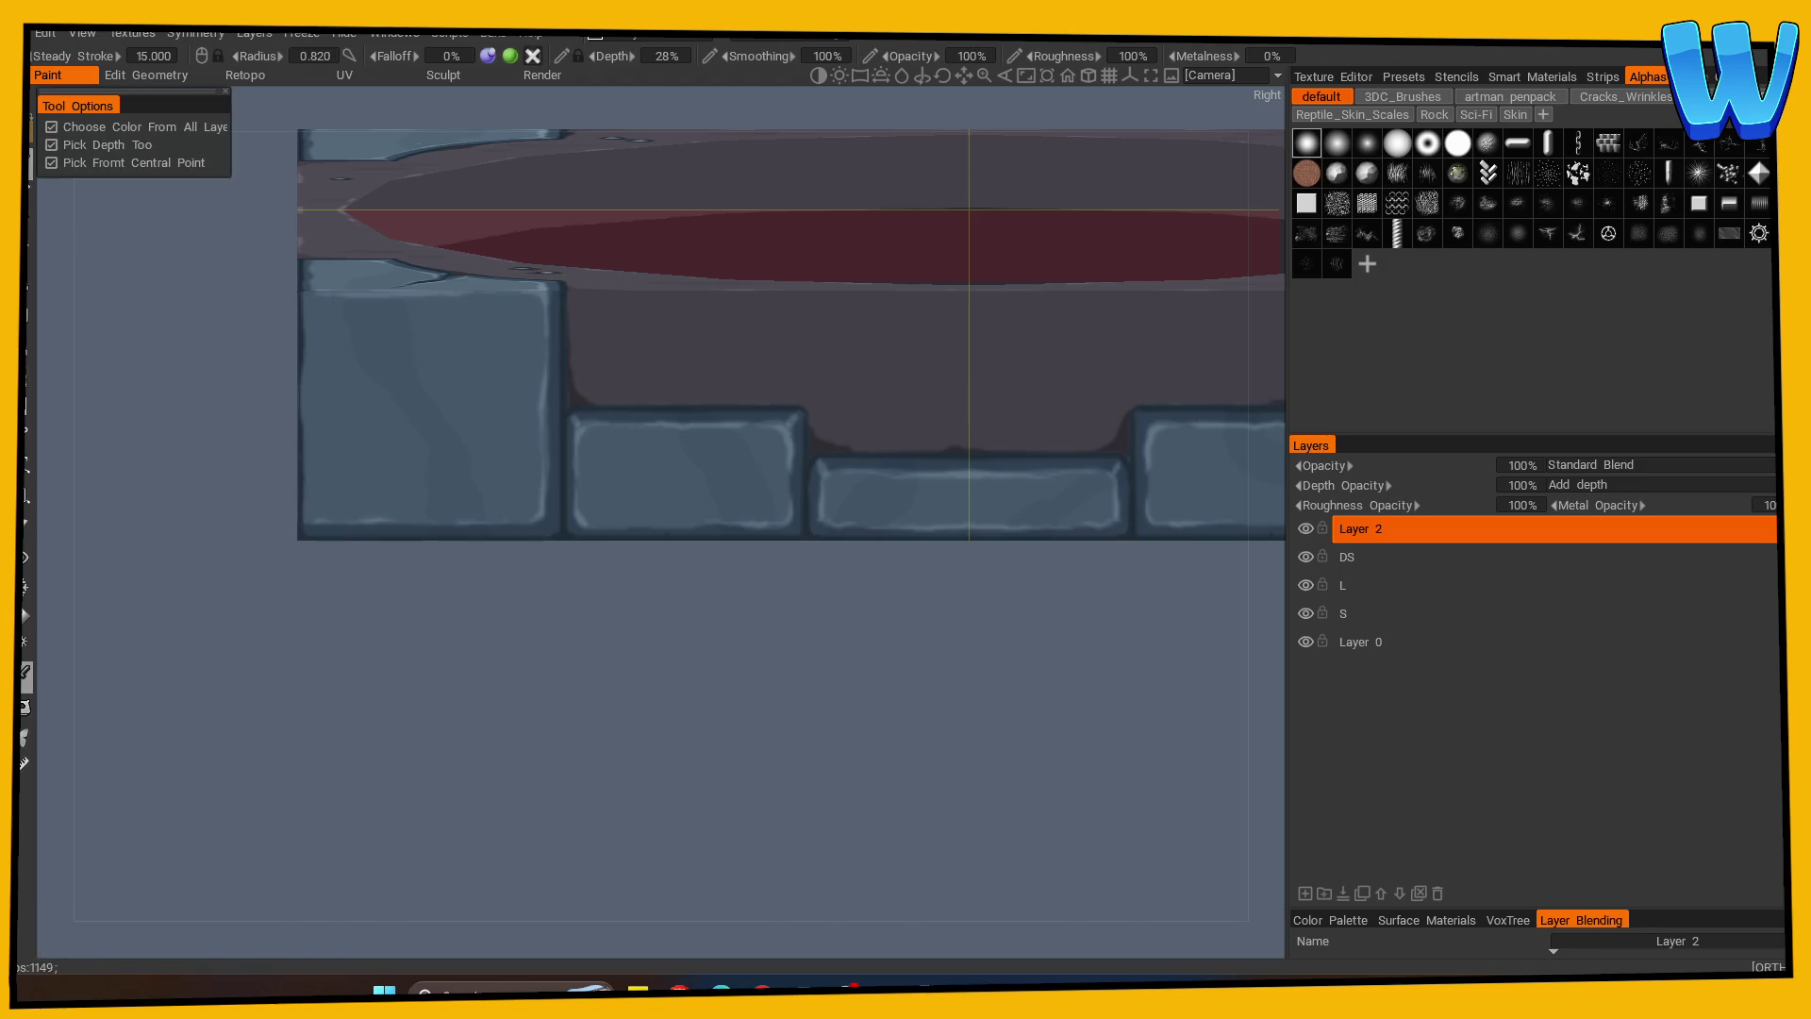
mouse_move(311, 695)
right_down()
mouse_move(383, 698)
mouse_move(496, 744)
right_up()
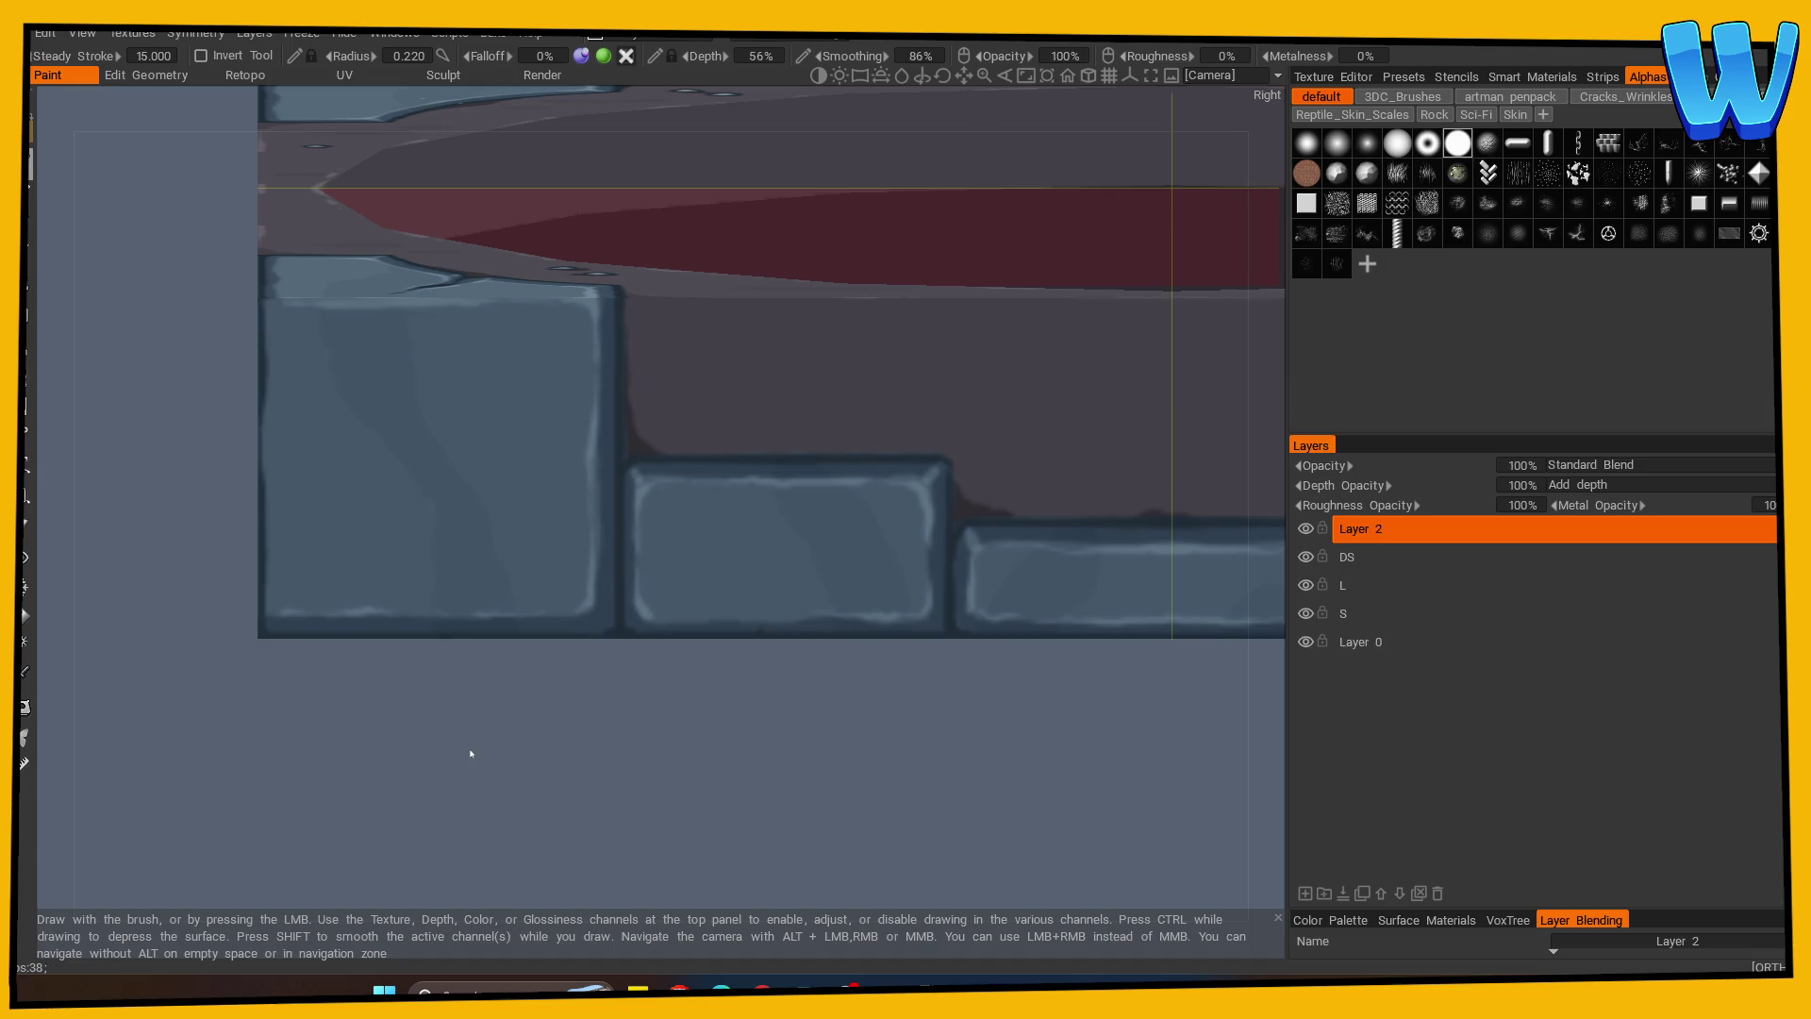
click(1352, 587)
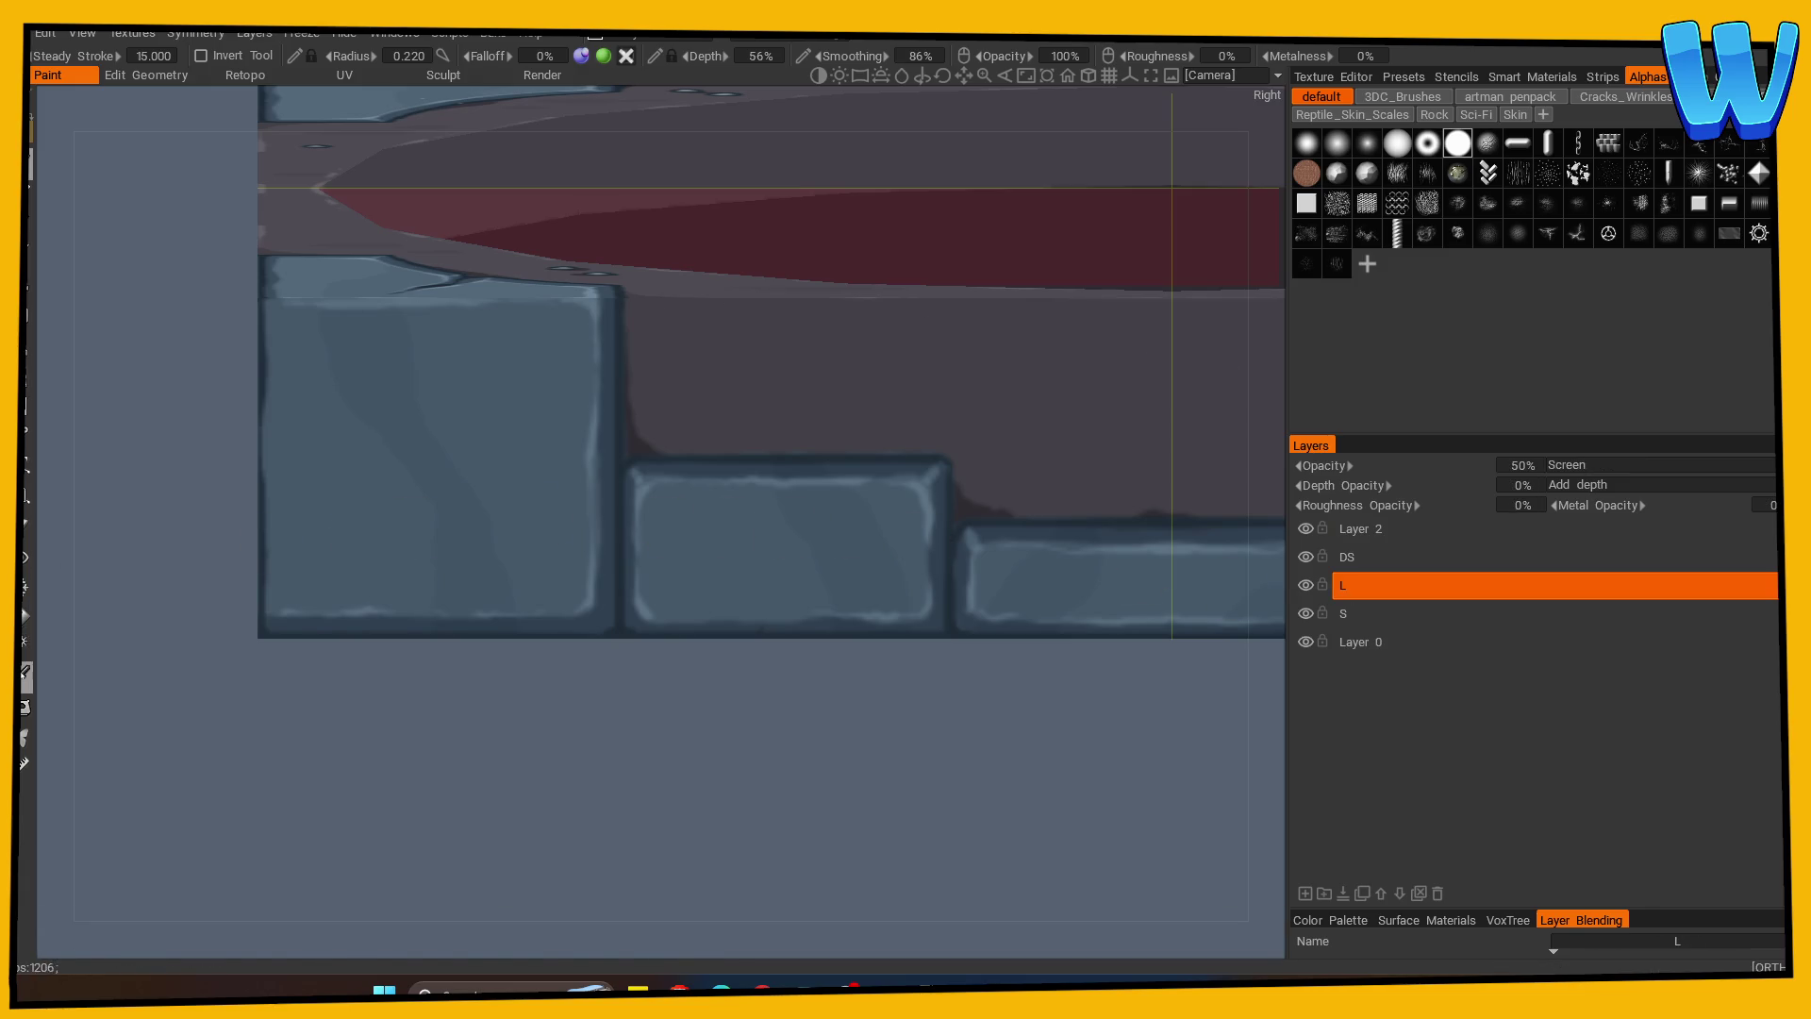
On the Multiply layer S, darken the tall stone's left edge, then view the tile from Top.
key(v)
click(1343, 613)
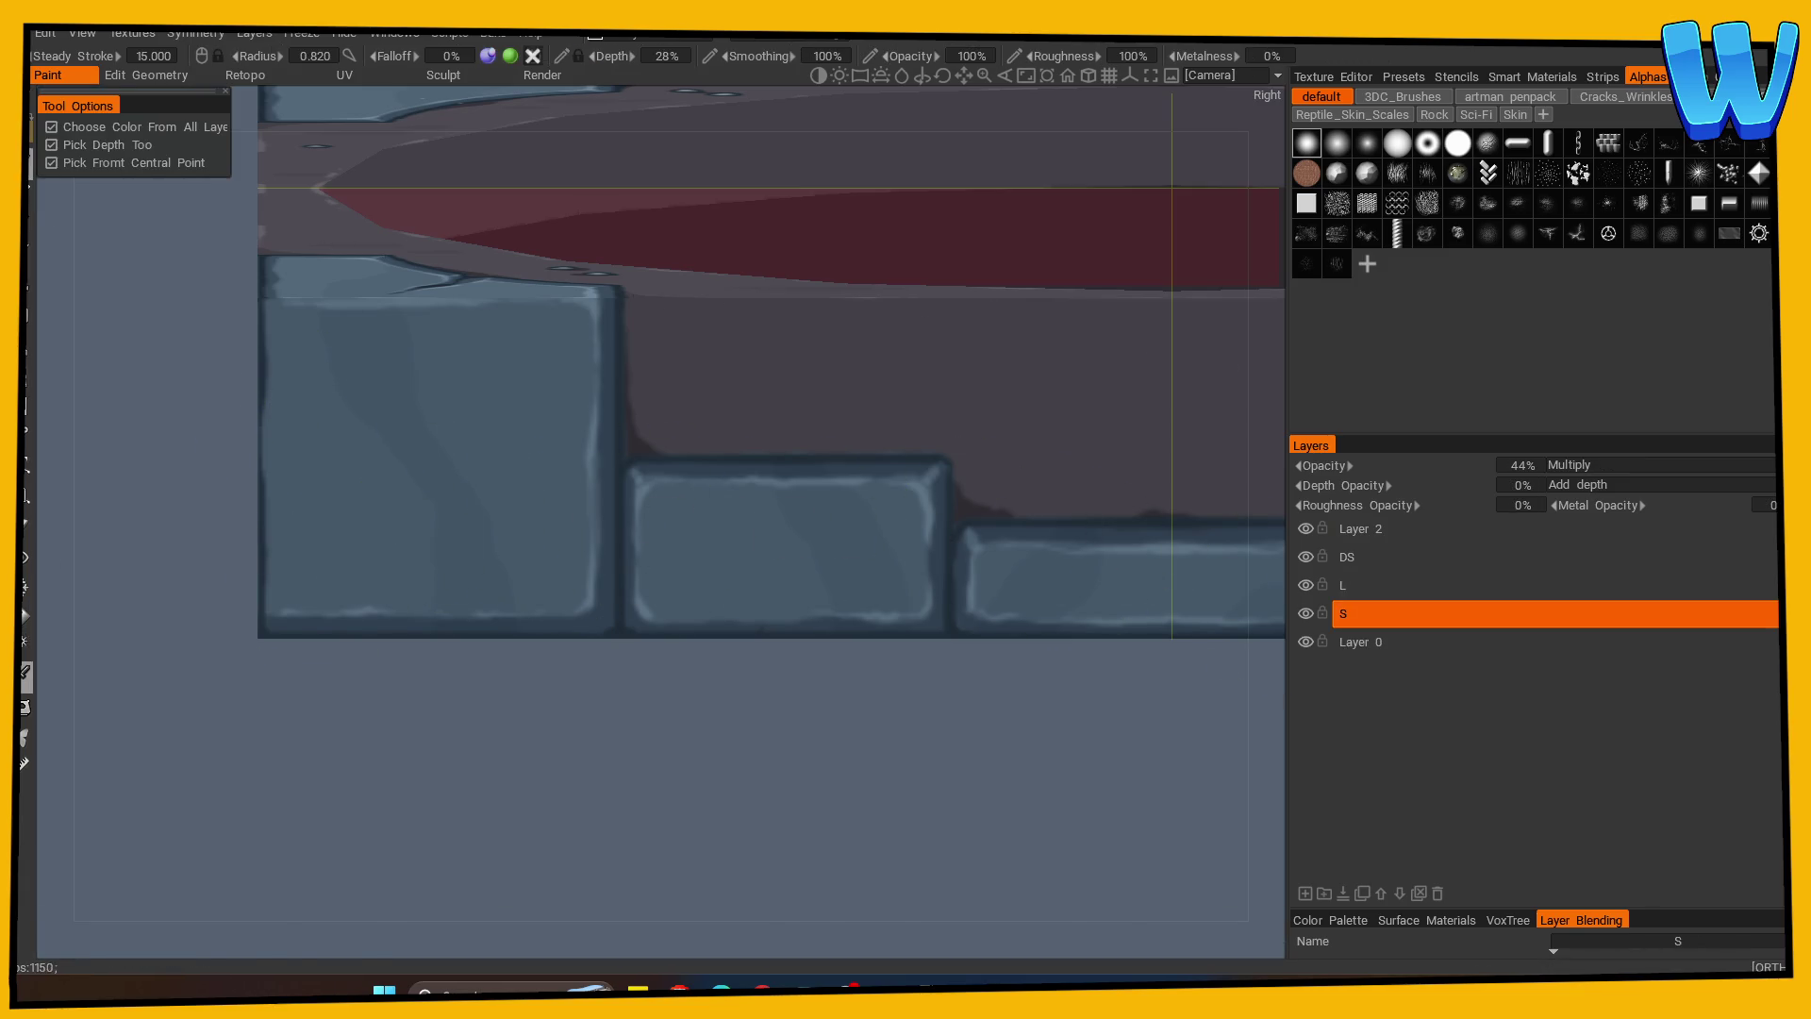
mouse_move(272, 319)
mouse_down()
mouse_move(271, 295)
mouse_move(271, 320)
mouse_up()
drag(263, 499, 283, 667)
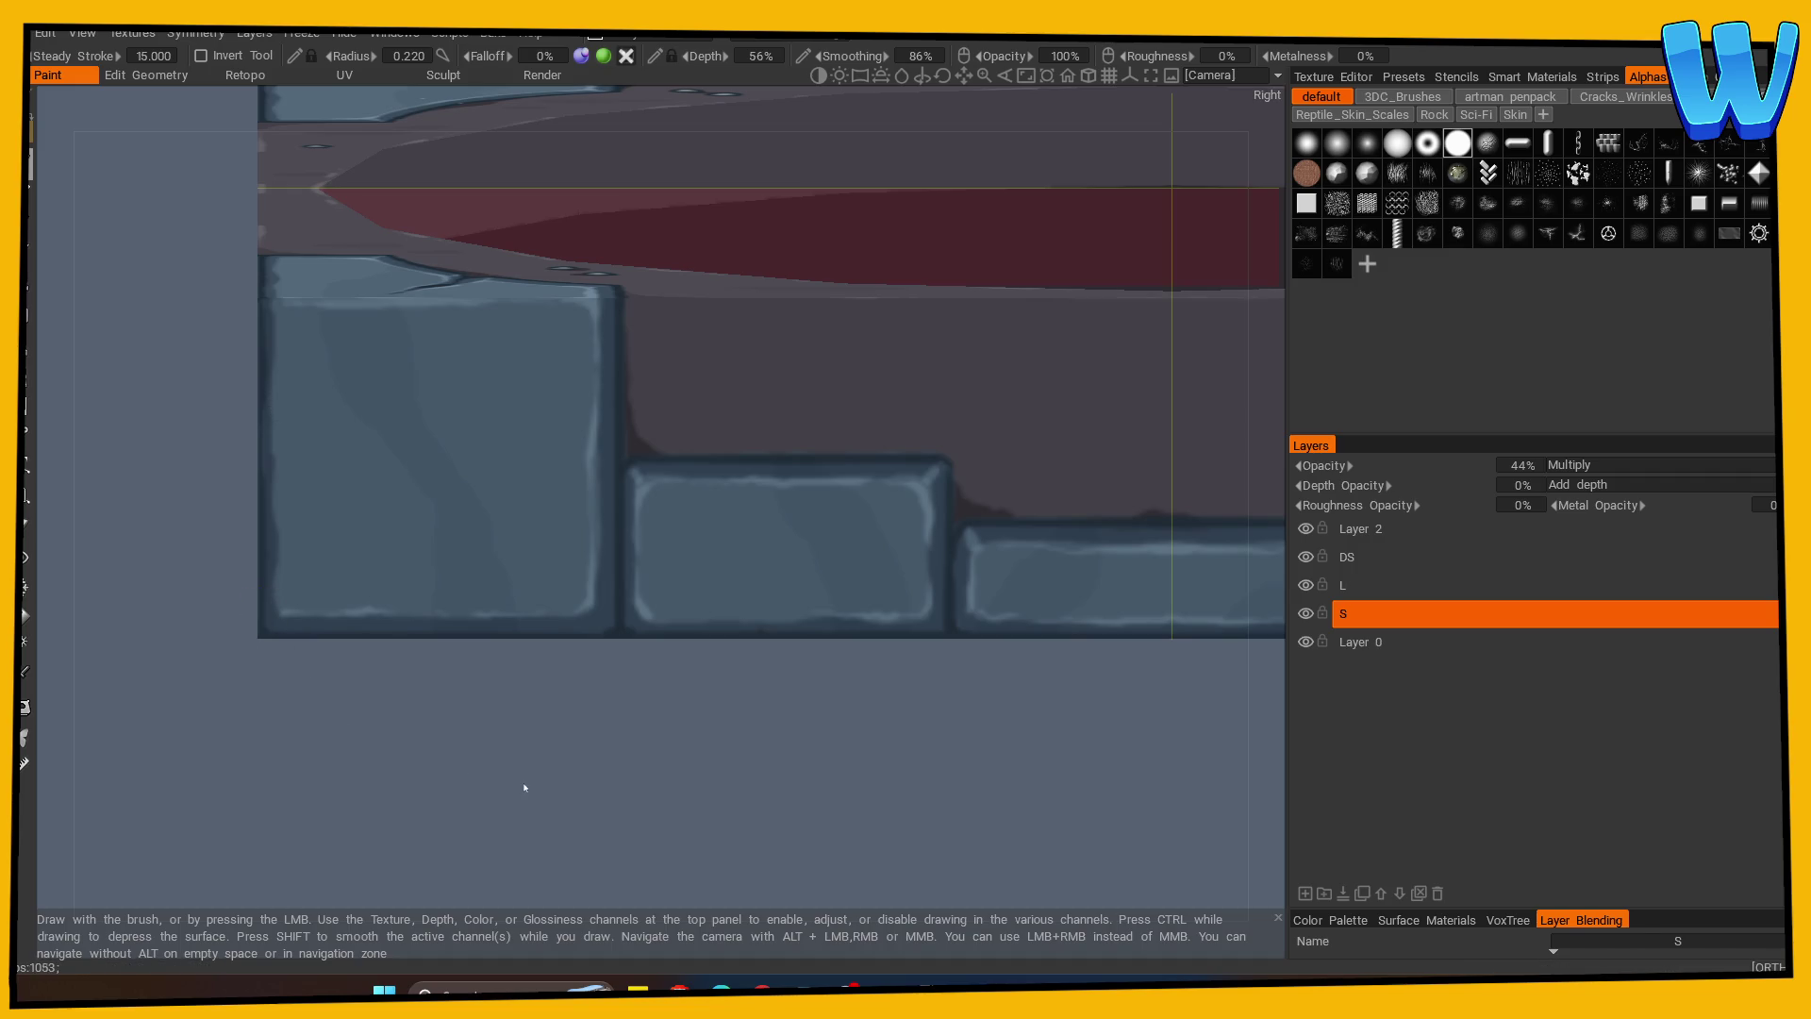
scroll(365, 708, up, 3)
mouse_move(280, 698)
mouse_down()
mouse_move(257, 662)
mouse_move(264, 609)
mouse_move(219, 783)
mouse_move(258, 818)
mouse_move(388, 704)
mouse_up()
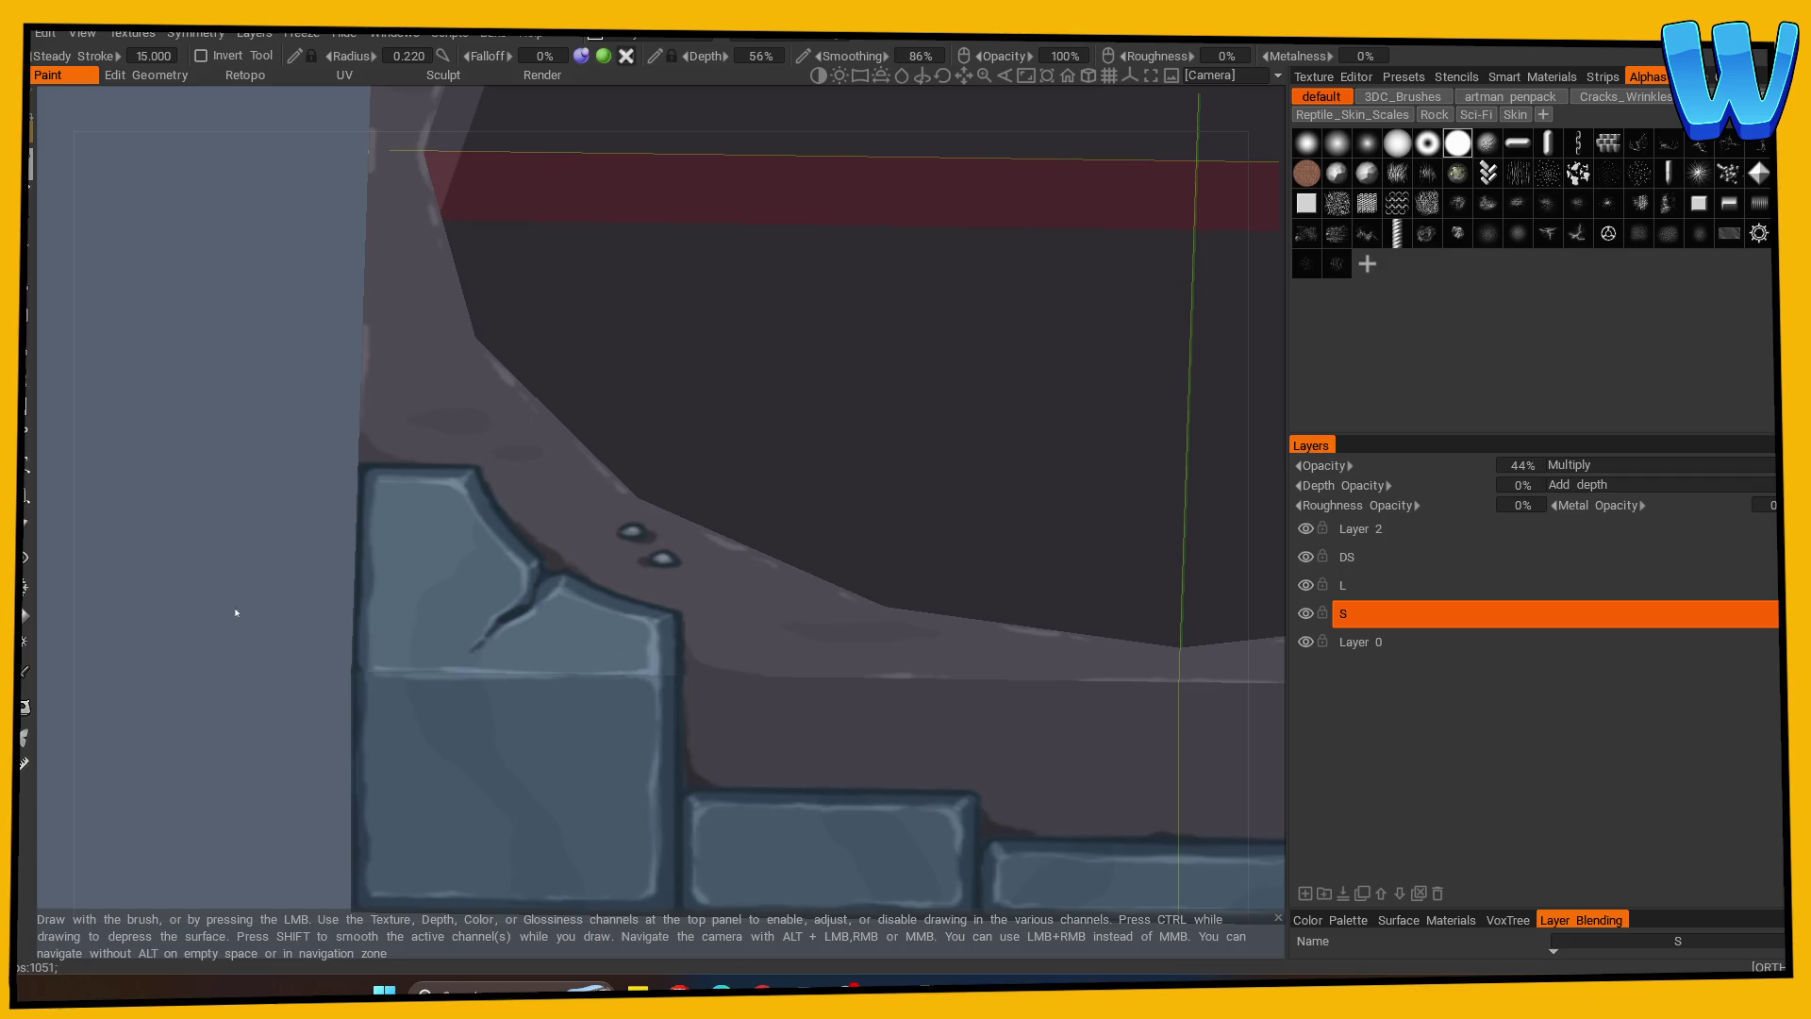
key(KP_7)
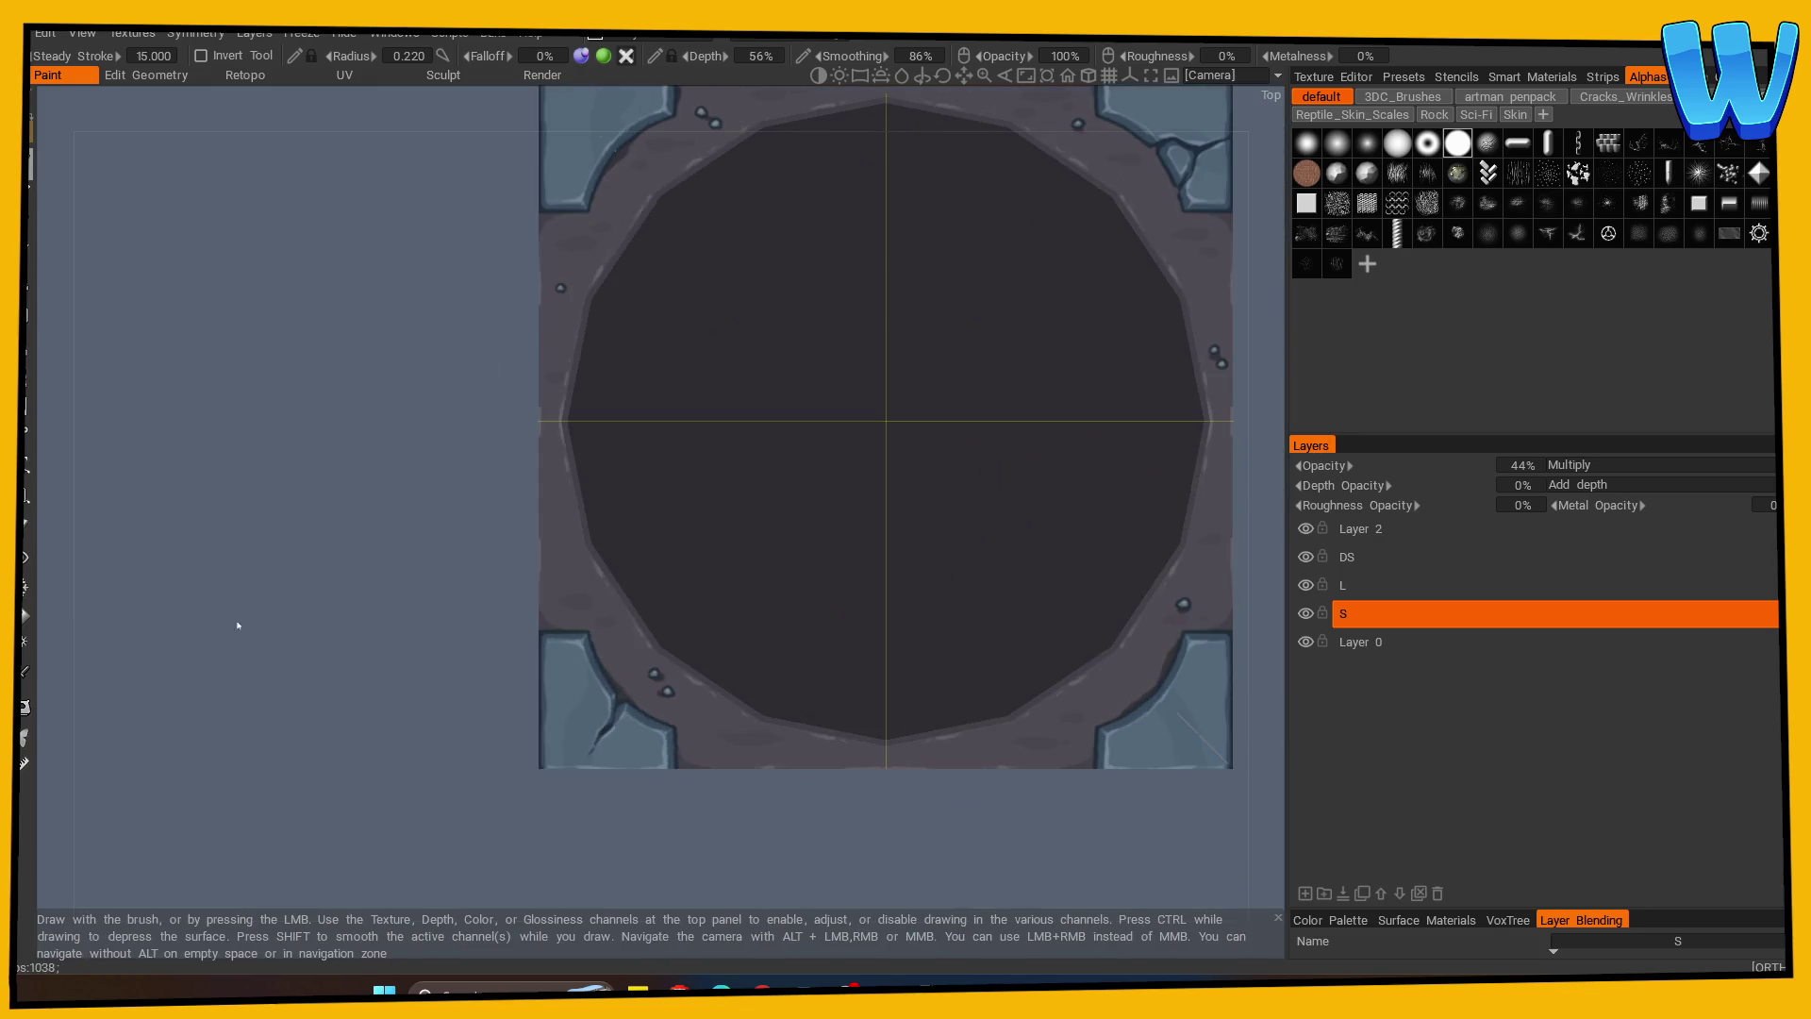
Zoom to the lower-left stone and paint a light highlight down its left edge on layer L.
middle_drag(239, 609, 157, 474)
mouse_move(157, 474)
right_down()
mouse_move(699, 719)
mouse_move(710, 767)
right_up()
click(1330, 585)
key(v)
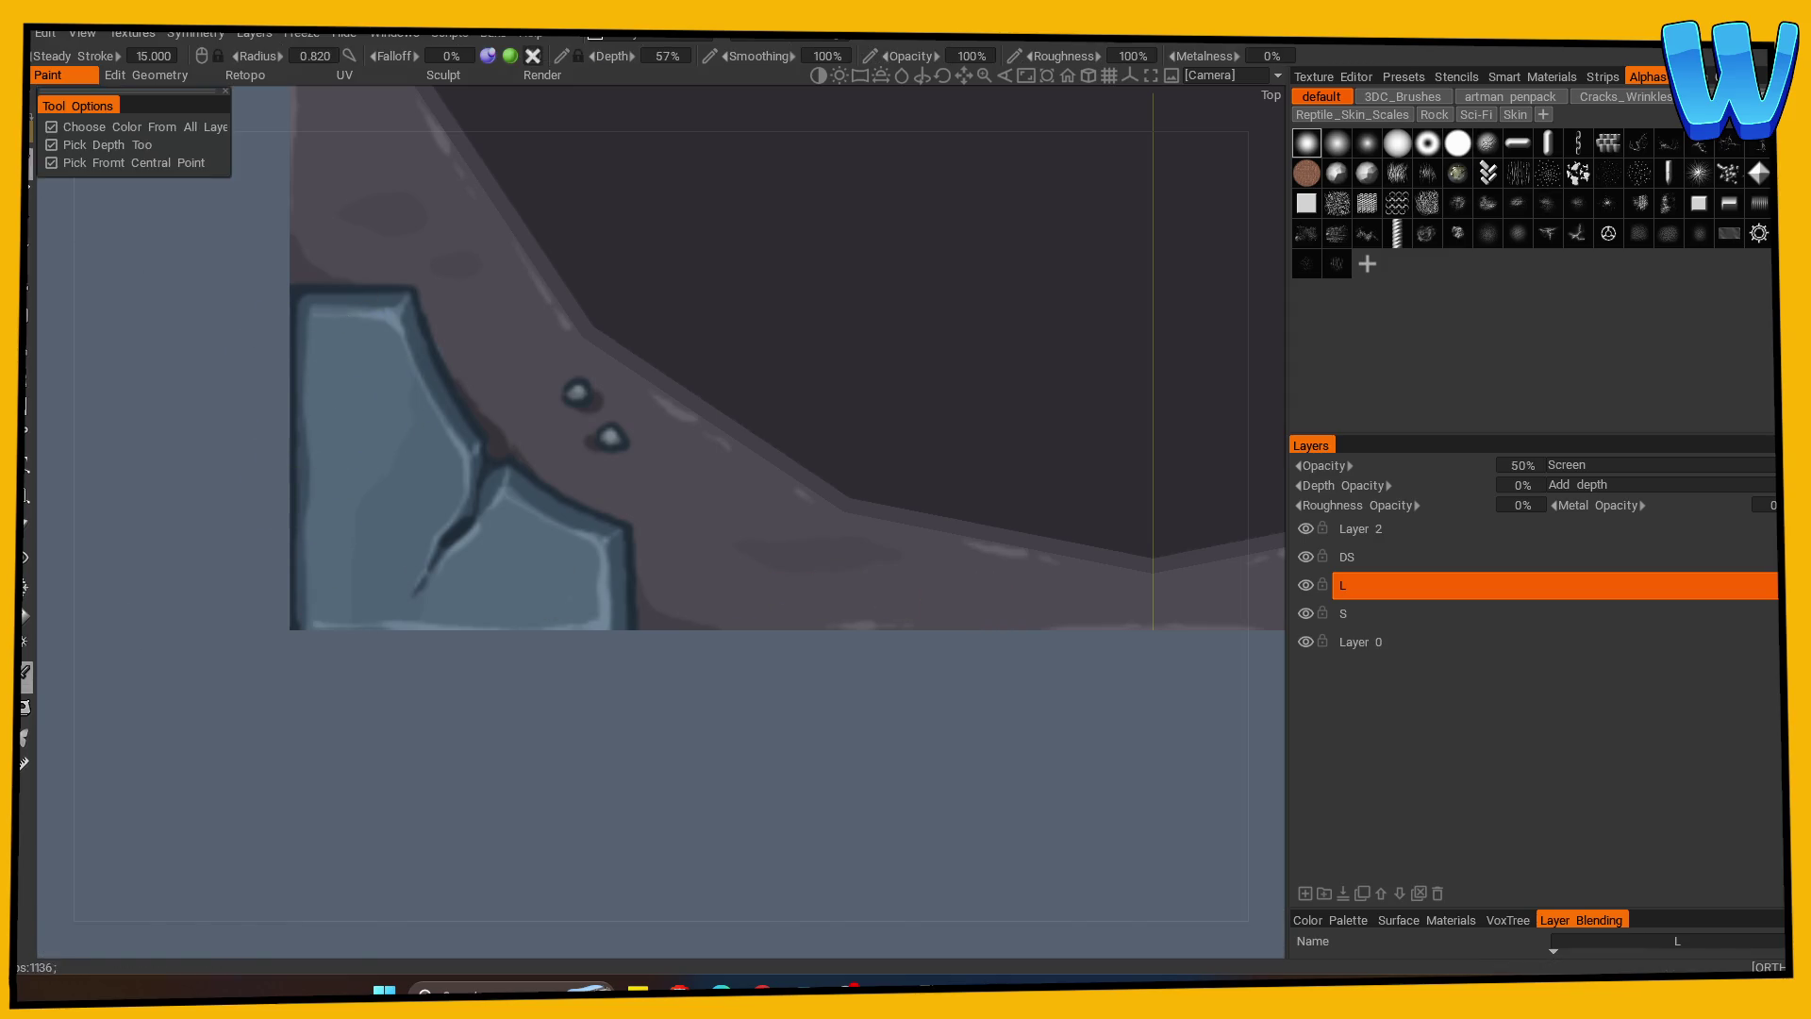
key(Escape)
drag(309, 307, 311, 627)
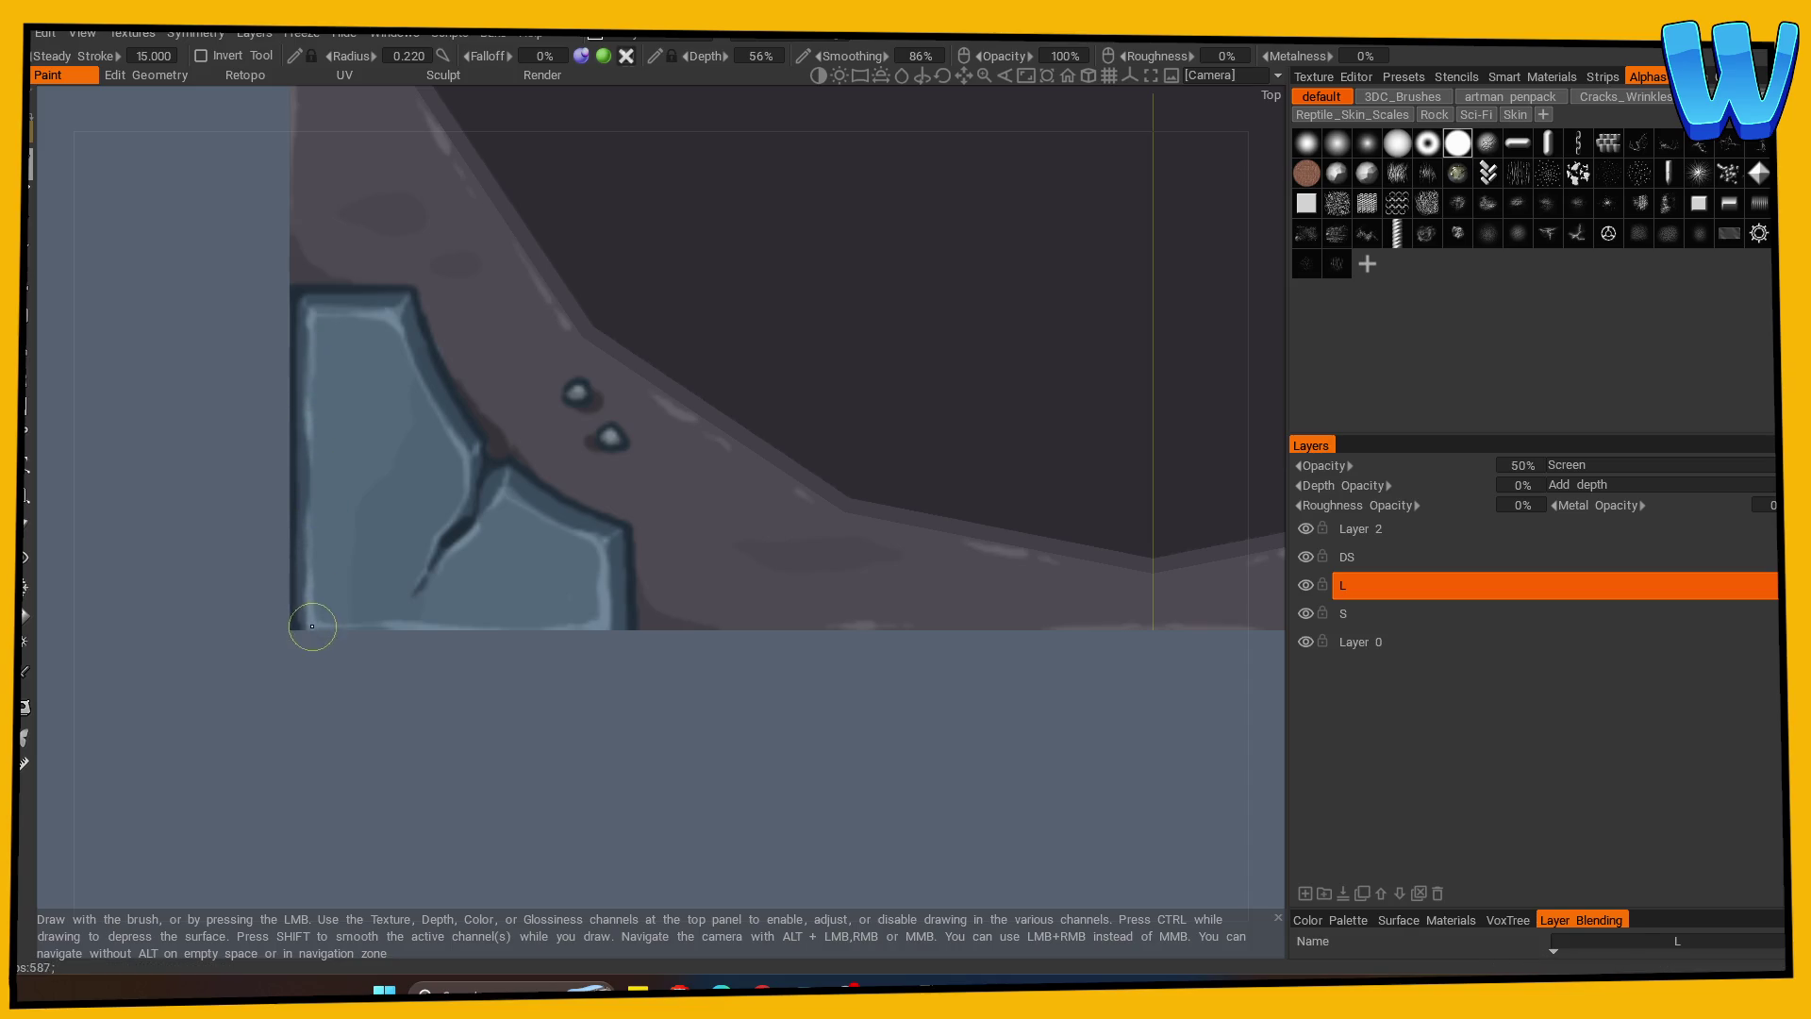
scroll(462, 771, down, 3)
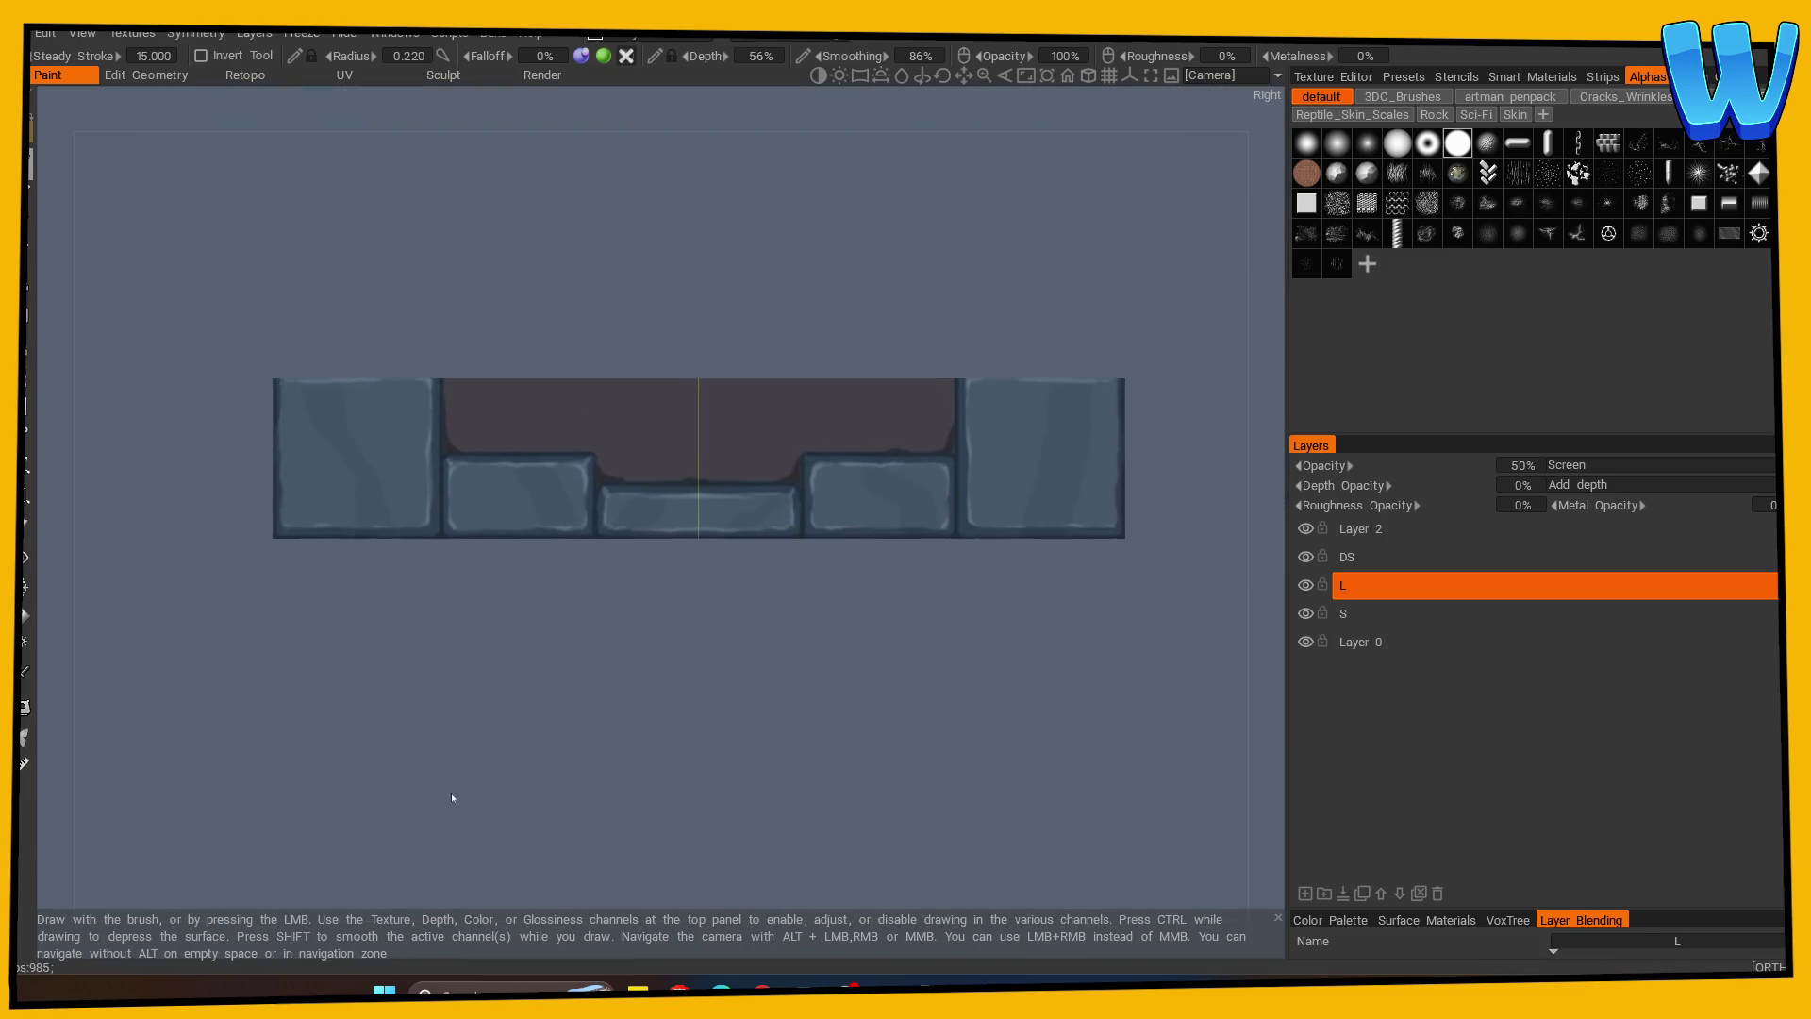
scroll(303, 586, up, 2)
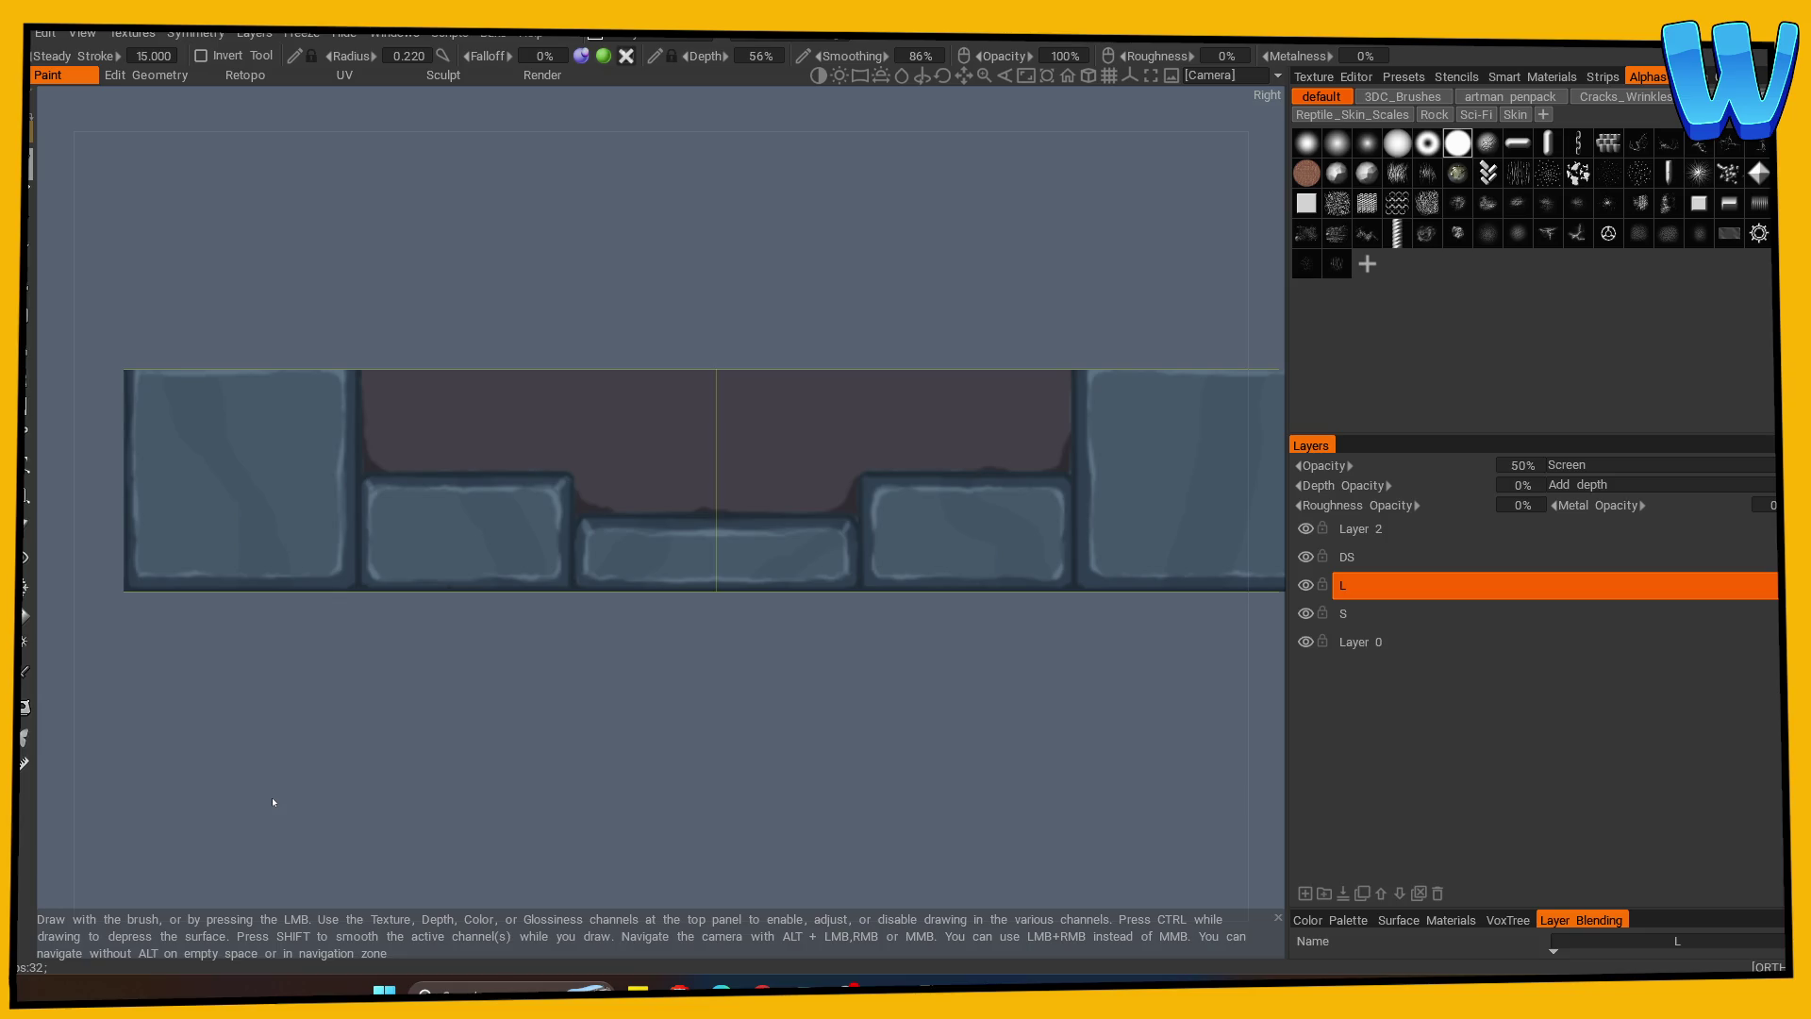
Orbit the brick strip to a three-quarter view, then bring up Layers.psd in Photoshop.
scroll(506, 808, down, 3)
mouse_move(493, 716)
mouse_down()
mouse_move(542, 796)
mouse_move(711, 820)
mouse_move(655, 858)
mouse_move(696, 875)
mouse_up()
key(alt+Tab)
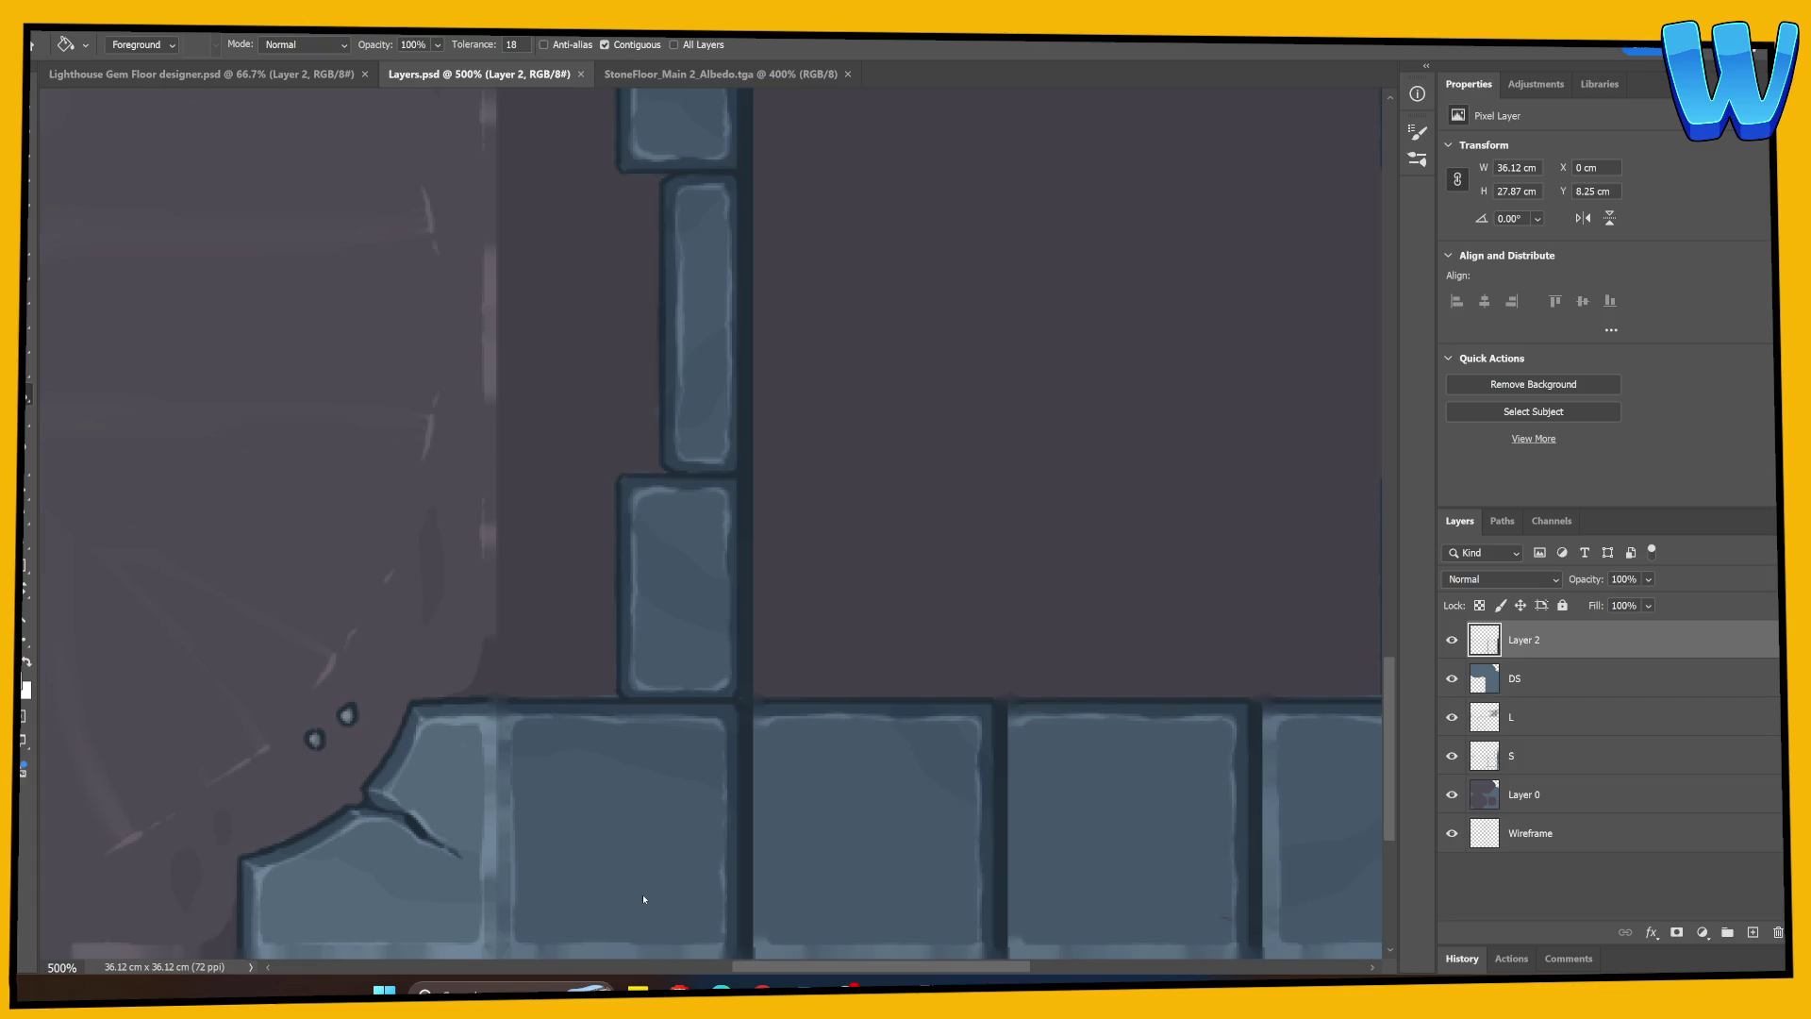
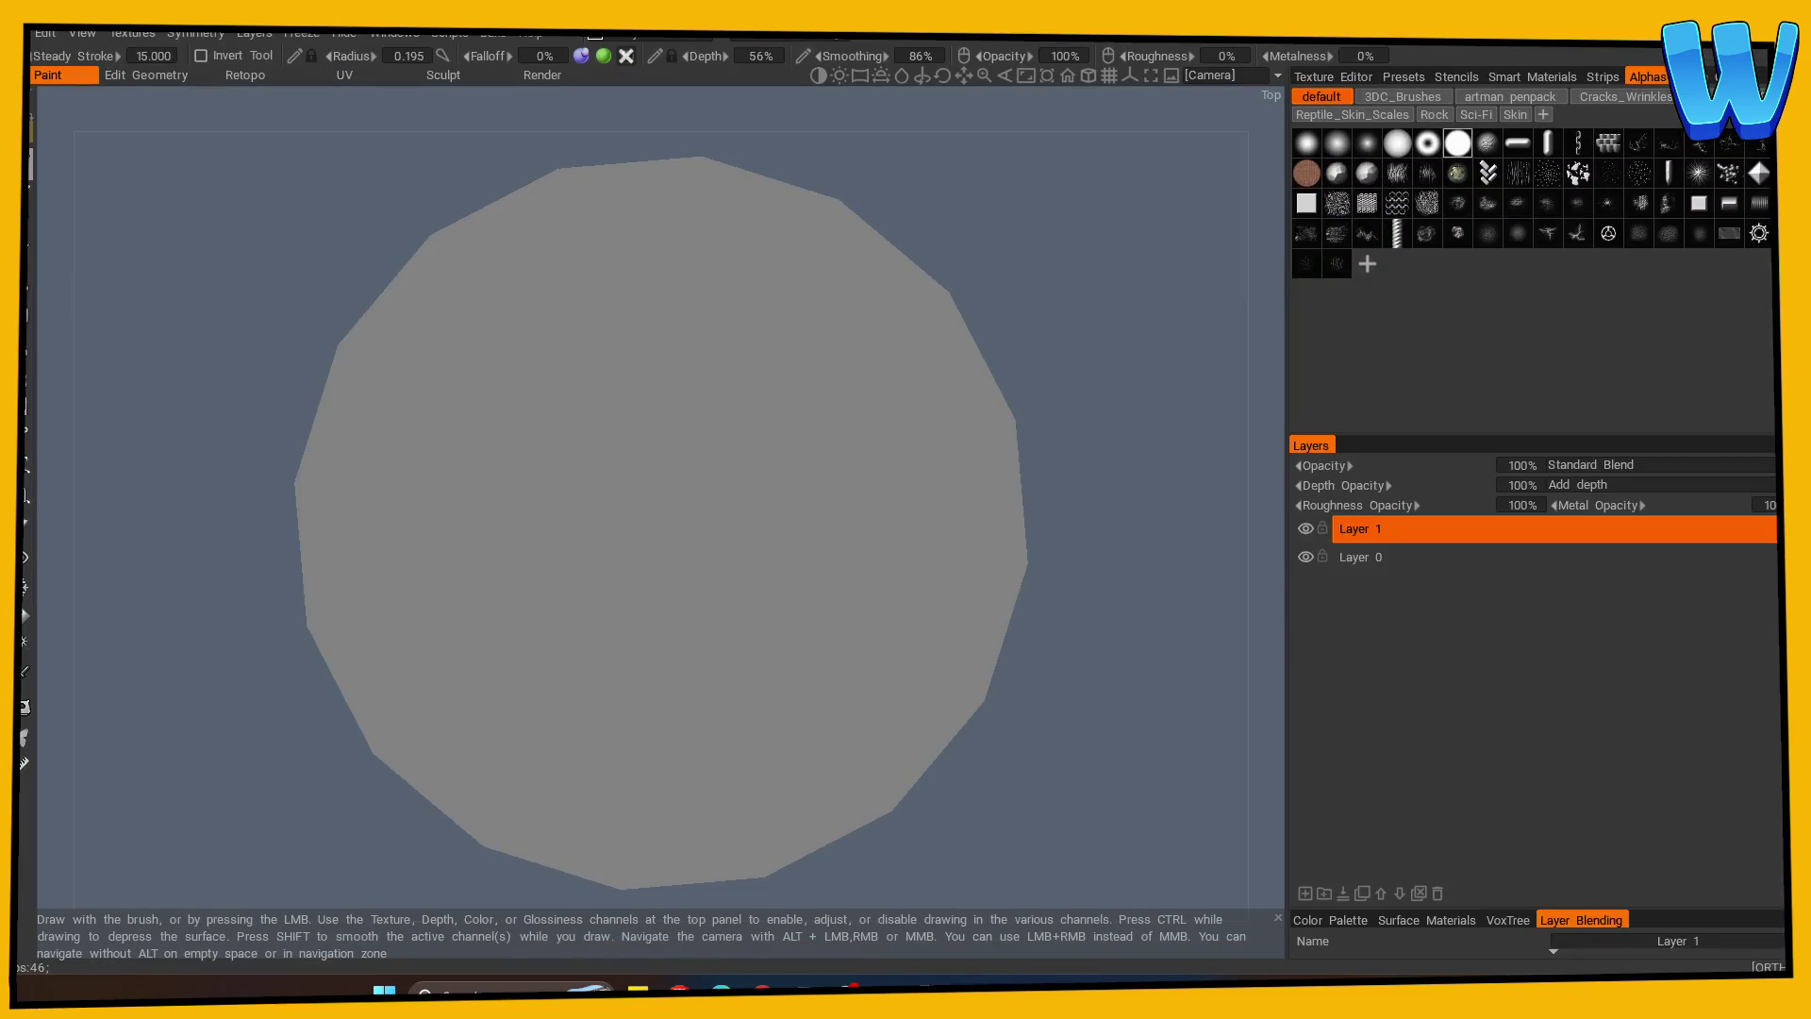
Orbit around the grey disc in 3DCoat, then switch to Photoshop and reload Layers.psd.
mouse_move(1132, 452)
mouse_down()
mouse_move(1103, 392)
mouse_move(1082, 392)
mouse_up()
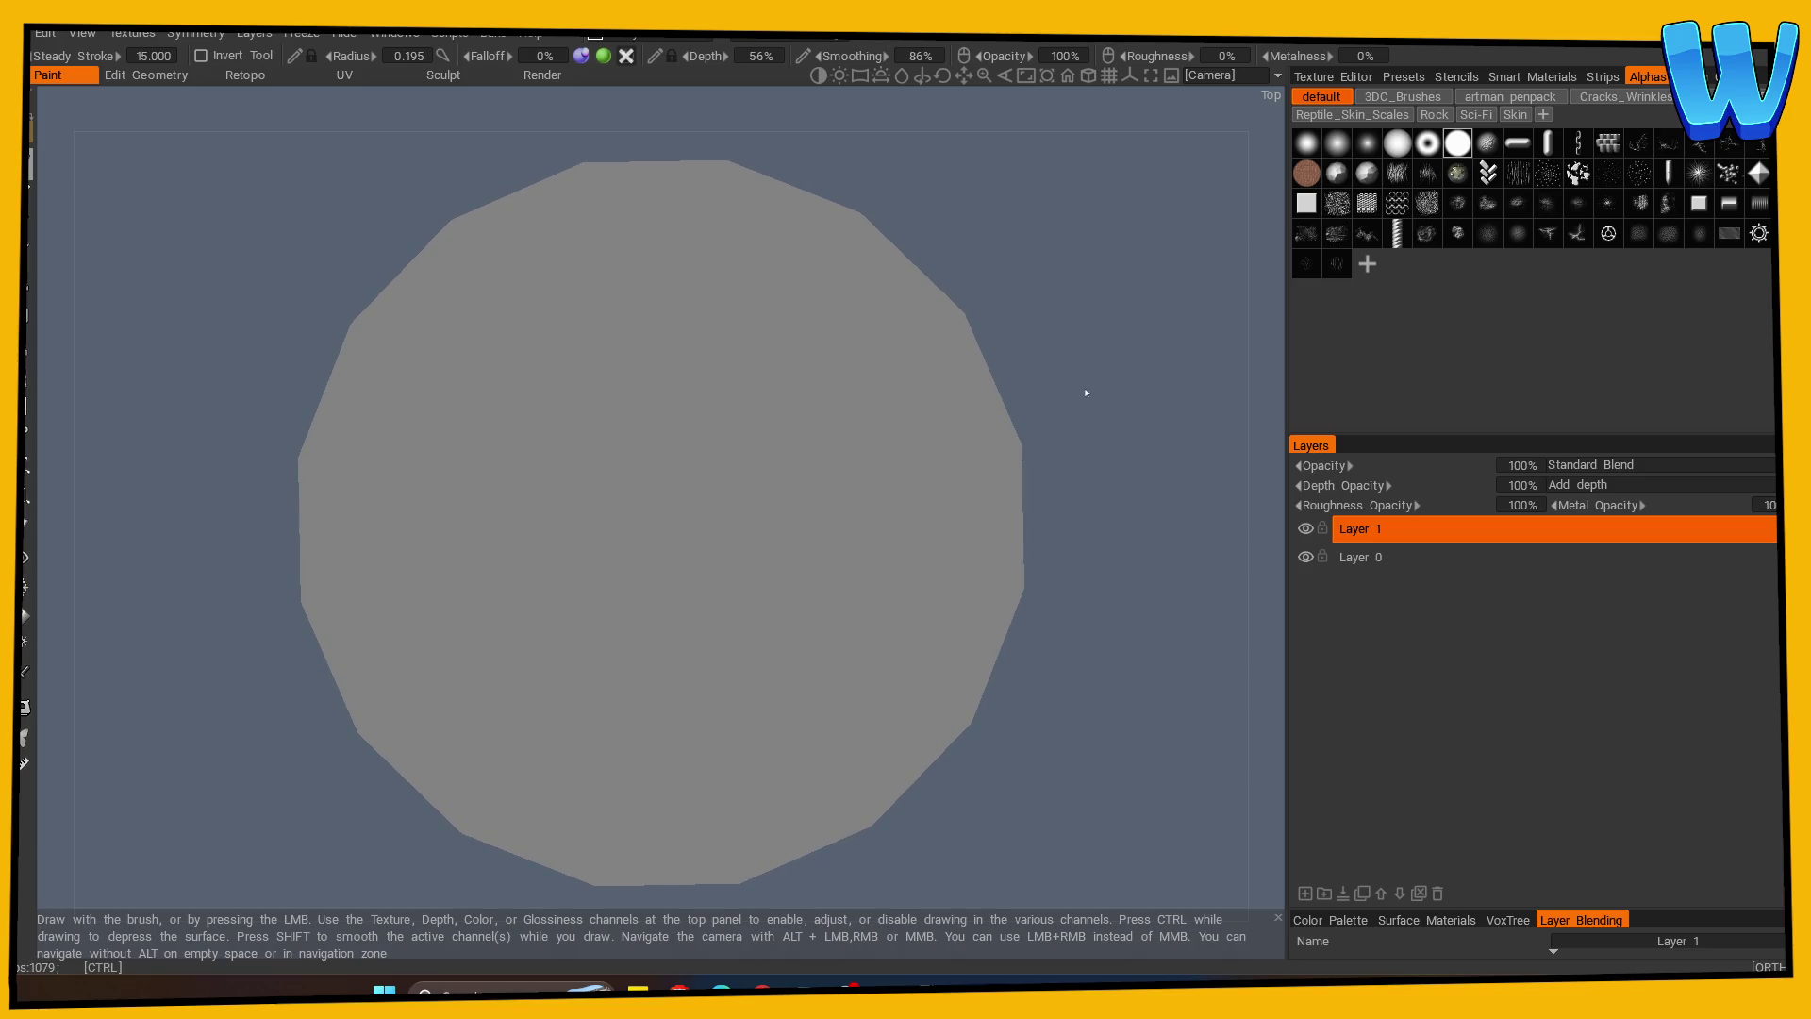
key(alt+Tab)
key(Return)
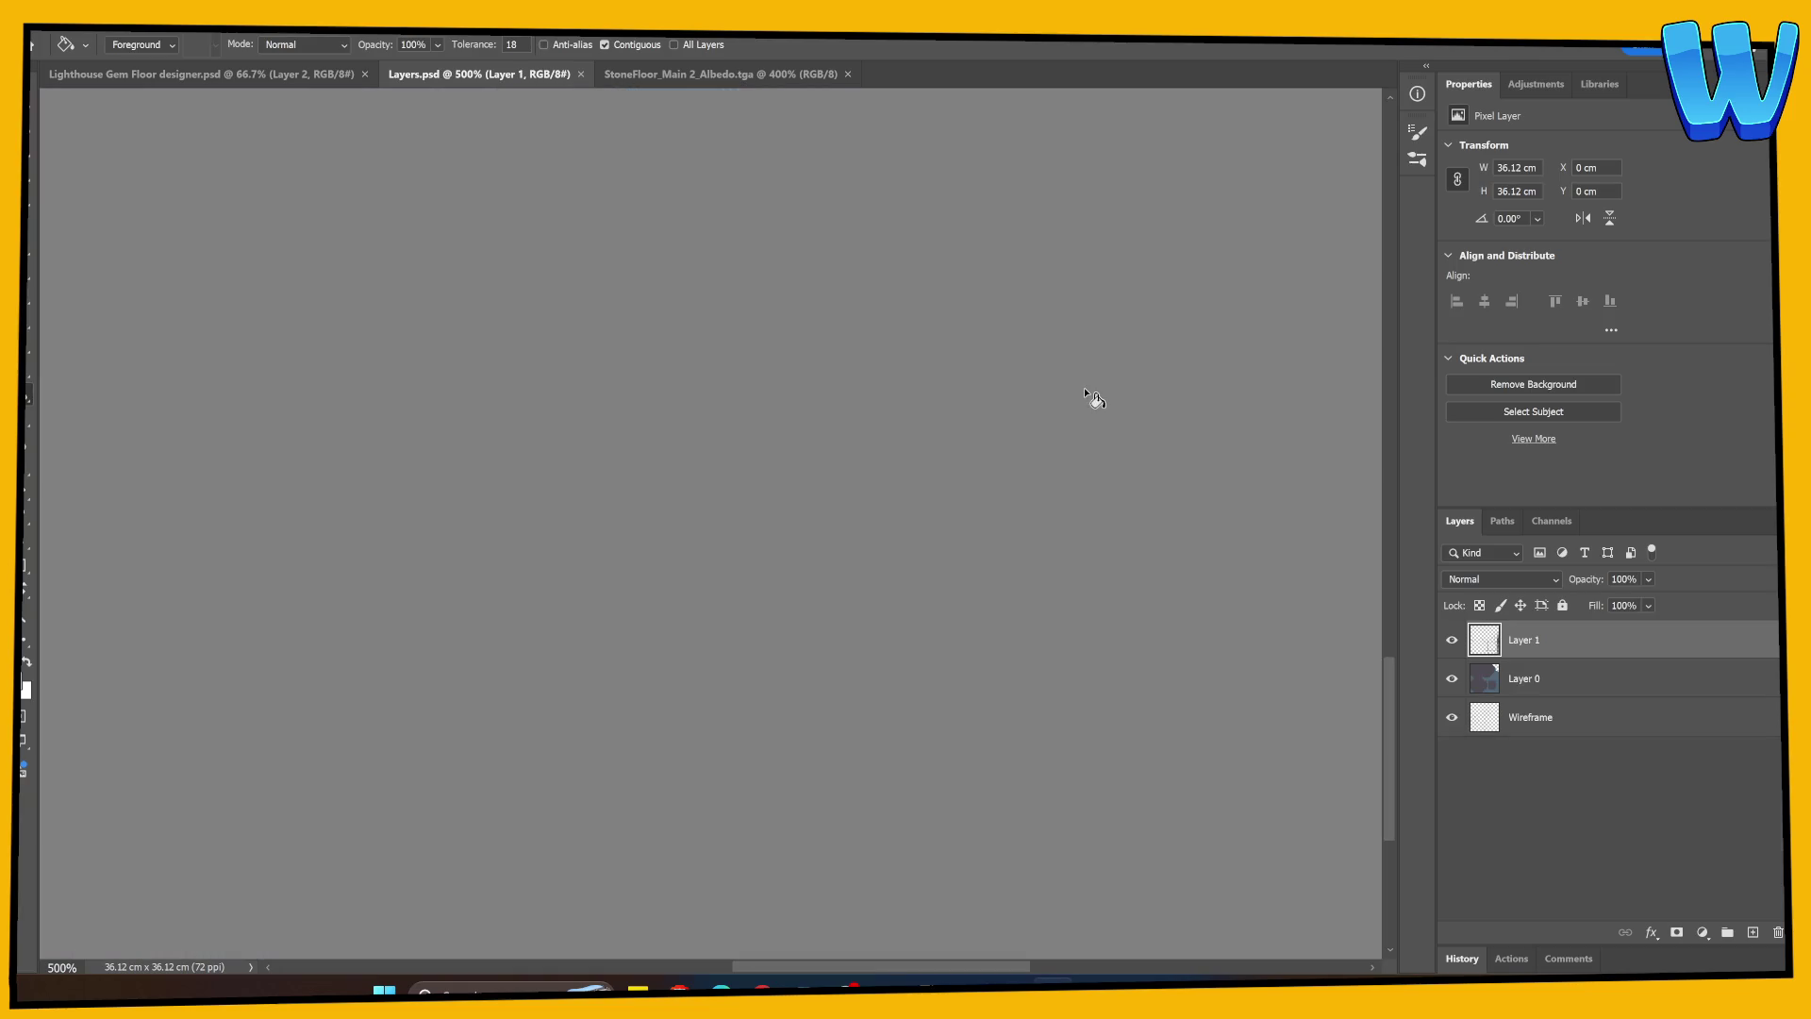
Move the Wireframe layer to the top of the Layers.psd stack.
key(ctrl+minus)
key(ctrl+minus)
key(ctrl+minus)
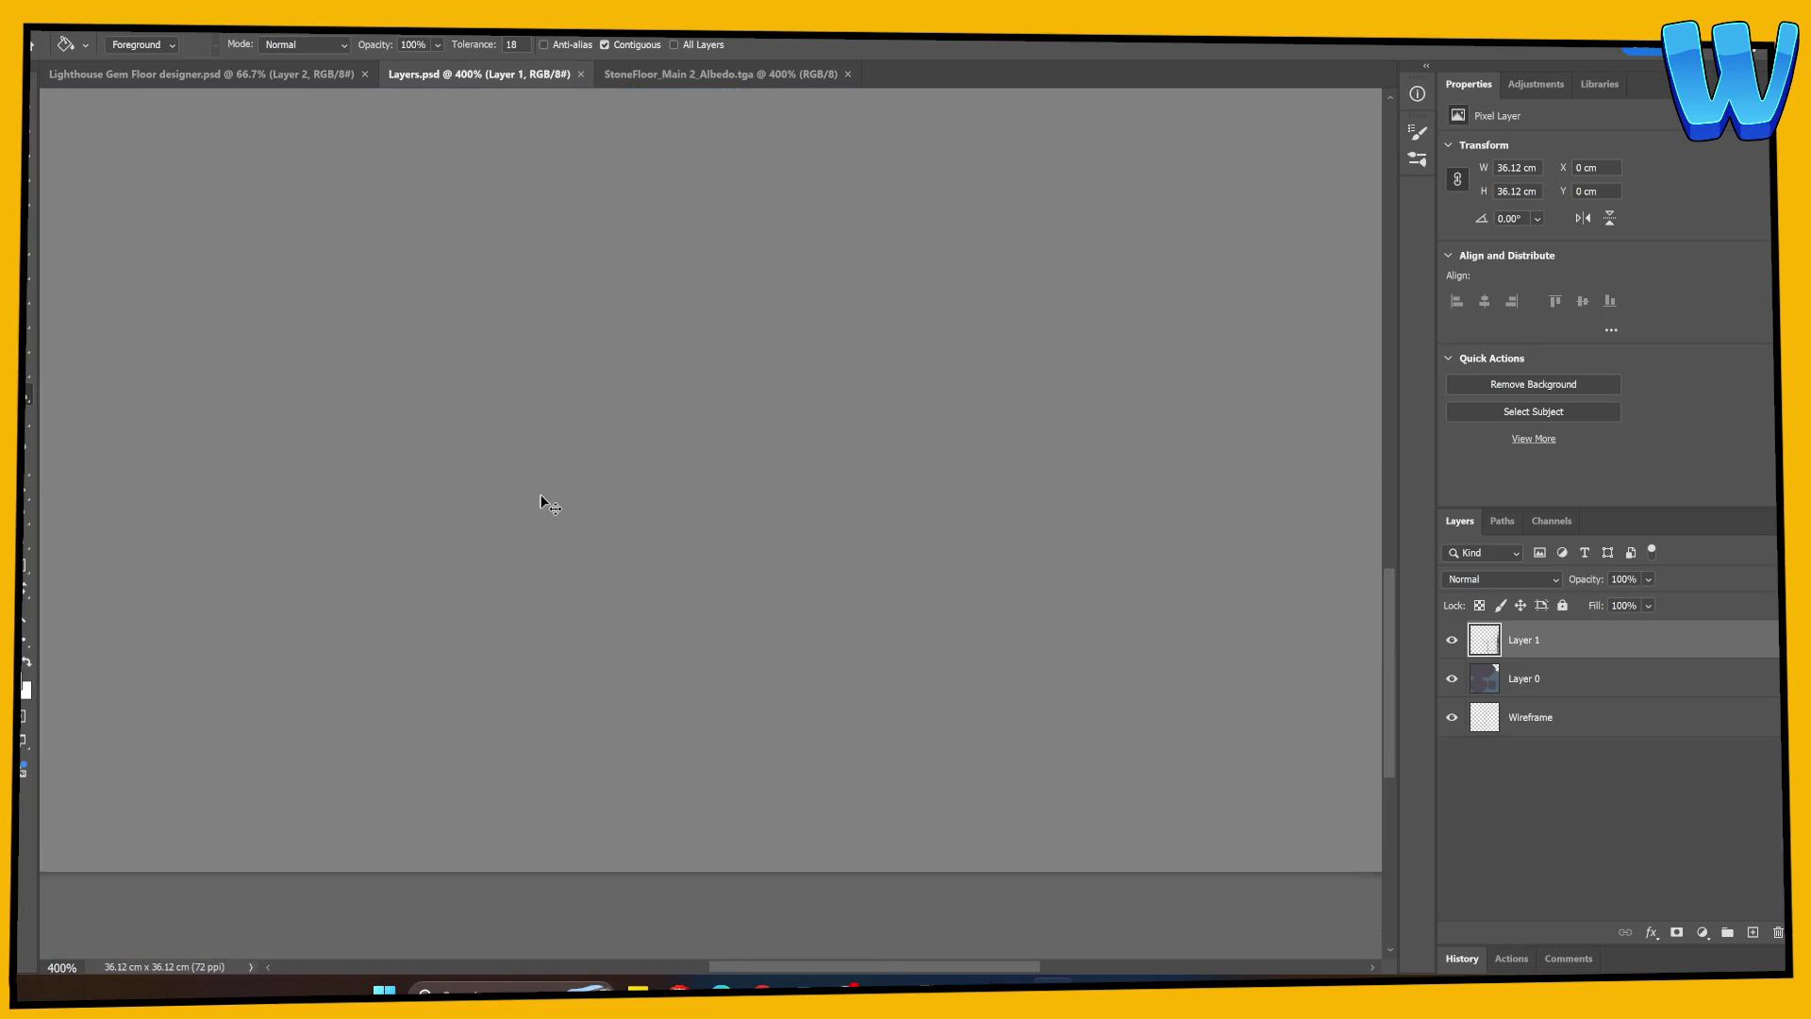
click(1537, 694)
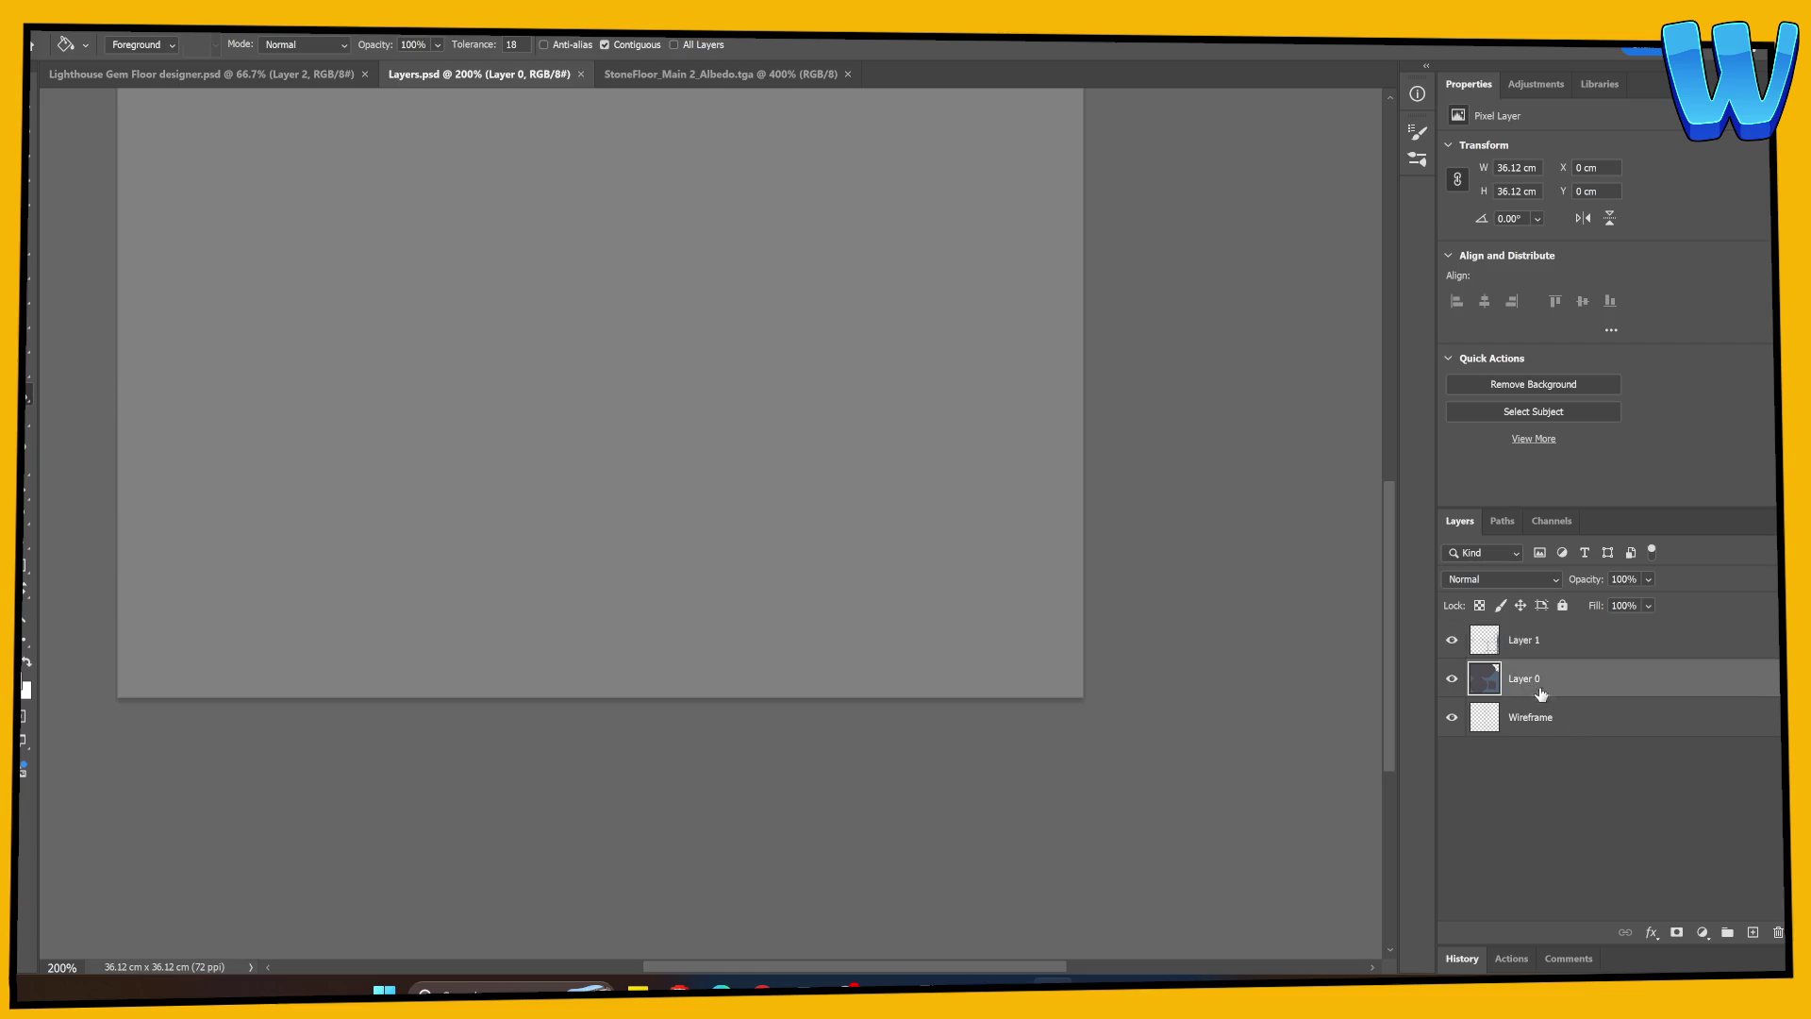
click(1546, 722)
drag(1552, 723, 1543, 650)
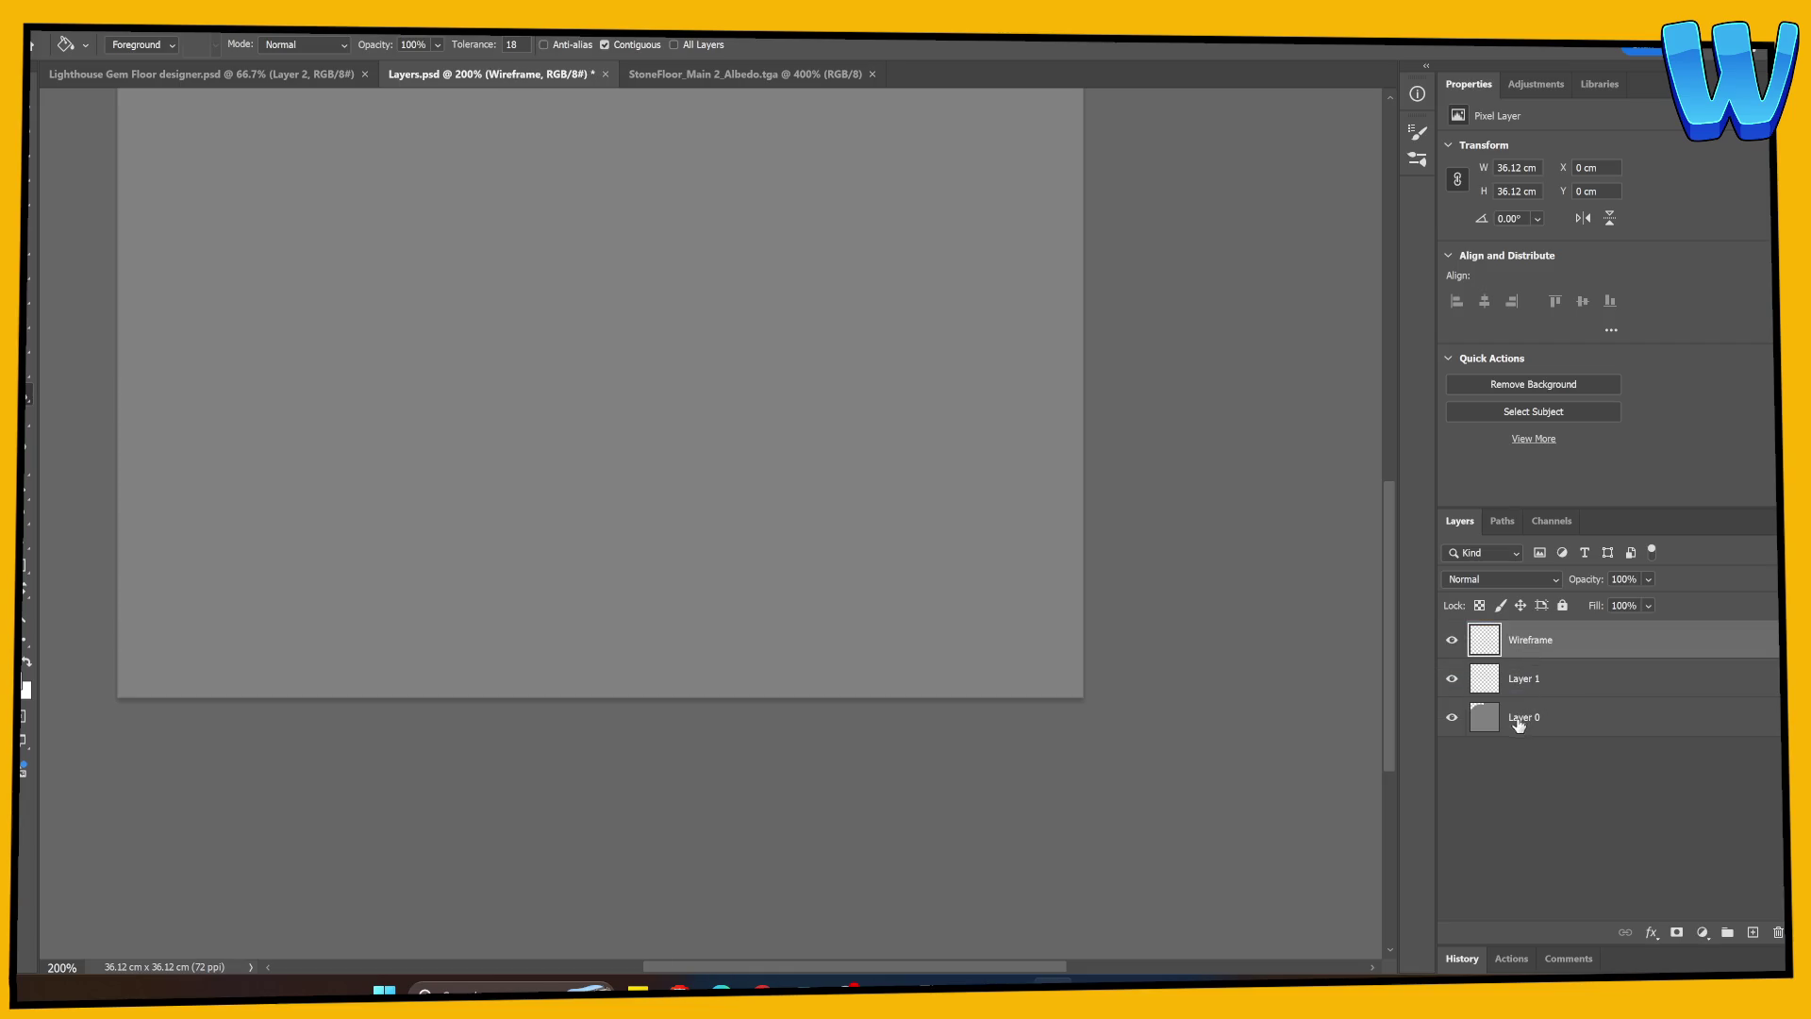
Fill Layer 0 blue-grey, then bring up the Lighthouse Gem Floor designer document.
click(1520, 719)
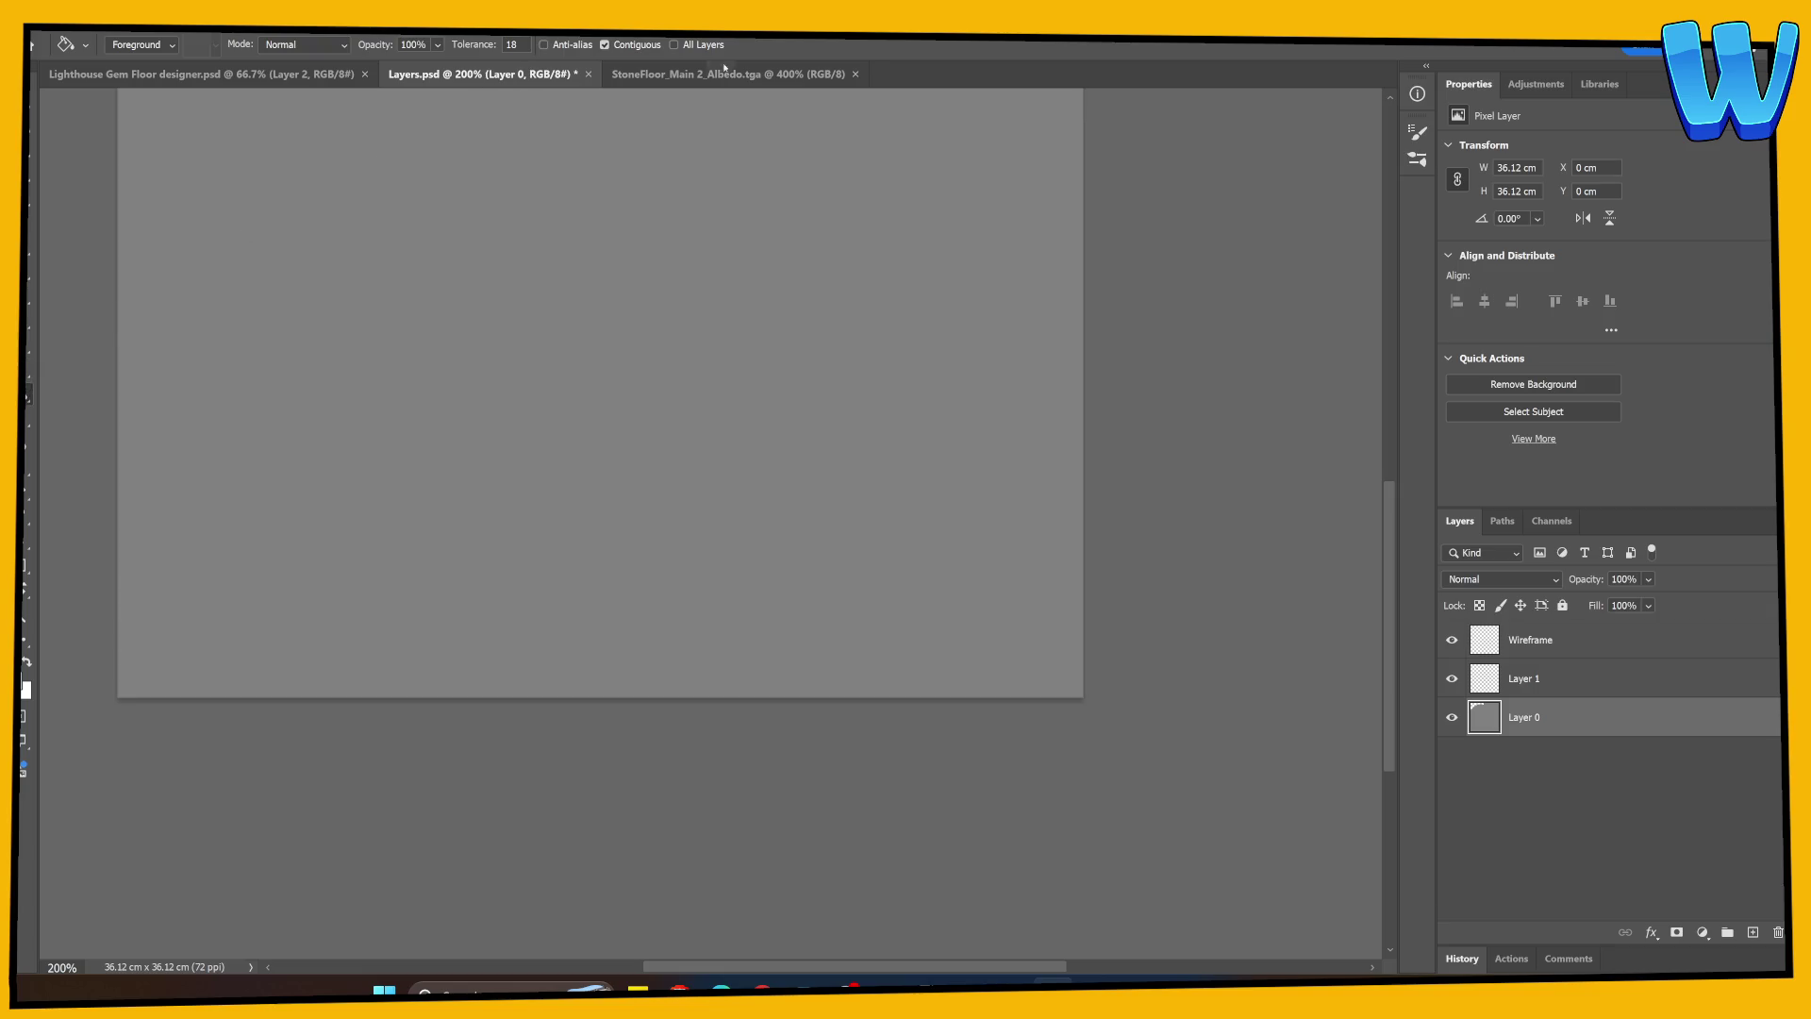
click(724, 71)
click(481, 74)
click(551, 598)
click(189, 151)
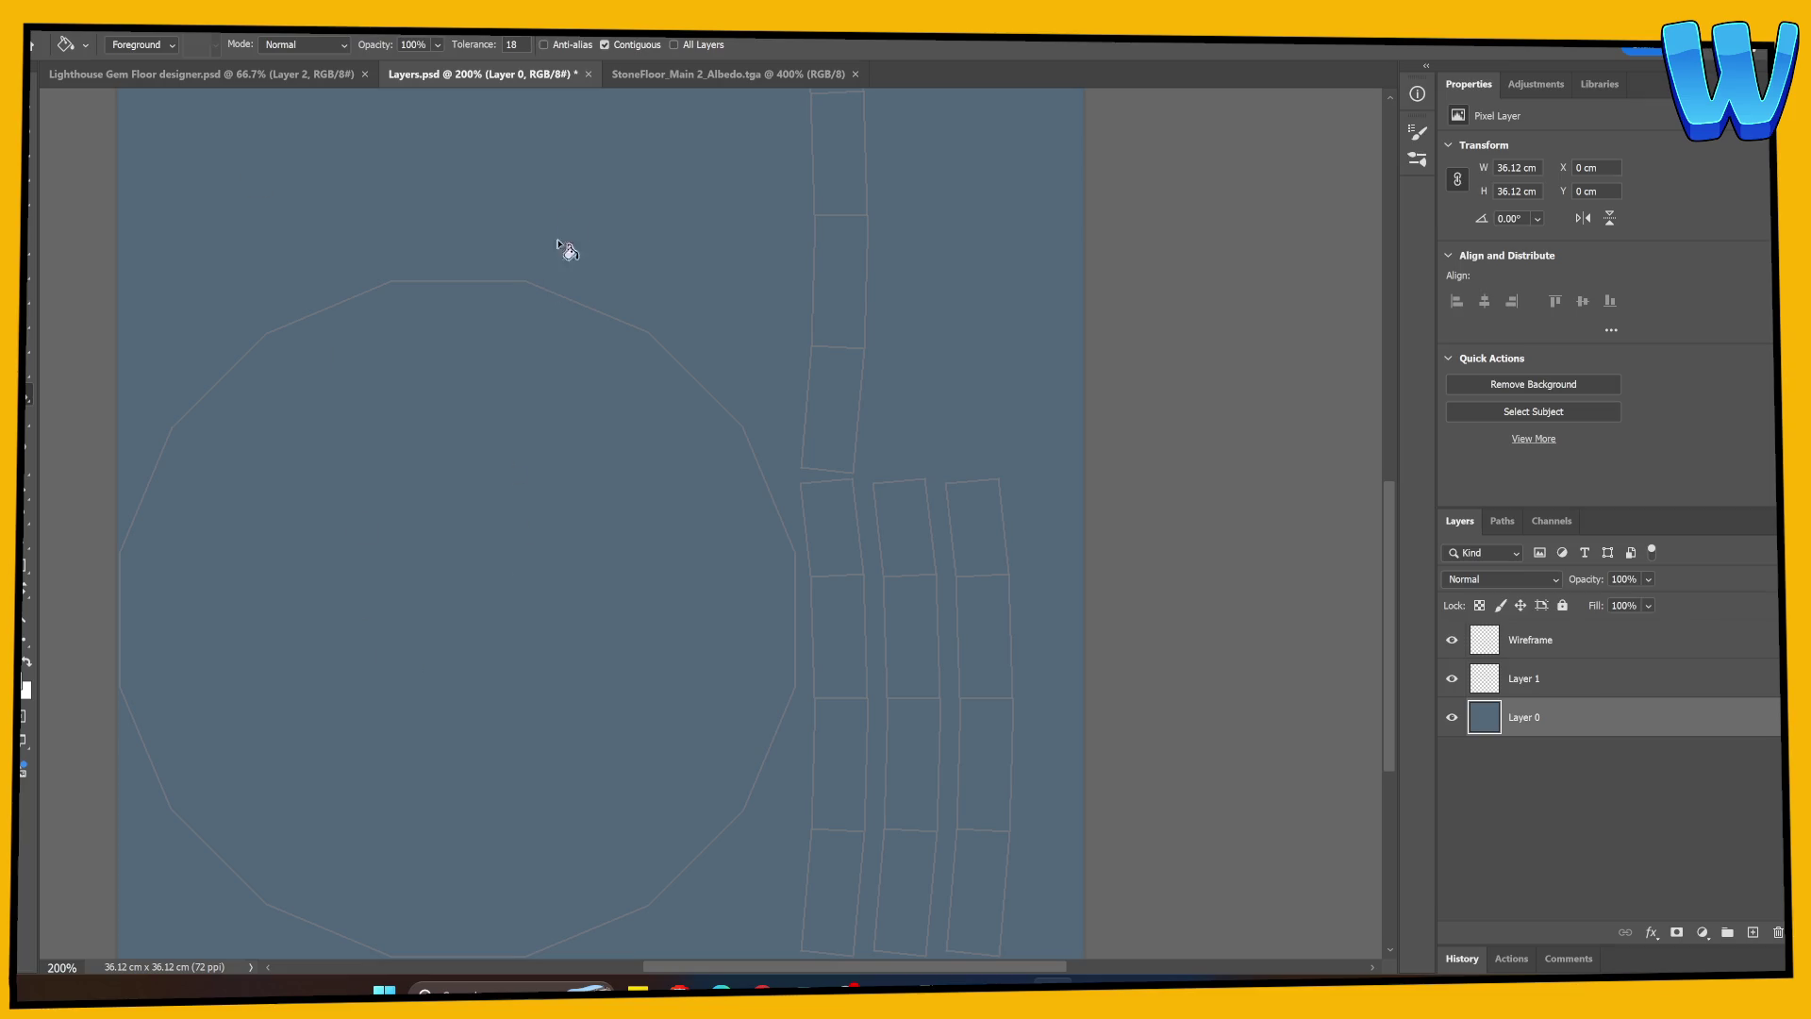
click(311, 74)
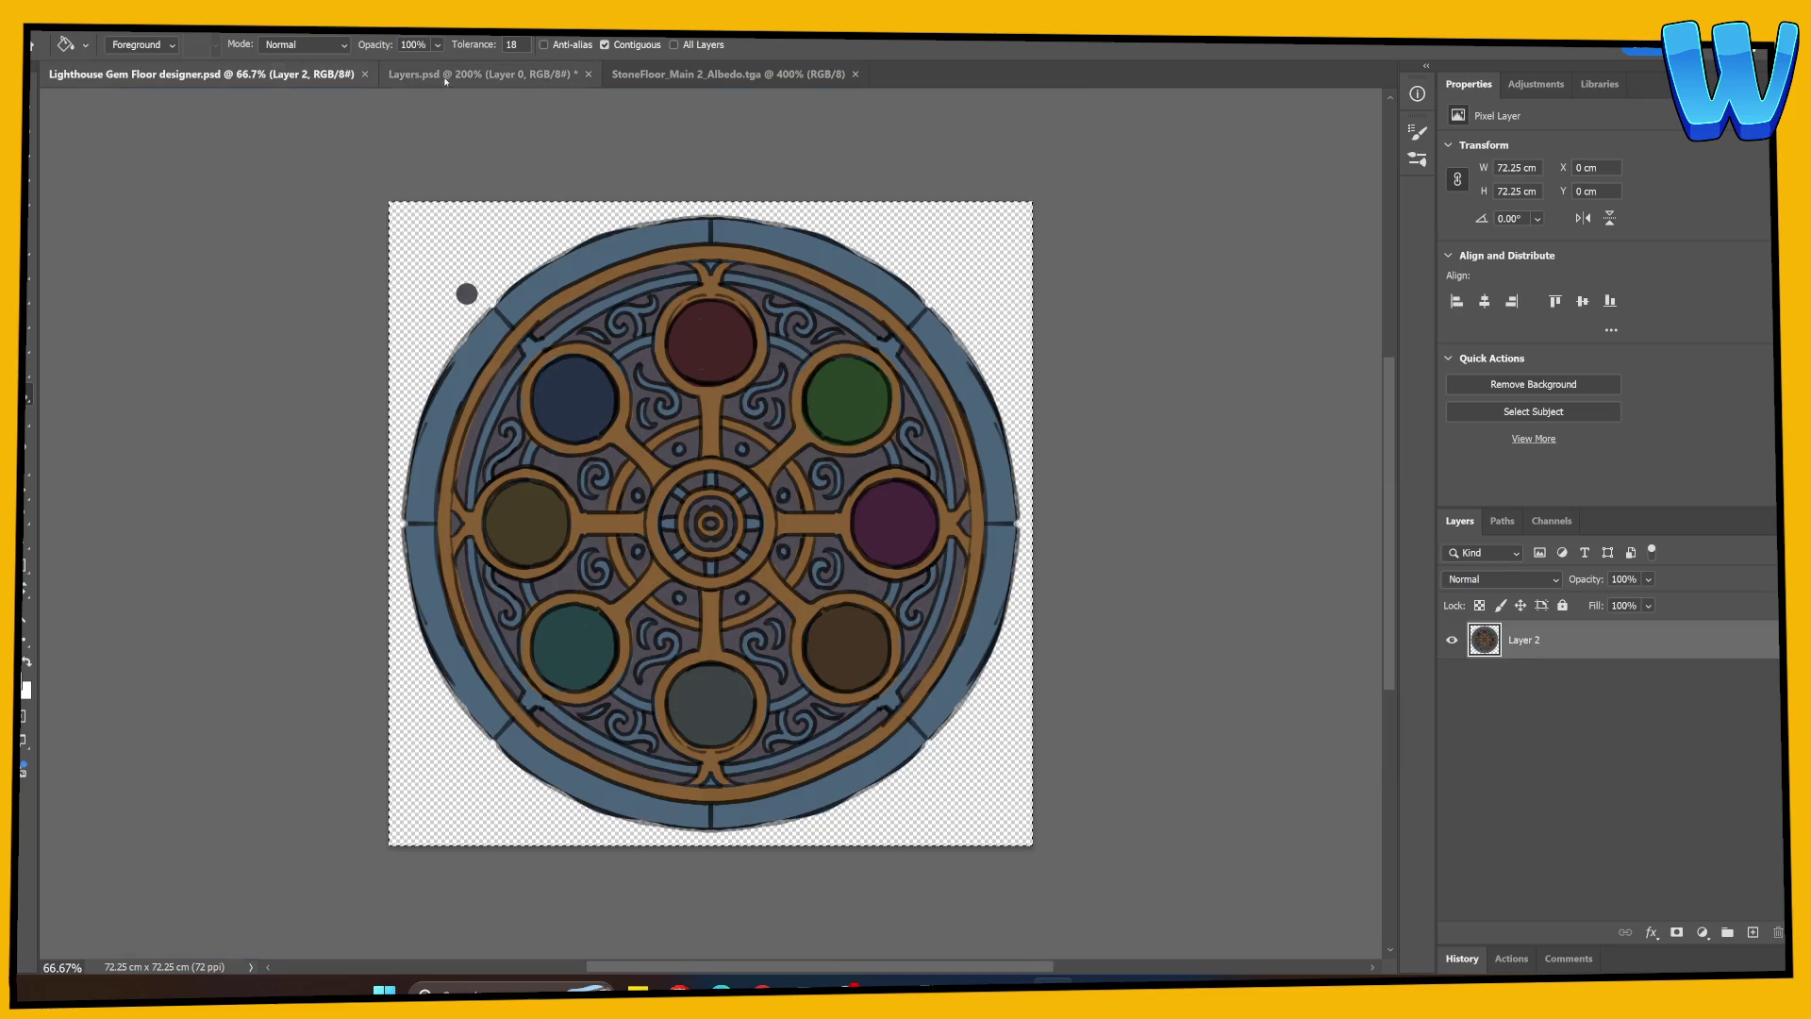
Free-transform the emblem layer, shrinking it to about 38% and moving it onto the tile.
click(444, 75)
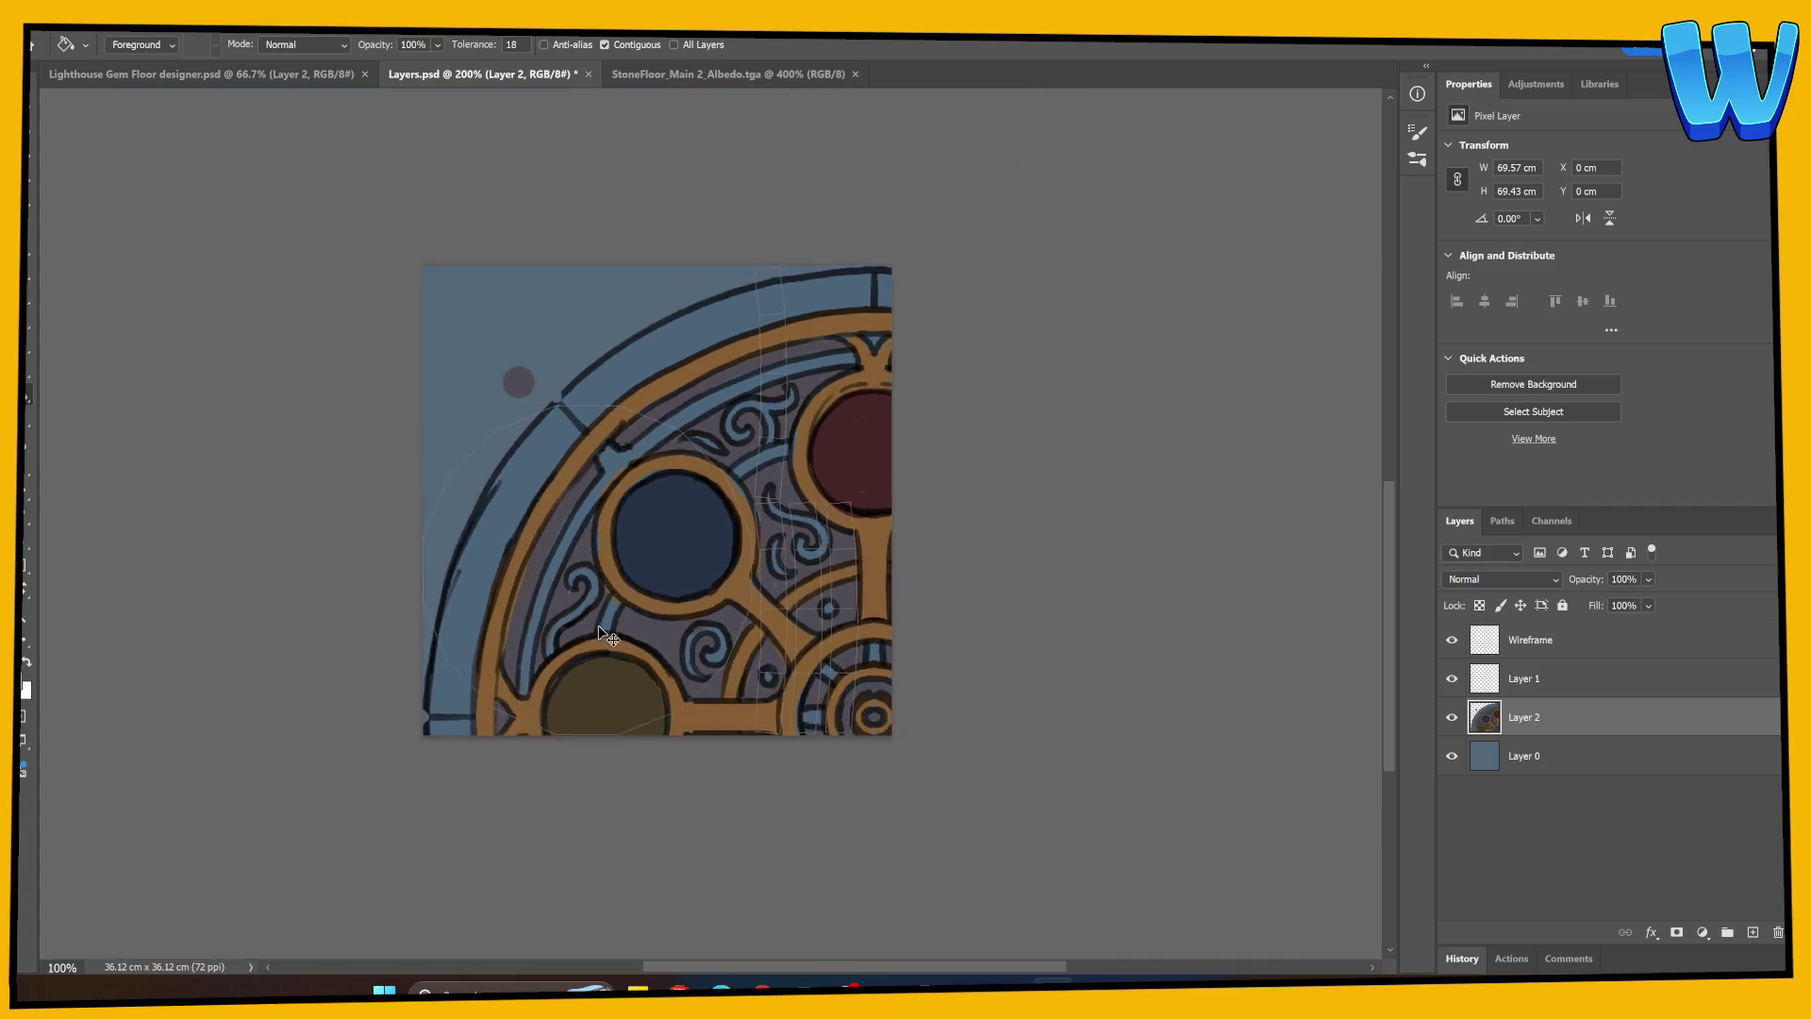
key(ctrl+minus)
key(ctrl+minus)
key(ctrl+minus)
key(ctrl+t)
alt+drag(1026, 395, 931, 501)
drag(916, 575, 782, 533)
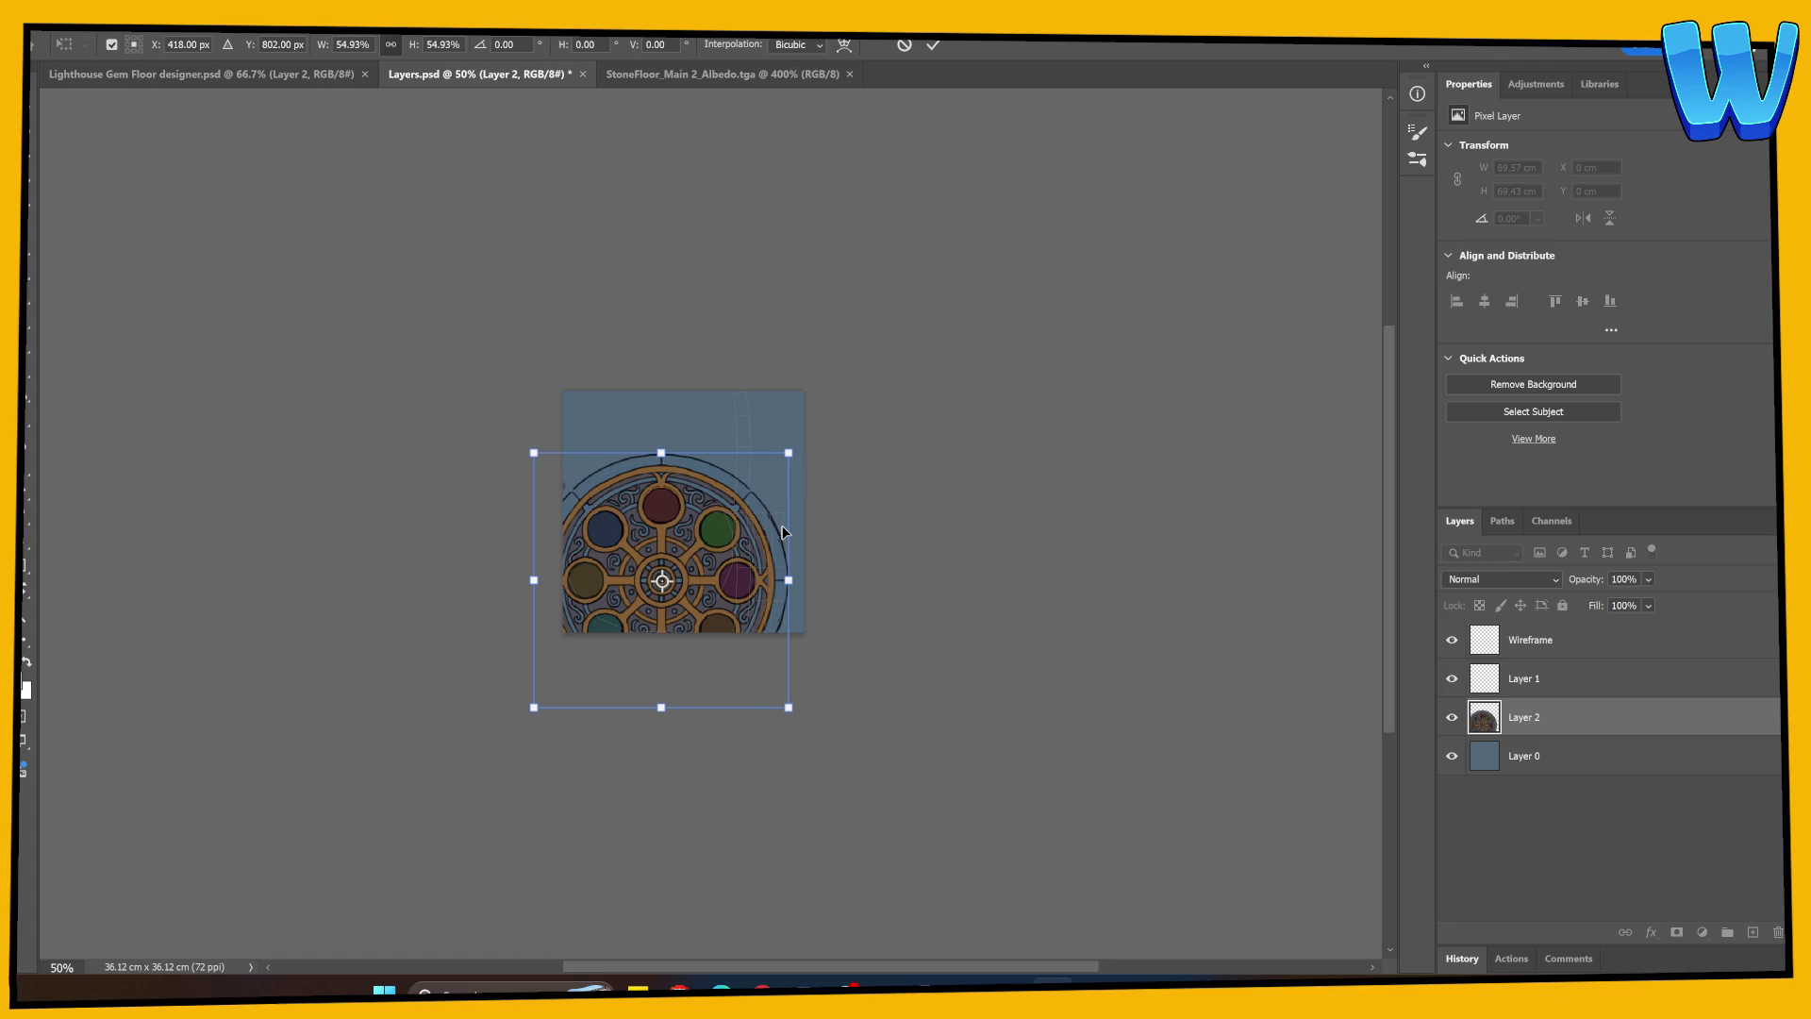
key(ctrl+plus)
key(ctrl+plus)
mouse_move(854, 387)
alt+mouse_down()
mouse_move(698, 458)
mouse_move(776, 425)
mouse_move(914, 408)
mouse_move(976, 369)
mouse_move(921, 396)
mouse_move(920, 558)
alt+mouse_up()
Fine-tune the emblem's size and position to match the disc's UV outline, then commit.
key(ctrl+plus)
key(ctrl+plus)
key(ctrl+minus)
scroll(697, 529, down, 3)
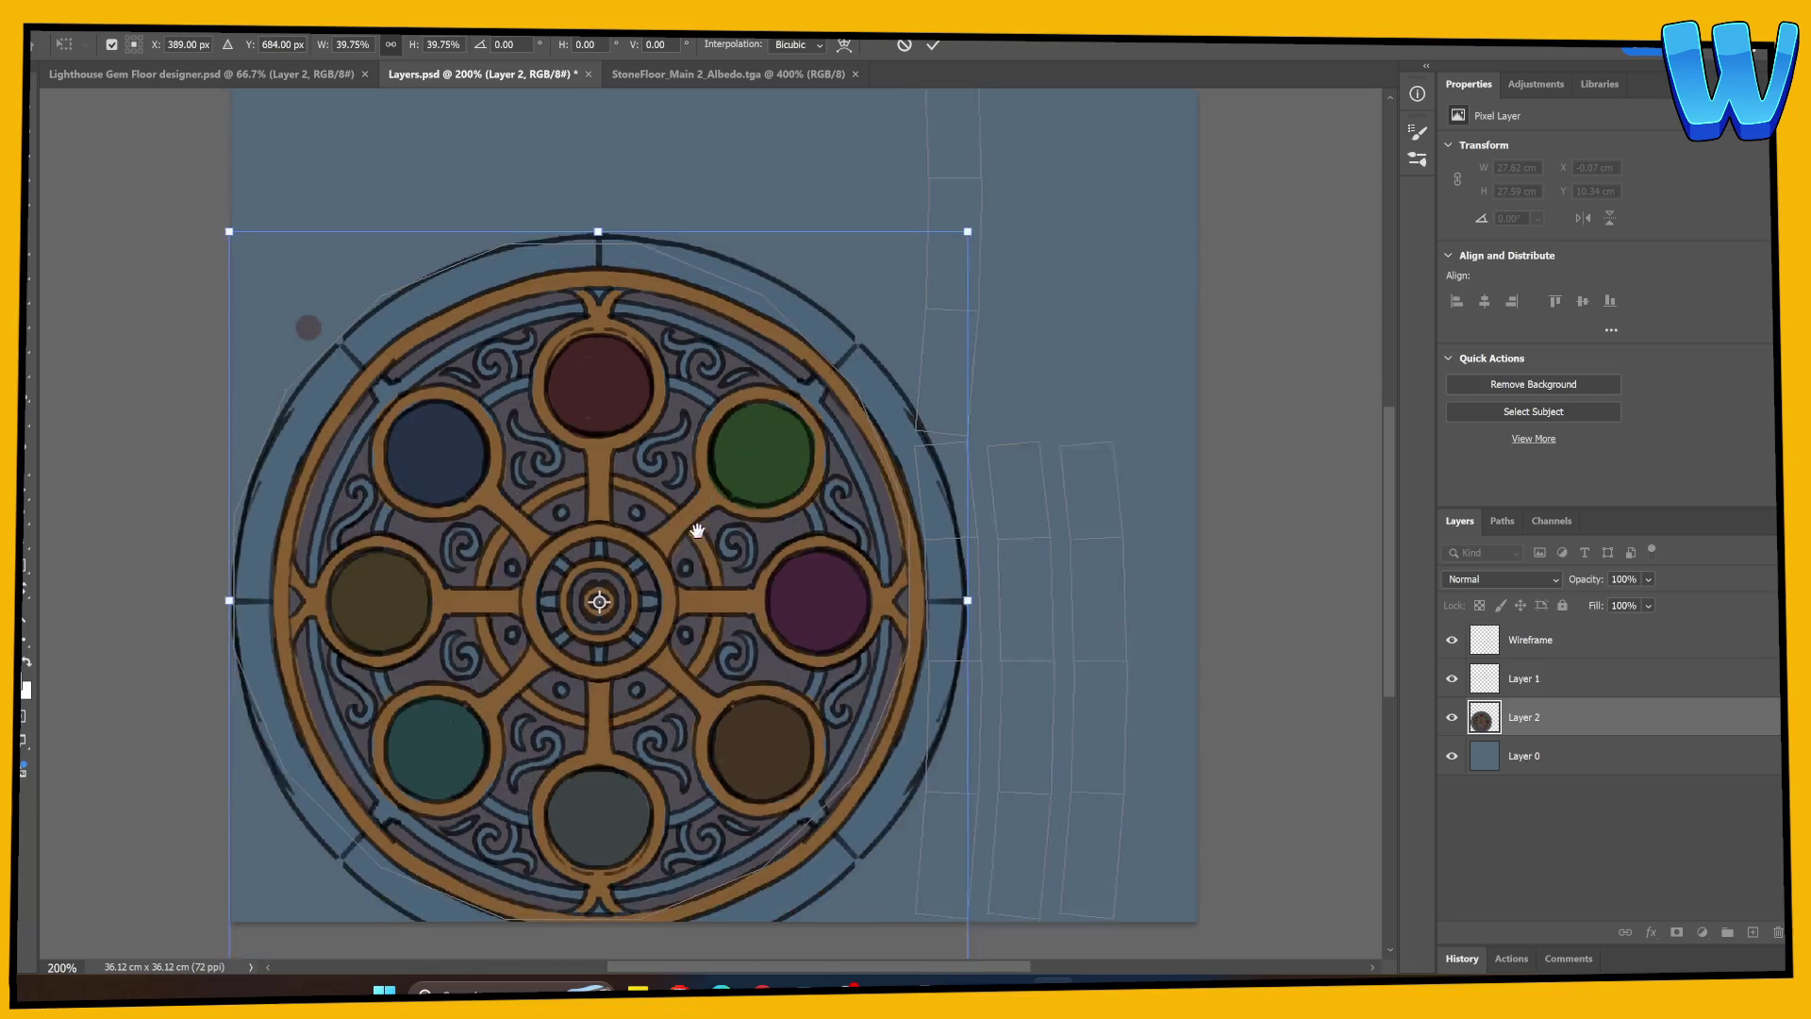
mouse_move(968, 211)
ctrl+mouse_down()
mouse_move(904, 234)
mouse_move(942, 249)
ctrl+mouse_up()
key(ctrl+z)
drag(727, 553, 700, 555)
drag(805, 454, 807, 444)
key(Up)
key(Up)
key(Up)
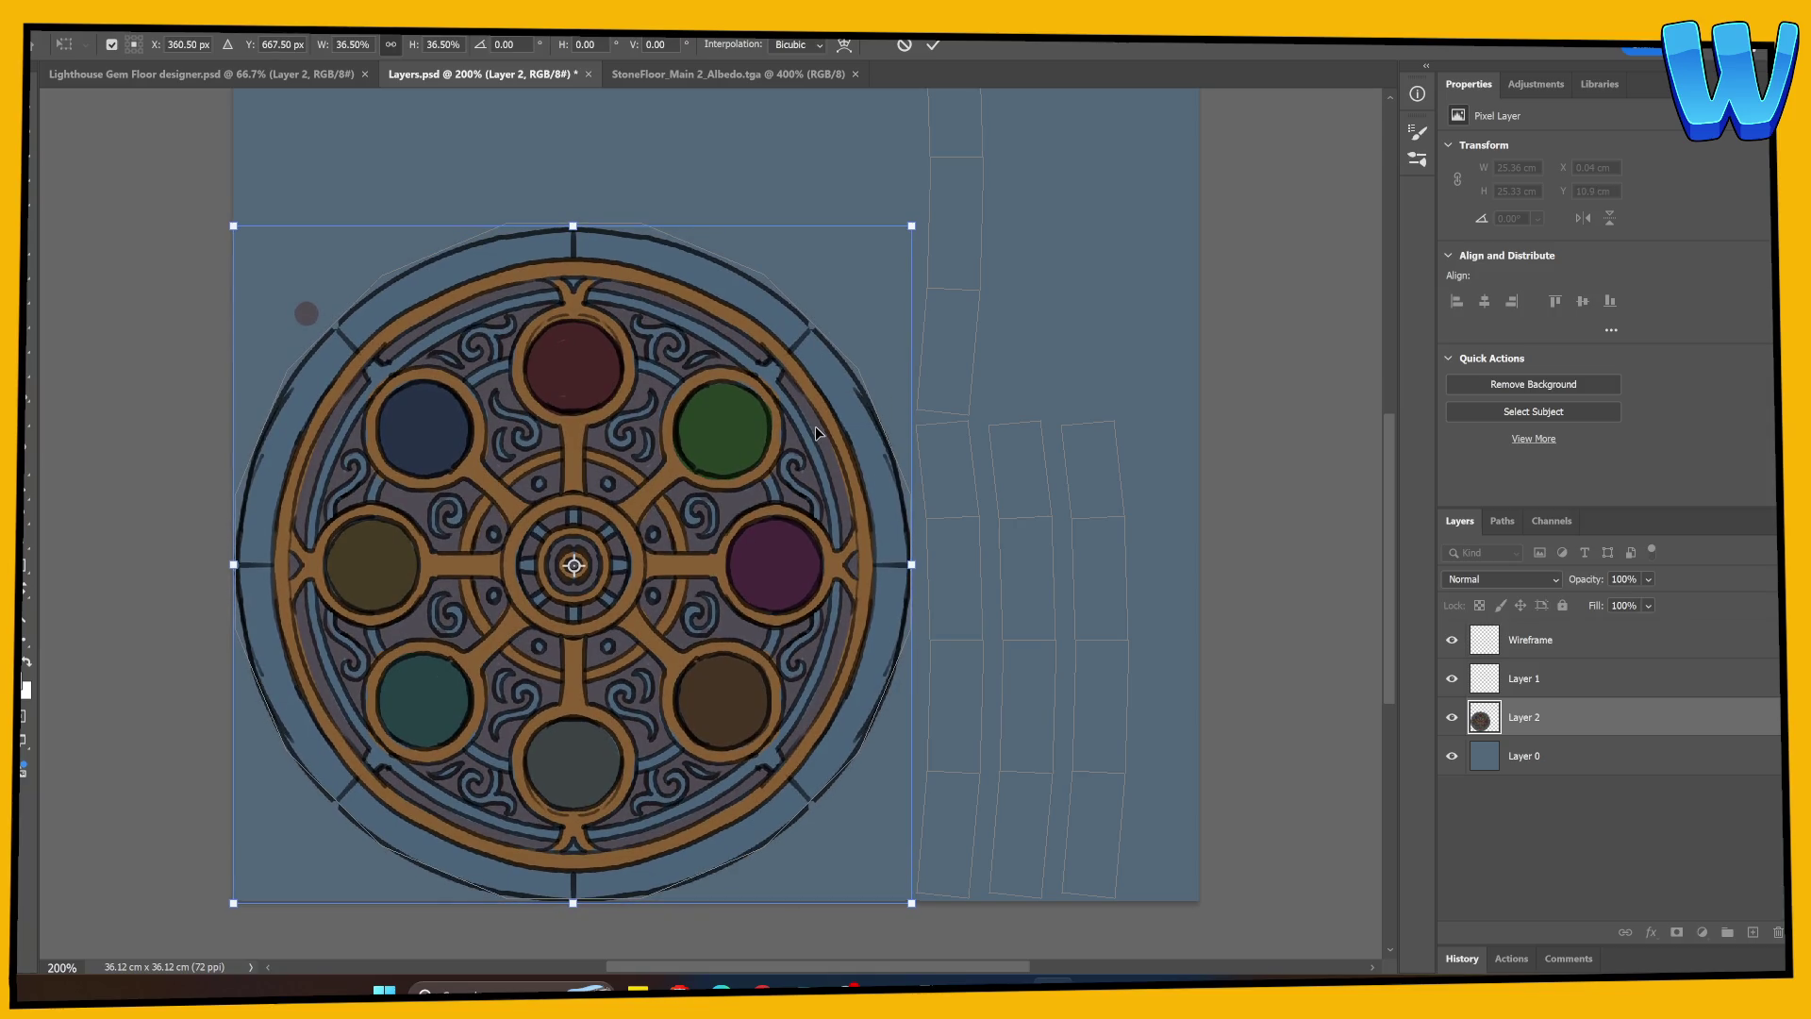
key(Return)
Save Layers.psd and view the updated emblem texture on the disc in 3DCoat.
key(g)
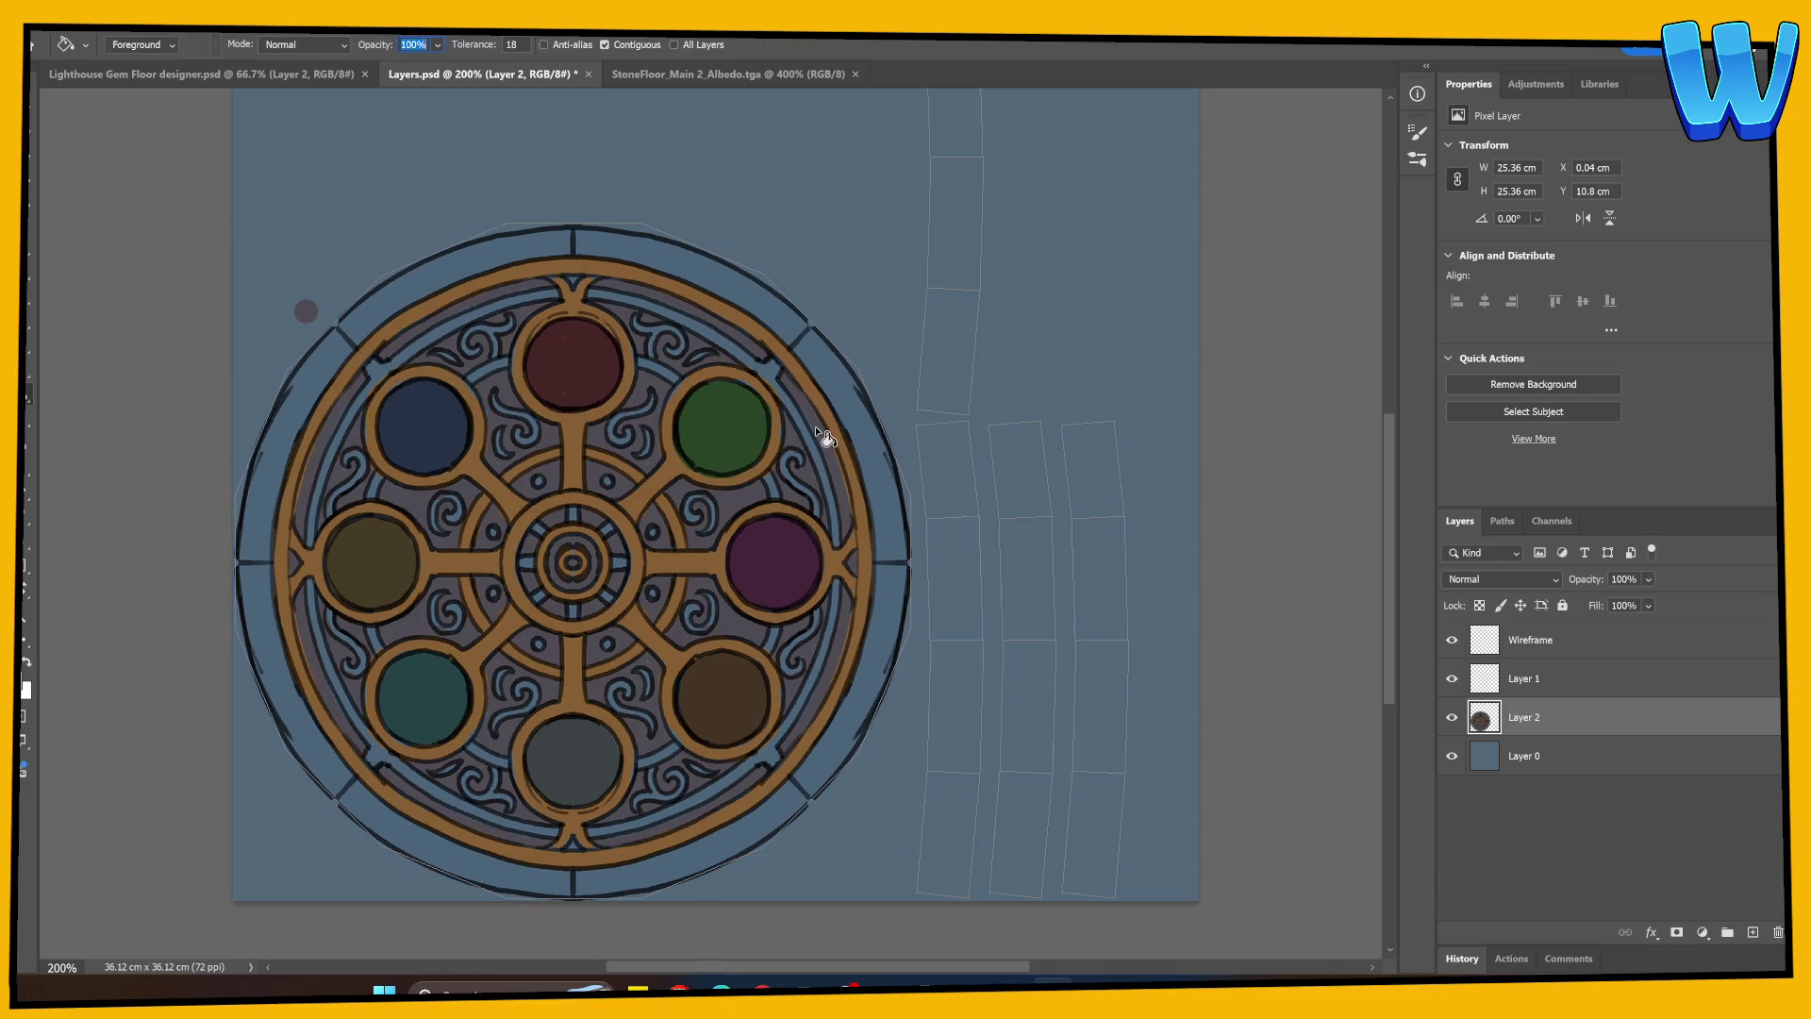
key(ctrl+s)
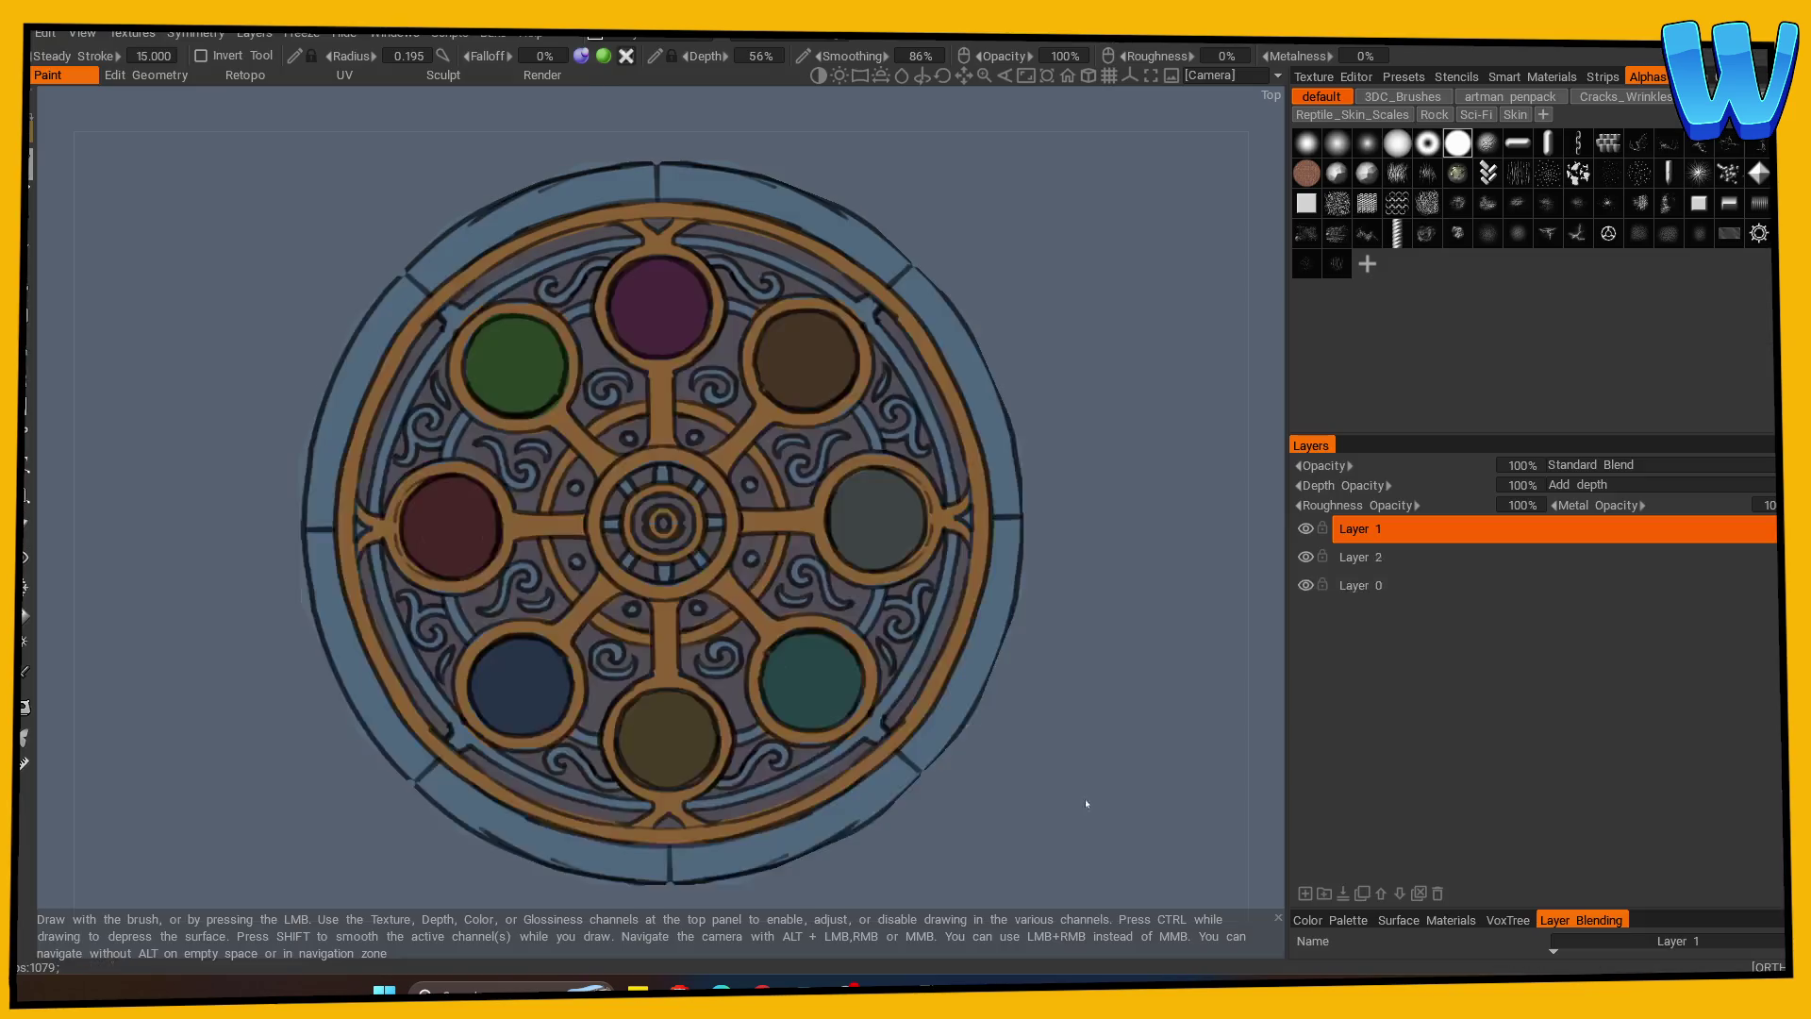
right_drag(1085, 798, 779, 783)
mouse_move(778, 783)
mouse_down()
mouse_move(878, 644)
mouse_move(1099, 736)
mouse_move(1024, 820)
mouse_up()
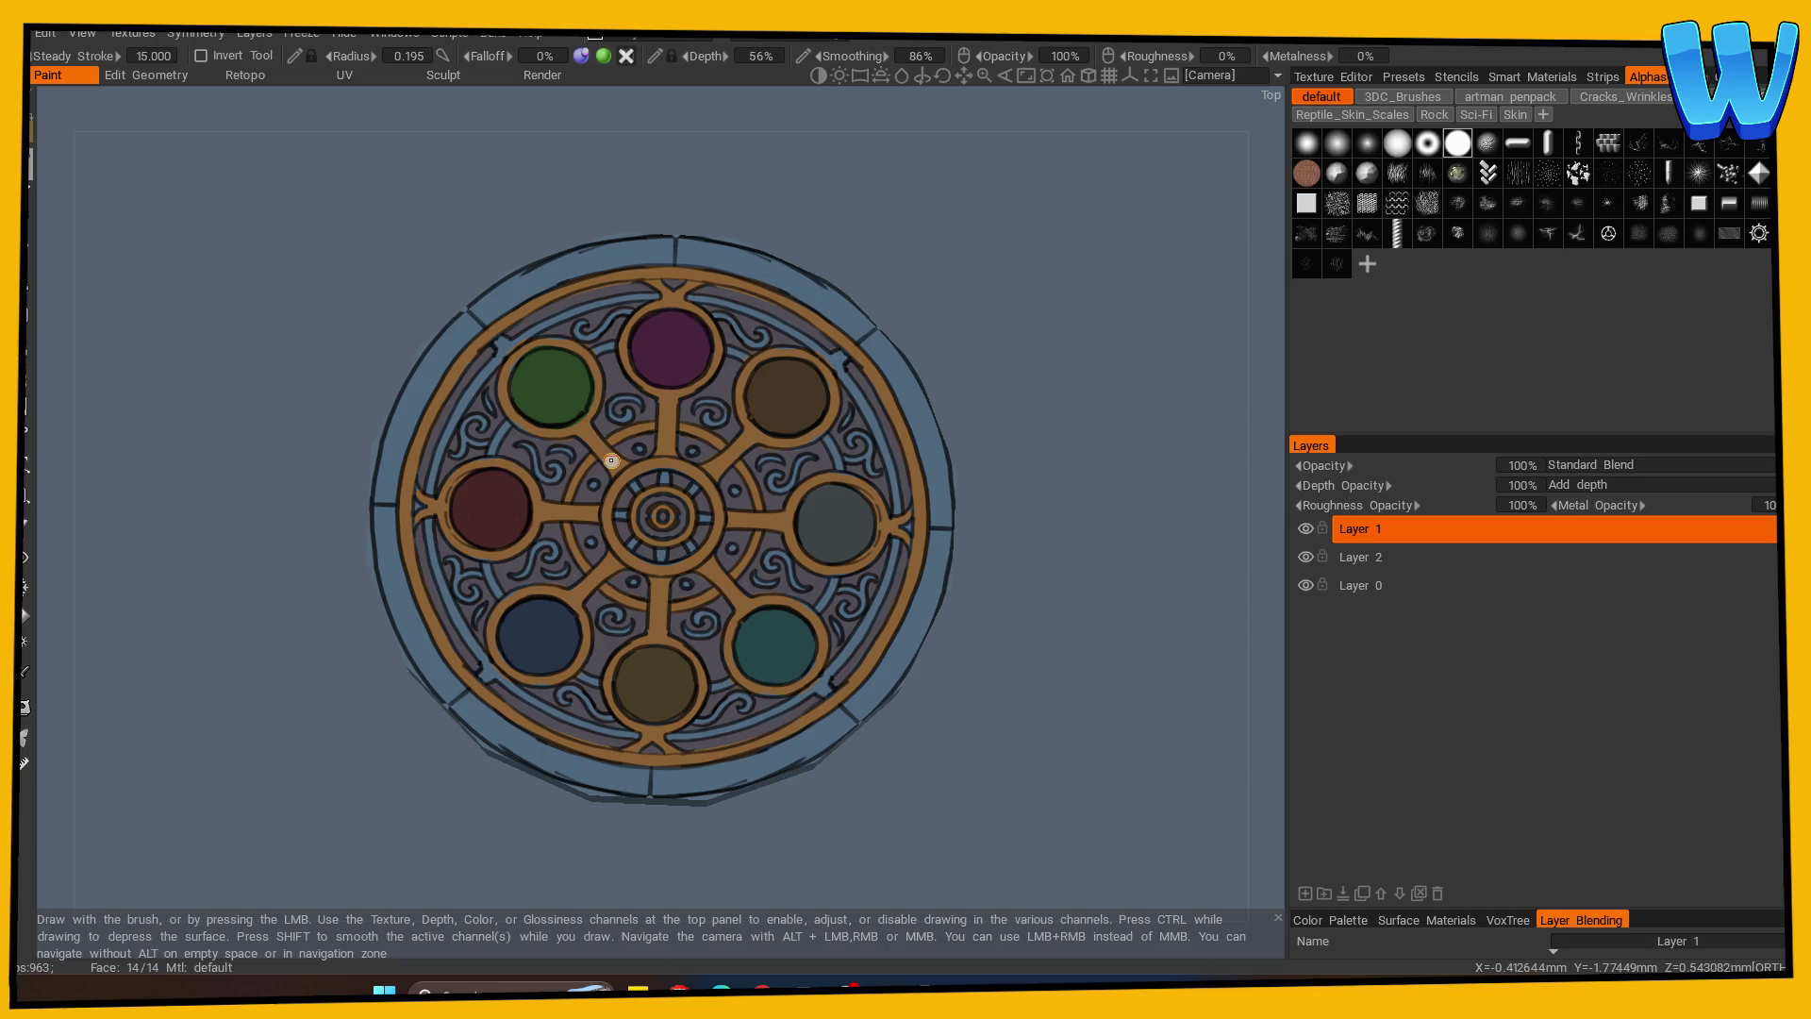
mouse_move(611, 461)
mouse_down()
mouse_move(1003, 421)
mouse_move(1010, 302)
mouse_move(1022, 557)
mouse_move(803, 690)
mouse_move(996, 698)
mouse_move(975, 655)
mouse_up()
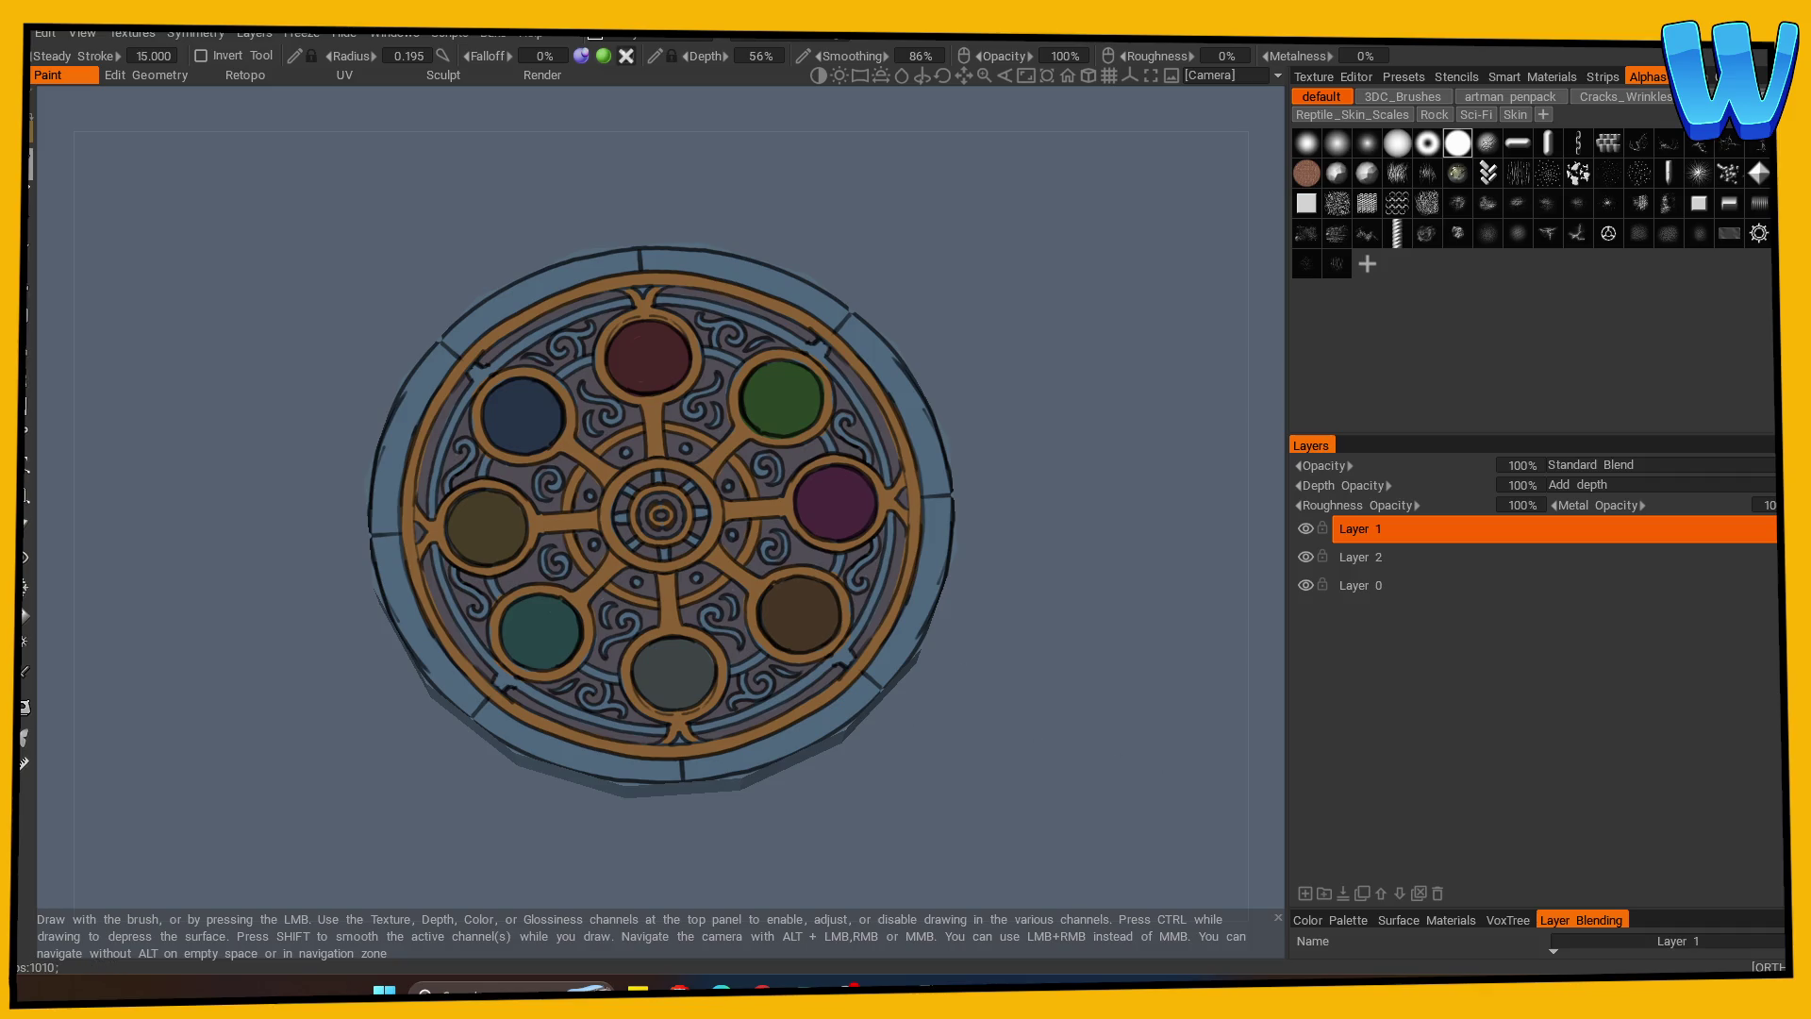
mouse_move(1389, 986)
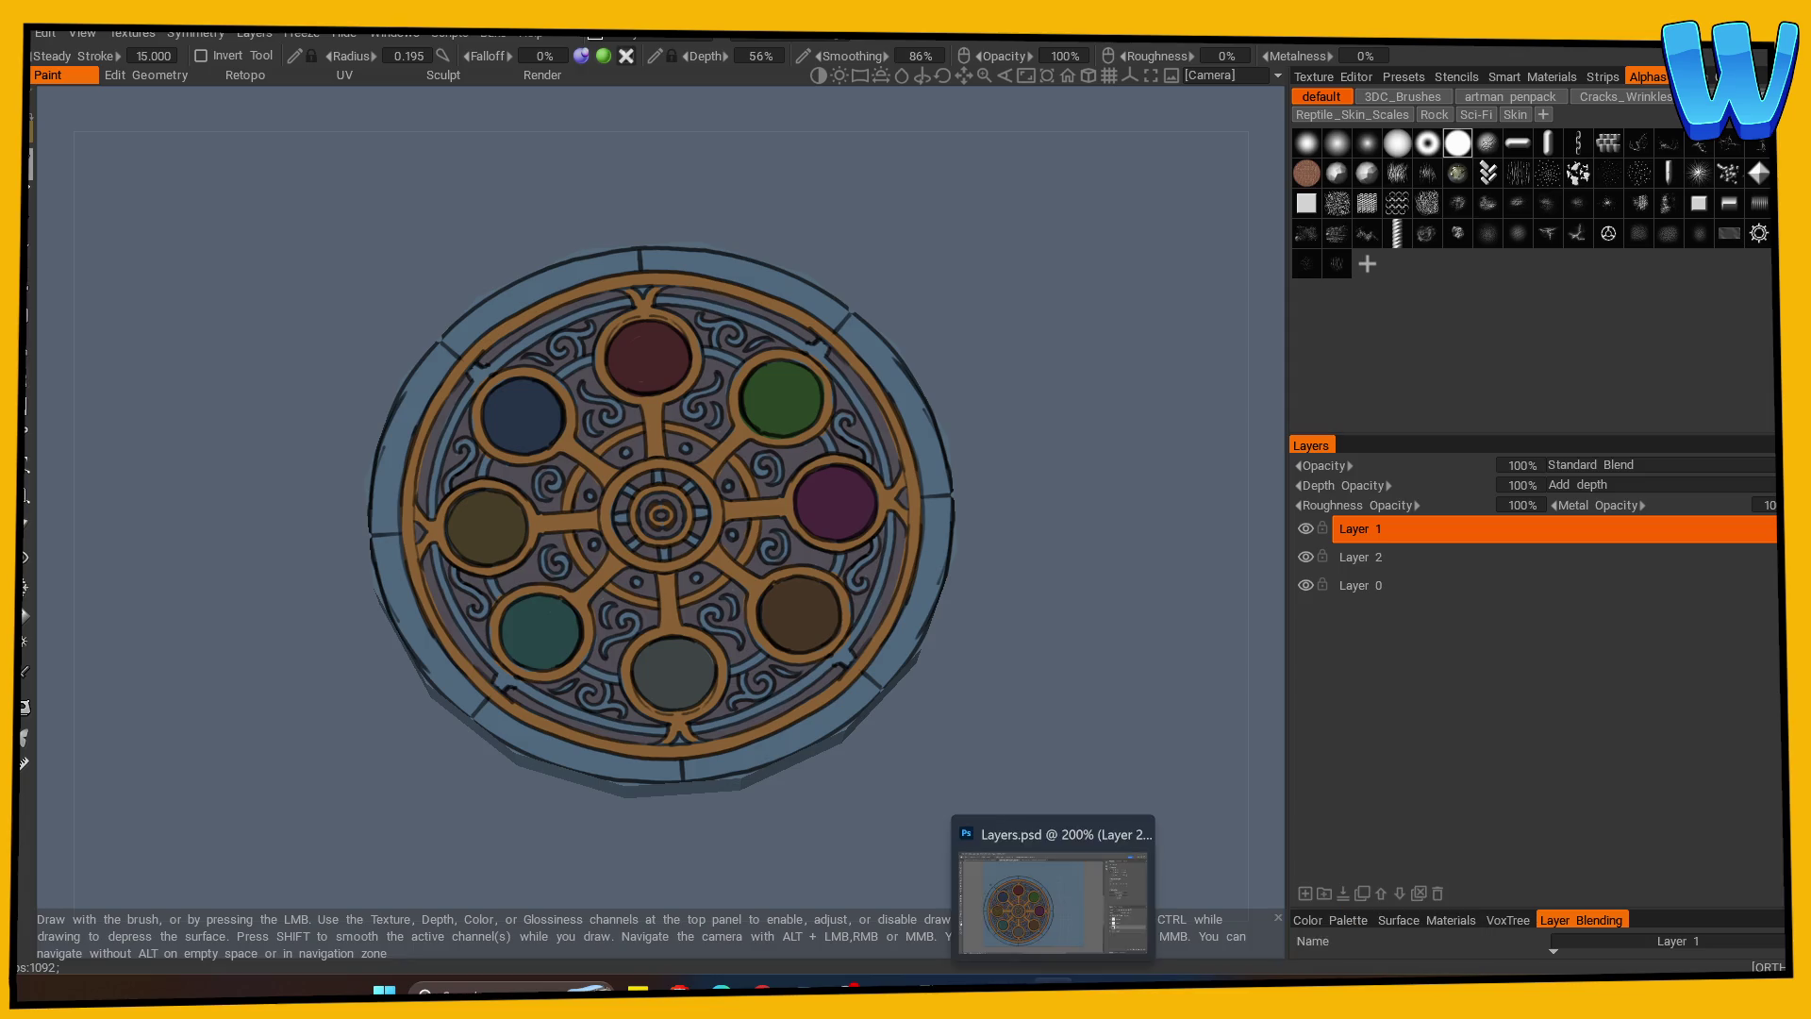
click(1047, 896)
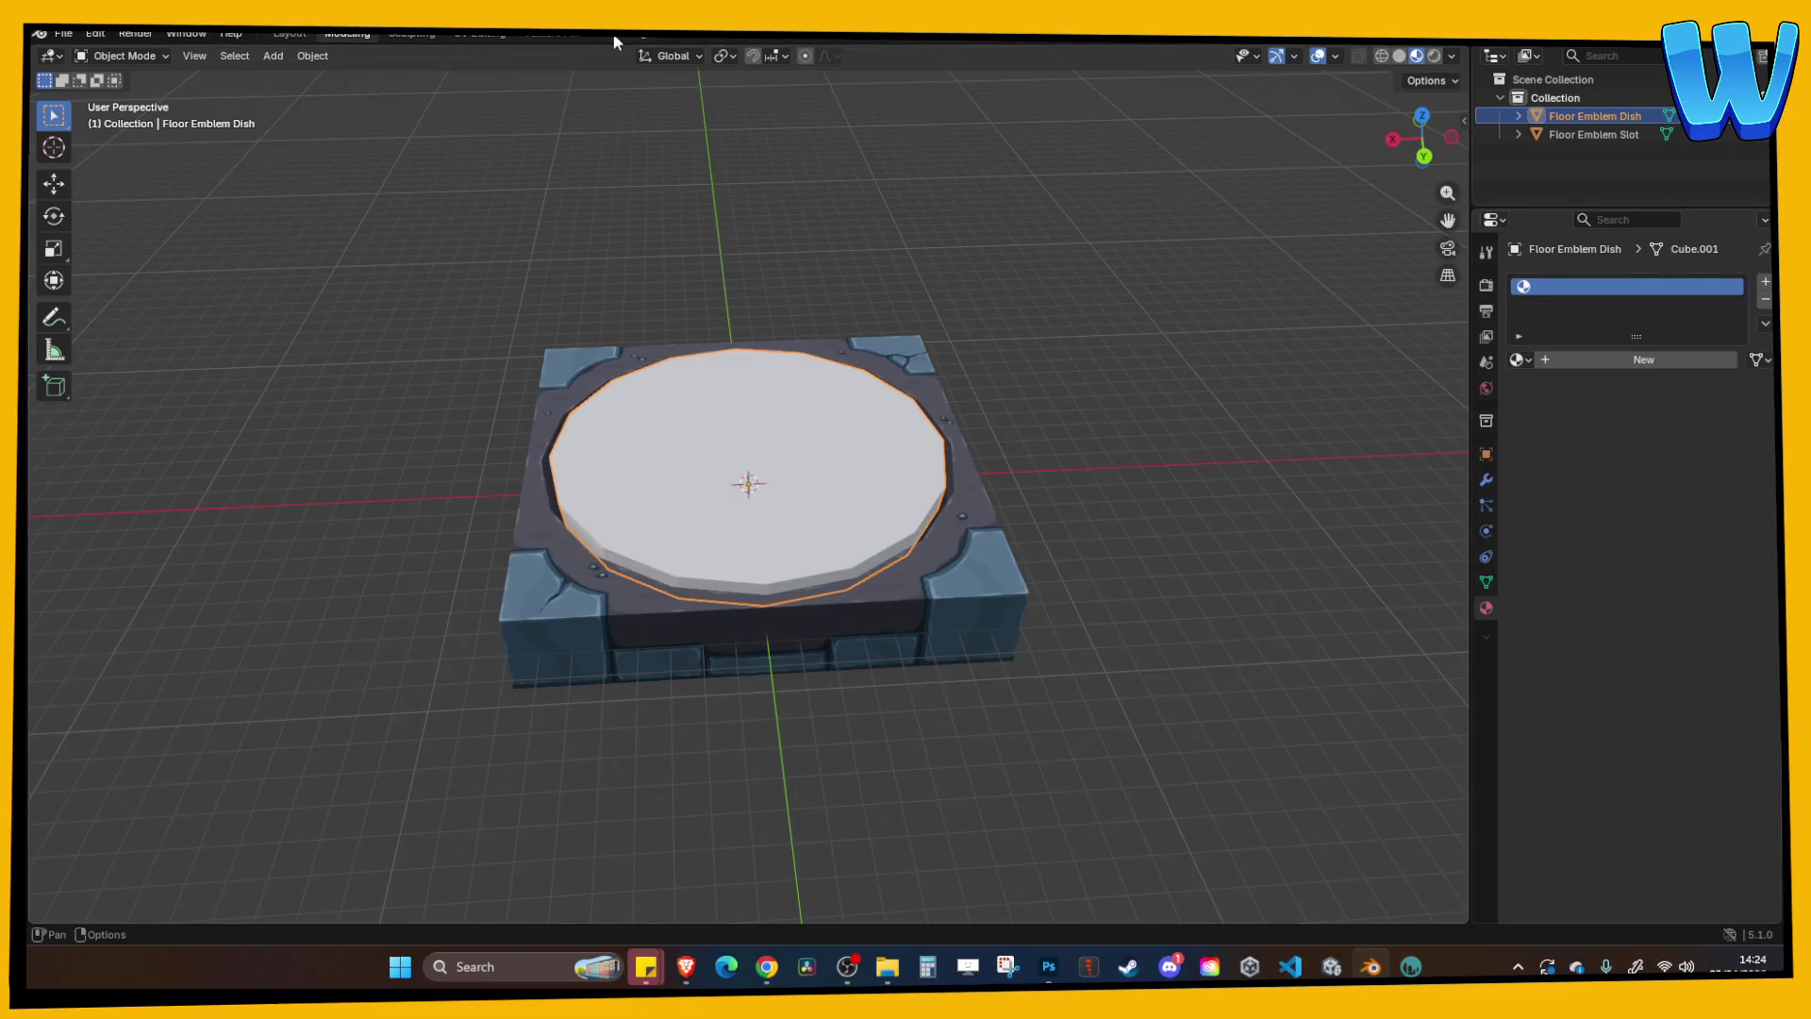
Load Floor Emblem DISC_Albedo.tga against the dish's UVs in UV Editing, then return to Modeling.
click(479, 33)
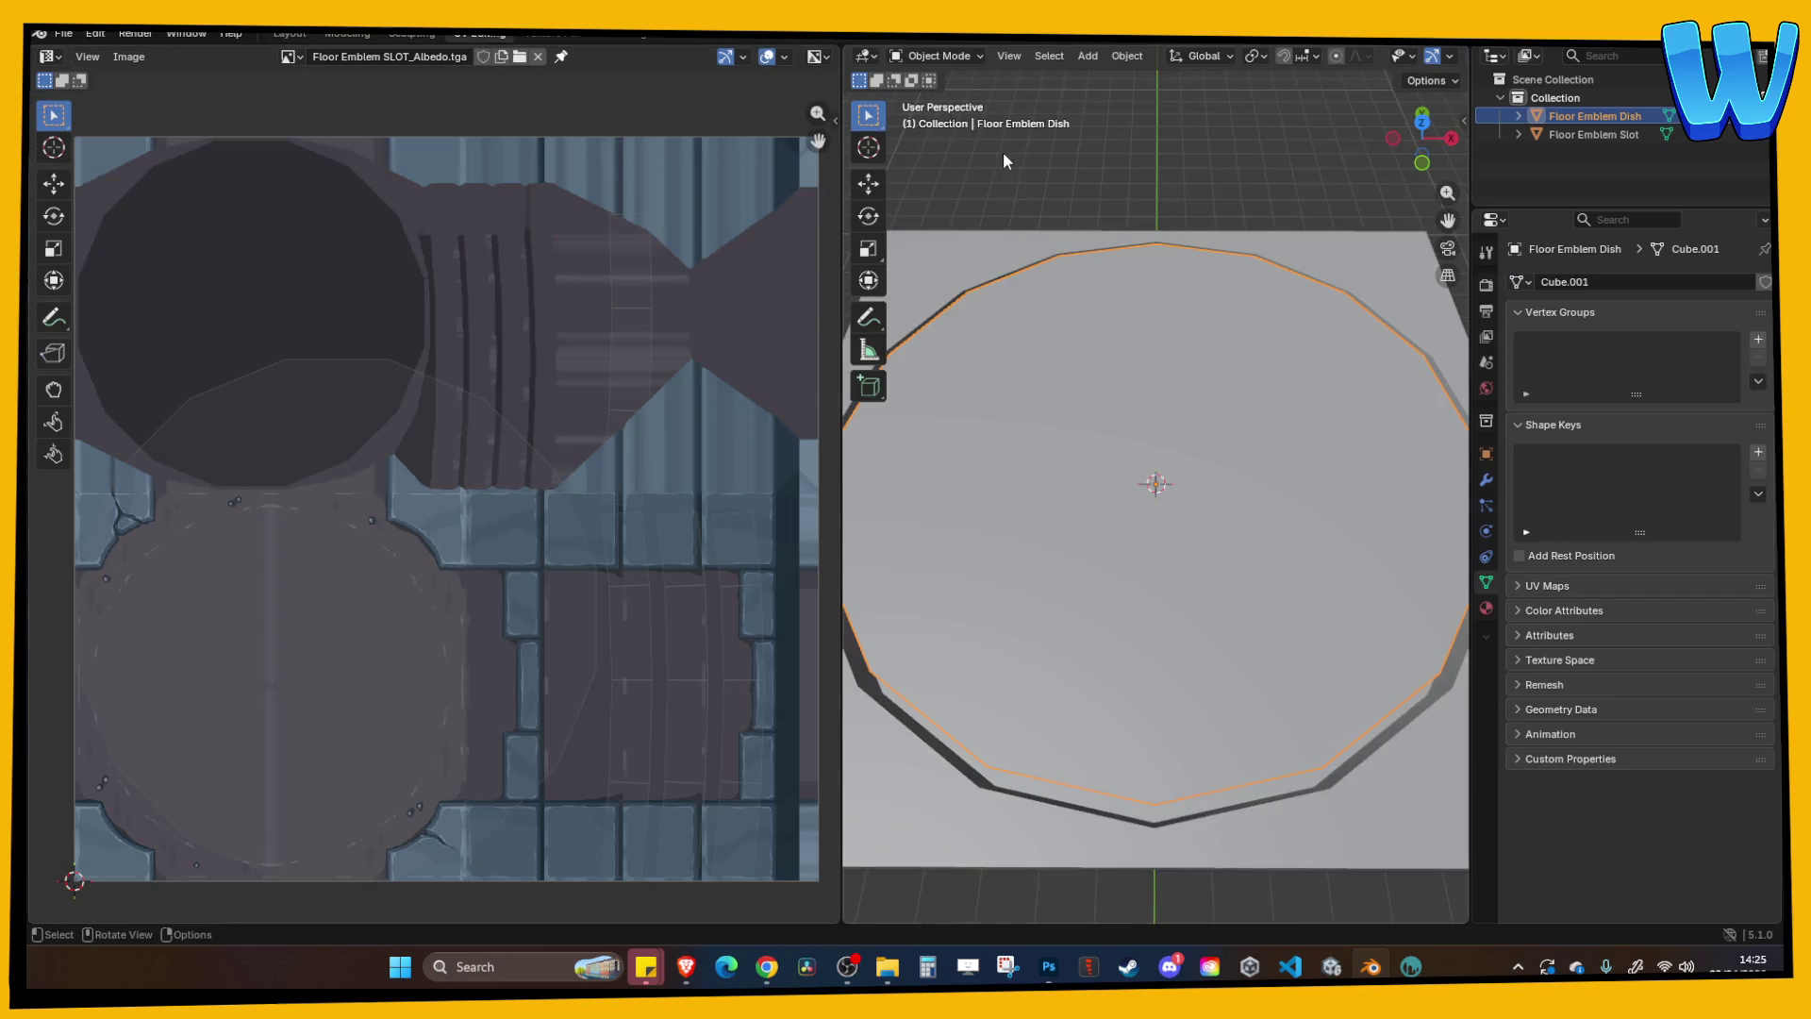
key(Tab)
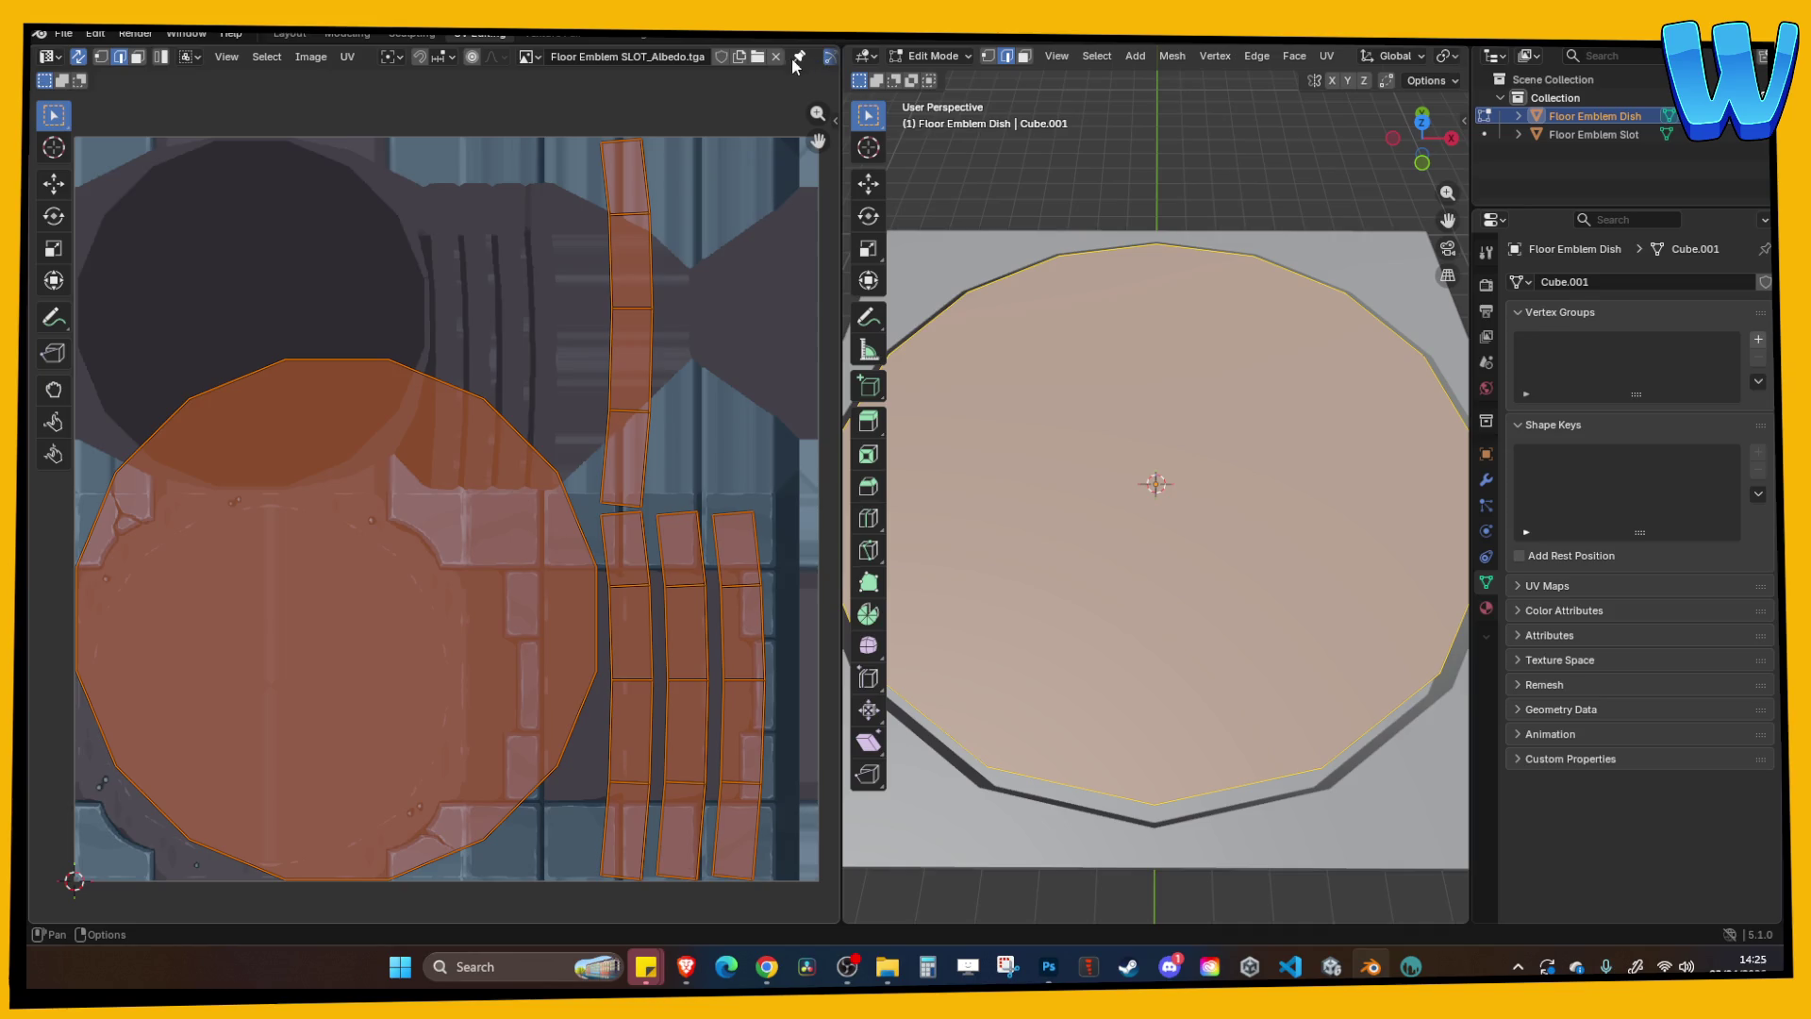
click(778, 57)
click(626, 57)
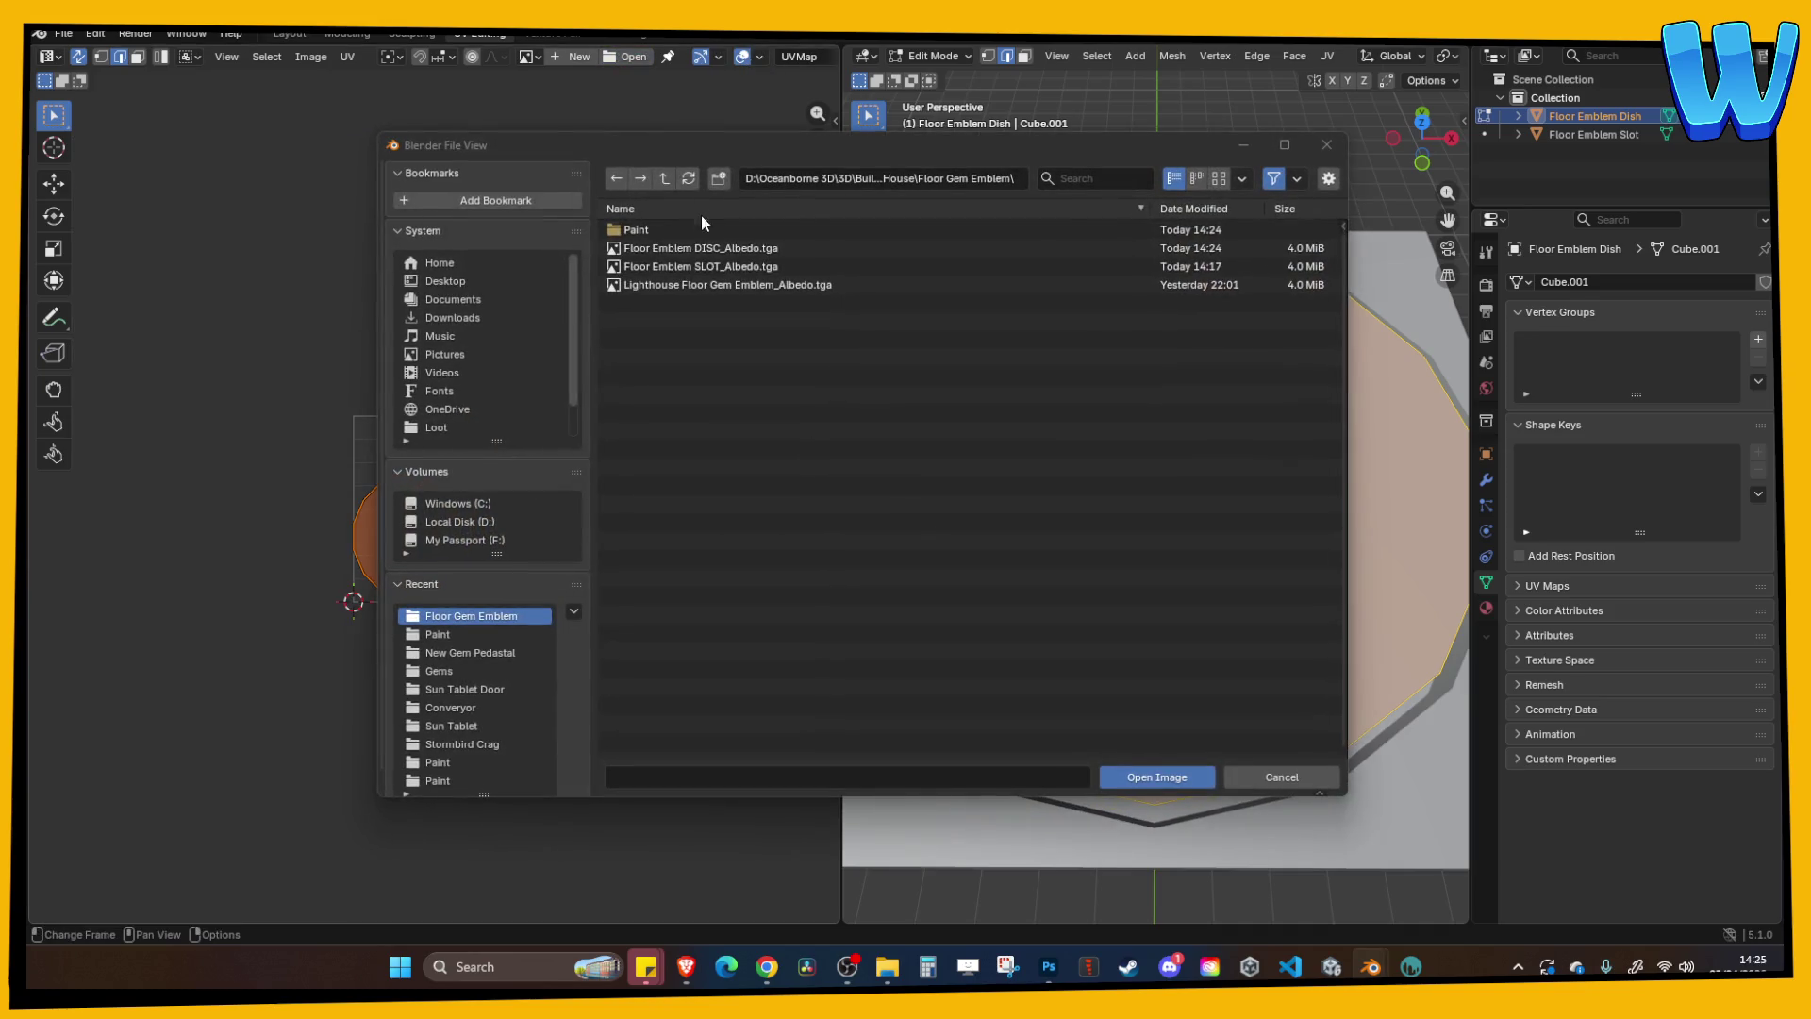
double_click(711, 248)
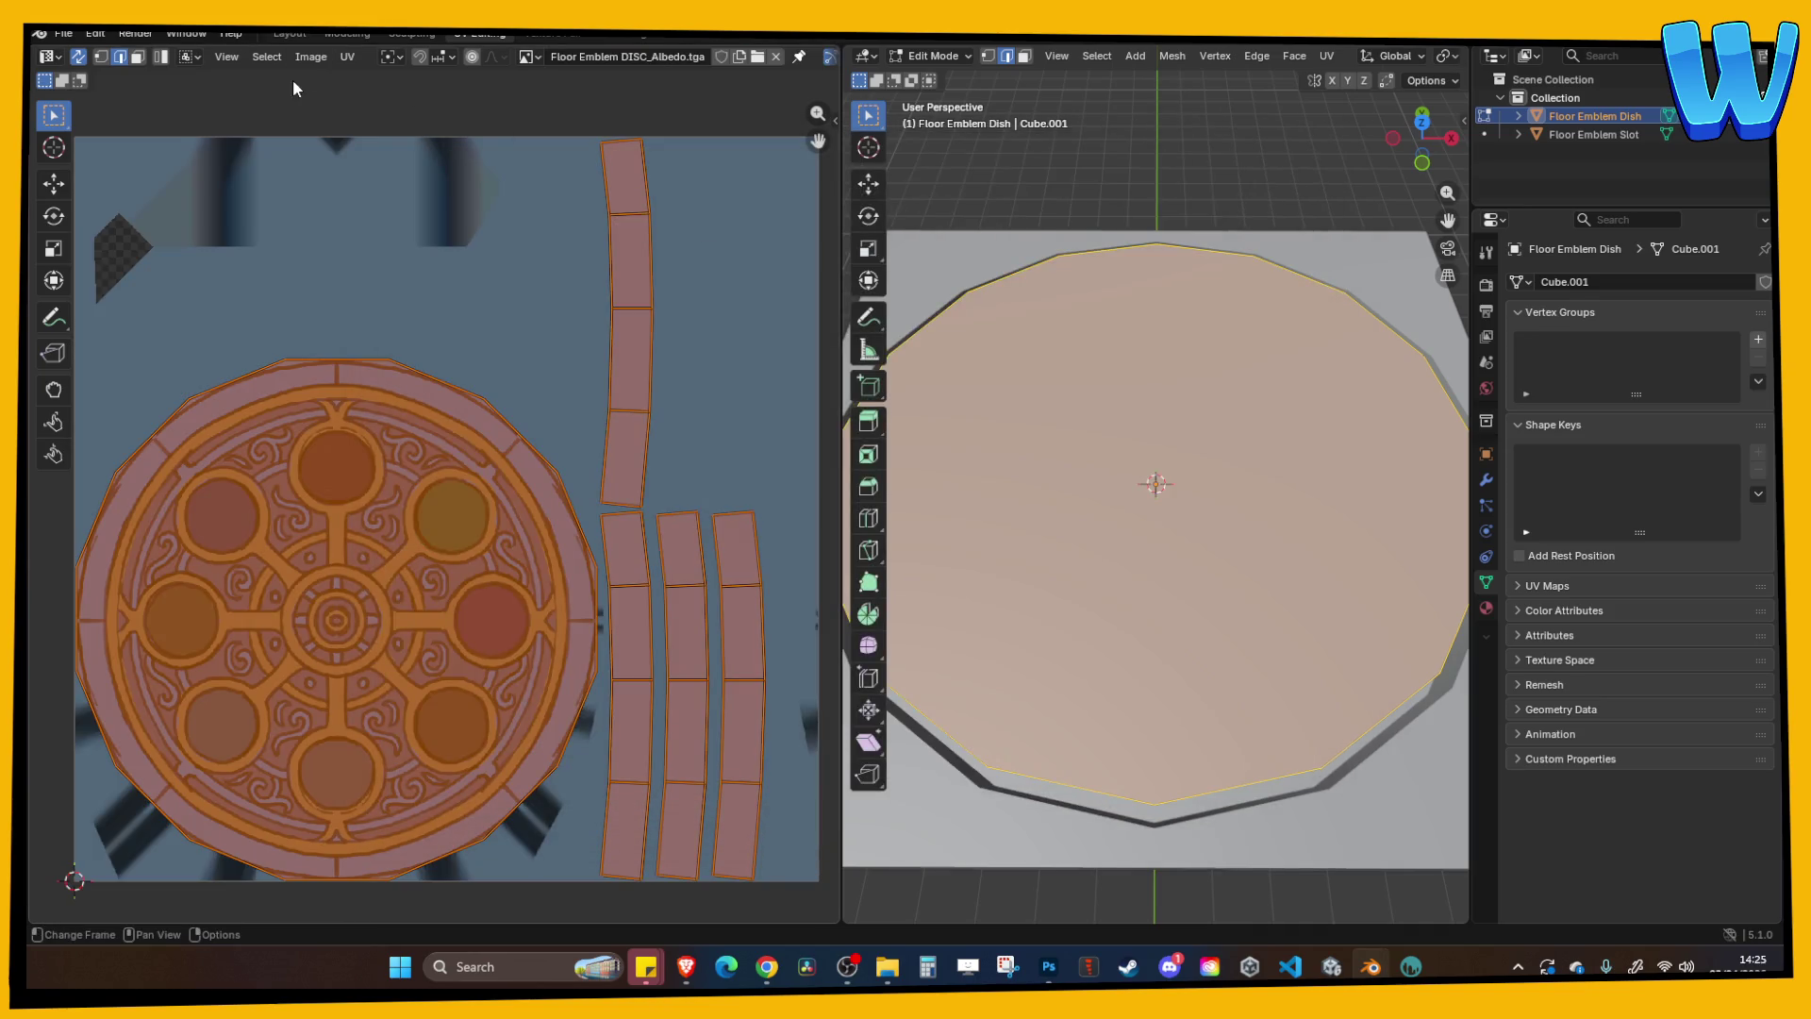
click(63, 33)
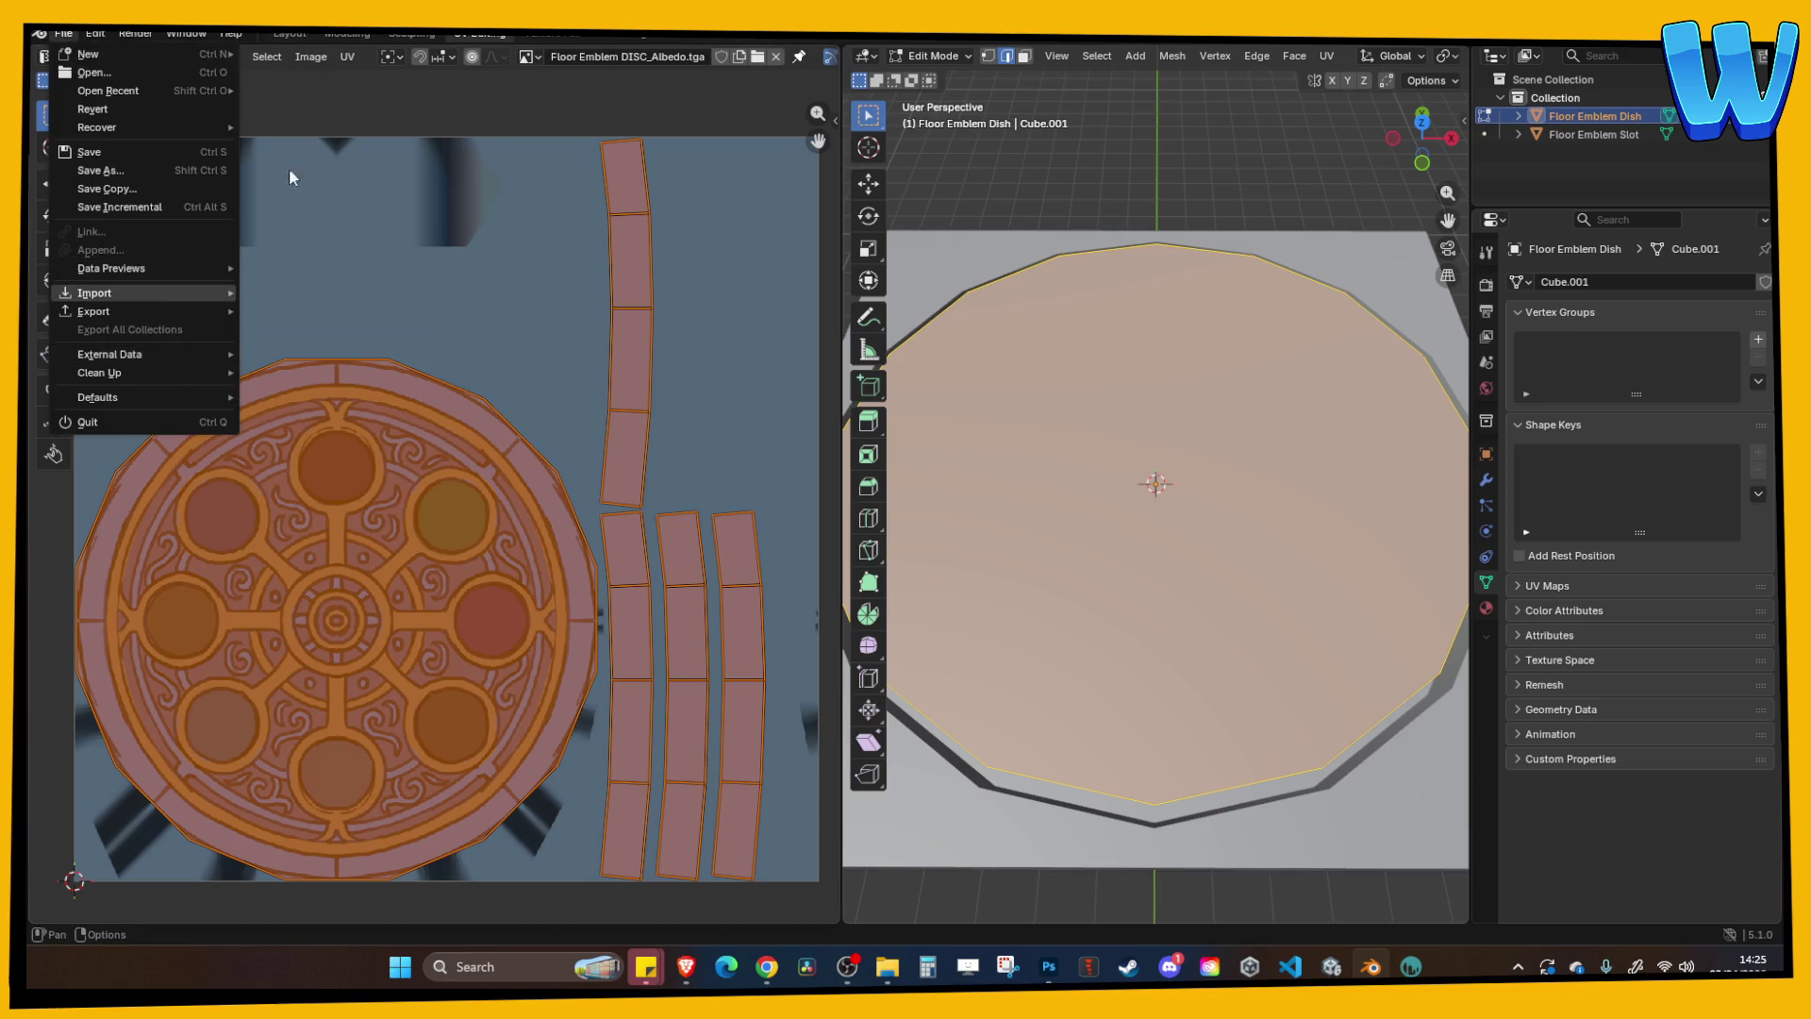
click(345, 32)
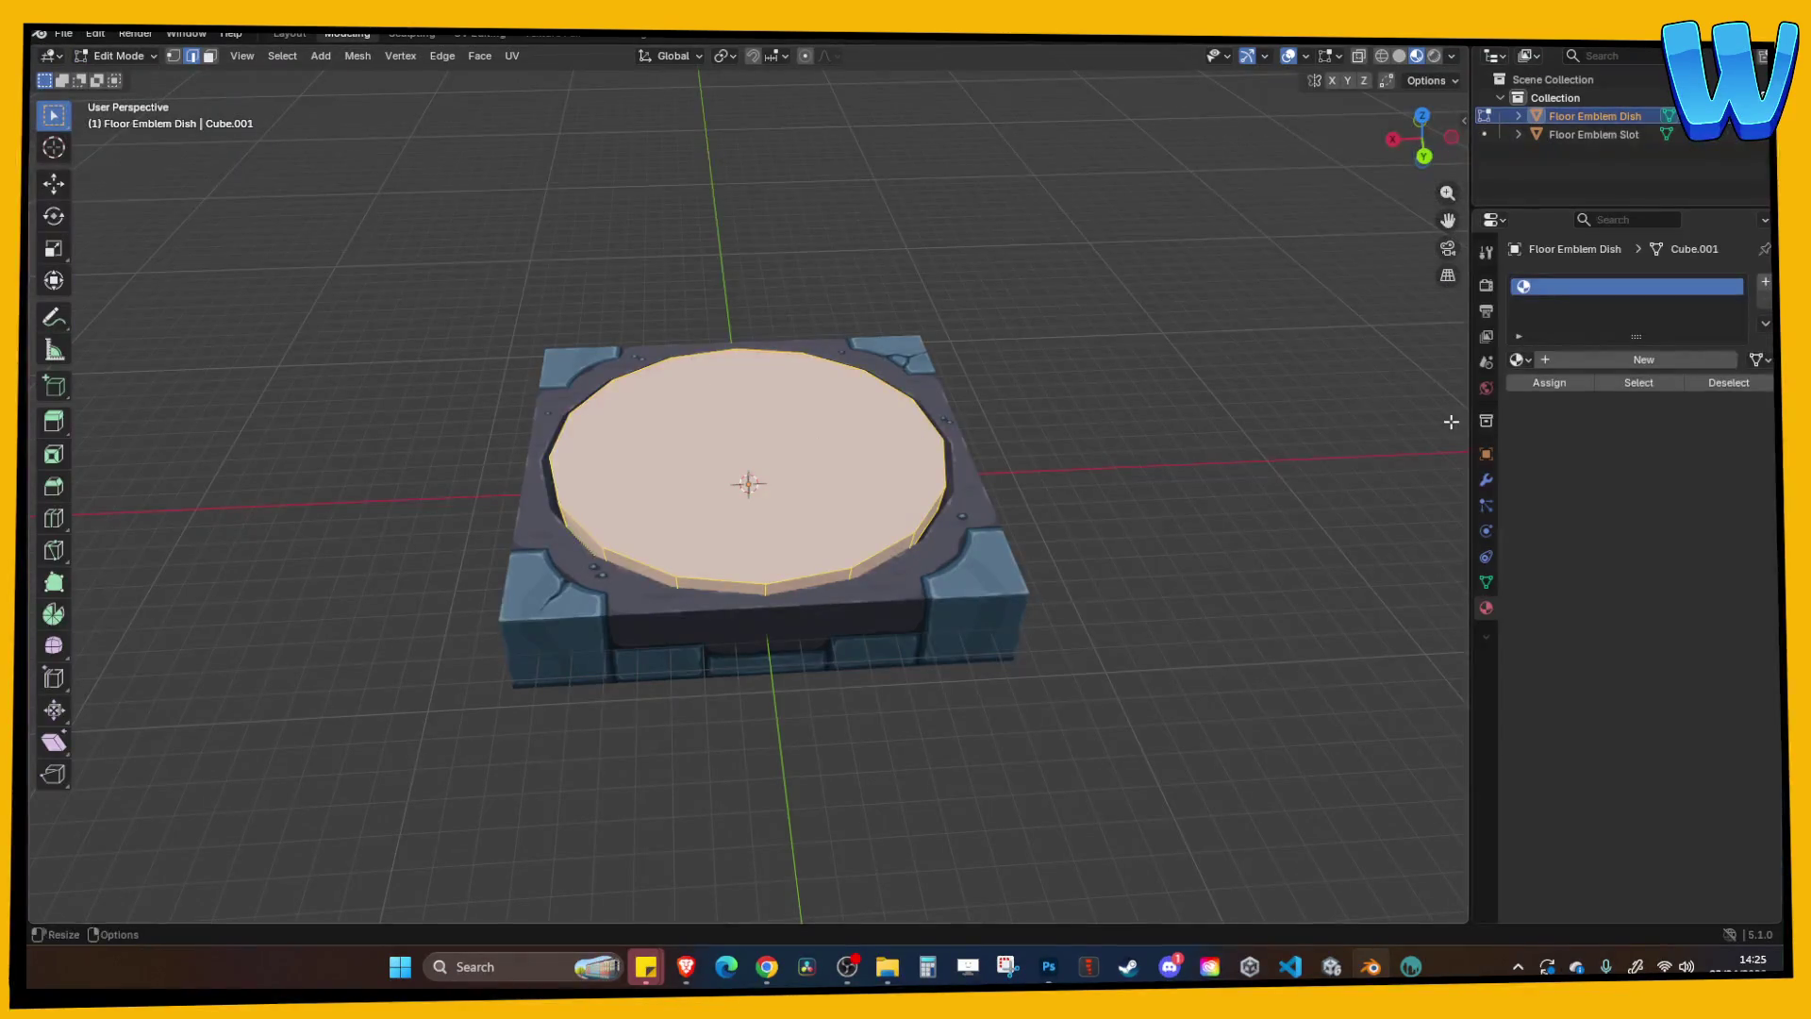
Create a new material for the dish named Disc.
click(1562, 356)
click(1579, 361)
text(Disc)
key(Return)
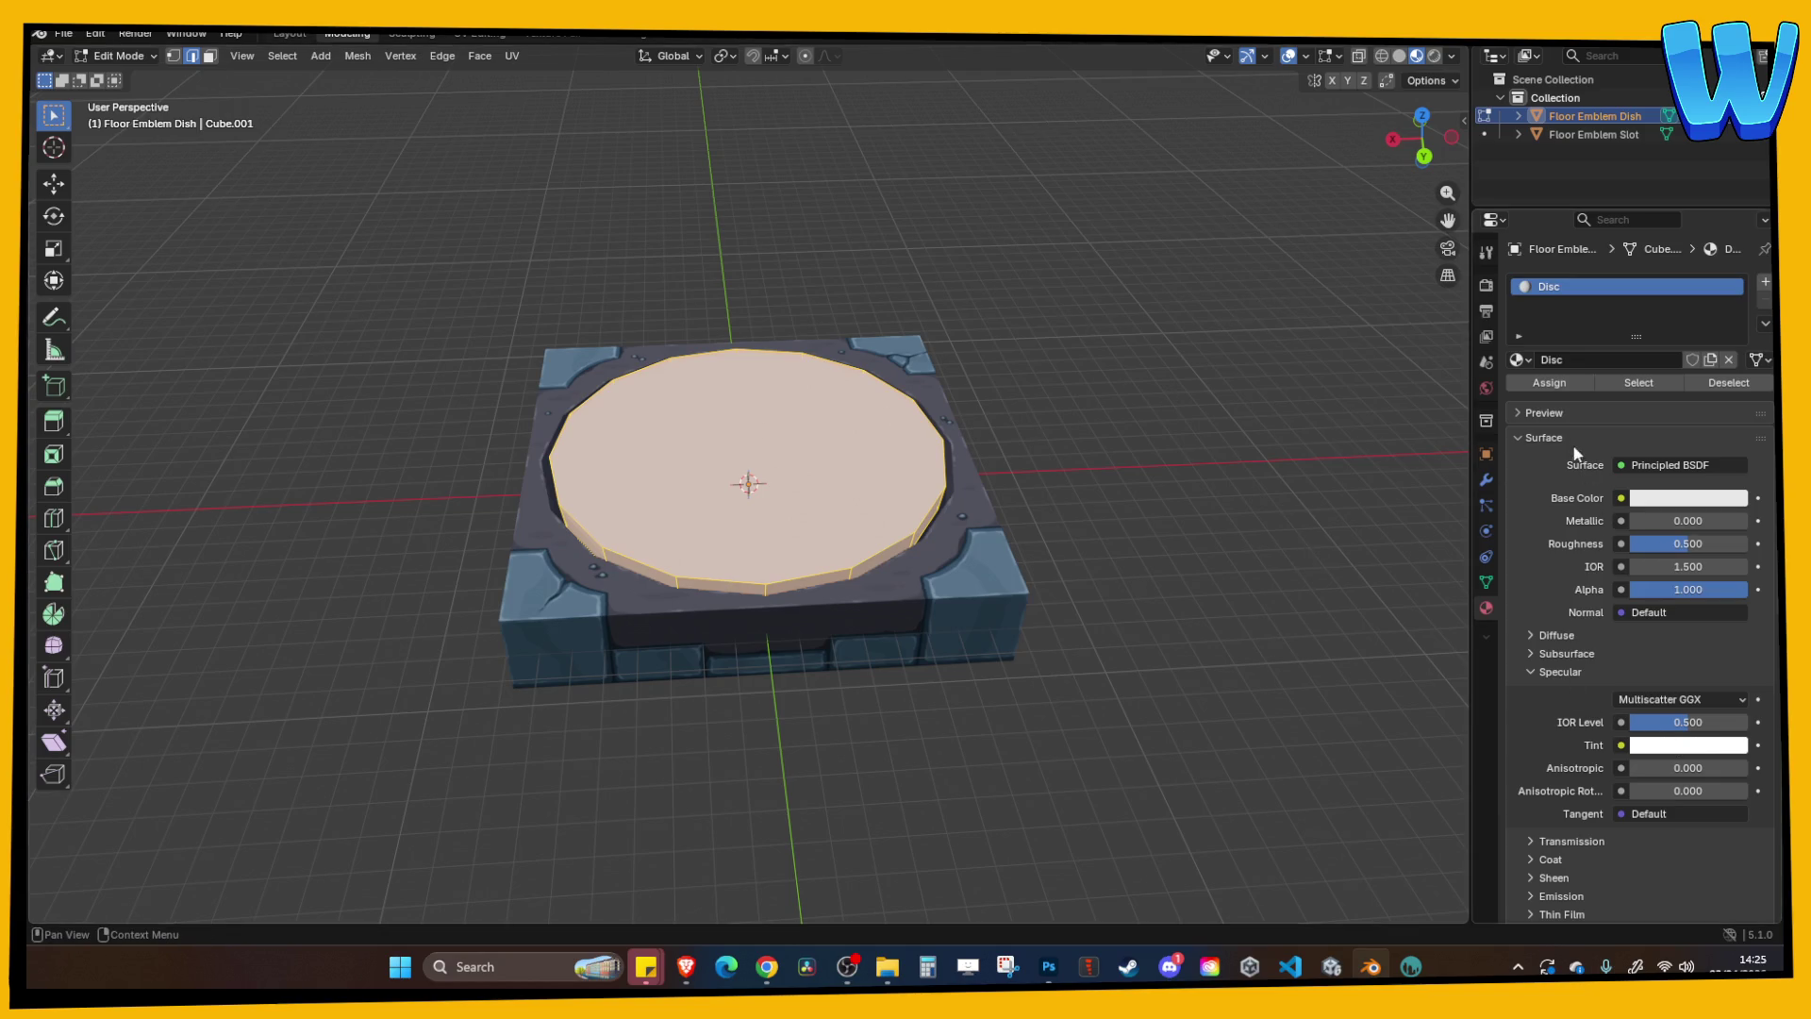
Feed the DISC_Albedo image into Base Color, with Roughness 1.000 and Specular IOR Level 0.000.
click(1620, 498)
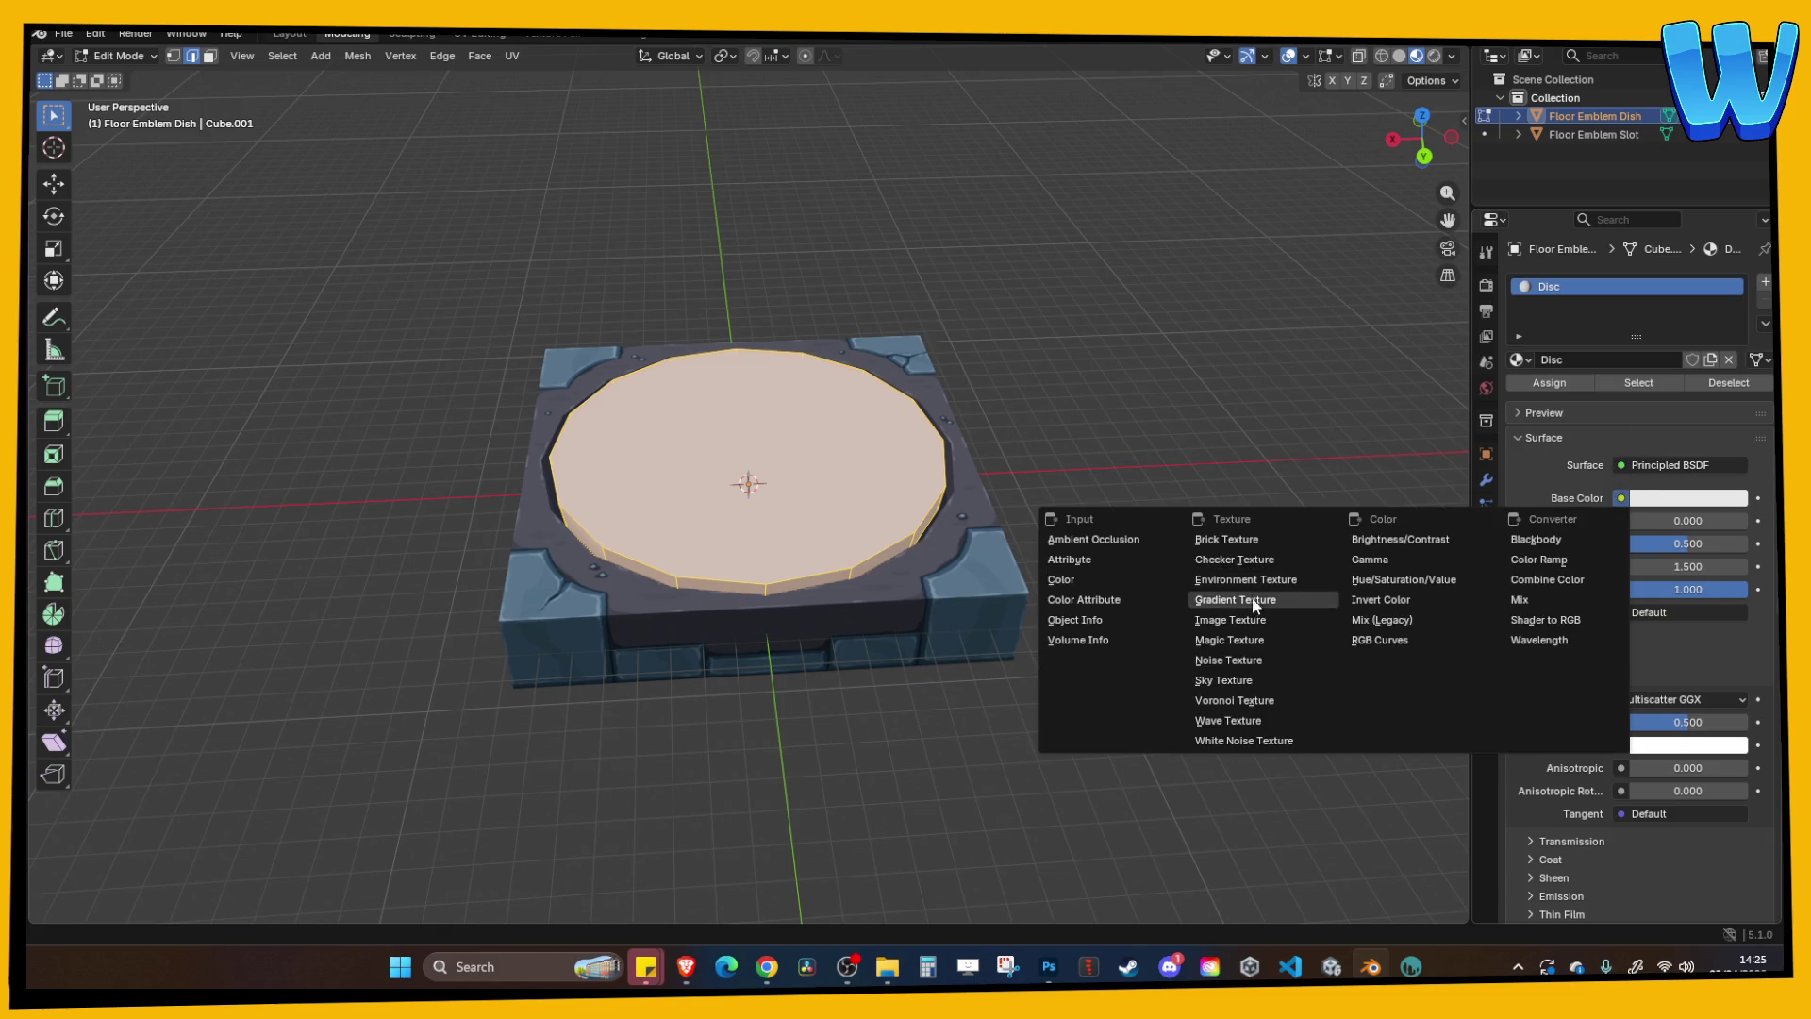
click(1253, 626)
click(1541, 530)
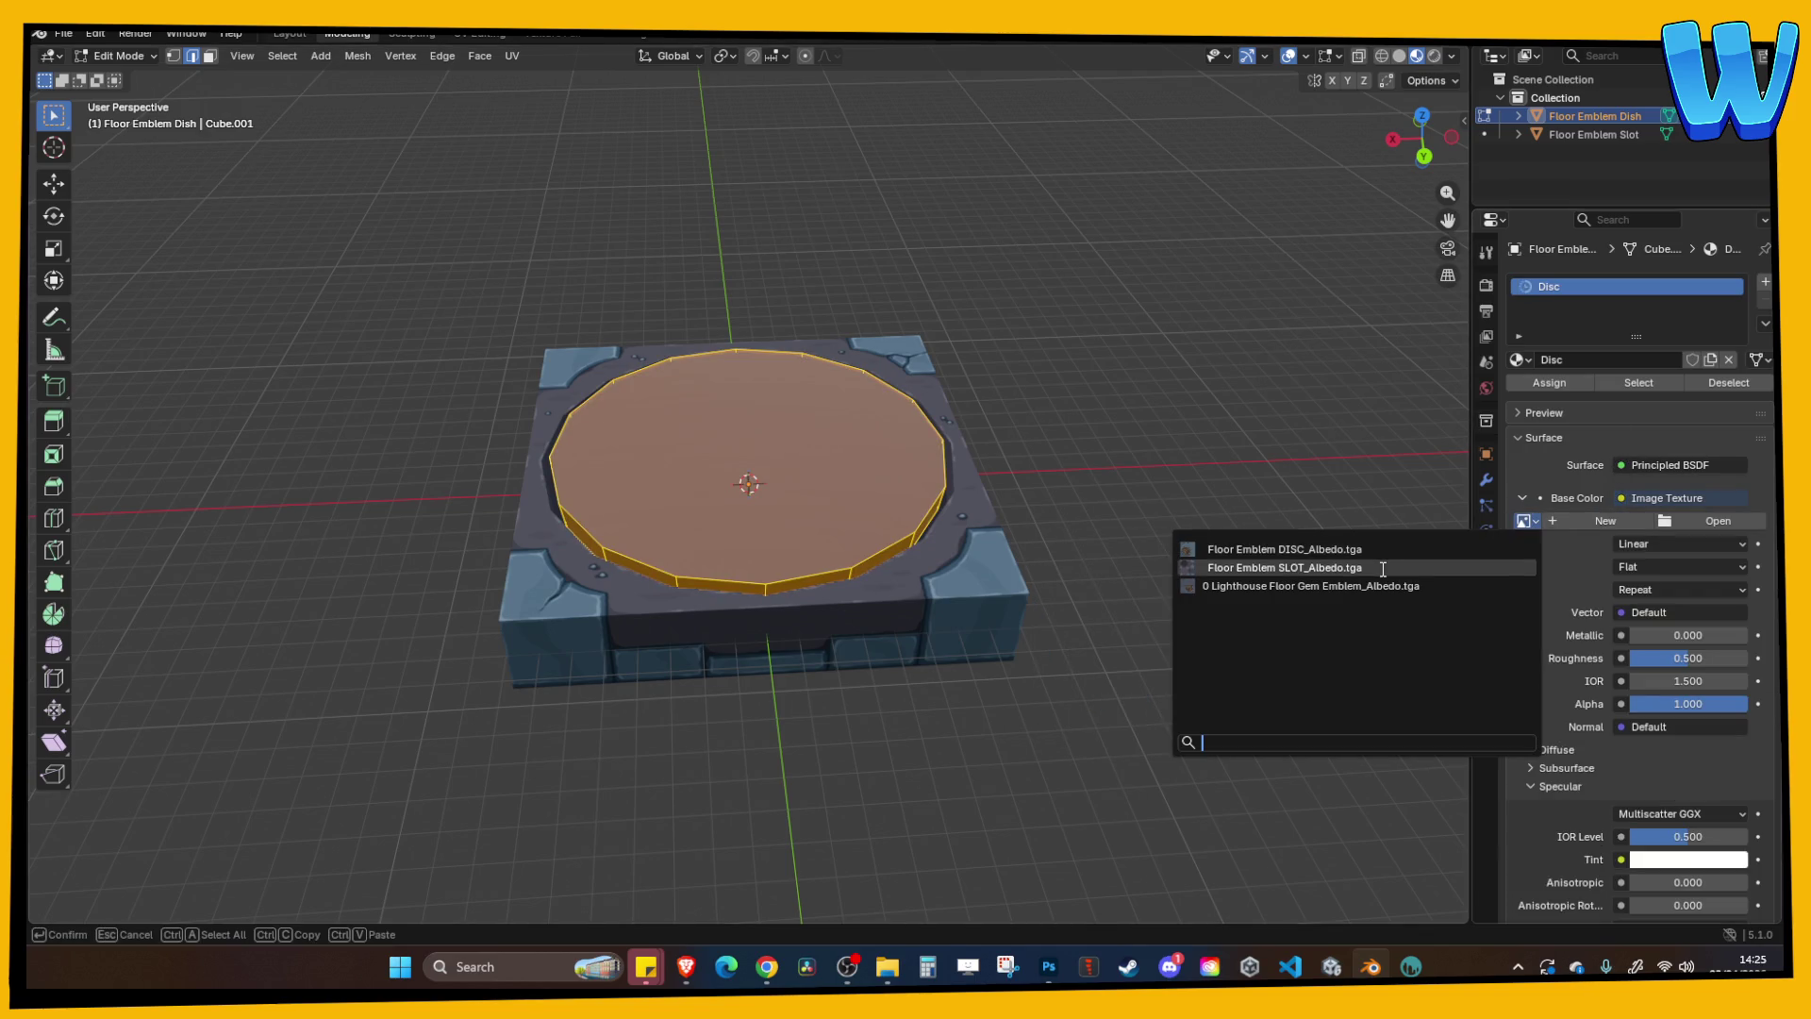
click(1283, 546)
drag(1666, 726, 1745, 726)
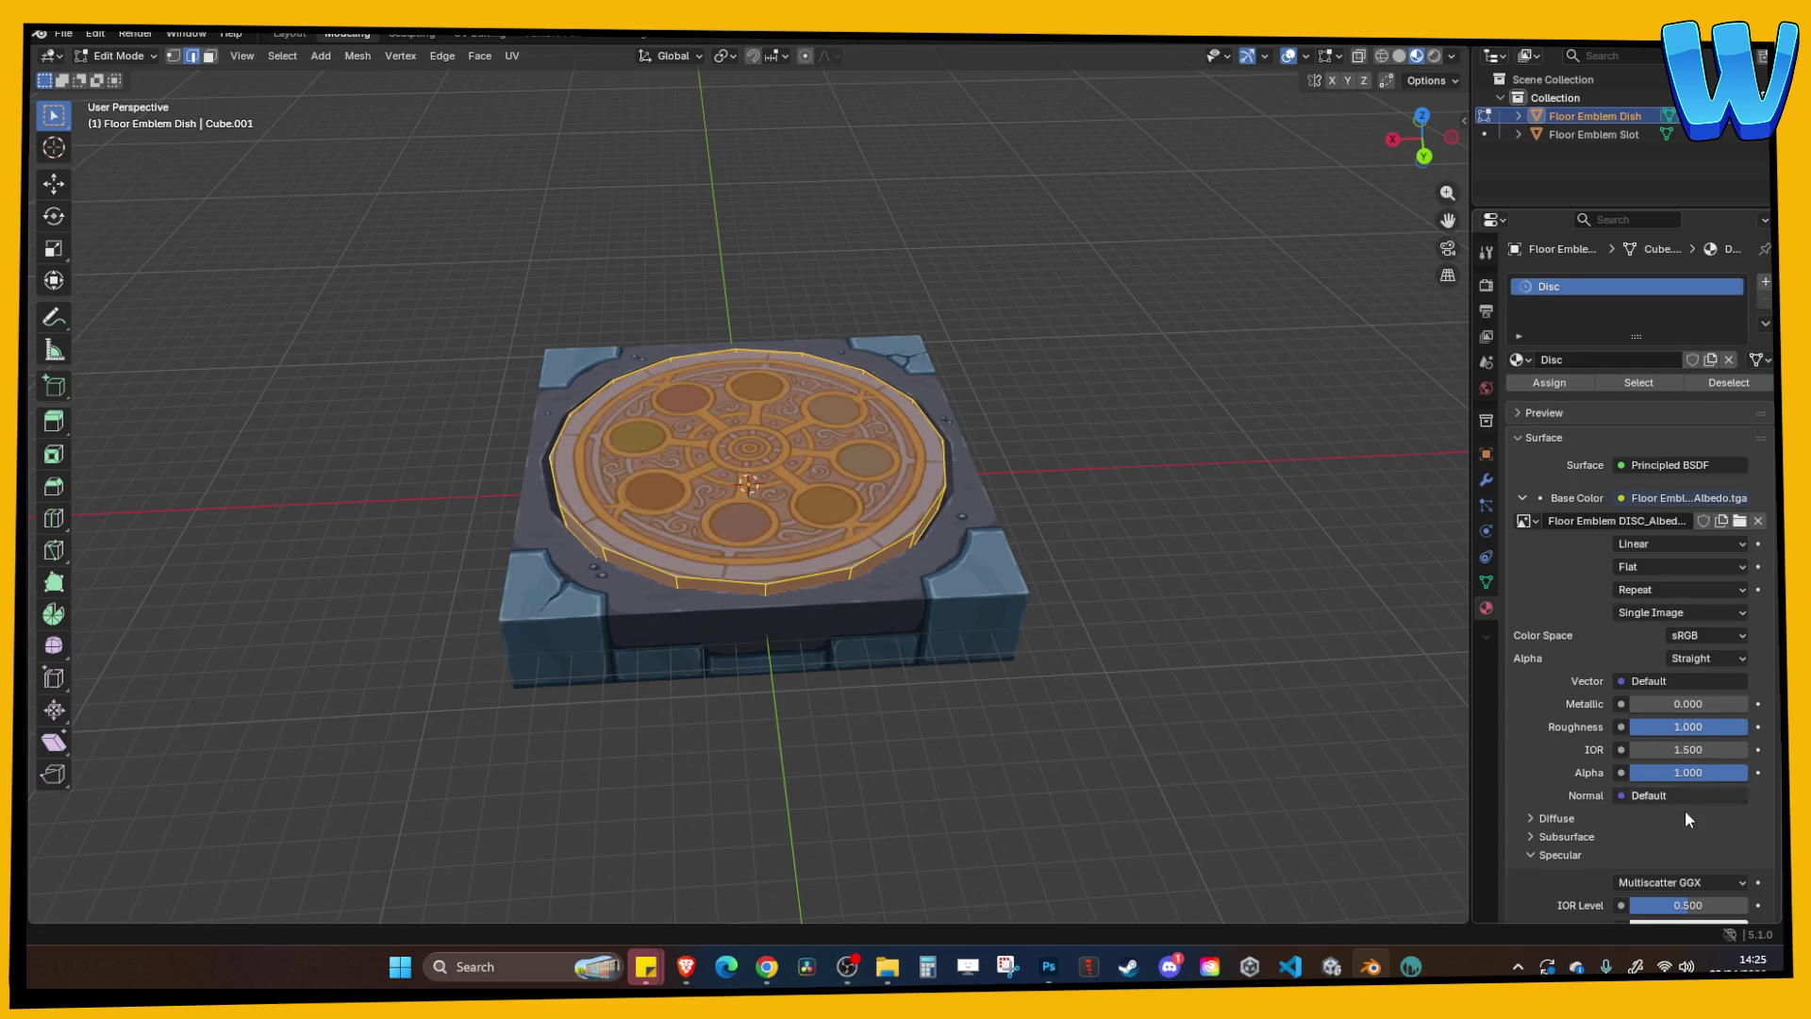
scroll(1684, 808, down, 2)
drag(1685, 832, 1587, 828)
middle_drag(1123, 541, 1160, 641)
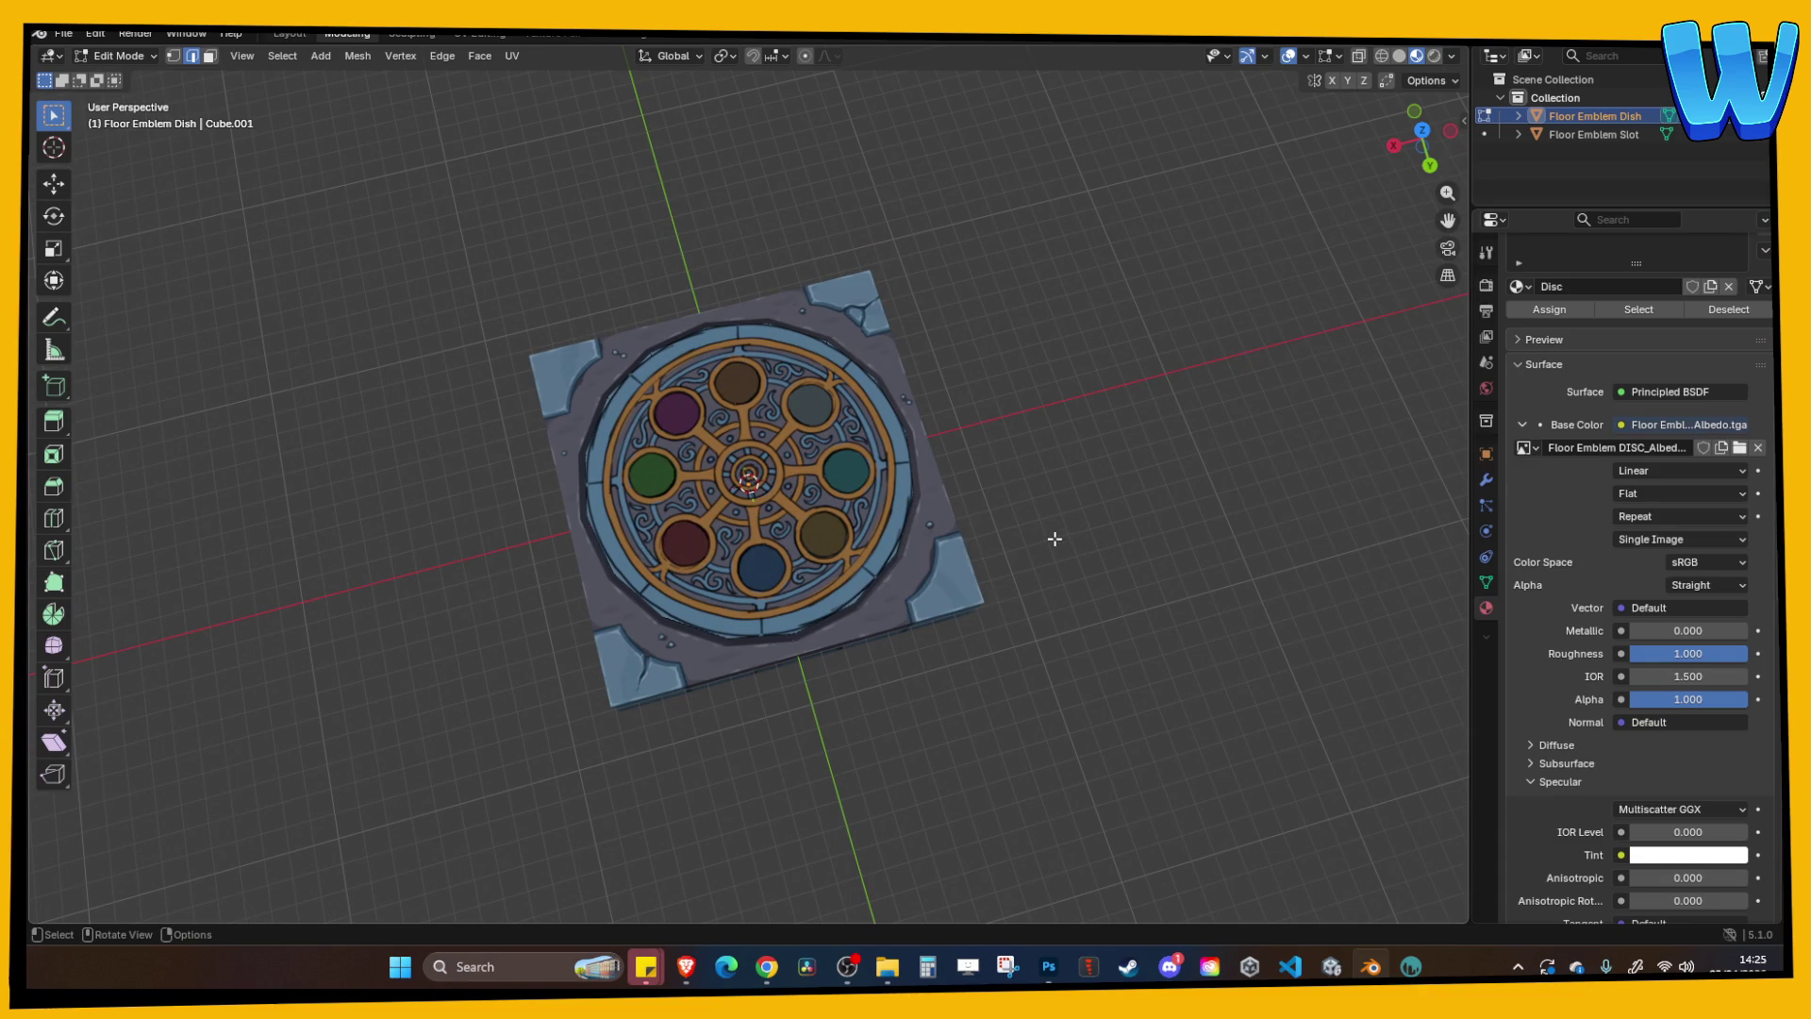
mouse_move(1111, 539)
middle_down()
mouse_move(1075, 554)
mouse_move(1108, 497)
mouse_move(1137, 531)
middle_up()
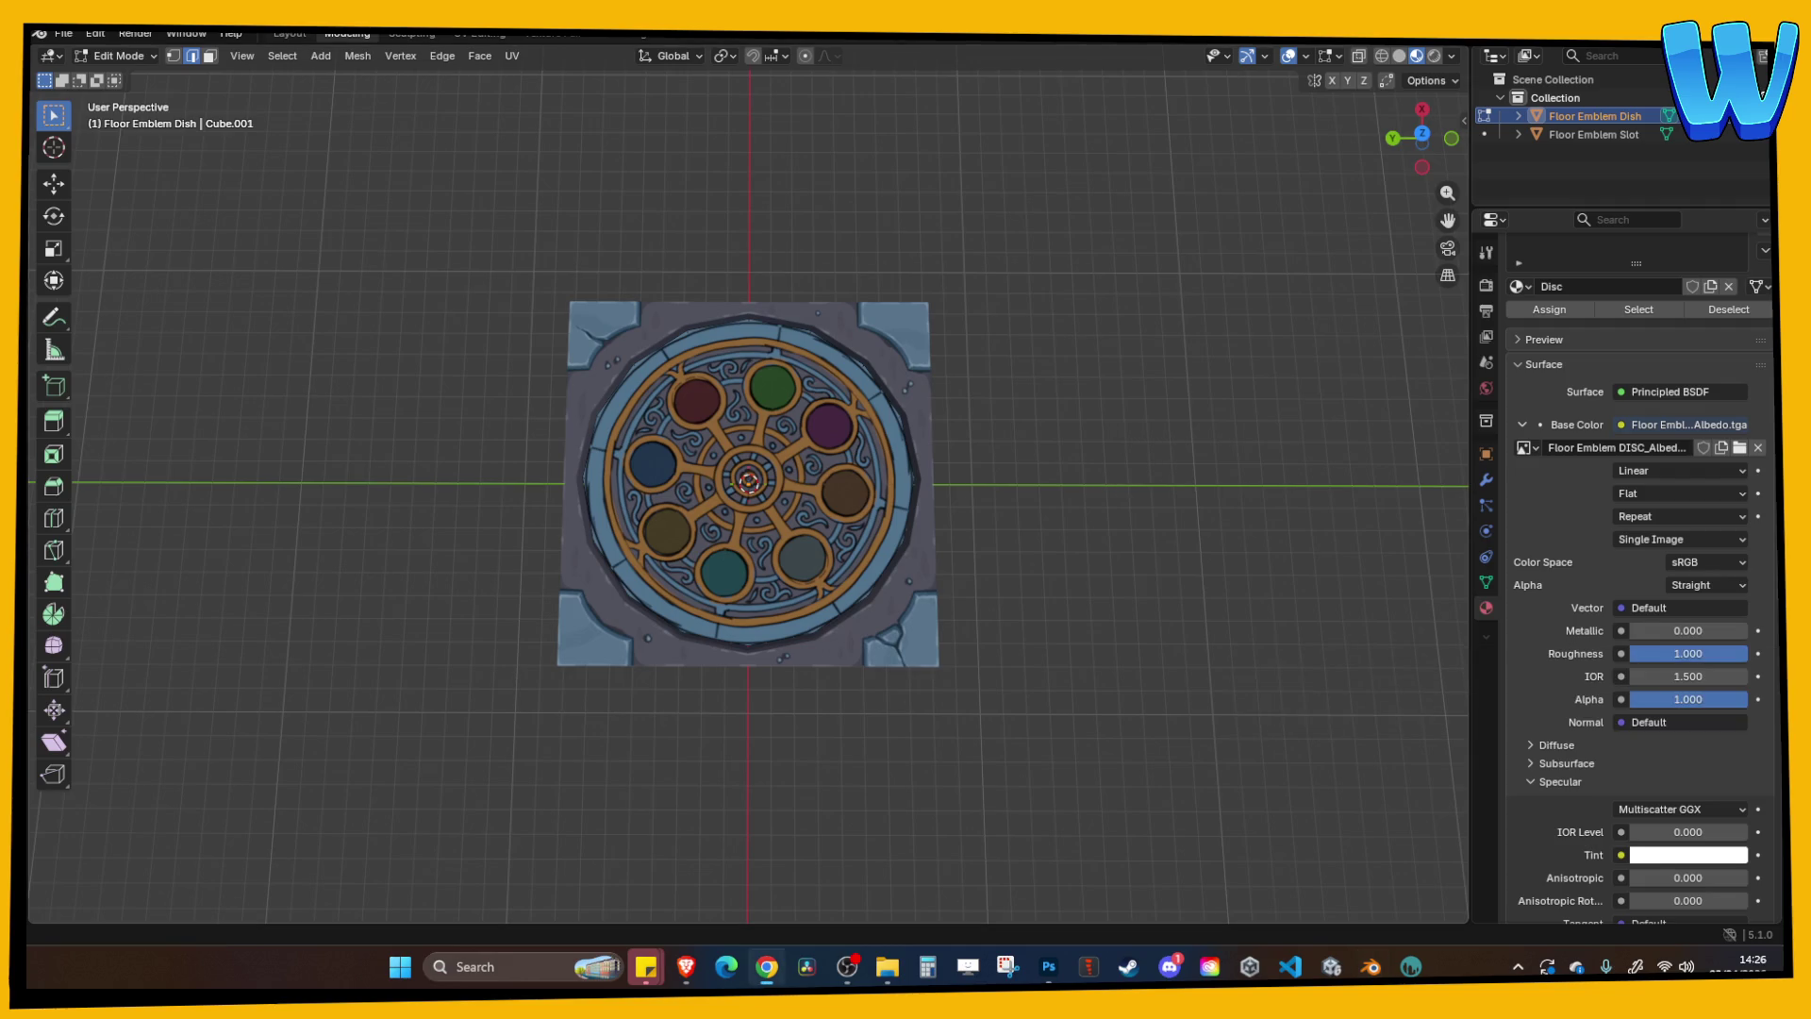
mouse_move(962, 416)
middle_down()
mouse_move(958, 376)
mouse_move(987, 384)
mouse_move(1019, 442)
middle_up()
Save the Blender file and export the dish over Lighthouse_FloorGemEmblem DISC.fbx.
key(Tab)
key(ctrl+s)
click(64, 34)
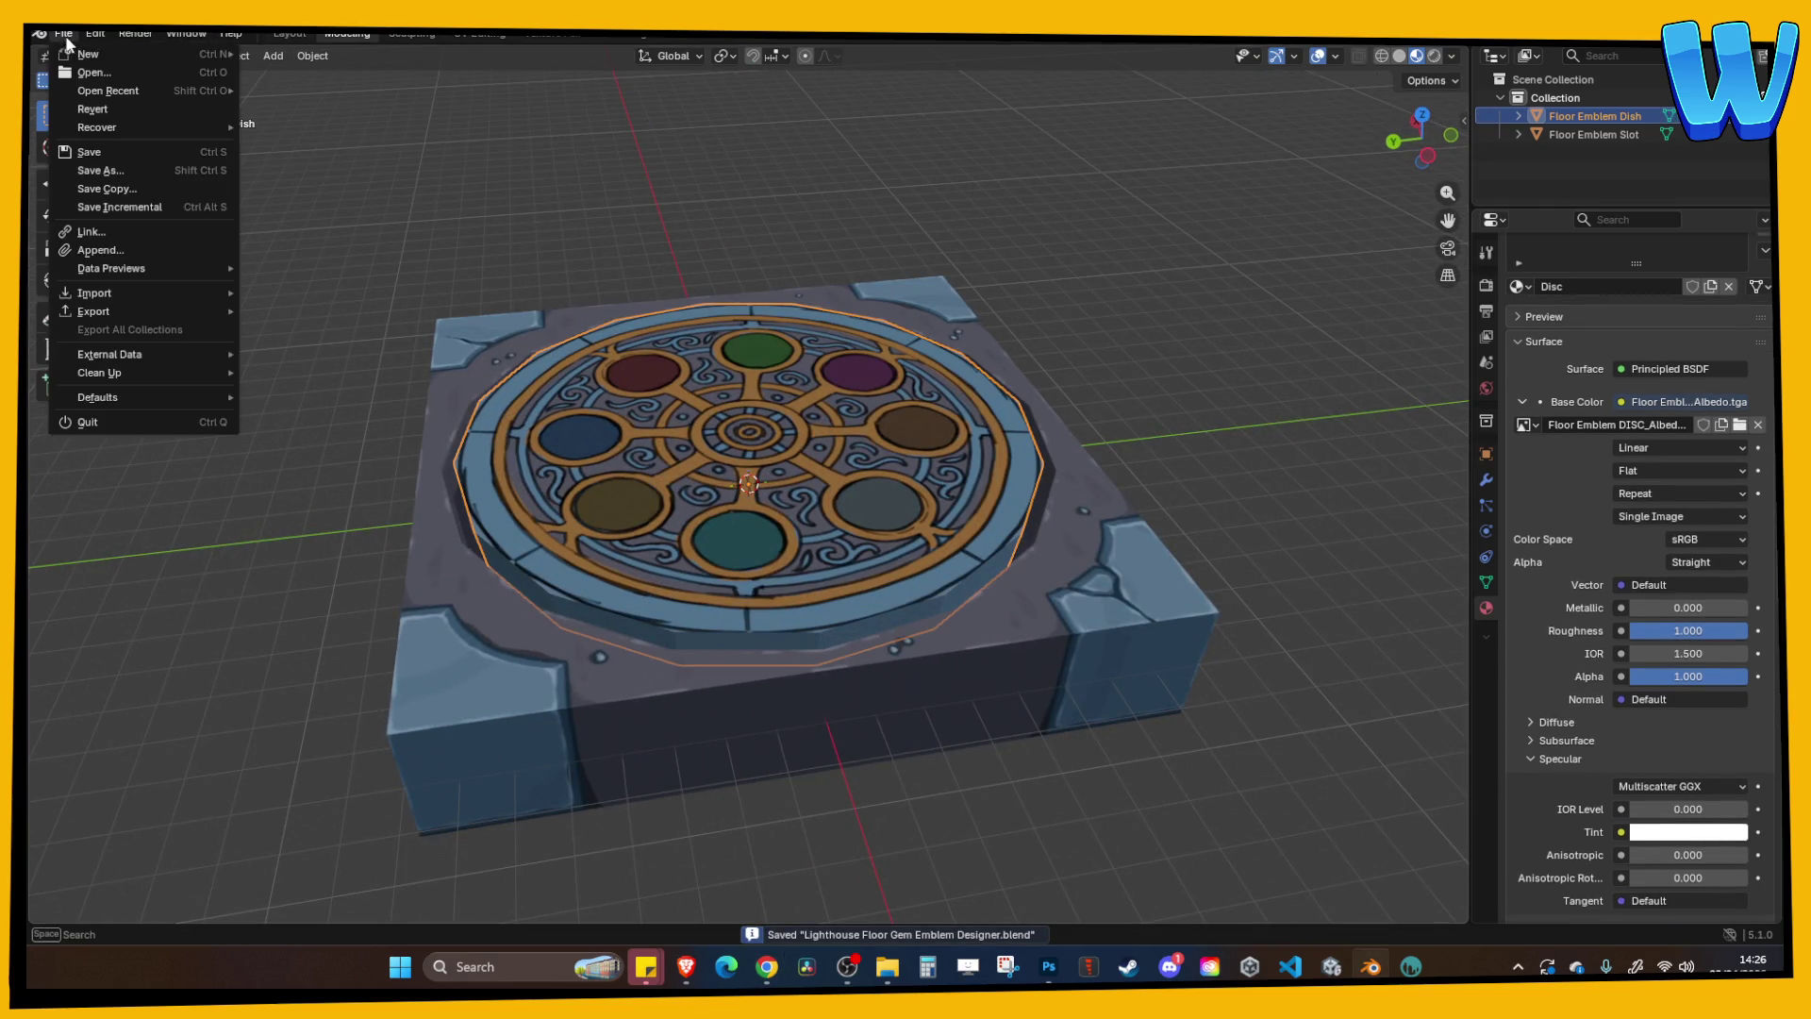
mouse_move(172, 312)
click(314, 456)
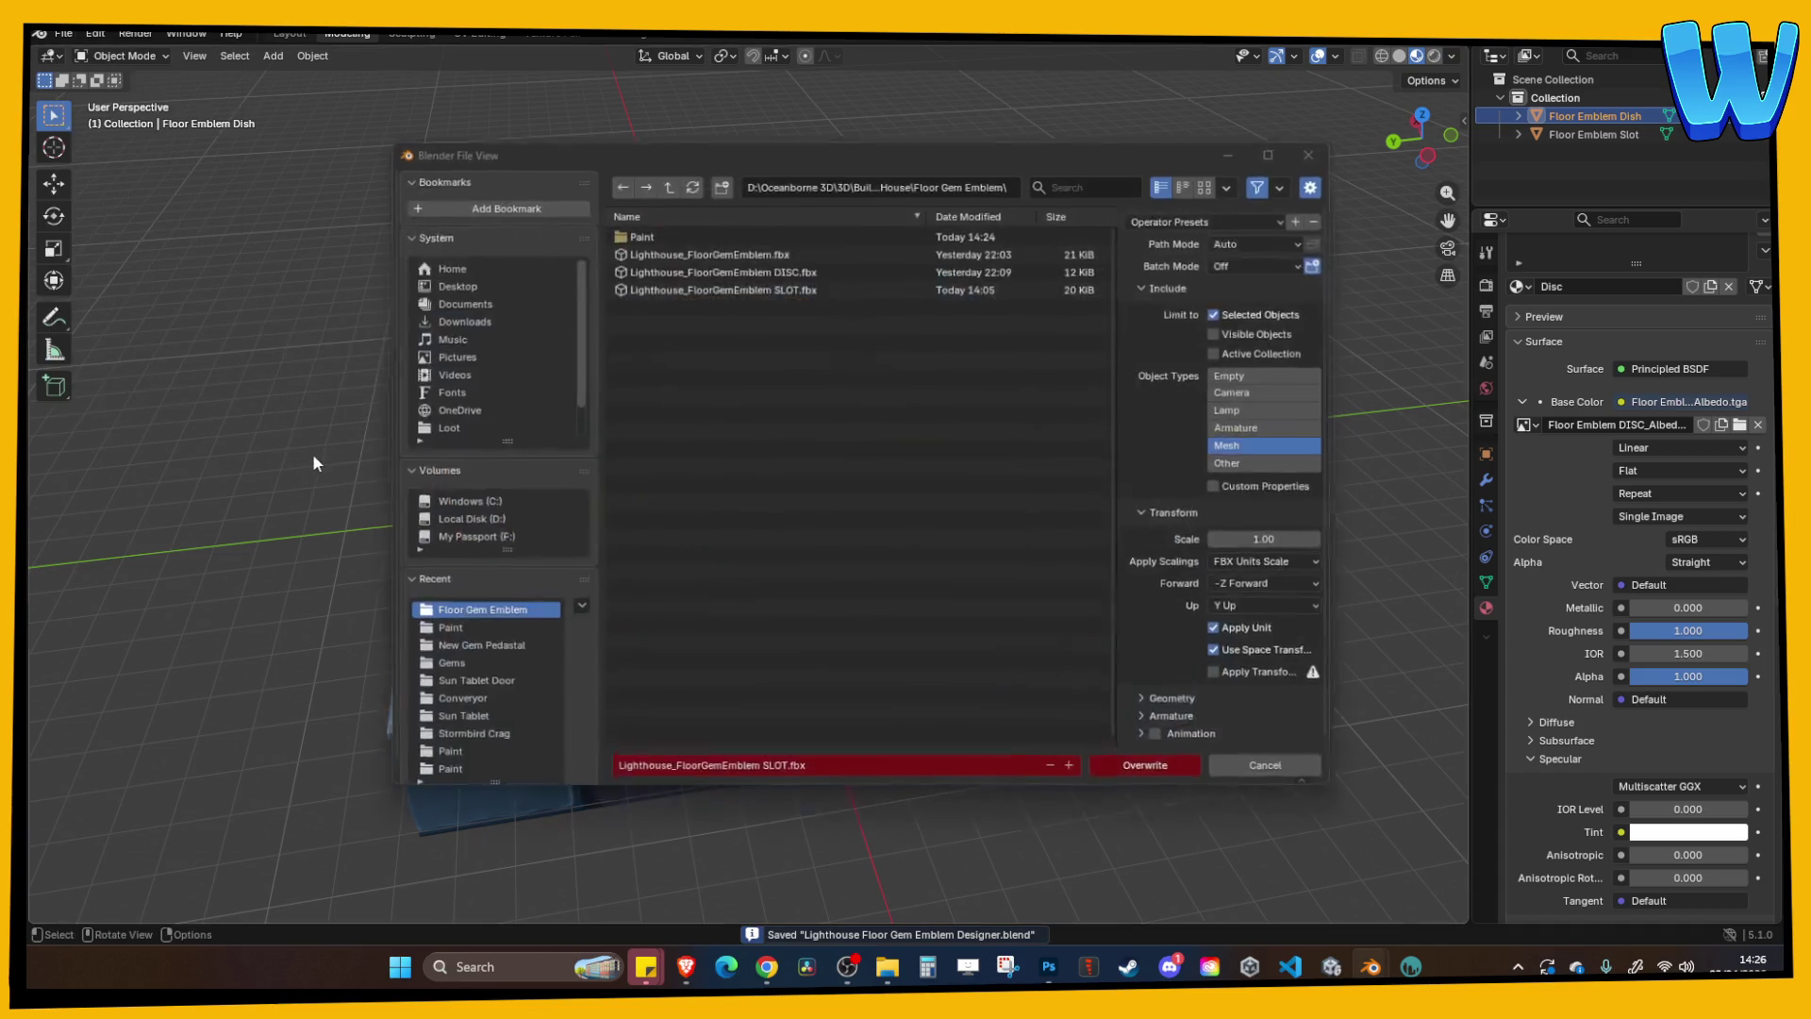
click(764, 267)
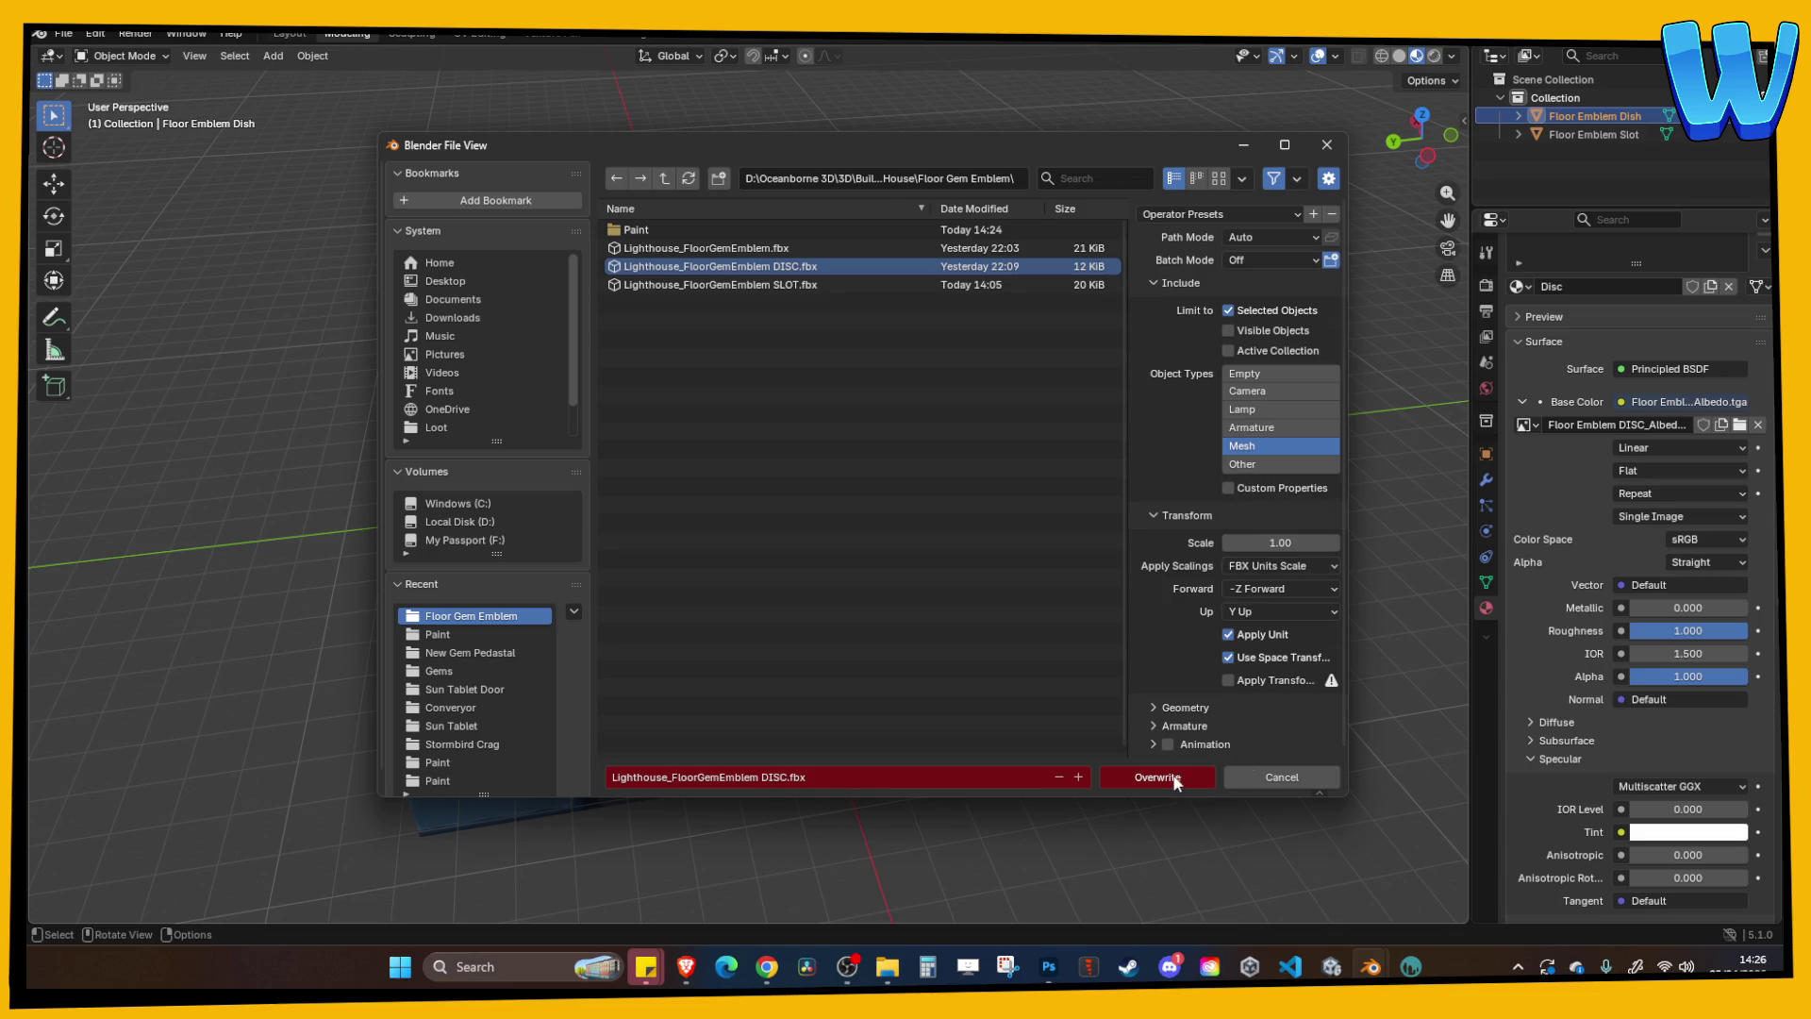
click(1177, 781)
click(1331, 965)
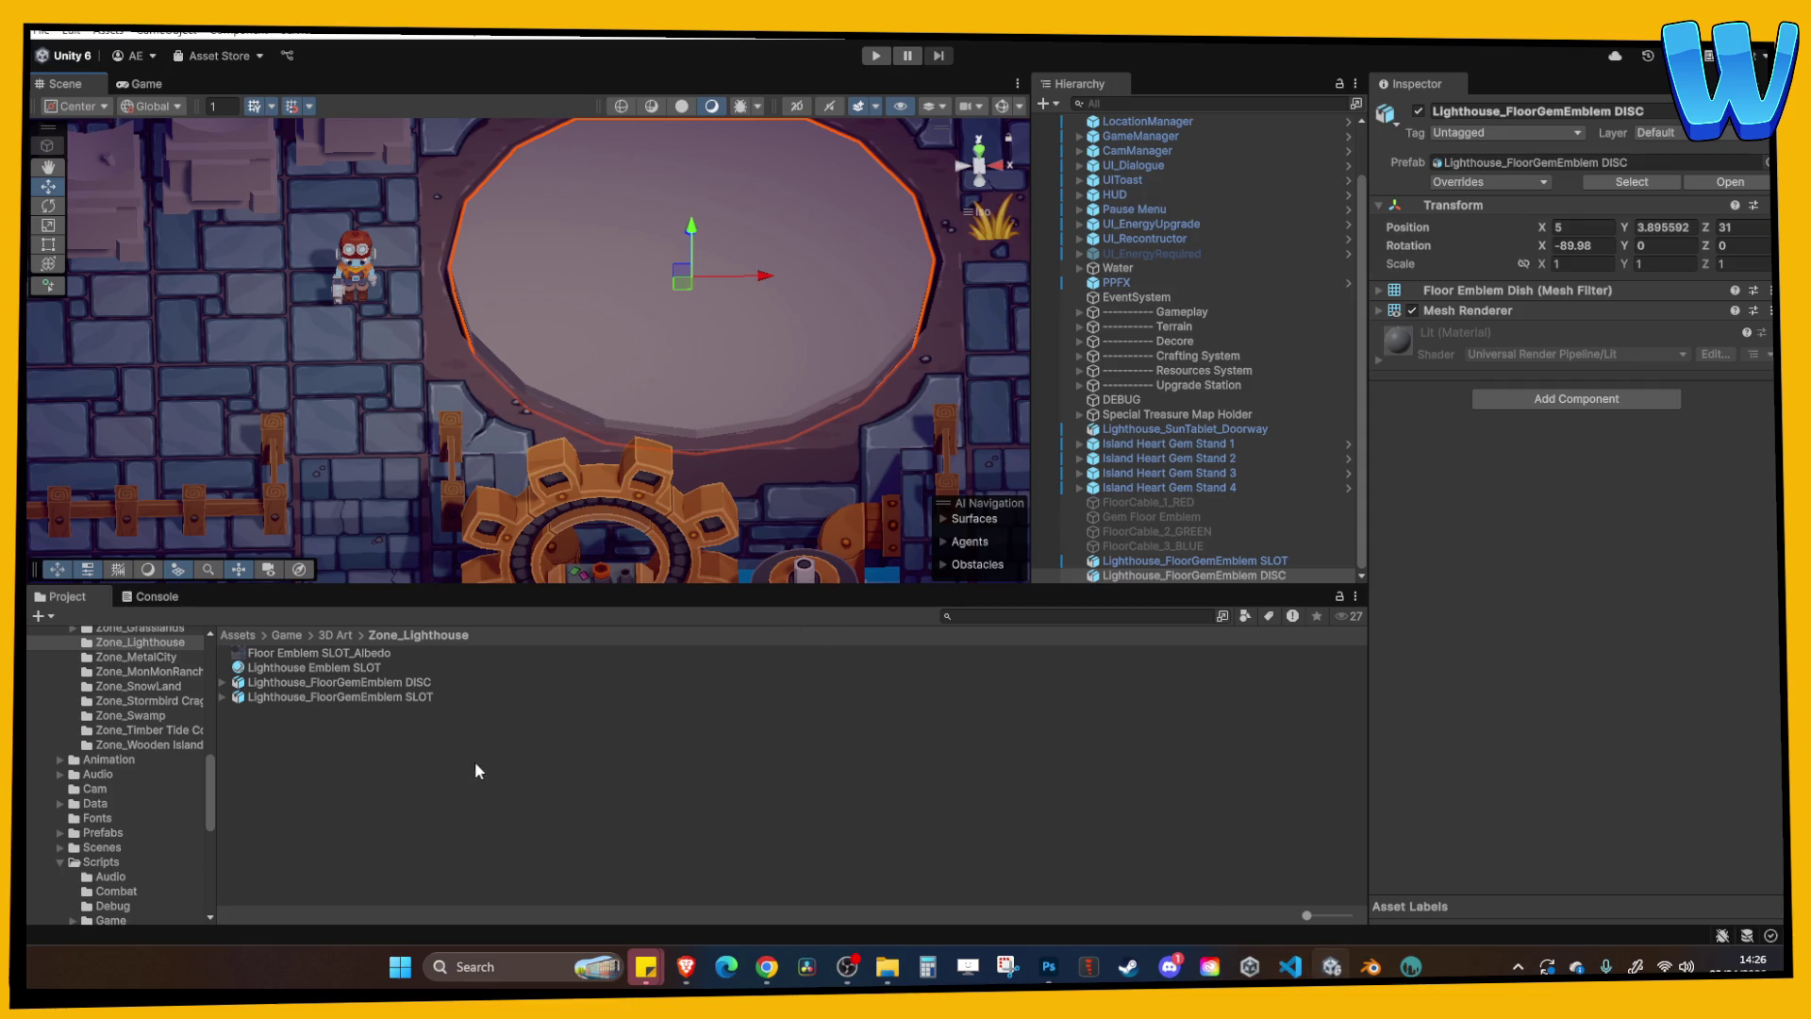
Arrange the Zone_Lighthouse and Floor Gem Emblem Explorer windows and sort Floor Gem Emblem by type.
click(893, 971)
mouse_move(892, 970)
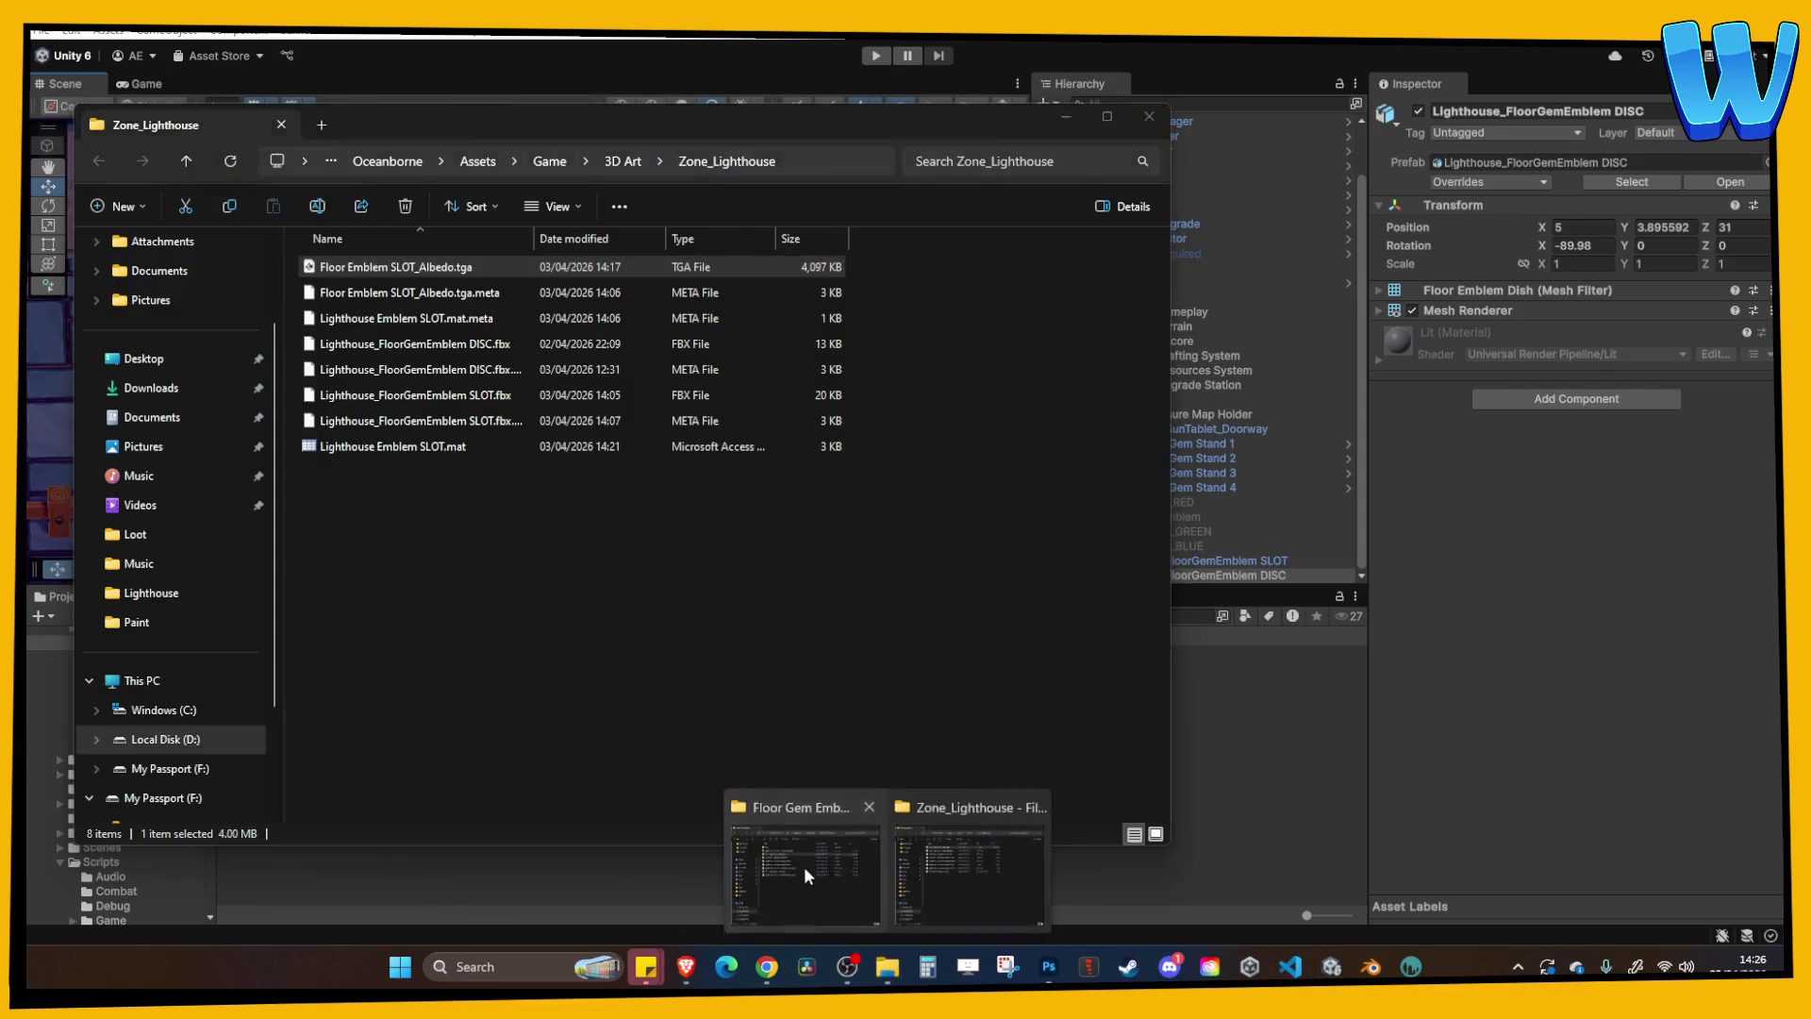
click(806, 867)
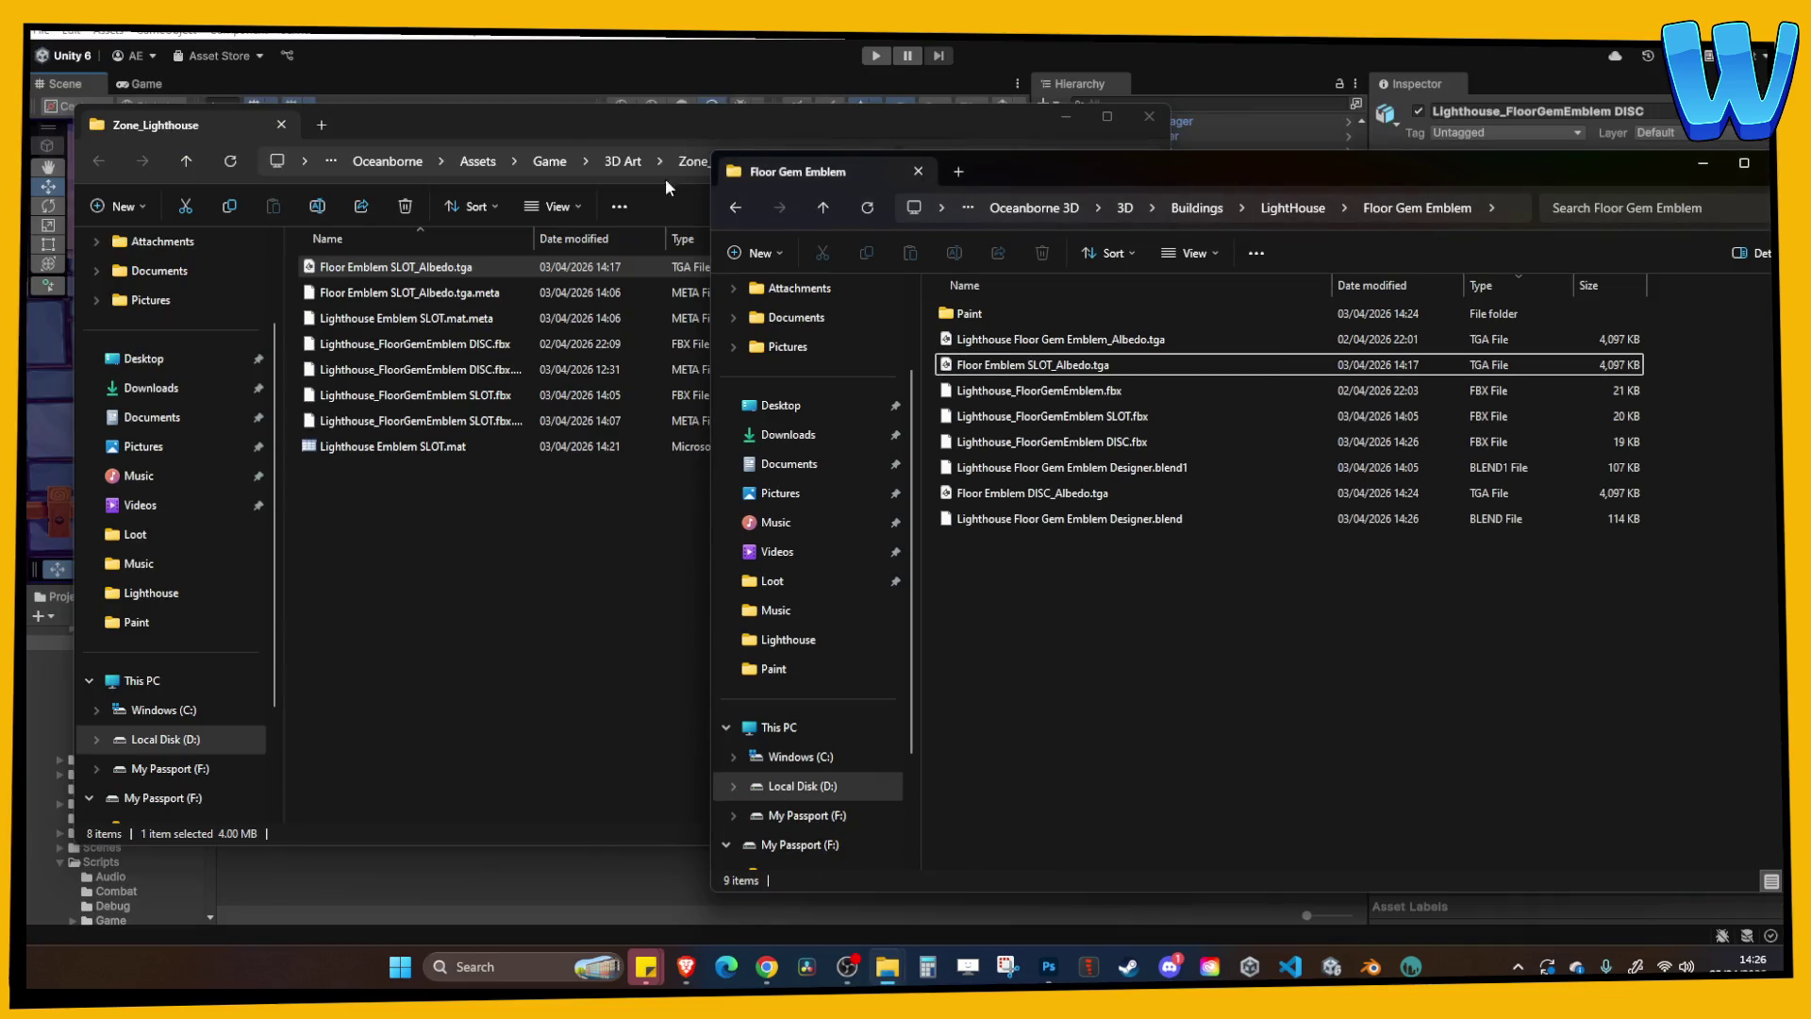
click(569, 128)
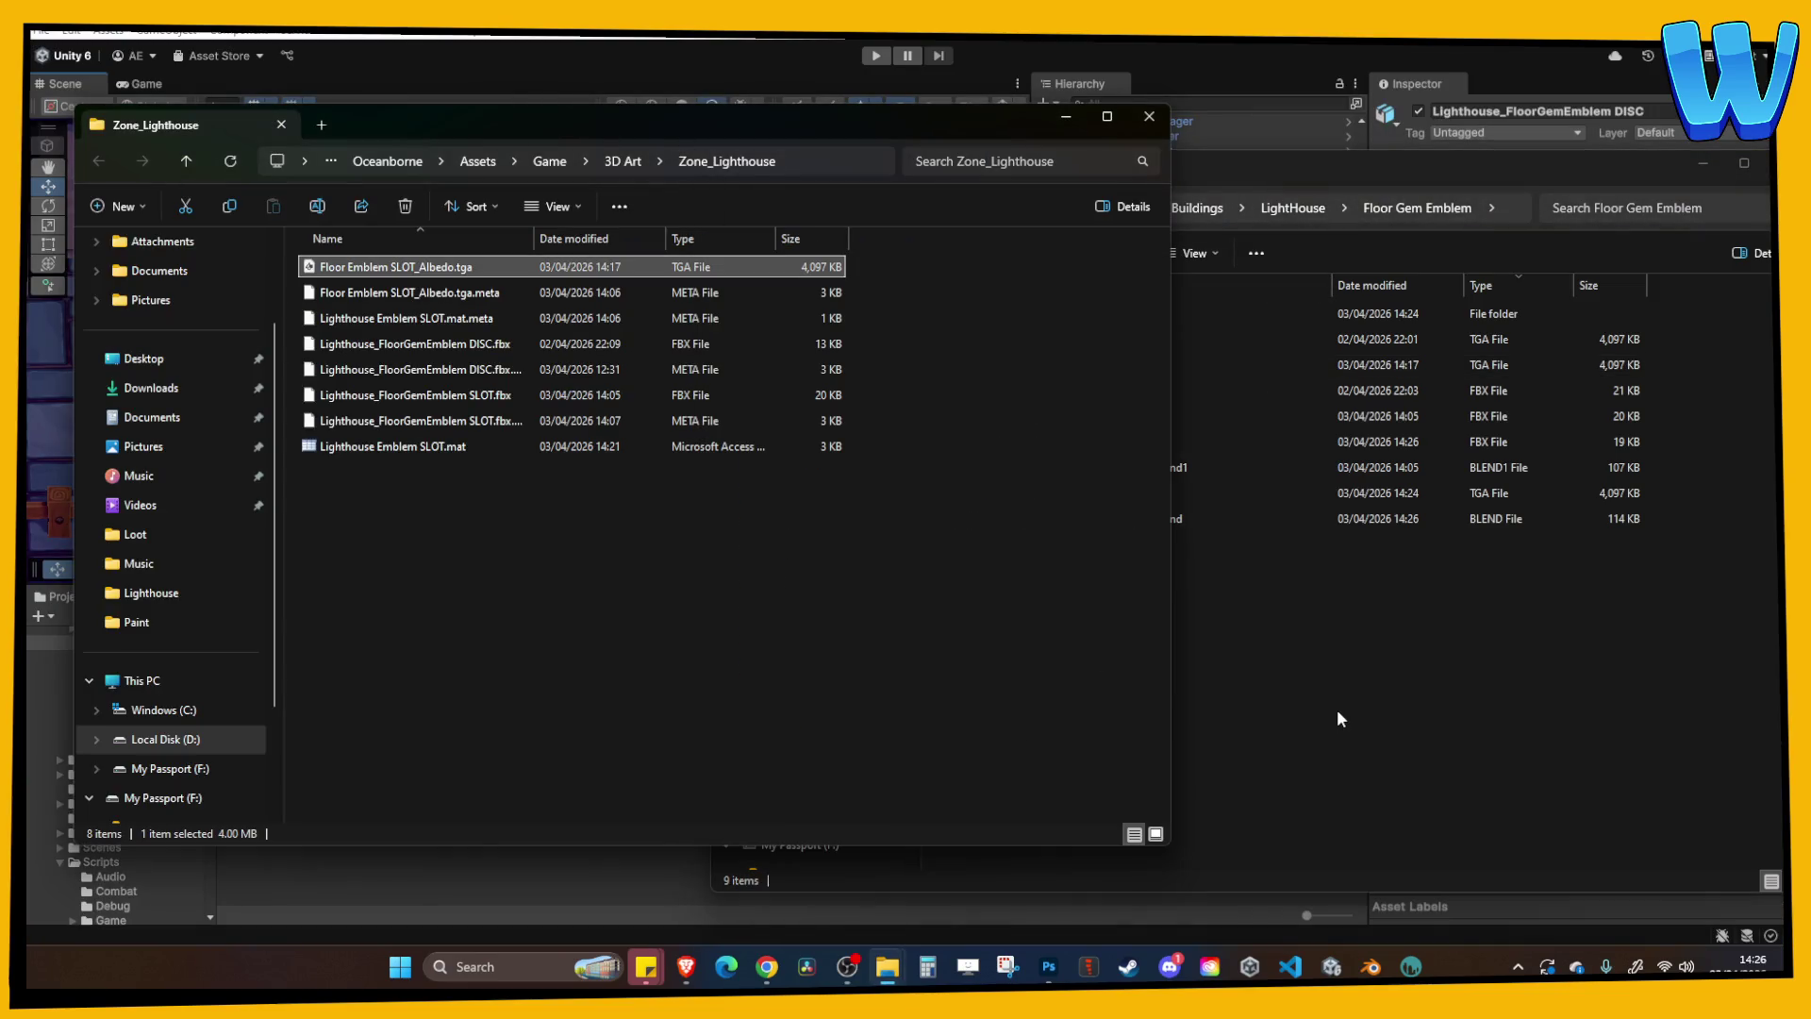
click(1339, 718)
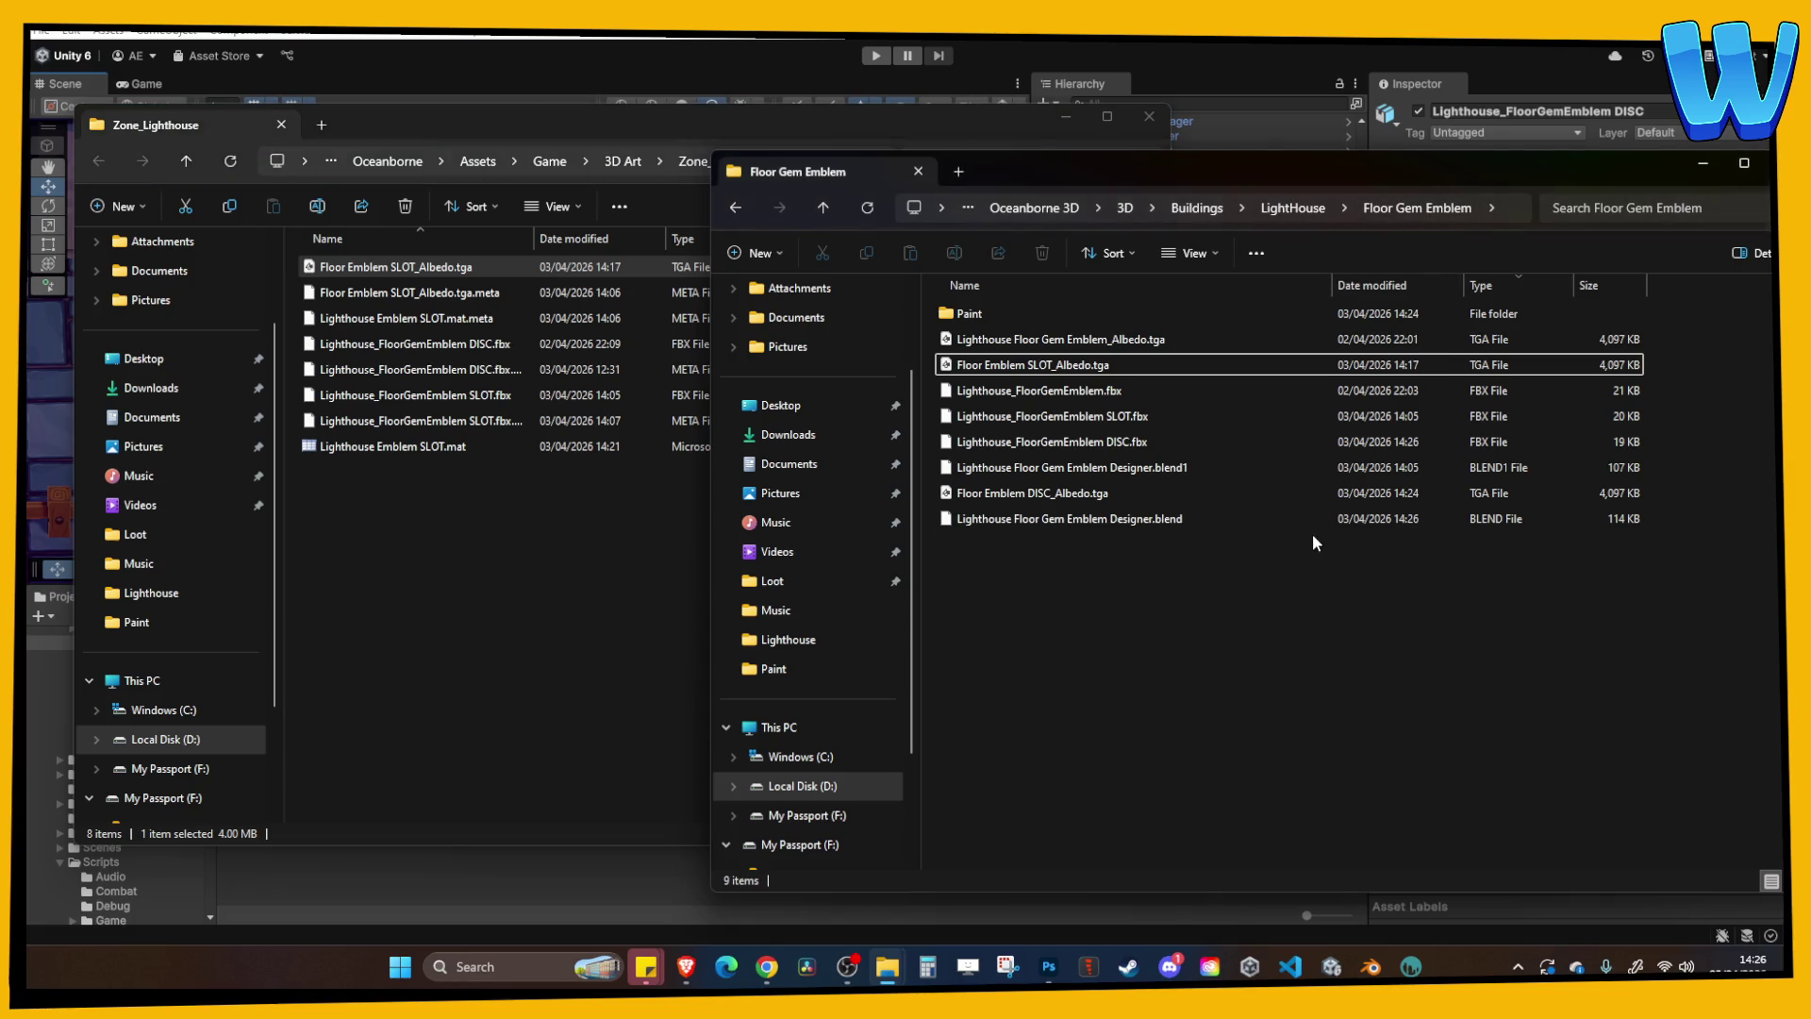
click(1506, 294)
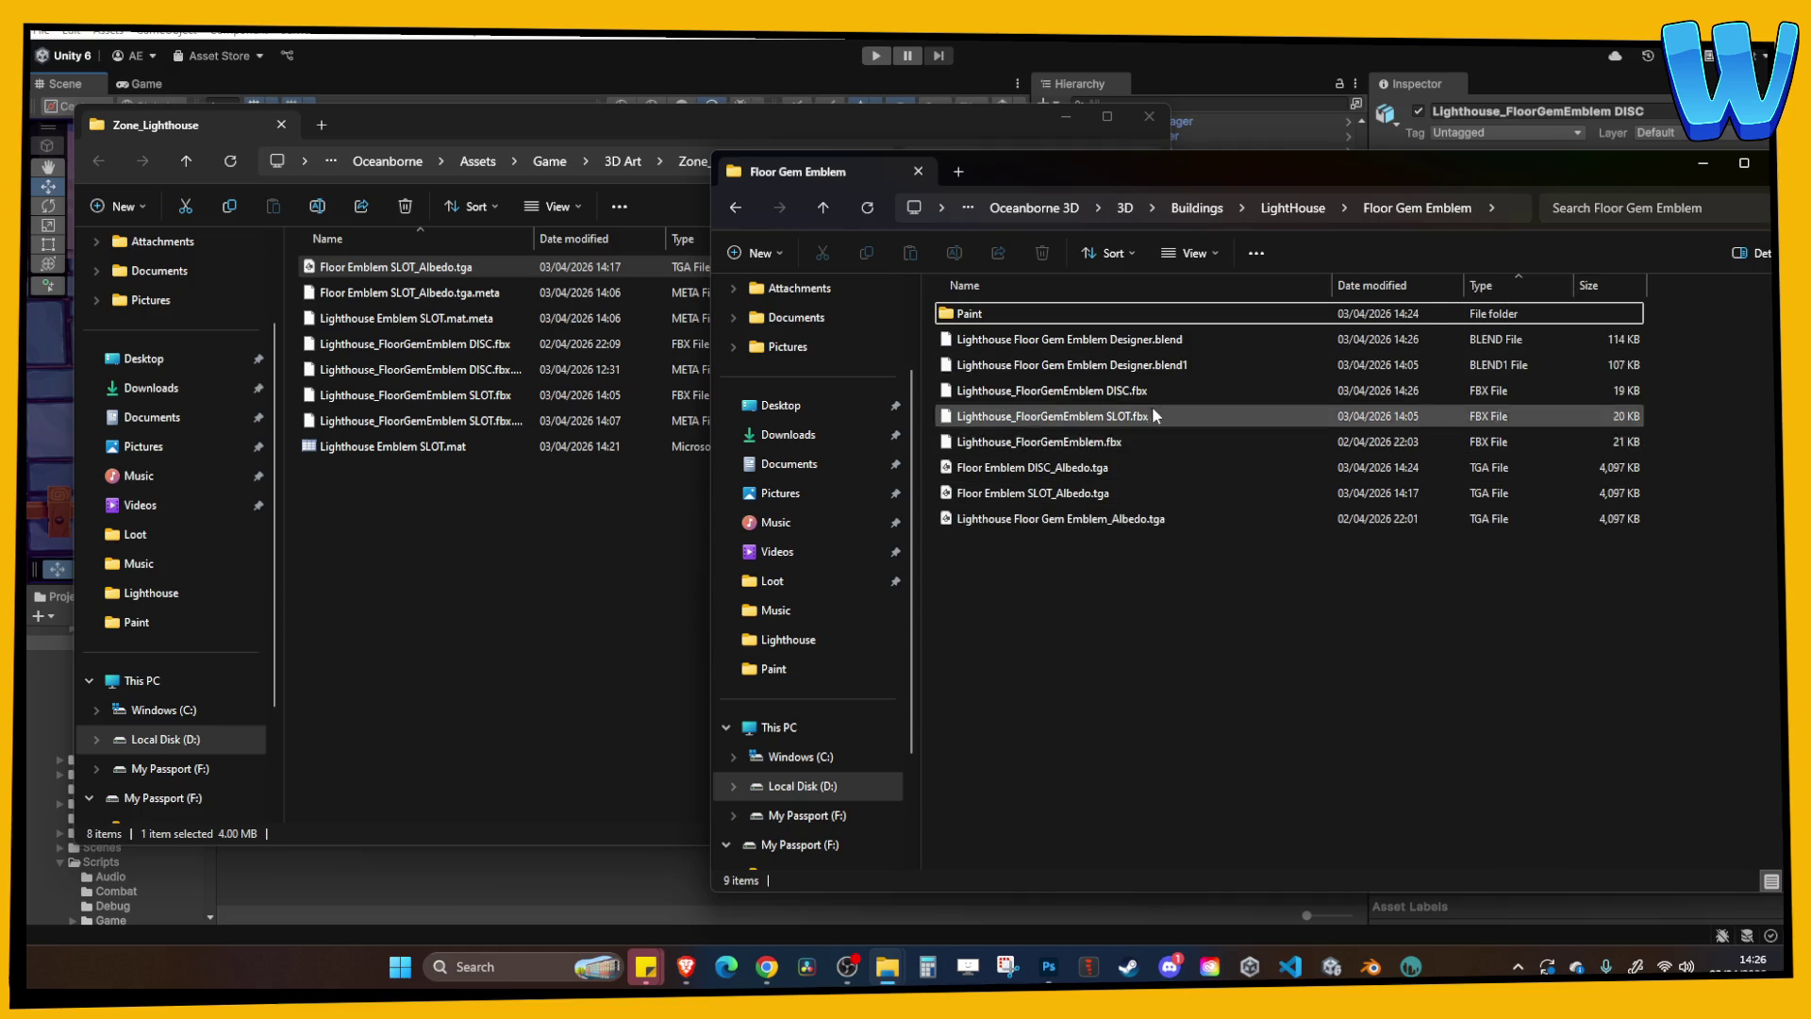
Copy Lighthouse_FloorGemEmblem SLOT.fbx into Zone_Lighthouse, replacing the existing file.
click(1152, 430)
key(ctrl+c)
click(689, 451)
key(ctrl+v)
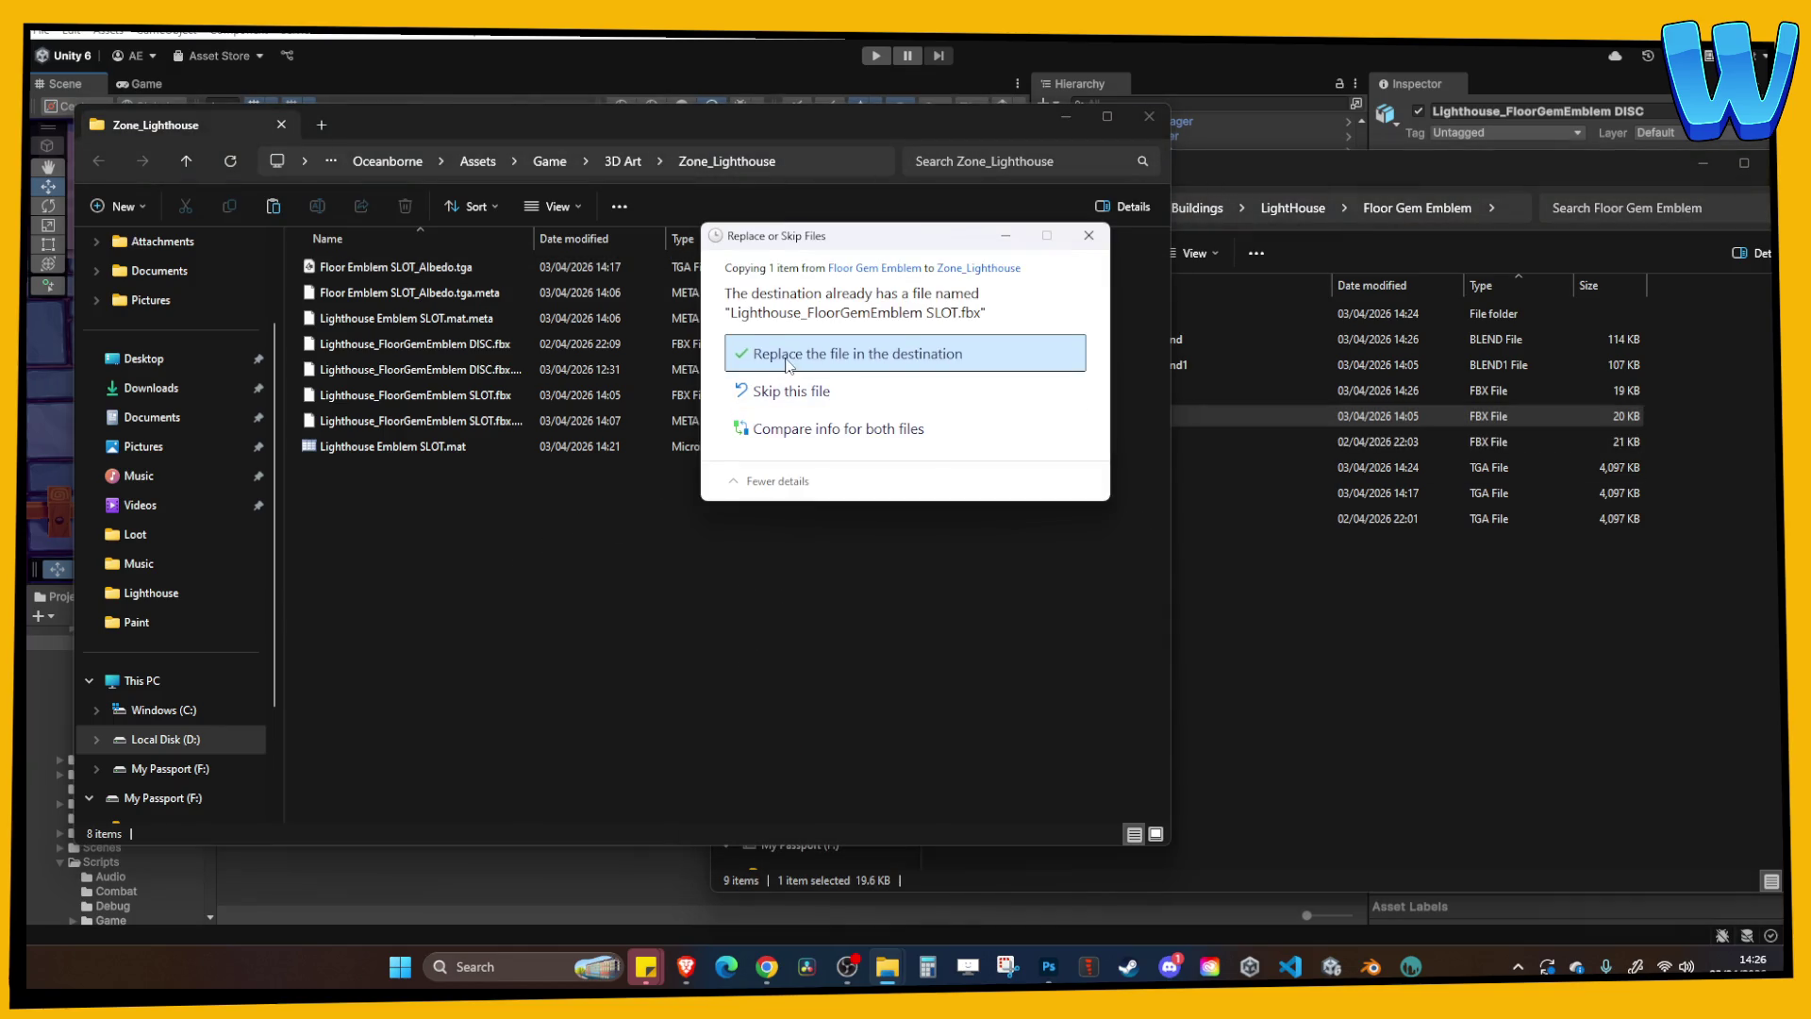
click(790, 364)
click(1148, 117)
Drag Floor Emblem SLOT_Albedo.tga into Unity's Project panel.
click(1179, 598)
mouse_move(1076, 492)
mouse_down()
mouse_move(541, 852)
mouse_move(467, 830)
mouse_up()
click(460, 829)
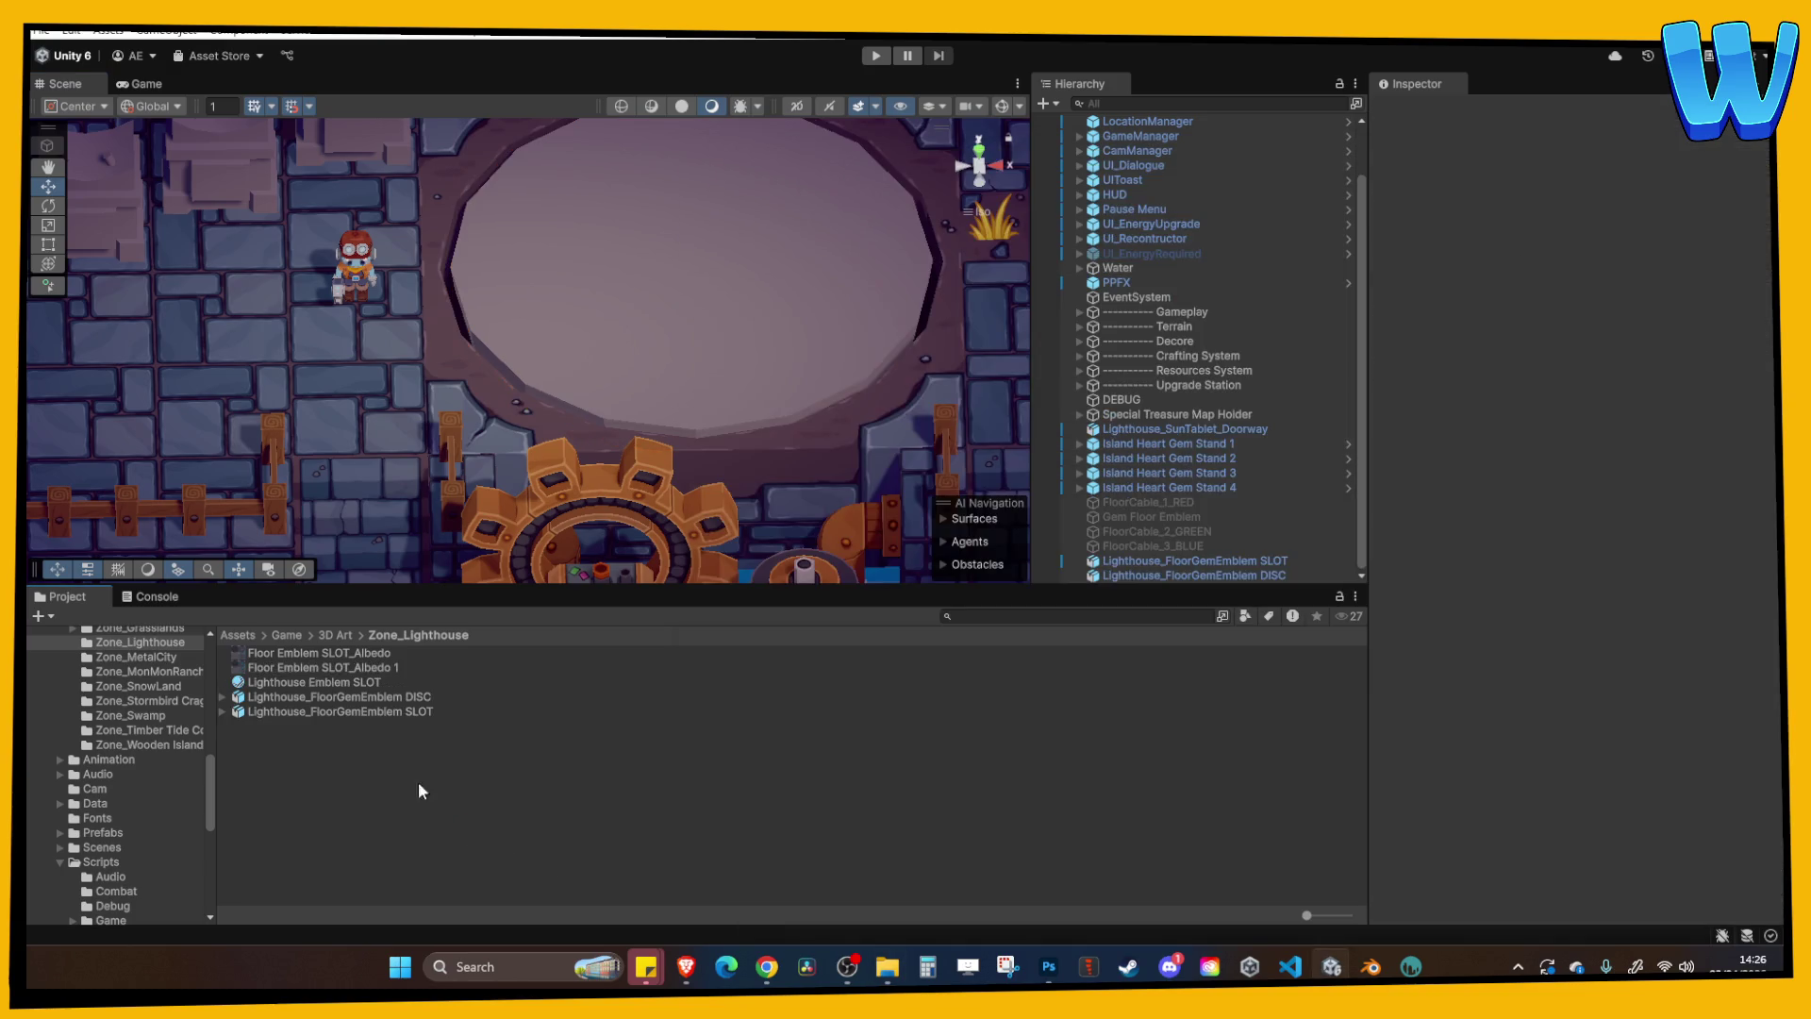
Duplicate the Lighthouse Emblem SLOT material with Ctrl+D.
click(325, 683)
key(ctrl+d)
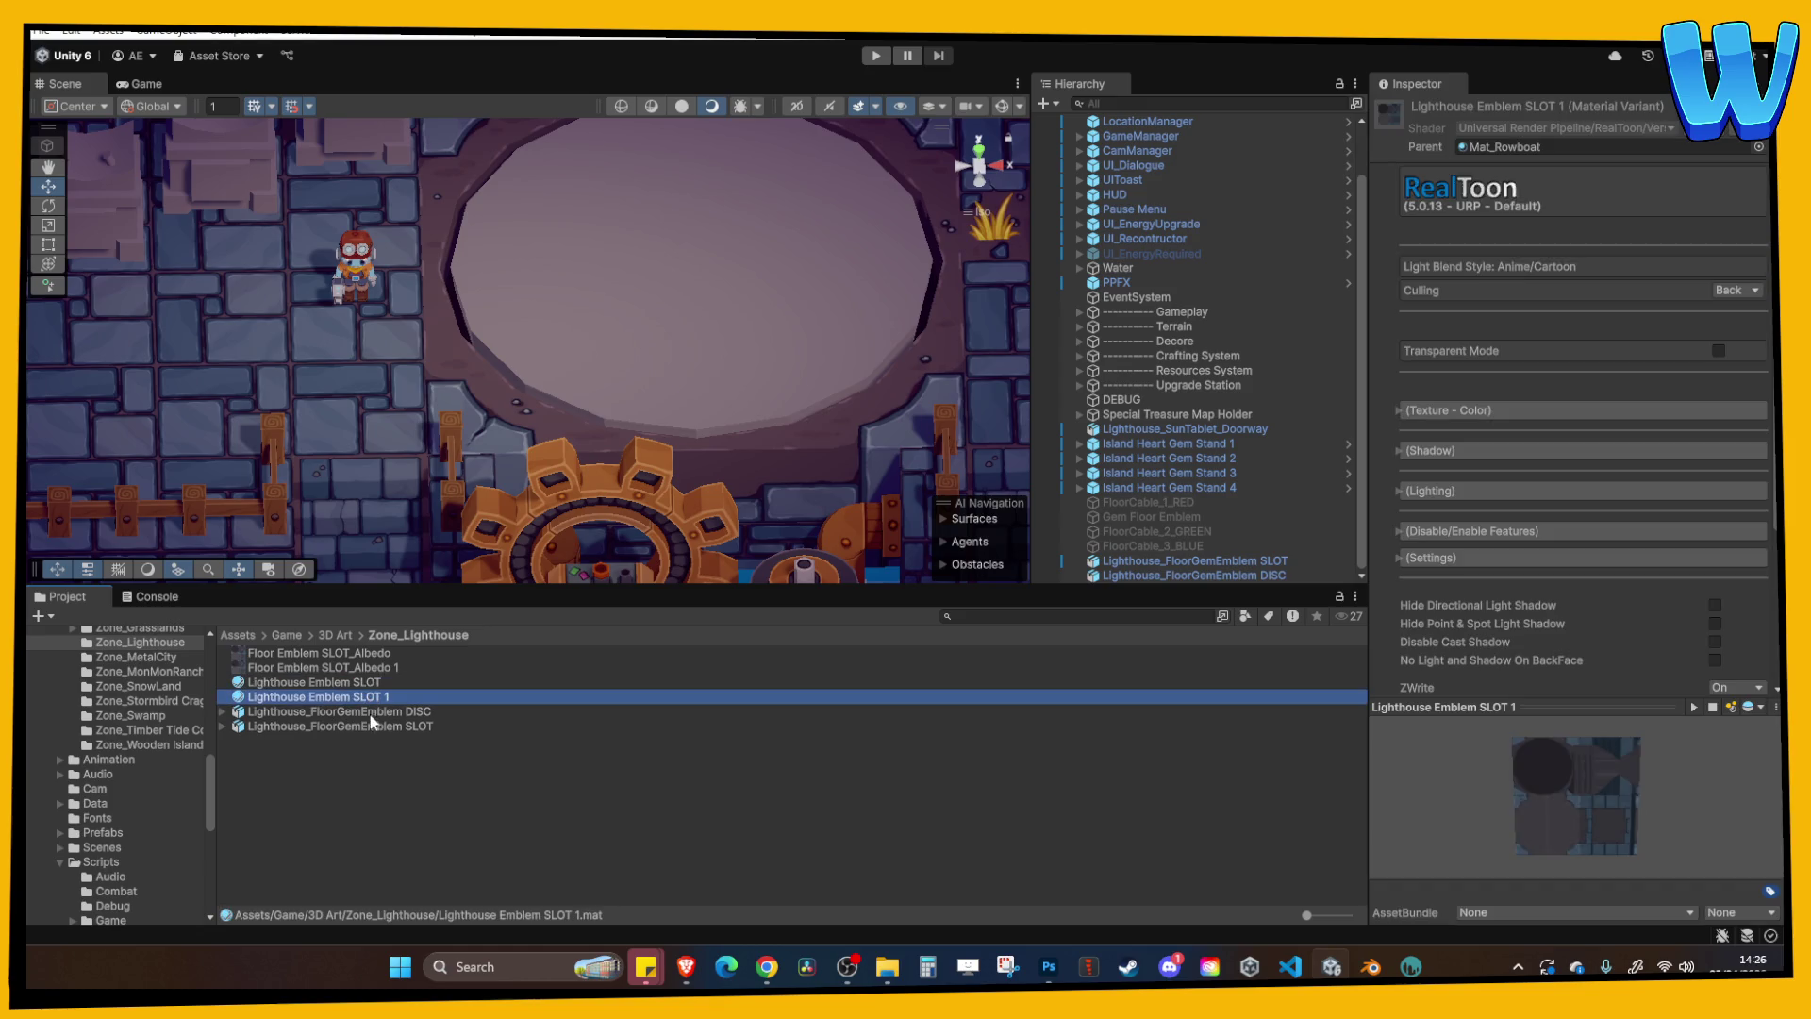
click(355, 699)
text(Disc)
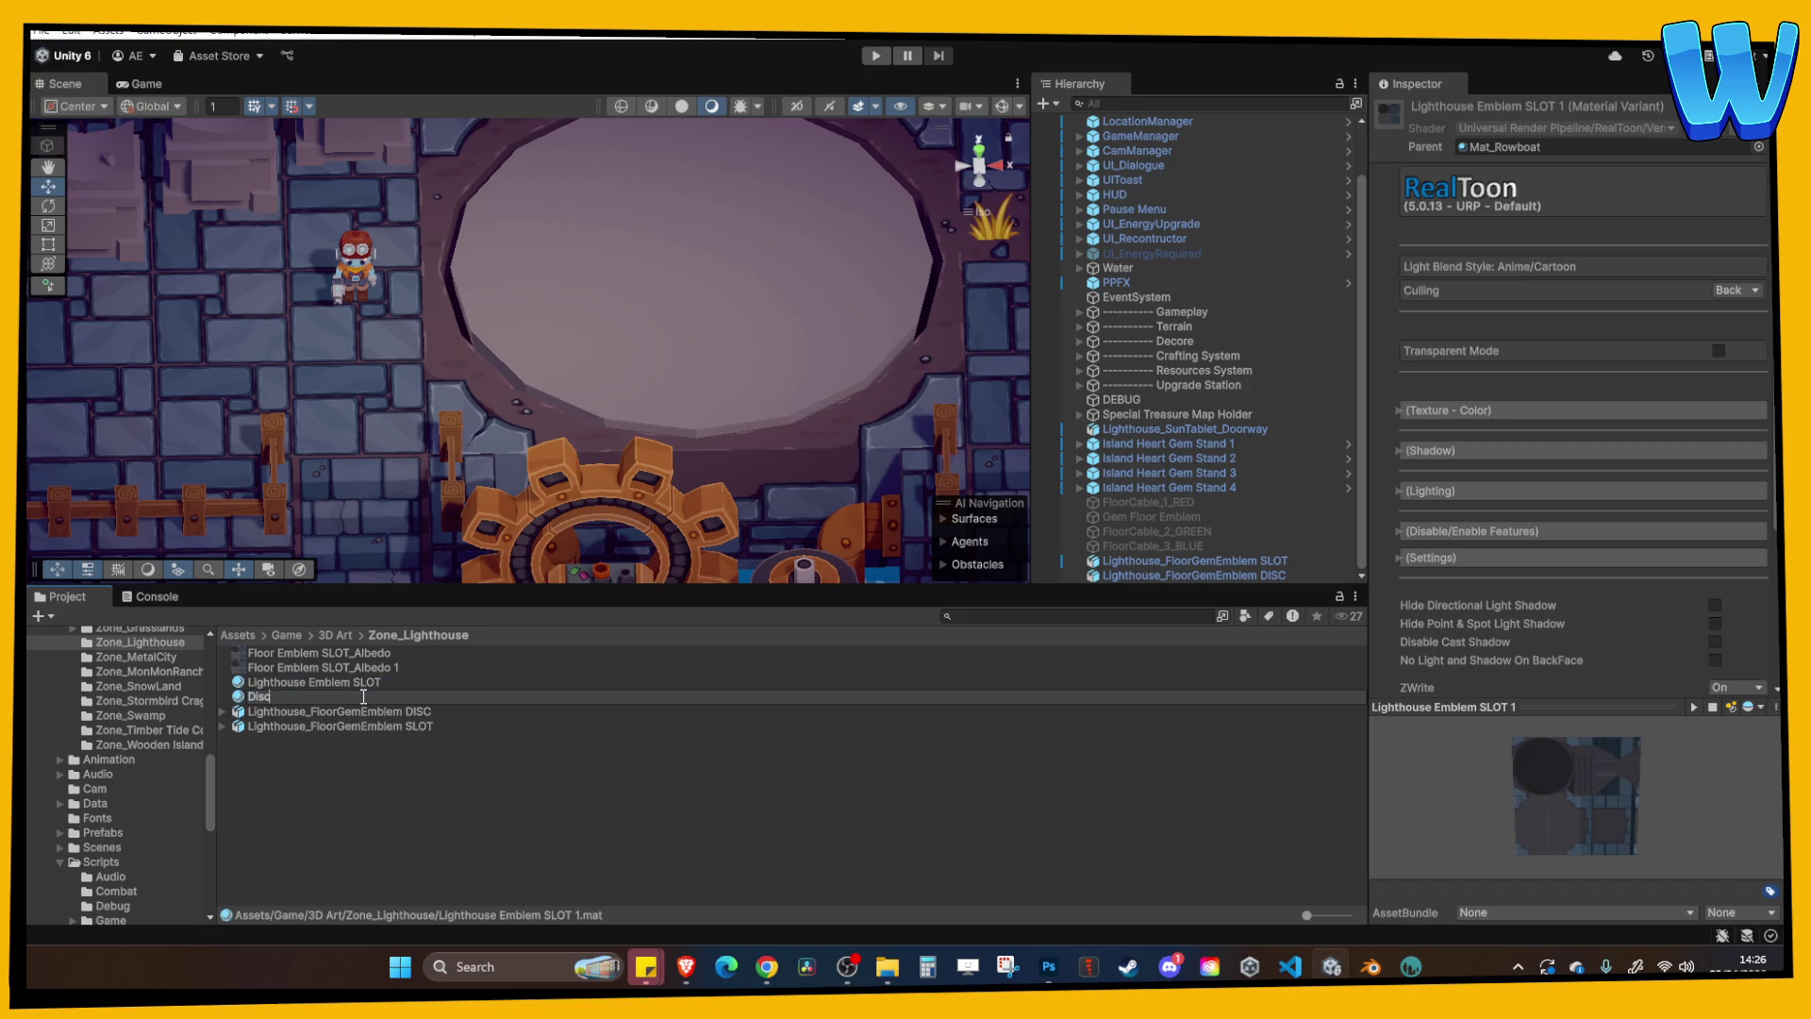
key(BackSpace)
key(BackSpace)
key(BackSpace)
key(Escape)
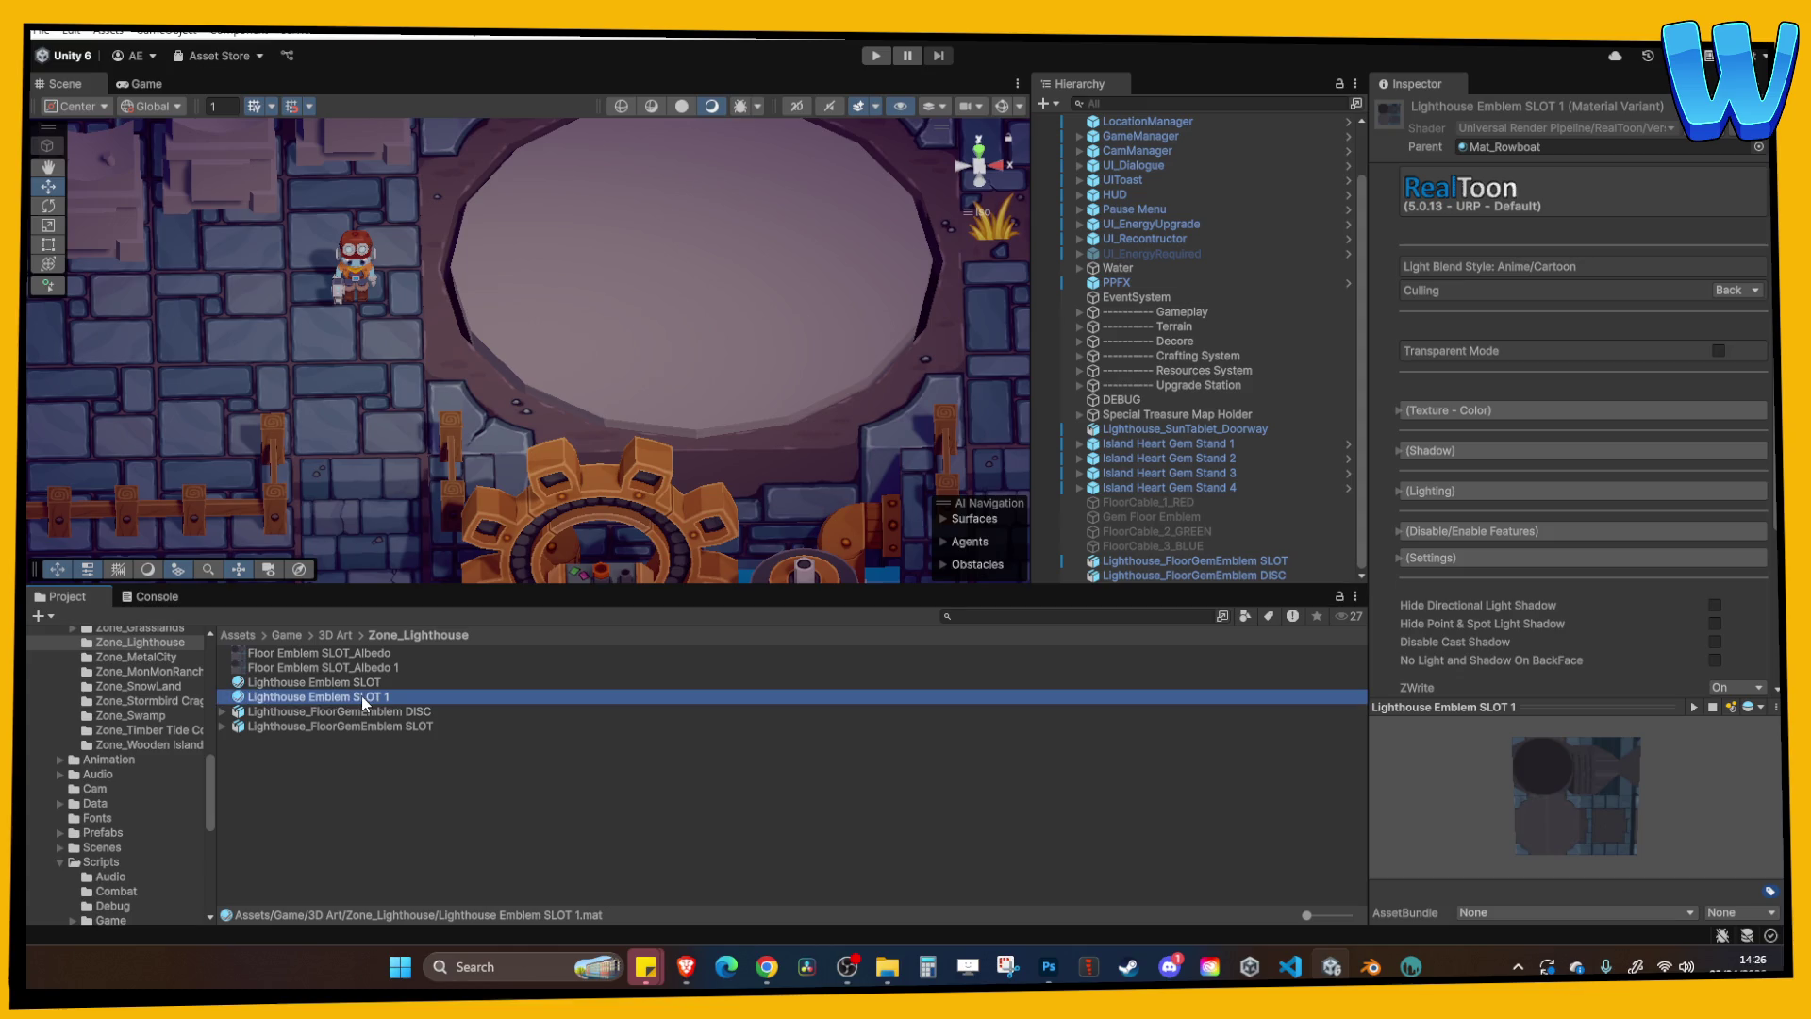
Rename the copied material to Lighthouse Emblem DISC 0.
click(349, 698)
drag(345, 698, 426, 706)
text(D)
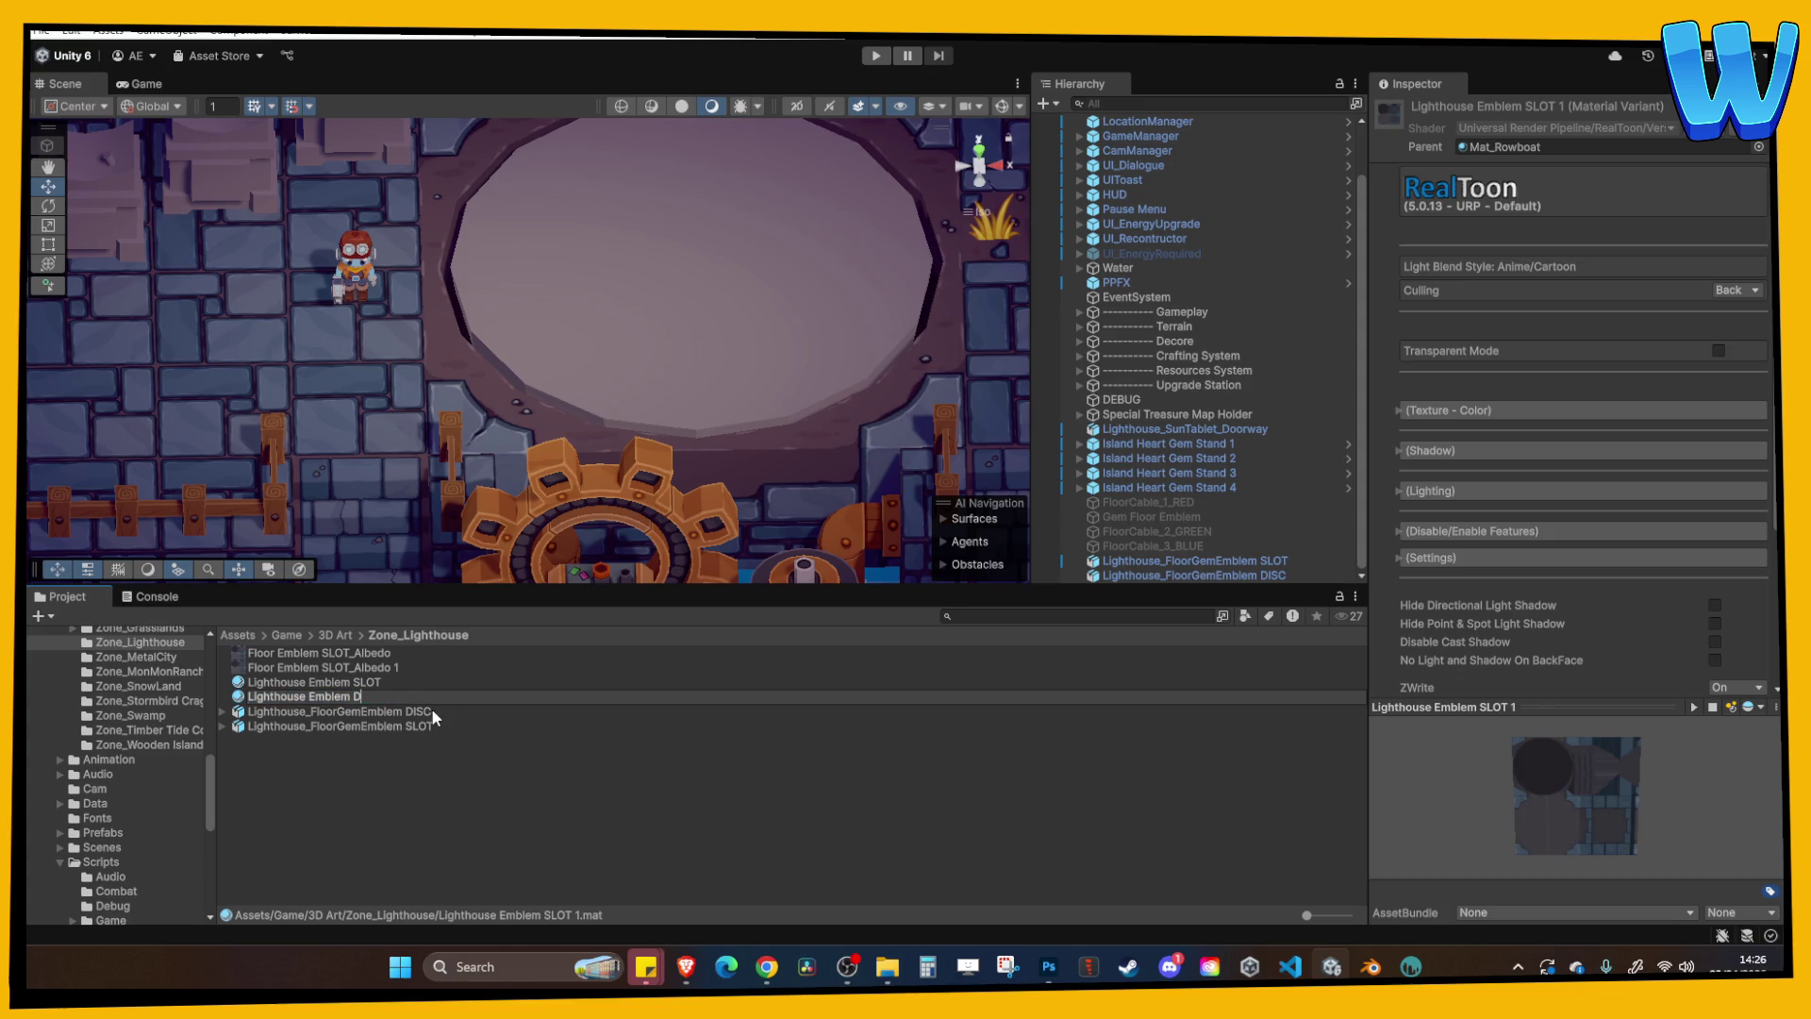
text(ISC 1)
key(BackSpace)
text(0)
key(Return)
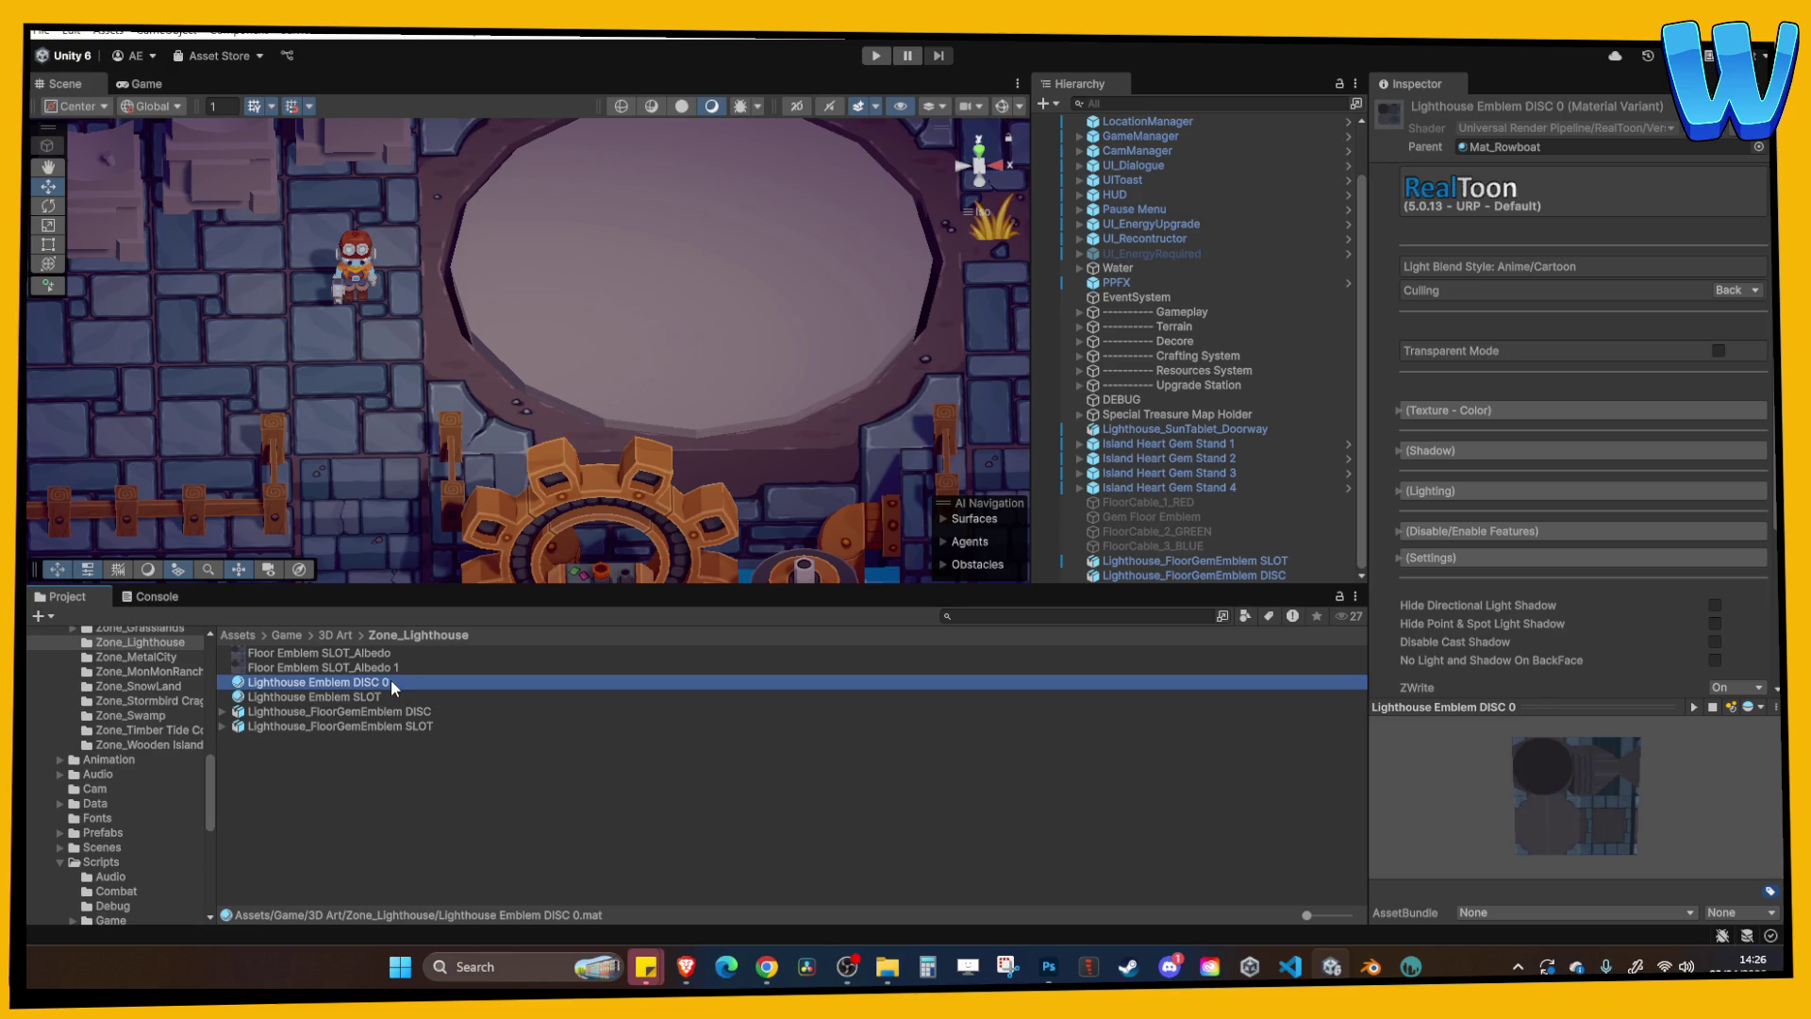
key(alt+Tab)
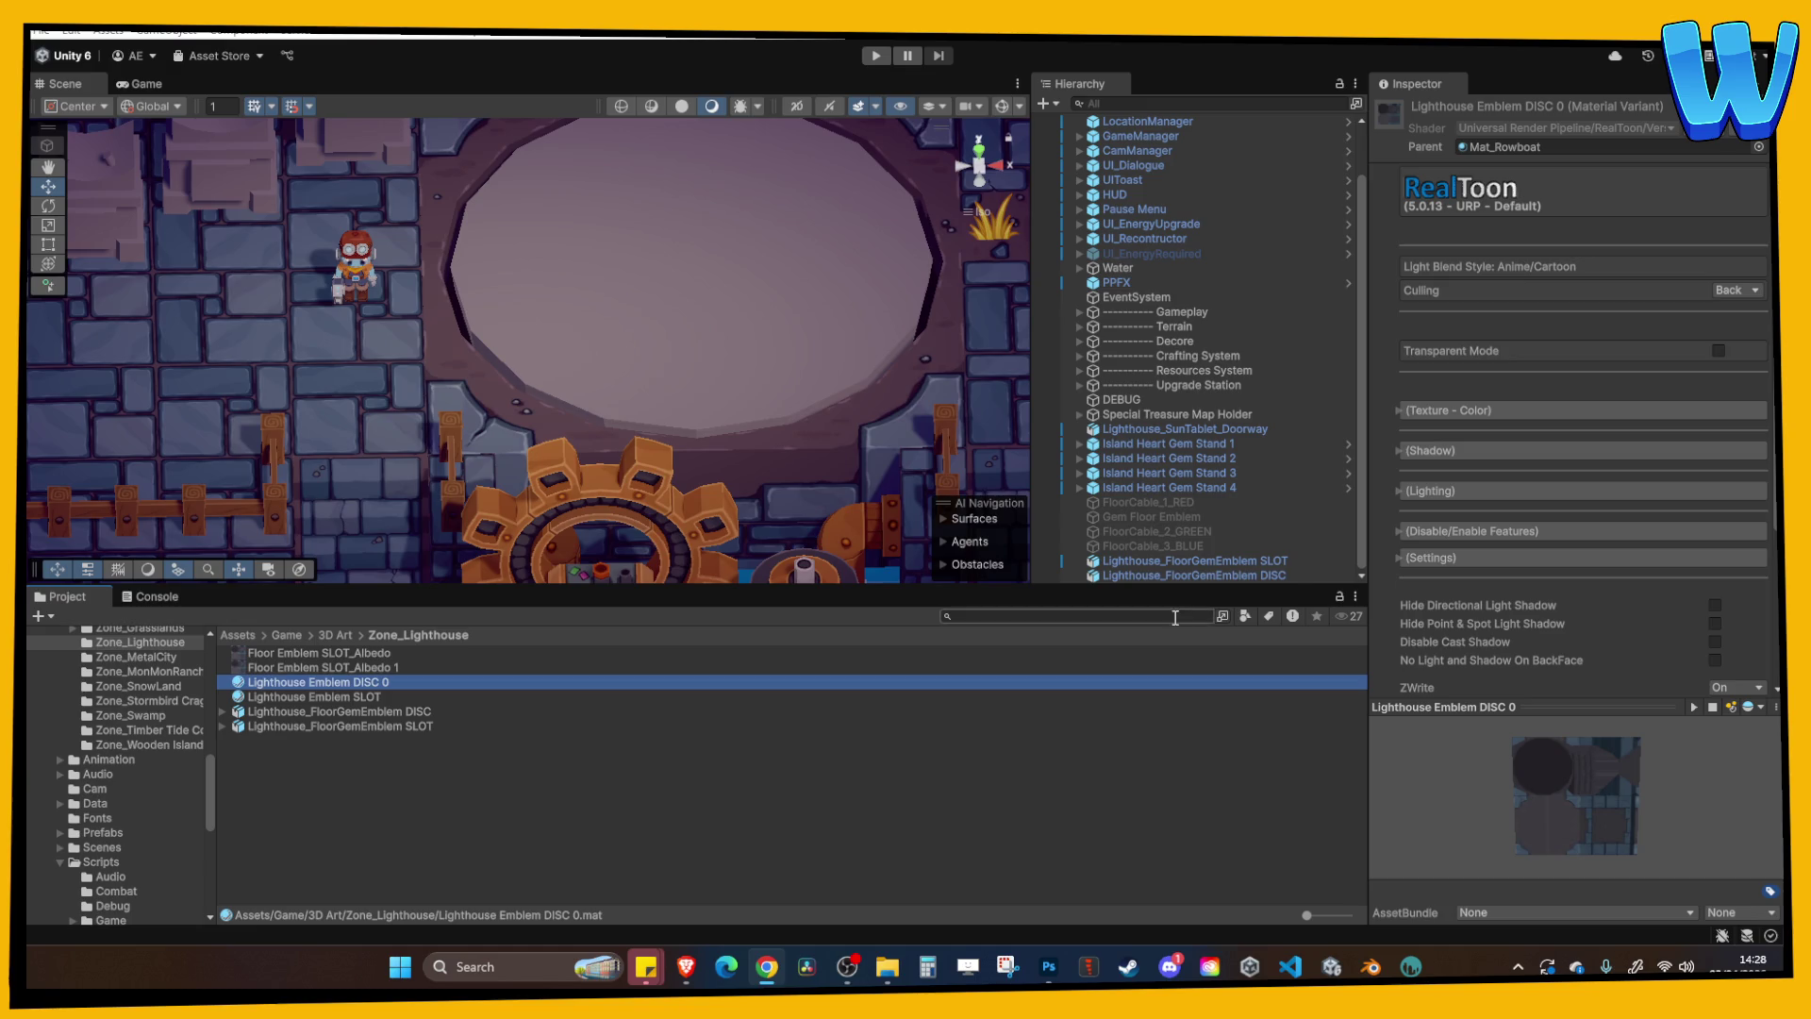
Select the duplicate Floor Emblem SLOT_Albedo 1 texture and delete it, confirming the dialog.
click(1465, 412)
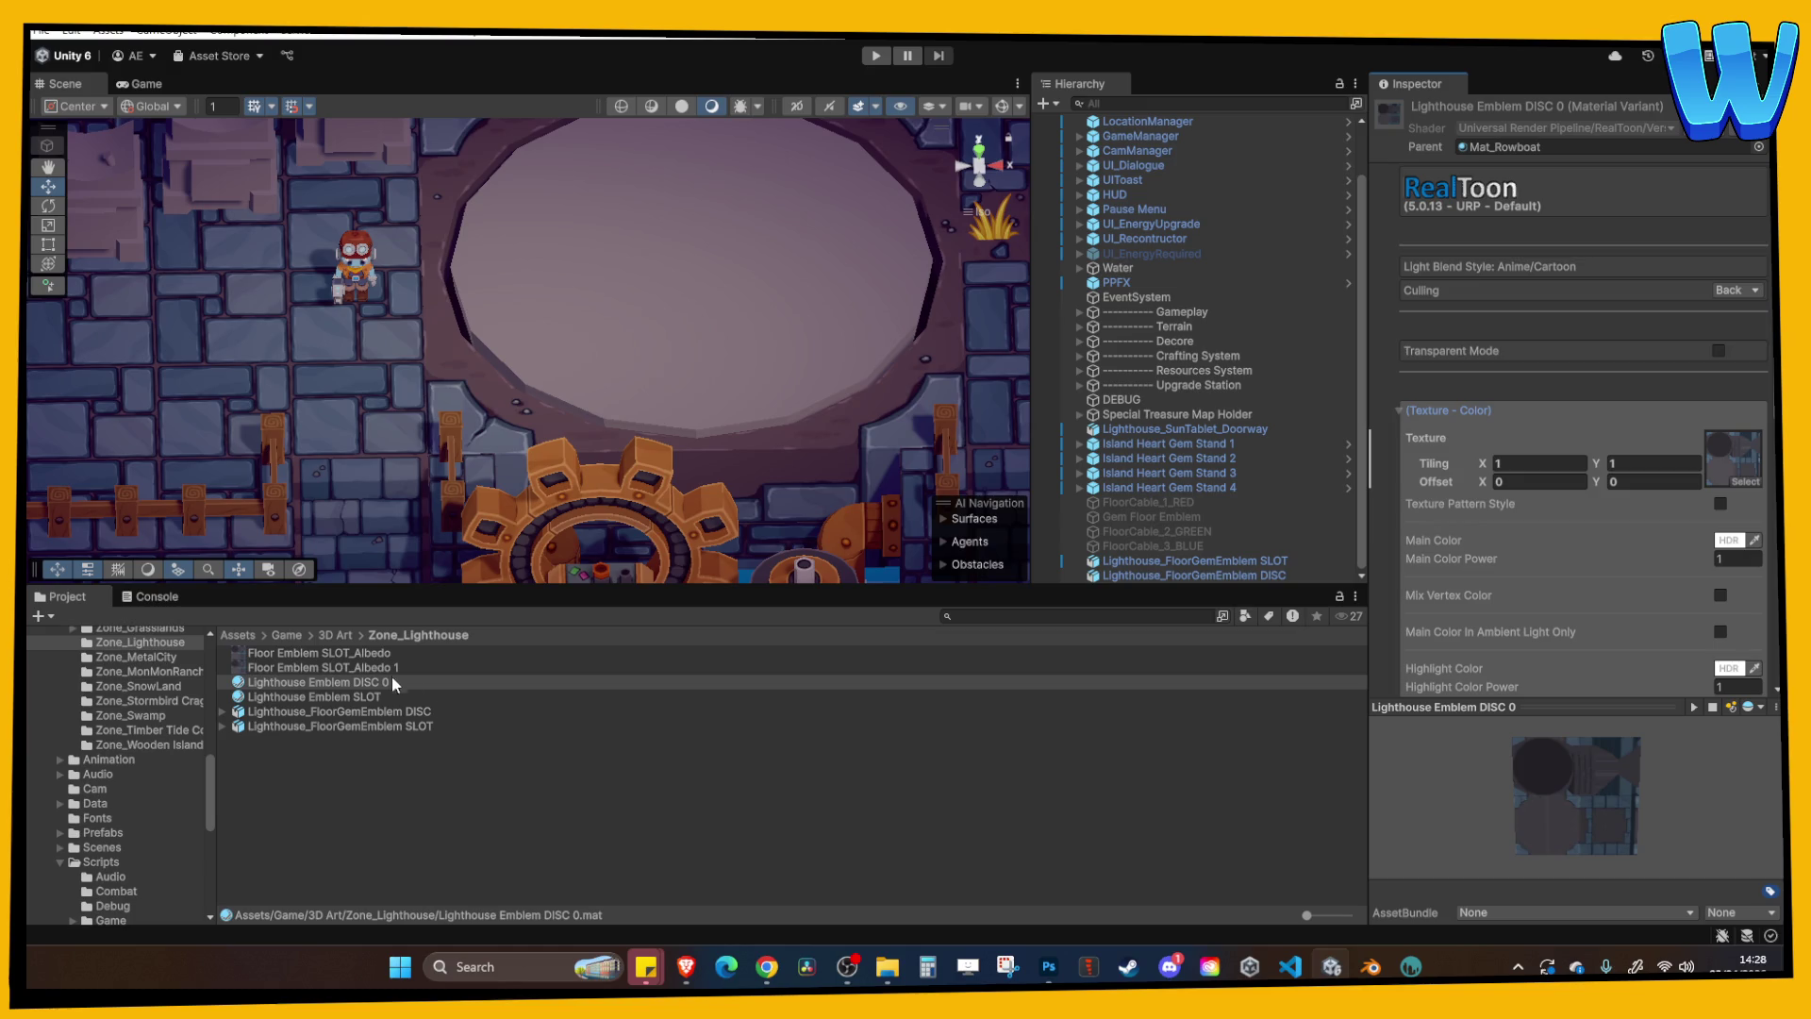
click(334, 670)
click(344, 657)
click(349, 667)
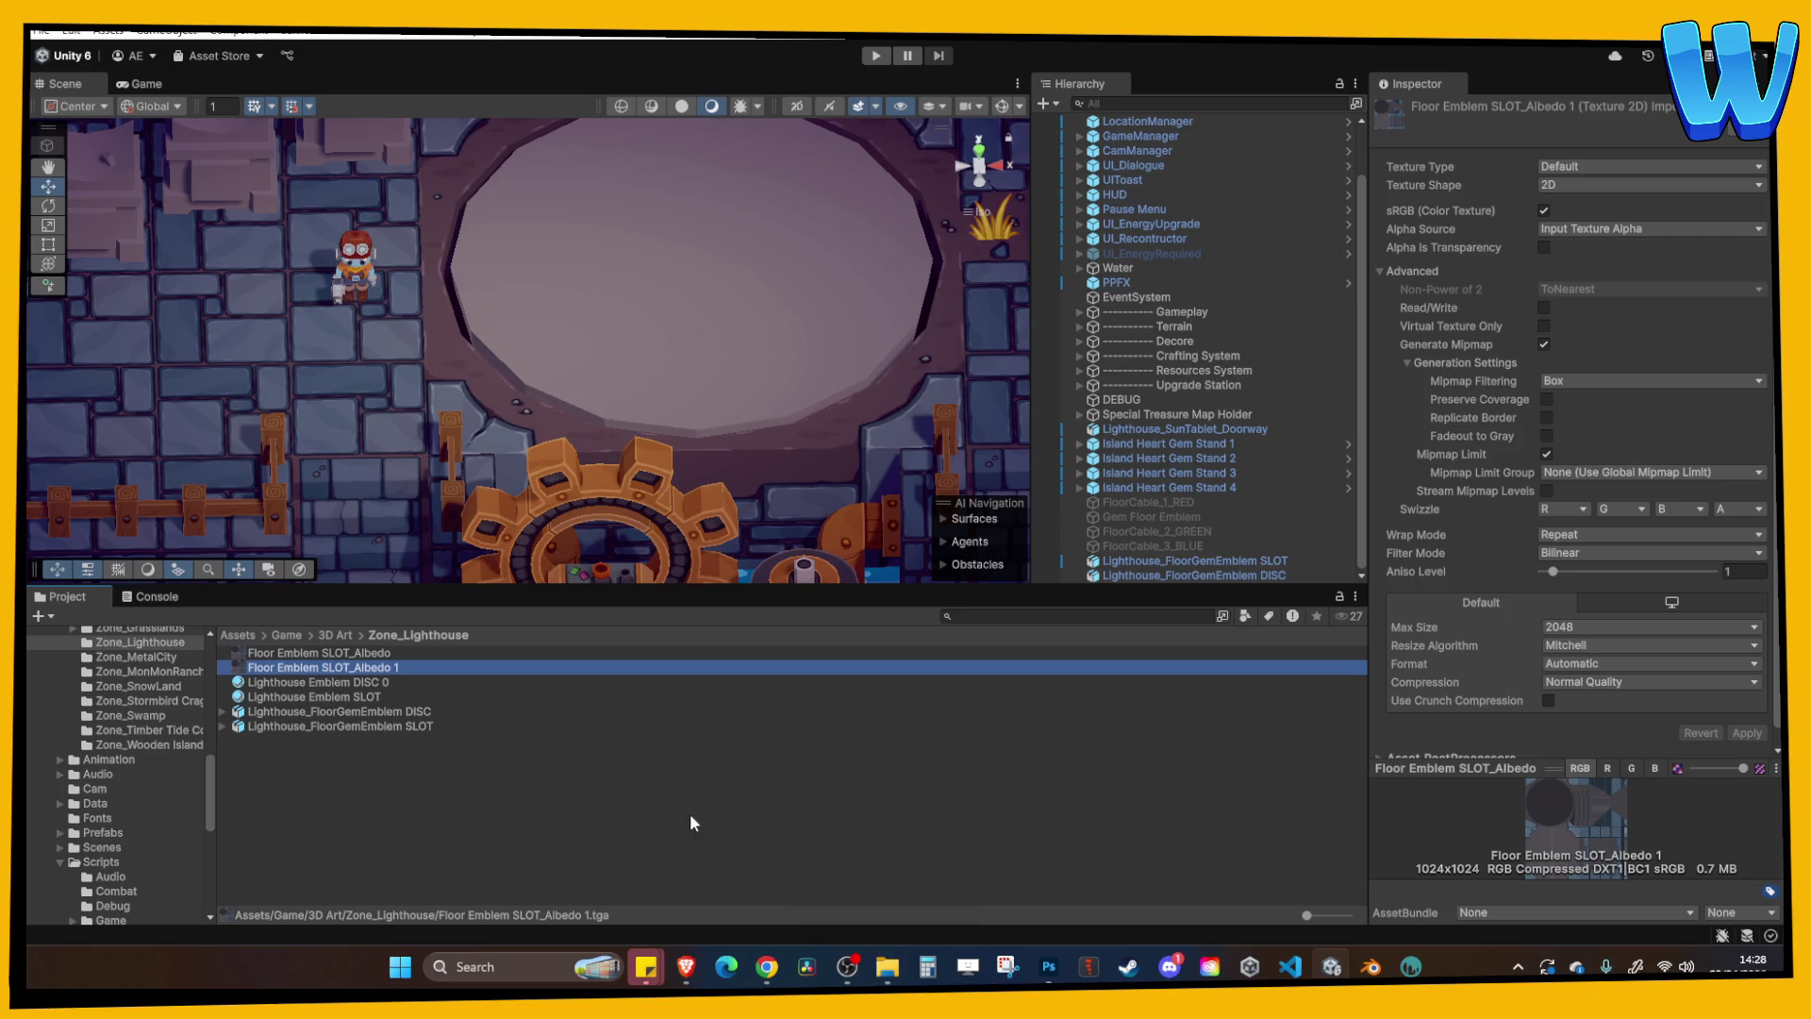
key(Delete)
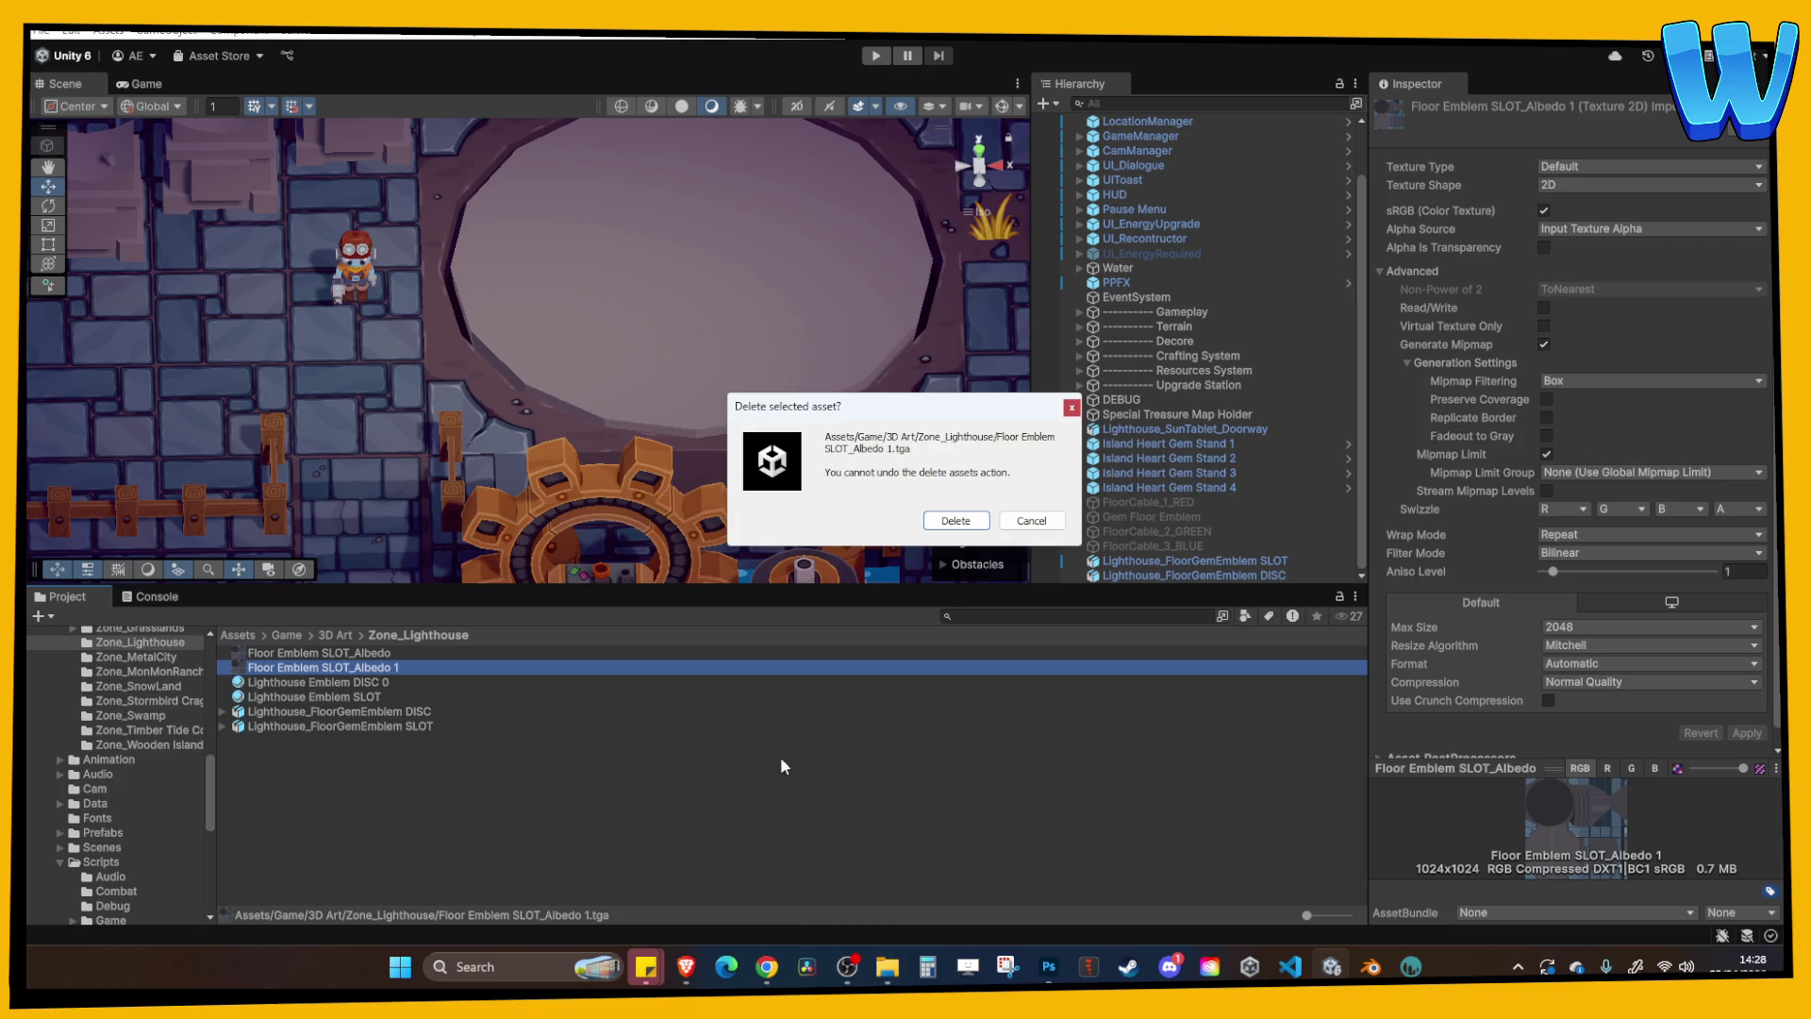
click(954, 521)
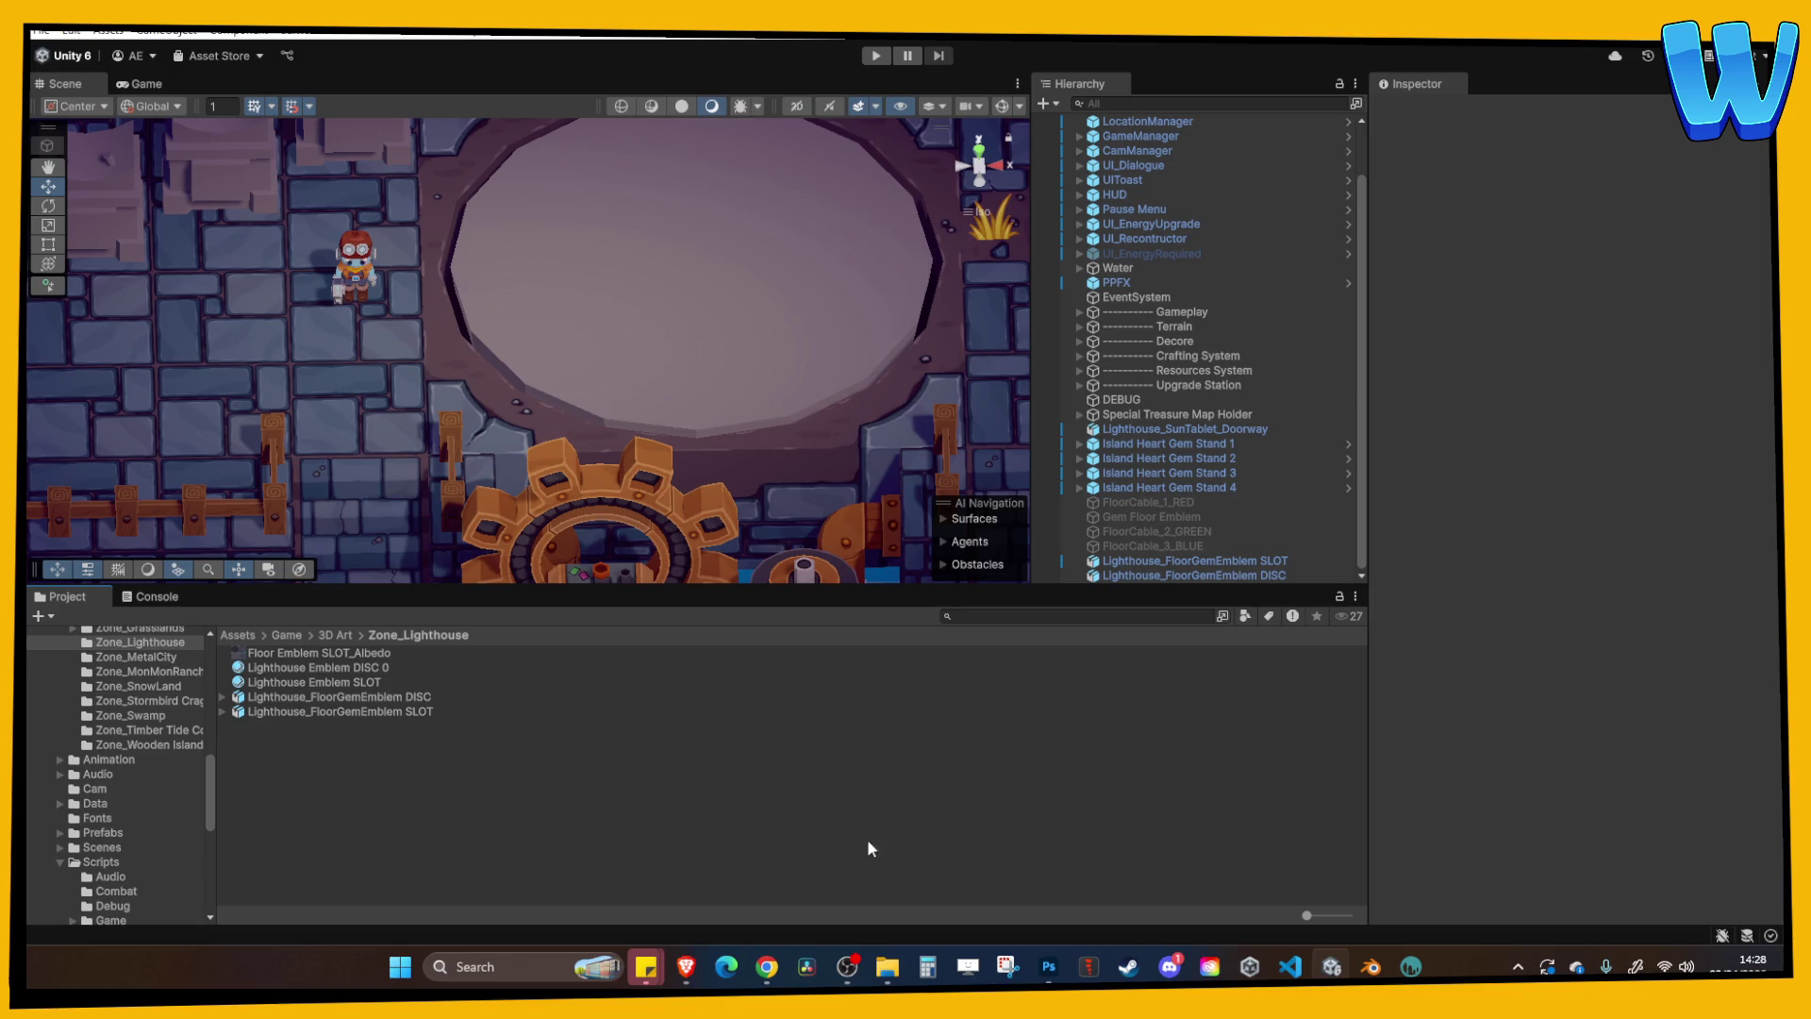
Import Floor Emblem DISC_Albedo.tga and set it as Lighthouse Emblem DISC 0's texture.
click(890, 967)
mouse_move(1030, 467)
mouse_down()
mouse_move(526, 810)
mouse_move(413, 813)
mouse_up()
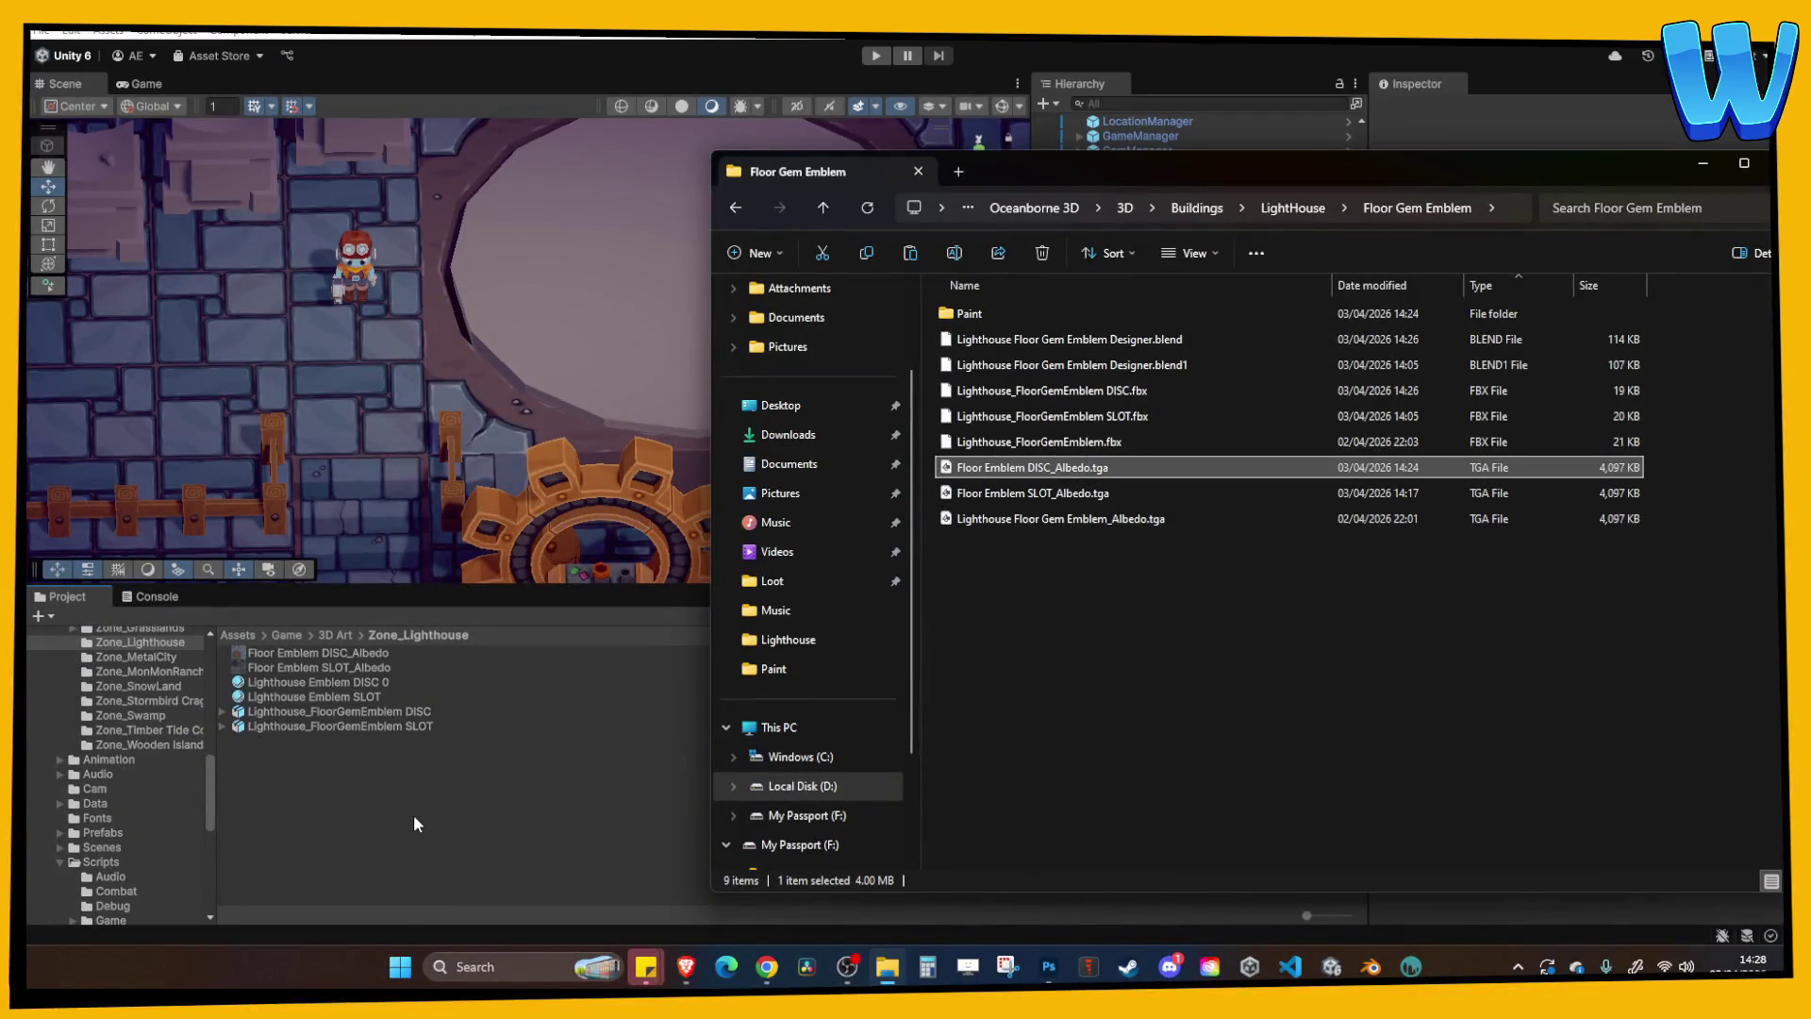
click(325, 683)
drag(308, 656, 1732, 457)
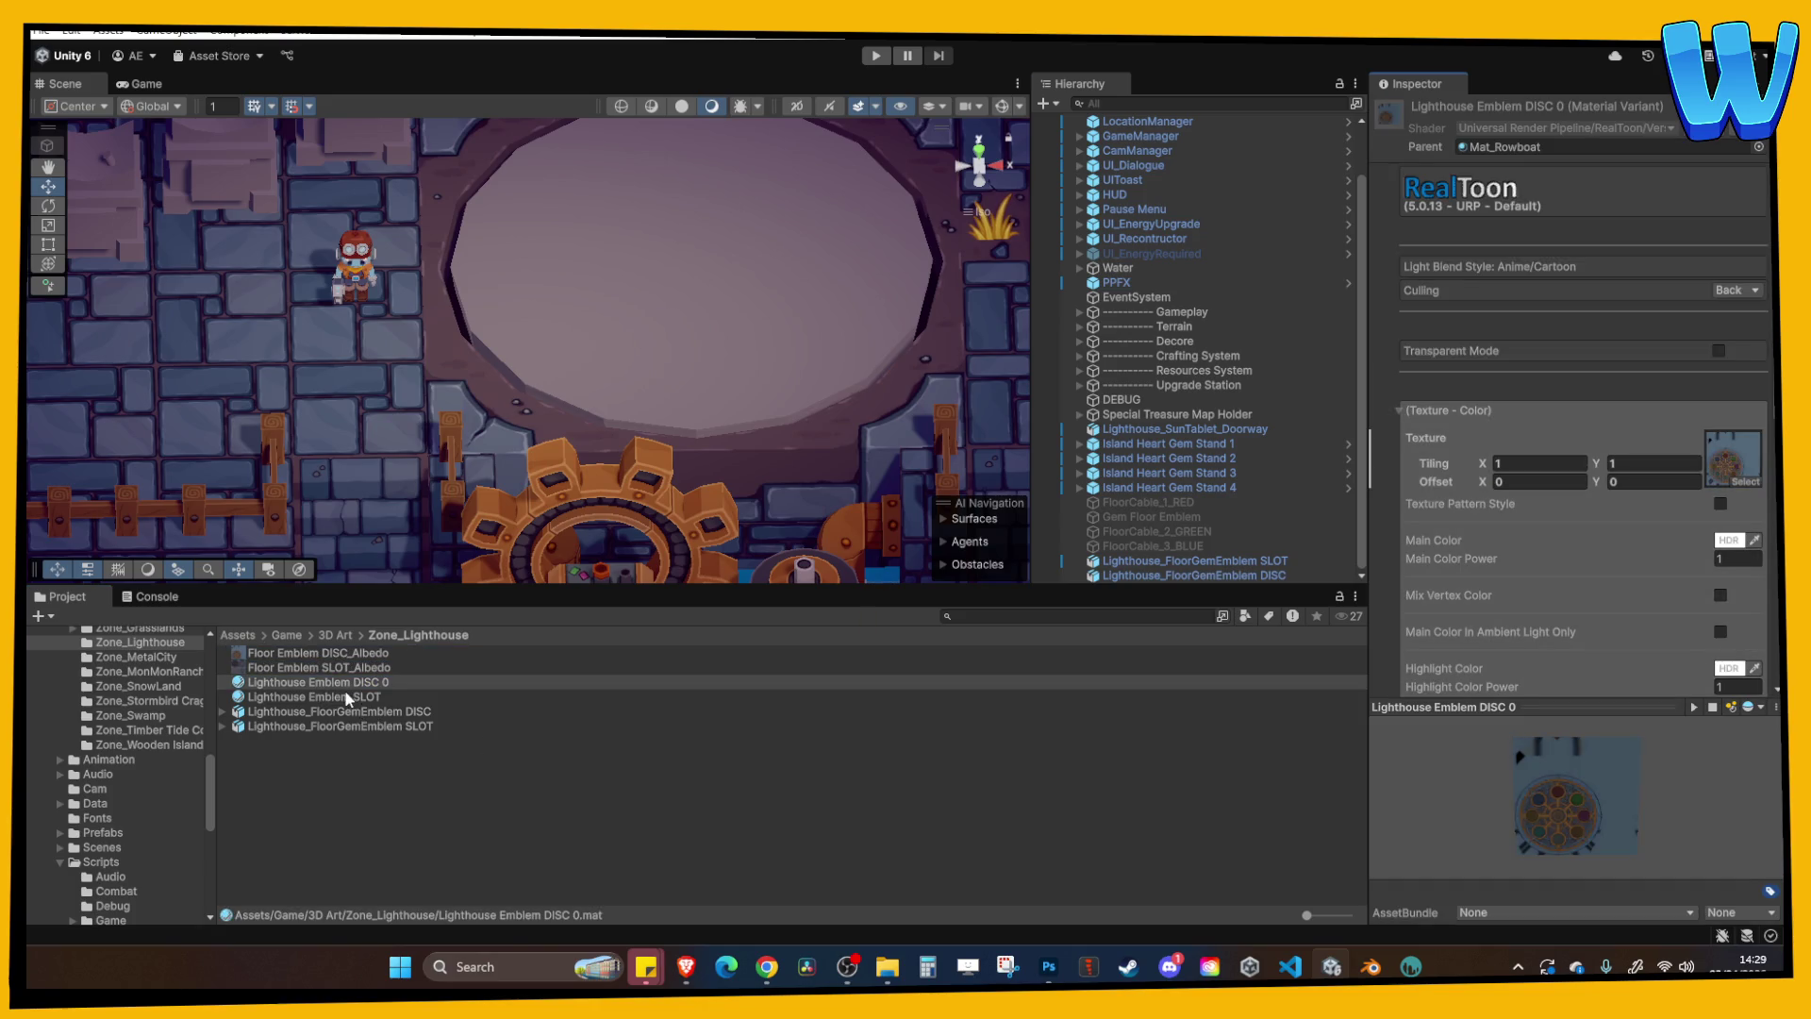
click(351, 713)
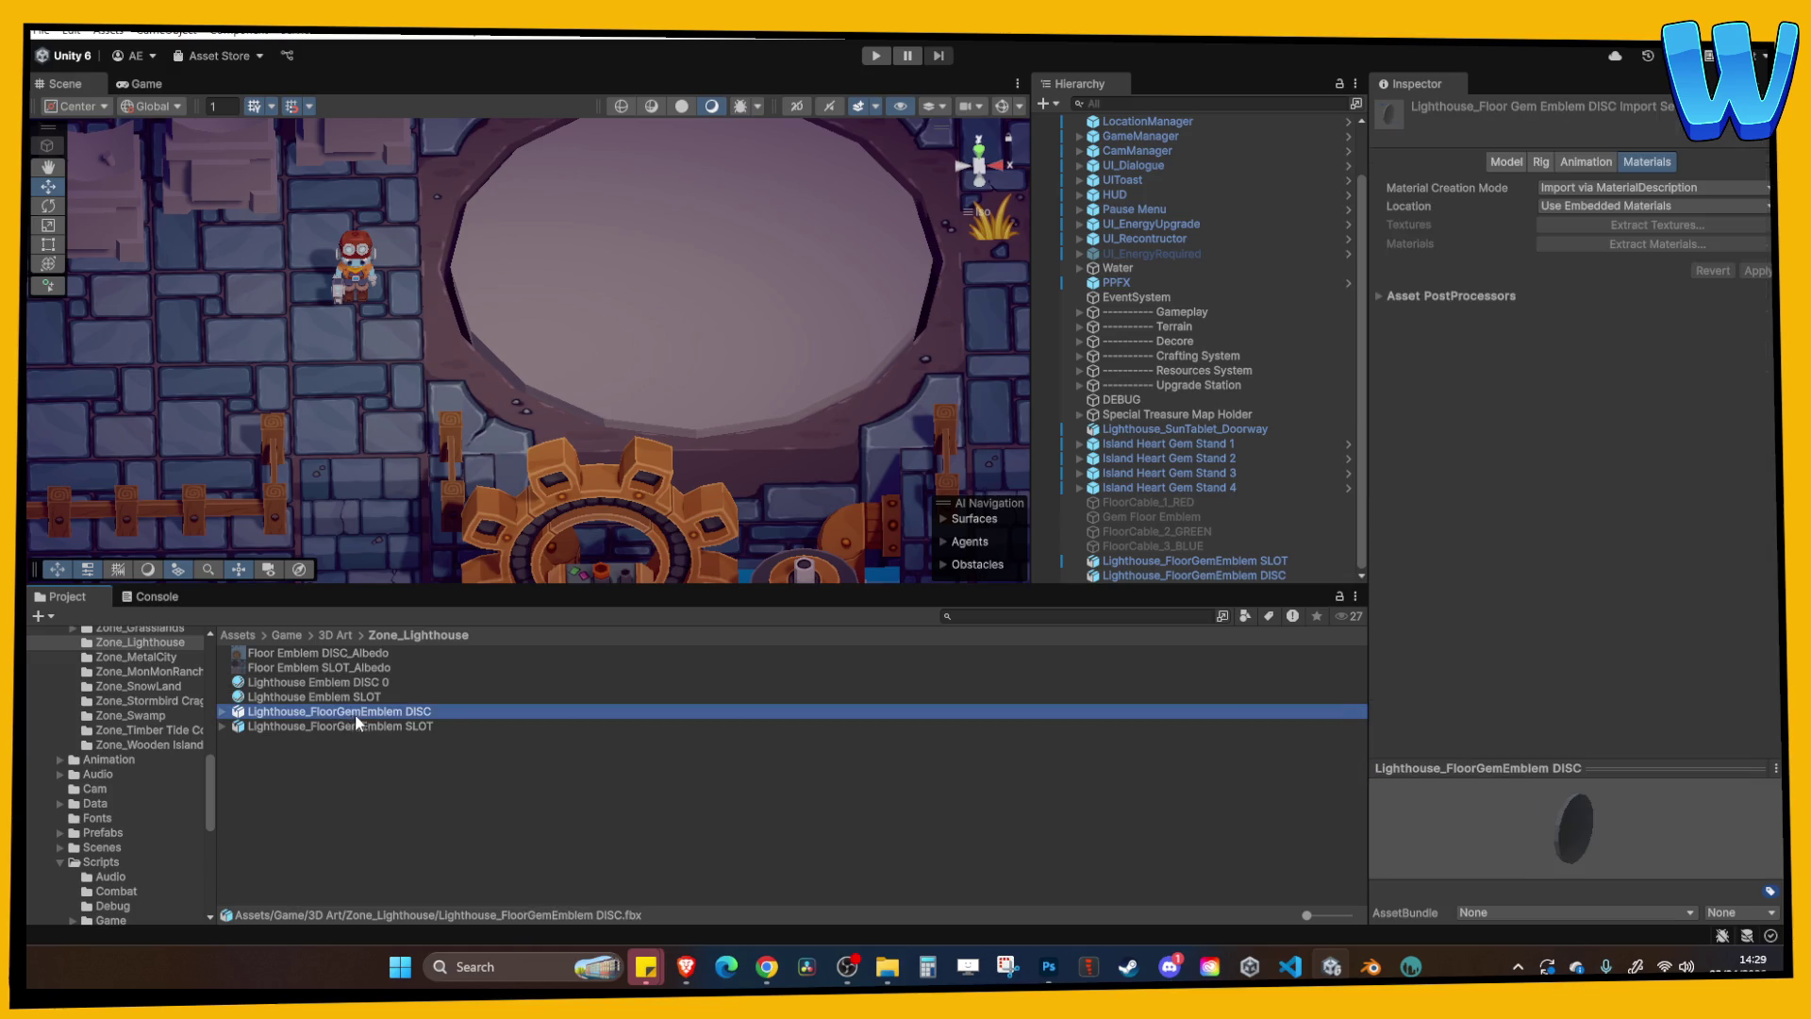
mouse_move(332, 679)
mouse_down()
mouse_move(364, 684)
mouse_move(1536, 279)
mouse_move(1518, 298)
mouse_move(1464, 296)
mouse_up()
Select the emblem disc and review the Lighthouse Emblem SLOT material and the disc and slot import settings.
click(1464, 296)
click(692, 283)
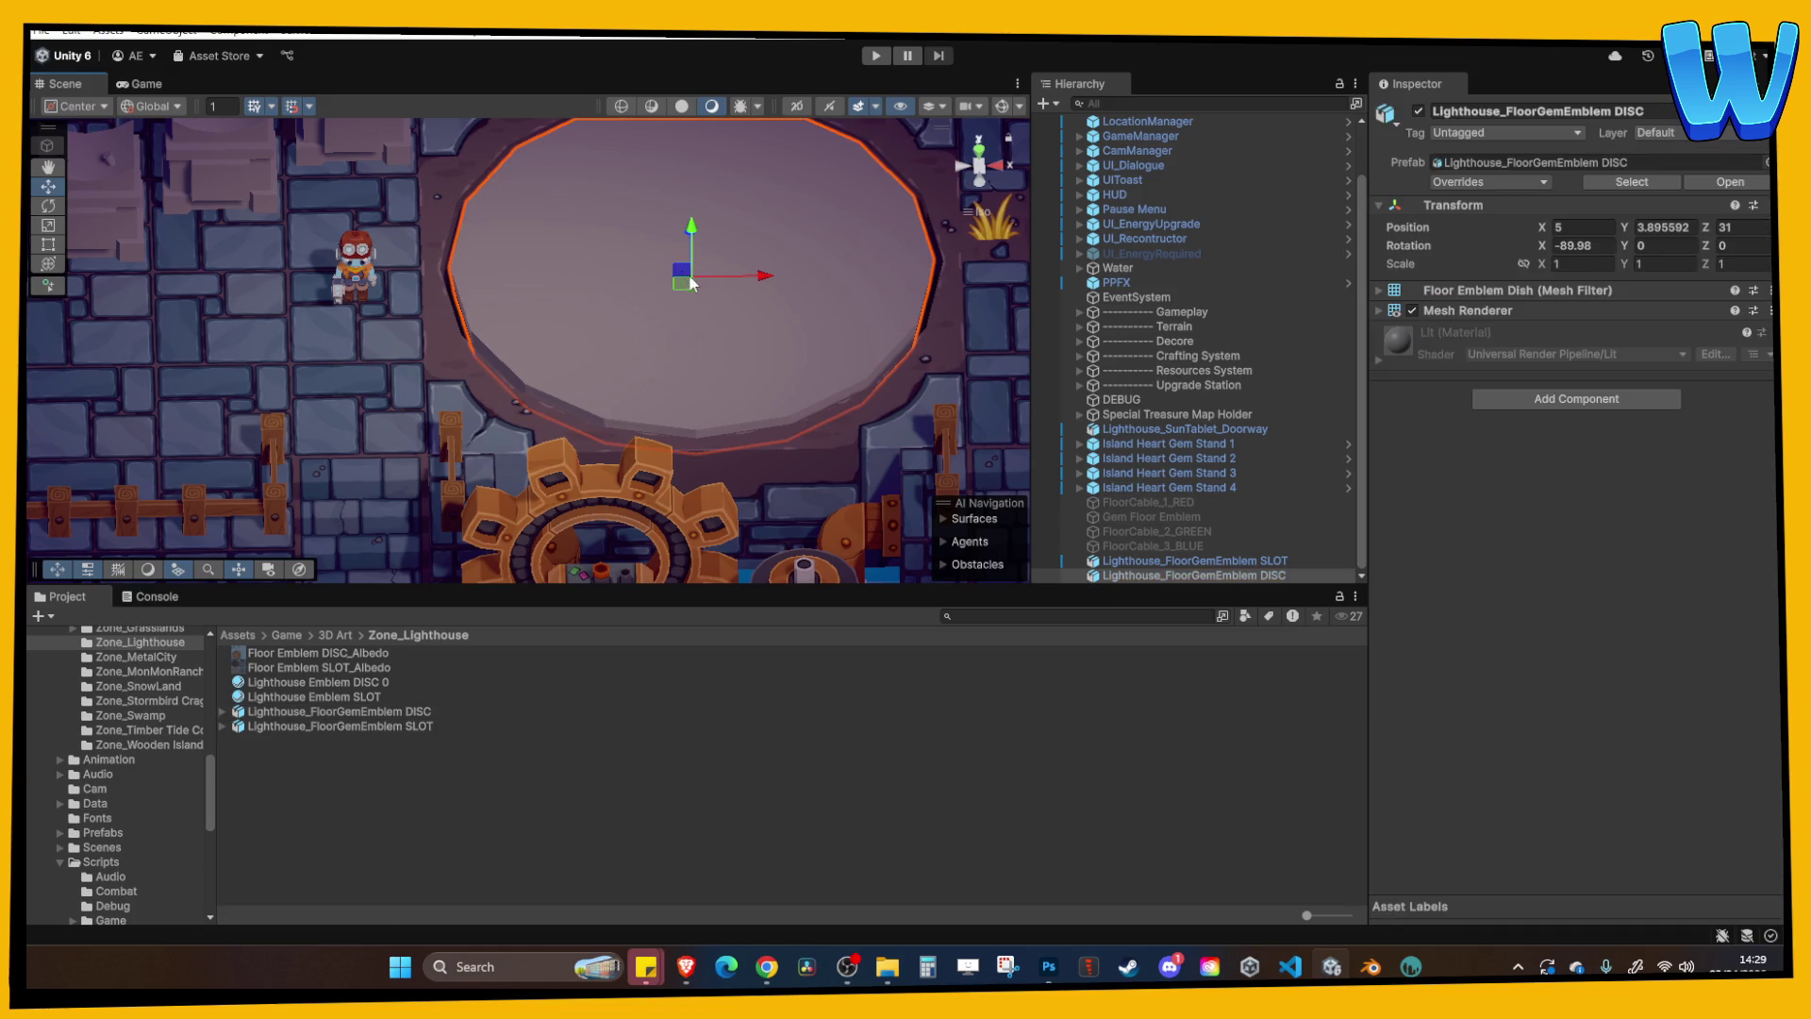
click(375, 696)
click(389, 722)
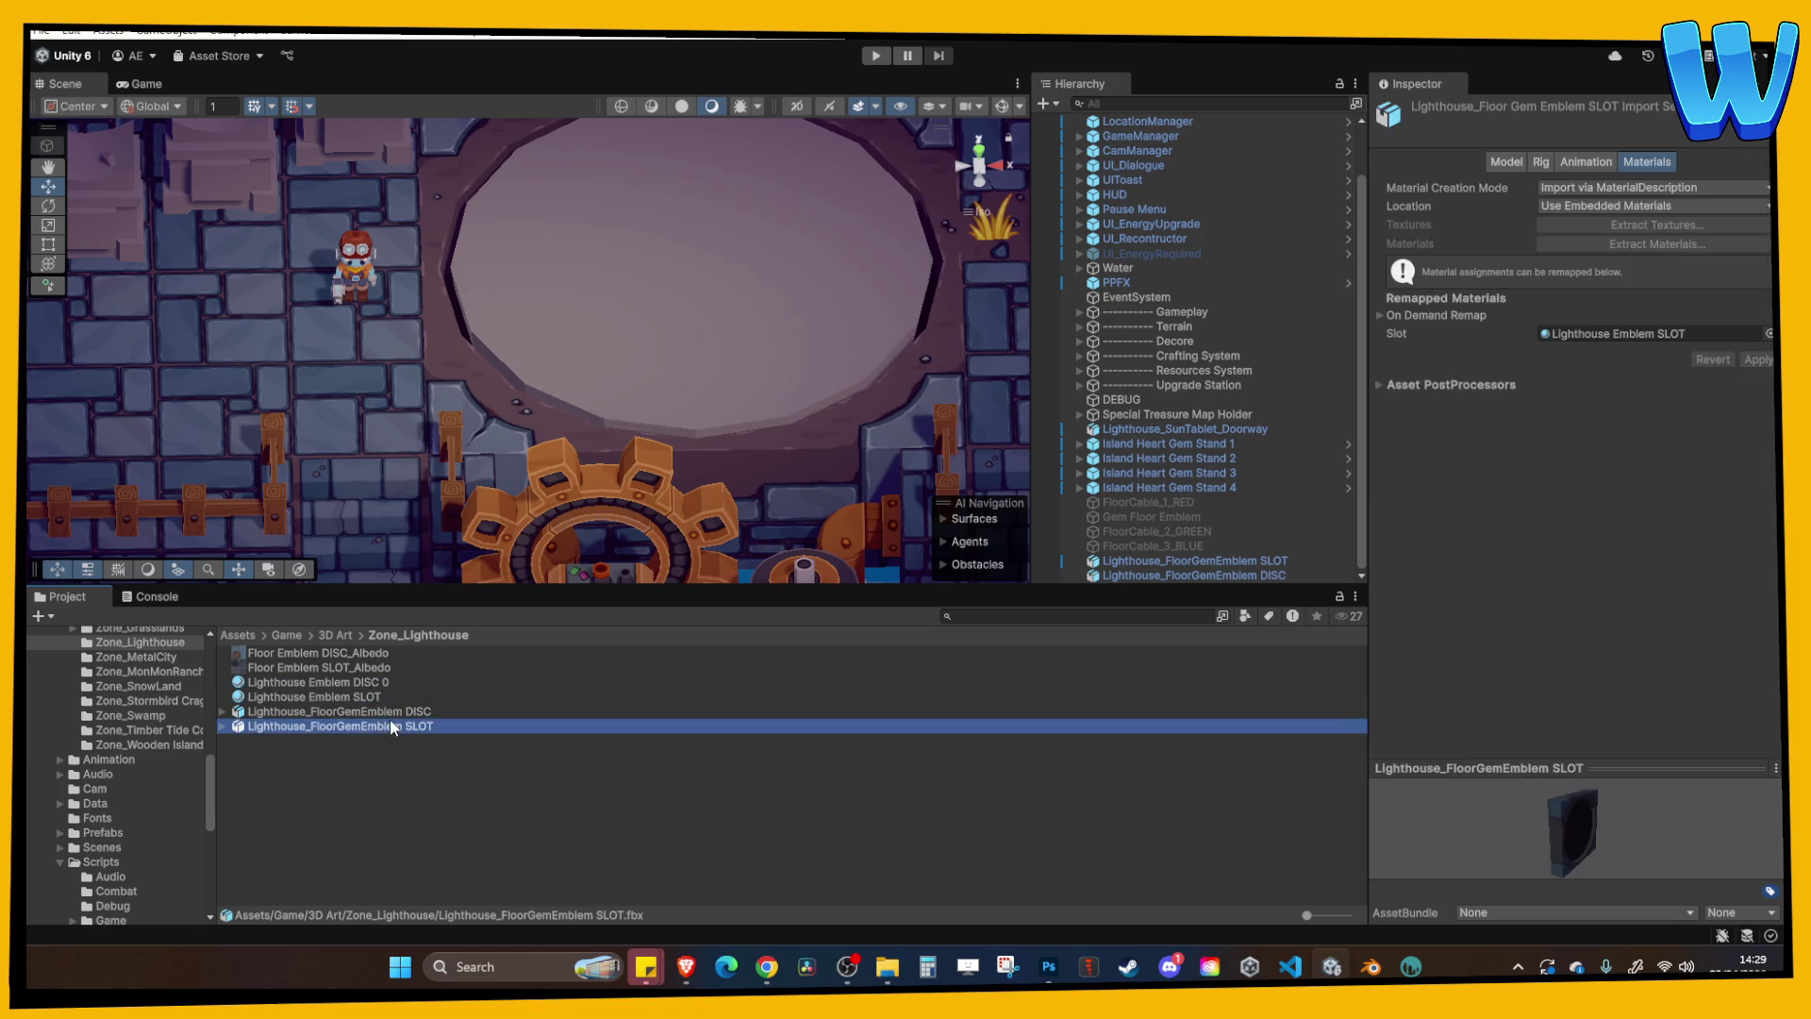
click(392, 712)
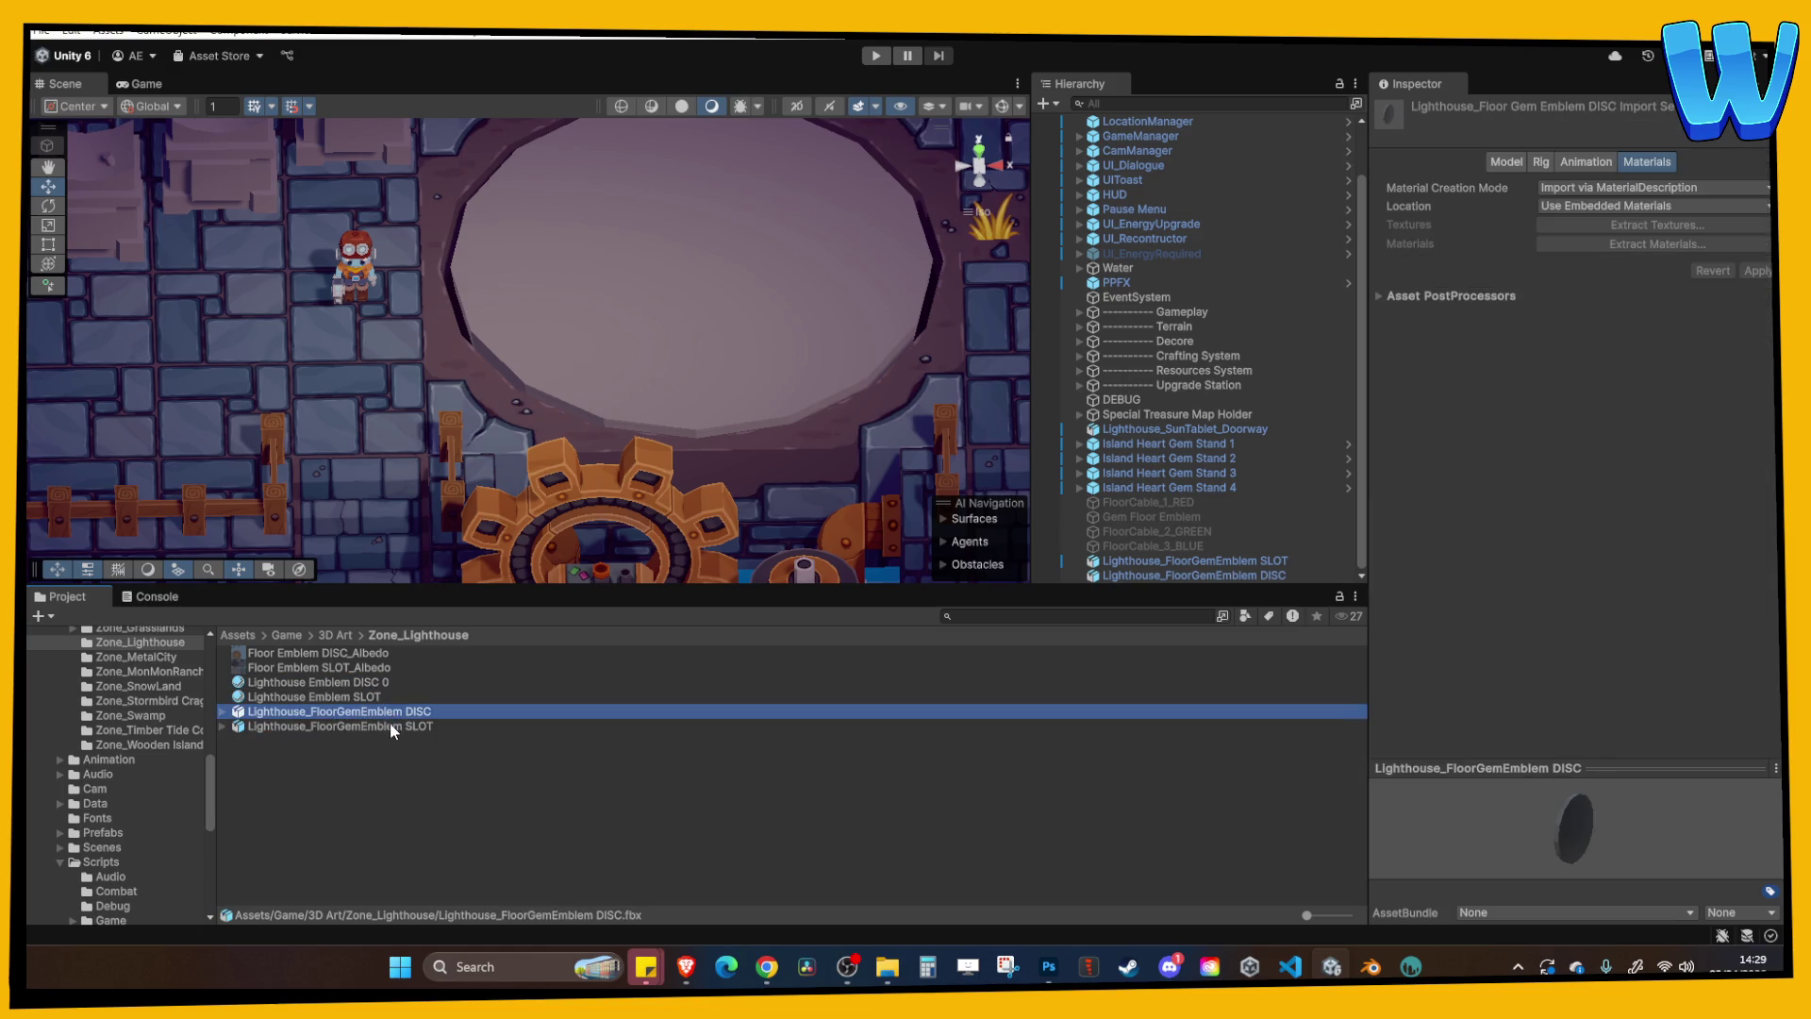
click(392, 728)
Show Lighthouse_FloorGemEmblem DISC in File Explorer beside the Floor Gem Emblem folder, then go to Blender.
right_click(391, 710)
click(470, 192)
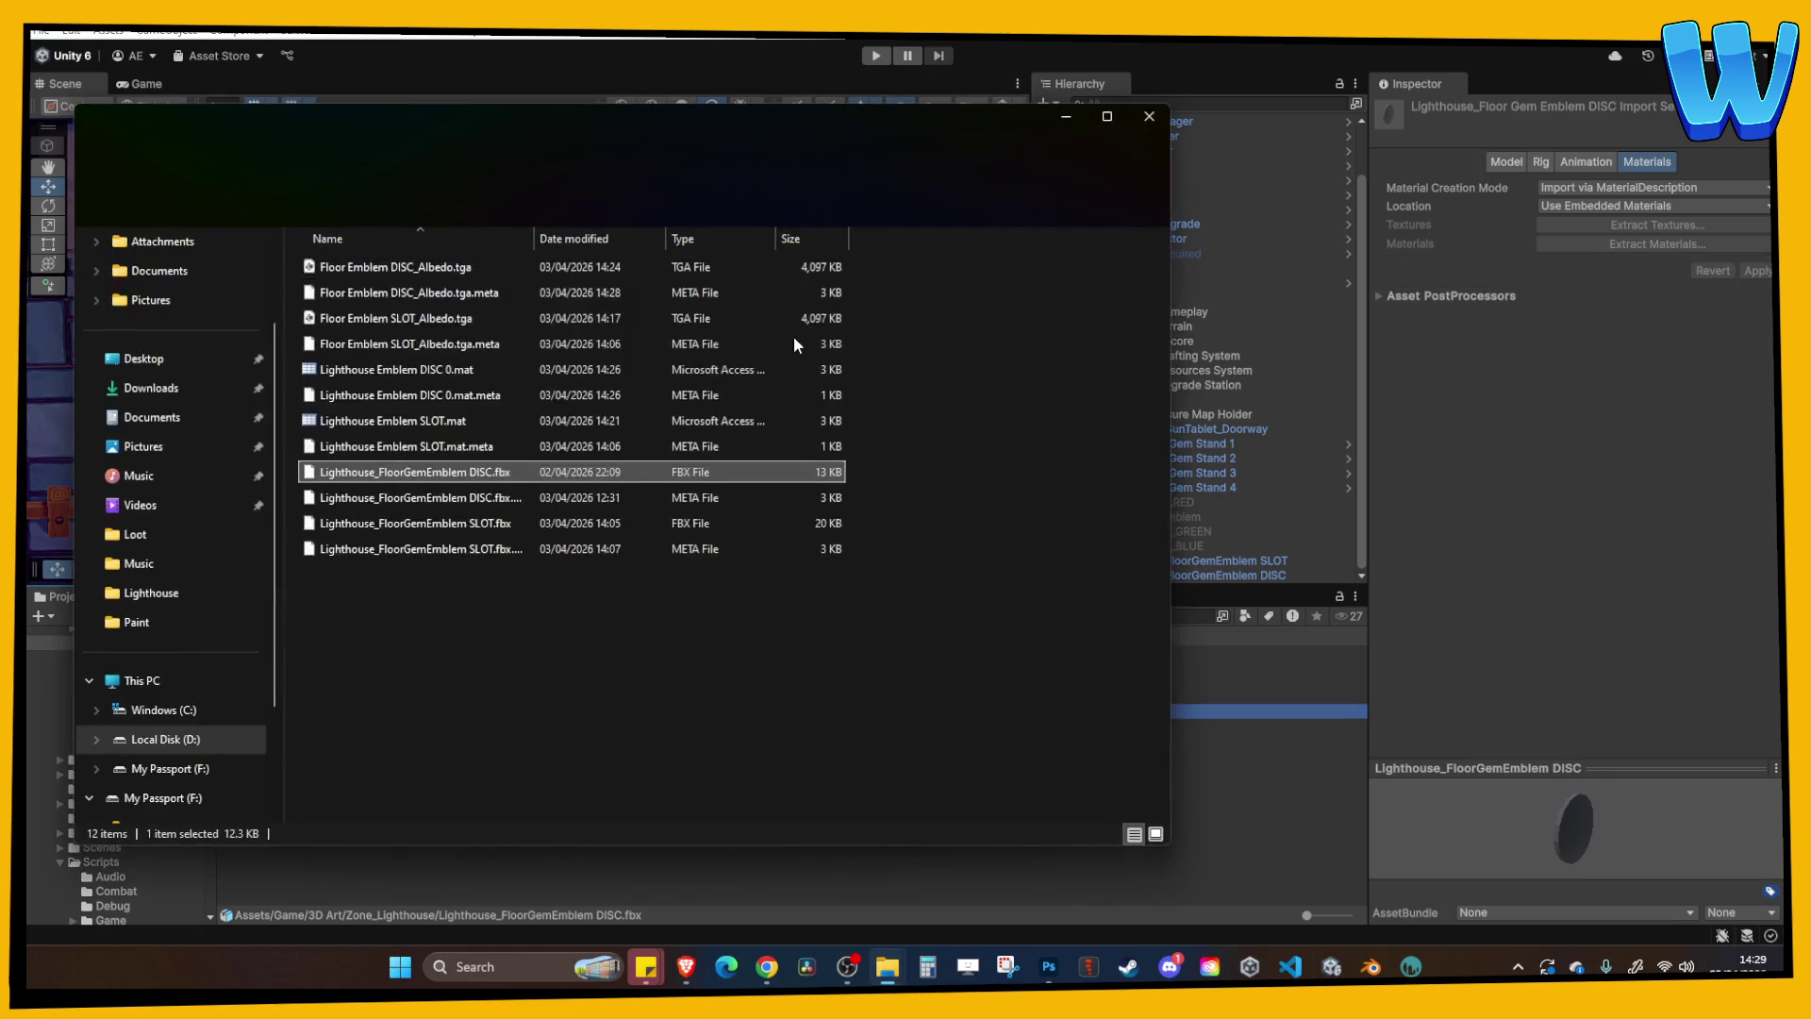
click(891, 969)
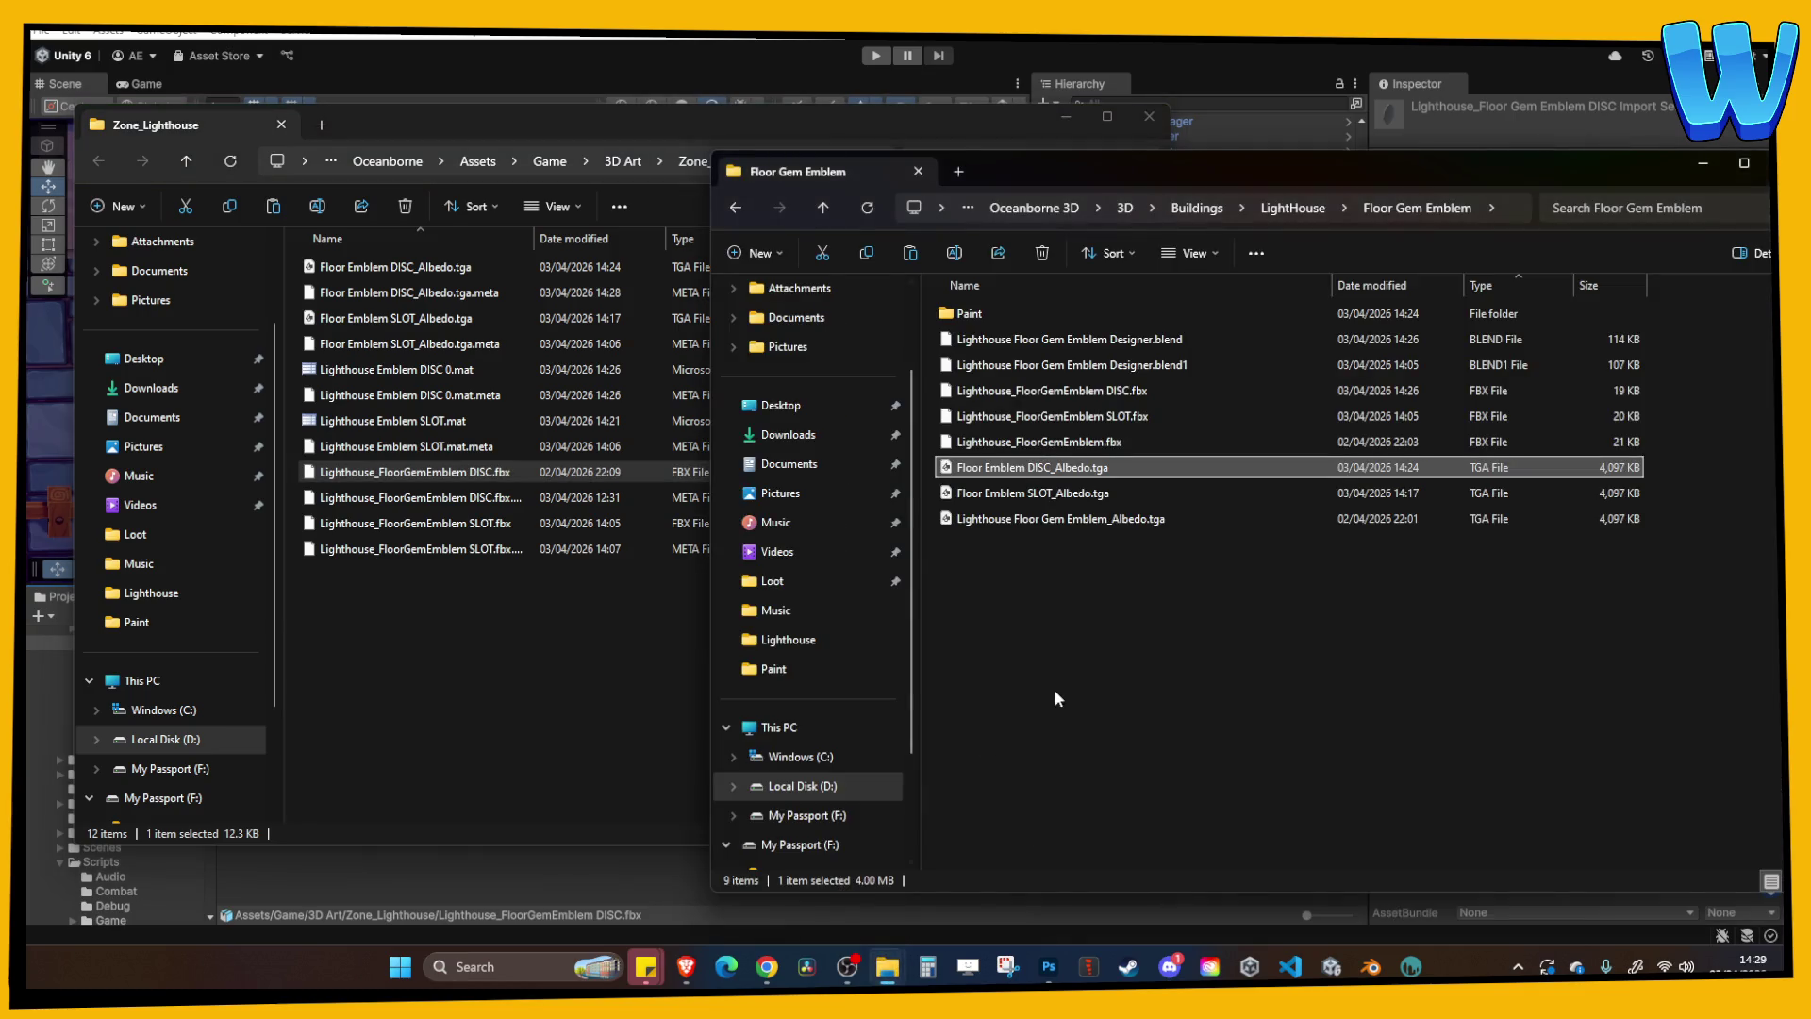
click(1369, 967)
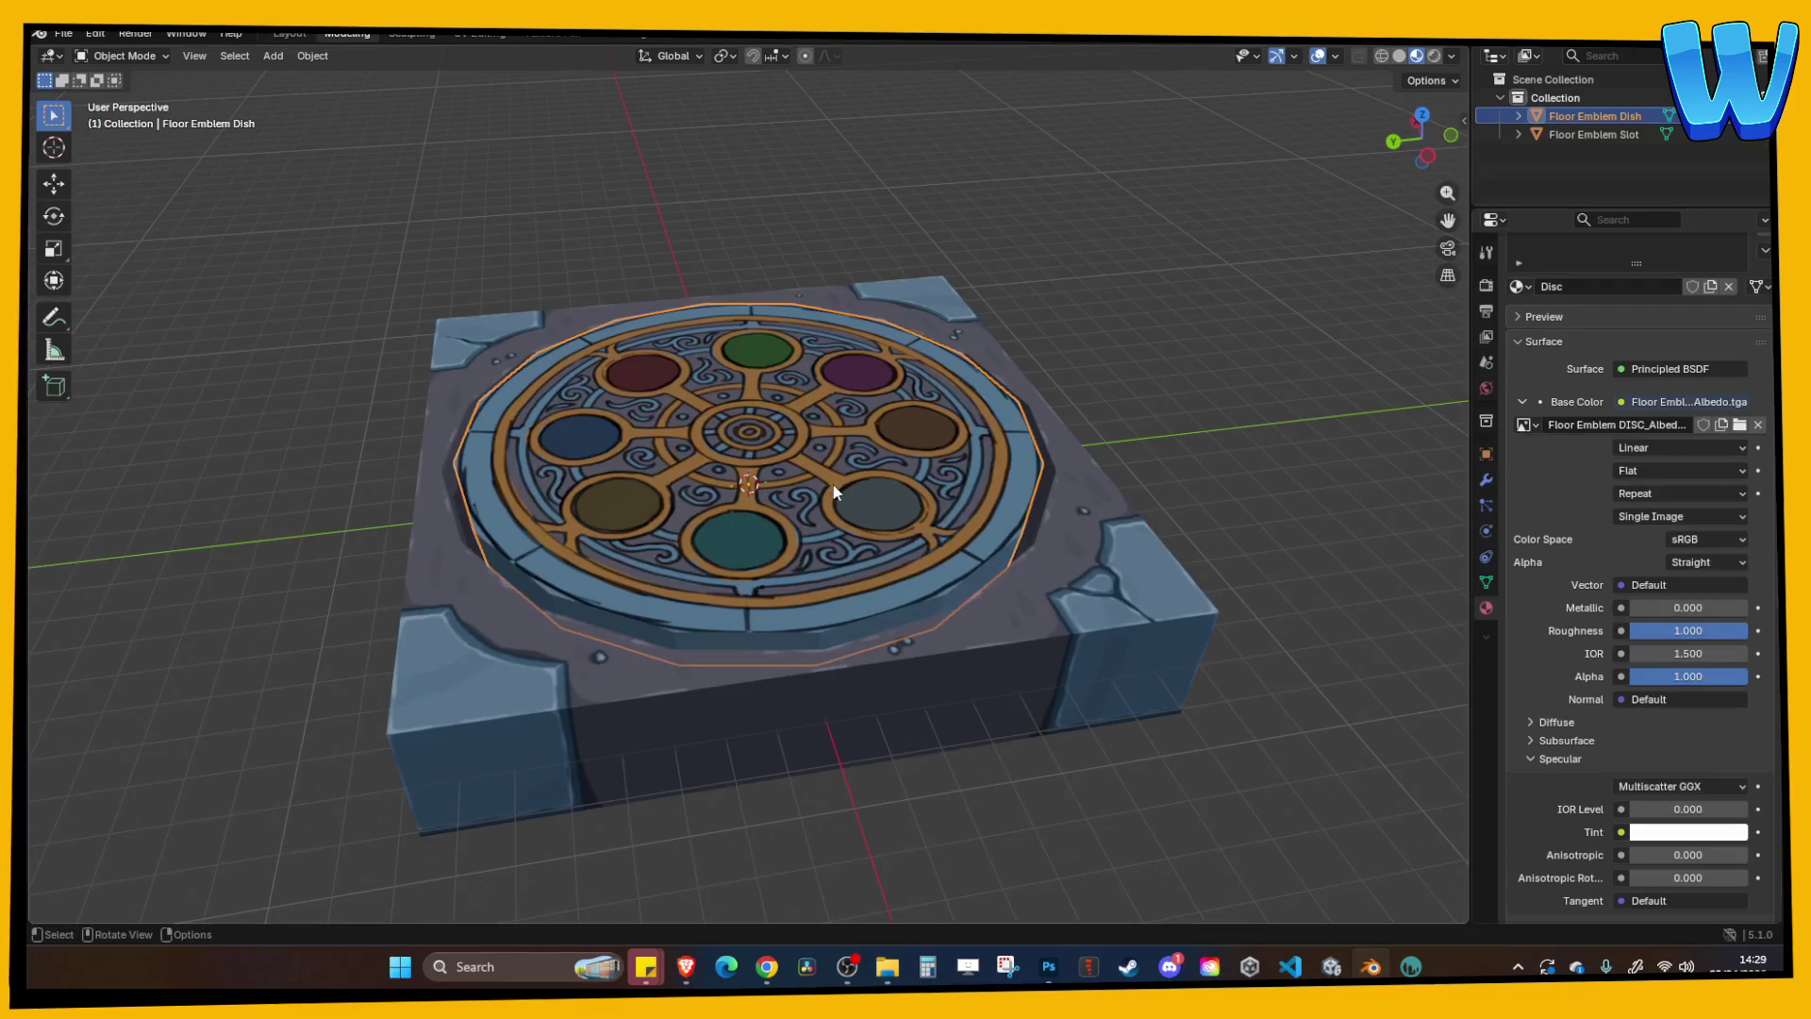
Export the Floor Emblem Dish as FBX, overwriting Lighthouse_FloorGemEmblem DISC.fbx.
click(66, 35)
mouse_move(121, 309)
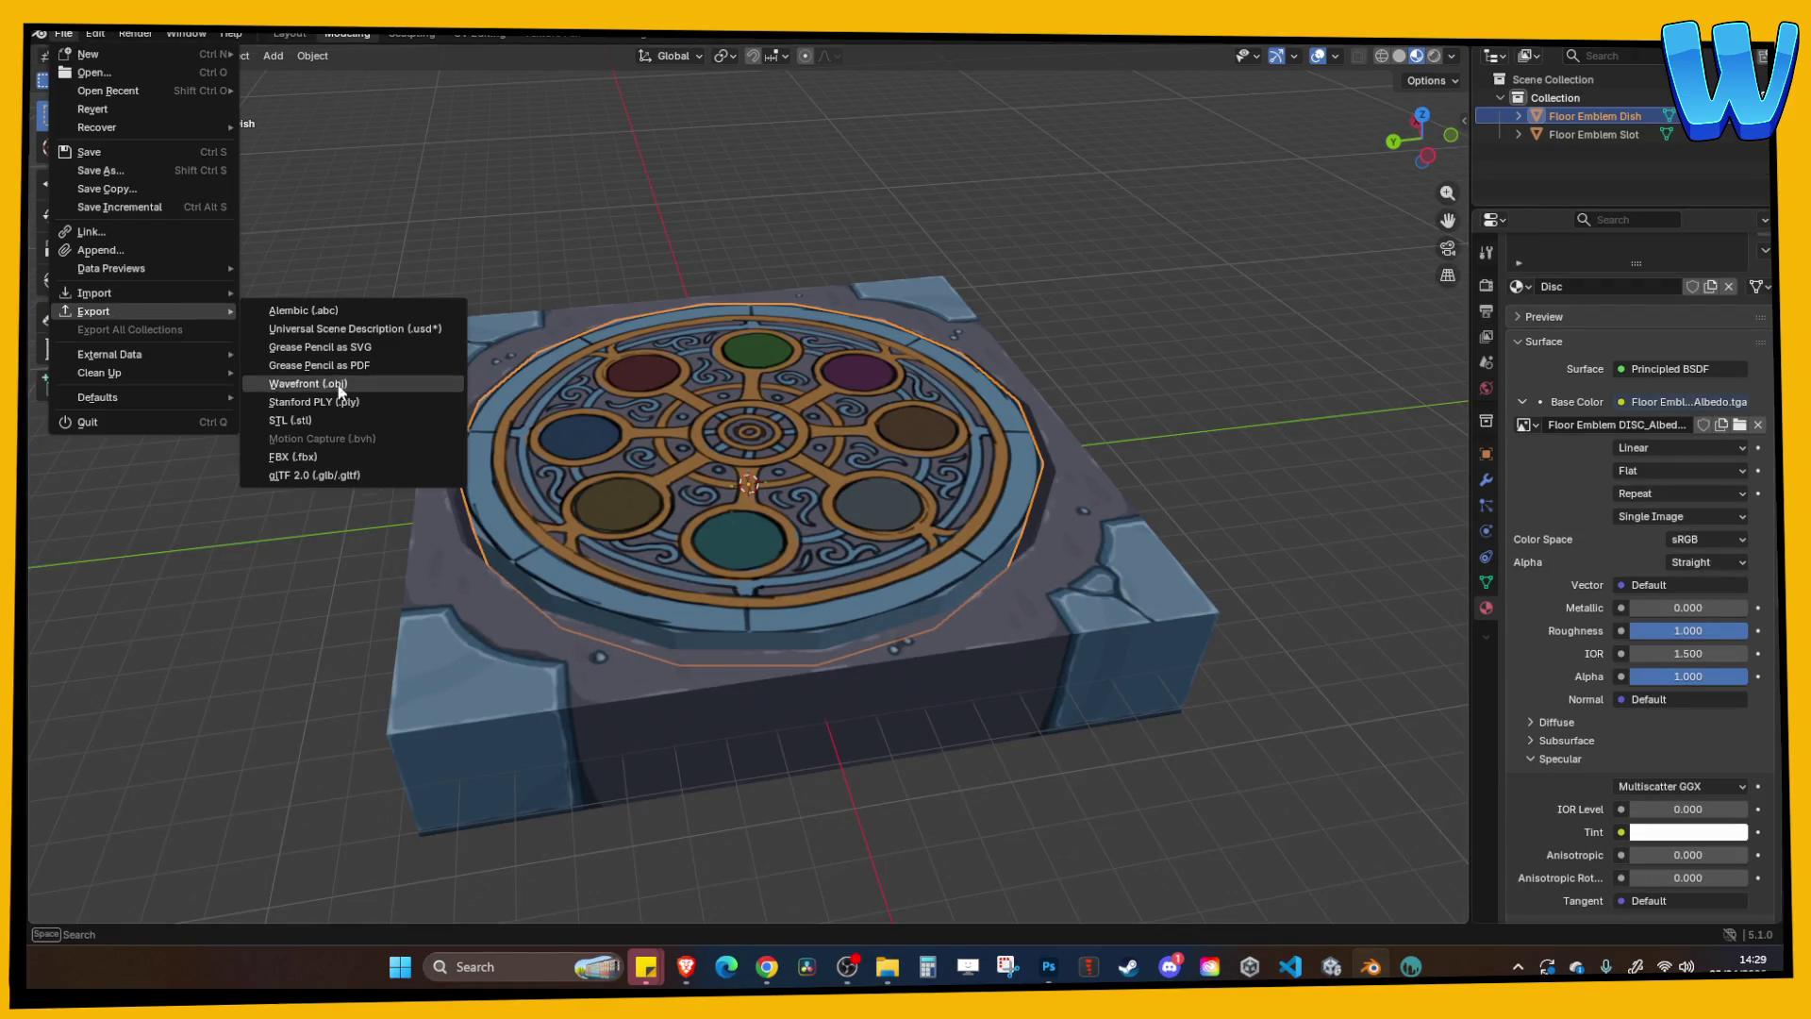
click(328, 459)
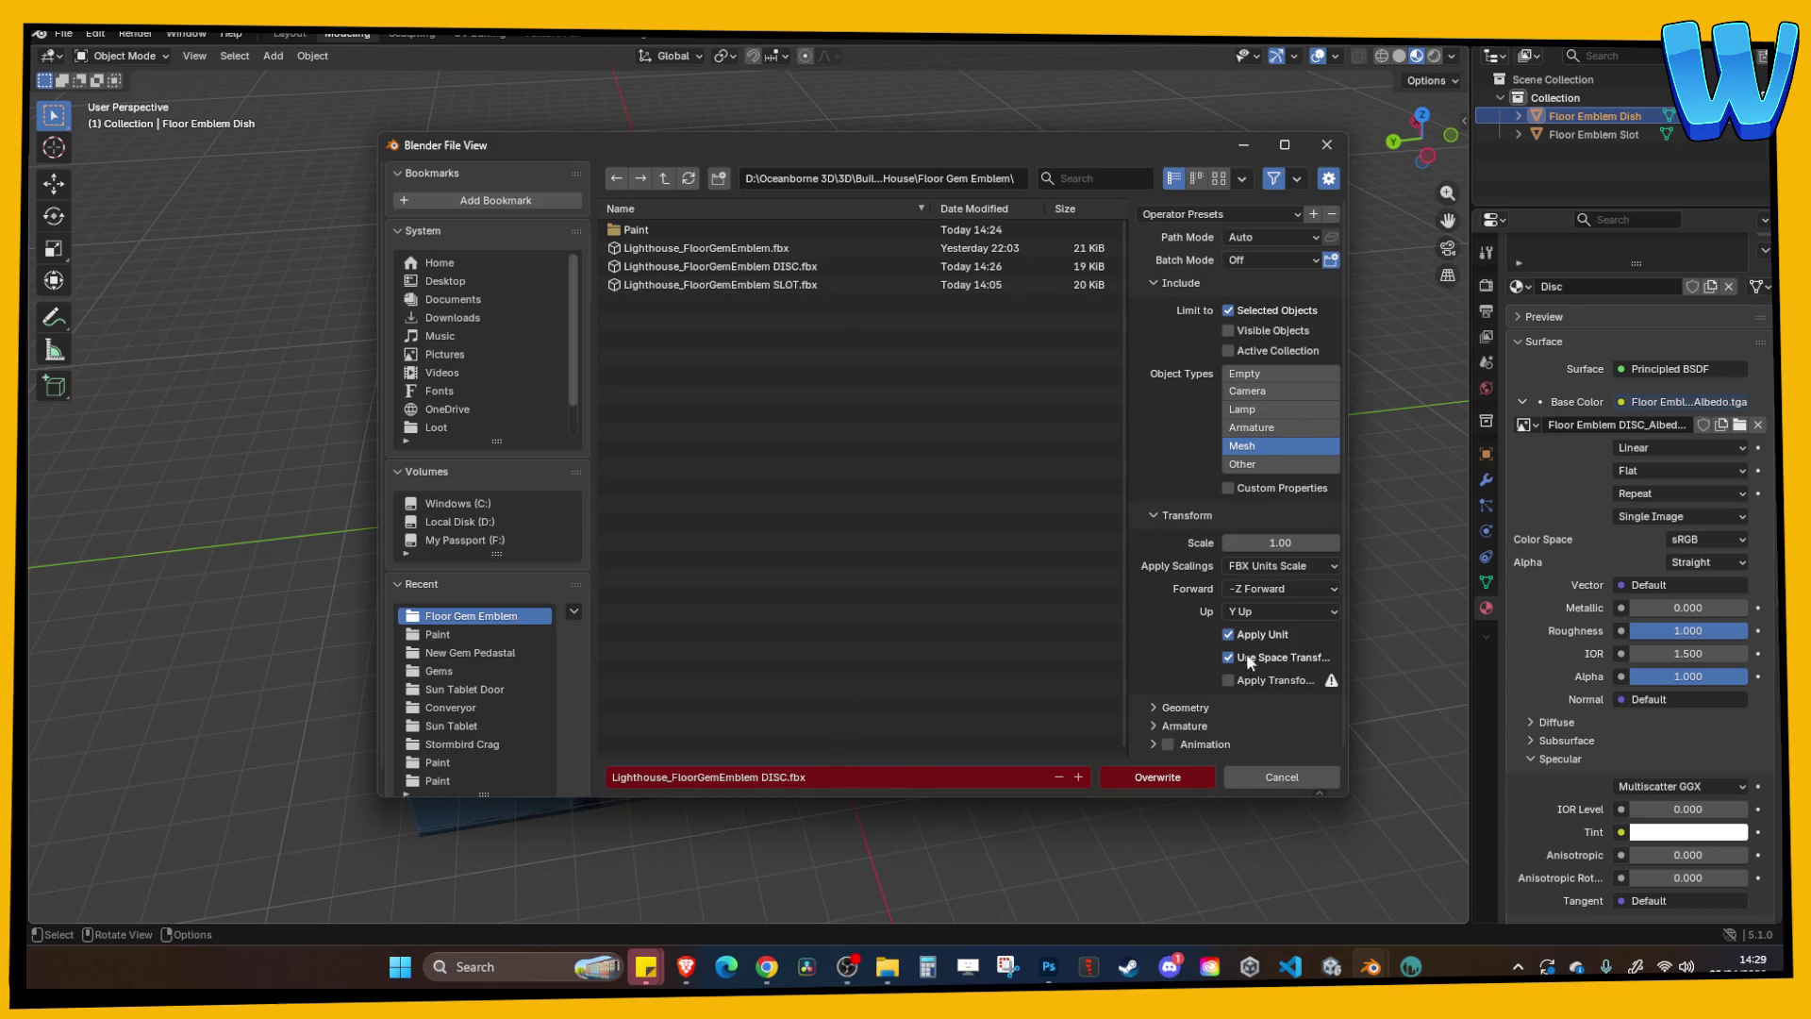
click(1169, 777)
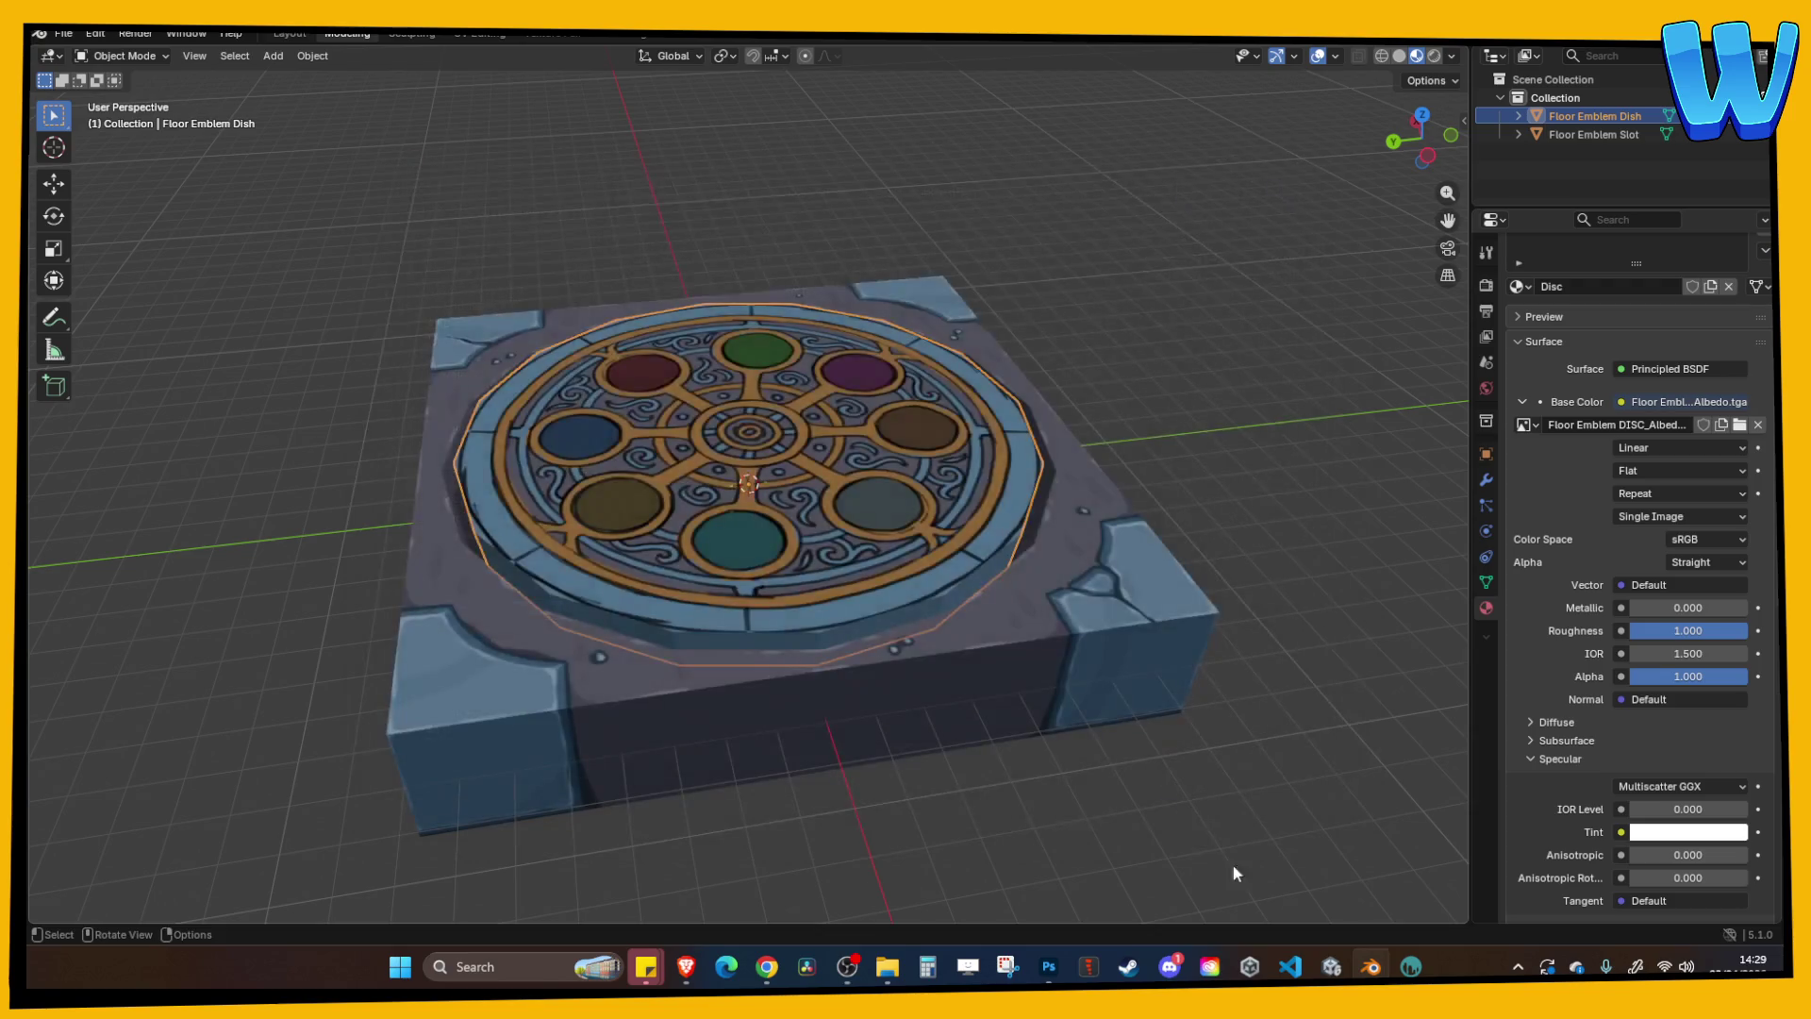
click(1331, 966)
Copy the new DISC.fbx from Floor Gem Emblem into Zone_Lighthouse, replacing the old copy.
mouse_move(887, 966)
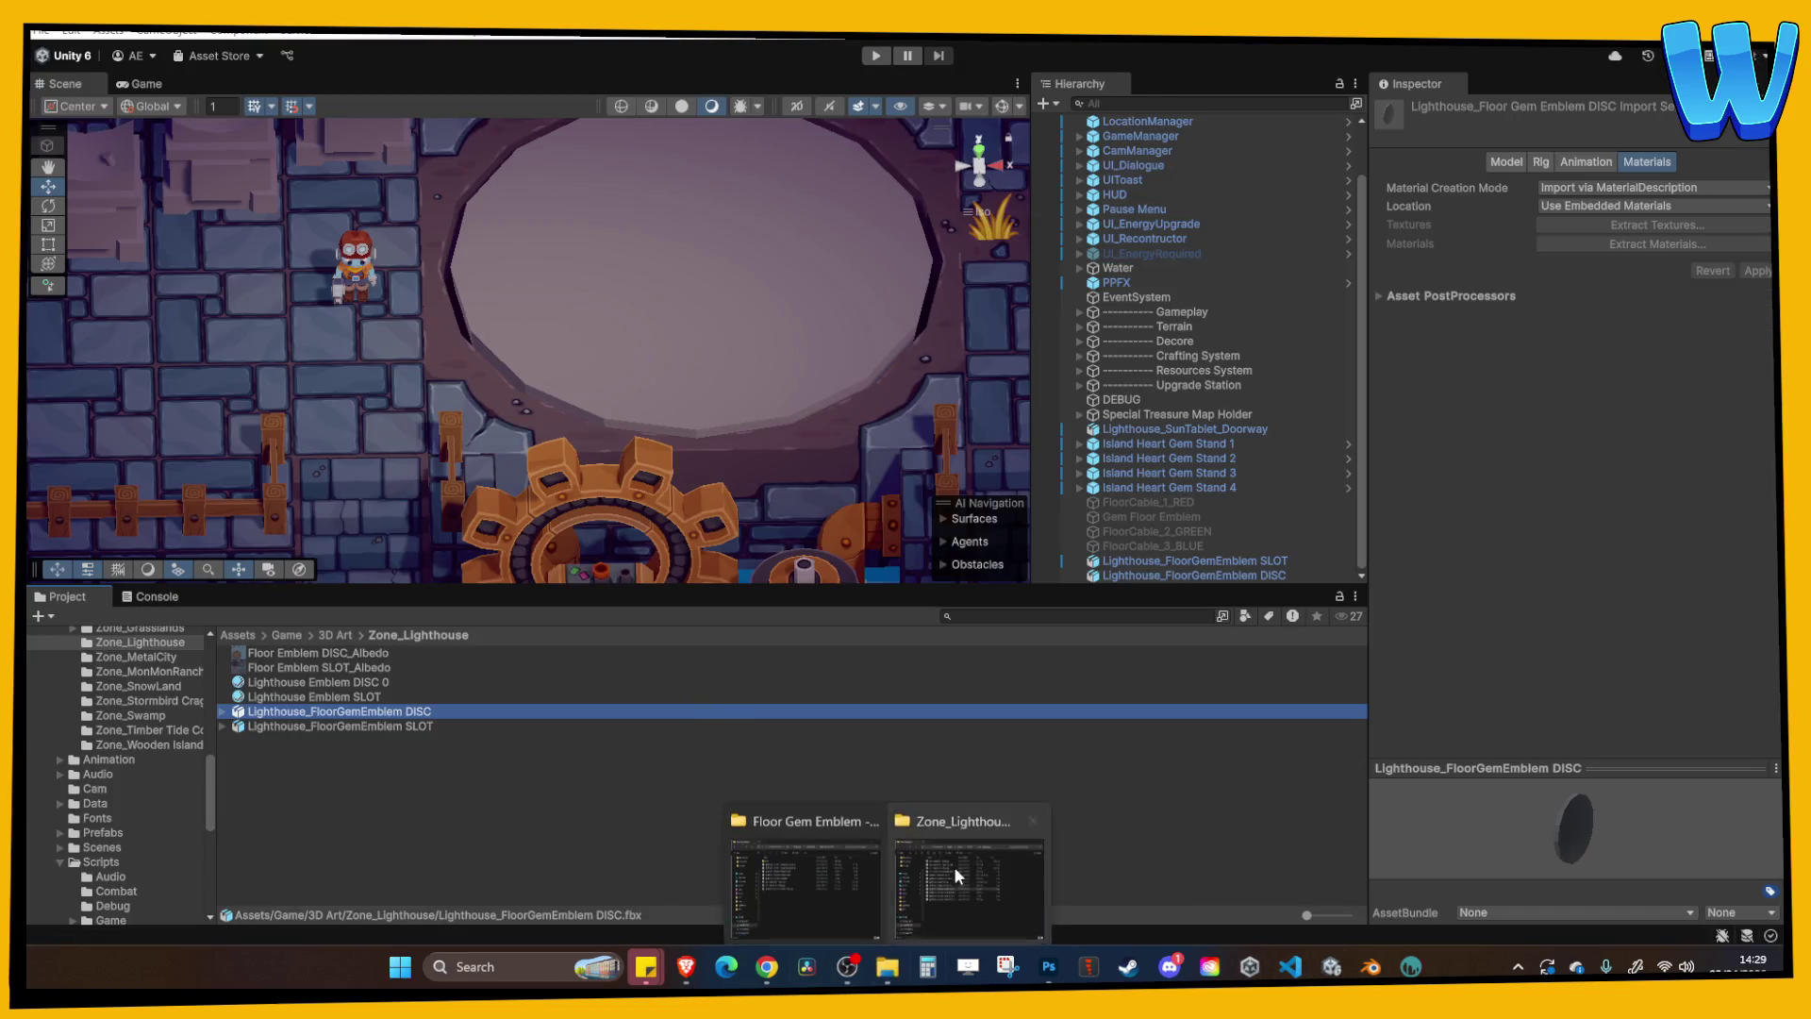
click(941, 886)
click(829, 859)
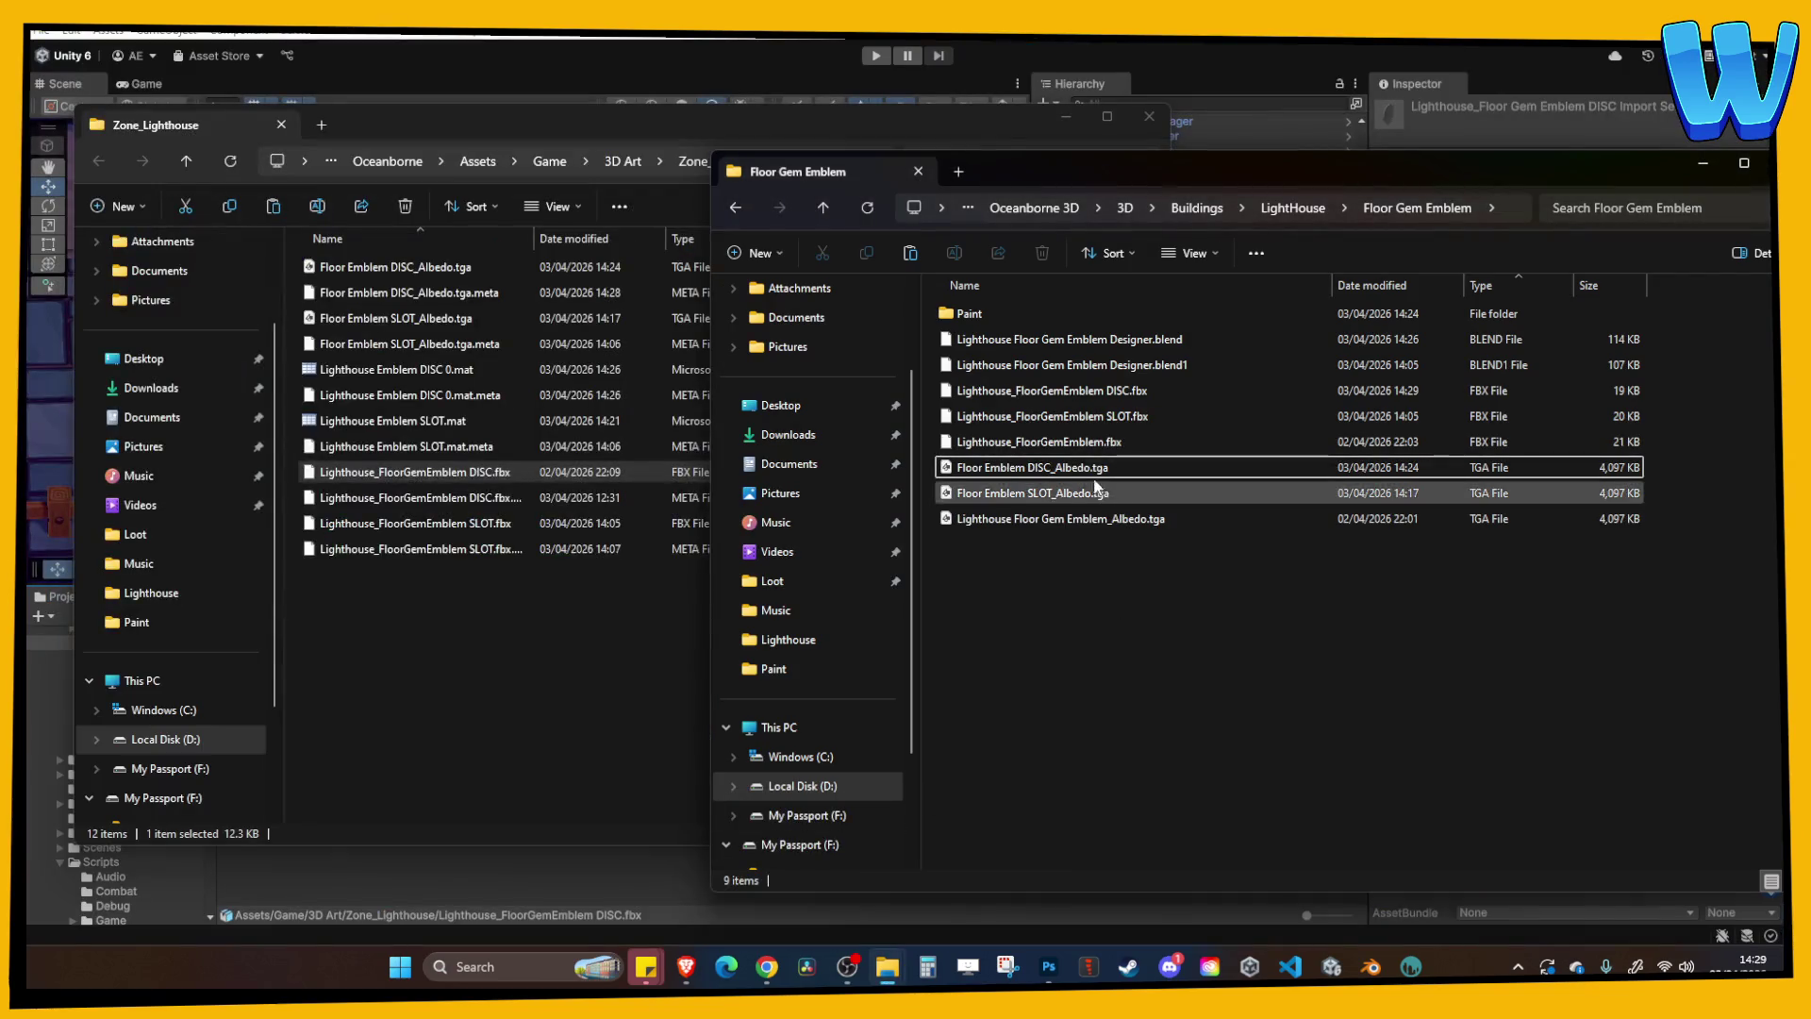
click(1111, 421)
click(1109, 390)
click(421, 707)
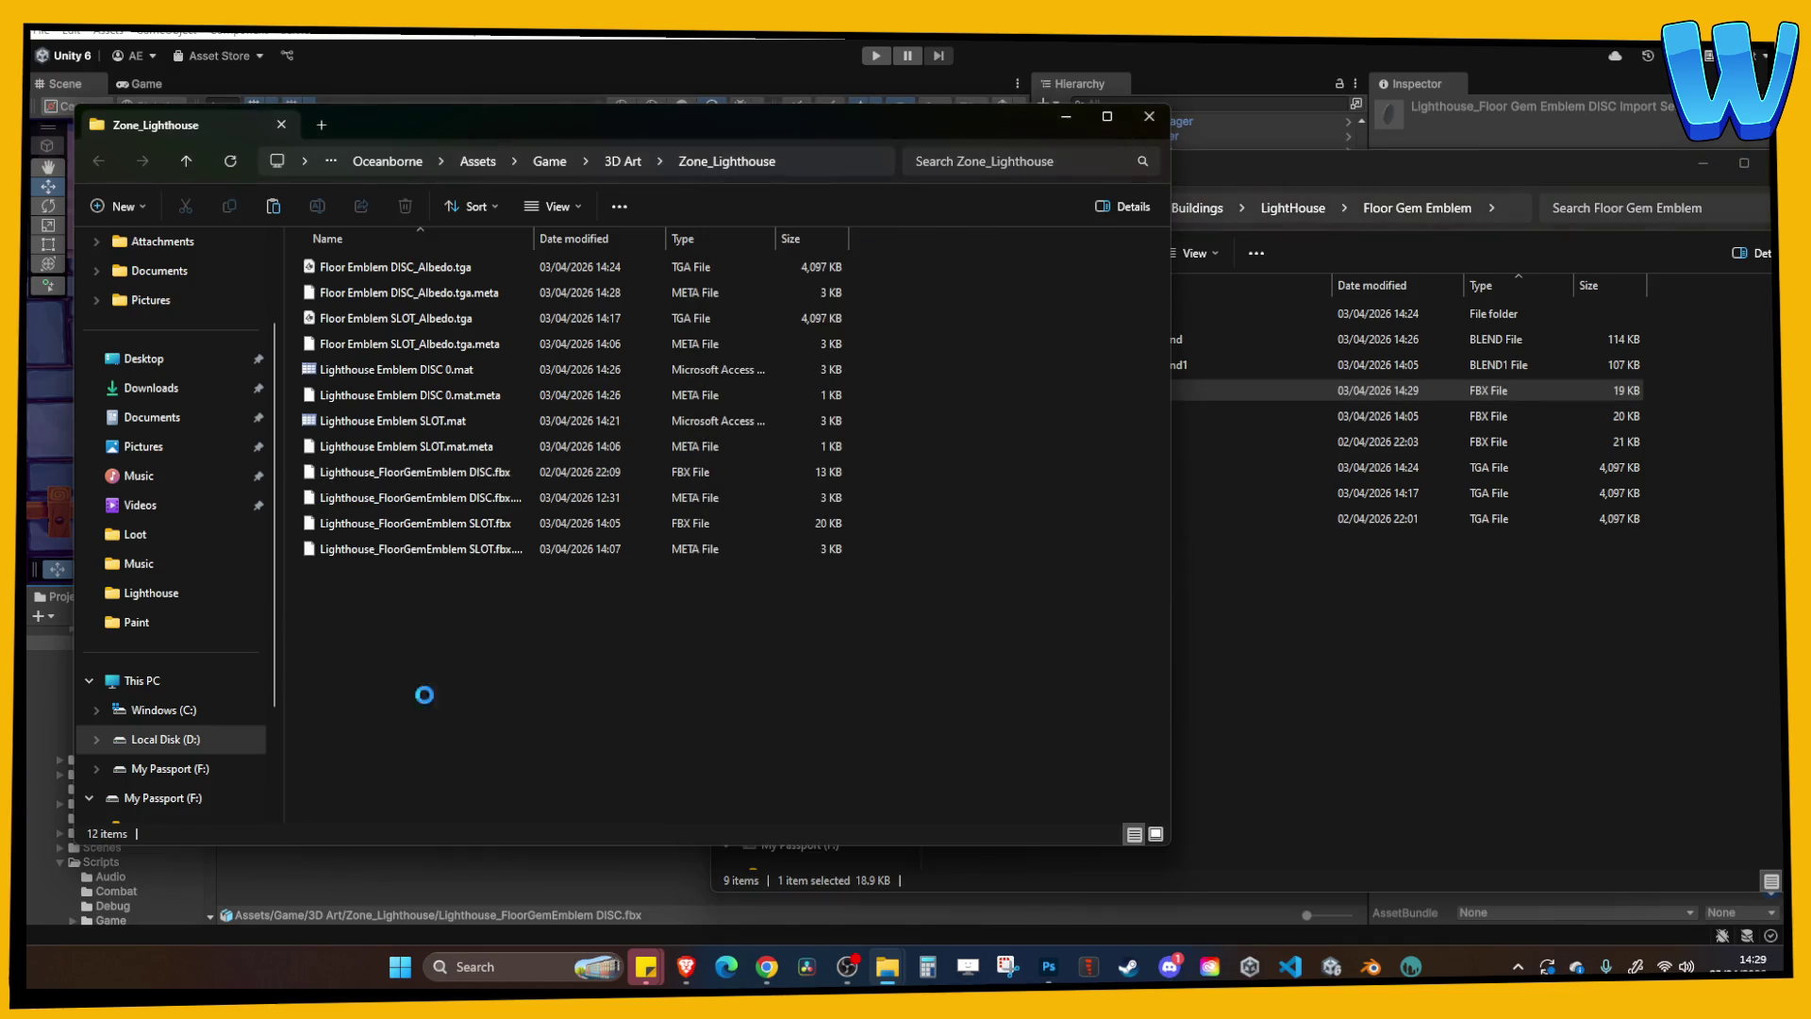
key(ctrl+v)
click(849, 354)
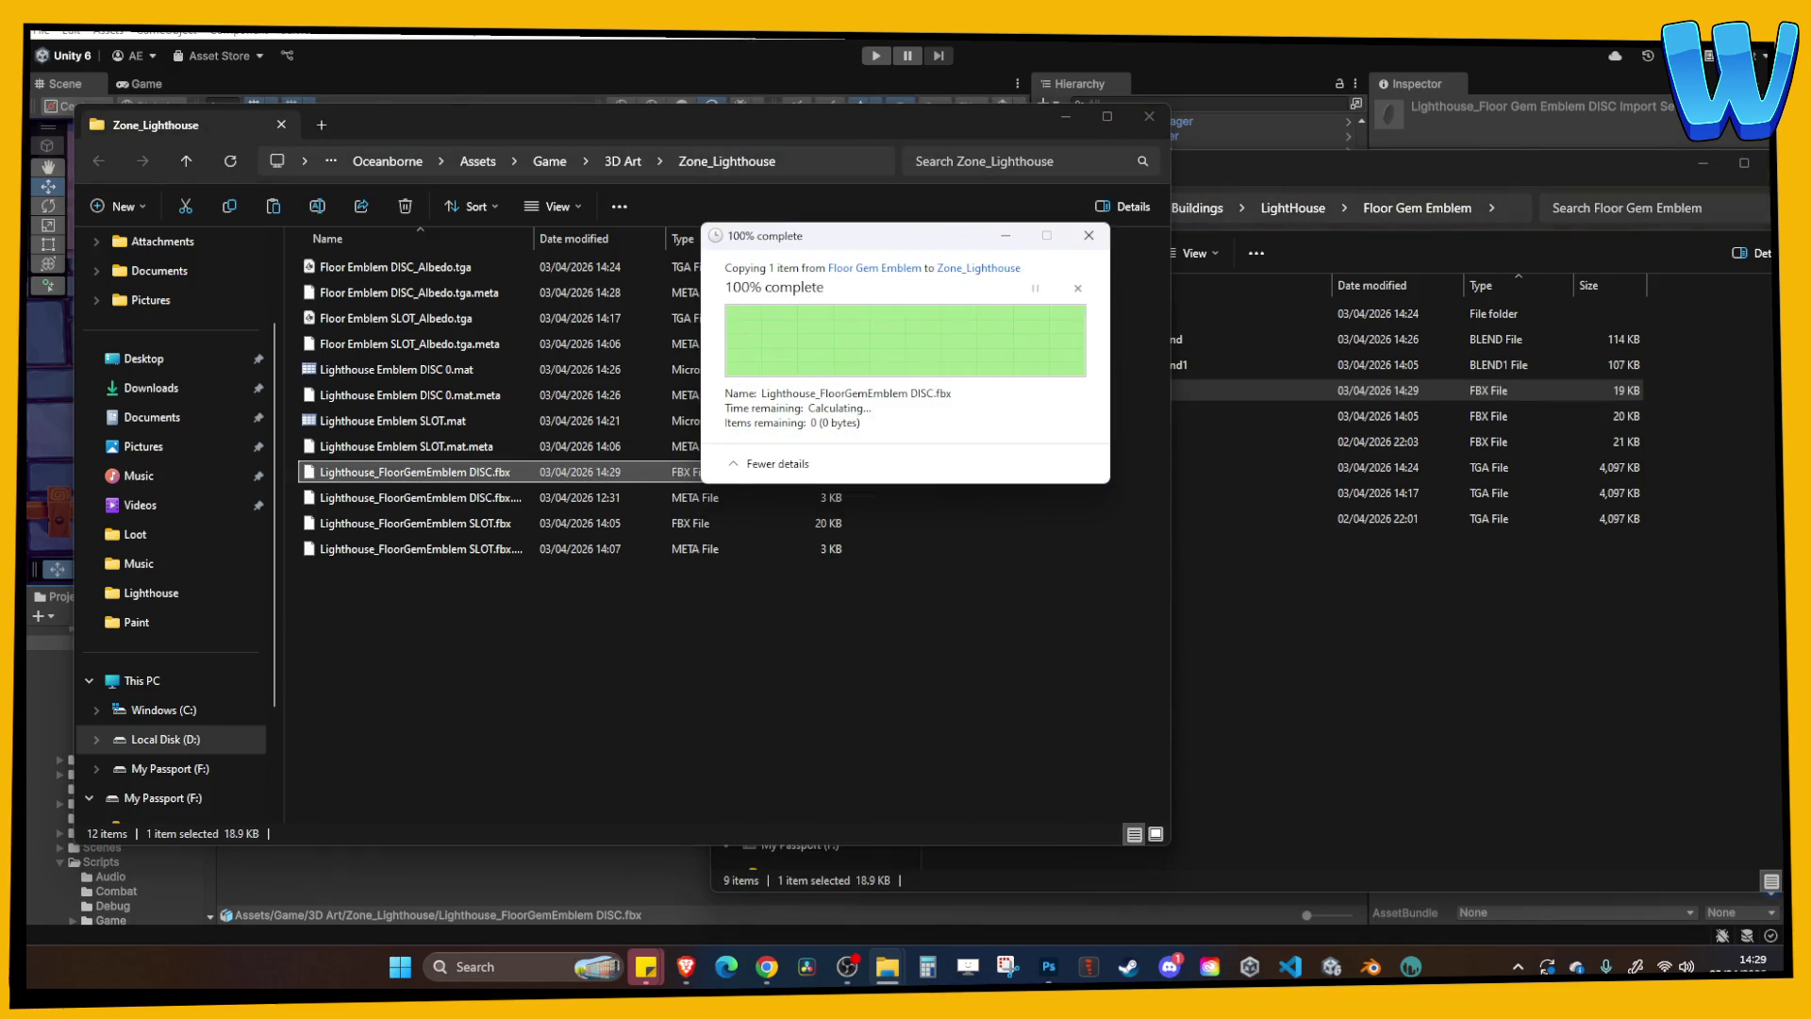
key(alt+Tab)
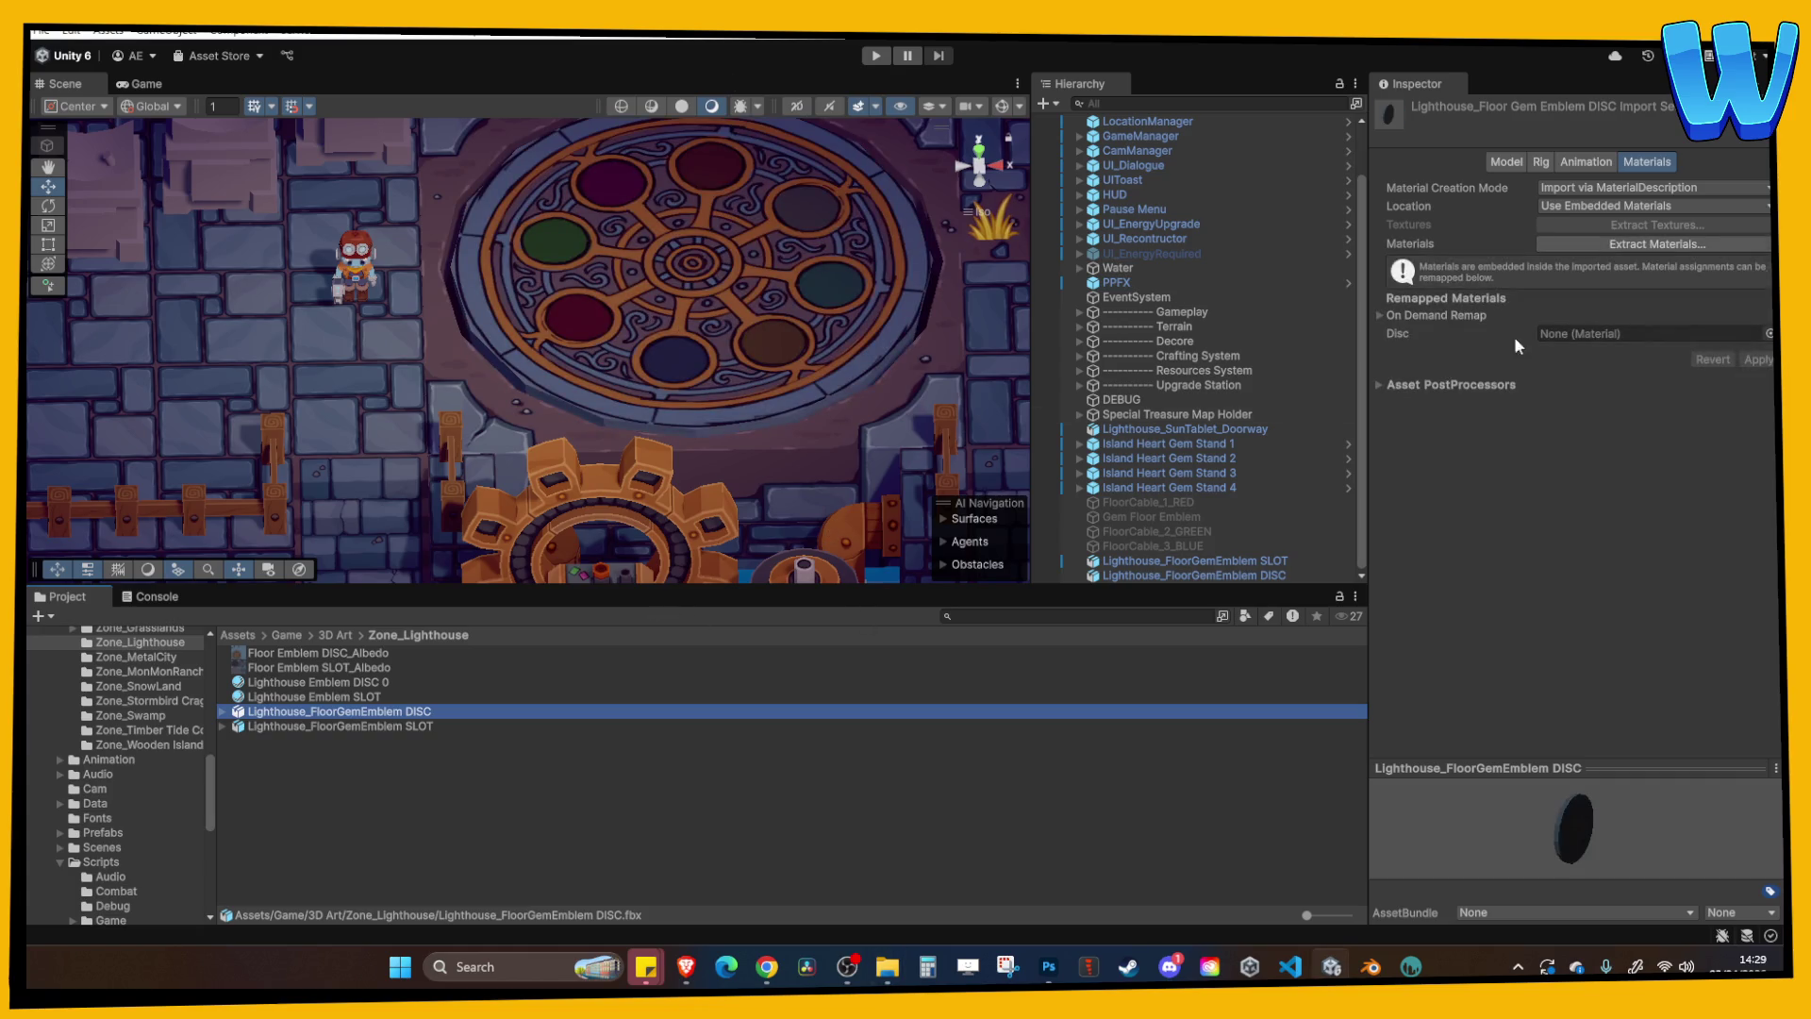
Remap the Disc material to Lighthouse Emblem DISC 0, then run the game past the dialogue.
drag(377, 685, 1594, 333)
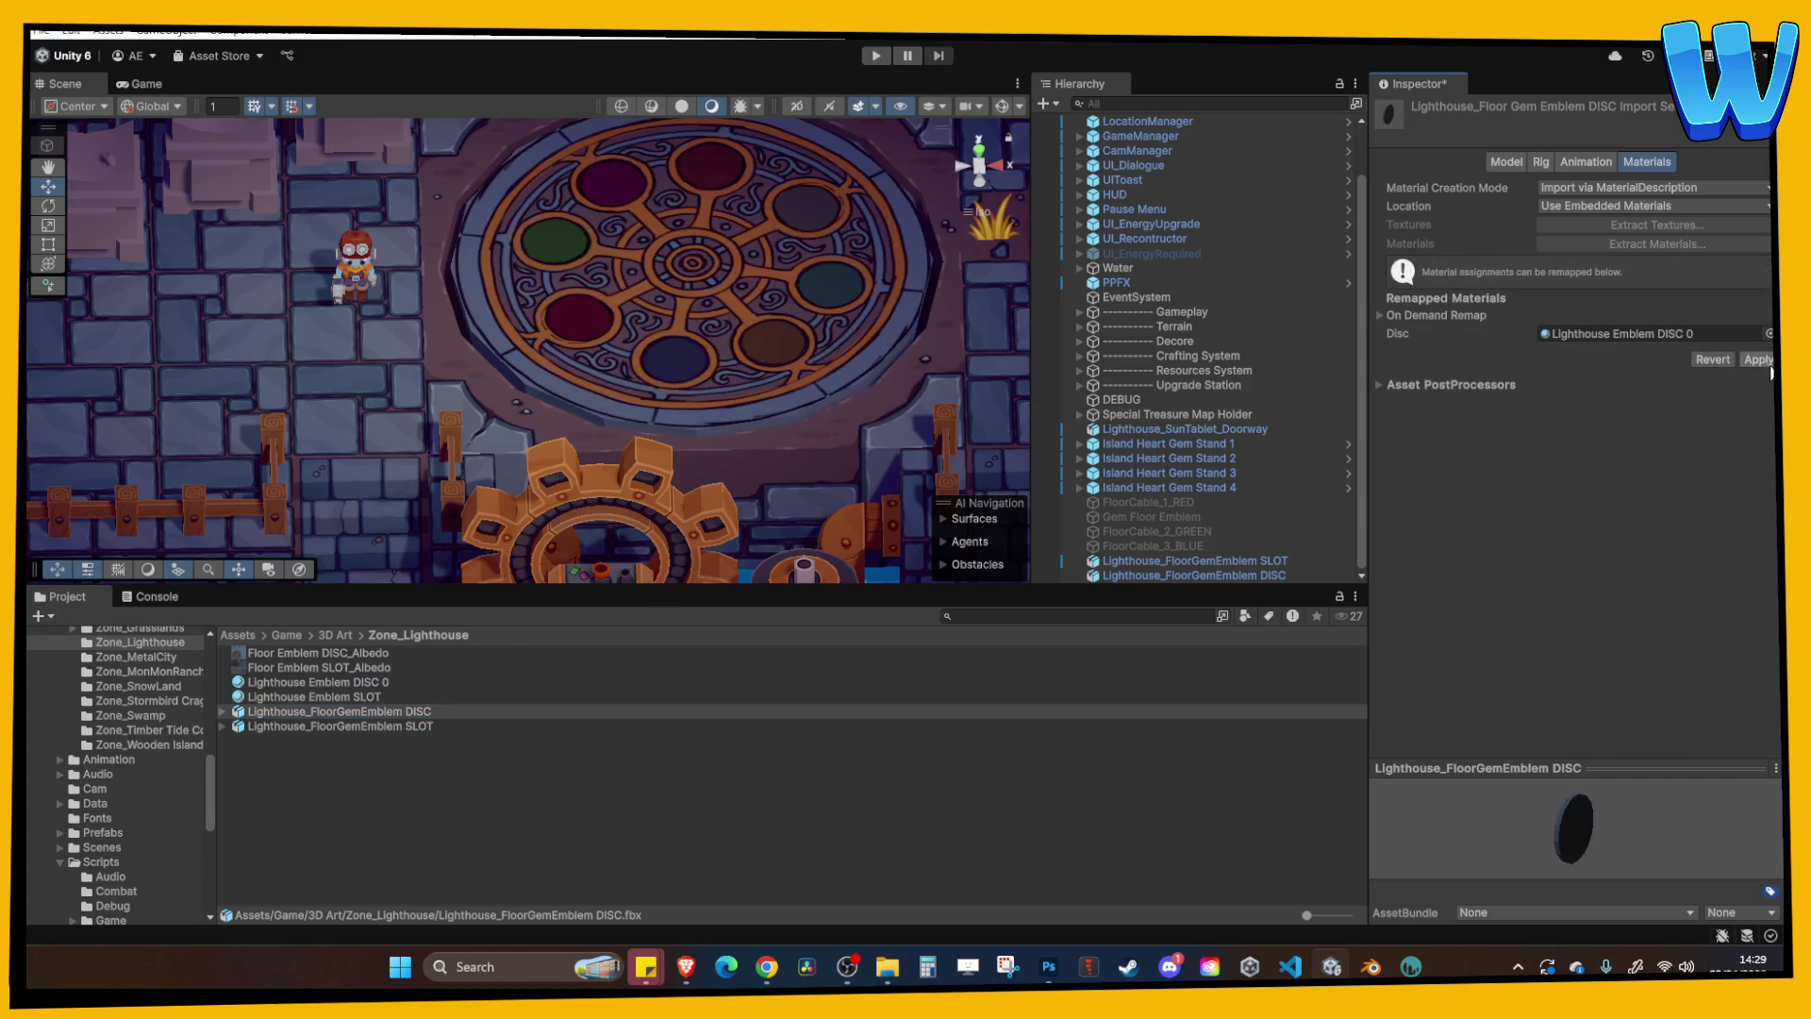
click(876, 57)
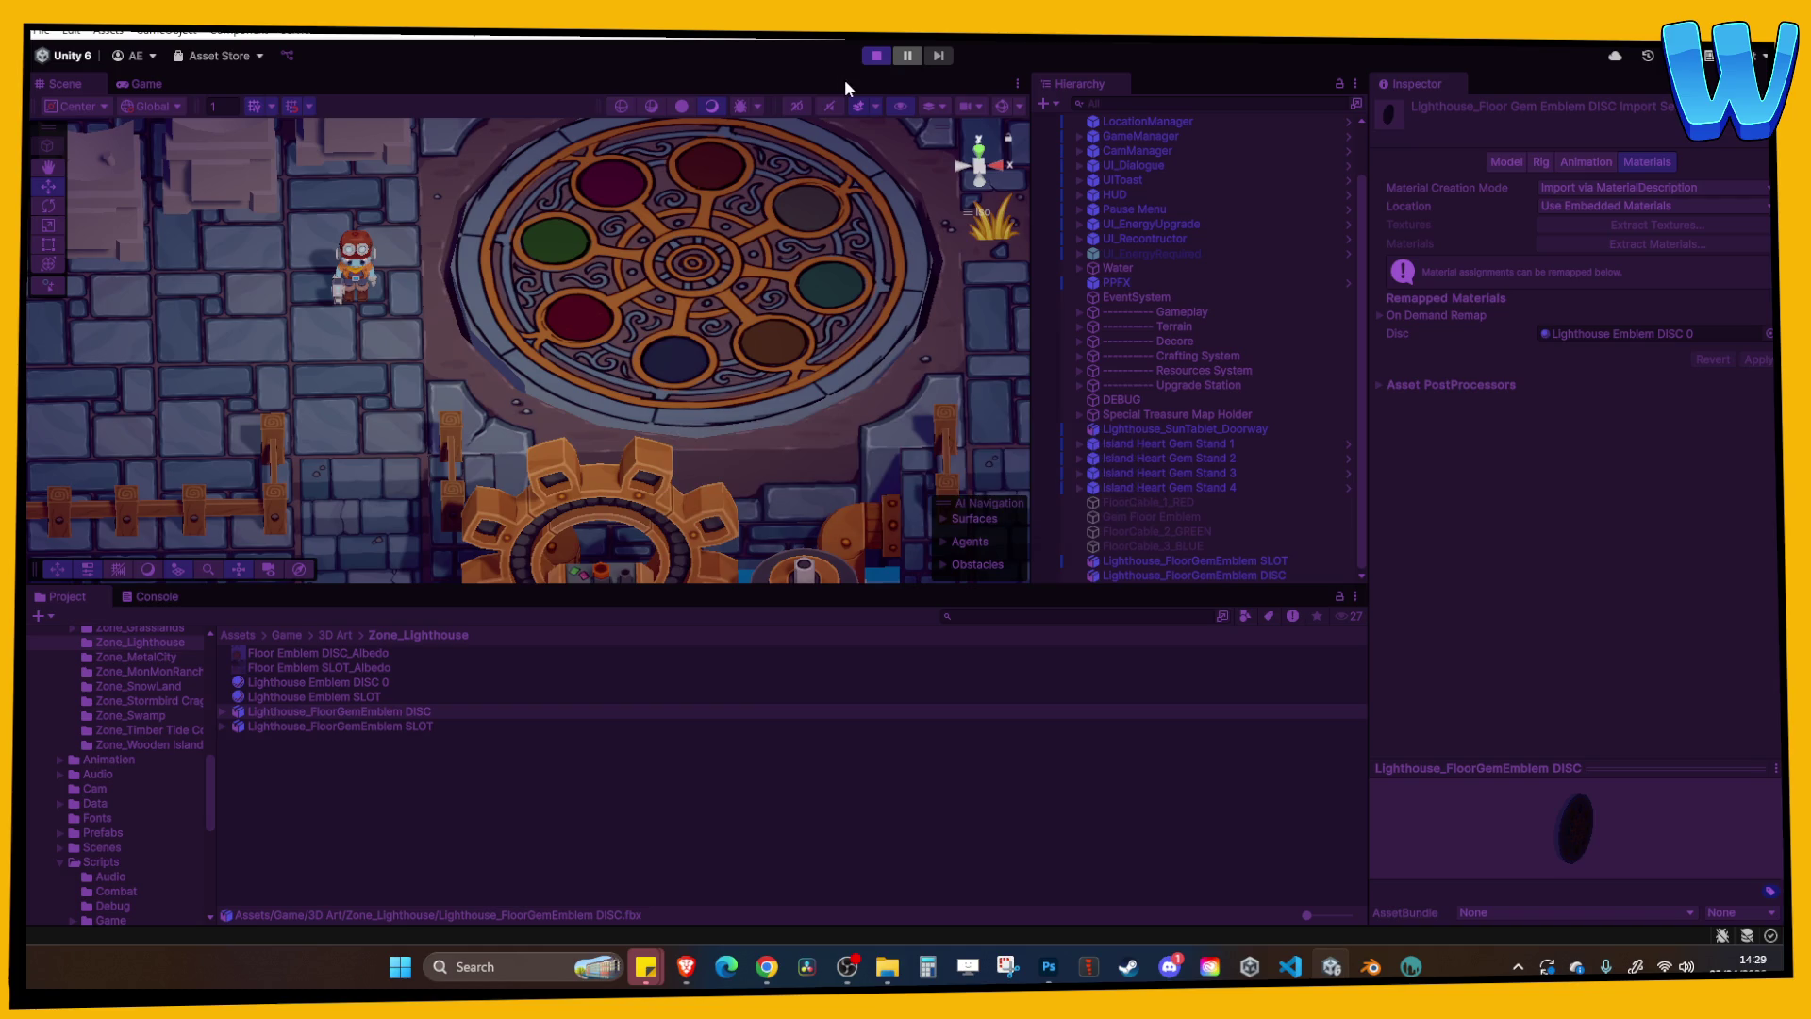
click(647, 403)
click(647, 404)
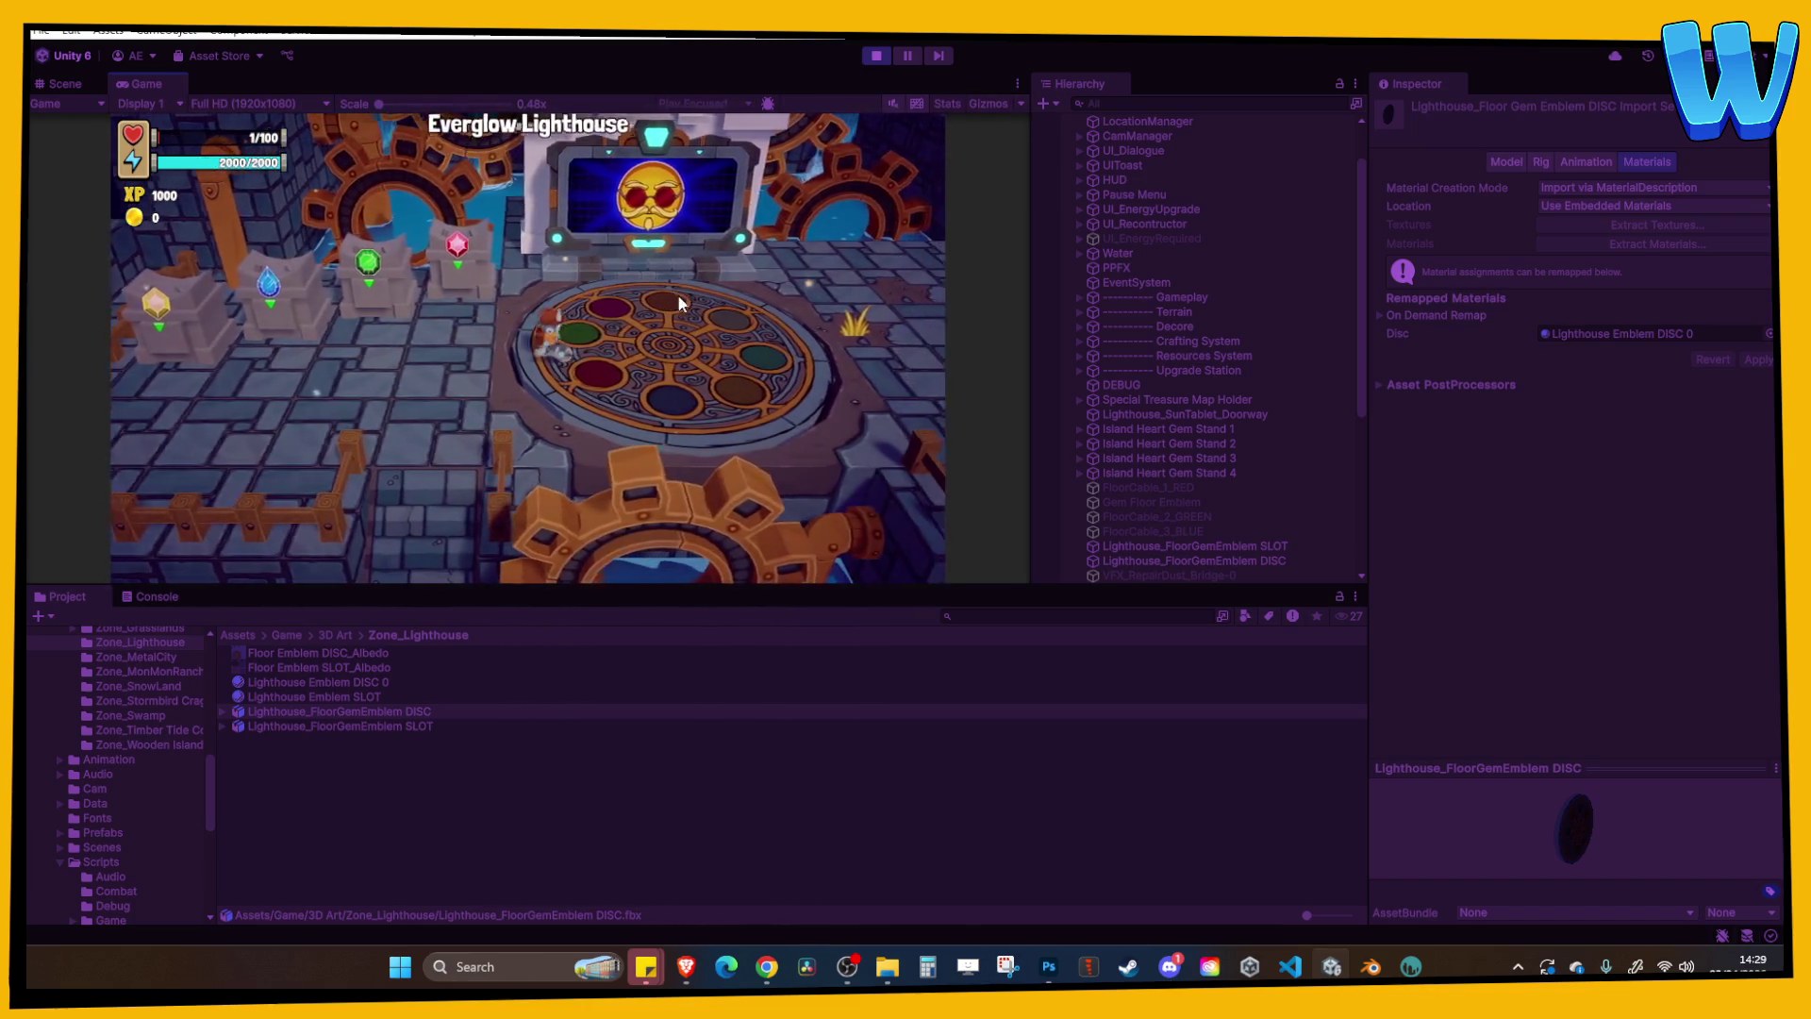
click(1017, 83)
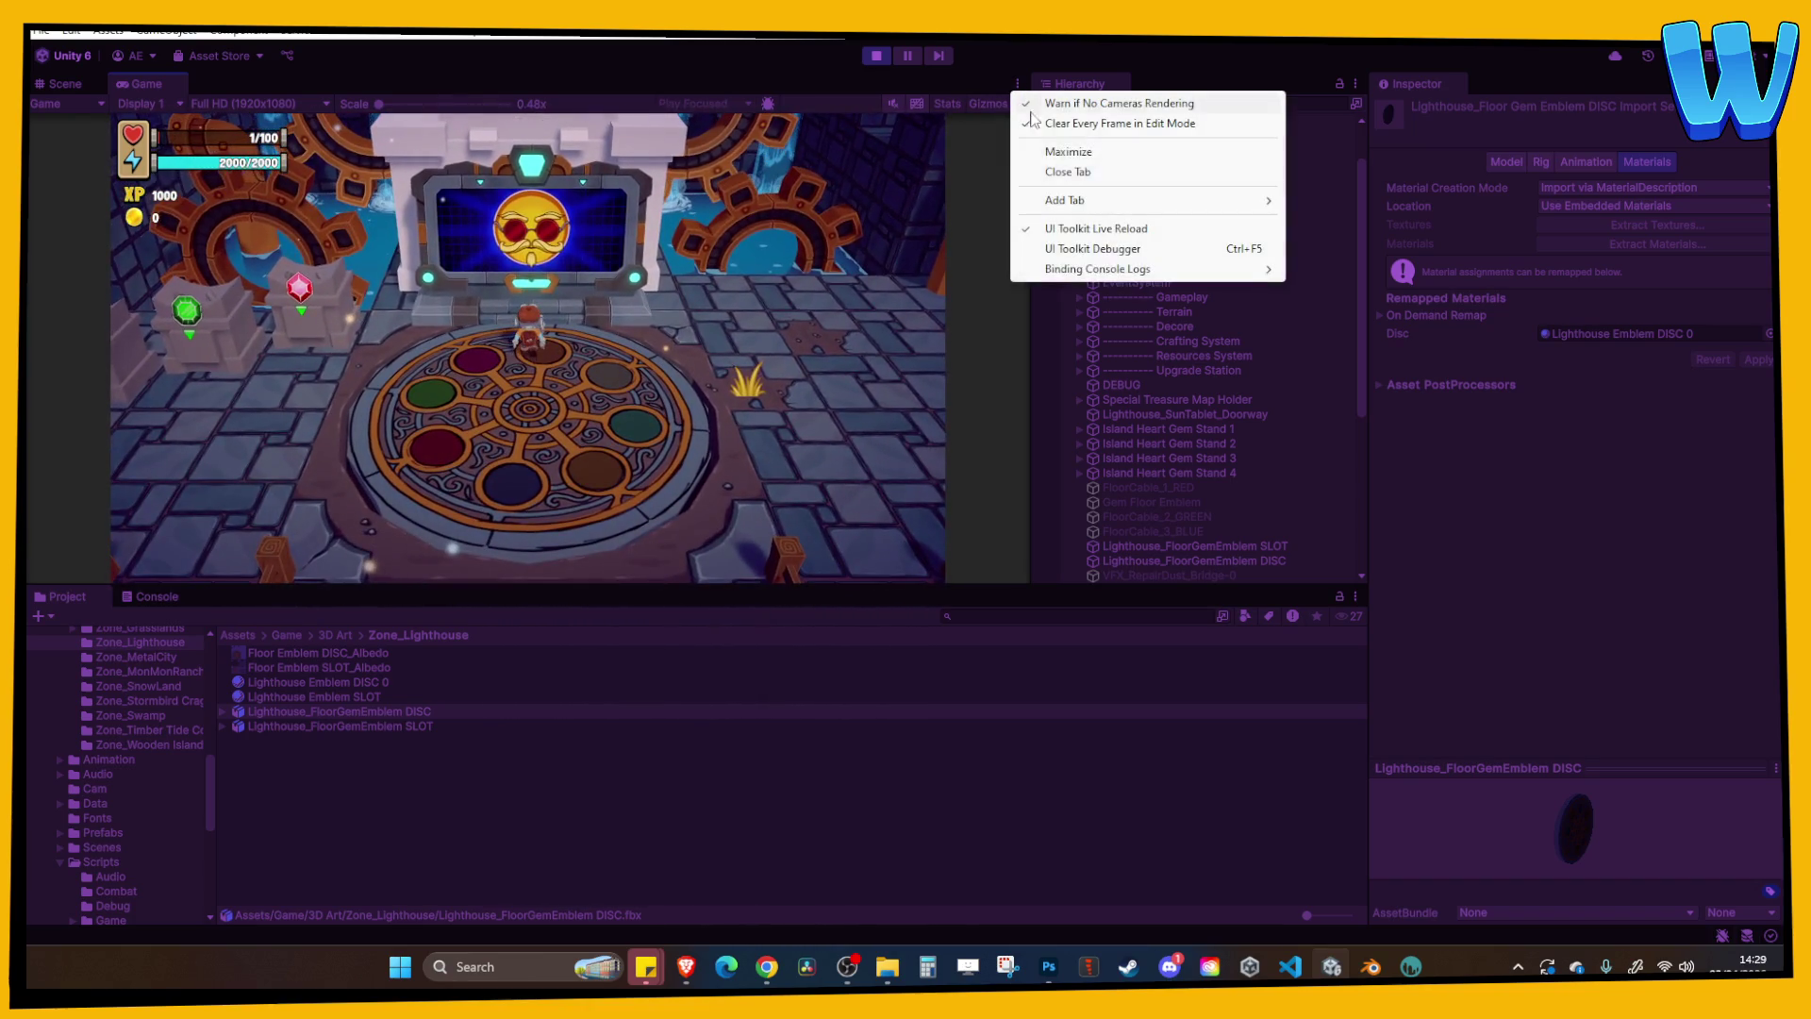
Maximize the Game view and walk the character around the level back onto the colour-wheel platform.
click(1068, 152)
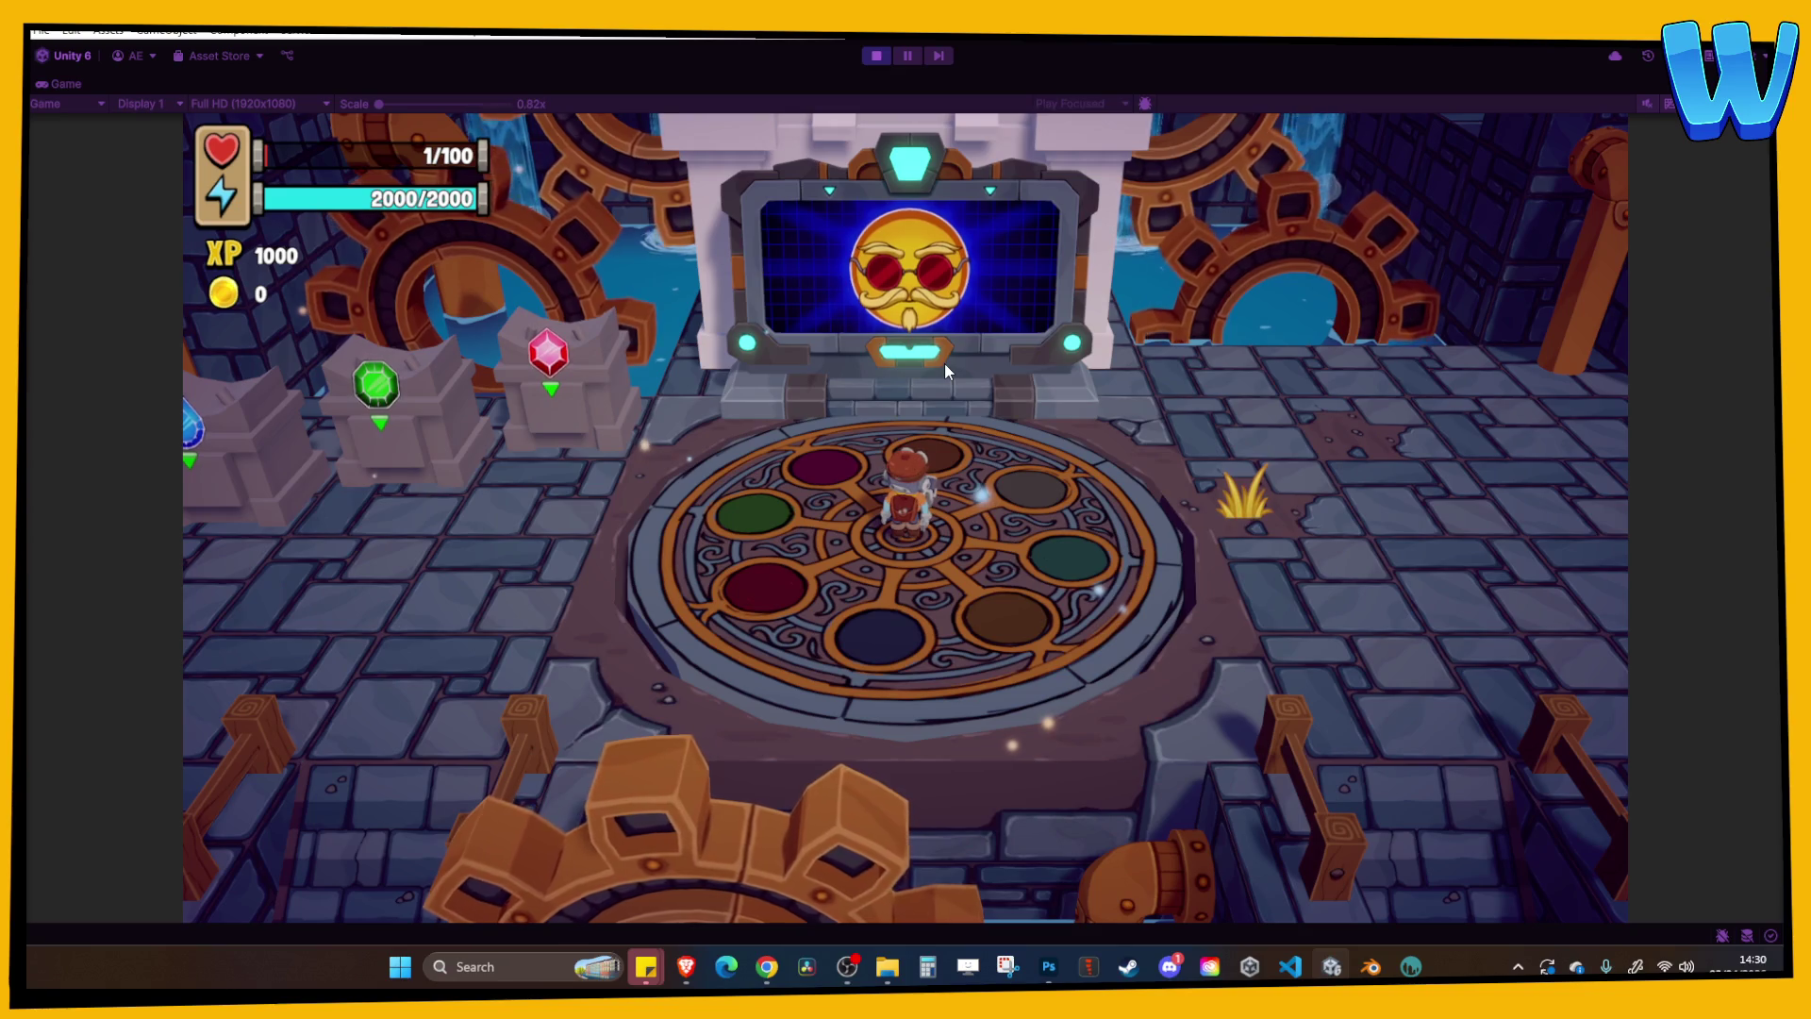
key(w)
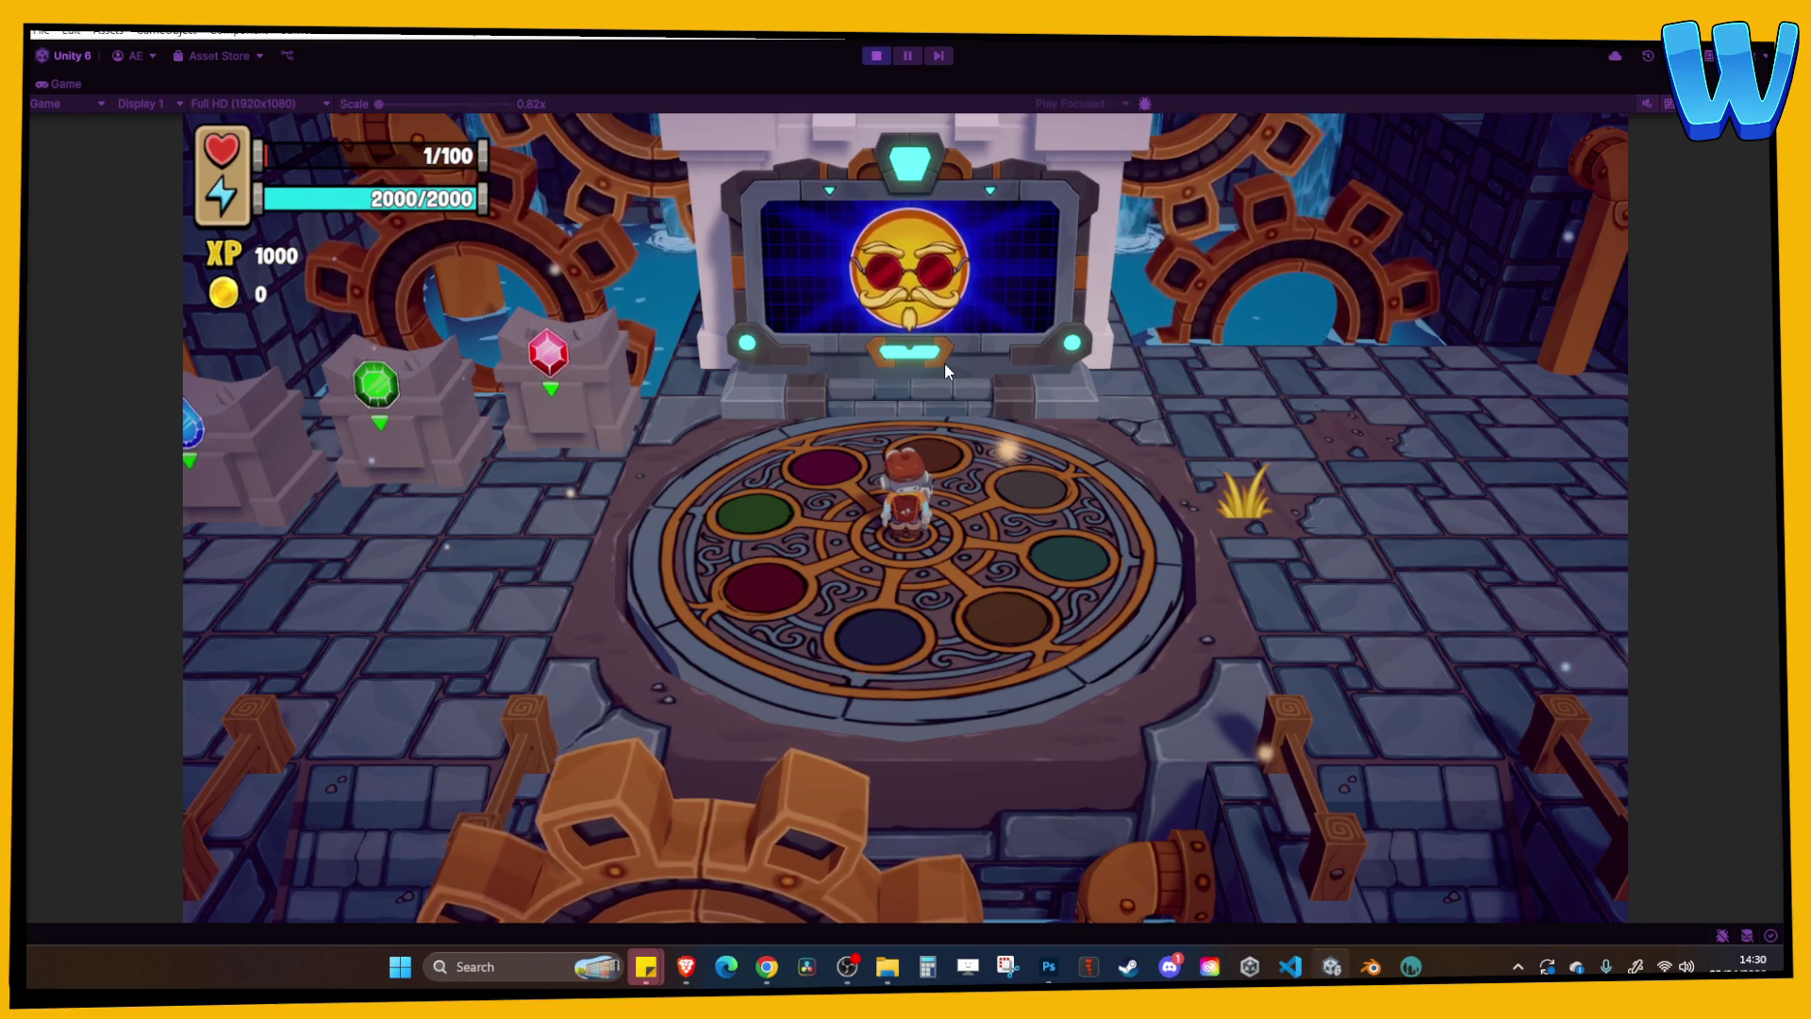
key(s)
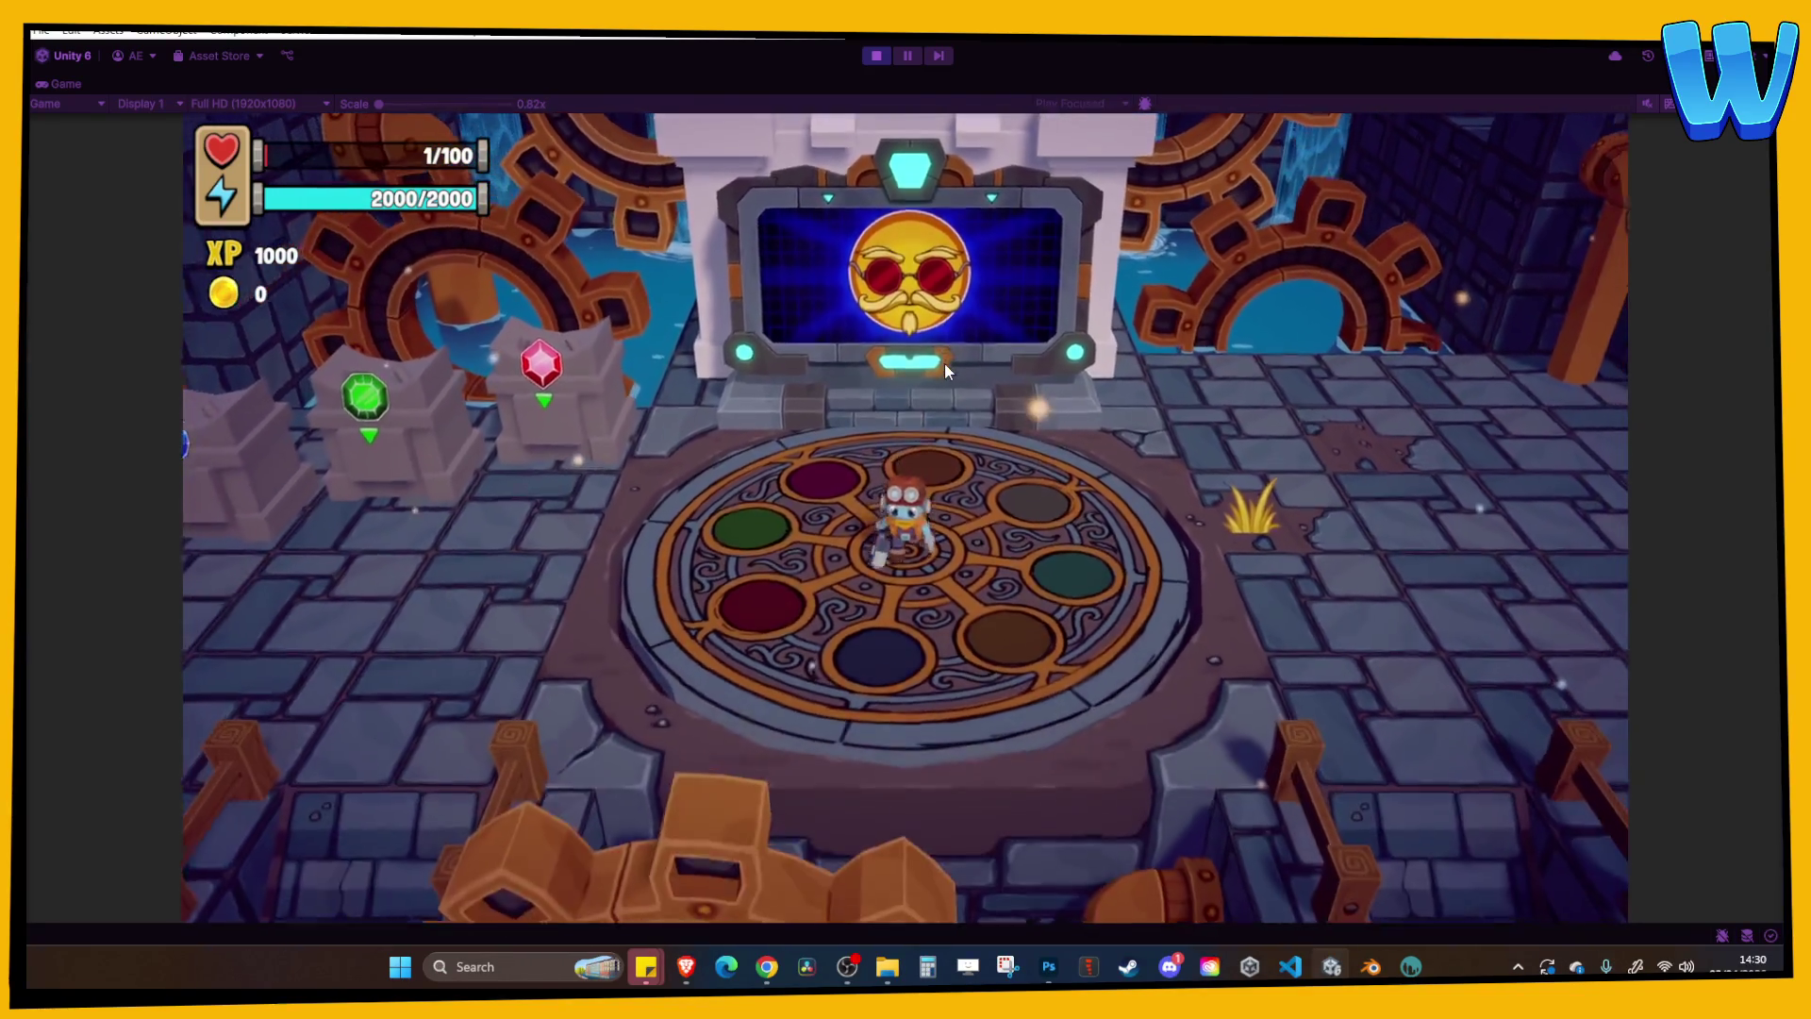
key(a)
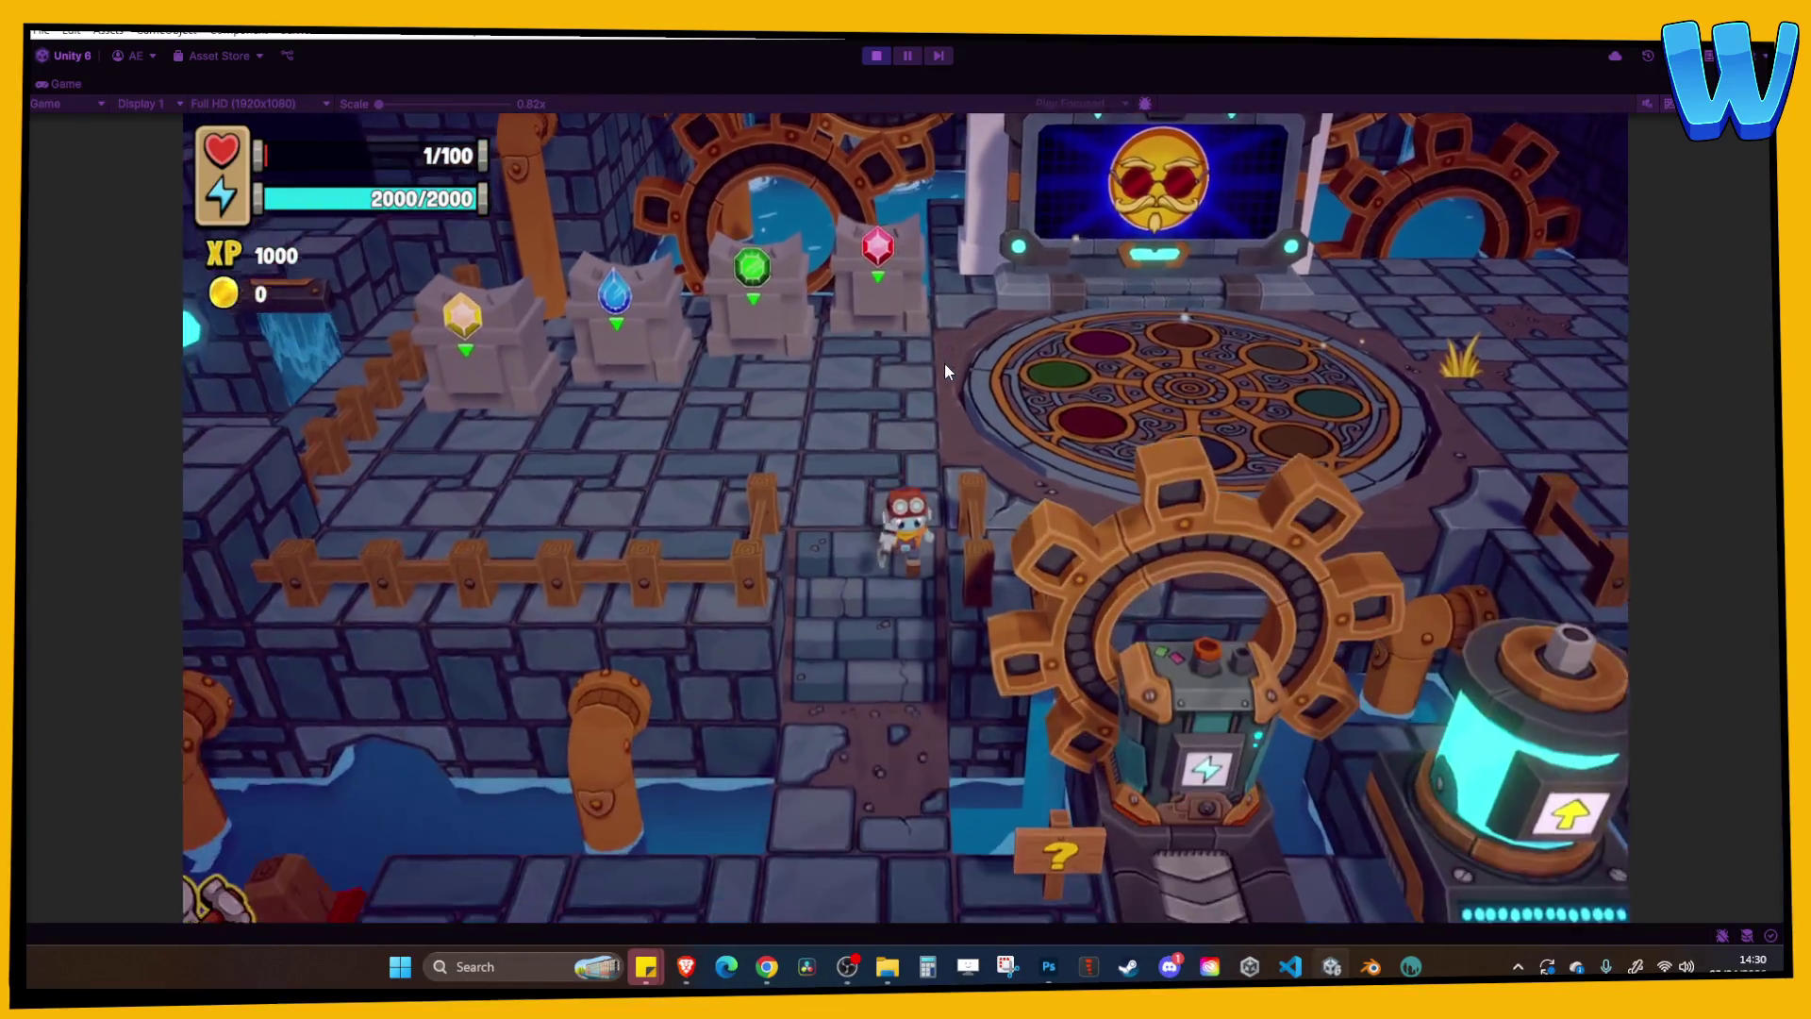
key(s)
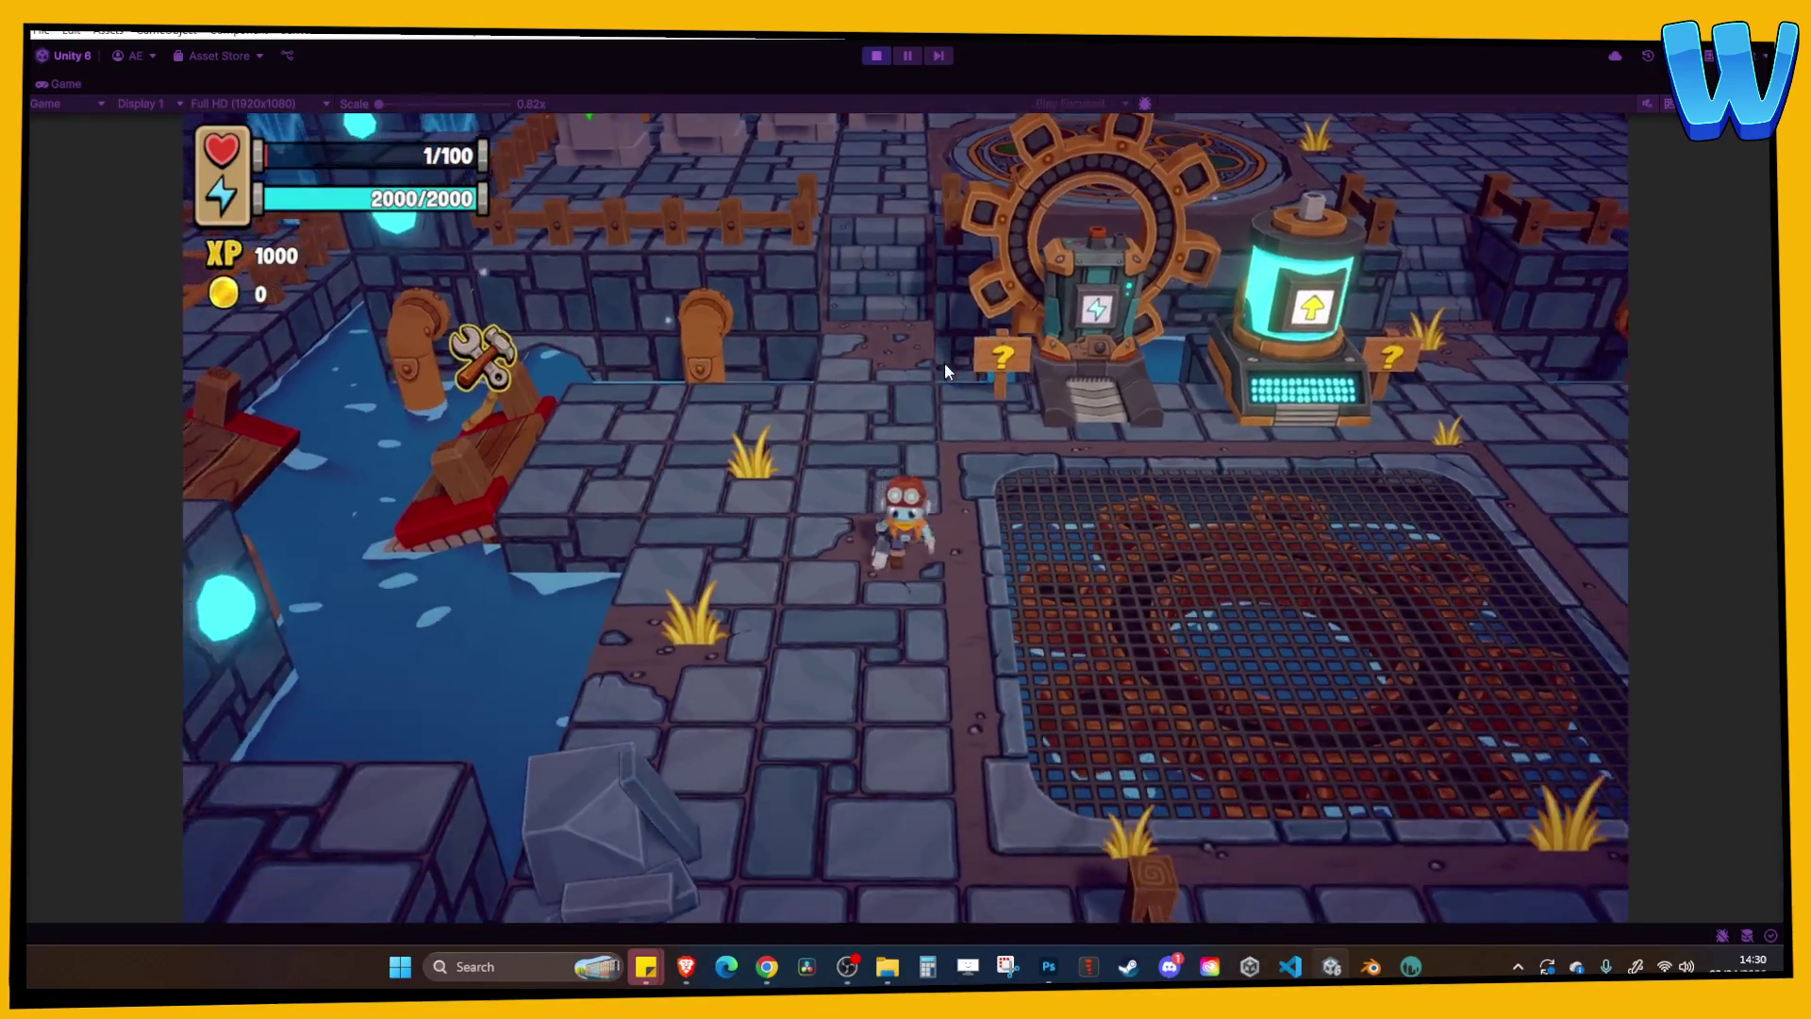
key(d)
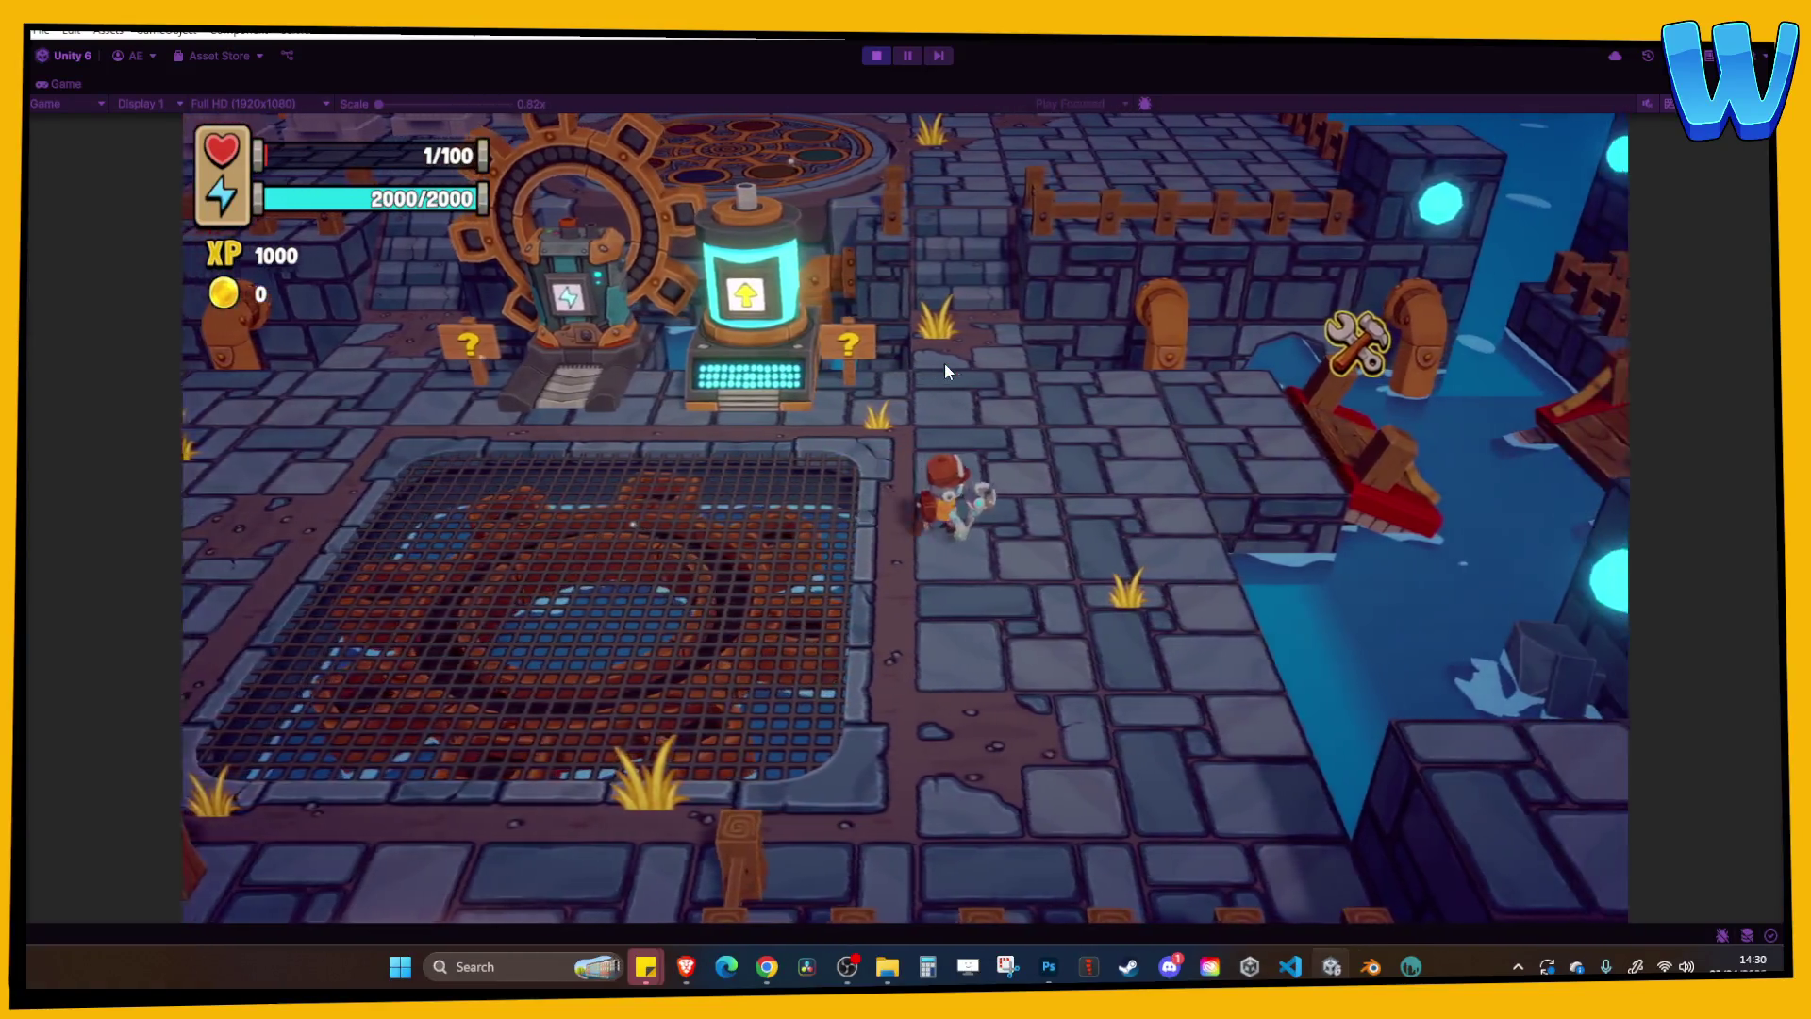
key(w)
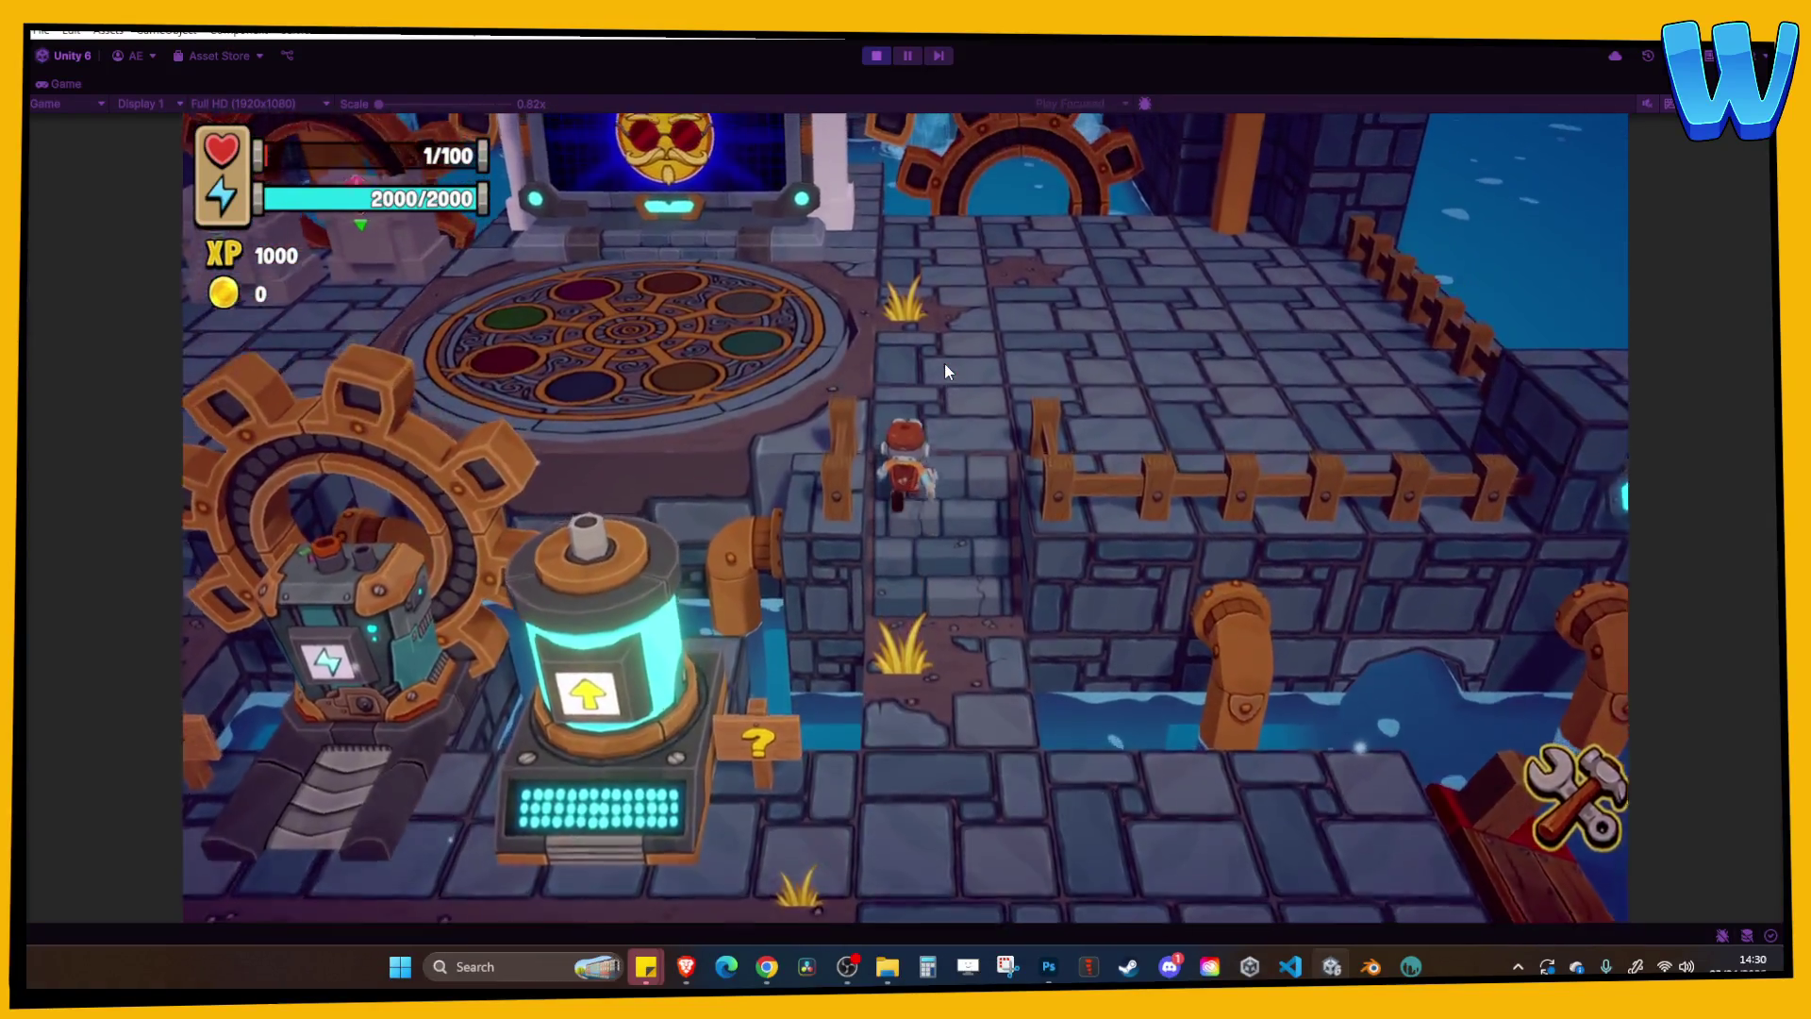
key(w)
key(a)
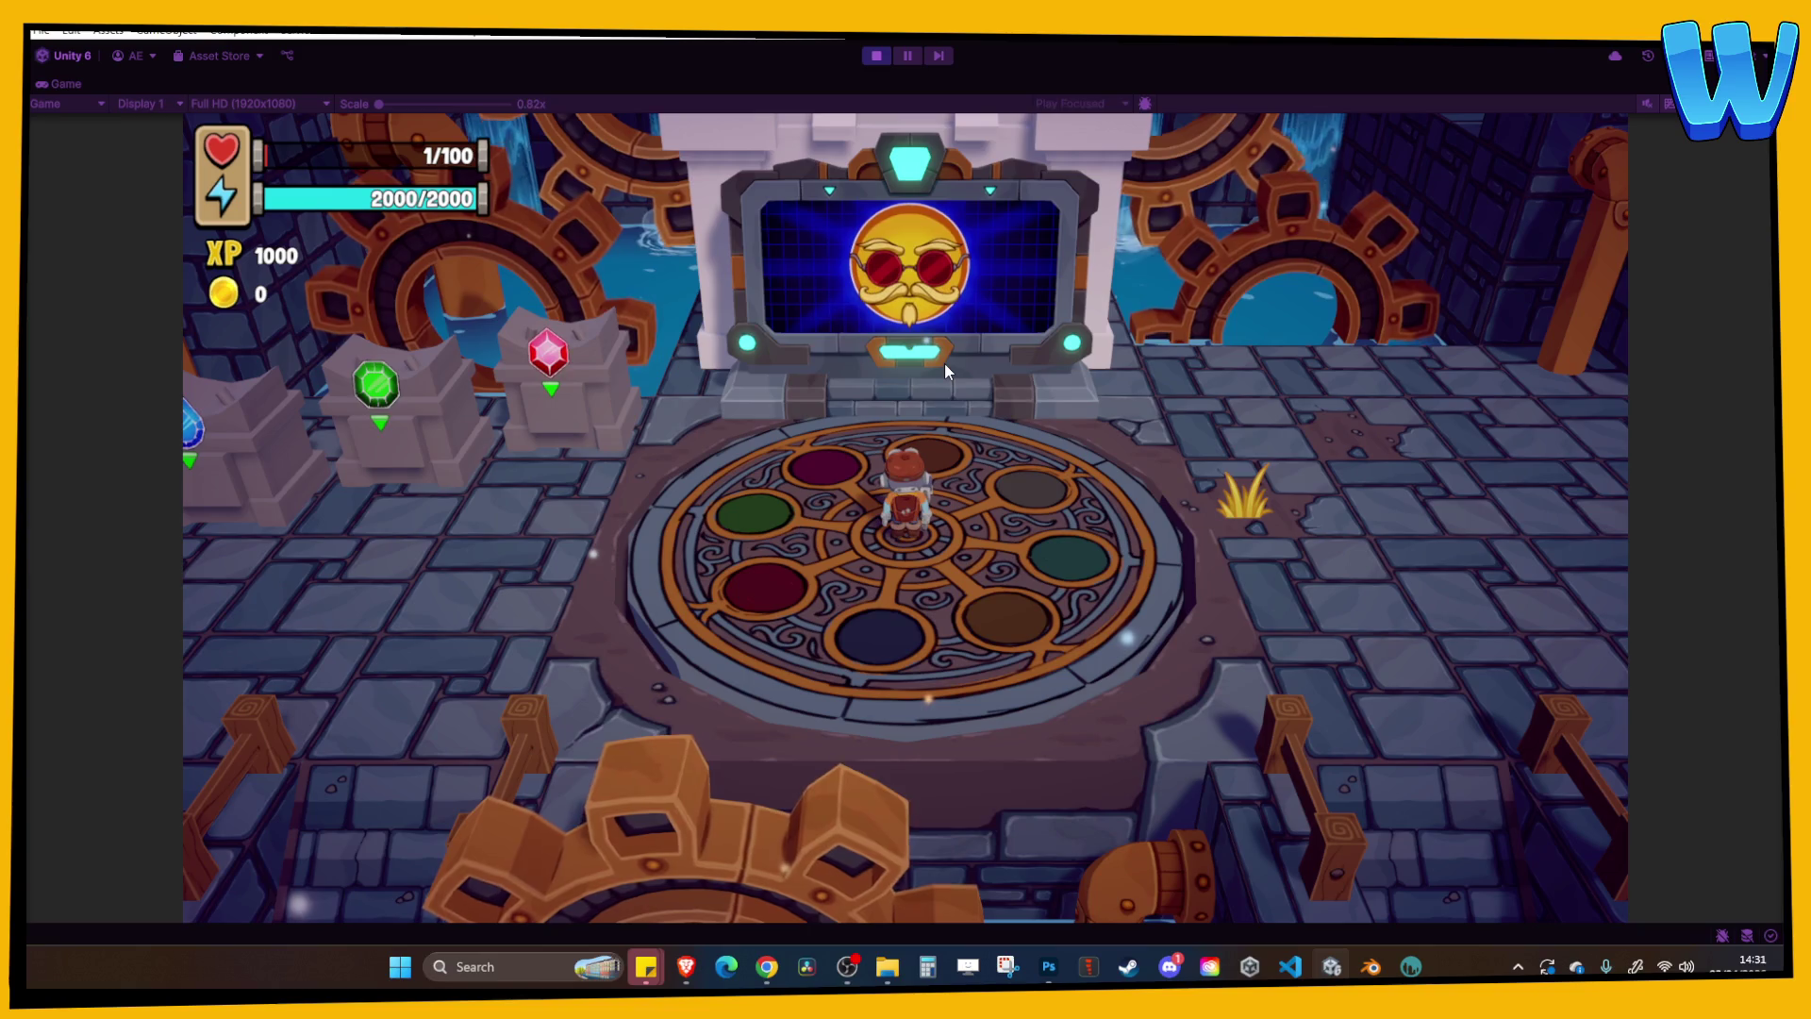
Stop the running game with the character at the emblem's centre.
click(874, 57)
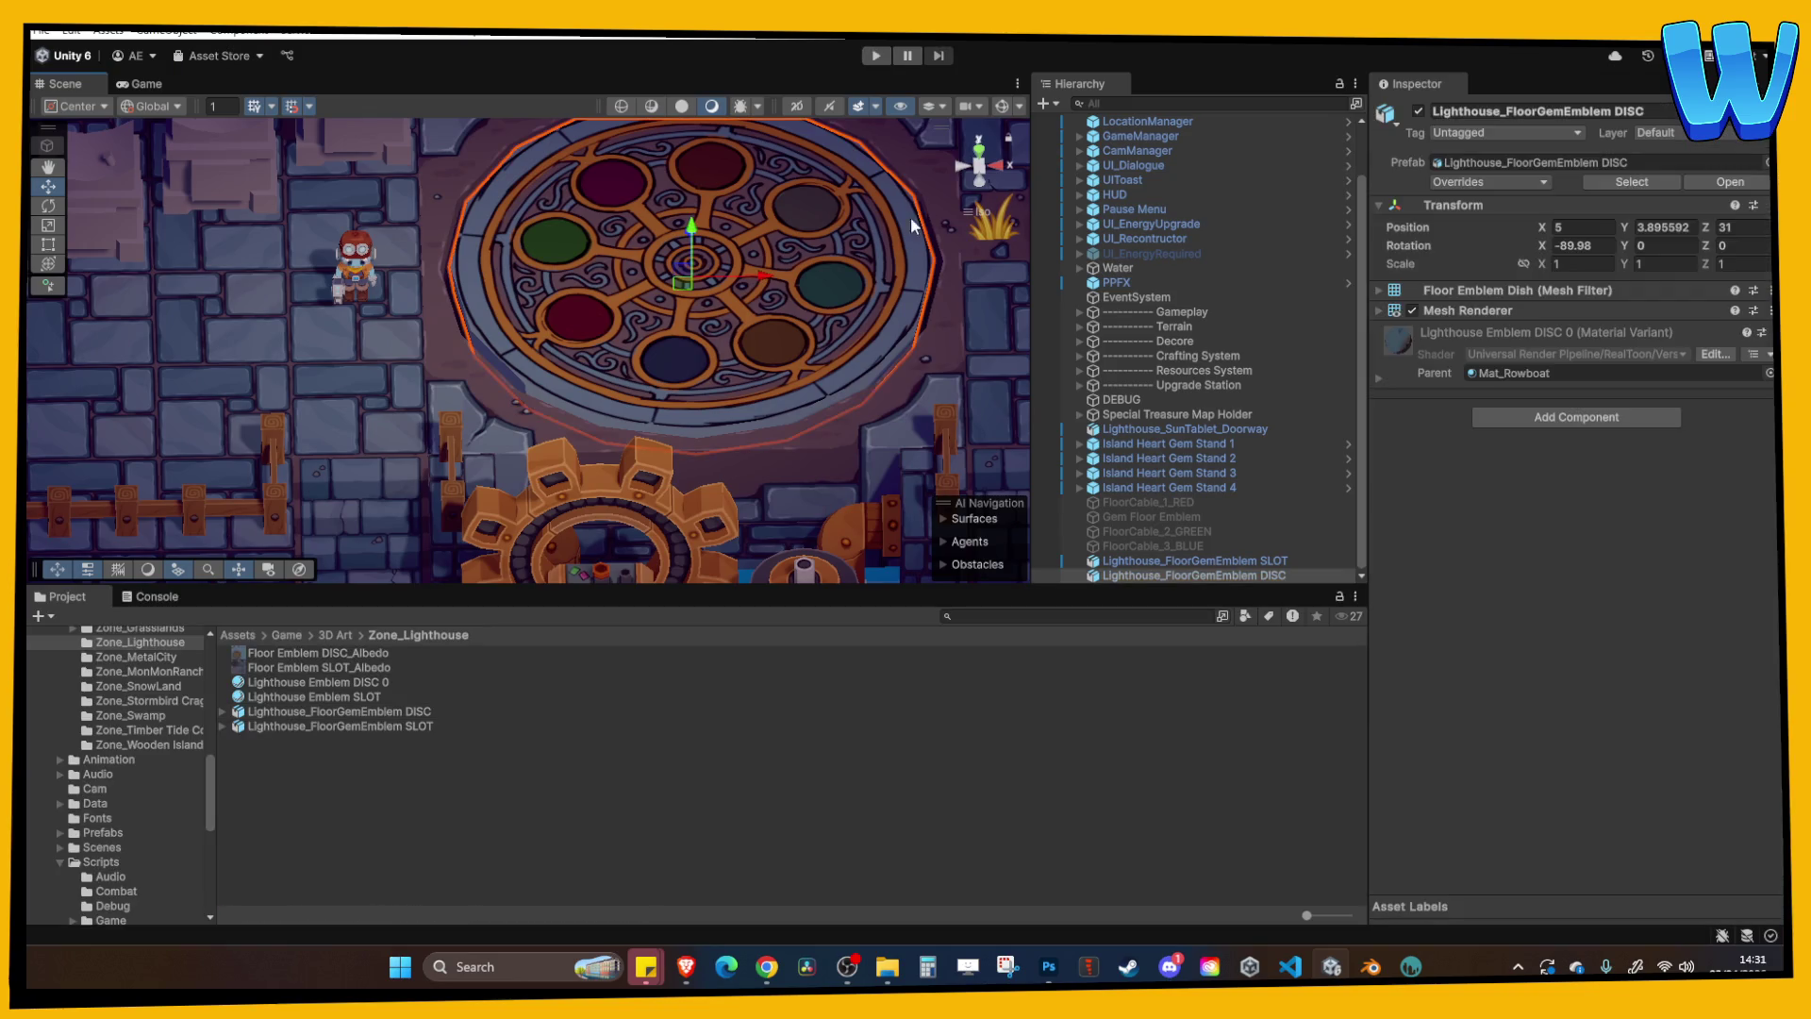
In Top view, frame the emblem disc and rotate it to 123.939° on Z.
click(979, 149)
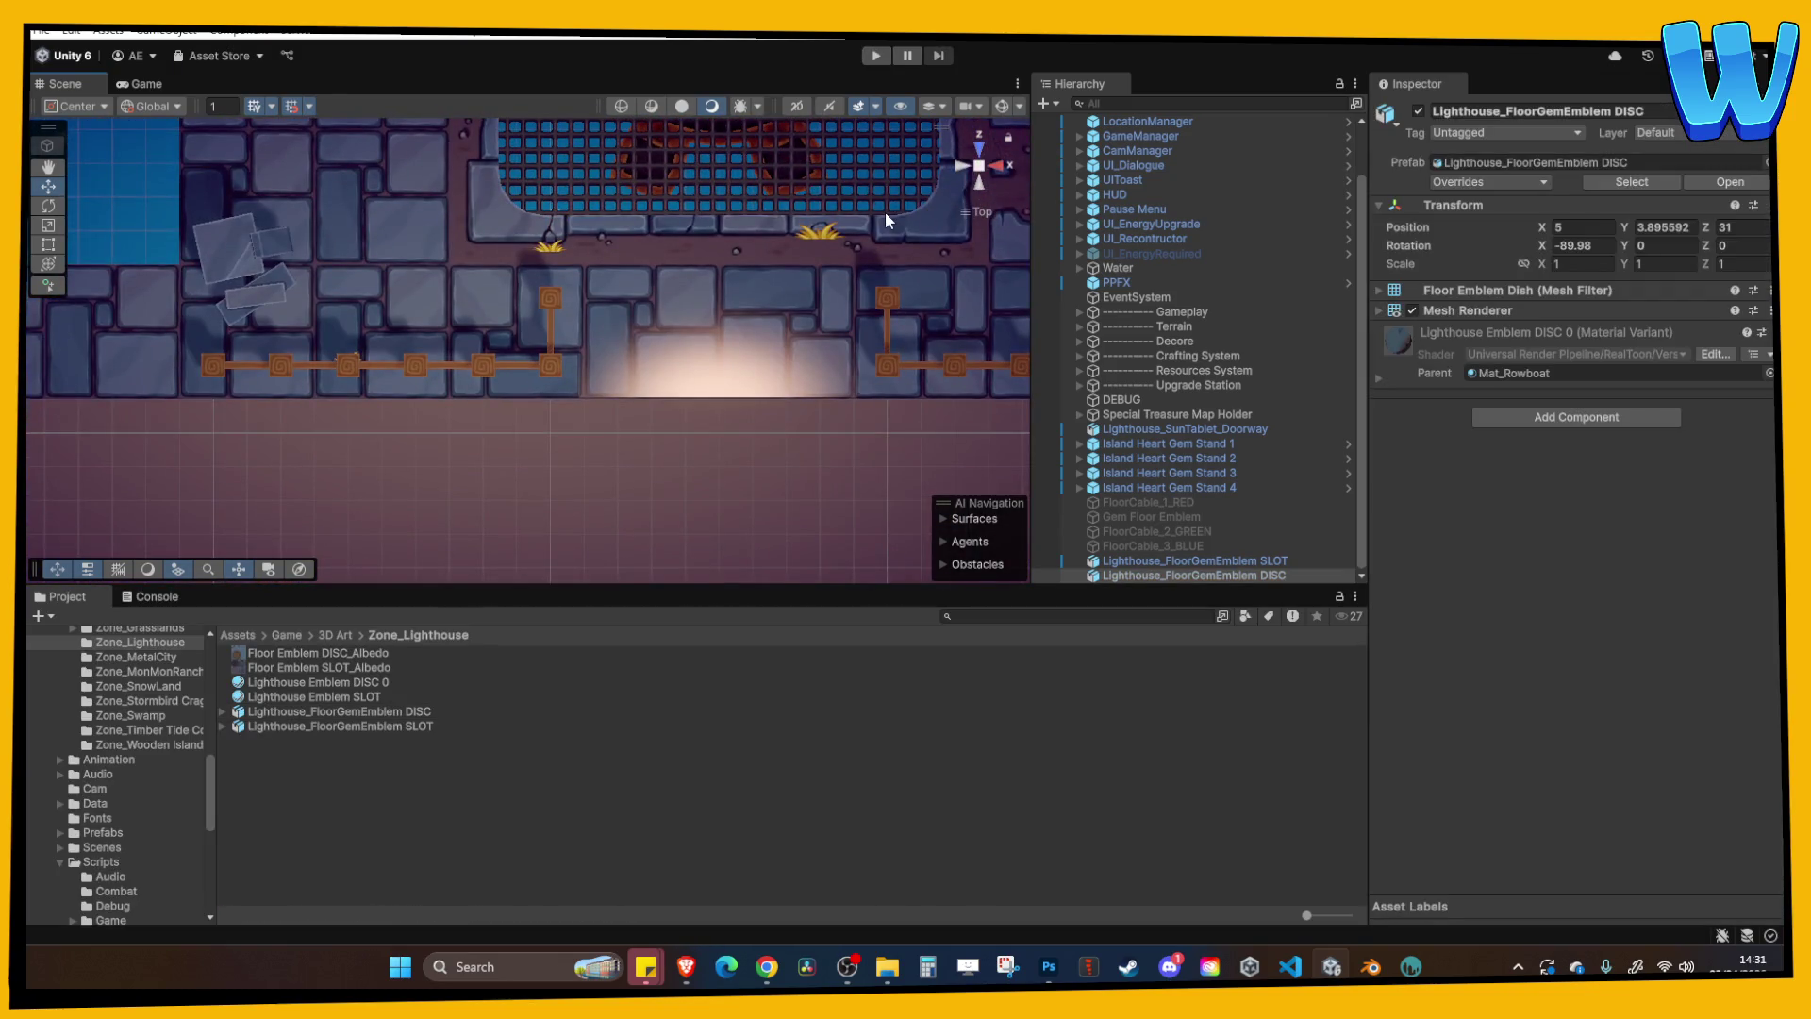
key(f)
key(r)
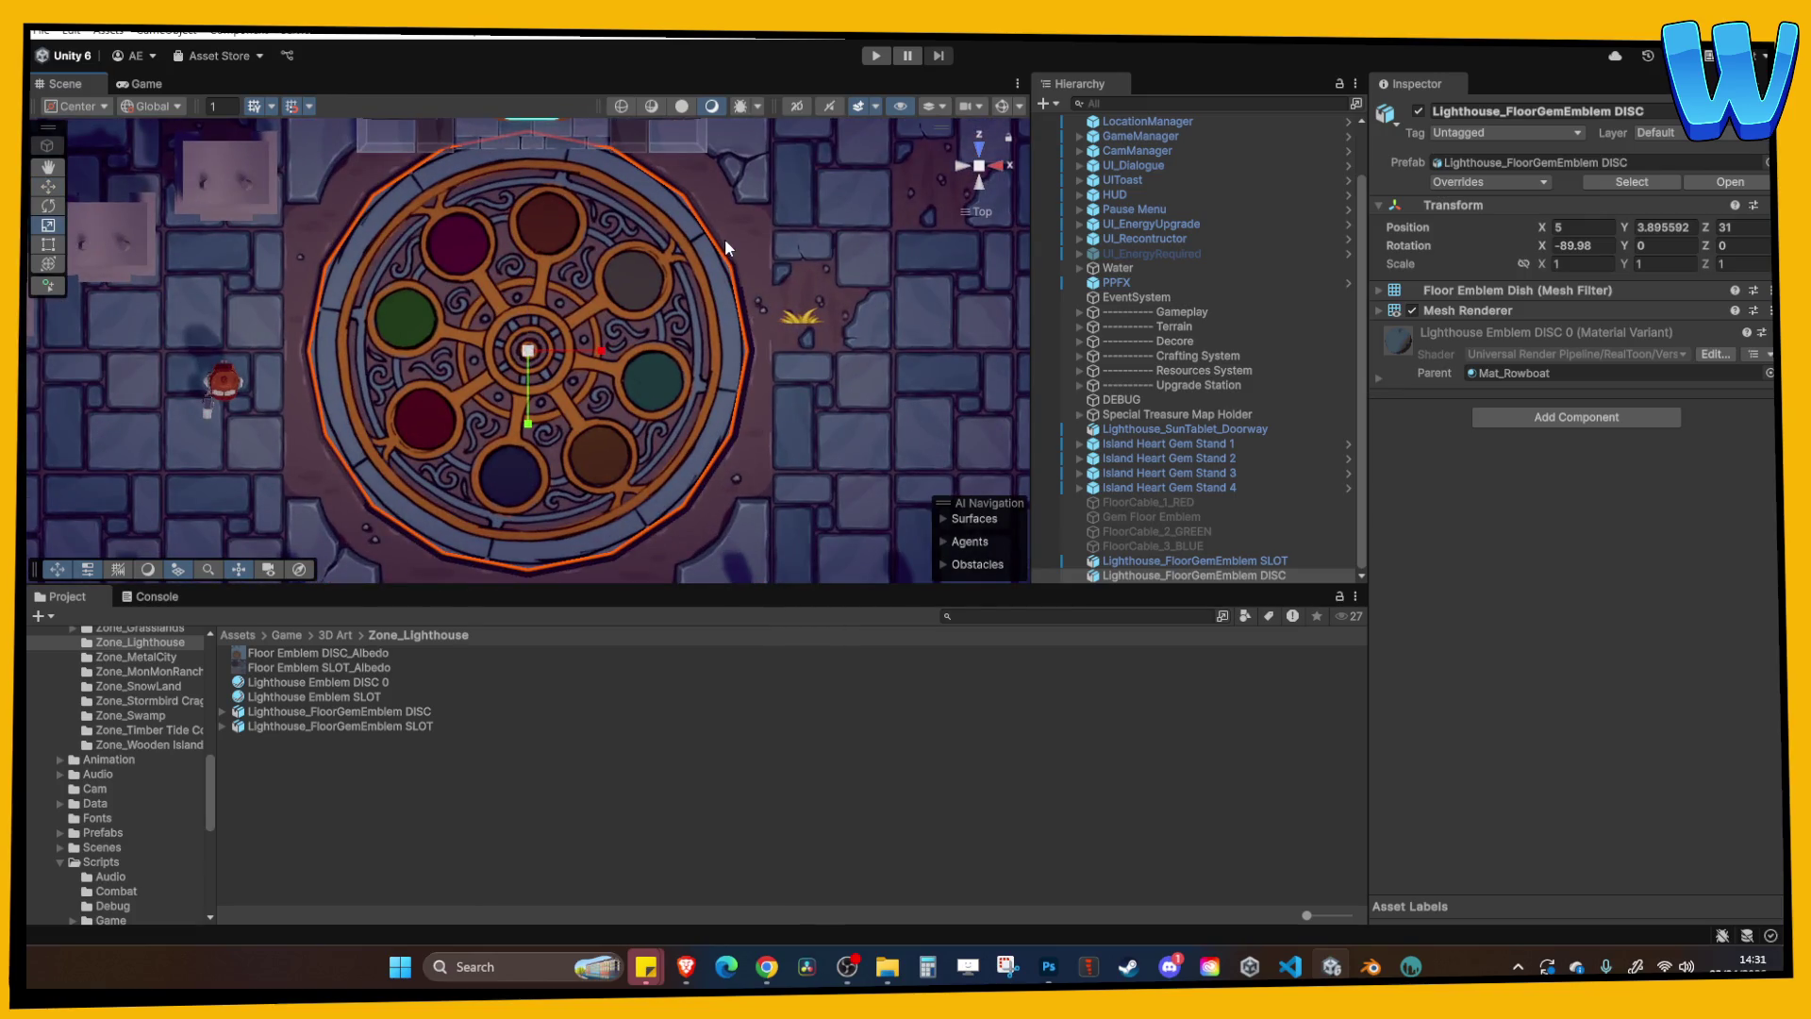
click(50, 211)
mouse_move(615, 325)
mouse_down()
mouse_move(556, 426)
mouse_move(423, 461)
mouse_move(392, 343)
mouse_move(999, 576)
mouse_move(897, 557)
mouse_up()
mouse_move(589, 398)
mouse_down()
mouse_move(597, 413)
mouse_move(600, 349)
mouse_move(554, 422)
mouse_up()
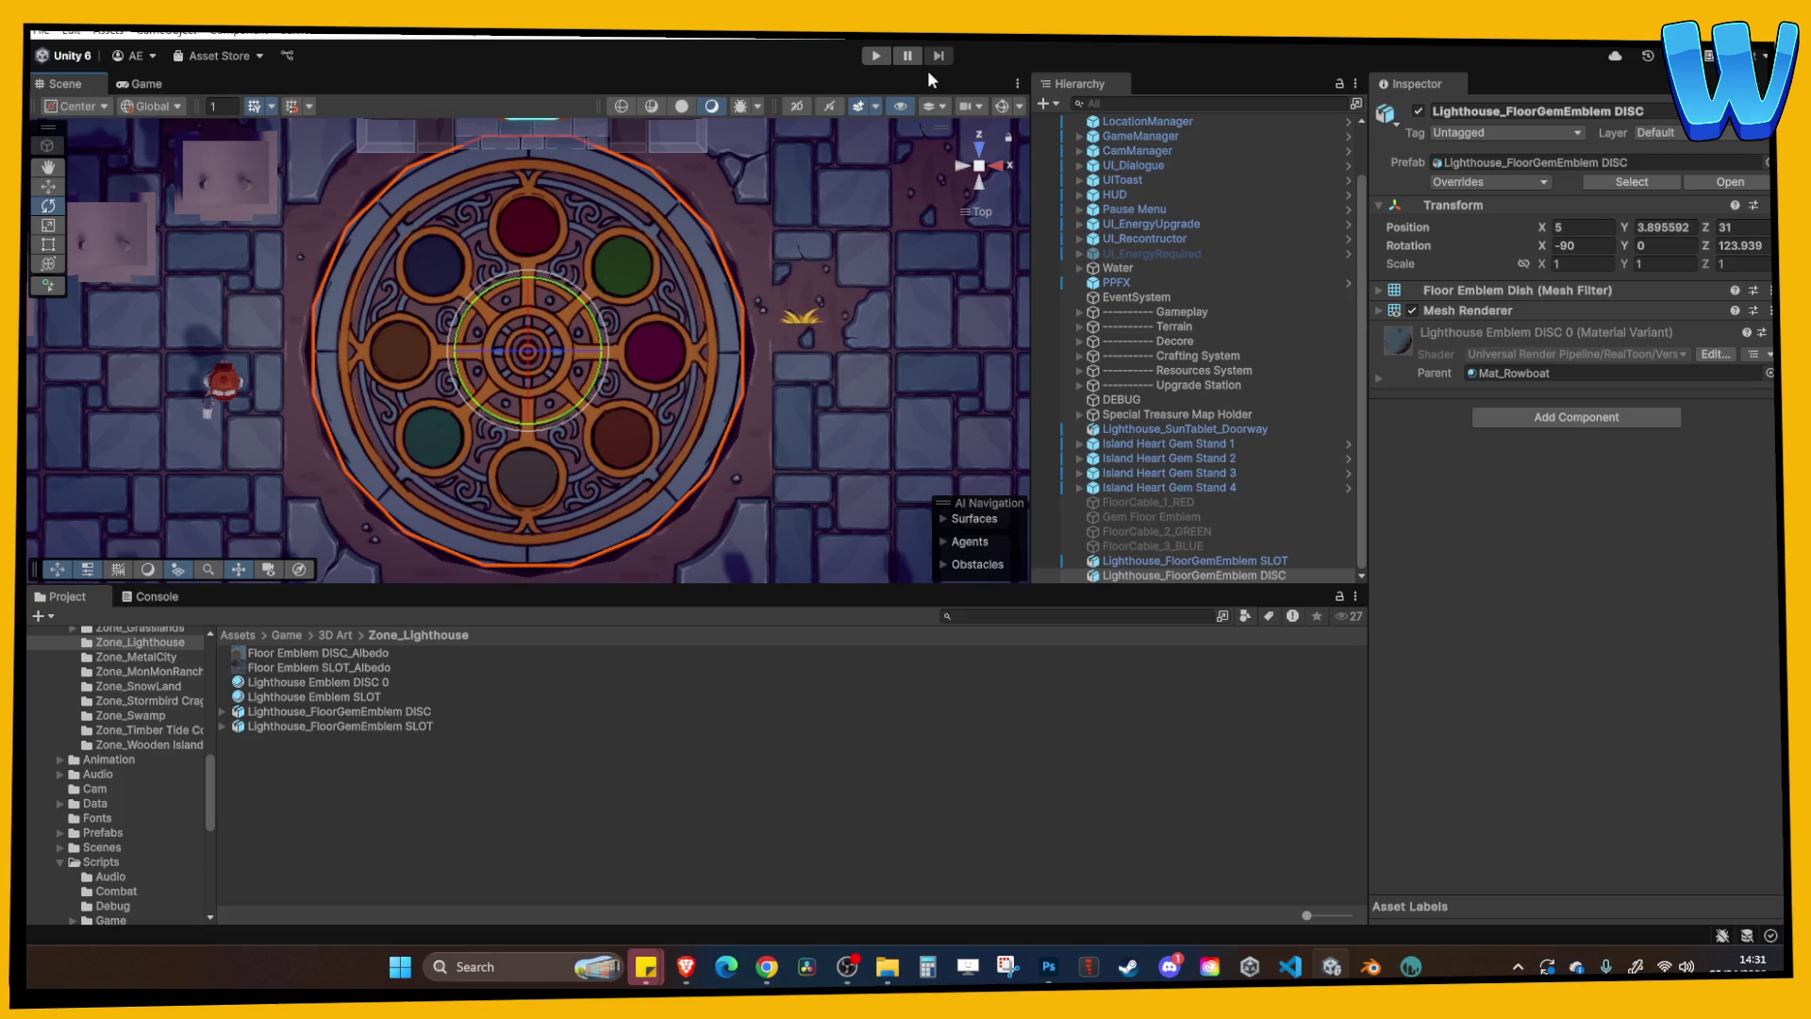
Start the game, dismiss the Solaris dialogue and maximize the Game view.
click(876, 56)
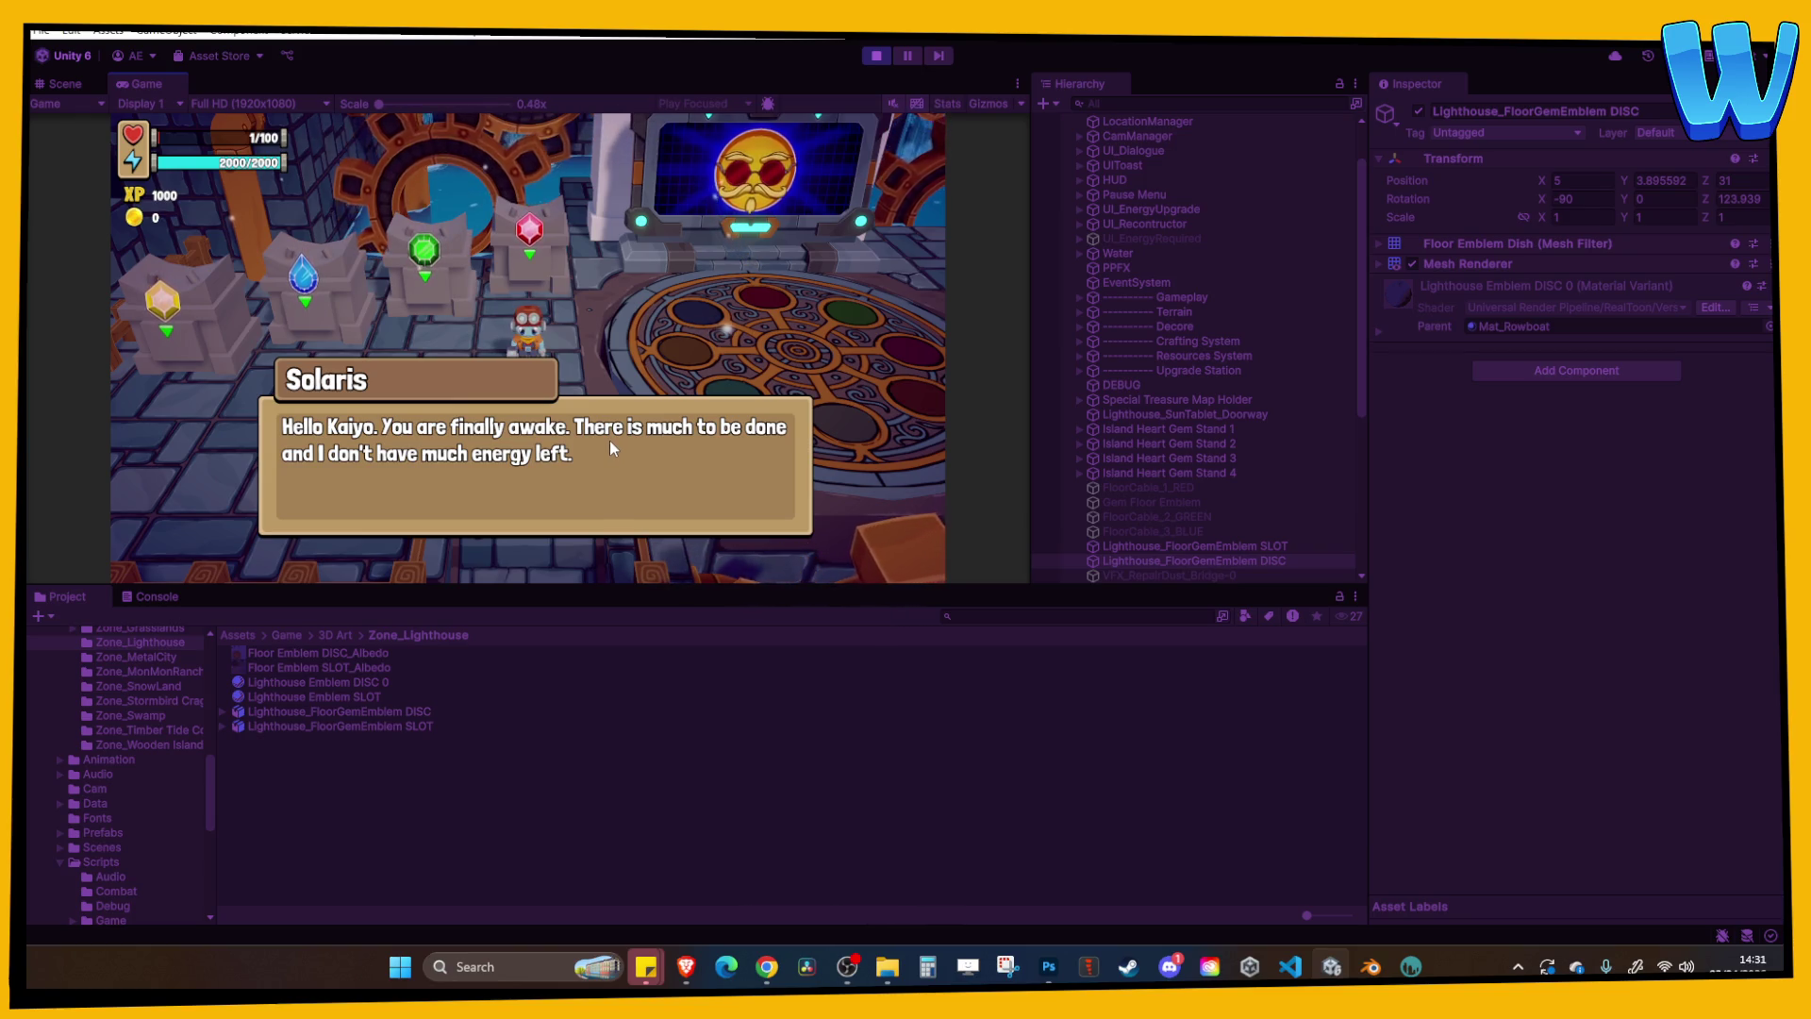
click(589, 348)
click(588, 348)
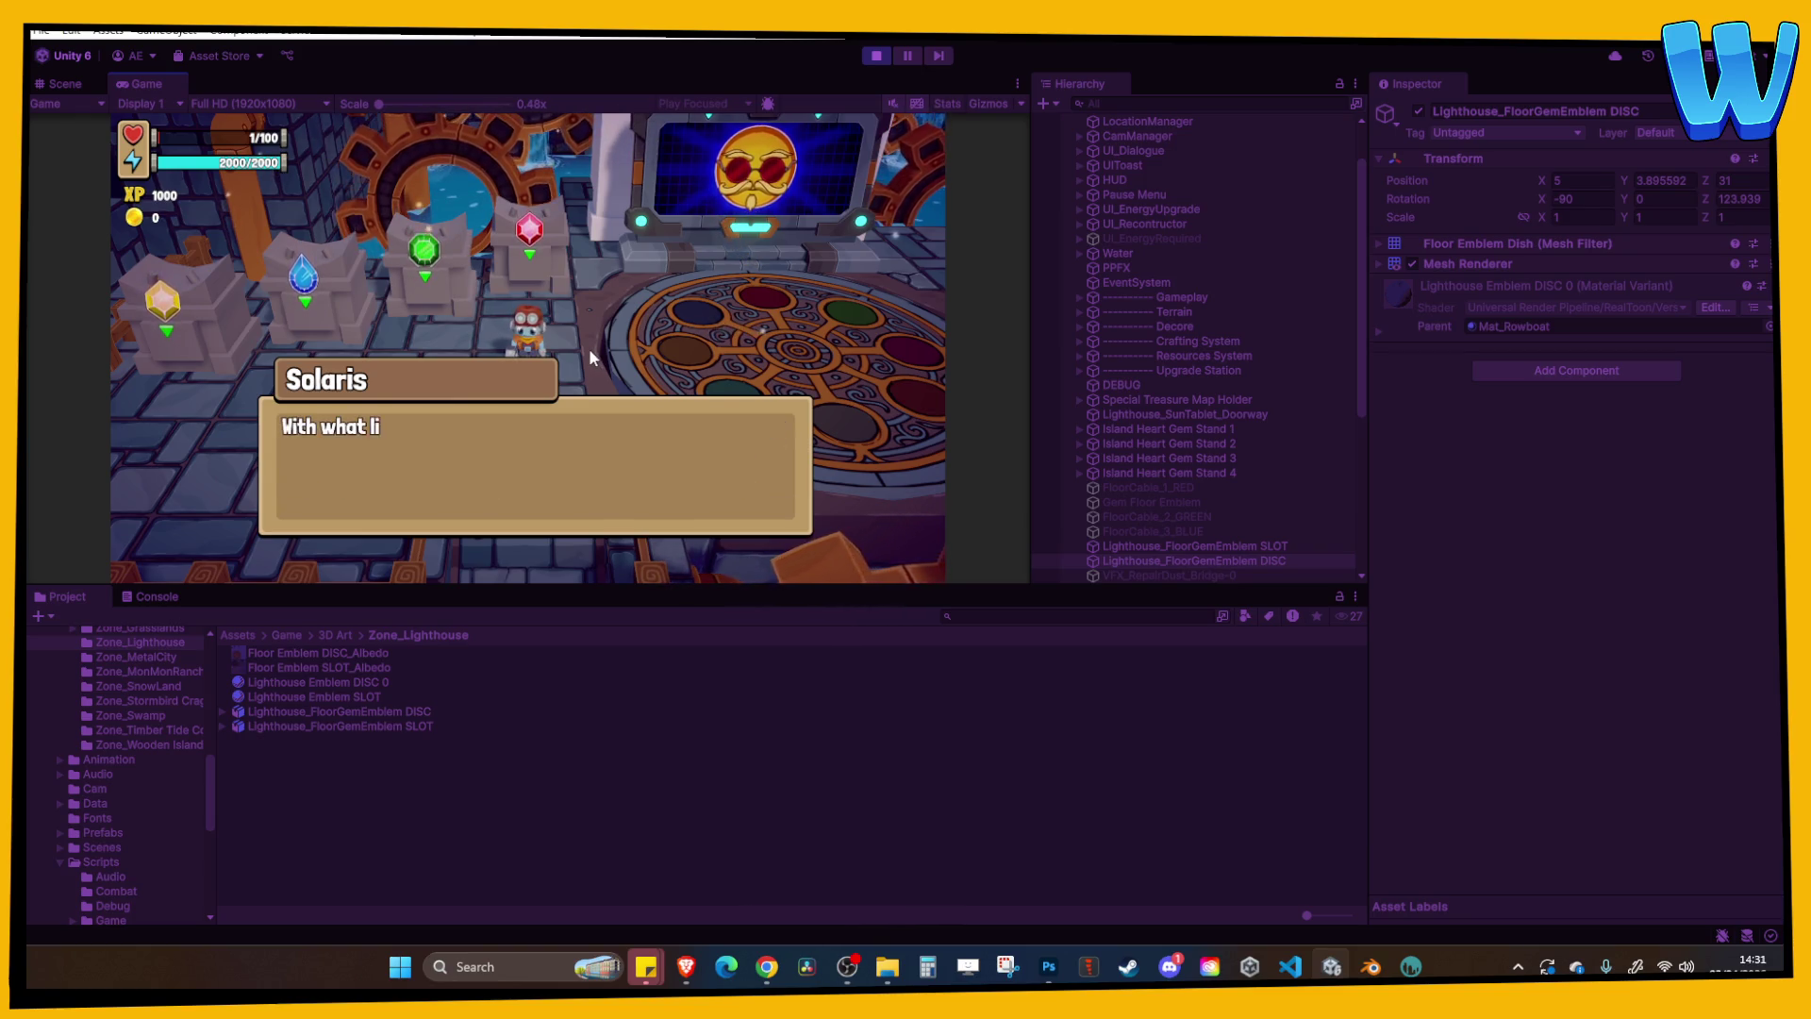
click(588, 348)
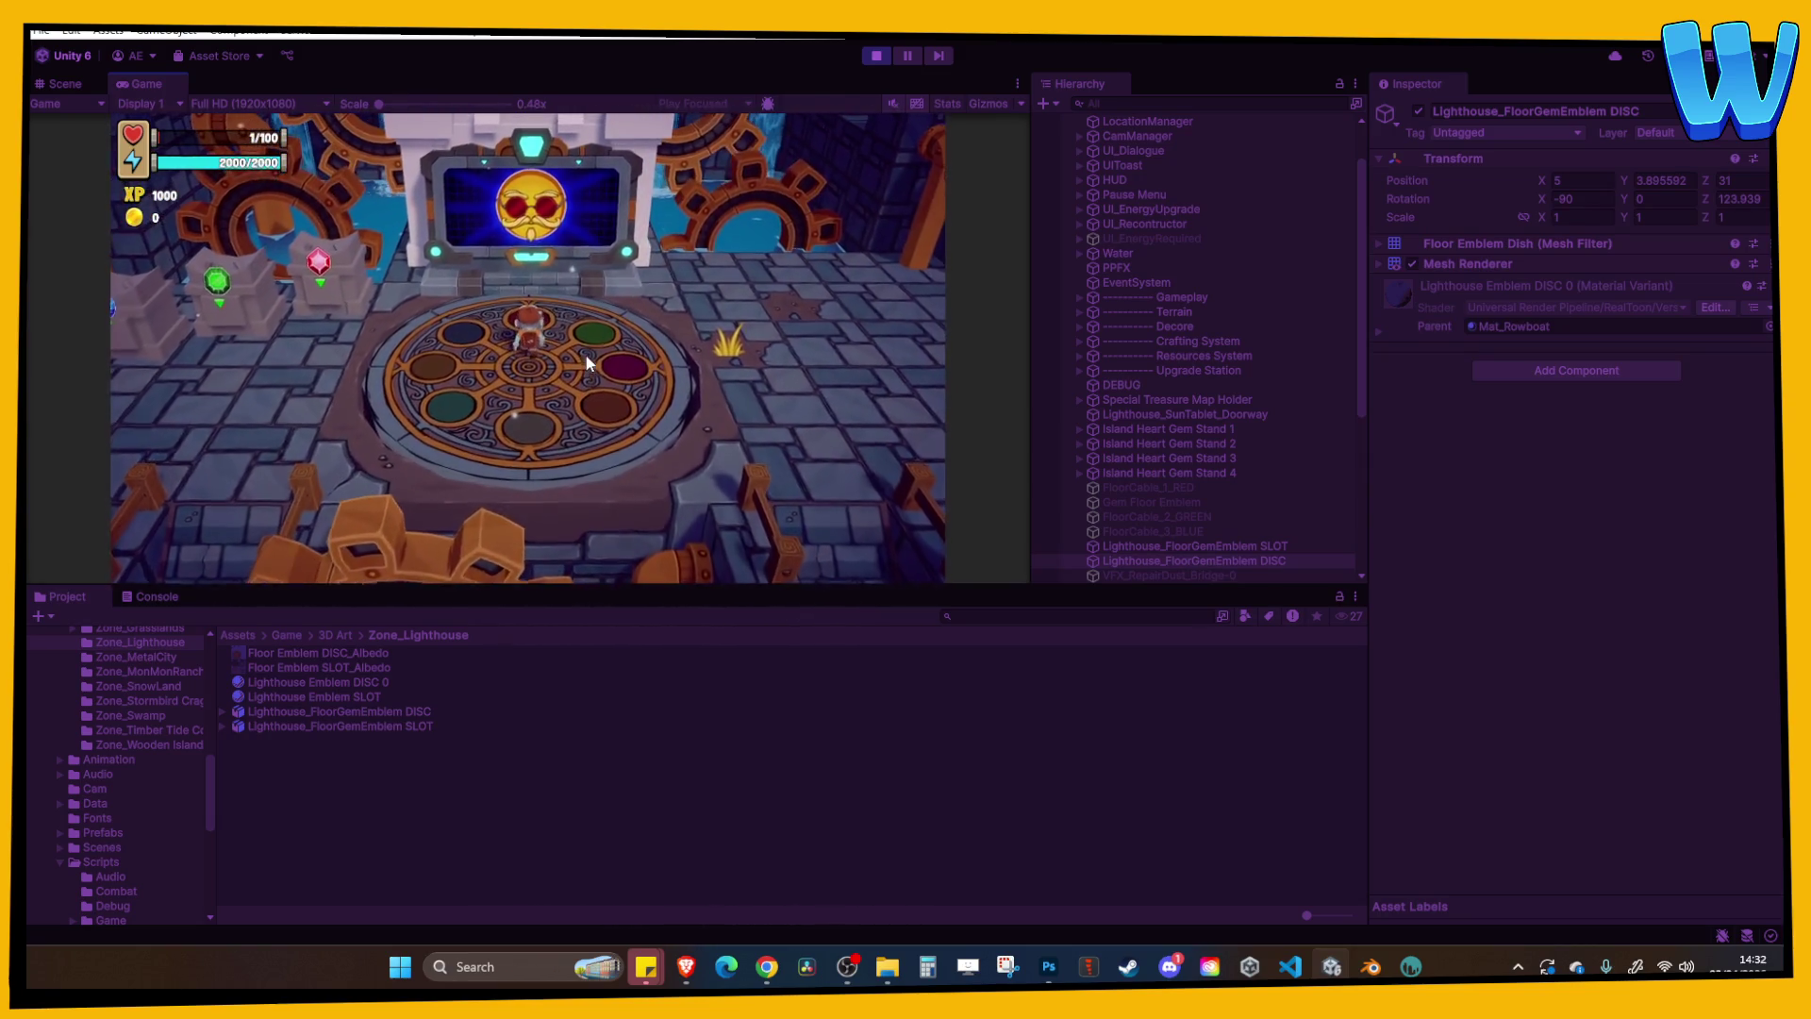
click(1017, 83)
click(1042, 152)
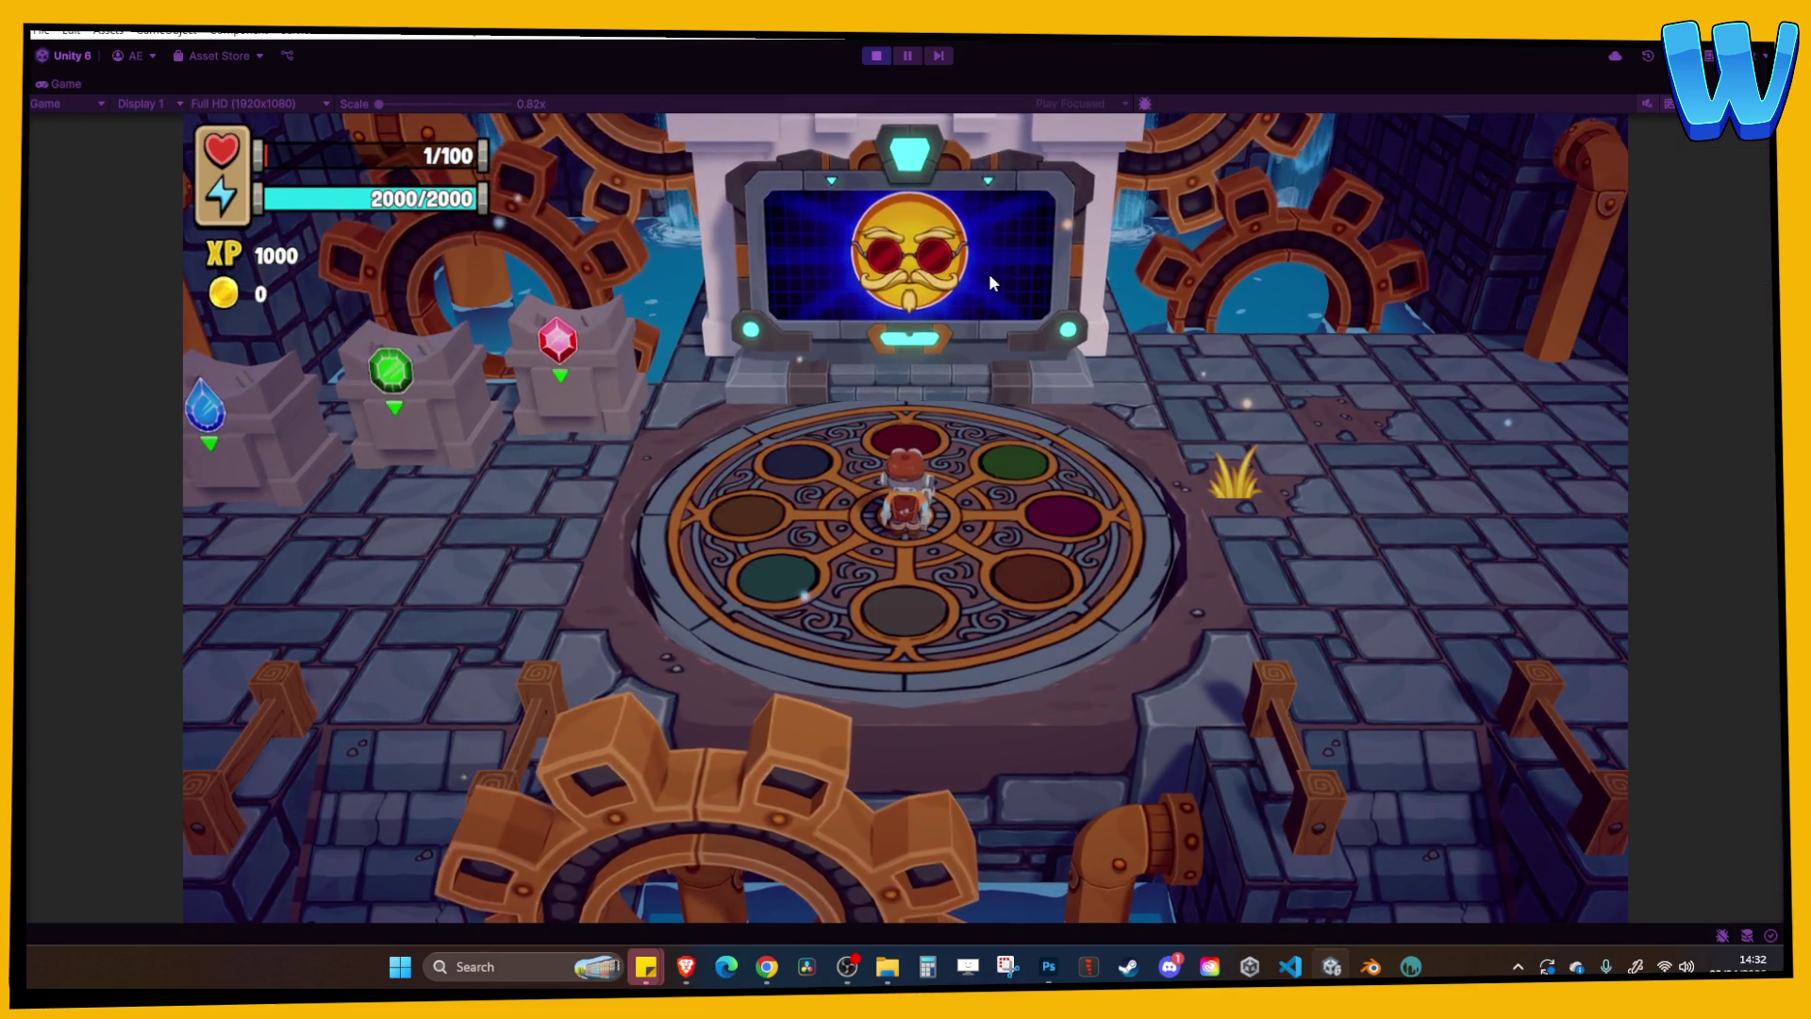
Walk the character onto the top pad to light it red, then to the red gem pedestal.
key(w)
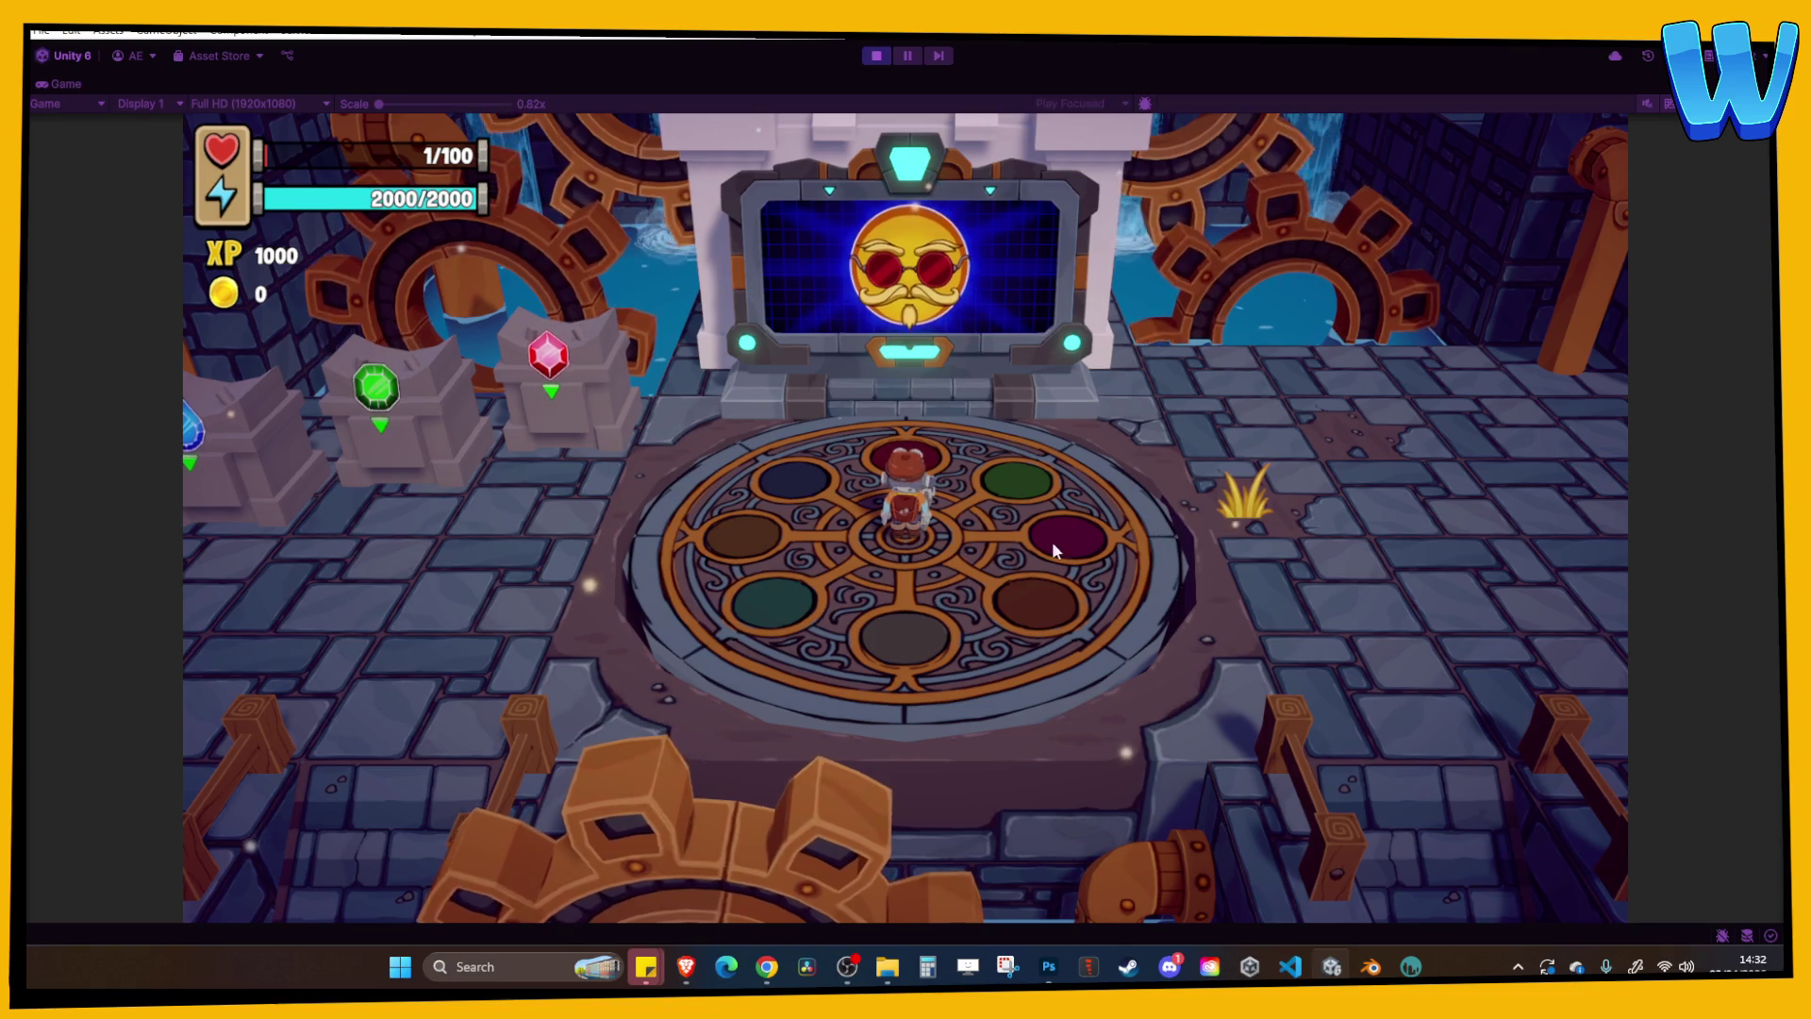
key(a)
key(w)
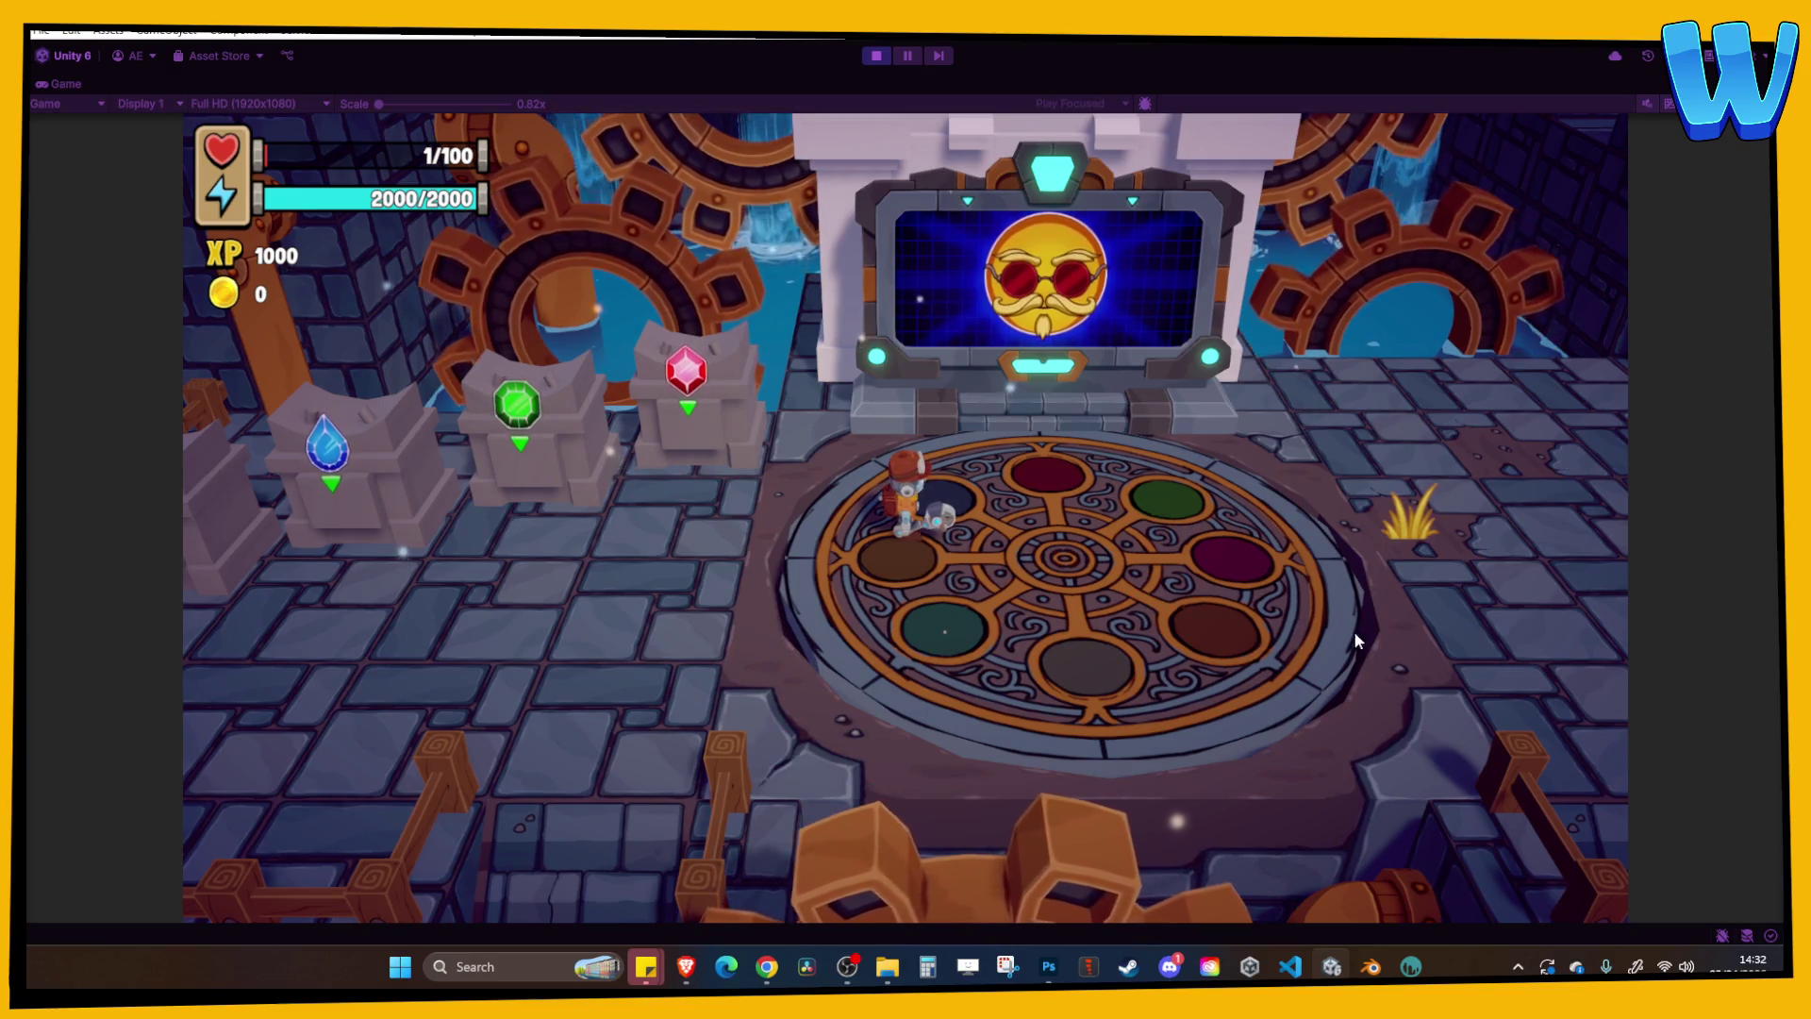
key(d)
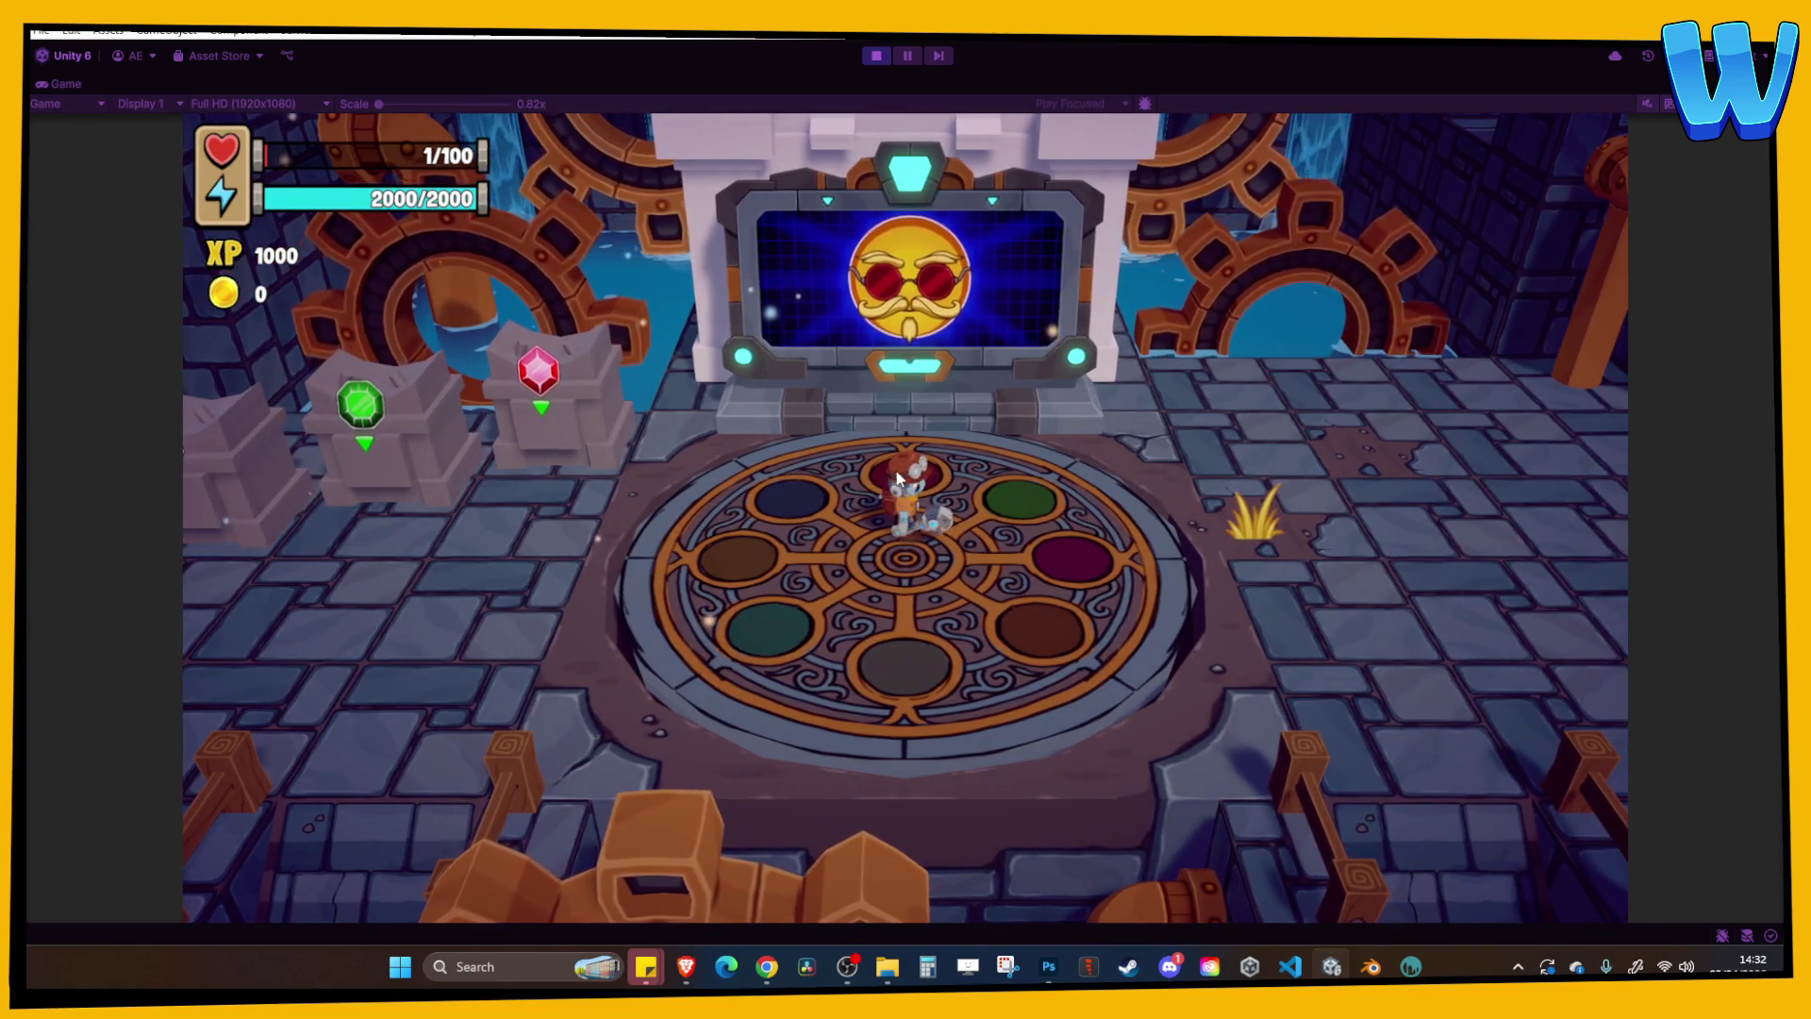
key(w)
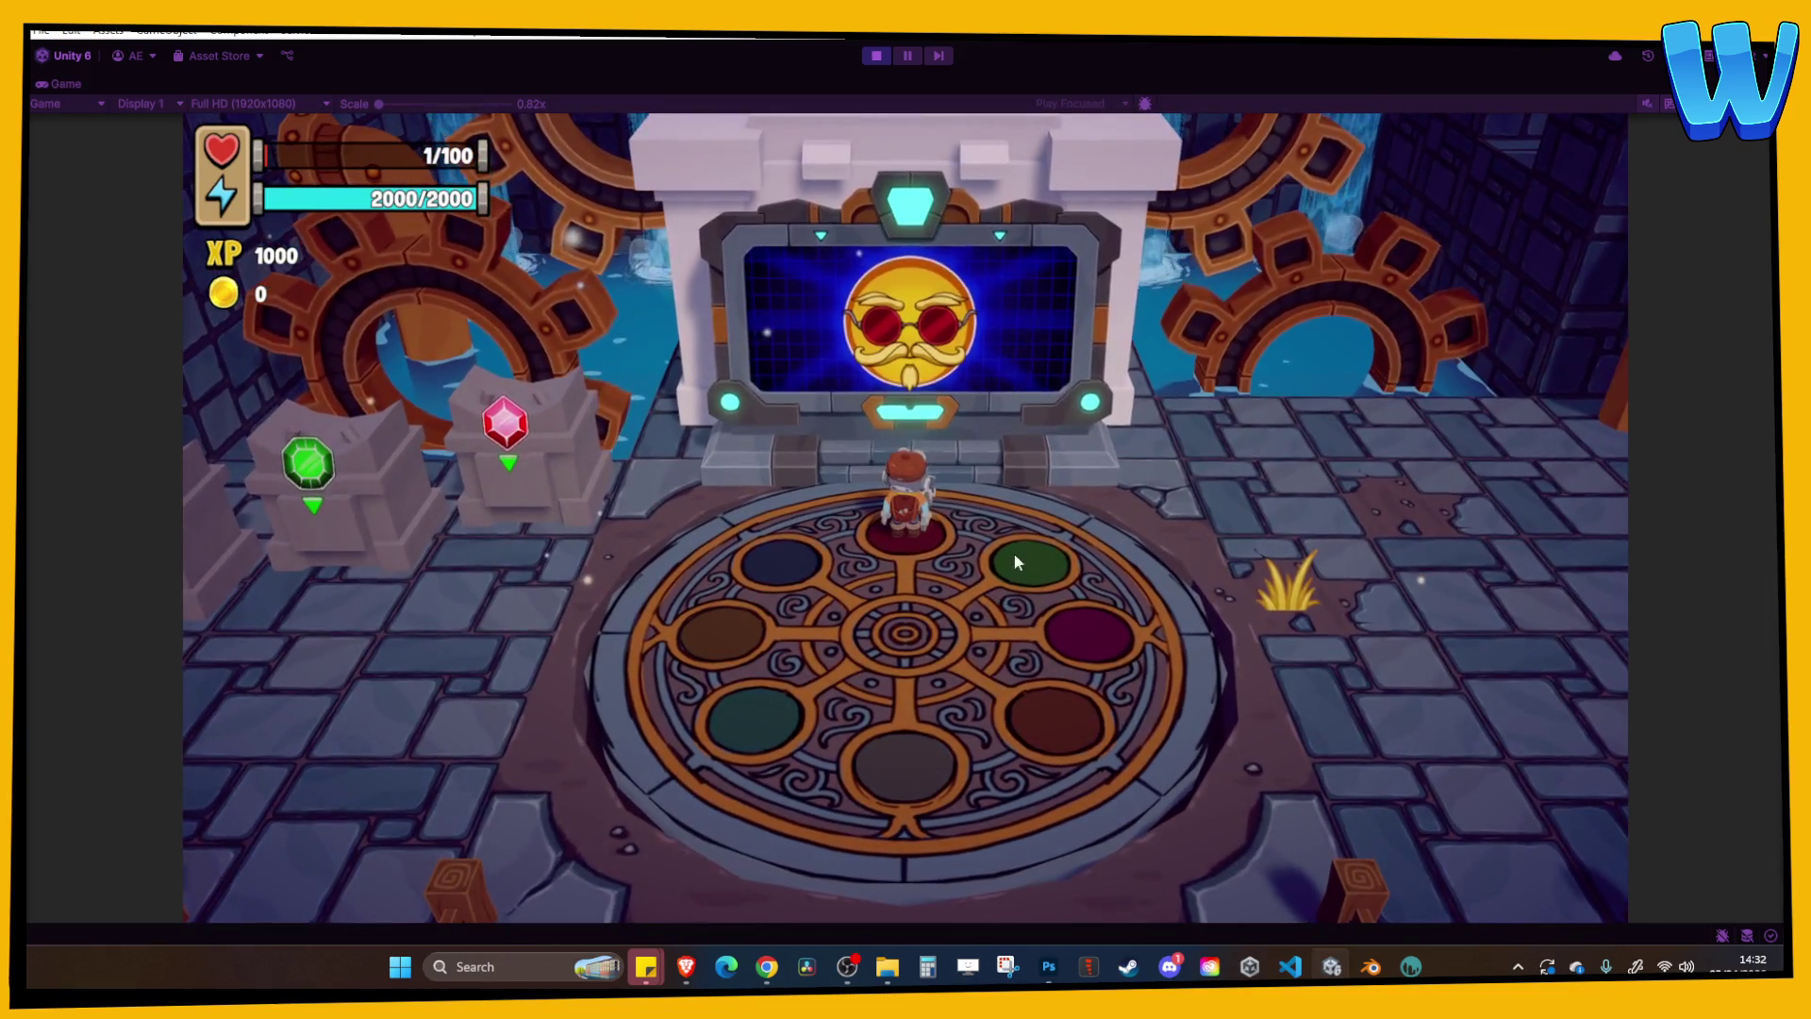
key(a)
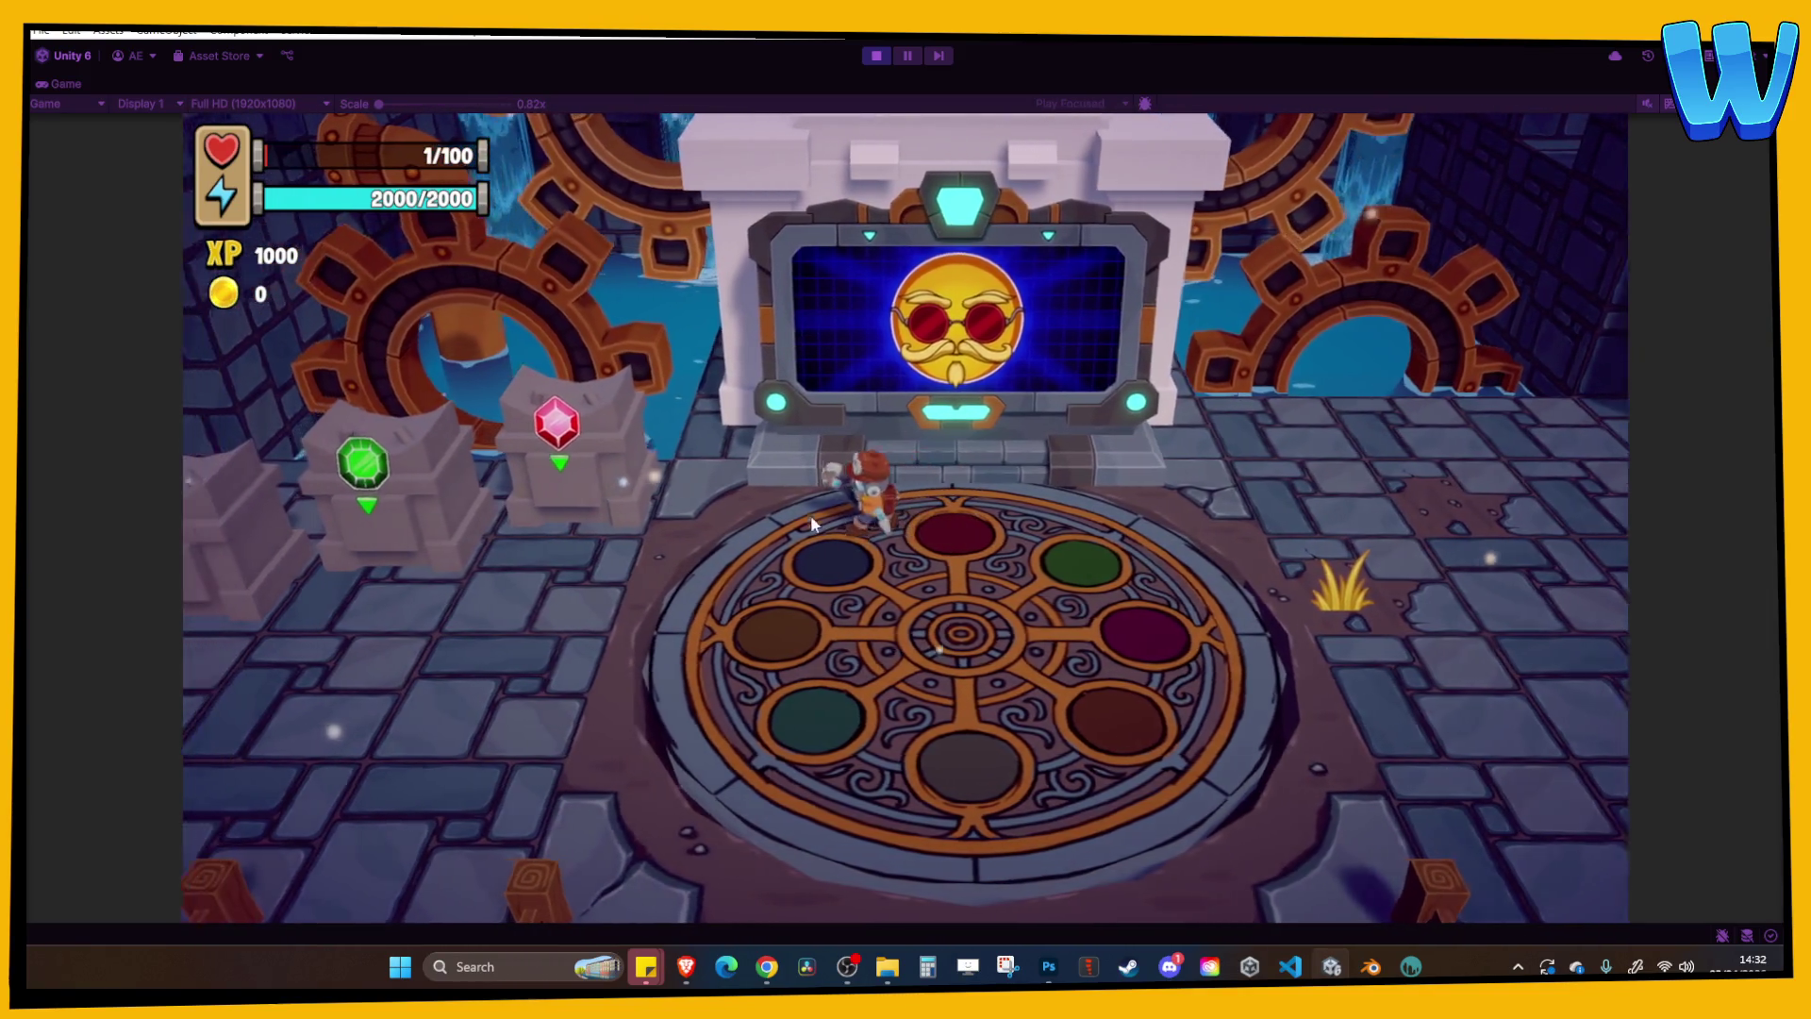
key(e)
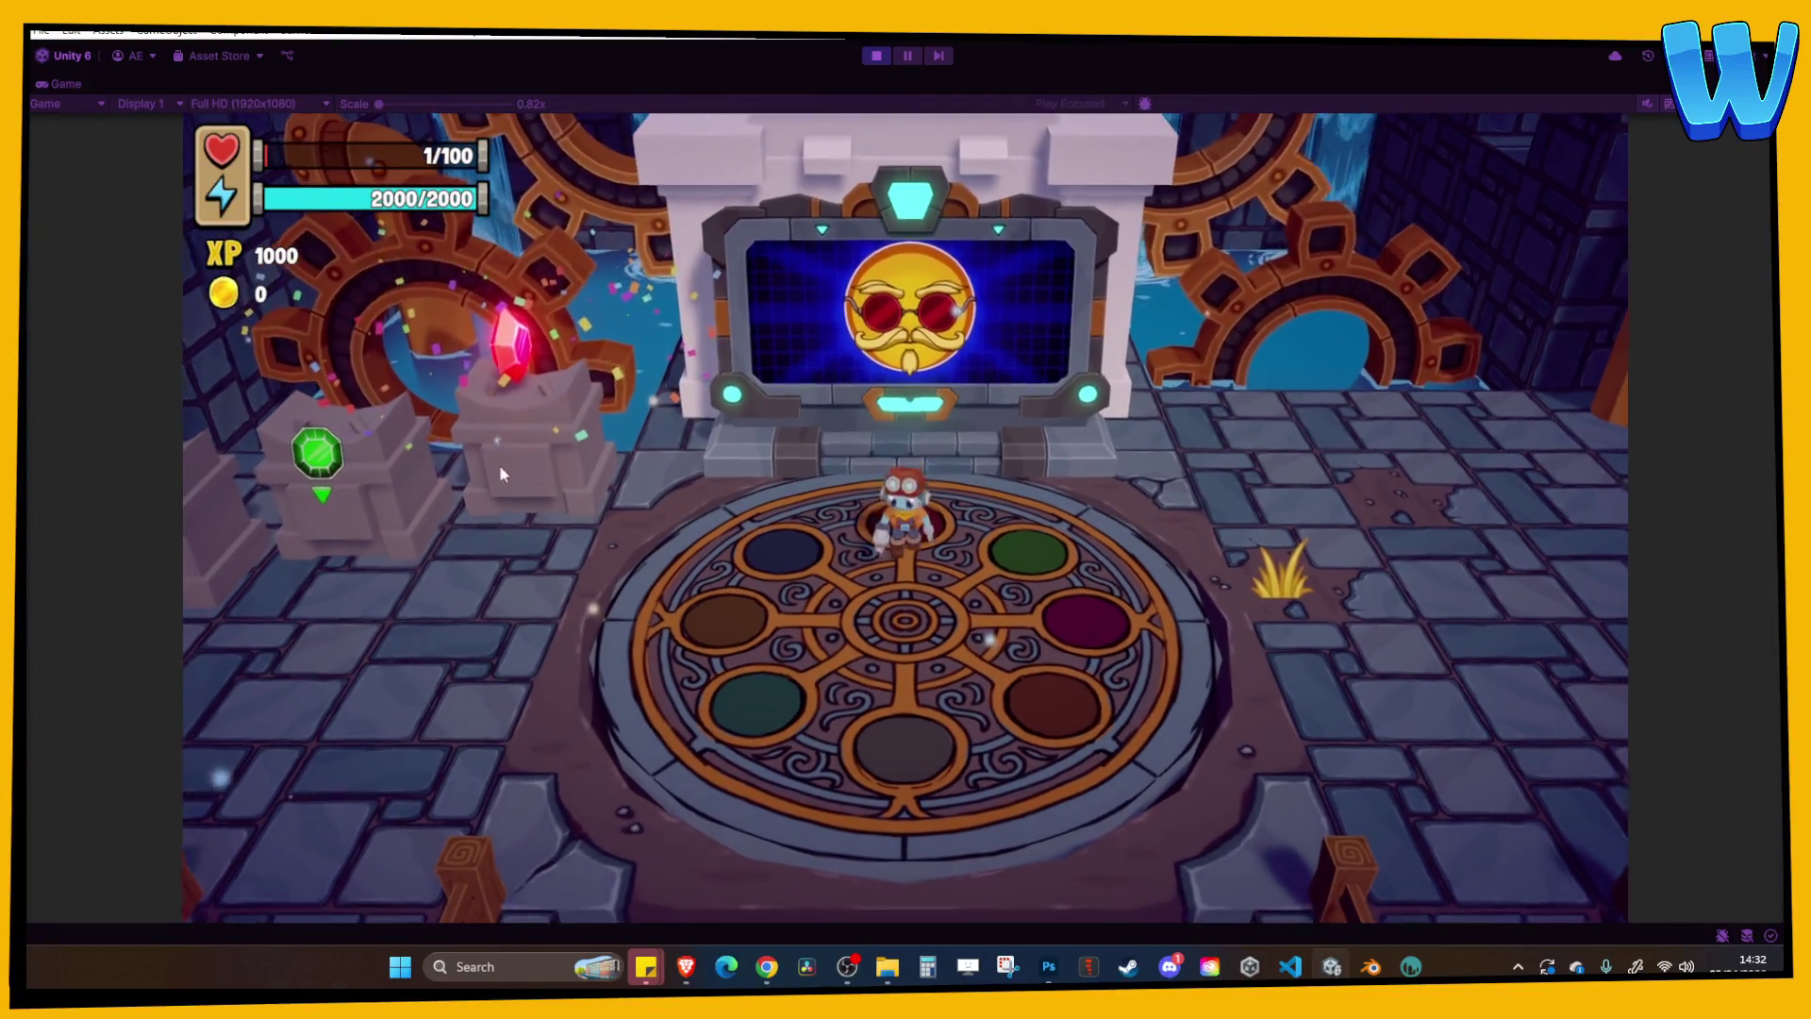
key(a)
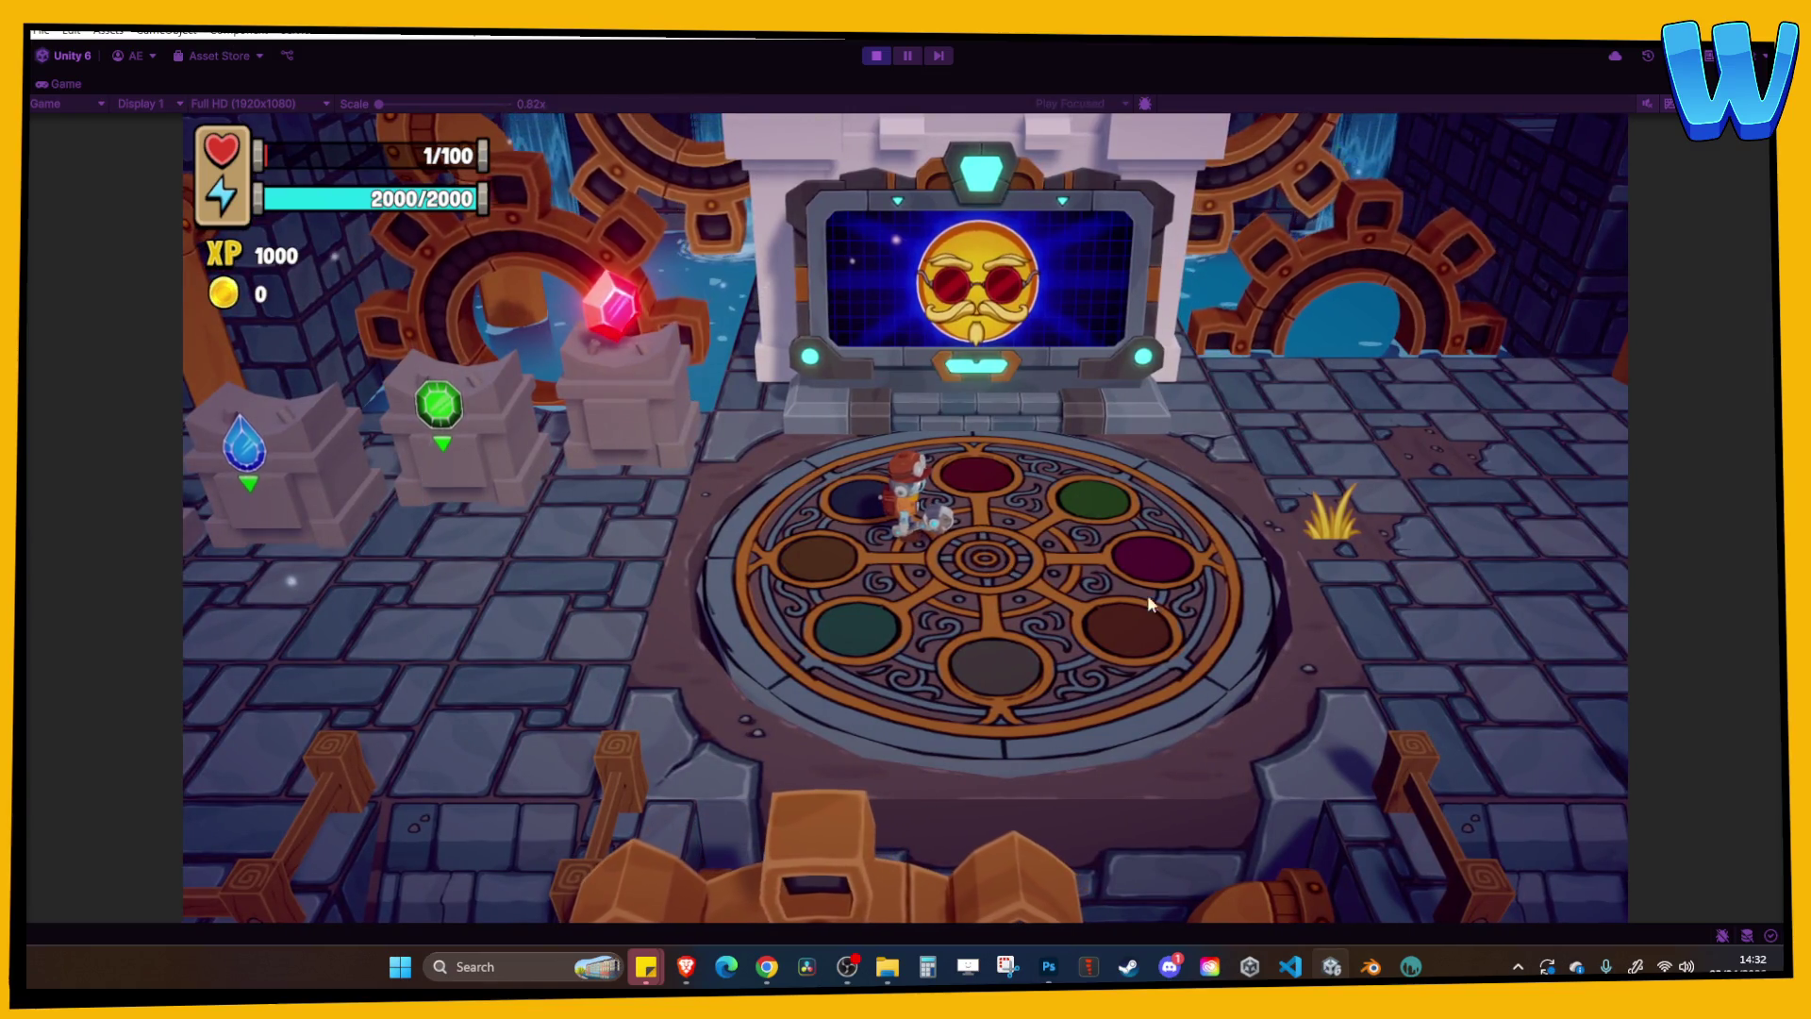
Stop the game and select the StoneFloor tiles and the emblem disc in the Scene view.
click(863, 54)
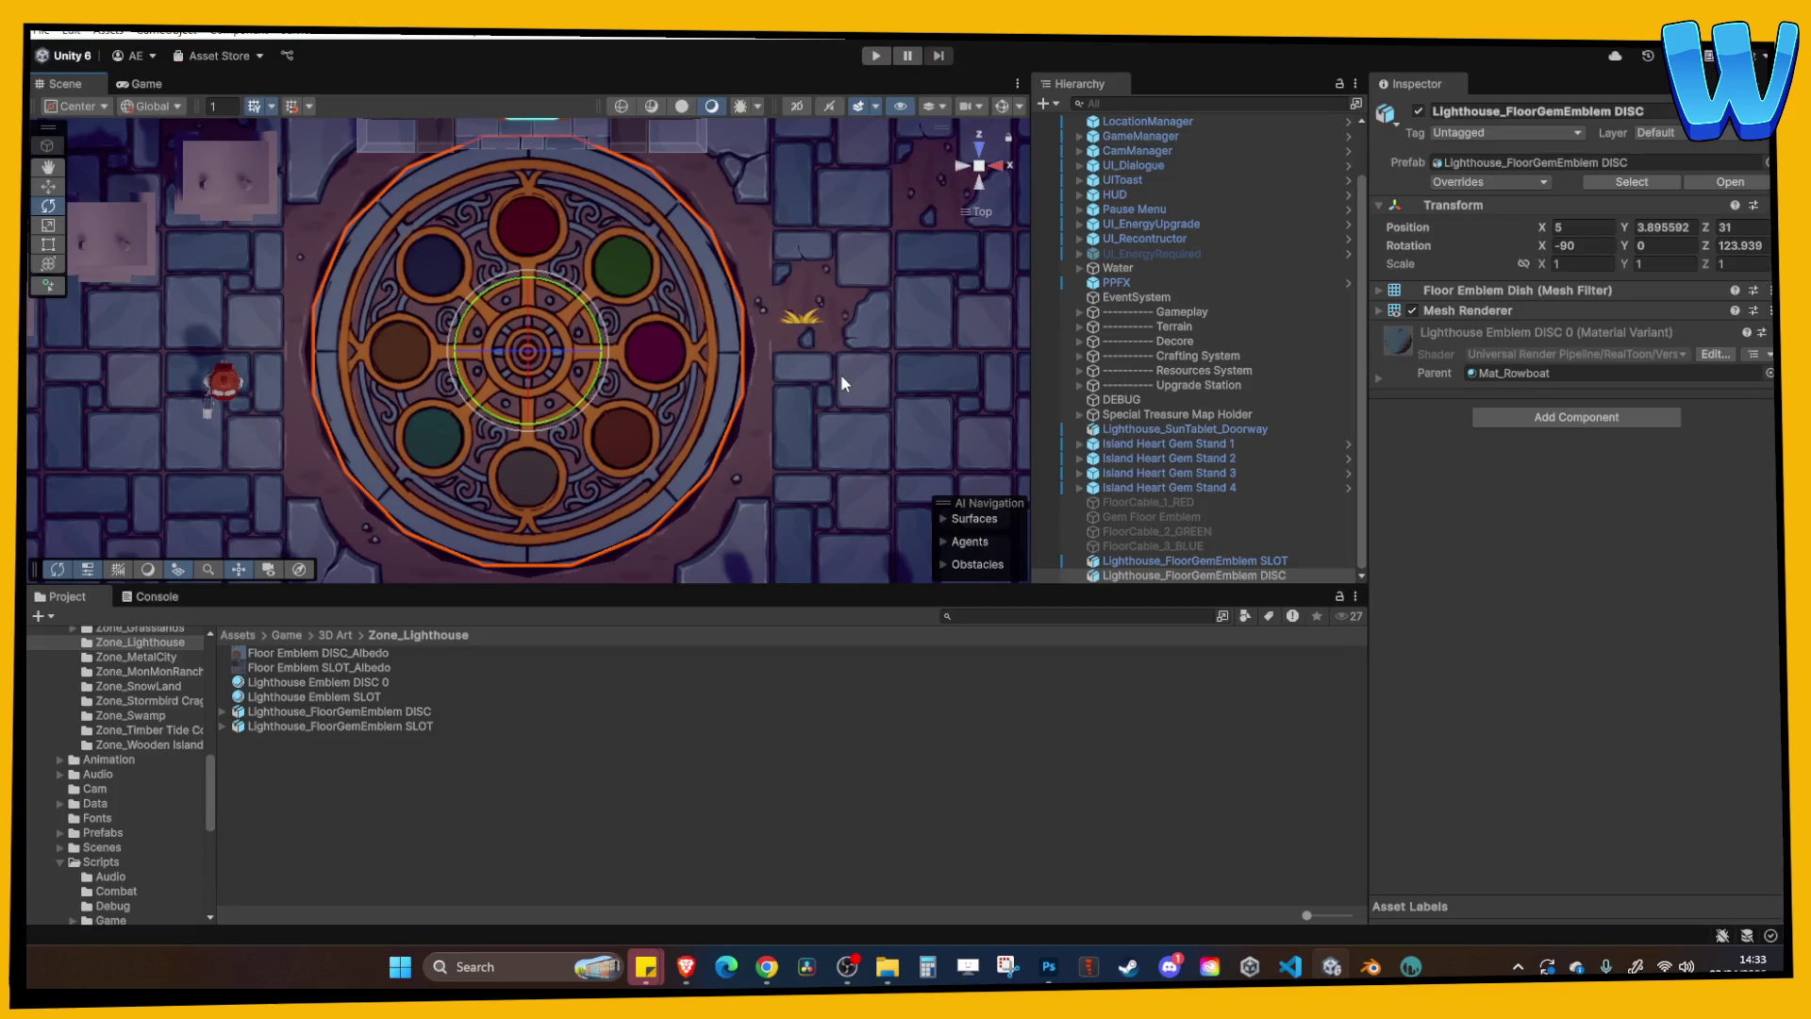
click(774, 398)
click(670, 472)
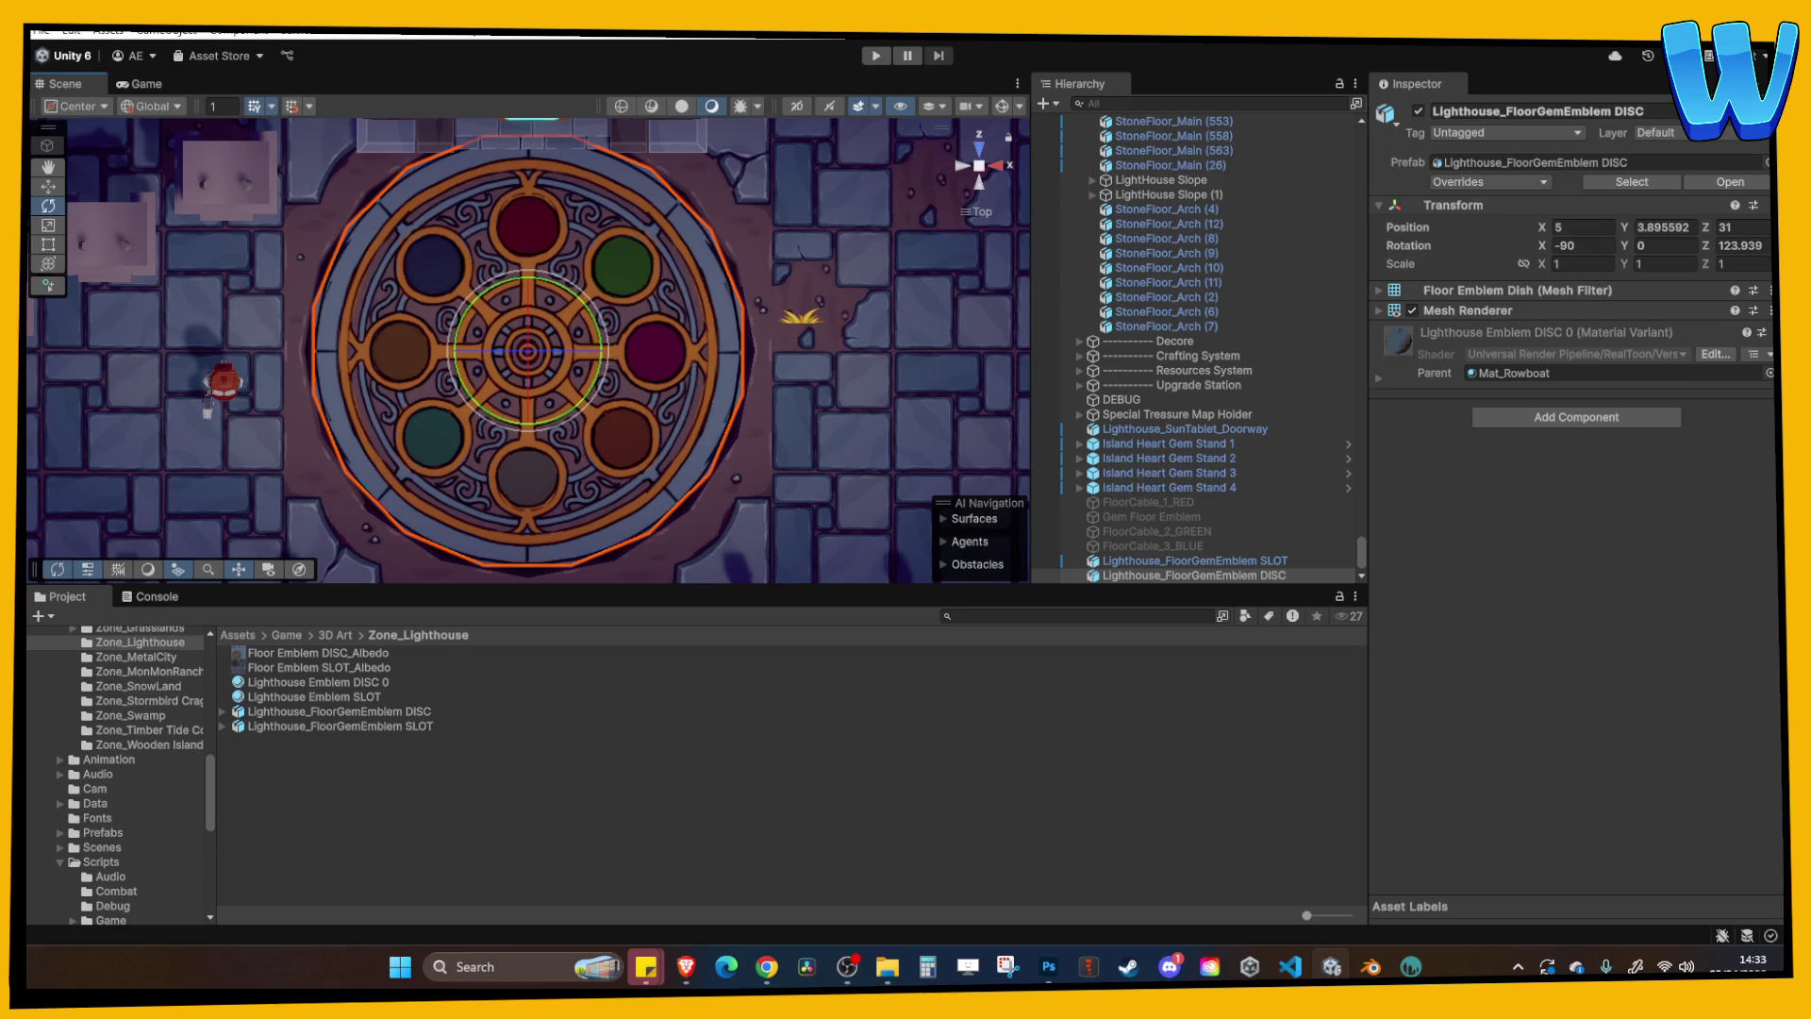
click(767, 967)
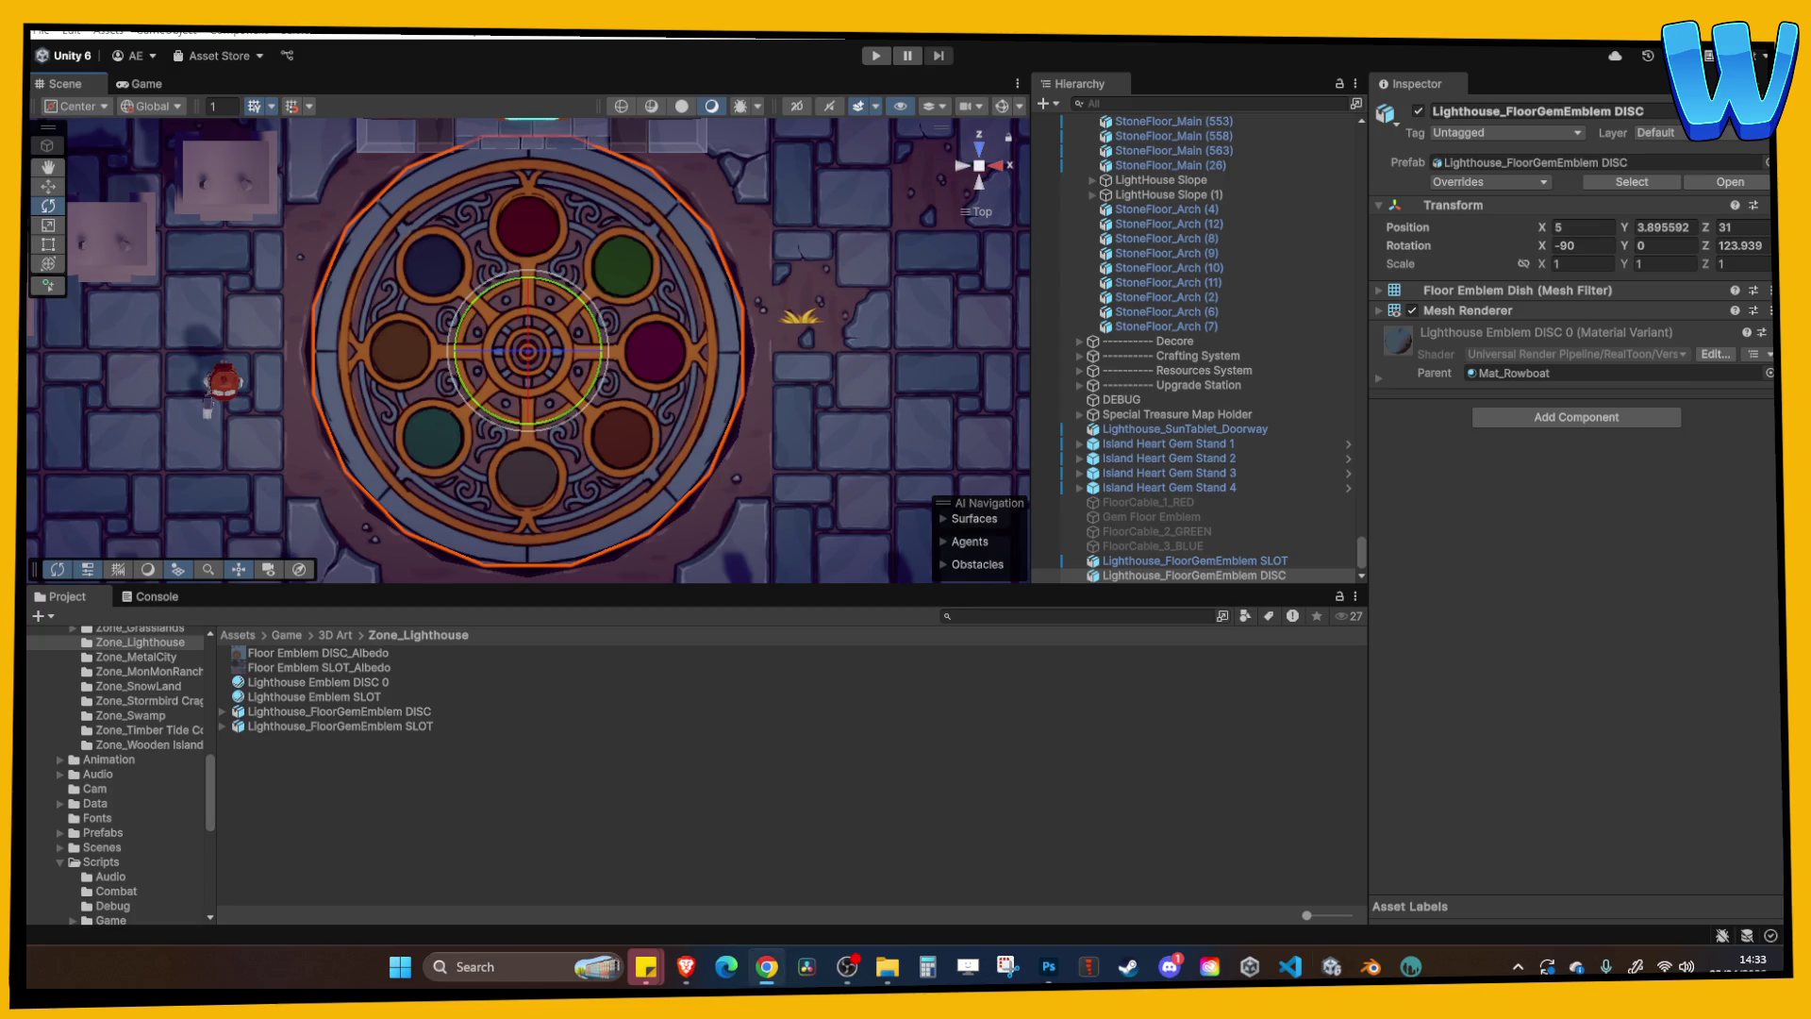
click(947, 440)
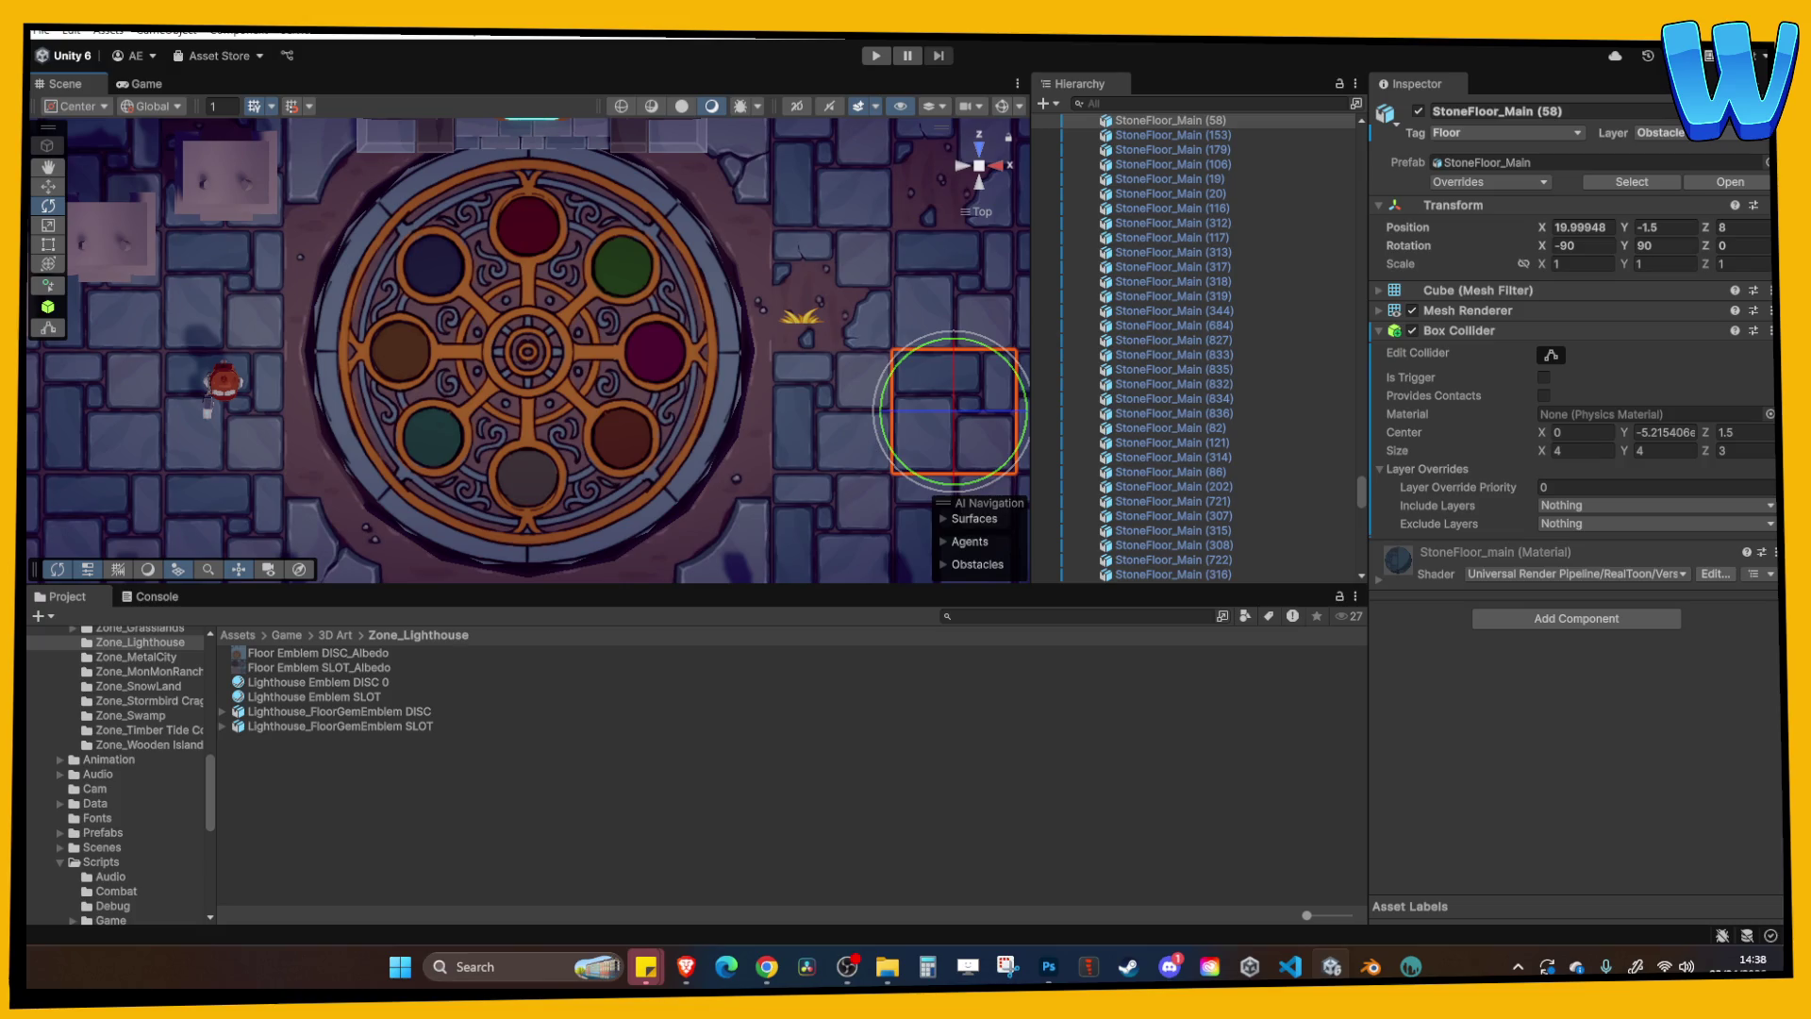
Select the emblem disc, view it at an angle and review its transform, mesh and material.
click(767, 966)
click(638, 808)
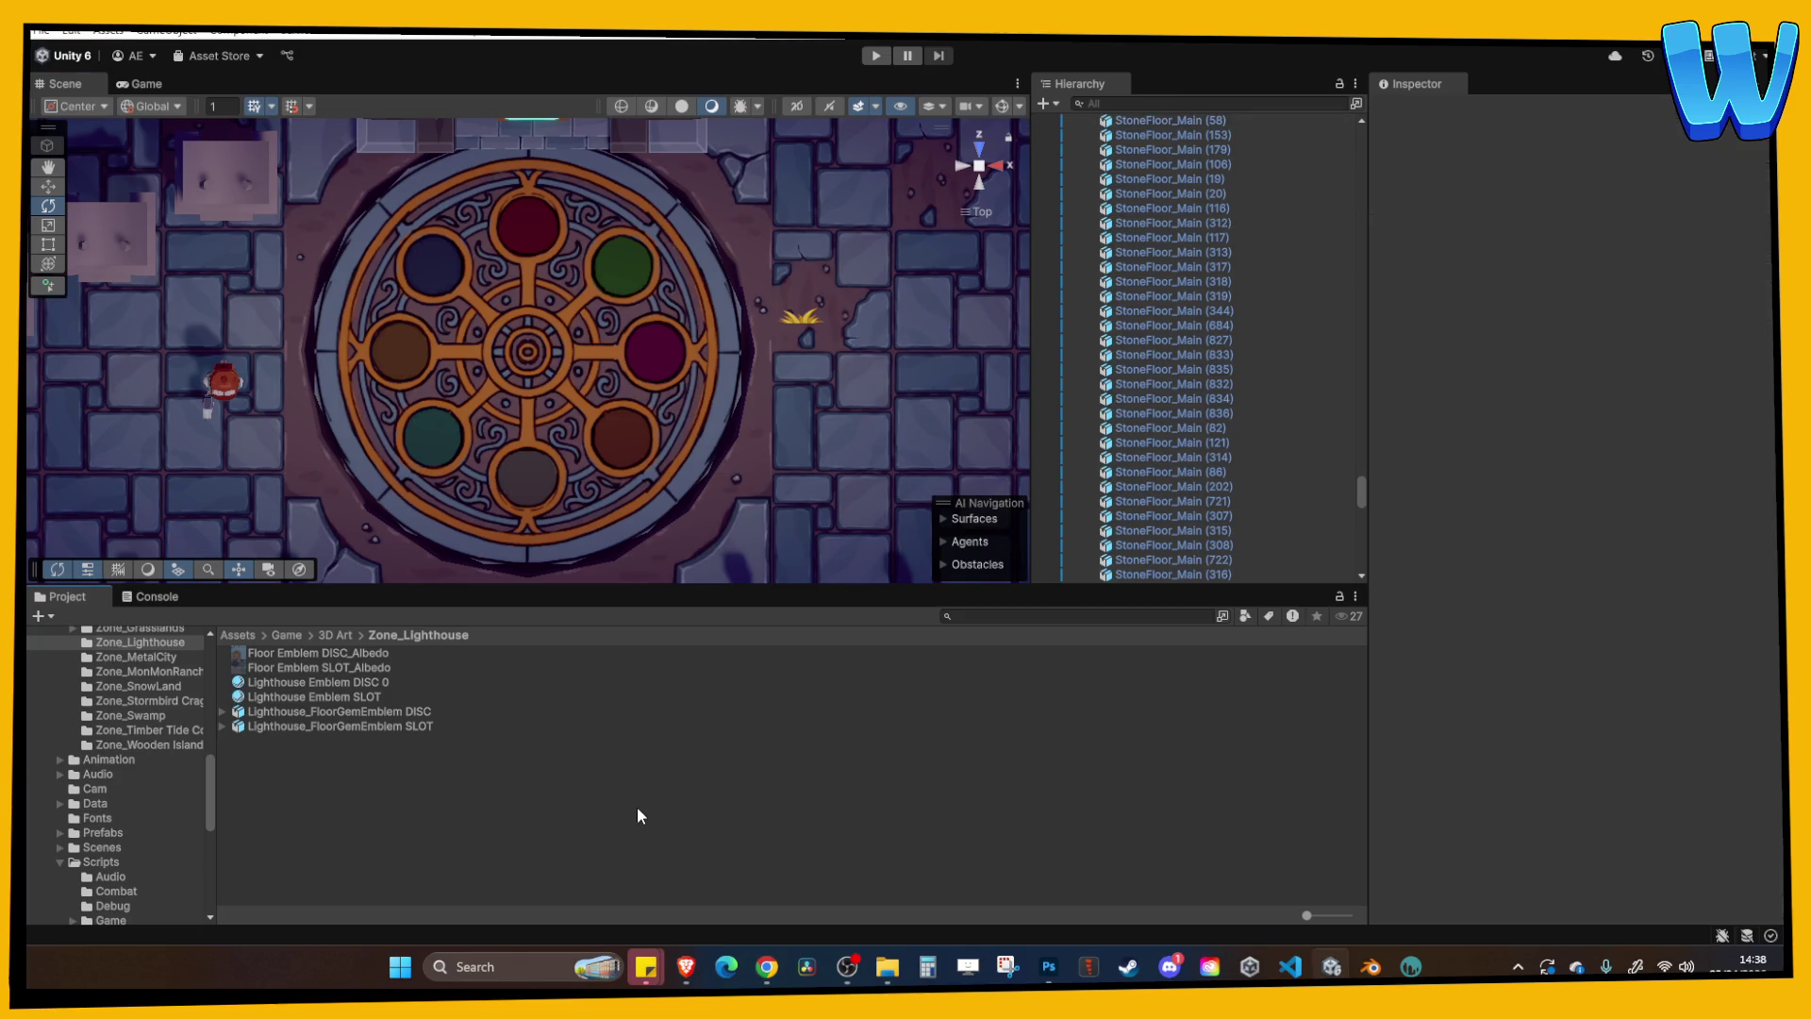
click(388, 427)
alt+drag(388, 427, 687, 341)
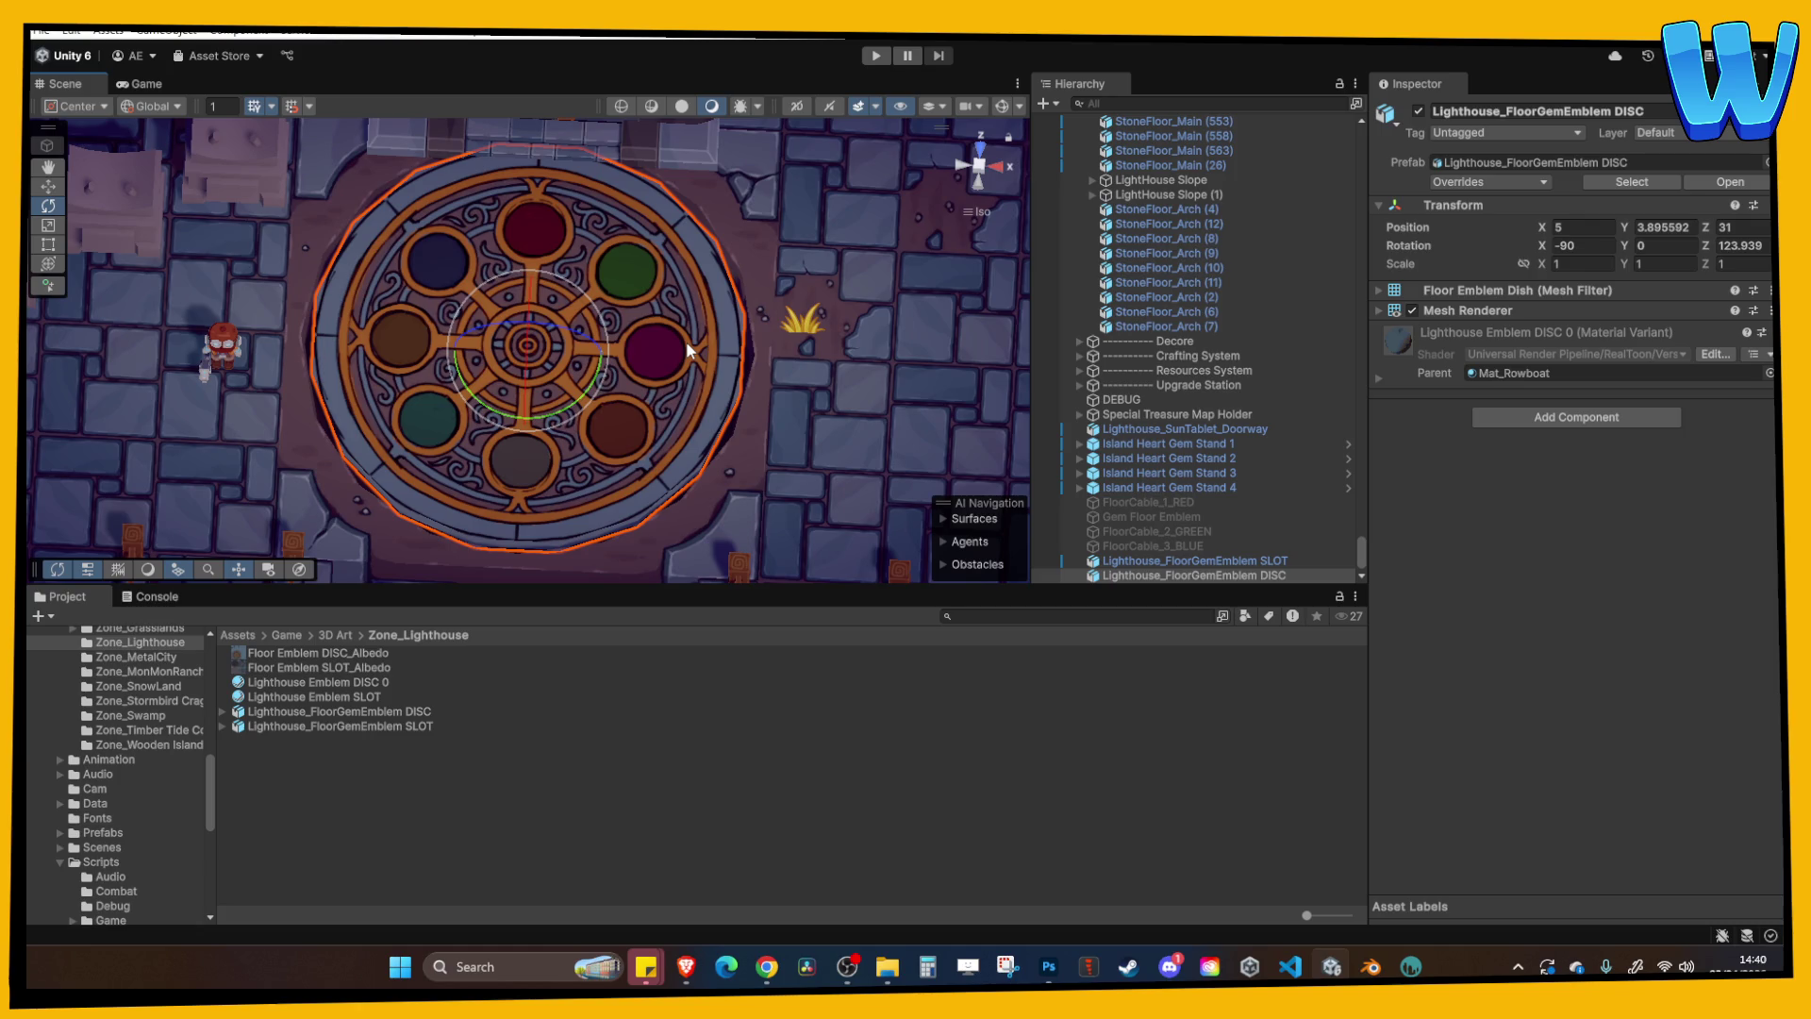
click(674, 775)
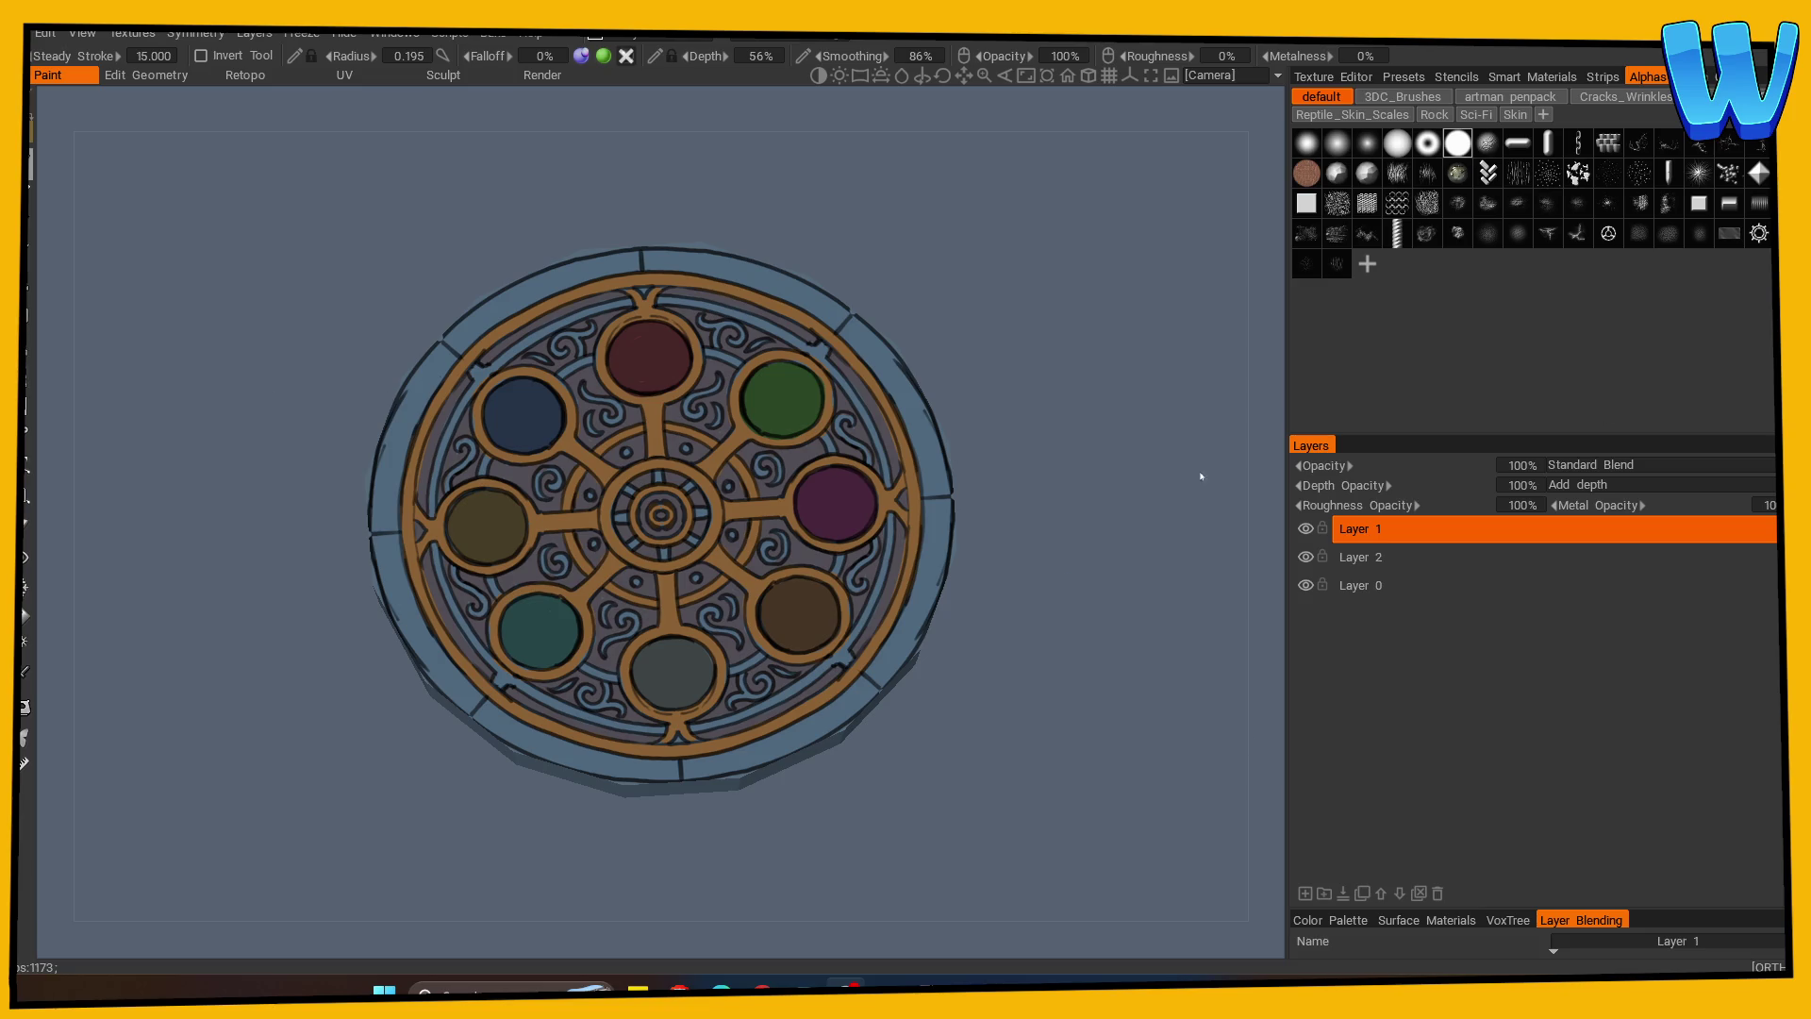
In Layers.psd, fade Layer 2's emblem artwork to about 15% opacity.
key(Return)
key(alt+Tab)
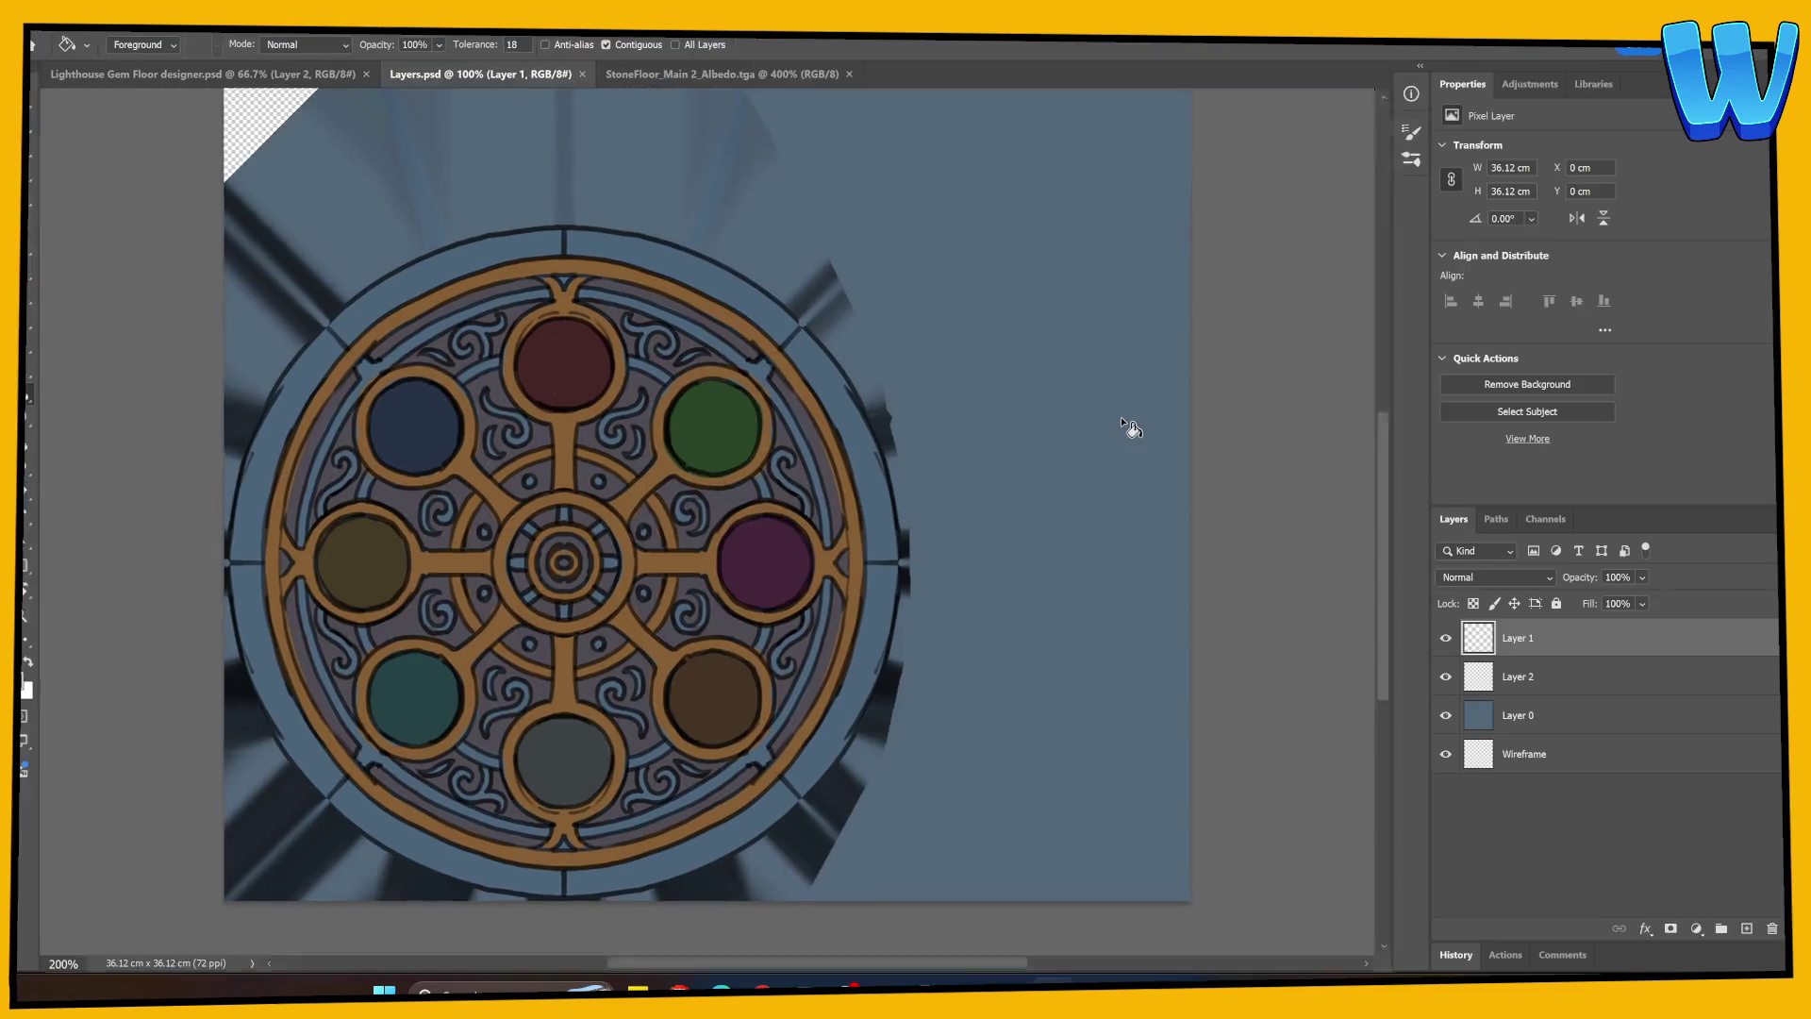
click(1451, 679)
click(1452, 678)
click(1547, 678)
drag(1592, 580, 1552, 585)
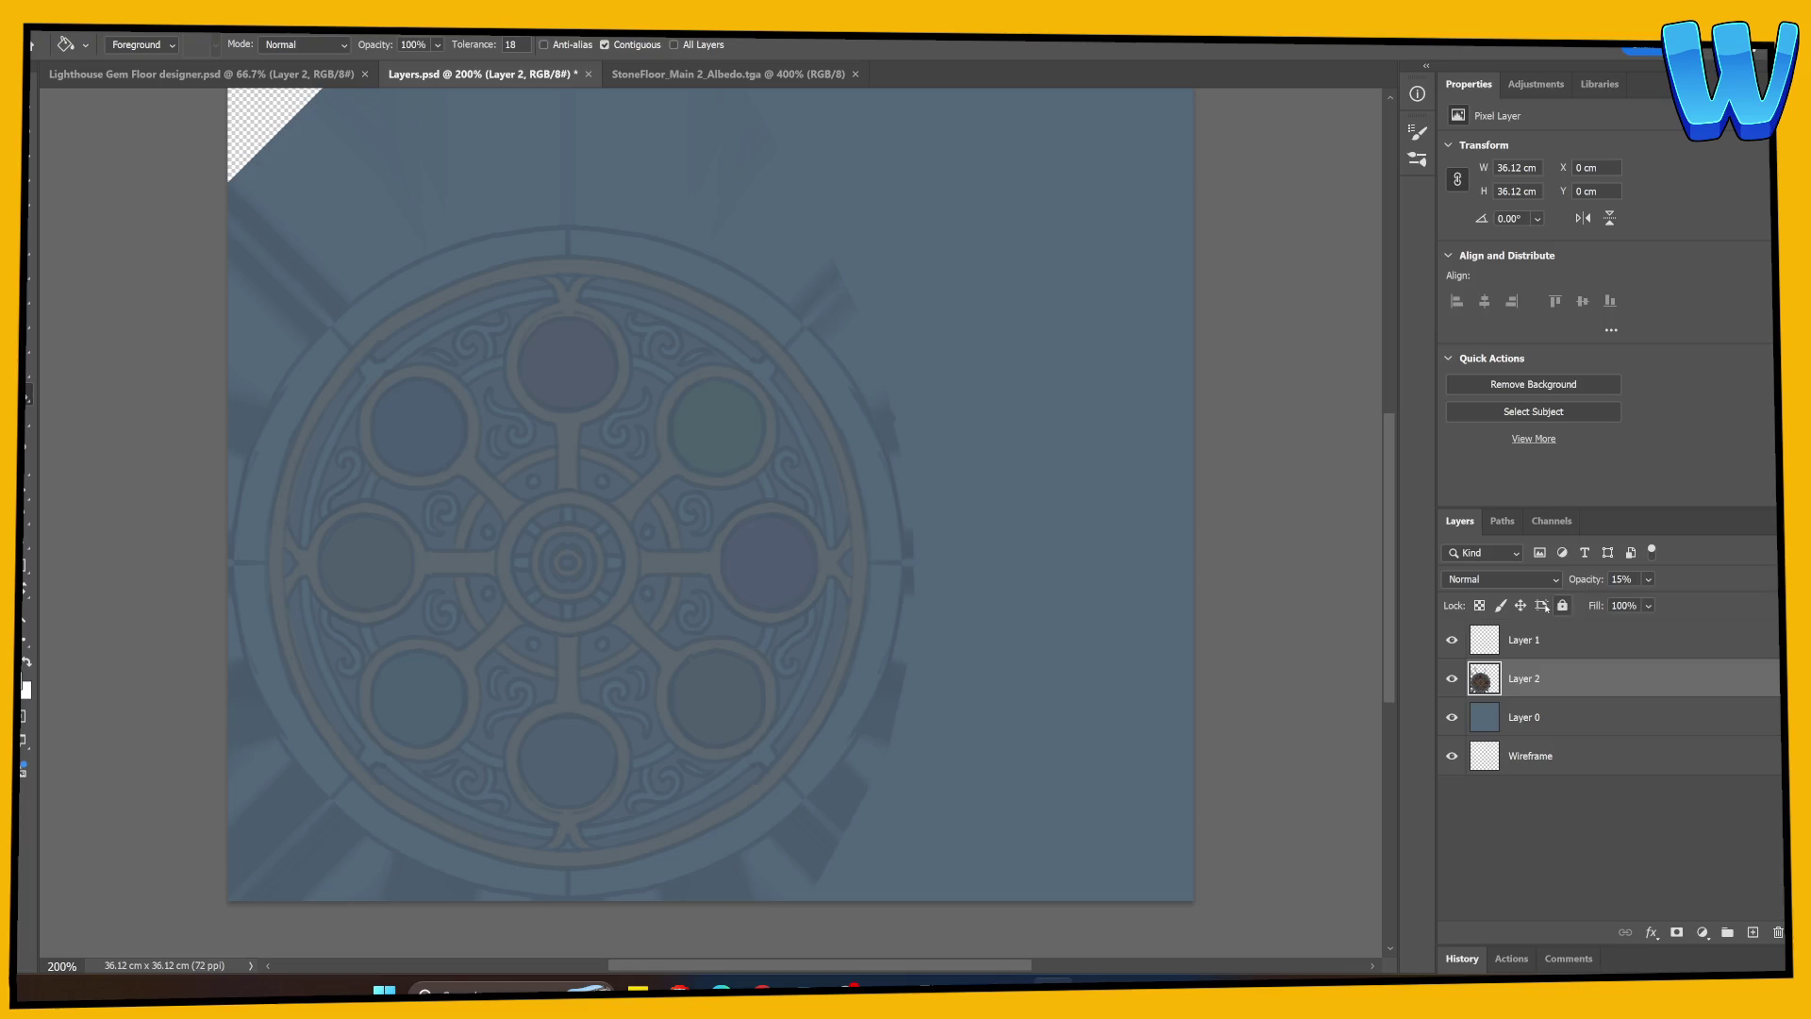
key(ctrl+plus)
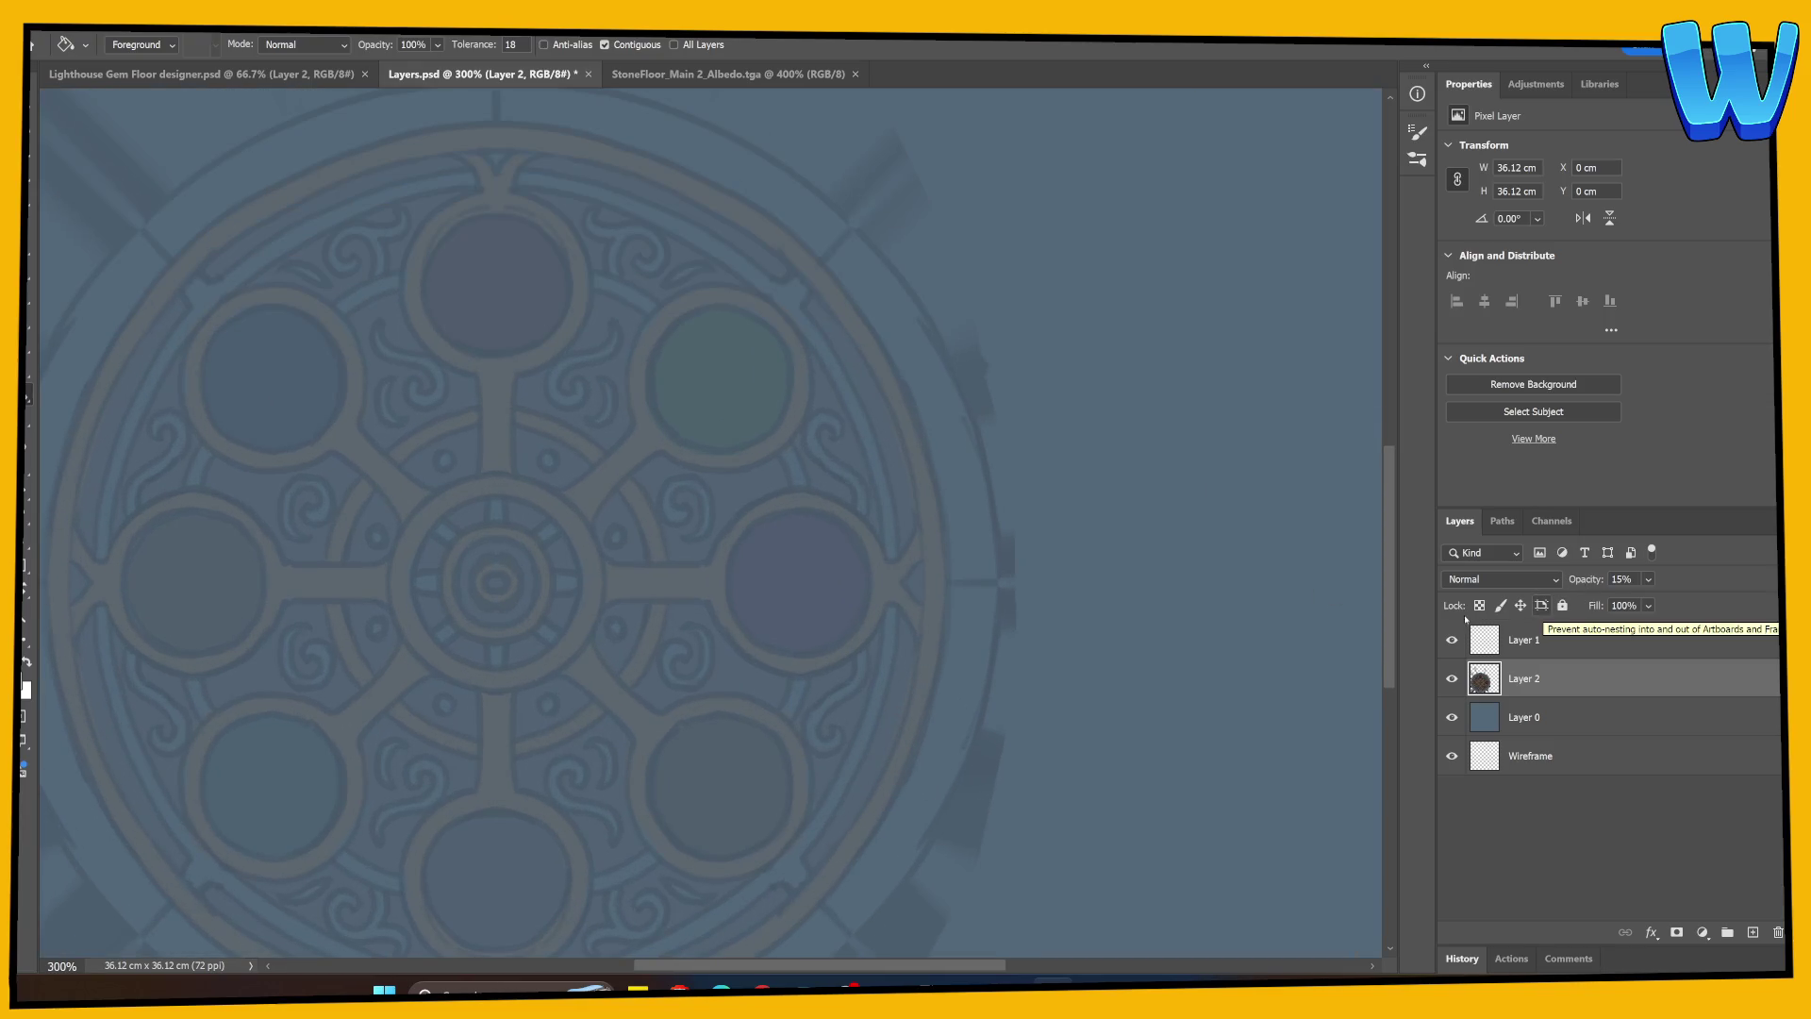
Stack Wireframe above Layer 2, settle Layer 2 at 16%, and show Lighthouse Gem Floor designer.psd.
mouse_move(1556, 755)
mouse_down()
mouse_move(1566, 766)
mouse_move(1547, 665)
mouse_up()
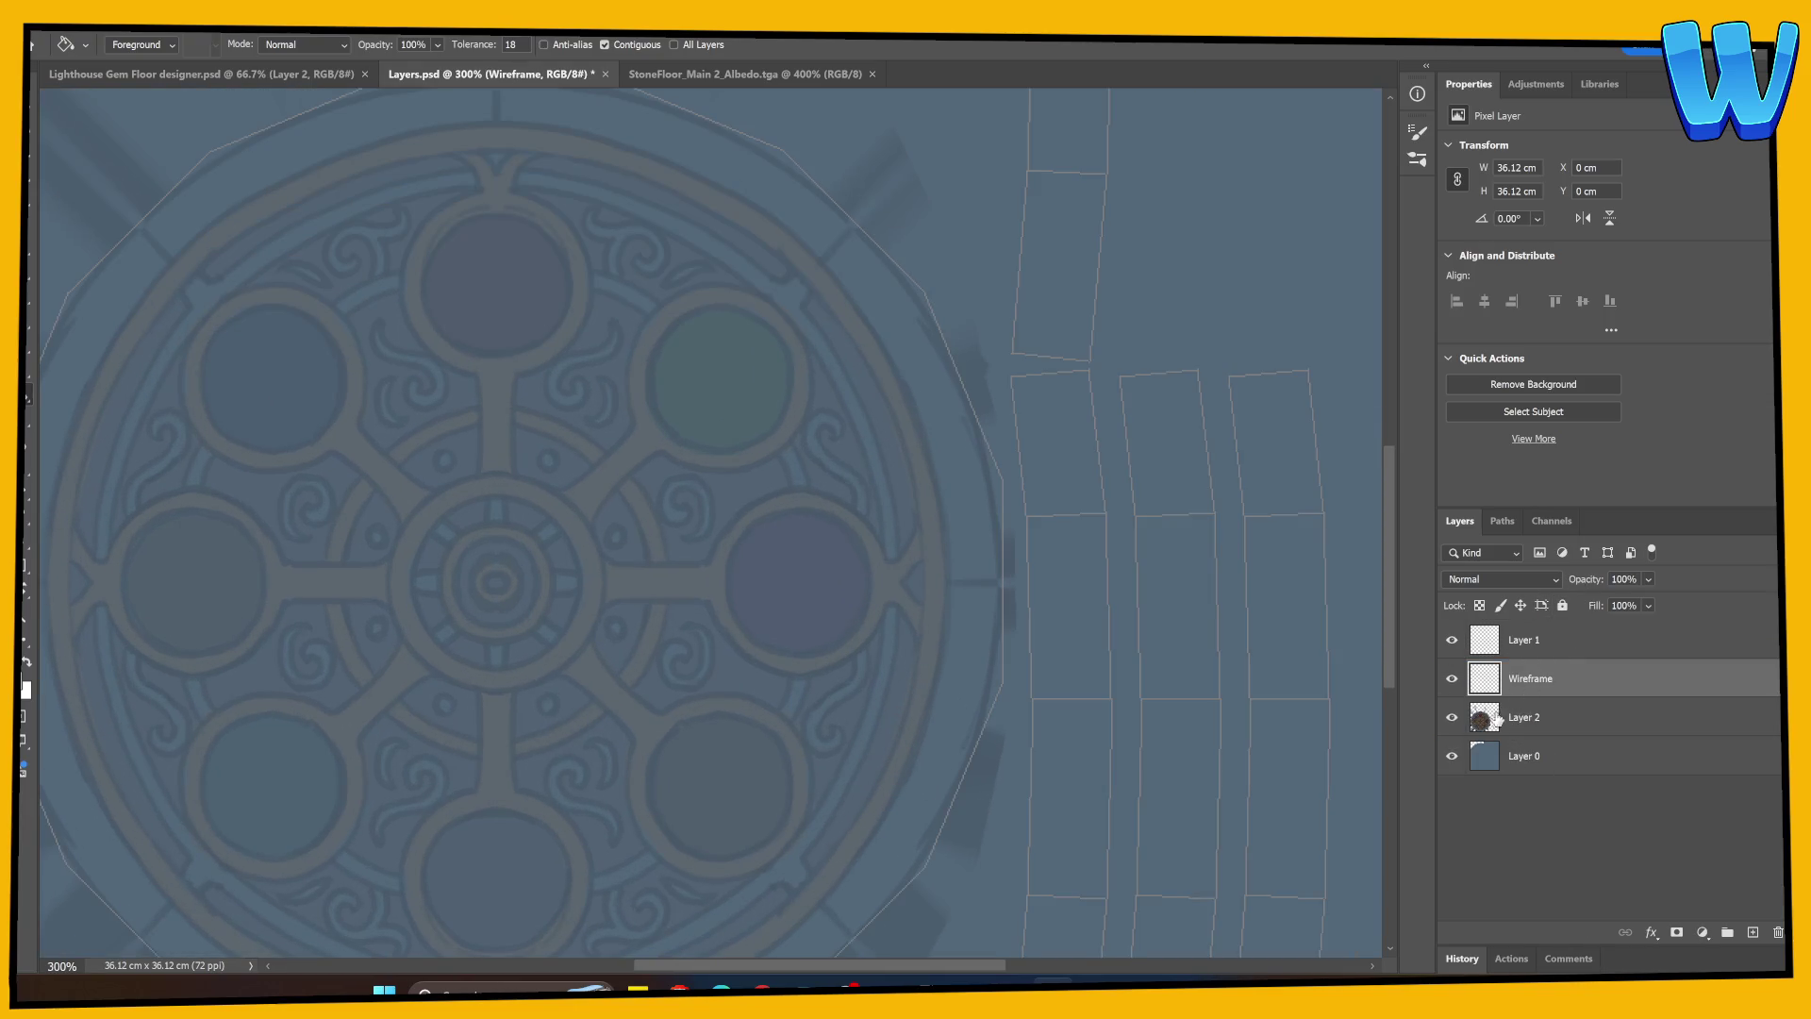
click(1523, 709)
drag(1594, 585, 1608, 585)
drag(671, 732, 719, 673)
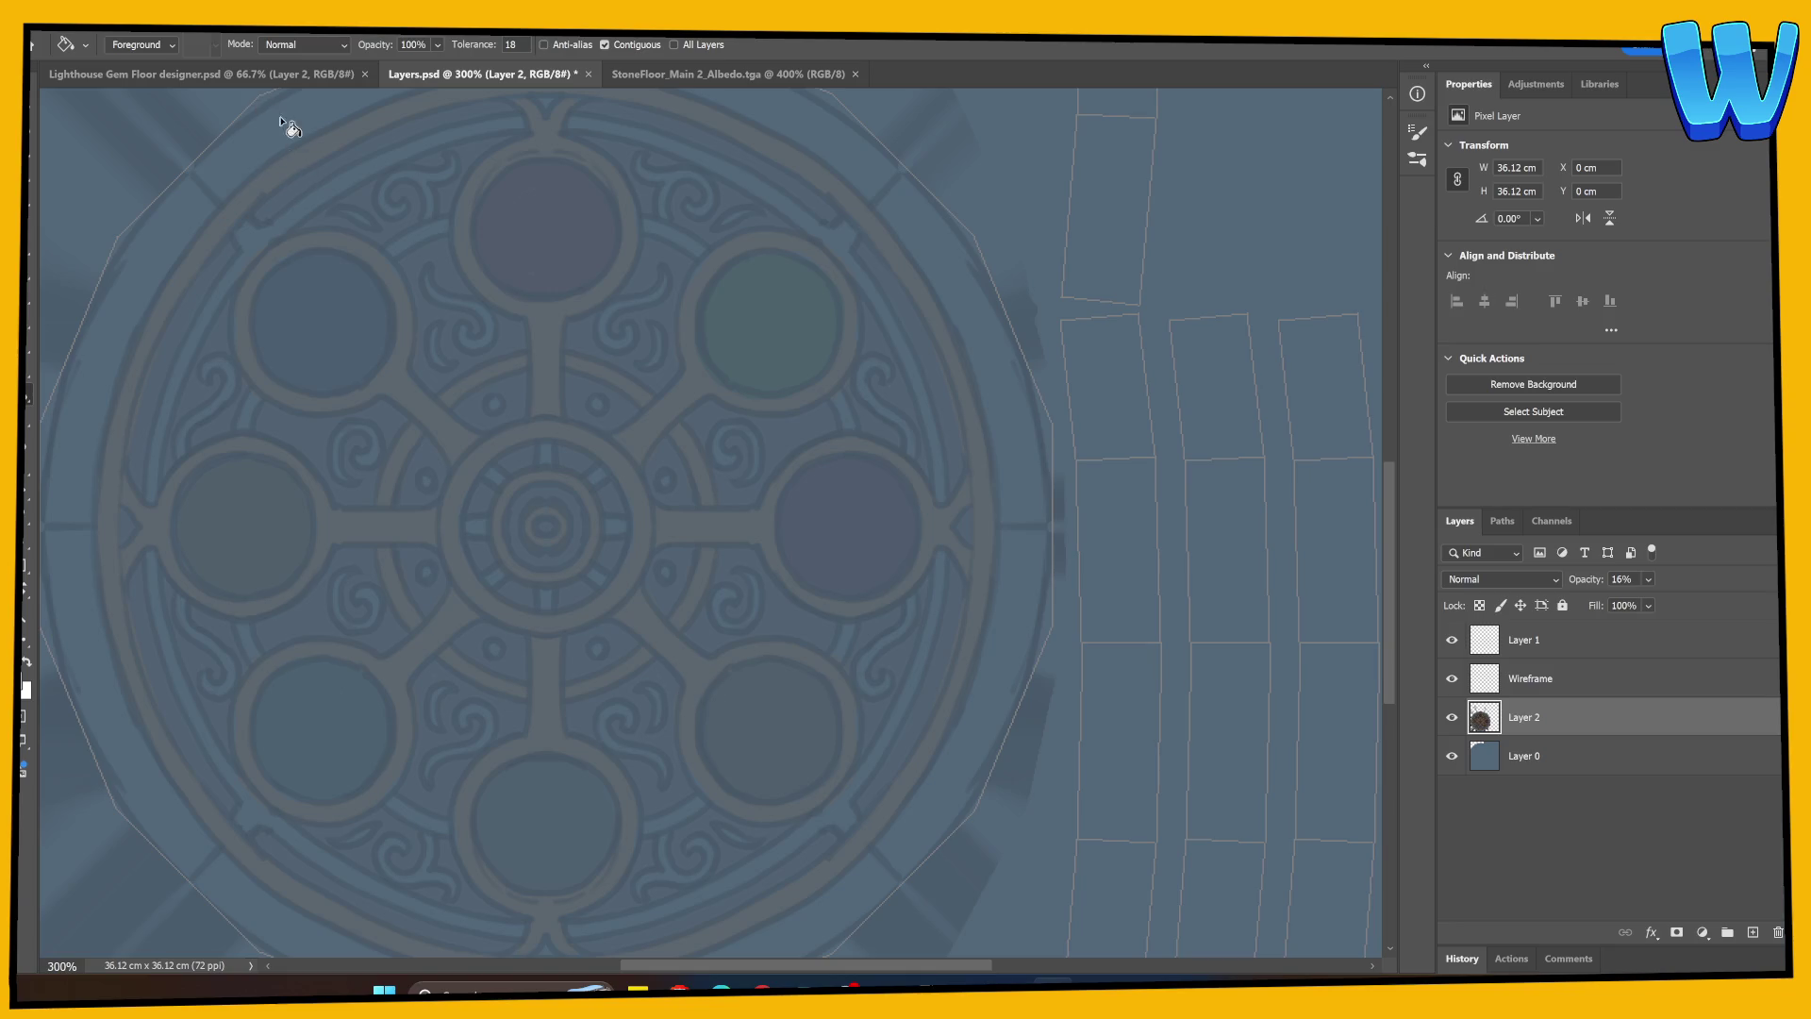
click(274, 74)
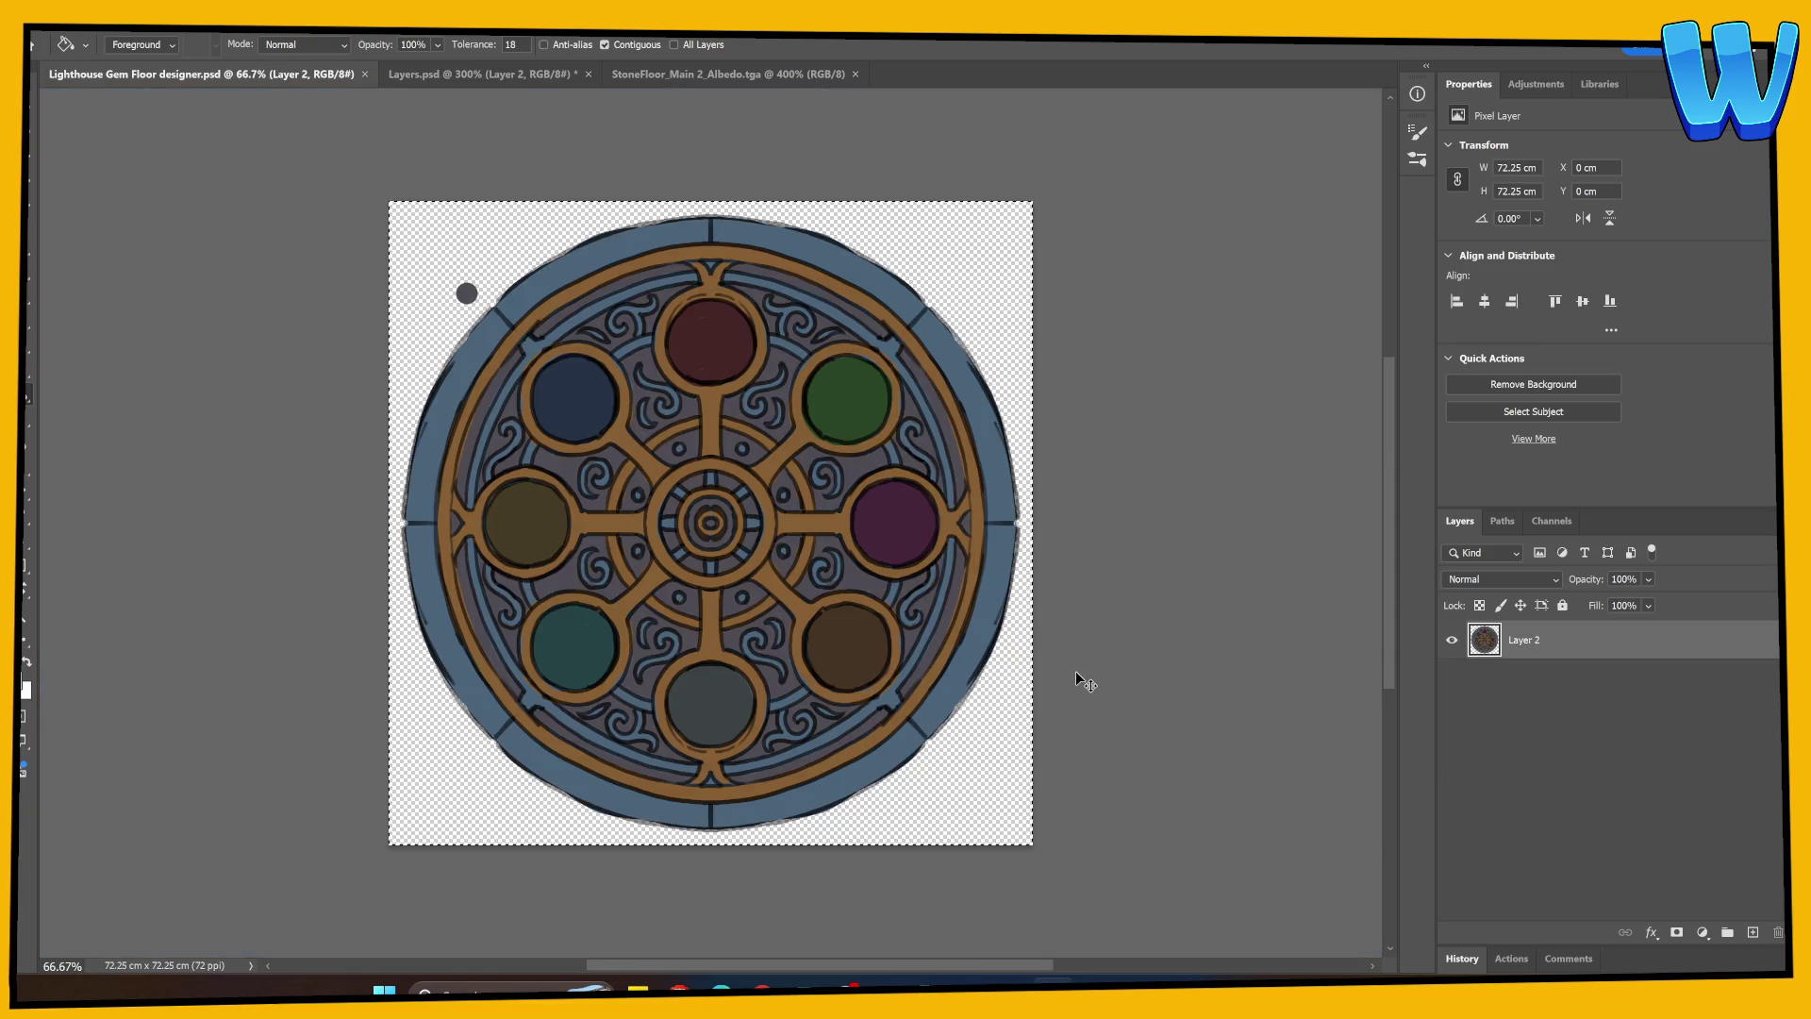
Add Layer 3 beneath Layer 2 and fill it with light blue #9eb0ca.
click(1750, 932)
mouse_move(1528, 640)
mouse_down()
mouse_move(1537, 744)
mouse_move(1537, 717)
mouse_up()
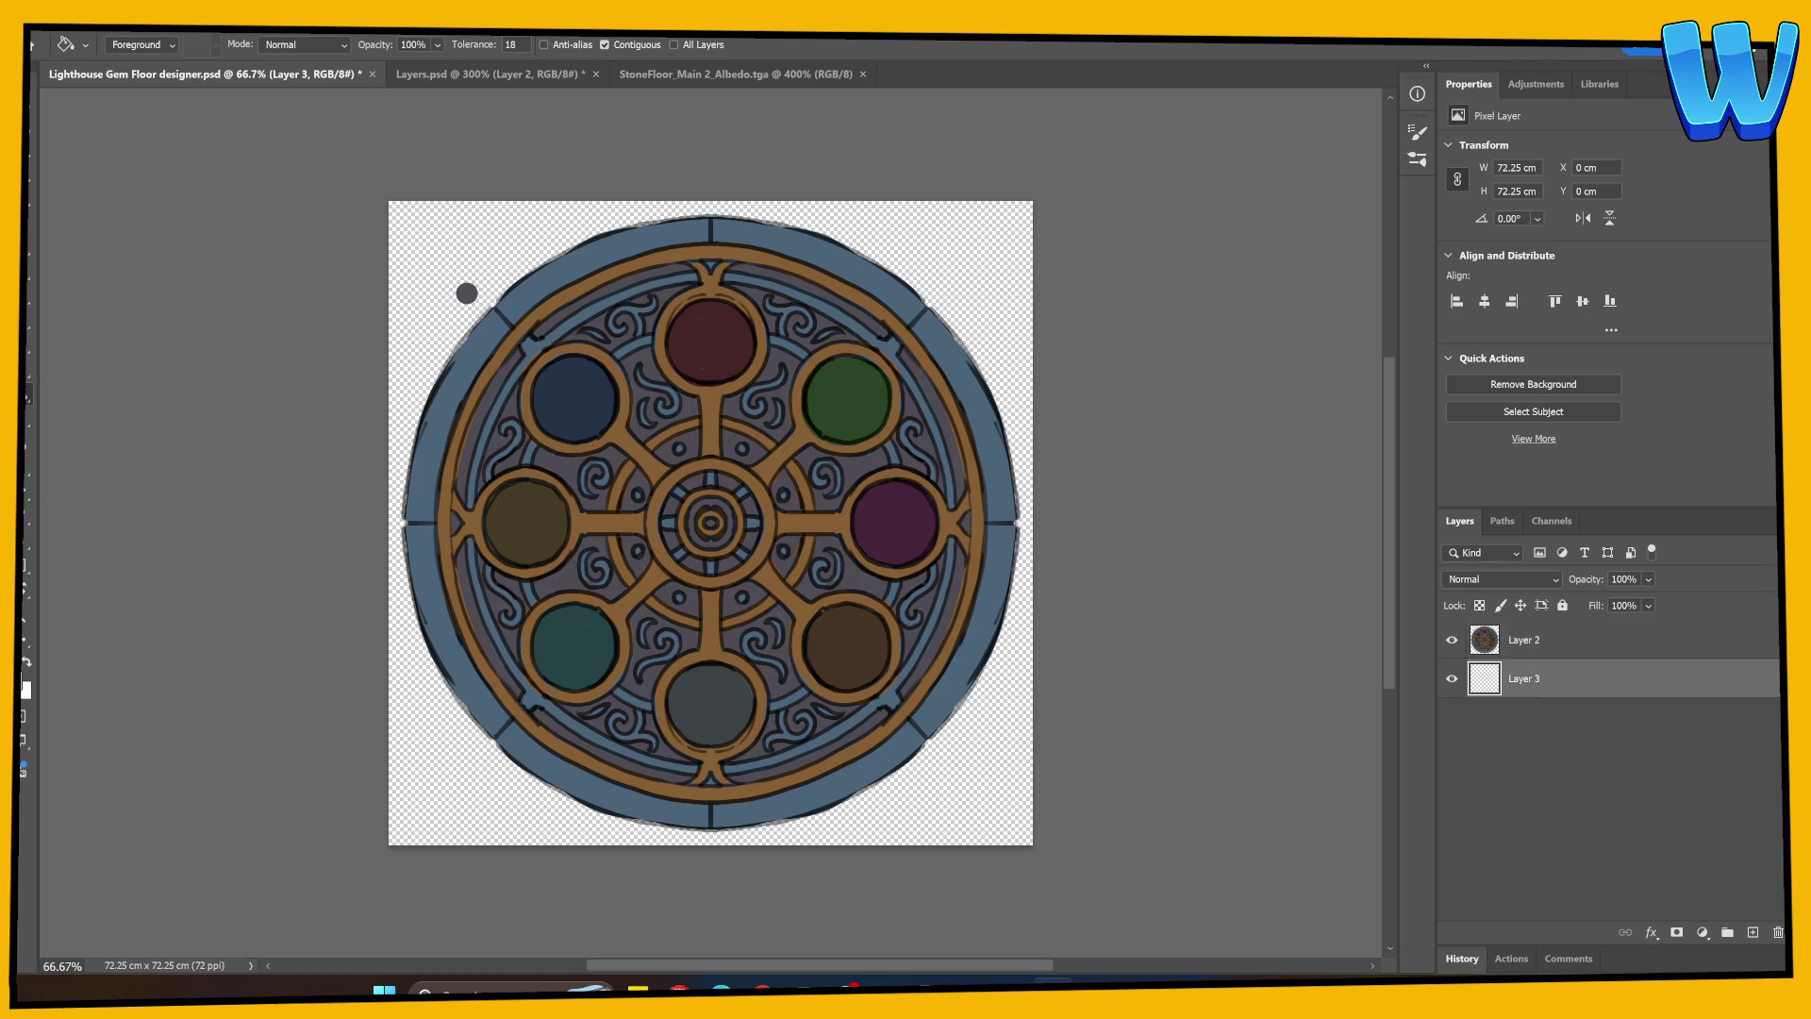
click(25, 688)
click(1124, 484)
click(1516, 453)
click(1000, 657)
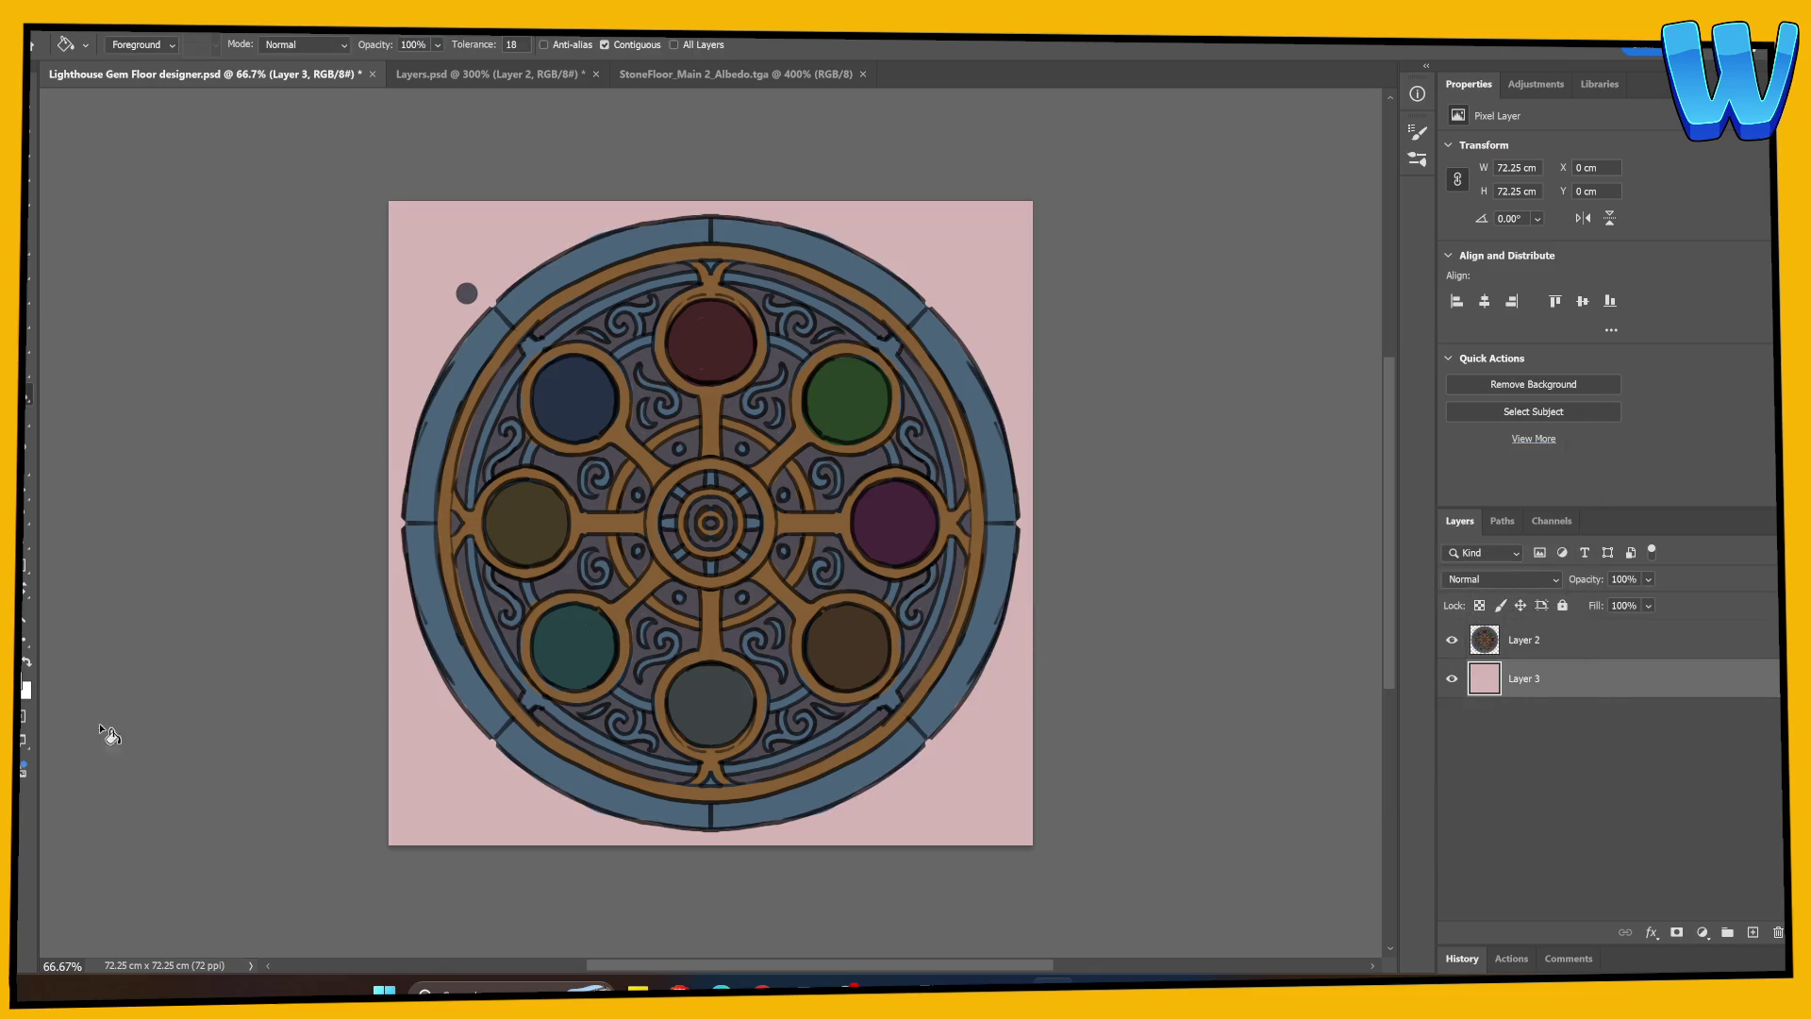
click(26, 689)
text(b6cdd69eb0ca)
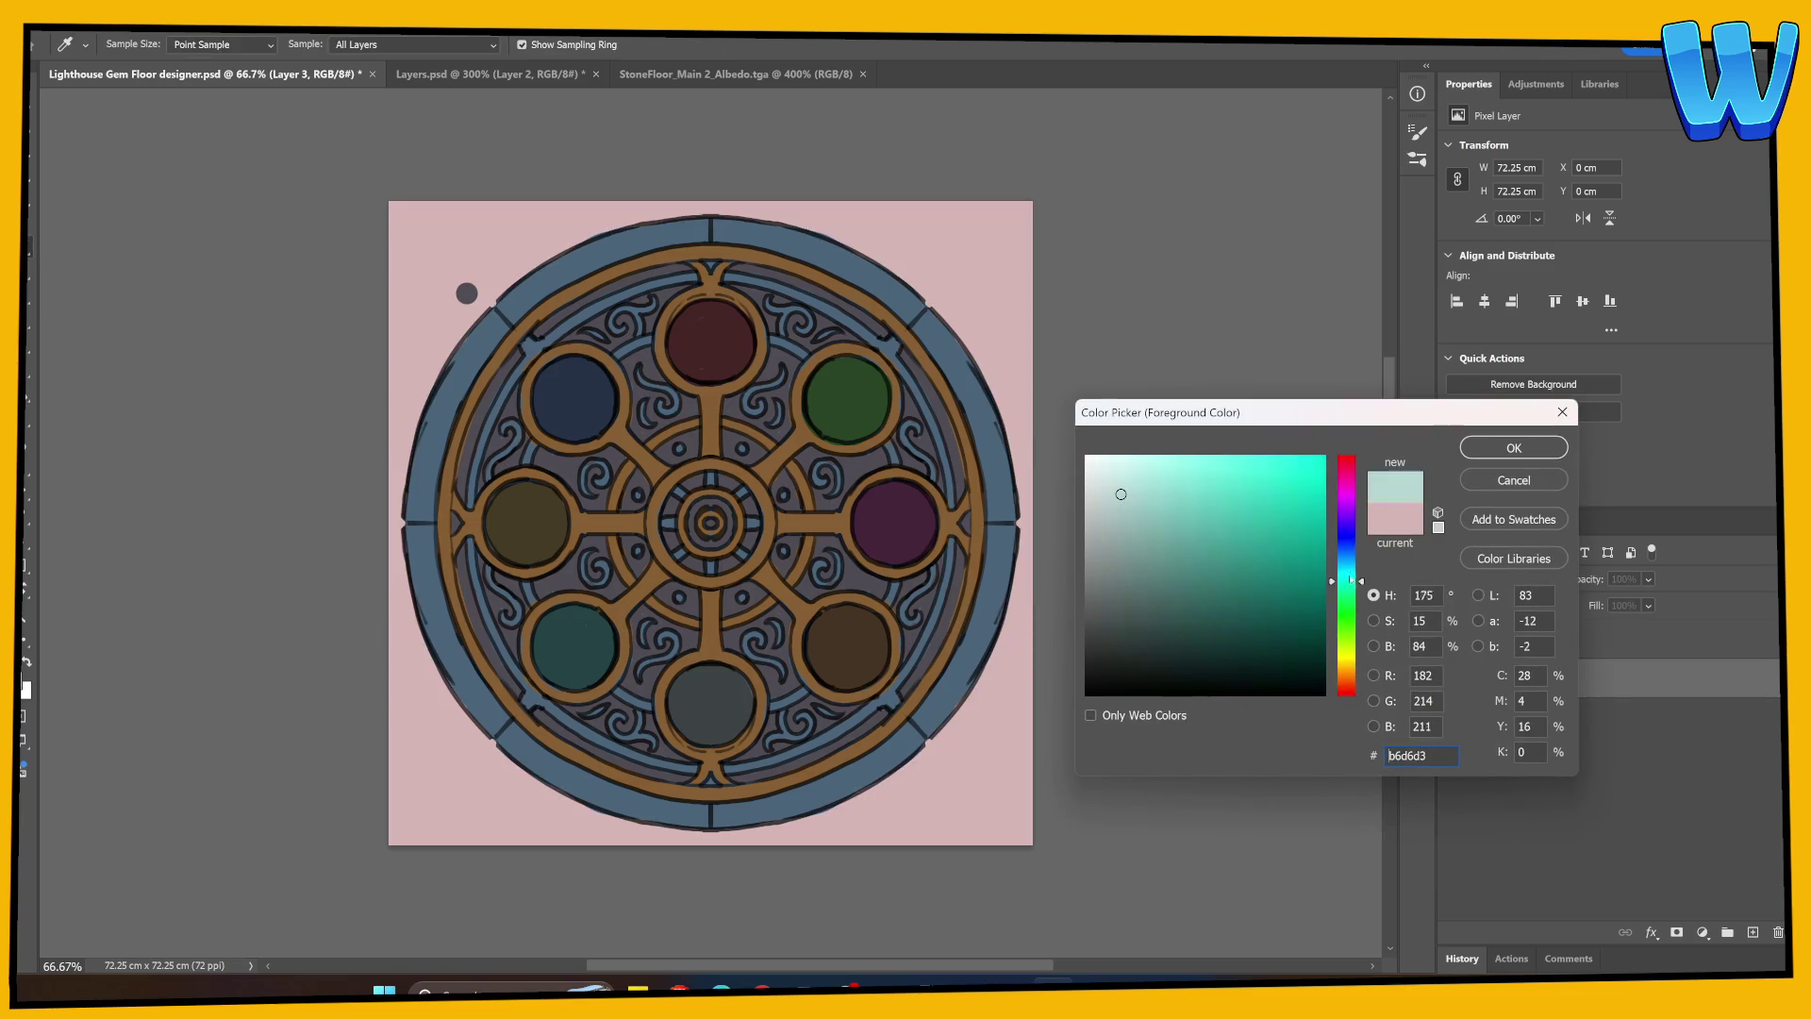
key(Return)
click(1003, 552)
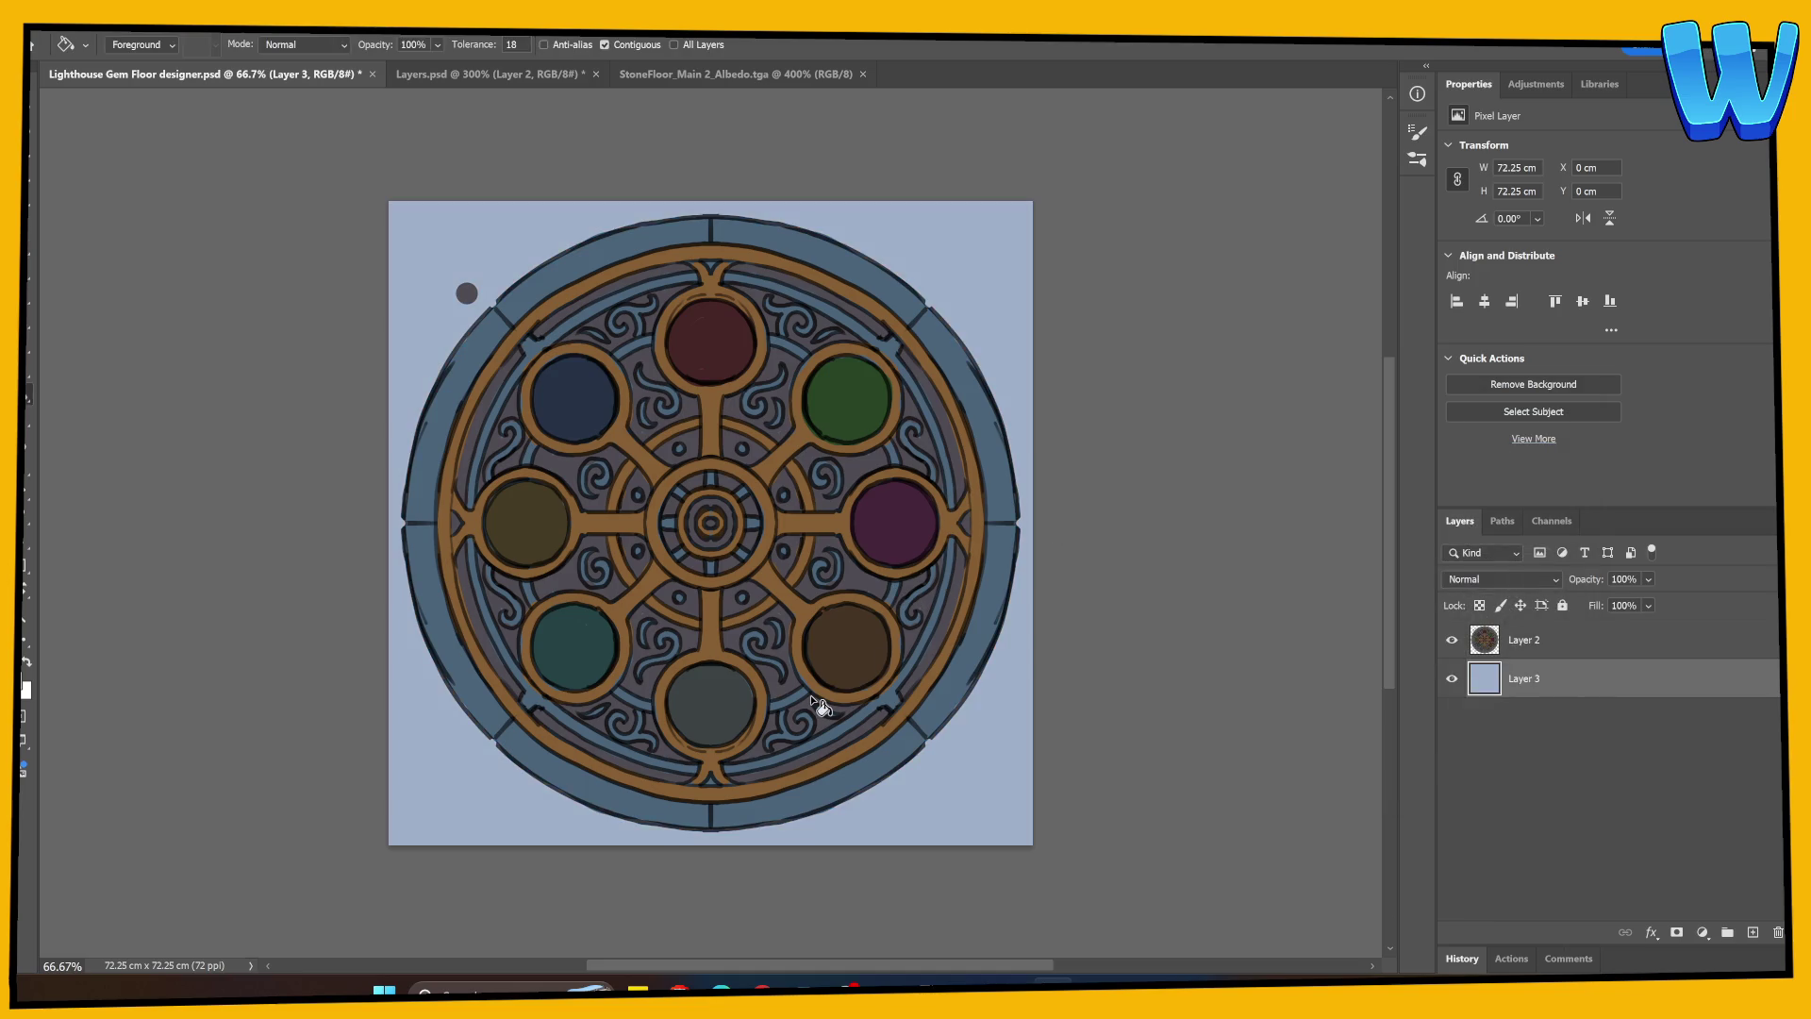
Fade the emblem on Layer 2 to 30% opacity and add a new layer above it.
key(ctrl+1)
click(1547, 651)
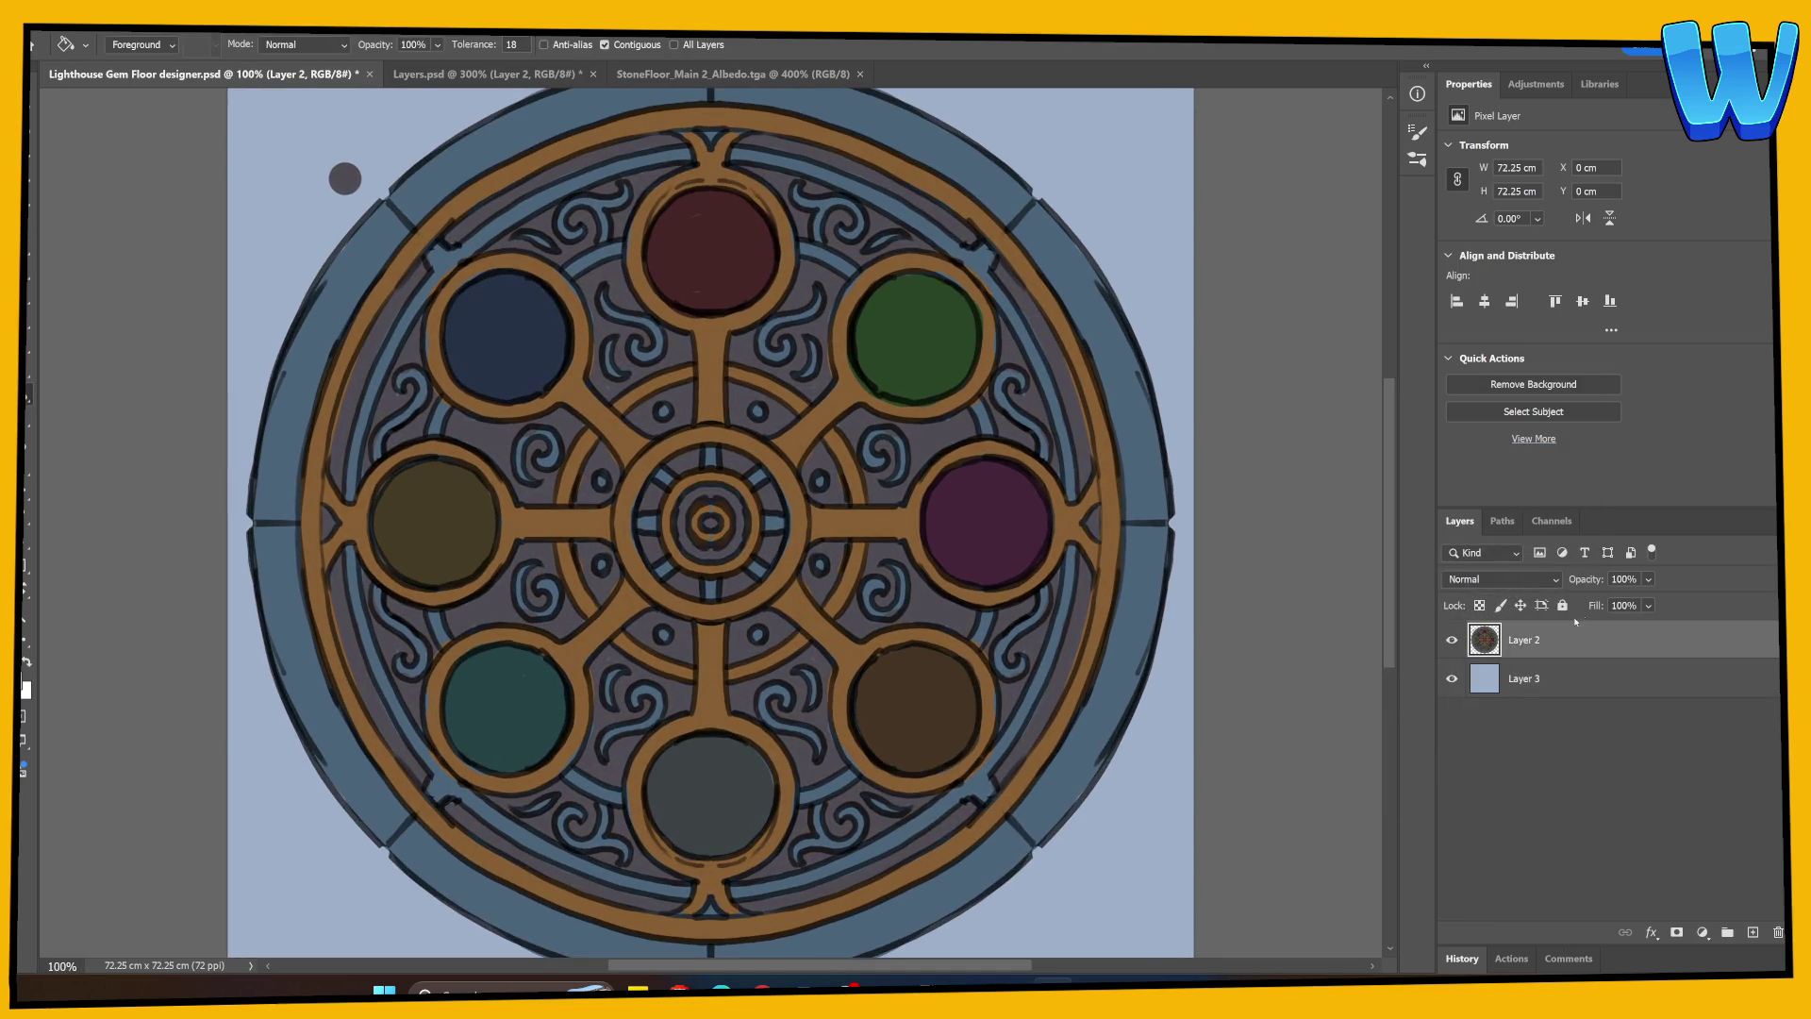
drag(1594, 581, 1575, 581)
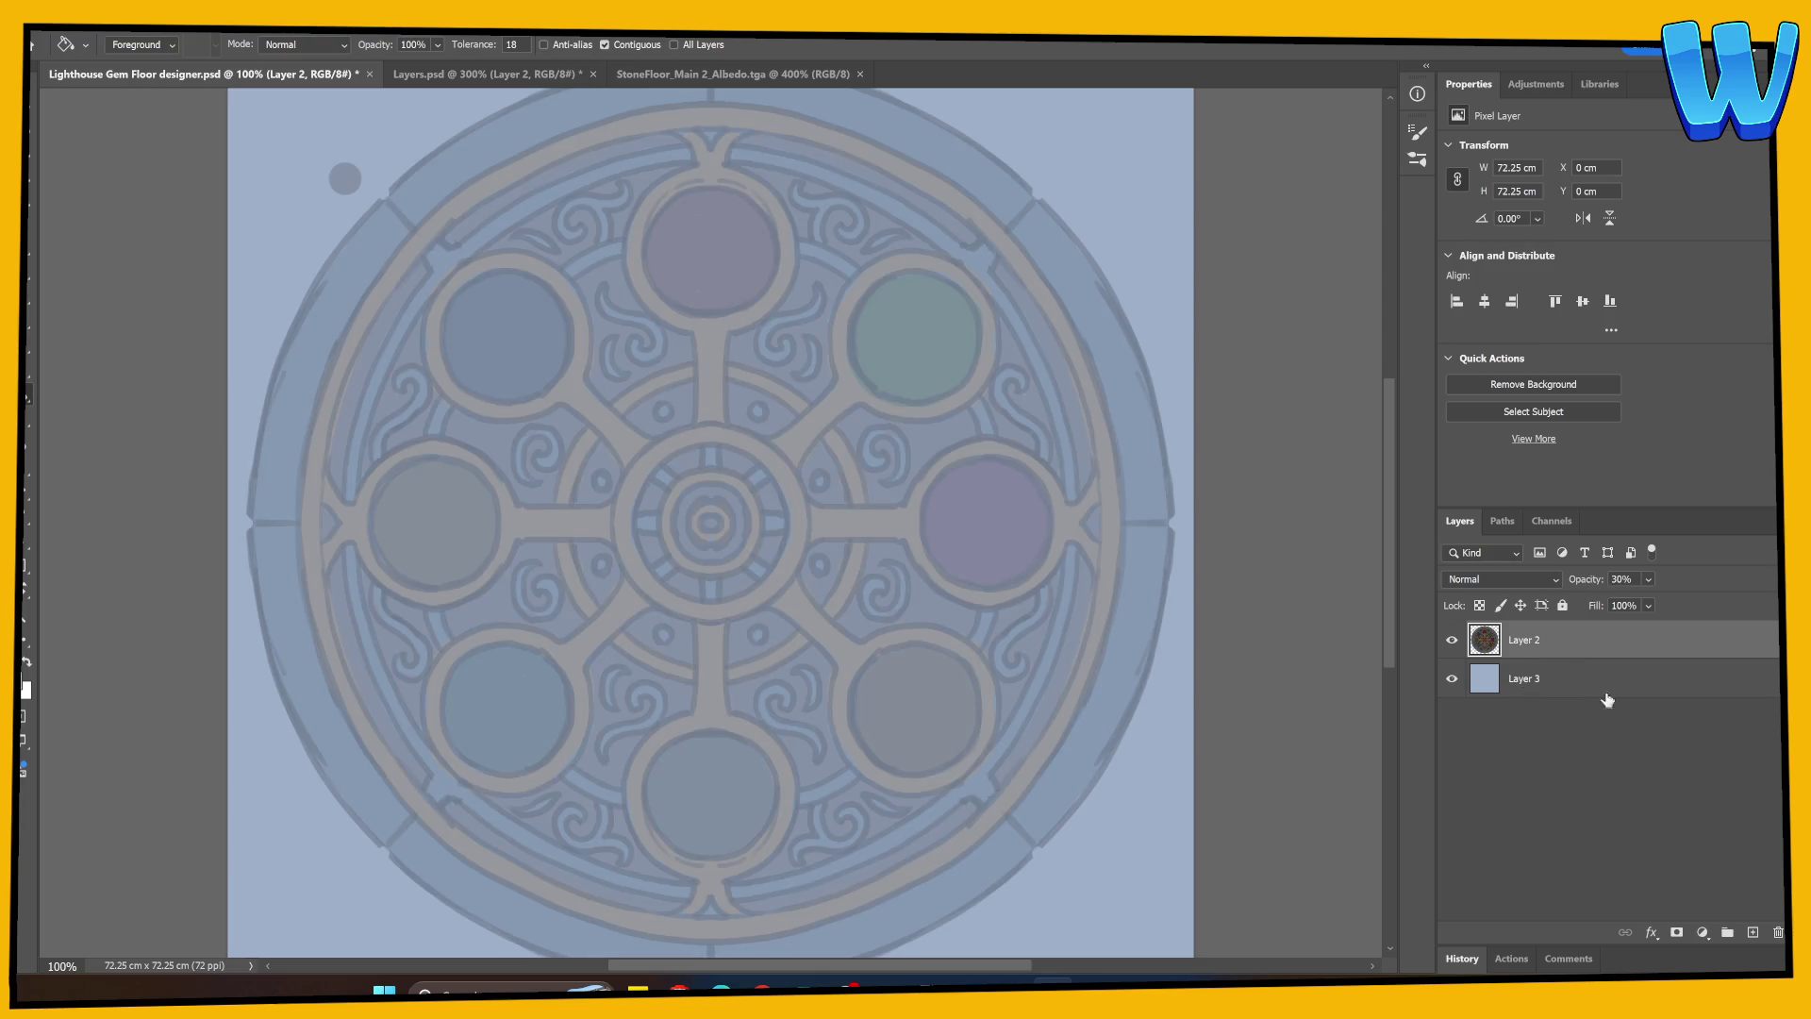
click(1752, 932)
Switch to the Brush with Dual Axis painting symmetry enabled.
key(s)
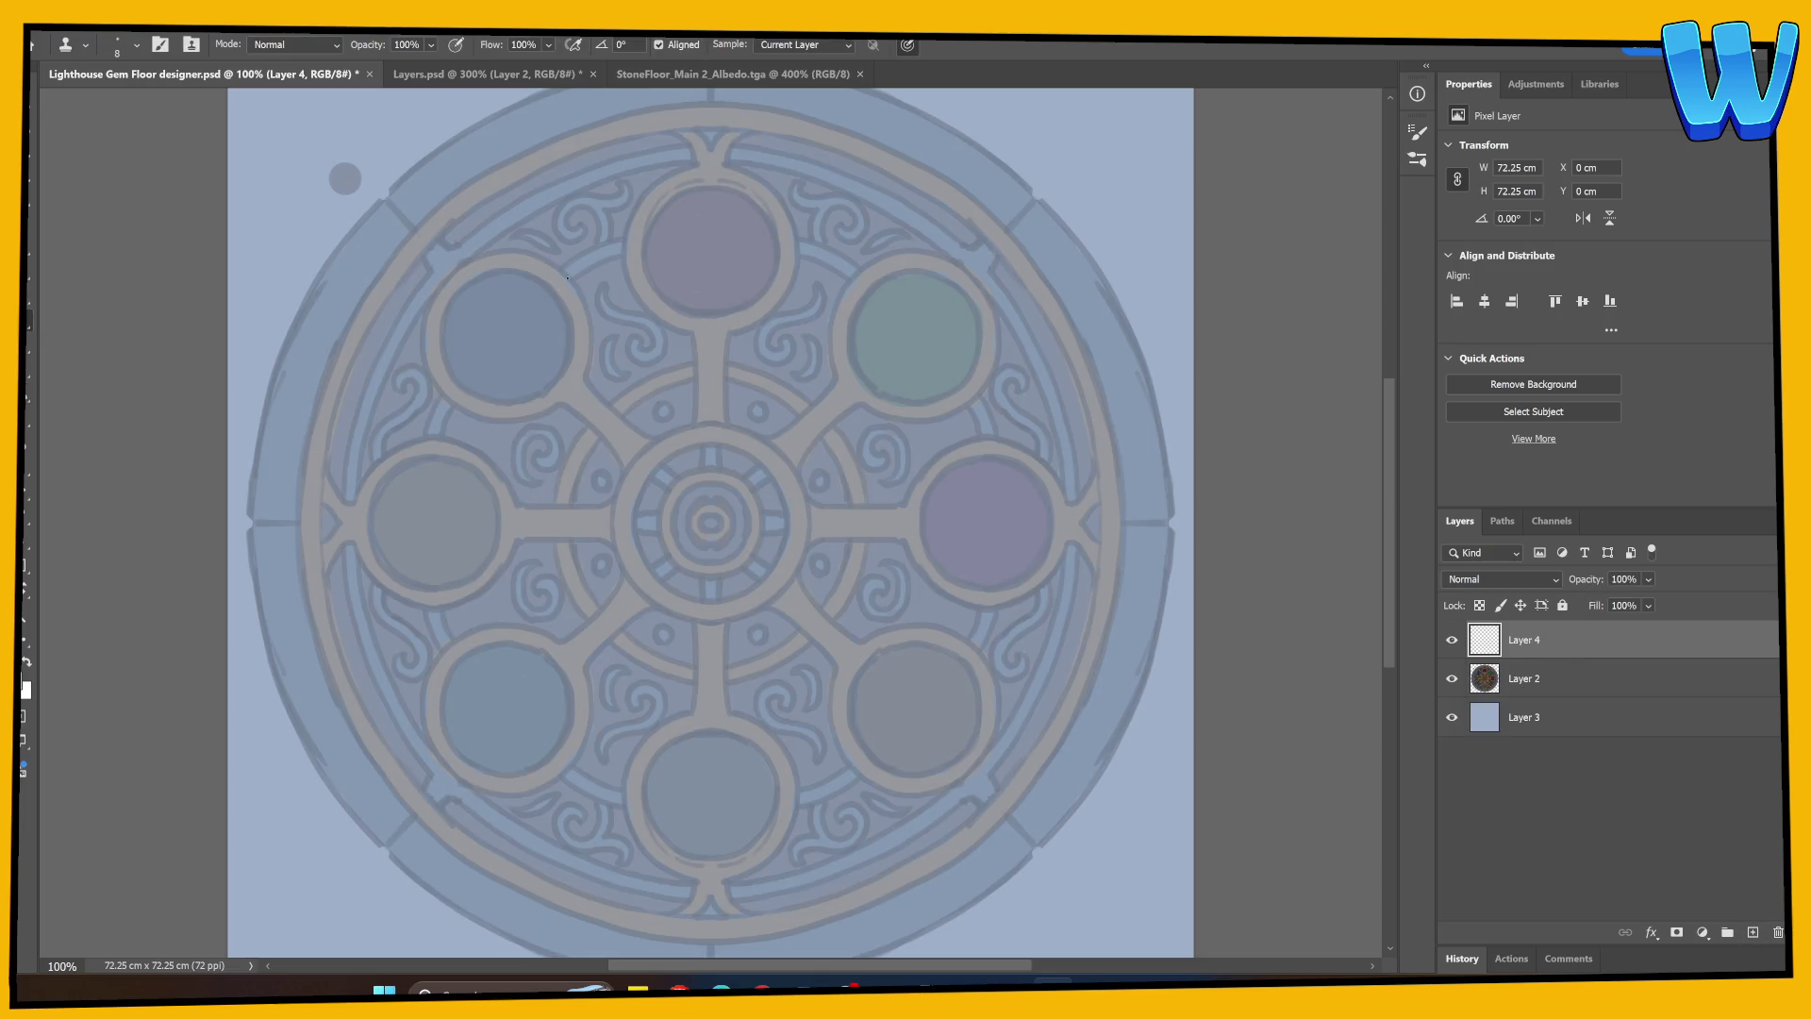
key(b)
click(860, 46)
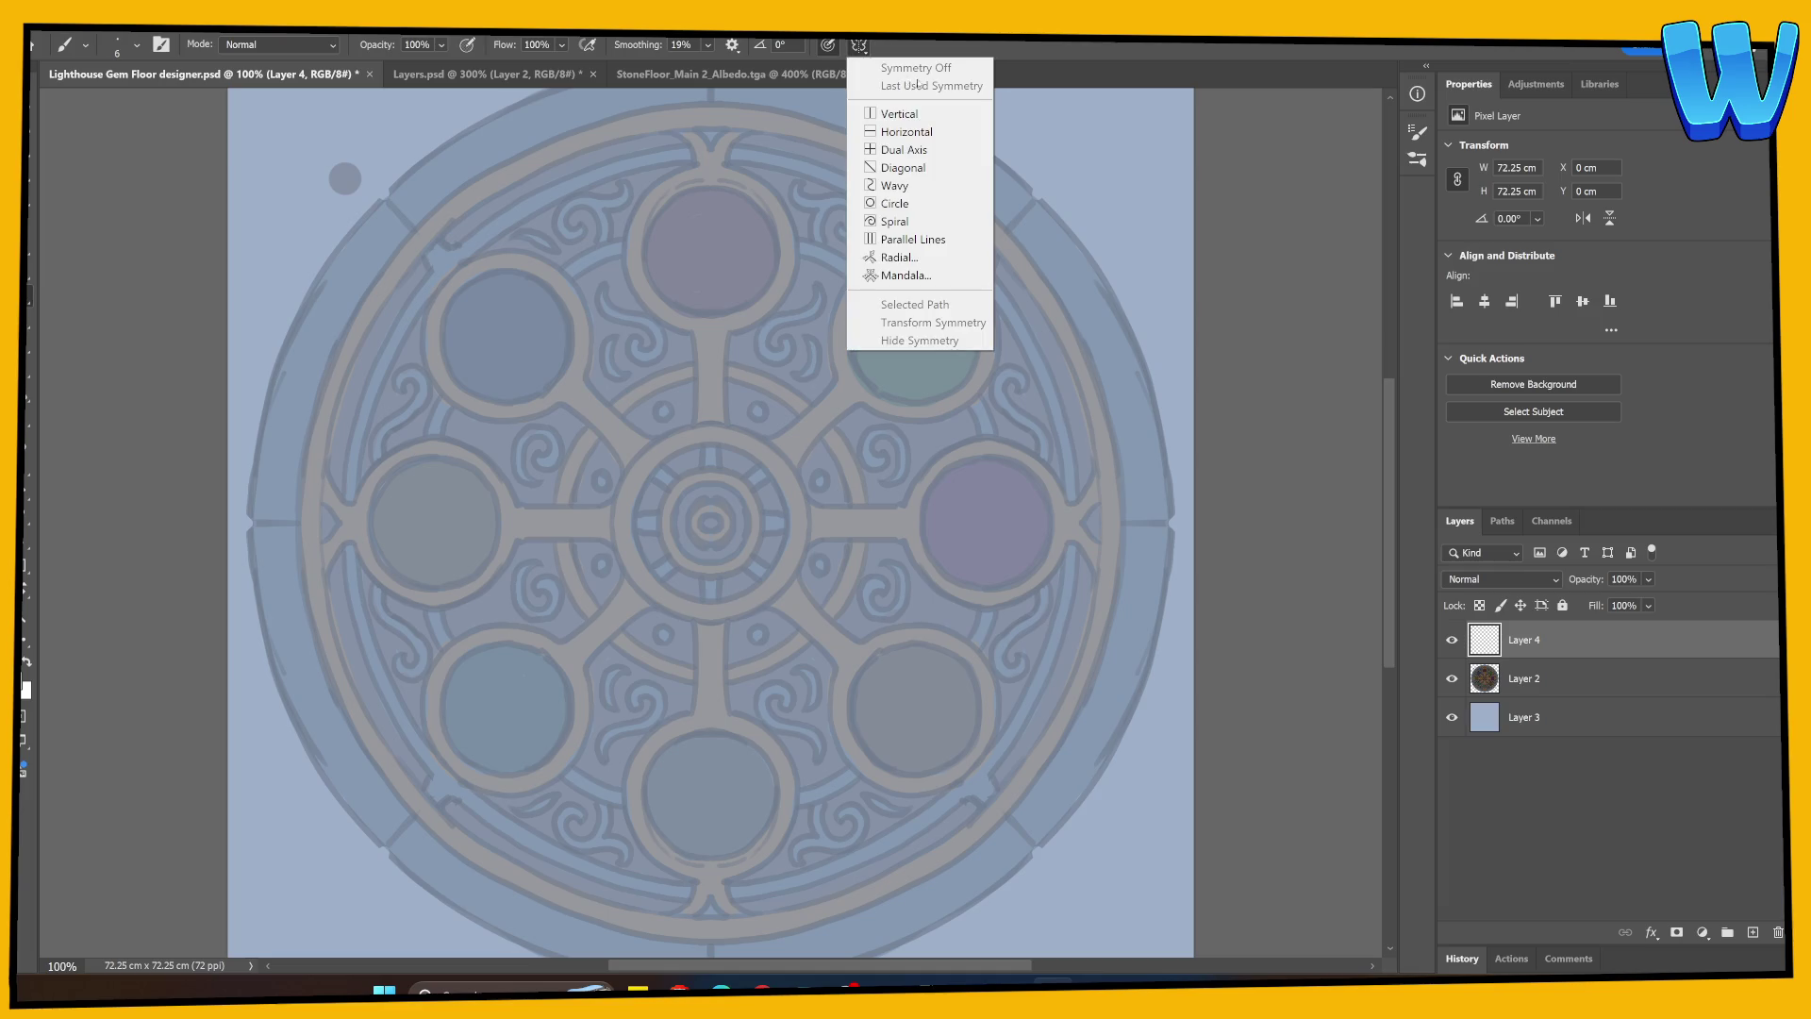
click(903, 148)
key(Return)
Paint mirrored dark strokes at brush size 10 tracing the ring's outer edge.
drag(267, 396, 267, 651)
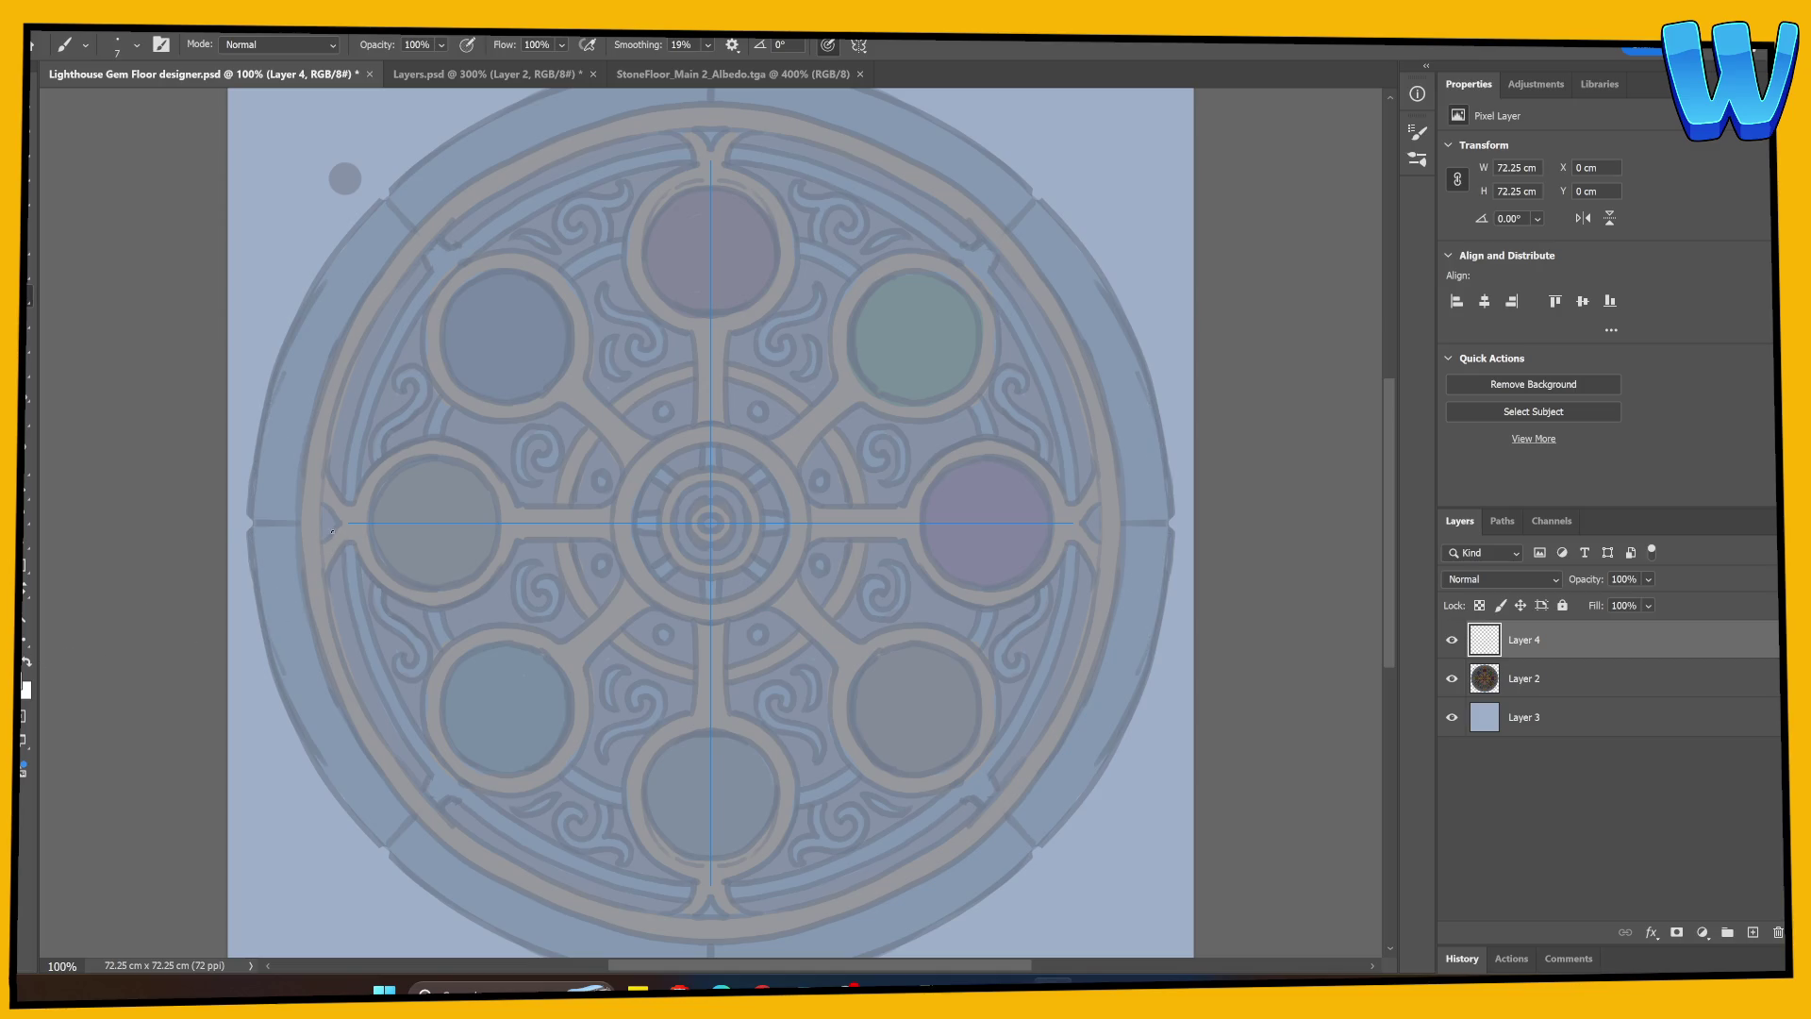
key(bracketright)
mouse_move(250, 502)
mouse_down()
mouse_move(253, 429)
mouse_move(269, 441)
mouse_up()
key(ctrl+z)
mouse_move(378, 202)
mouse_down()
mouse_move(297, 314)
mouse_move(253, 504)
mouse_up()
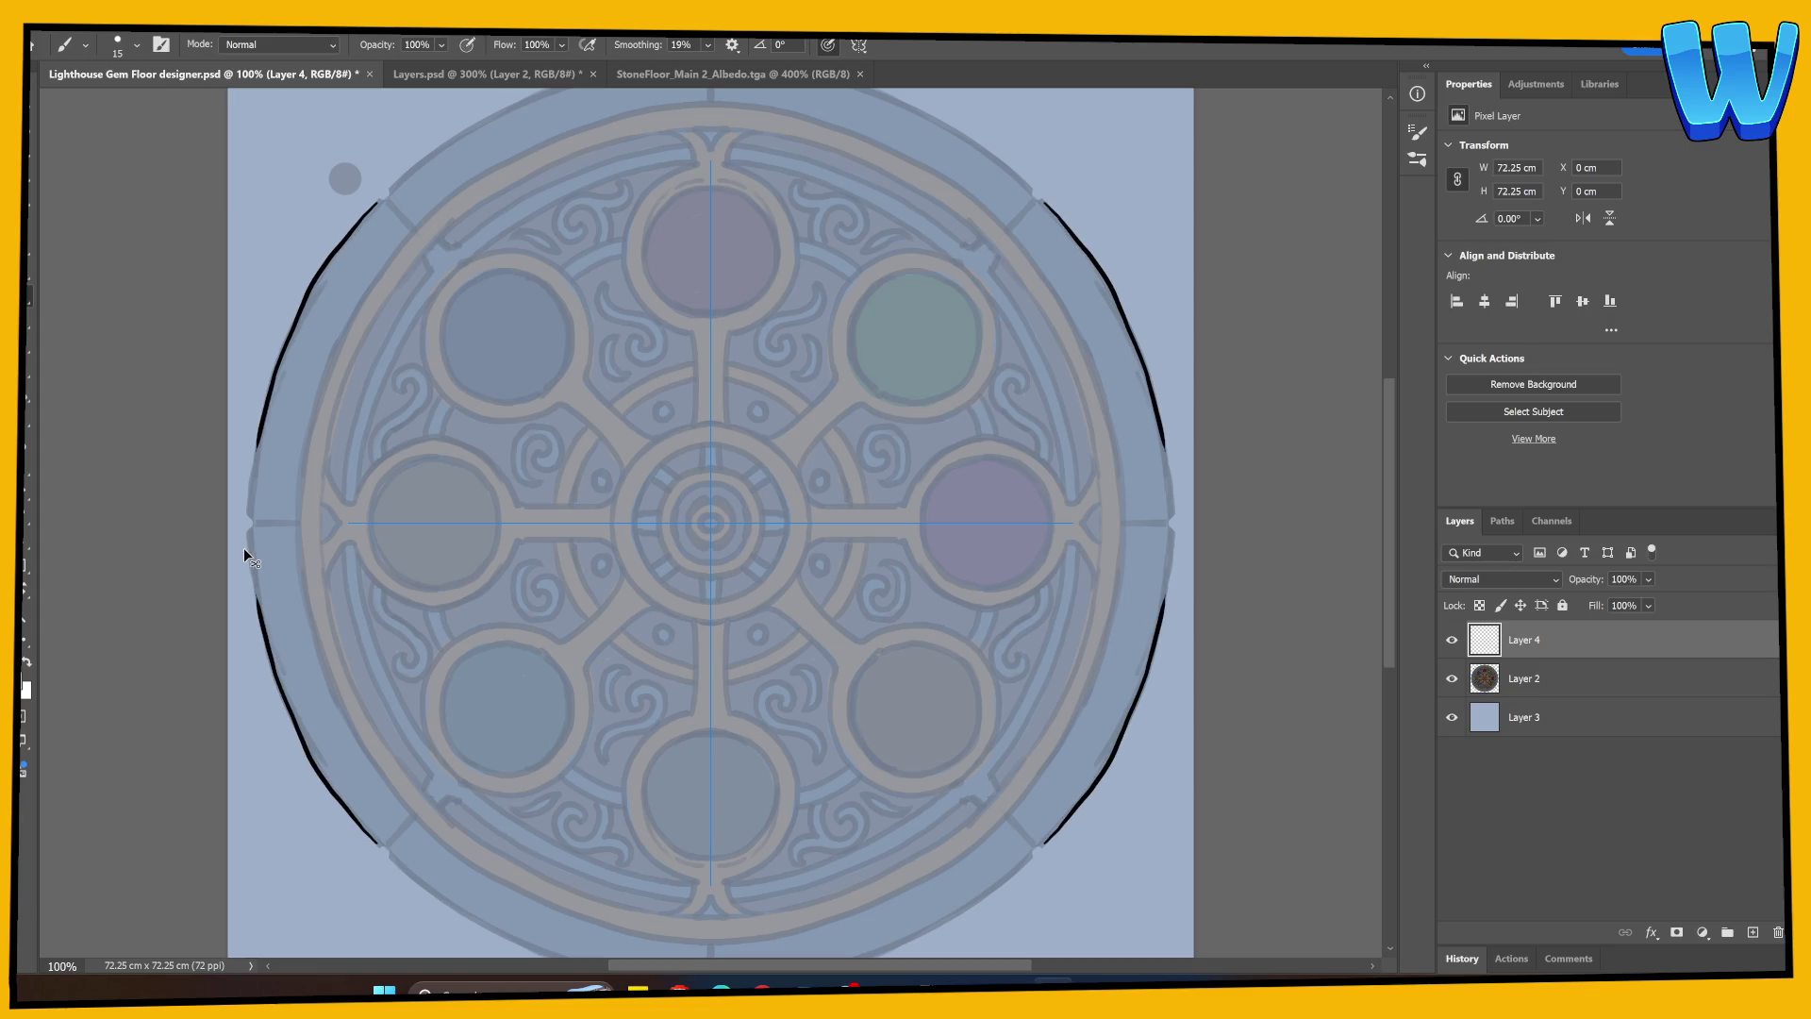
key(ctrl+z)
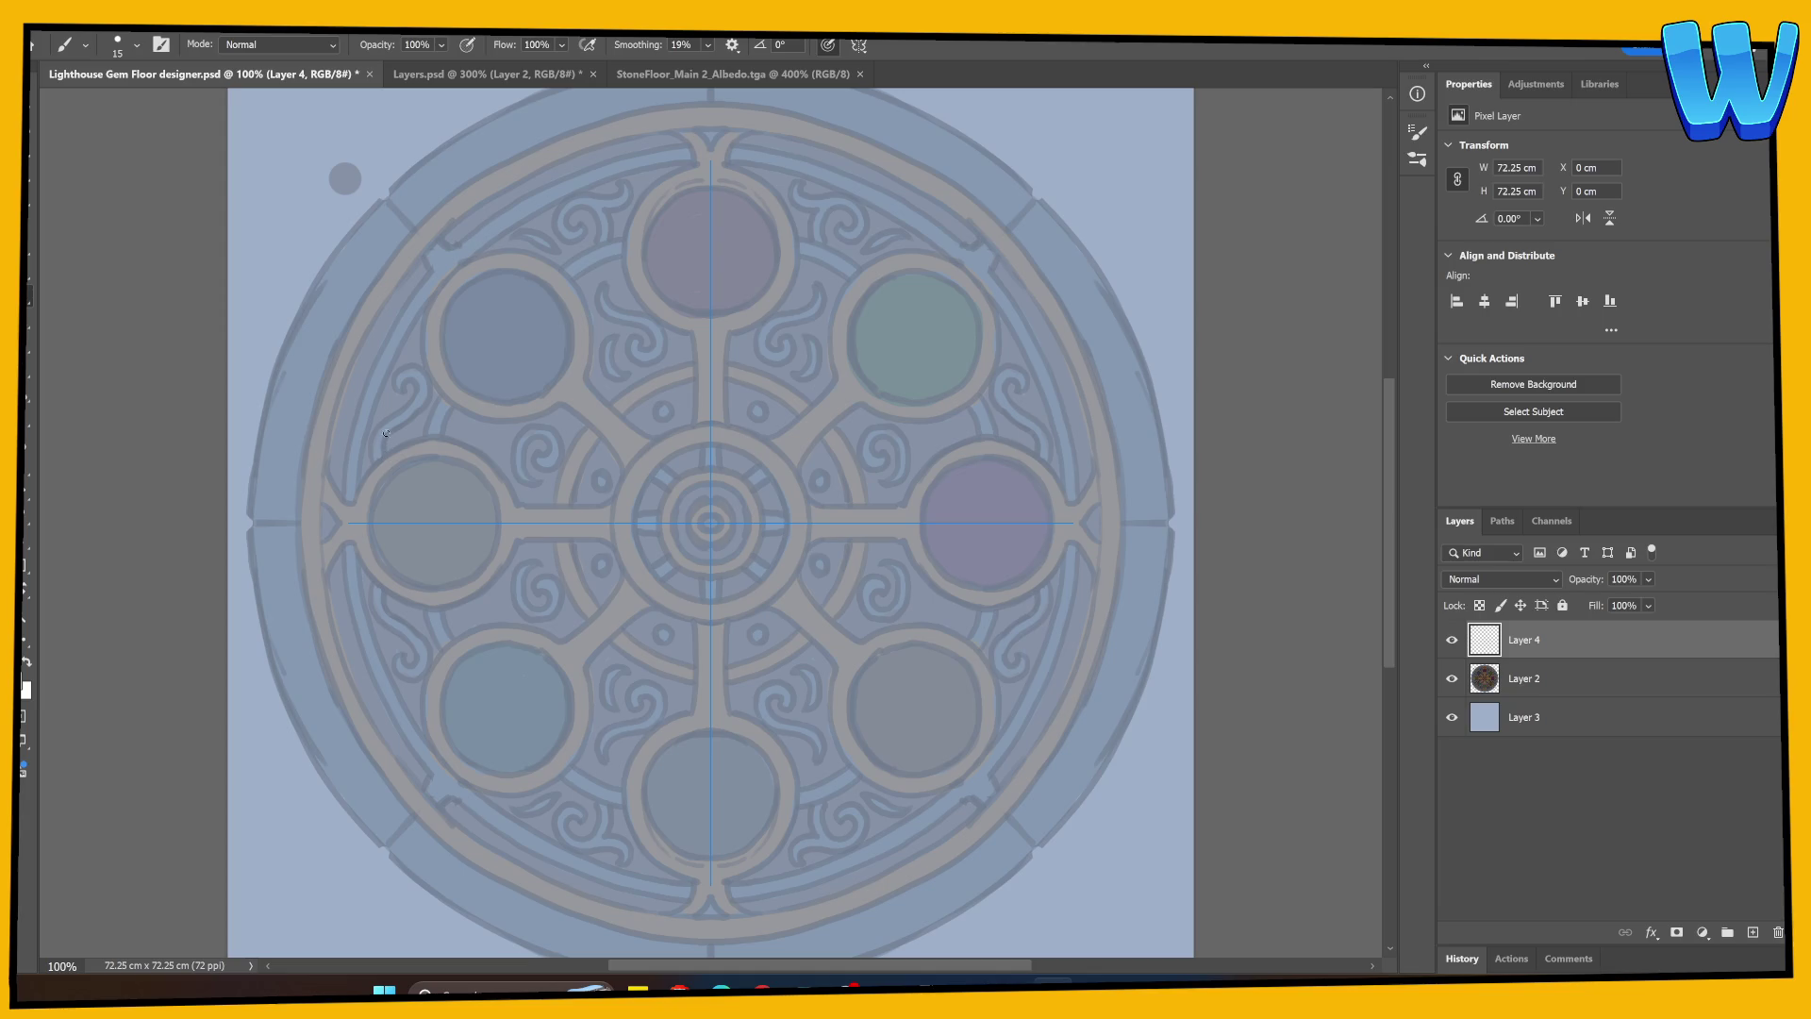
mouse_move(252, 497)
mouse_down()
mouse_move(284, 328)
mouse_move(380, 202)
mouse_up()
drag(502, 428, 497, 430)
key(ctrl+semicolon)
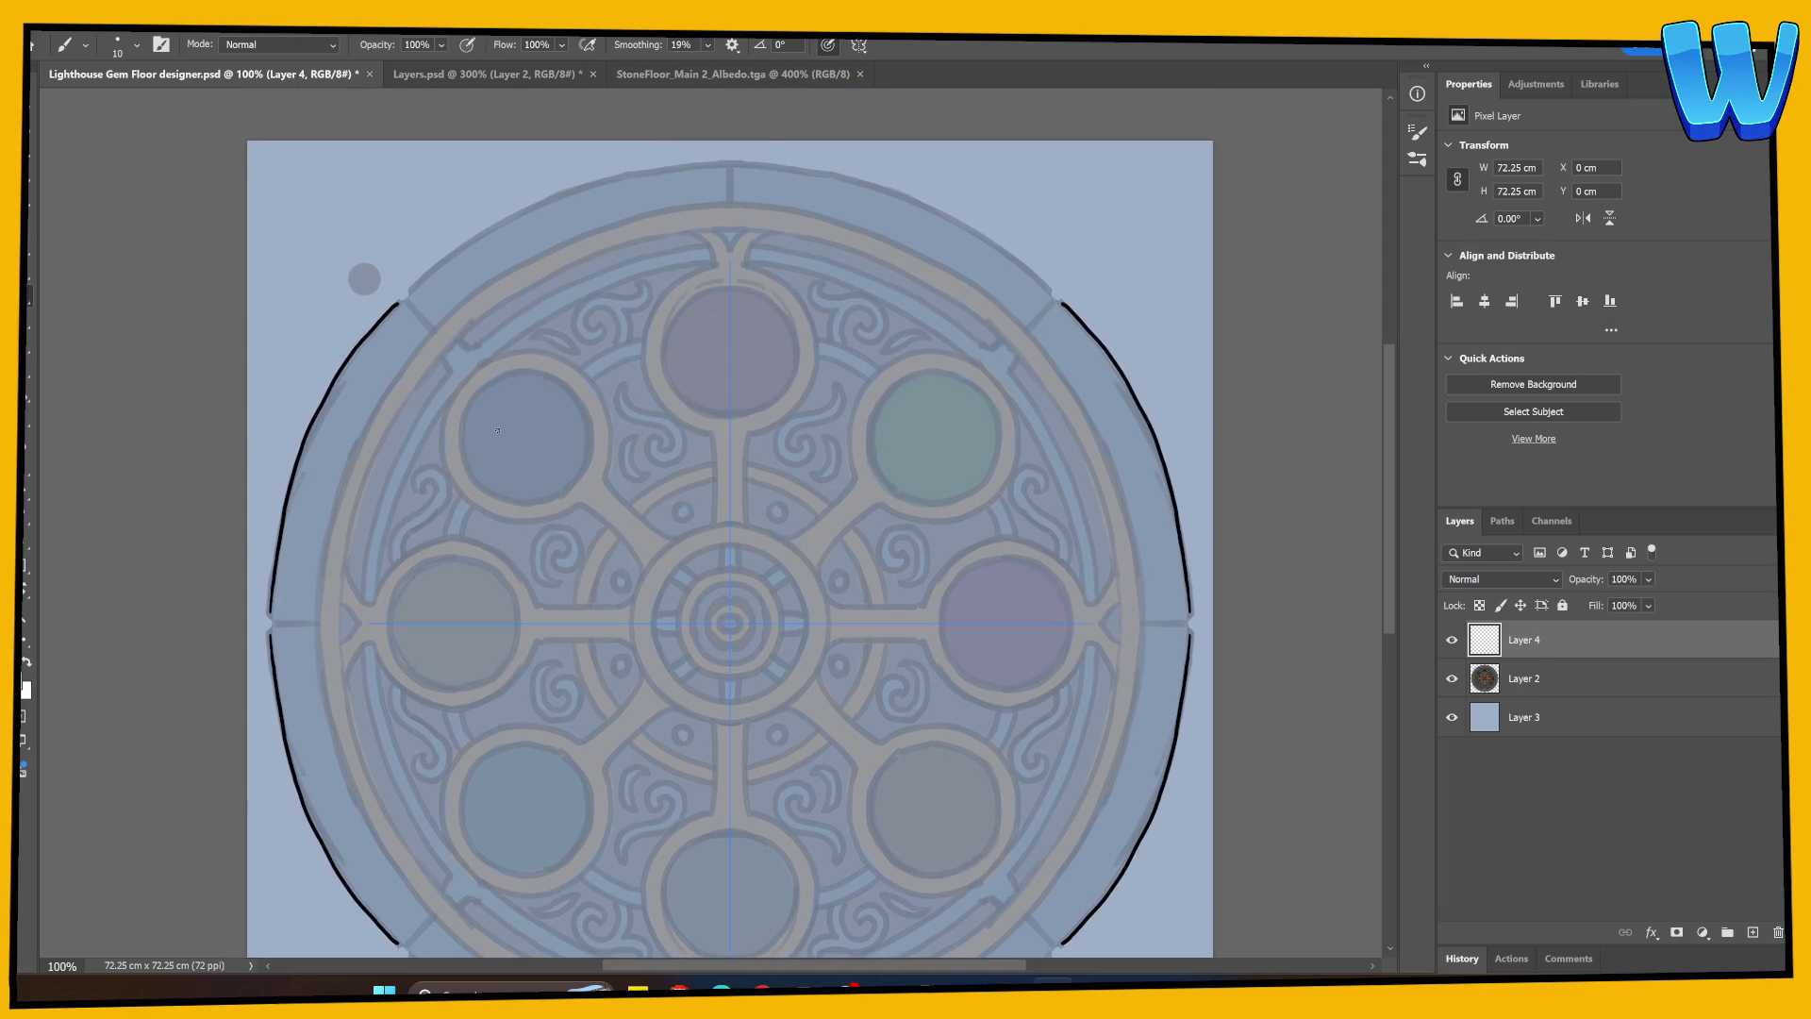
drag(809, 392, 692, 408)
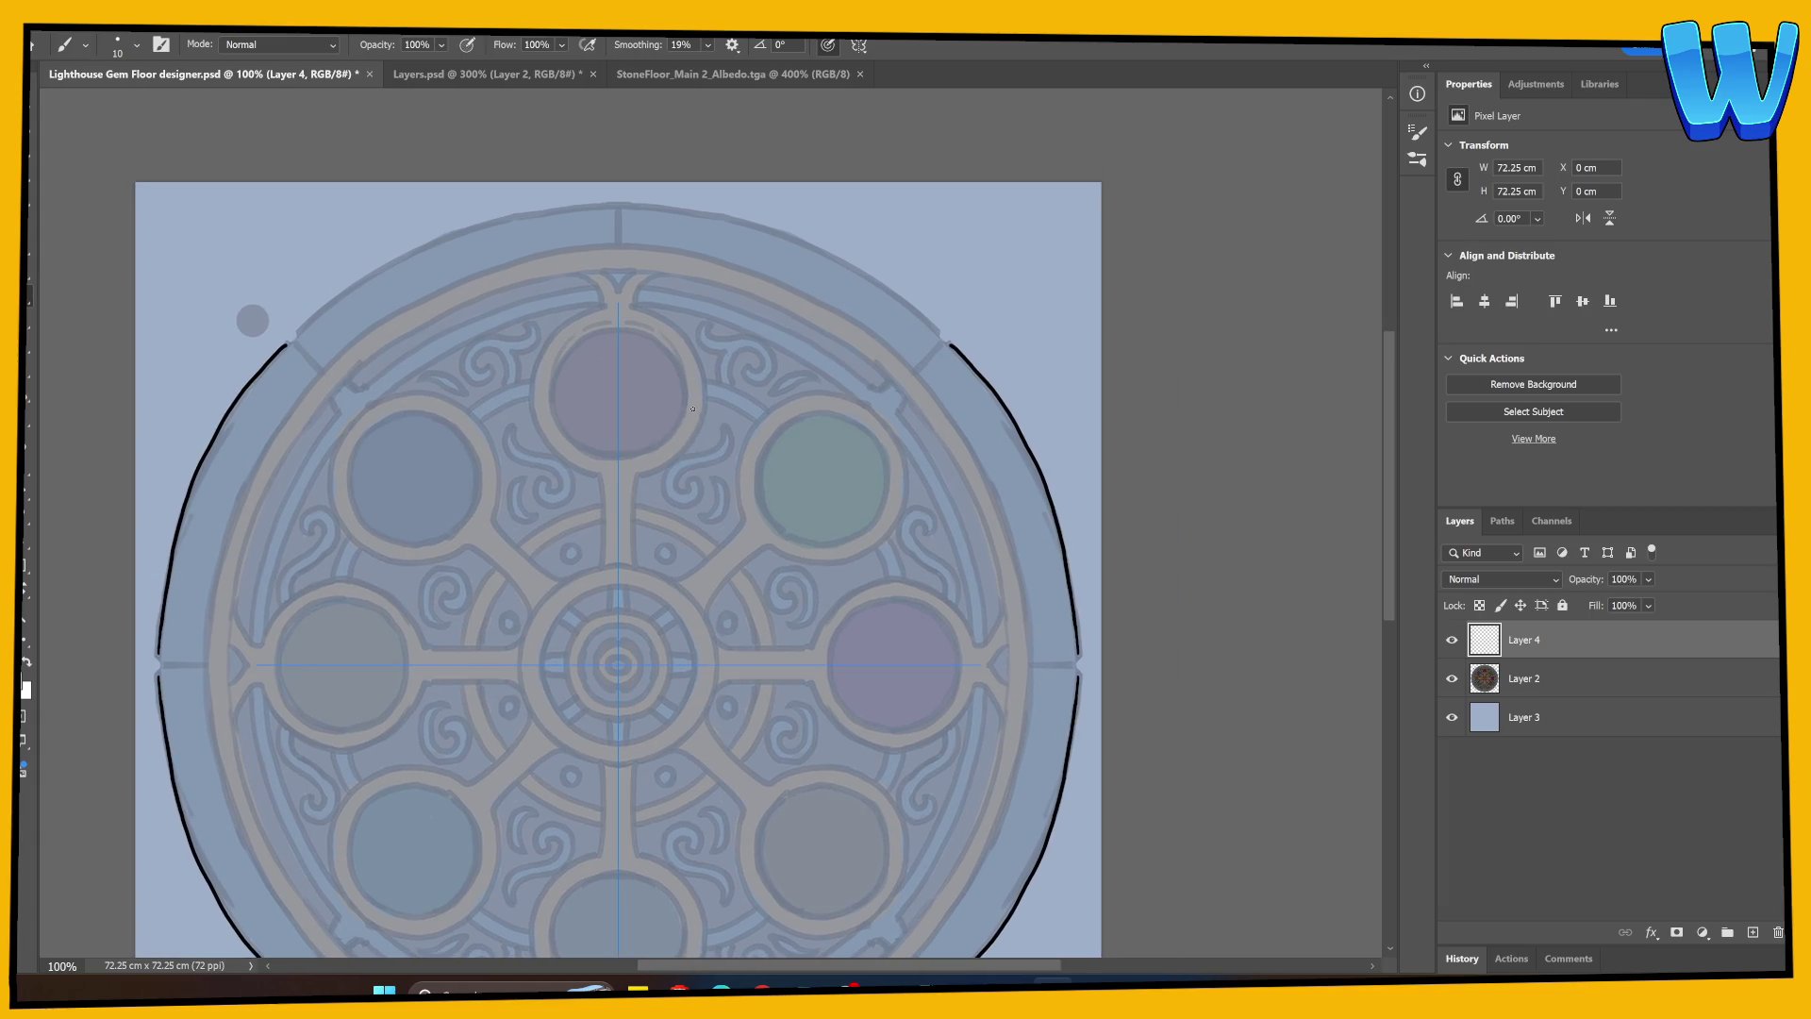